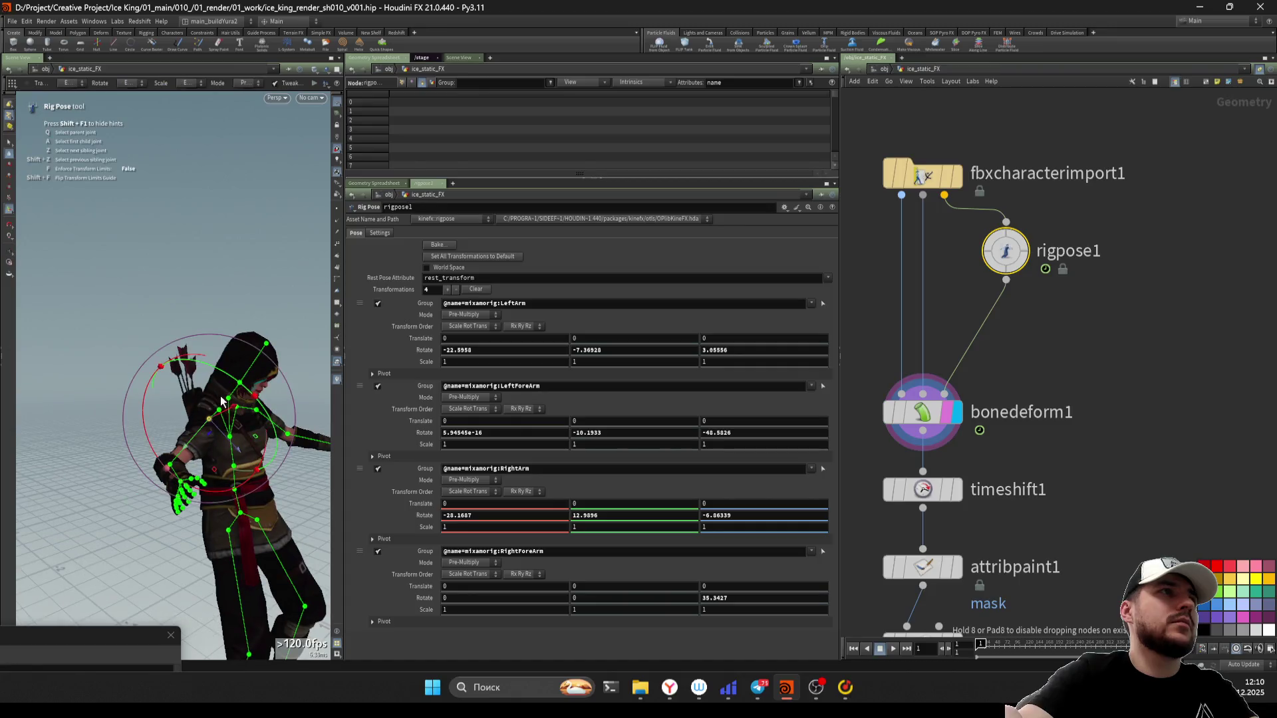
Tilt the Neck joint forward, then rotate the Head joint forward about 14 degrees on X.
left_click_drag(284, 373, 226, 376)
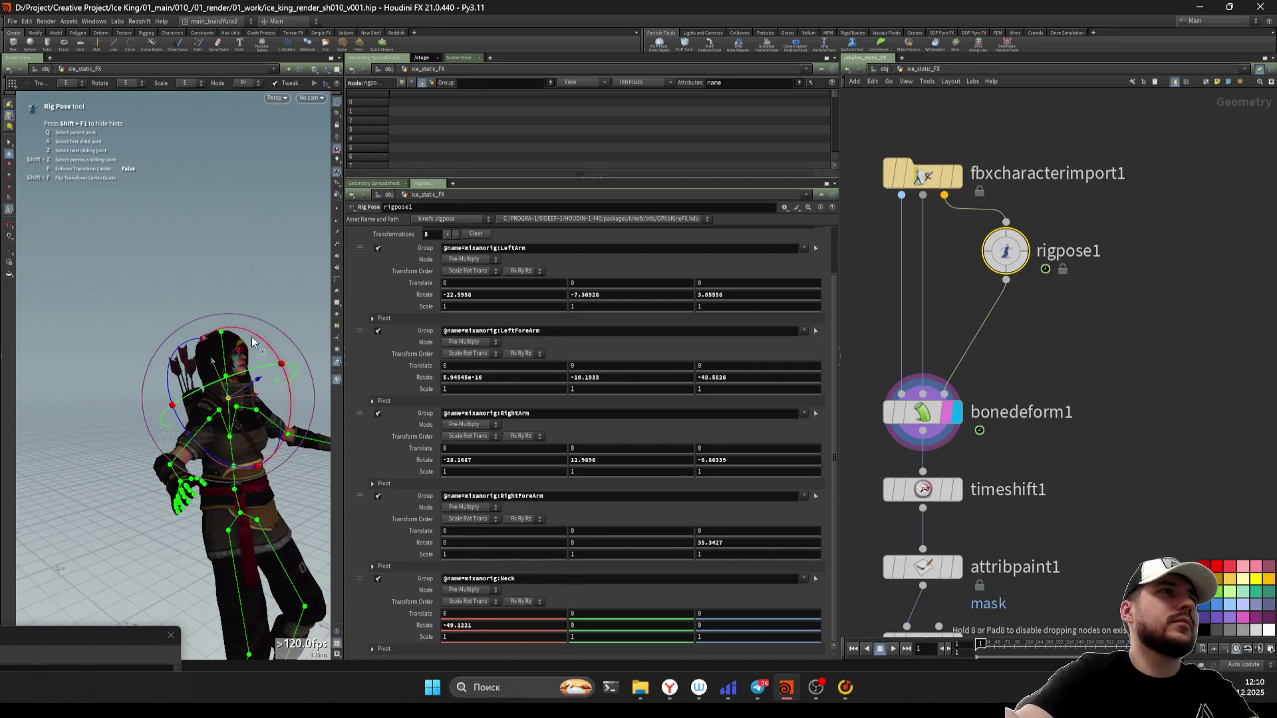
left_click(222, 334)
left_click(276, 324)
left_click(230, 371)
mouse_move(283, 340)
left_mouse_down()
mouse_move(275, 326)
mouse_move(155, 420)
mouse_move(230, 419)
left_mouse_up()
key("Escape")
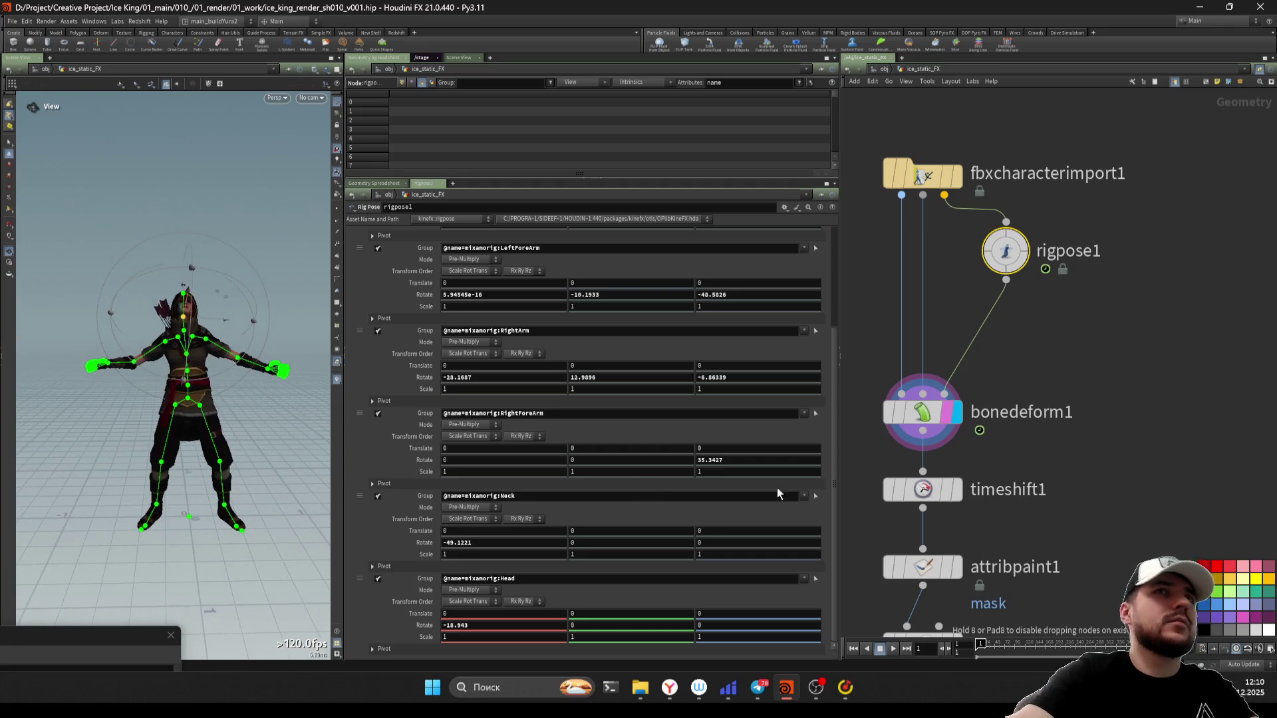
key("Return")
scroll(1072, 424, "down", 2)
scroll(896, 511, "down", 1)
scroll(896, 506, "down", 2)
Set the display flag on null1 so the ice-covered character mesh shows in the viewport.
middle_click_drag(870, 176, 875, 419)
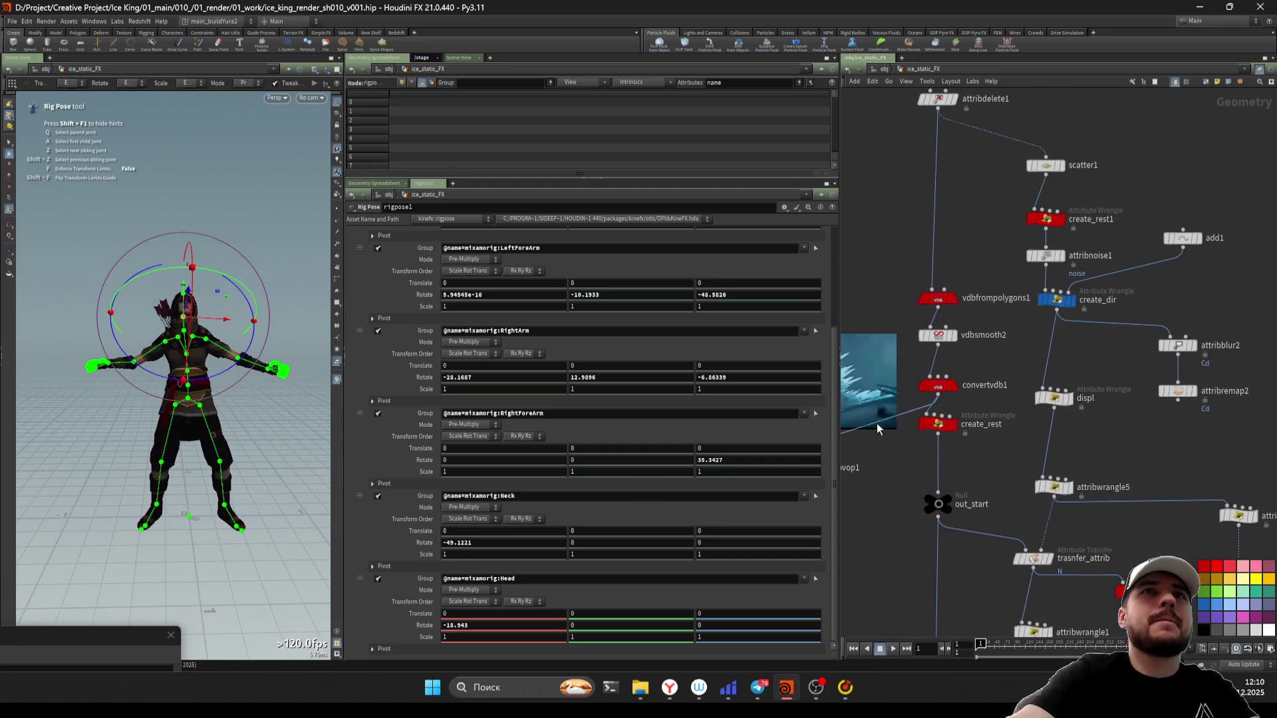
scroll(896, 400, "up", 3)
scroll(928, 276, "down", 2)
scroll(929, 277, "up", 3)
left_click_drag(900, 250, 1011, 367)
key("r")
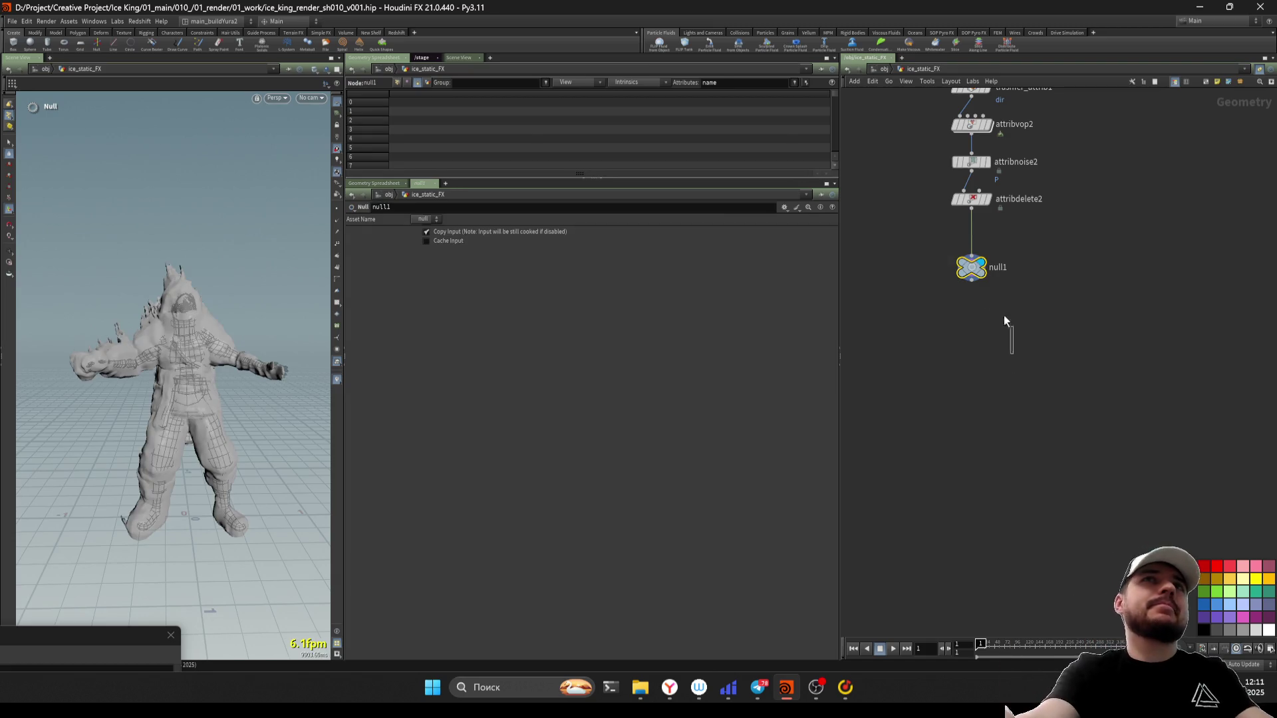
Insert a Clip node between attribdelete2 and null1 with direction 0,1,0.
mouse_move(149, 365)
left_mouse_down()
mouse_move(243, 373)
mouse_move(229, 362)
mouse_move(129, 426)
mouse_move(222, 399)
mouse_move(171, 408)
mouse_move(194, 422)
mouse_move(188, 404)
mouse_move(257, 413)
mouse_move(251, 393)
mouse_move(262, 414)
left_mouse_up()
key("Tab")
type("clip")
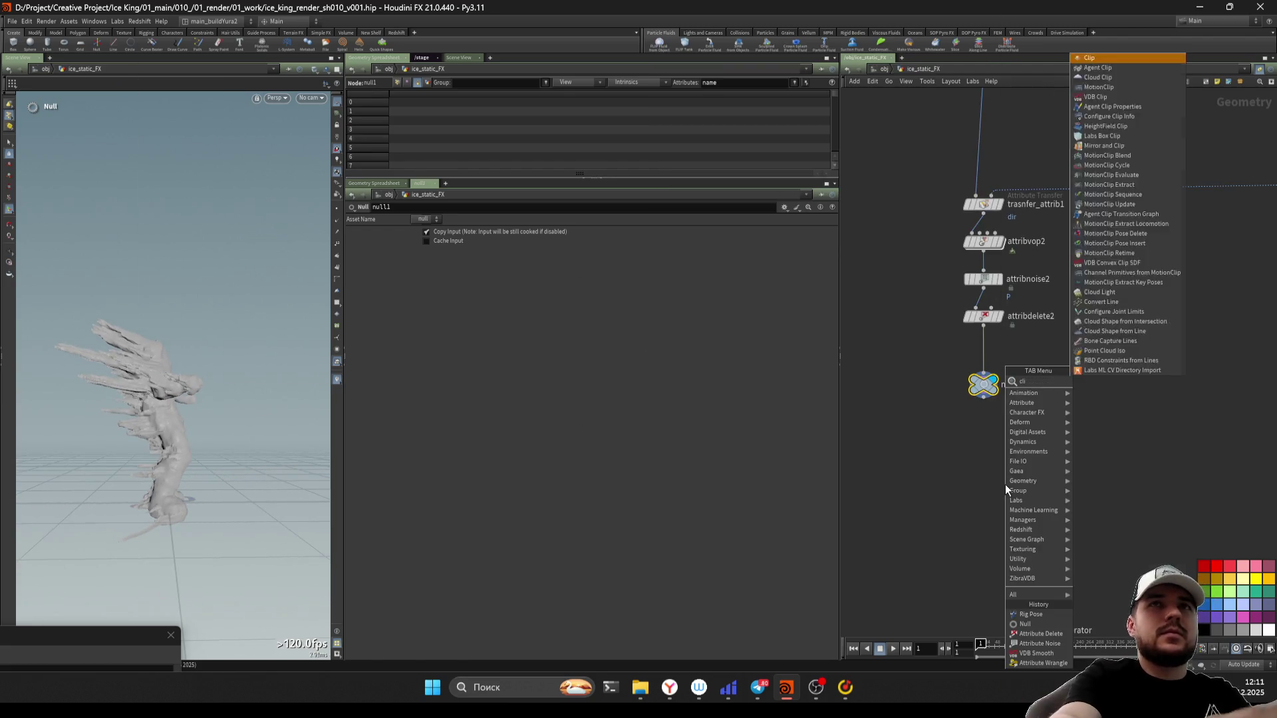
key("Return")
left_click(1011, 386)
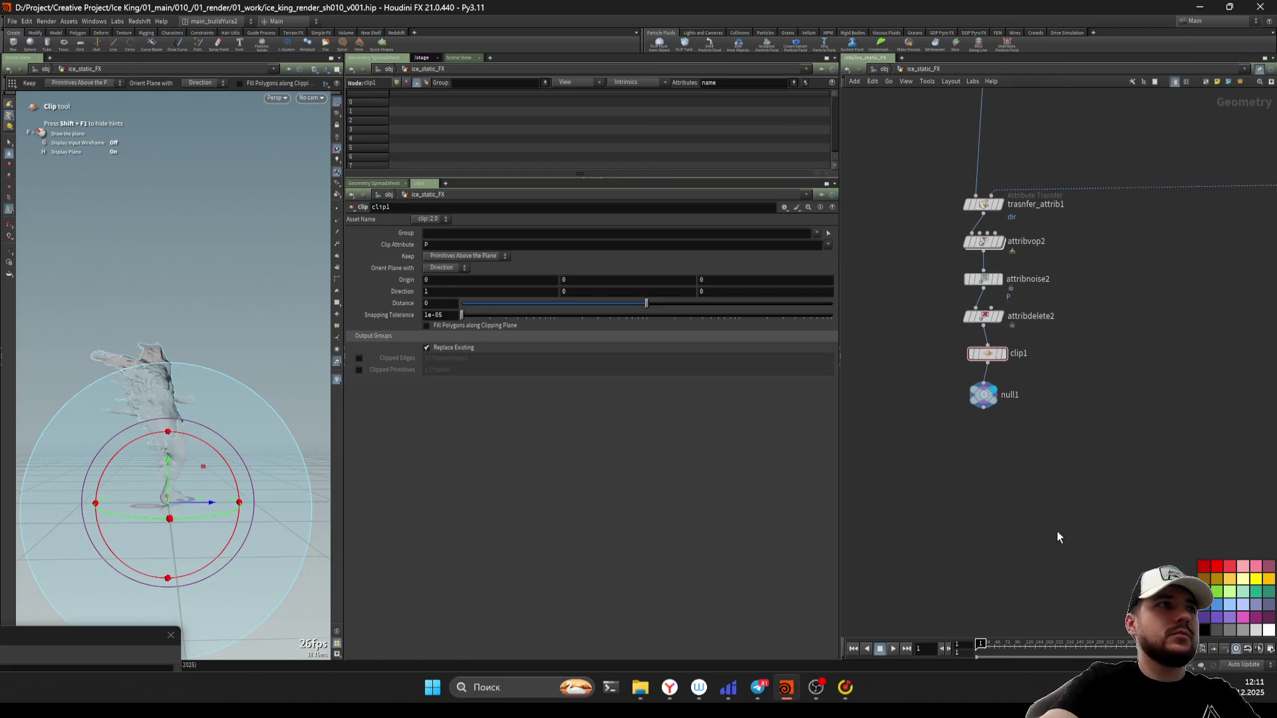
key("Return")
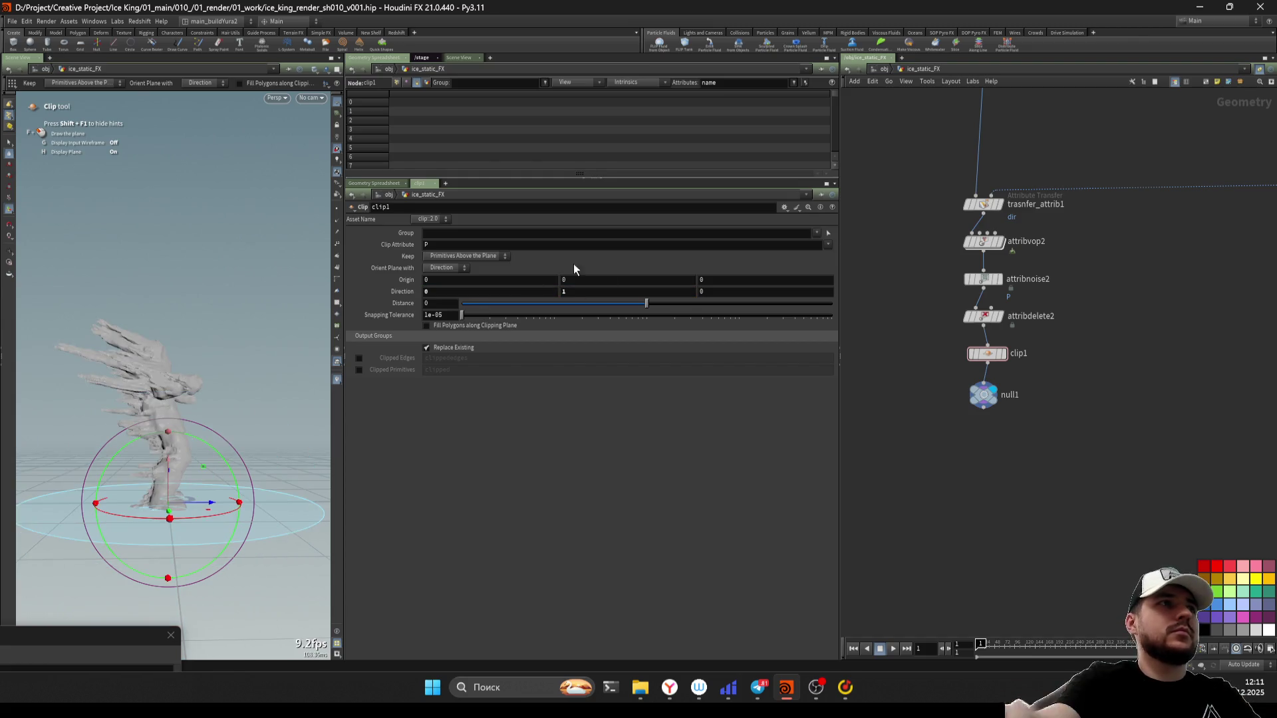
Enable Fill Polygons on the clip and display null1 to see the clipped ice geometry.
mouse_move(145, 487)
left_mouse_down("alt")
mouse_move(200, 420)
mouse_move(143, 481)
left_mouse_up("alt")
left_click(456, 327)
key("Return")
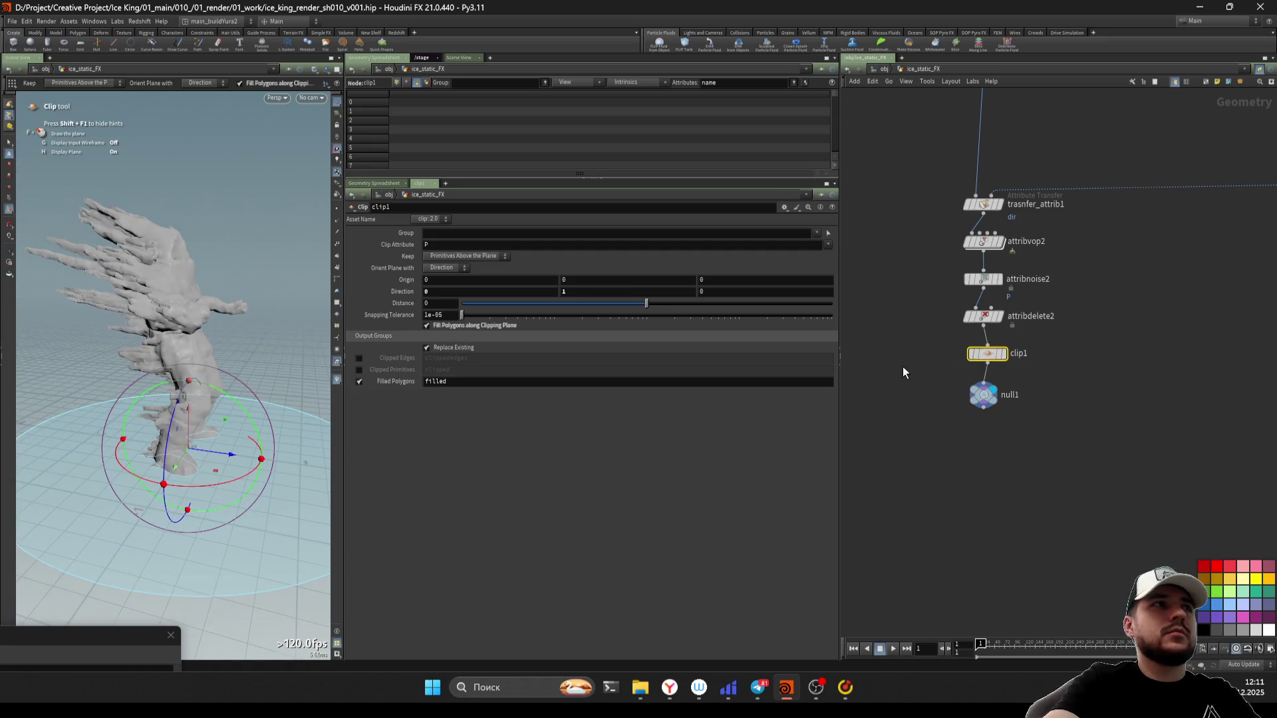
left_click(986, 397)
left_click_drag(977, 396, 988, 422)
mouse_move(130, 399)
left_mouse_down()
mouse_move(200, 398)
mouse_move(201, 383)
mouse_move(138, 365)
mouse_move(297, 379)
left_mouse_up()
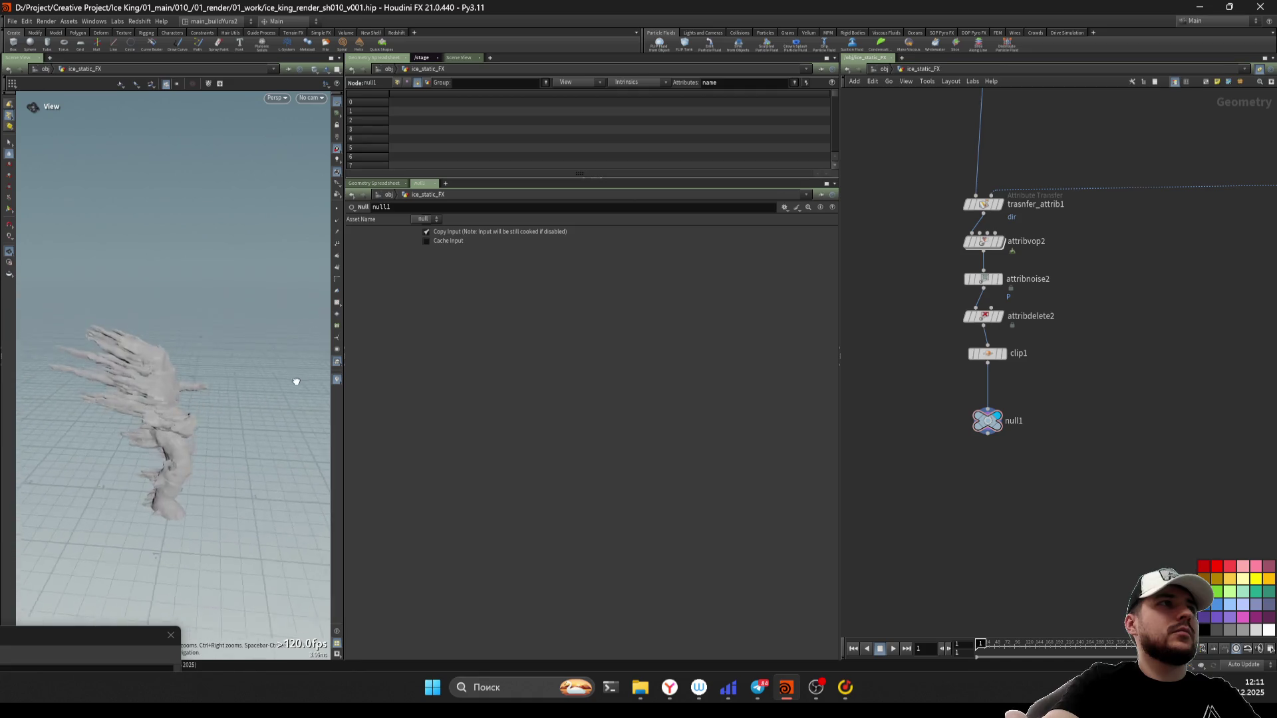
scroll(1032, 489, "down", 3)
scroll(963, 419, "down", 1)
scroll(975, 507, "up", 3)
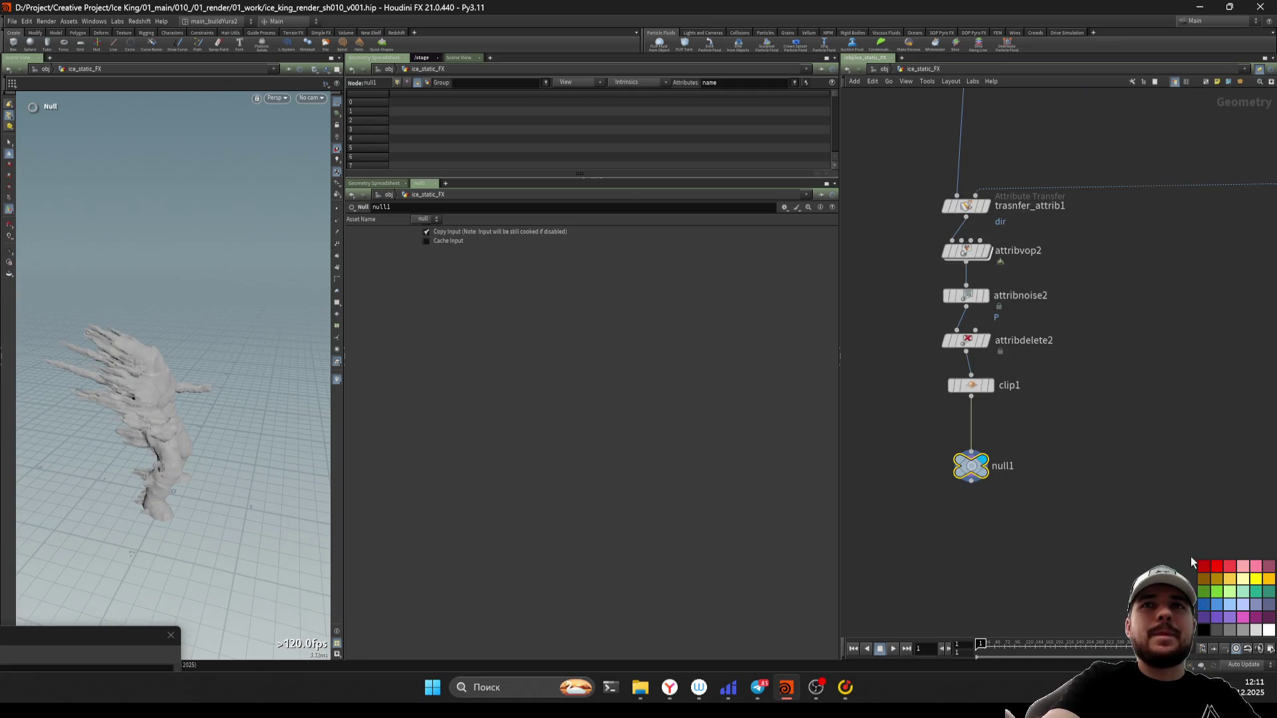
scroll(1038, 485, "up", 2)
Rename null1 to OUT_char_FX and fit the whole node graph in view.
double_click(990, 455)
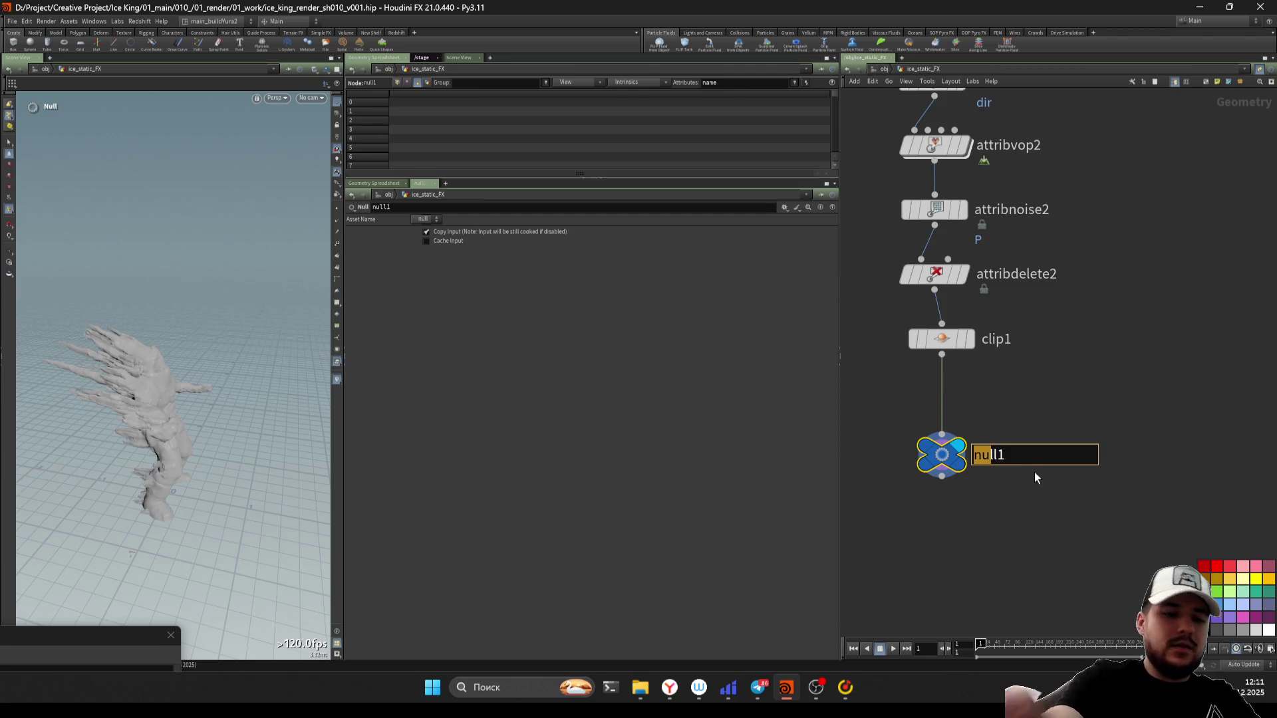
type("NUL")
key("BackSpace")
key("BackSpace")
type("ULL_")
key("ctrl+a")
type("OUT_FREEZ")
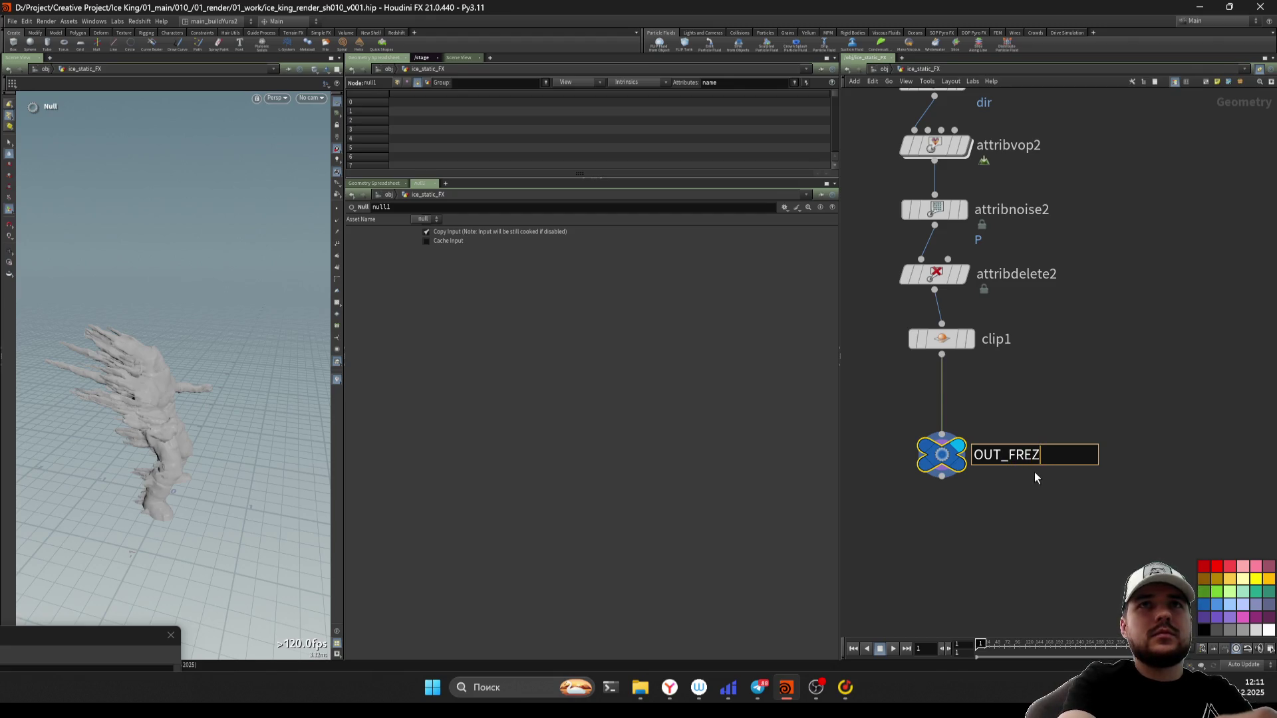
key("BackSpace")
key("BackSpace")
key("BackSpace")
key("BackSpace")
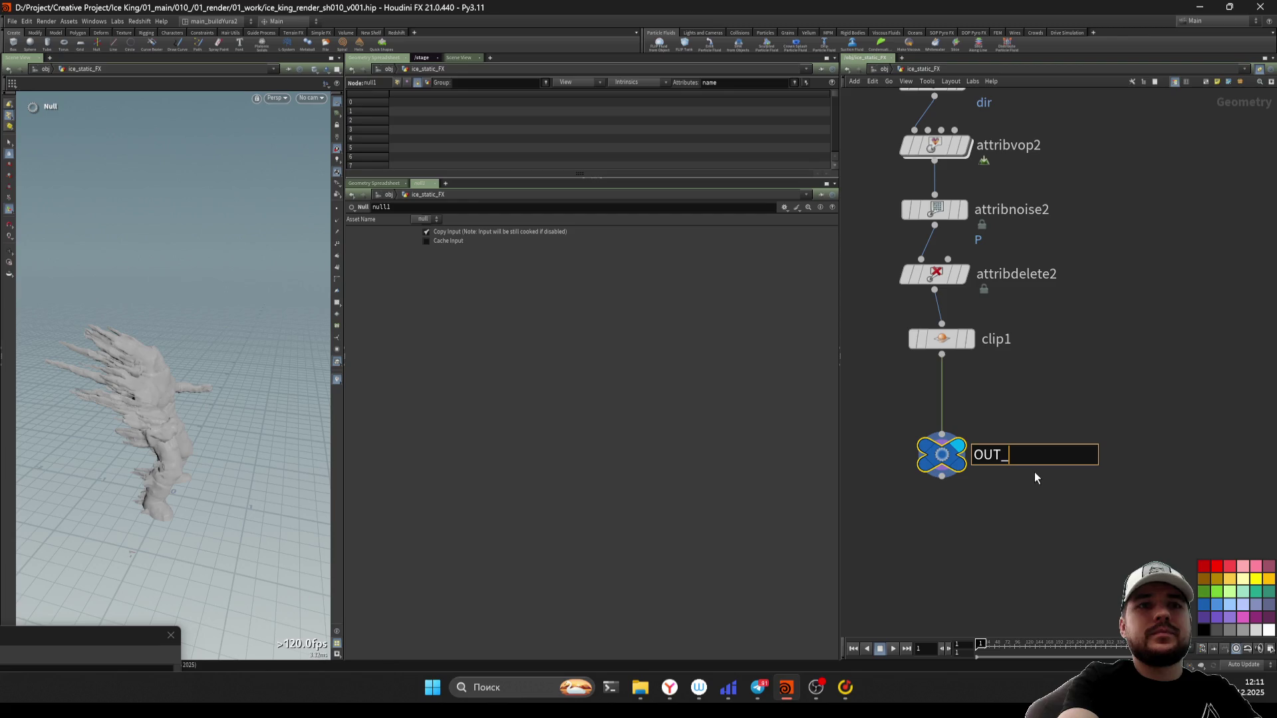
type("char_FX")
key("Return")
key("h")
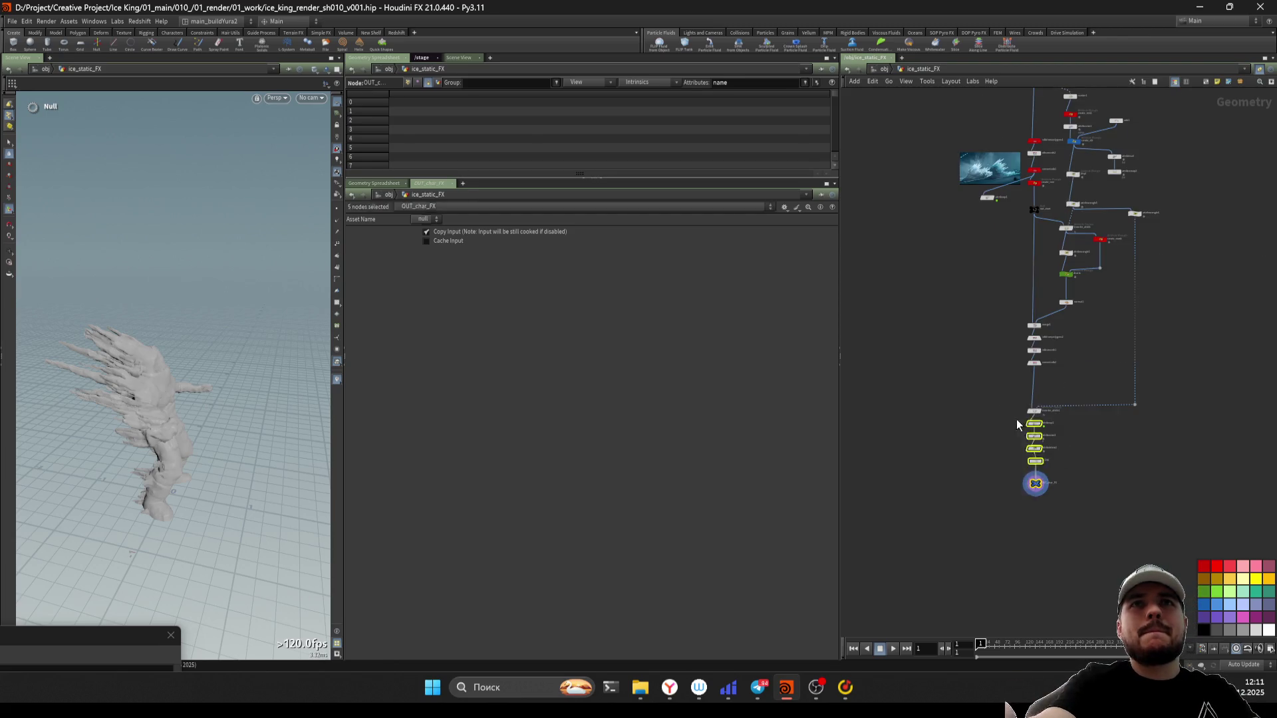
scroll(1017, 419, "up", 3)
scroll(1029, 493, "down", 3)
scroll(1035, 486, "down", 2)
scroll(1033, 425, "up", 2)
scroll(1033, 426, "up", 2)
scroll(1006, 378, "up", 2)
Reposition add2, fbxcharacterimport1 and rigpose1 into a tidier arrangement at the top of the network.
left_click_drag(1063, 419, 1071, 412)
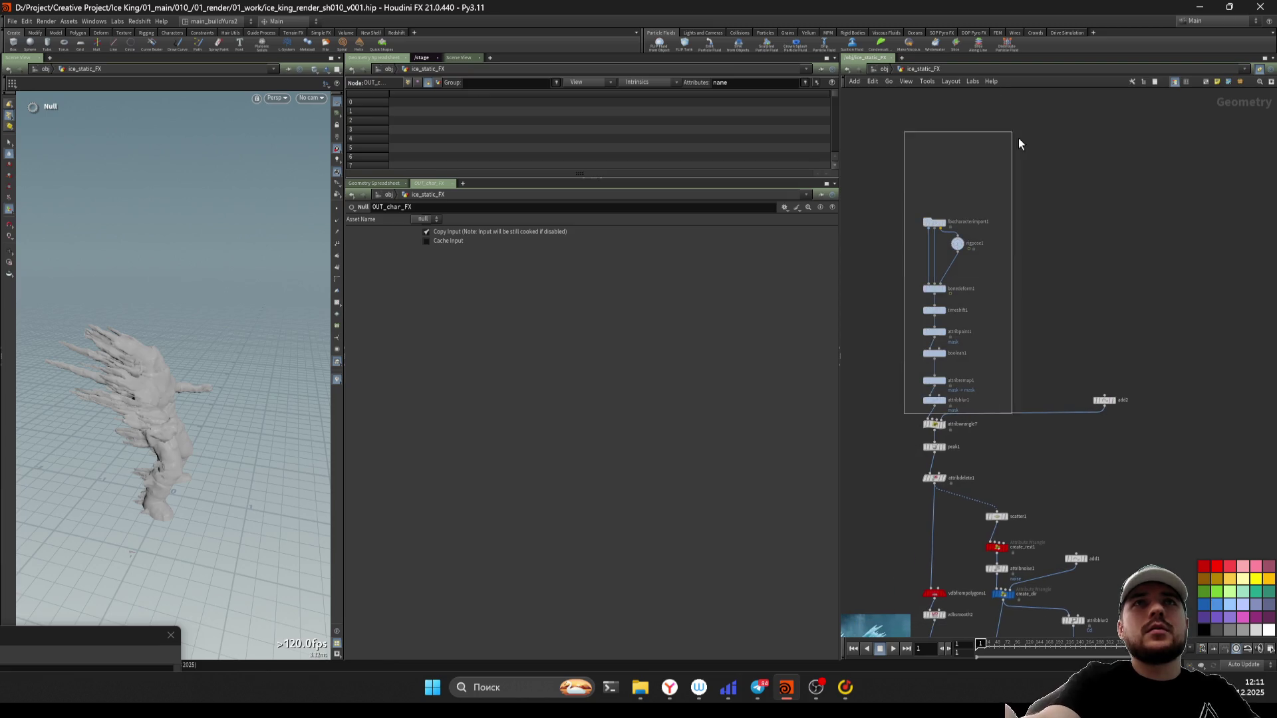
left_click_drag(934, 208, 934, 208)
scroll(935, 208, "up", 2)
left_click_drag(916, 158, 908, 140)
left_click_drag(949, 231, 938, 190)
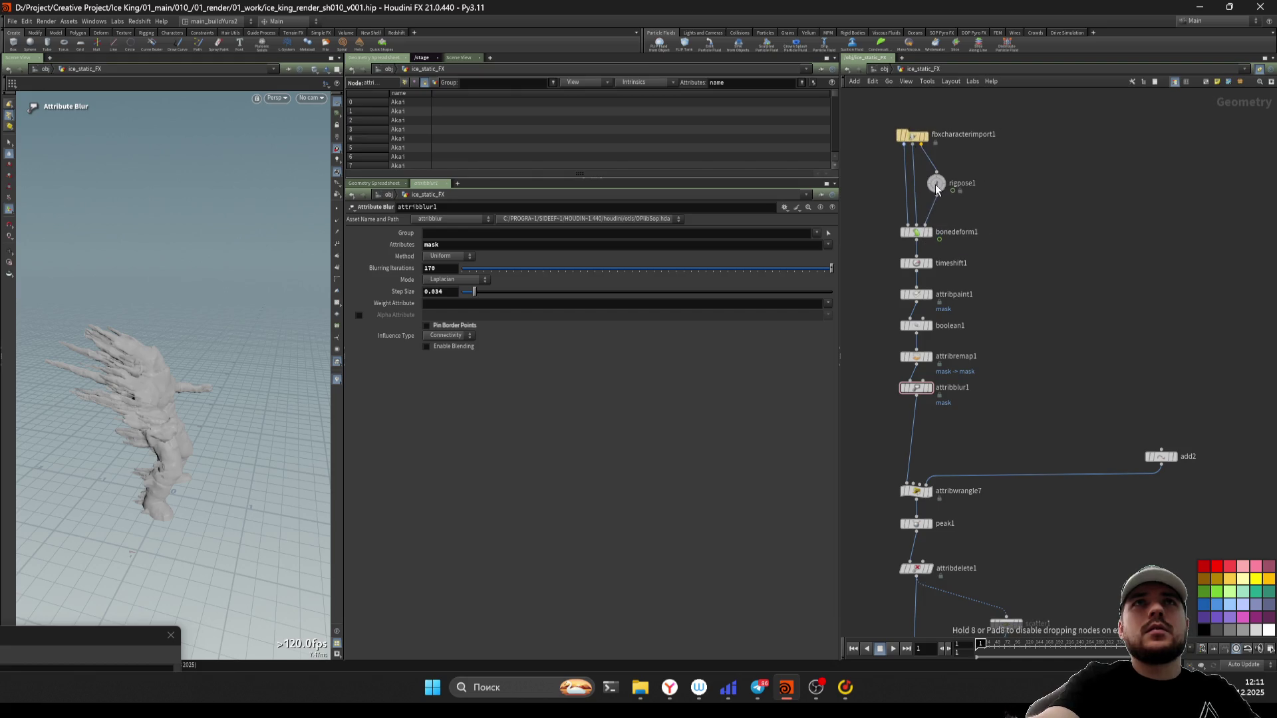
left_click_drag(916, 143, 921, 145)
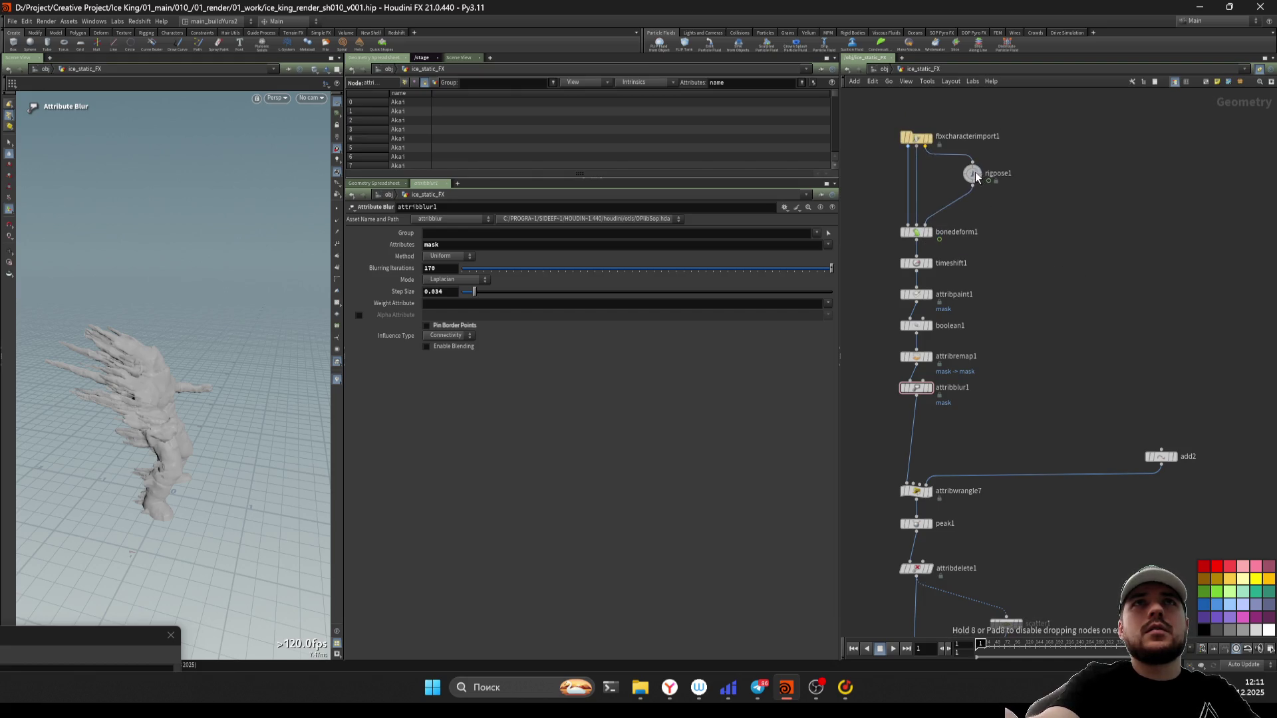
Move the scatter1, create_rest1 and attribnoise1 branch upward and nudge add1 left.
middle_click_drag(868, 457, 884, 240)
left_click(934, 306)
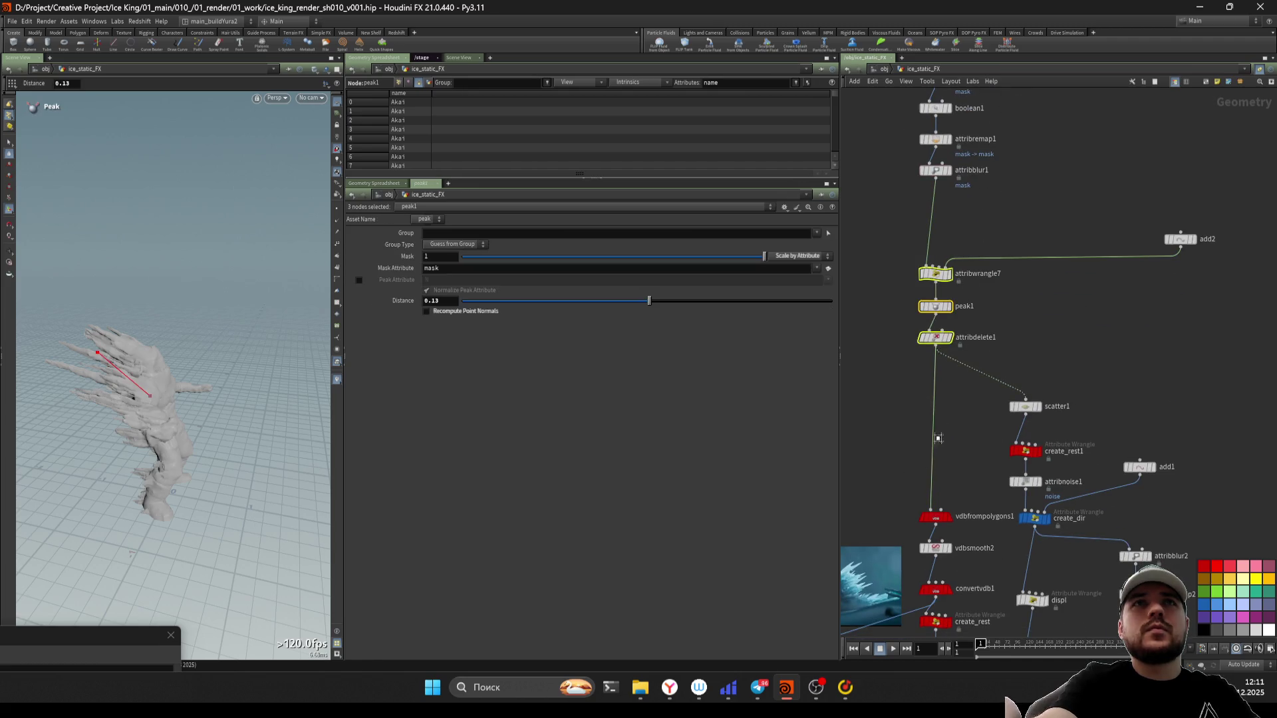
middle_click_drag(949, 465, 918, 361)
left_click_drag(1023, 274, 984, 339)
left_click_drag(1002, 298, 1003, 258)
left_click(1056, 368)
middle_click_drag(1077, 364, 1091, 350)
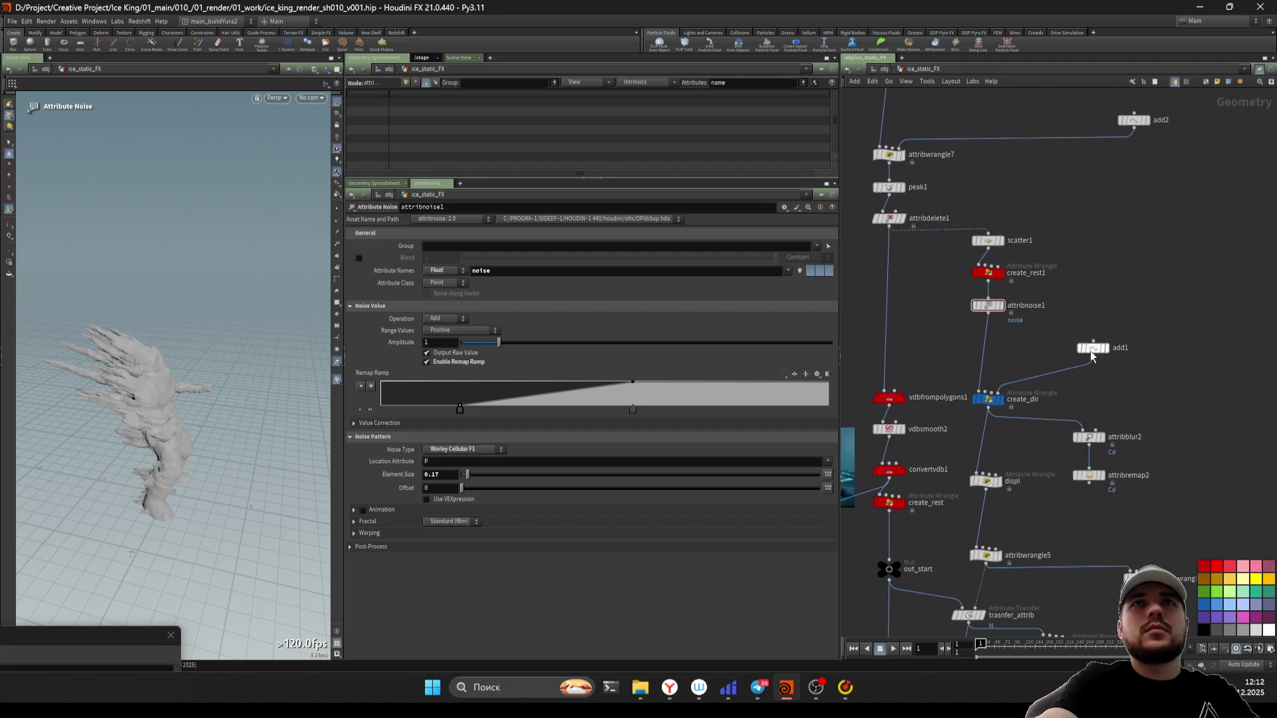
left_click_drag(1101, 301, 1094, 300)
Shift attribblur2 and attribremap2 right and move create_dir and displ upward.
left_click_drag(1060, 363, 1167, 485)
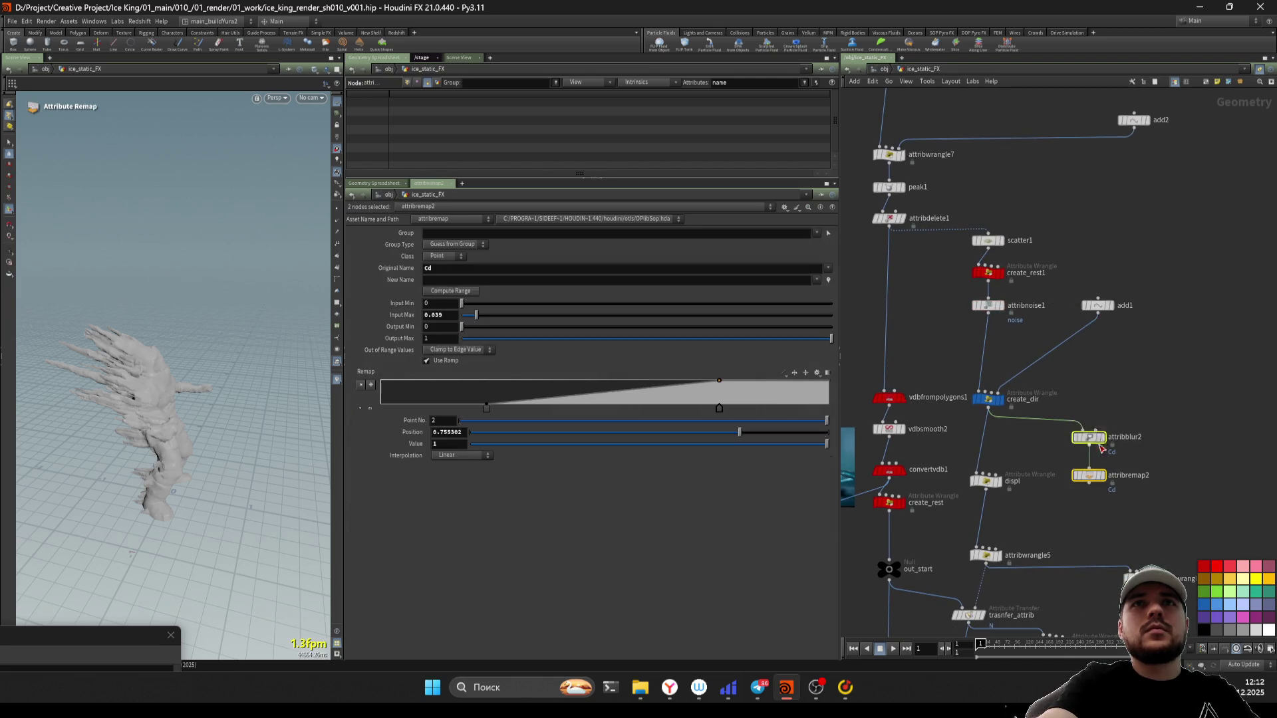
left_click_drag(1088, 440, 1121, 436)
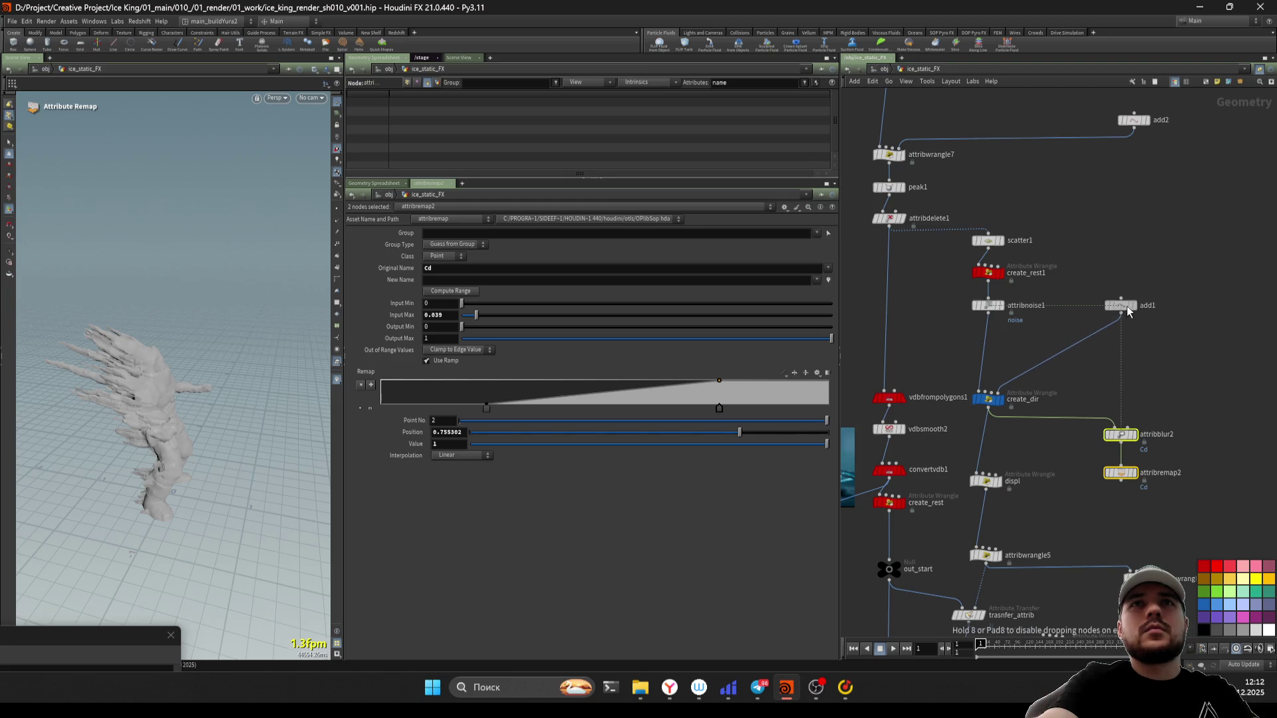
left_click(1003, 388)
left_click_drag(988, 399, 989, 362)
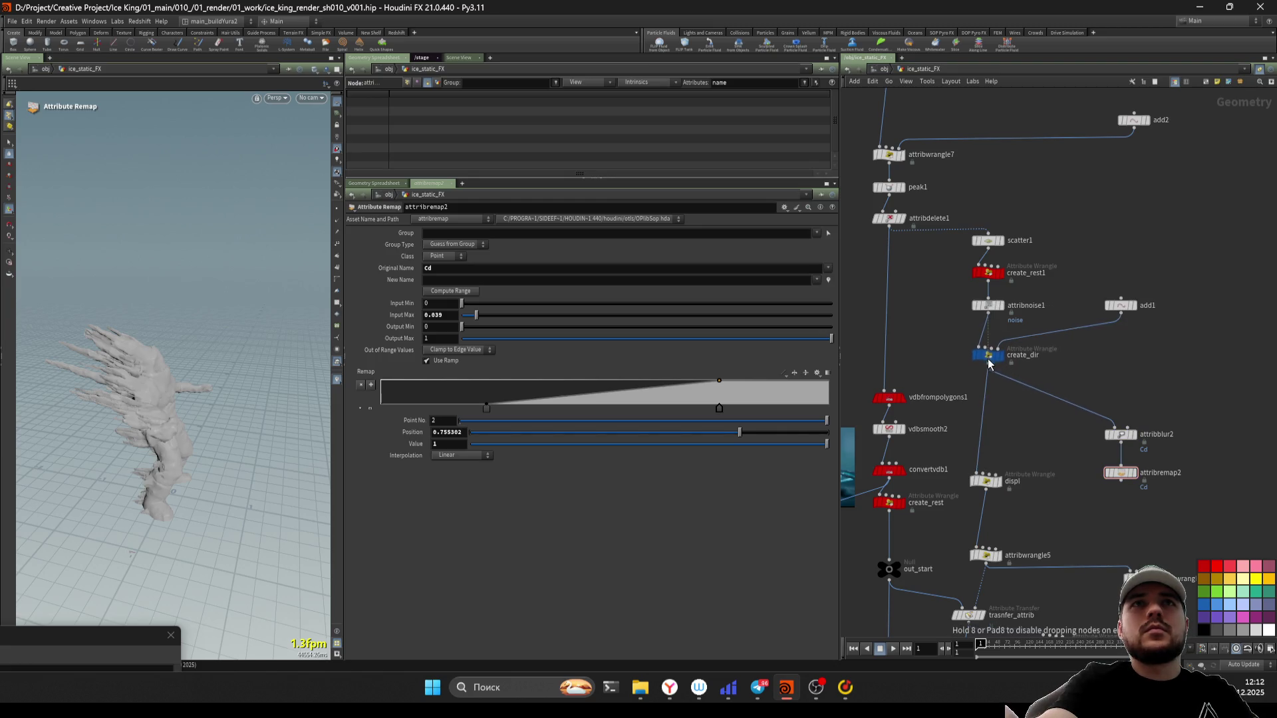
left_click_drag(1031, 409, 961, 507)
left_click_drag(977, 457, 978, 402)
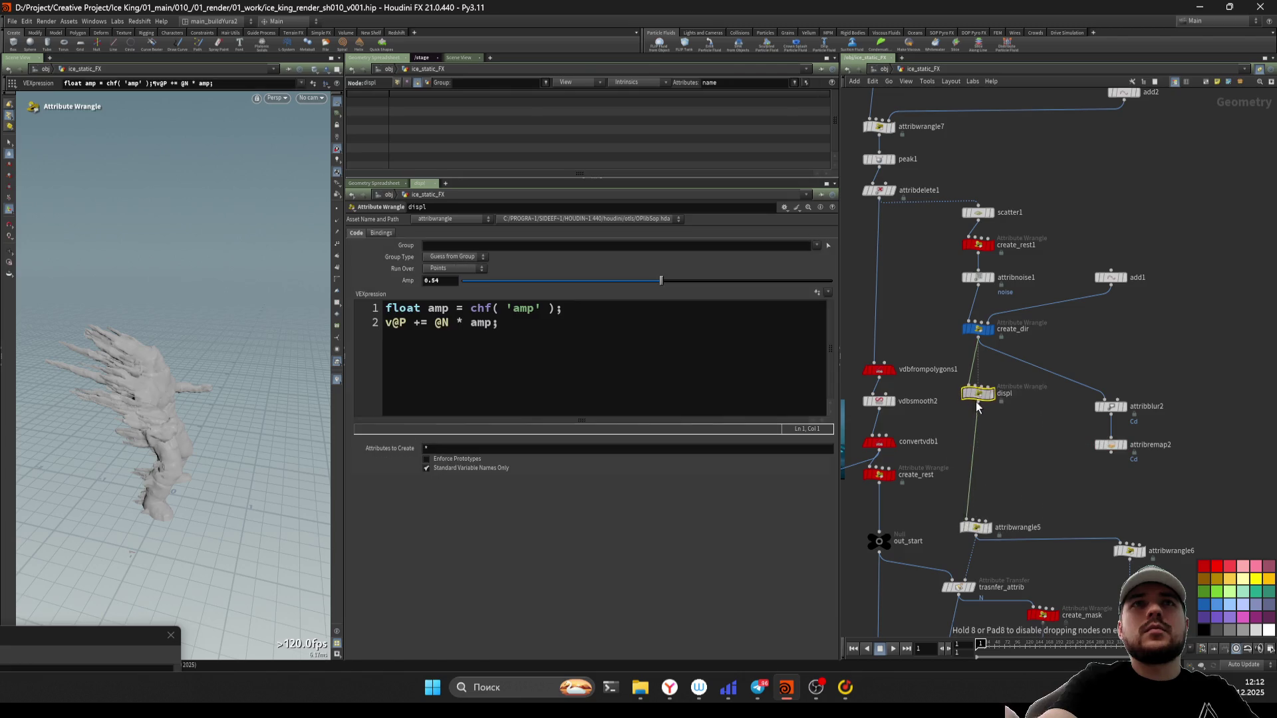
Move attribwrangle5 up and delete attribblur2 and attribremap2 from the network.
middle_click_drag(1031, 474, 1019, 350)
left_click_drag(969, 410, 969, 379)
left_click_drag(973, 333, 974, 324)
middle_click_drag(1142, 374, 1063, 450)
left_click_drag(1068, 424, 1016, 342)
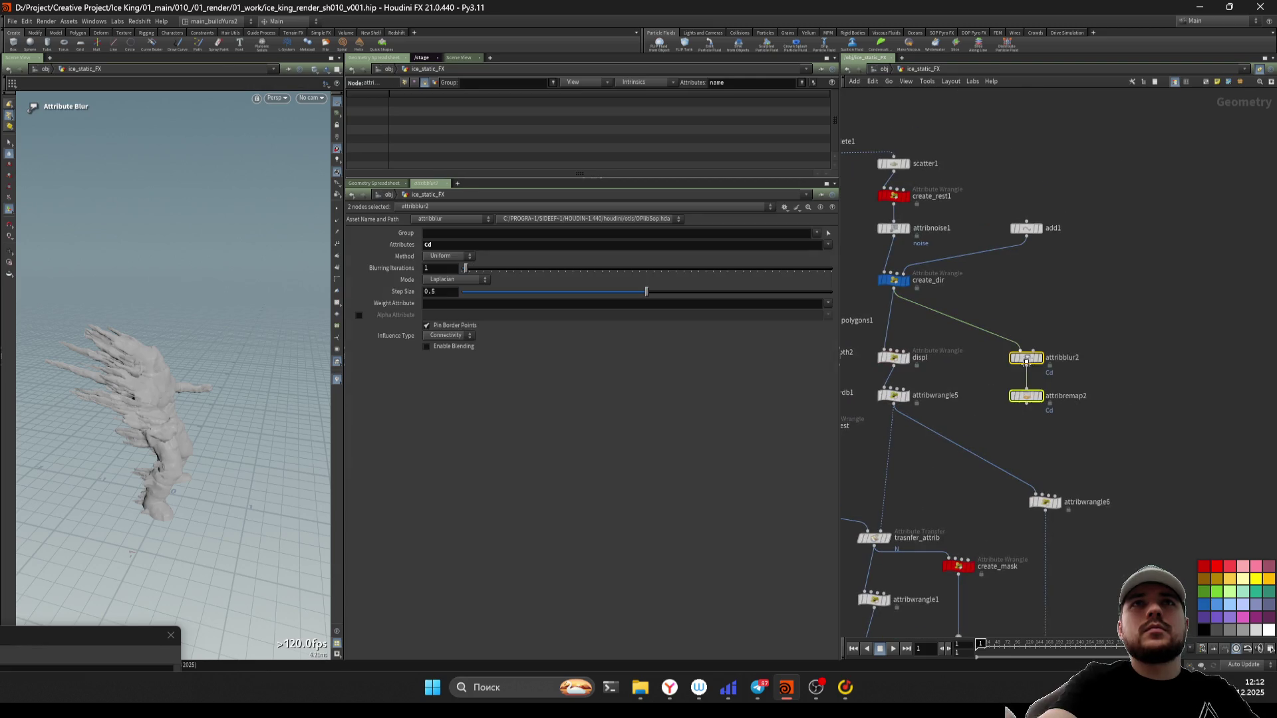
key("Delete")
Move the scatter1-to-attribwrangle5 branch and attribwrangle6 to the right.
left_click(905, 366)
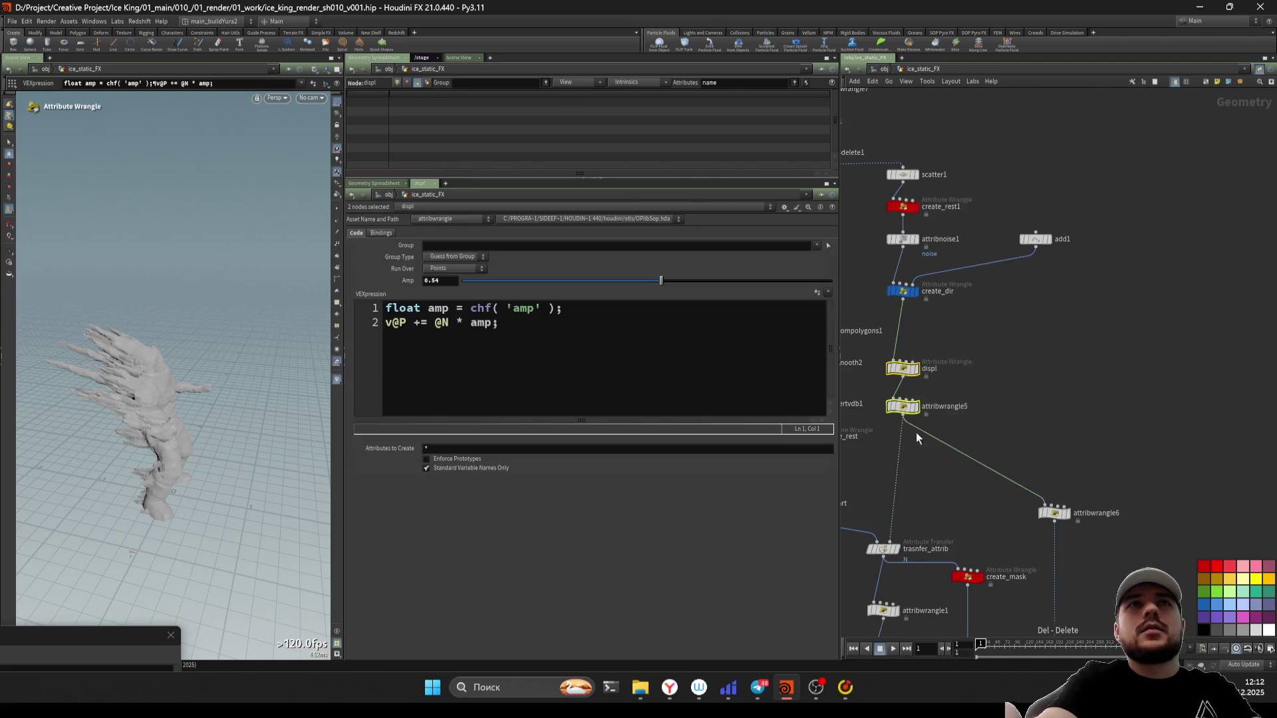
middle_click_drag(968, 338, 1016, 357)
left_click(952, 427)
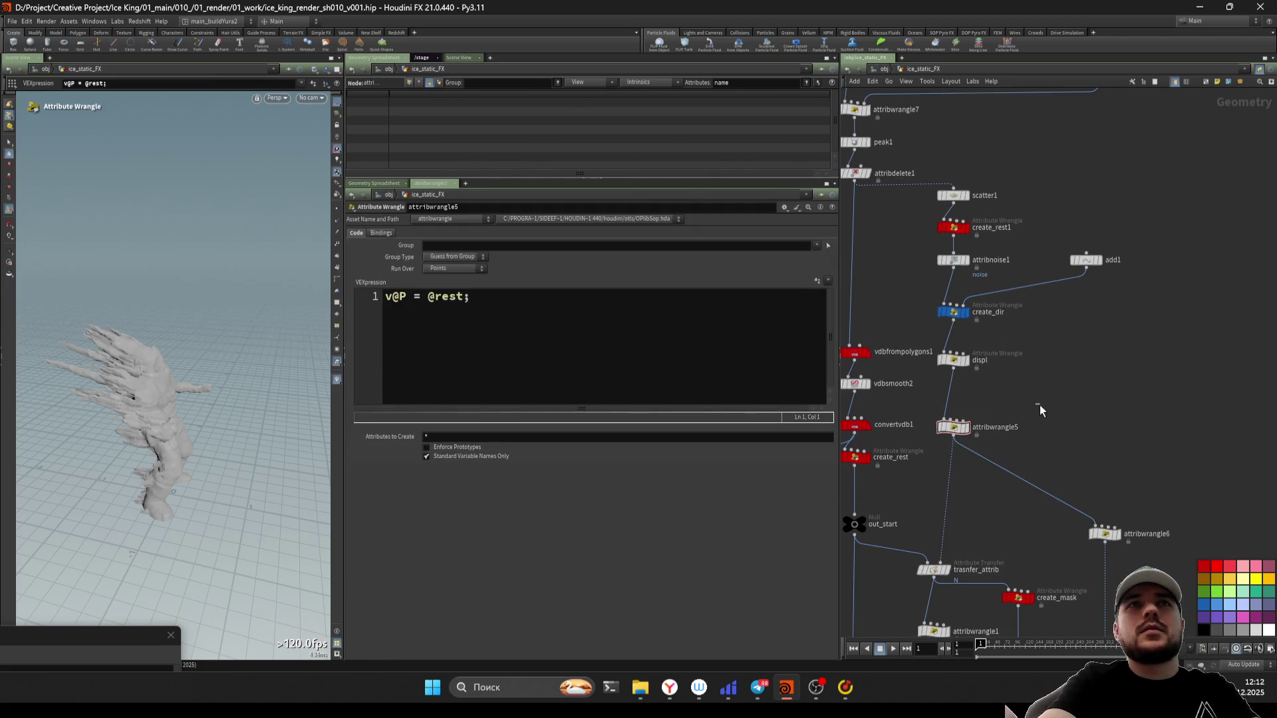
middle_click_drag(1041, 410, 1101, 391)
mouse_move(1163, 441)
left_mouse_down()
mouse_move(959, 165)
mouse_move(1117, 185)
left_mouse_up()
middle_click_drag(1084, 257, 933, 258)
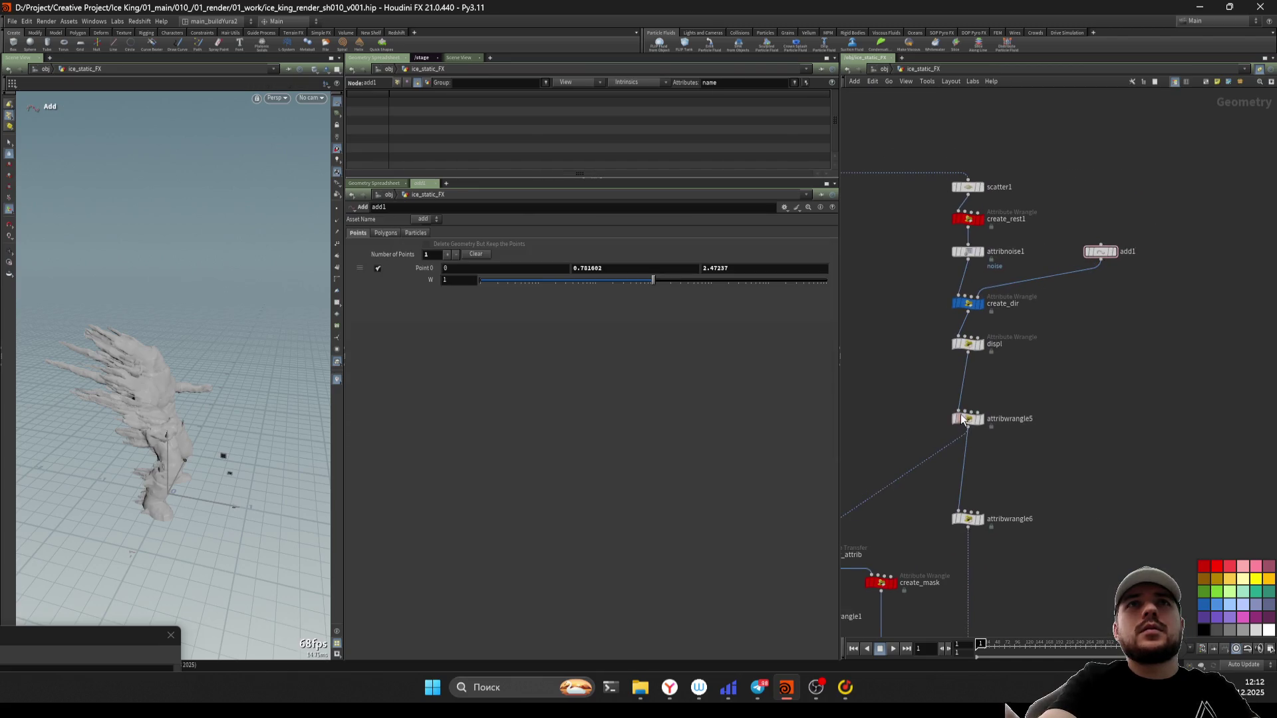
scroll(973, 407, "down", 2)
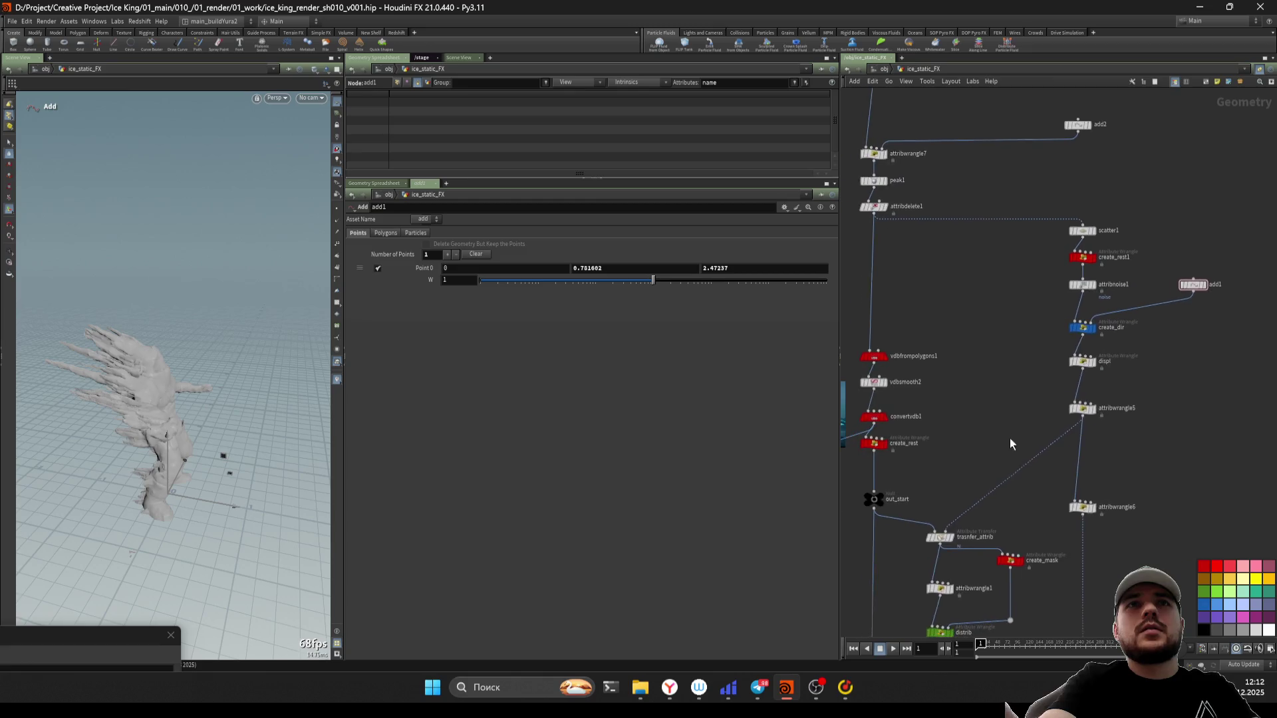
middle_click_drag(1030, 427, 1016, 394)
left_click_drag(1075, 422, 1104, 422)
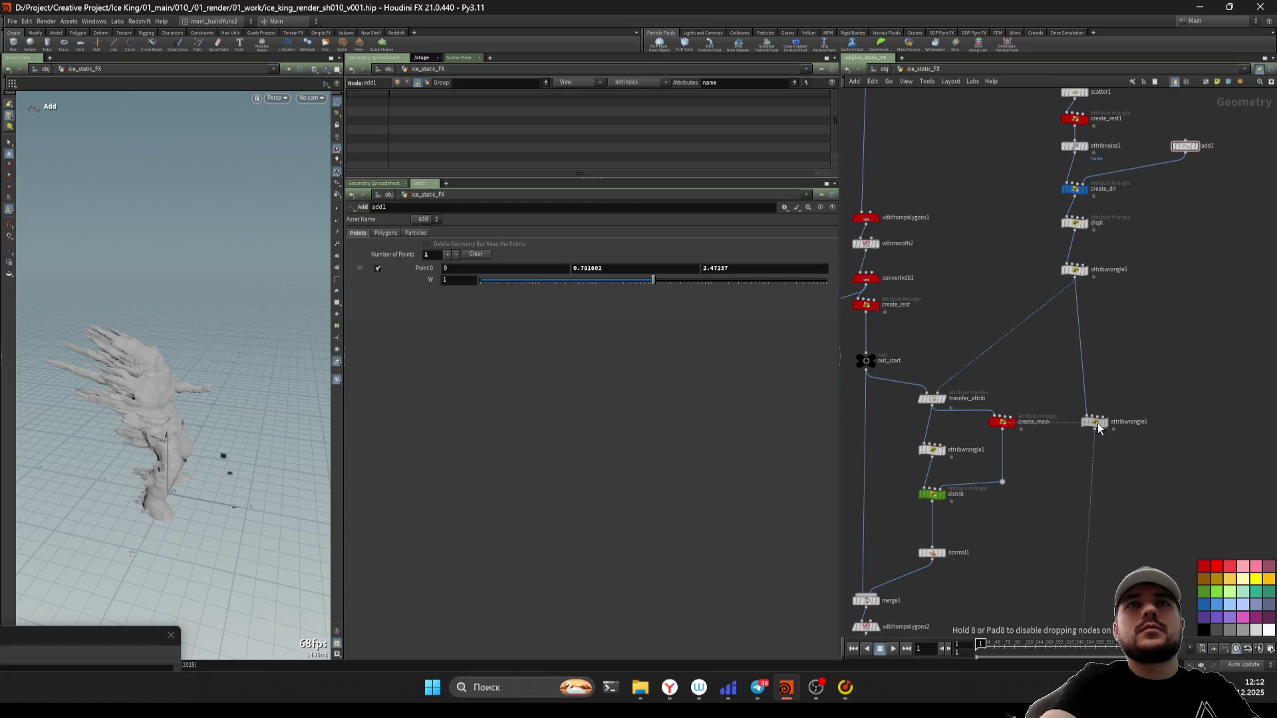
scroll(1104, 422, "down", 2)
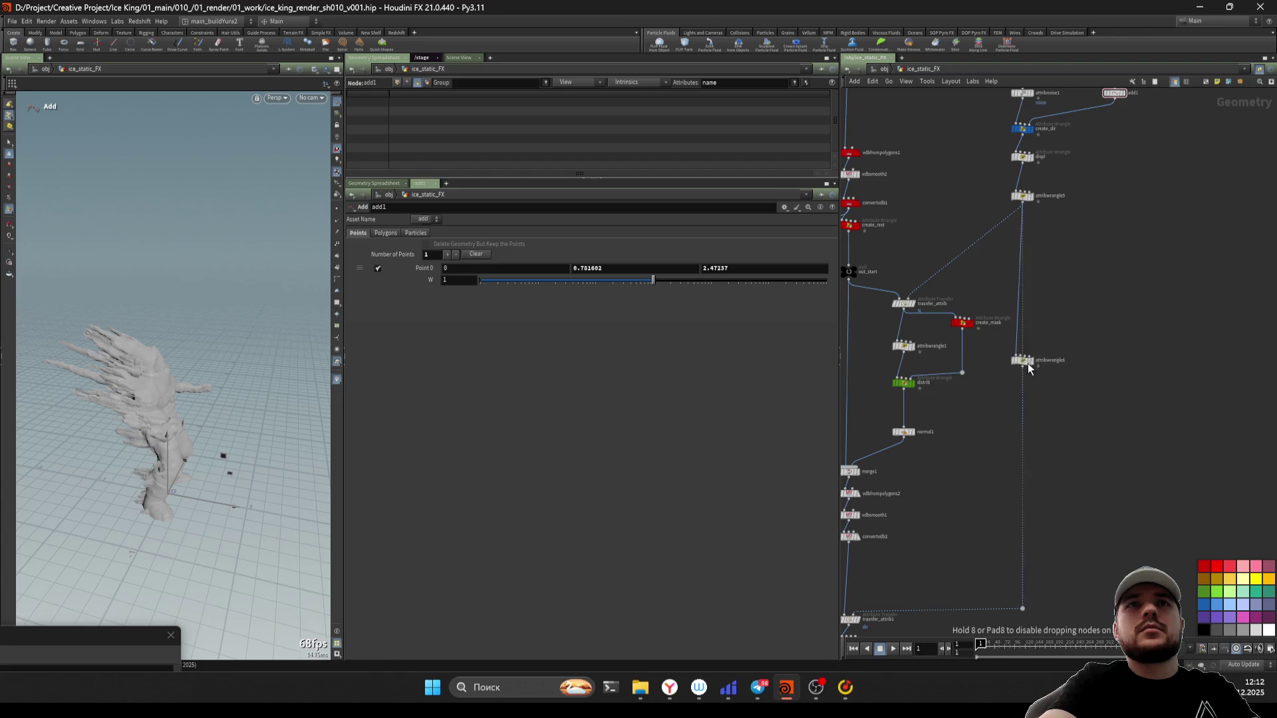
scroll(1076, 328, "up", 3)
middle_click_drag(967, 400, 1032, 412)
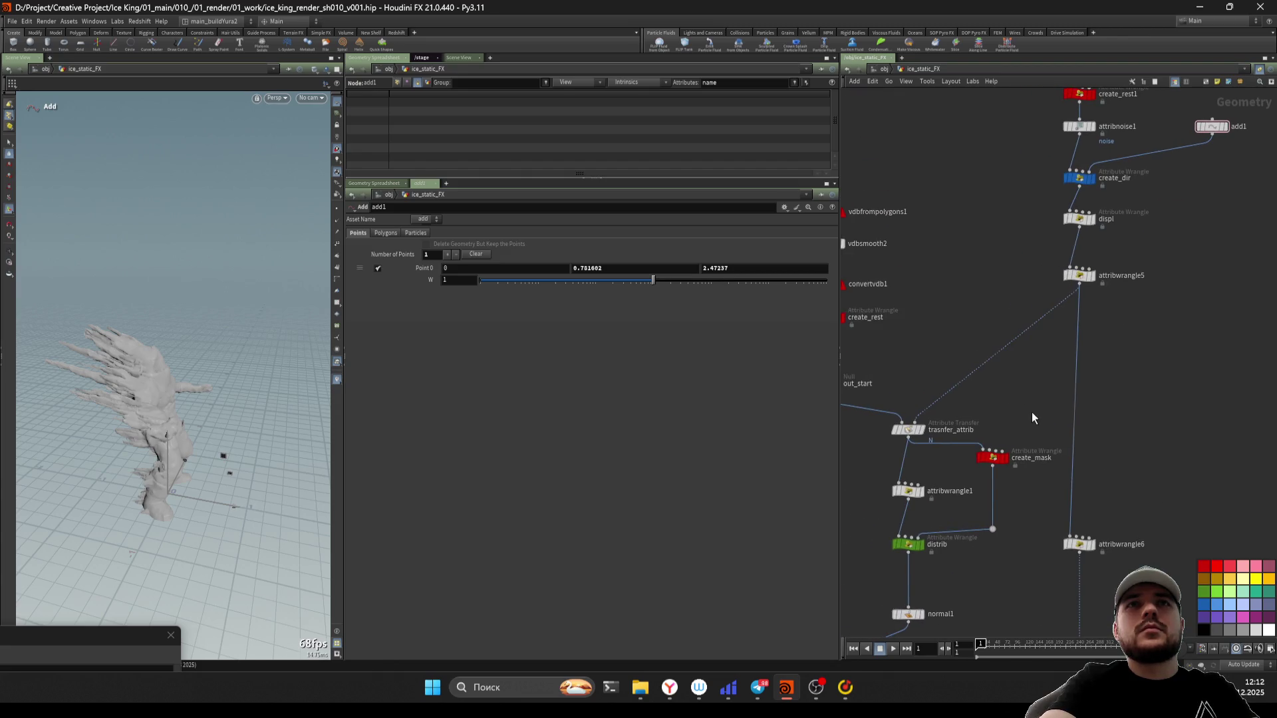
scroll(1022, 364, "down", 3)
scroll(1019, 470, "up", 3)
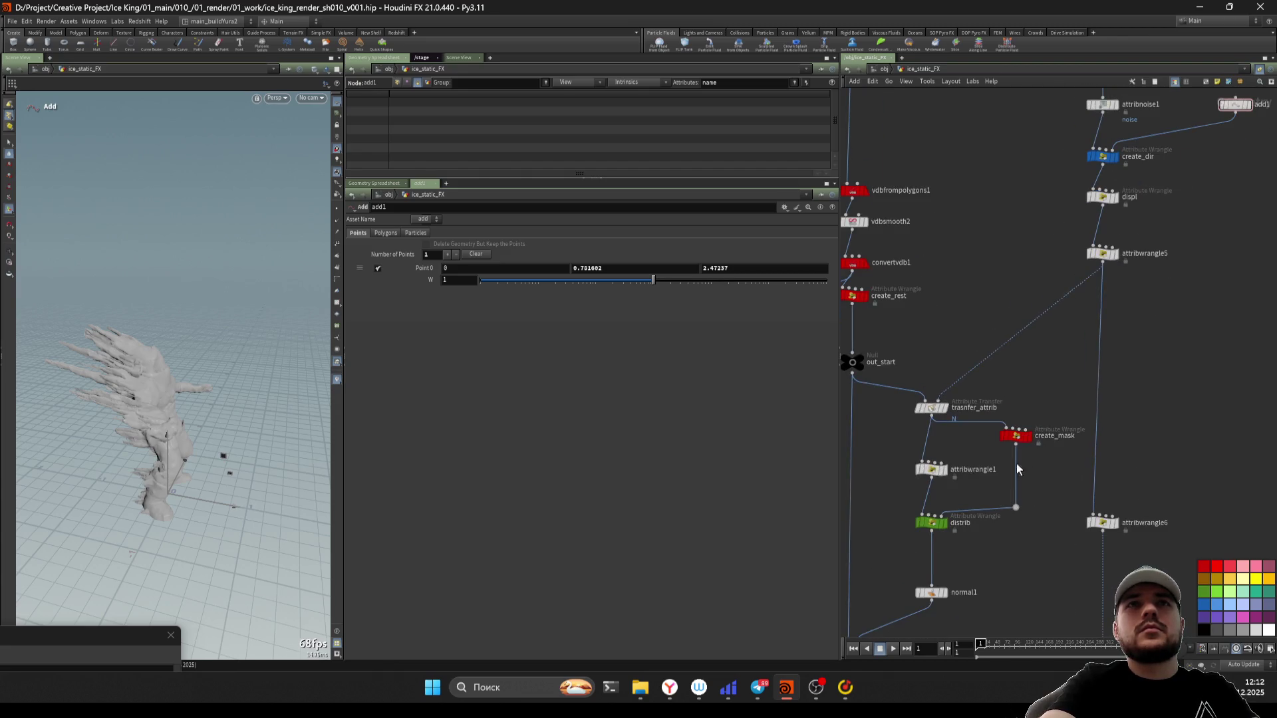
Check the create_mask wrangle's code, then delete the attribvop1 node.
left_click(1015, 437)
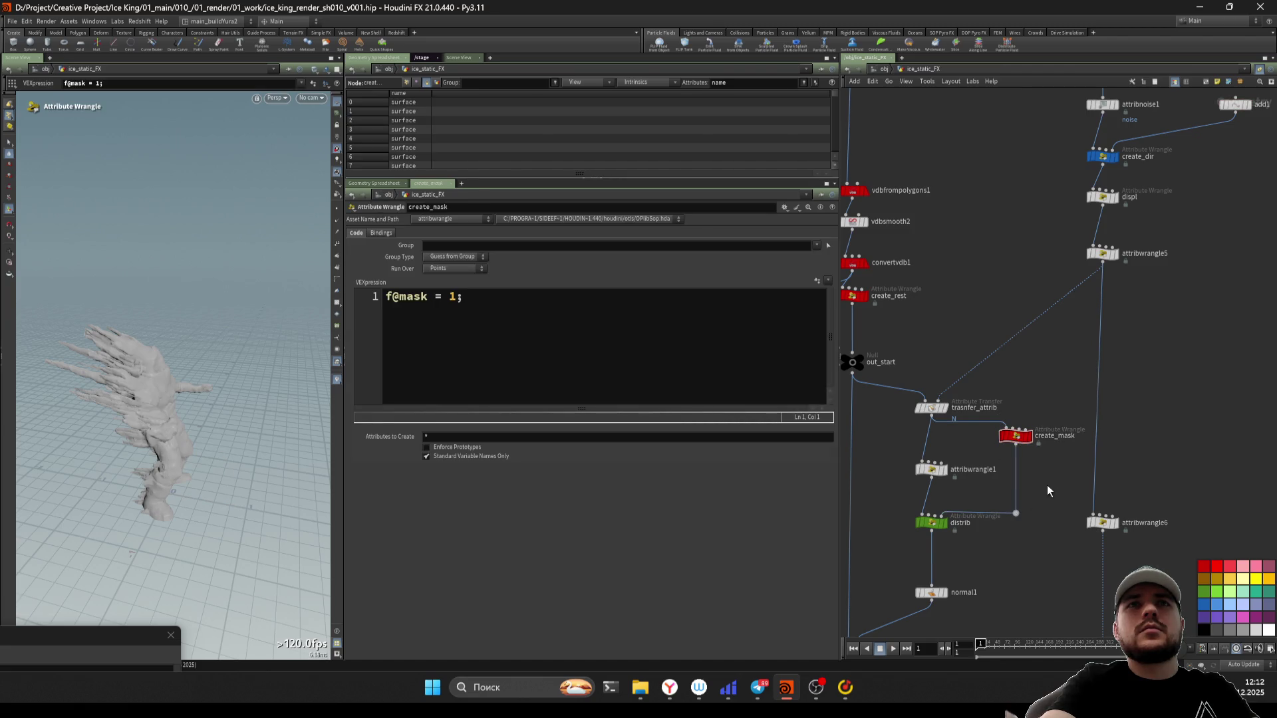
scroll(1047, 491, "down", 3)
scroll(1021, 351, "up", 2)
scroll(1038, 430, "up", 2)
scroll(1044, 476, "up", 1)
left_click(858, 516)
key("Delete")
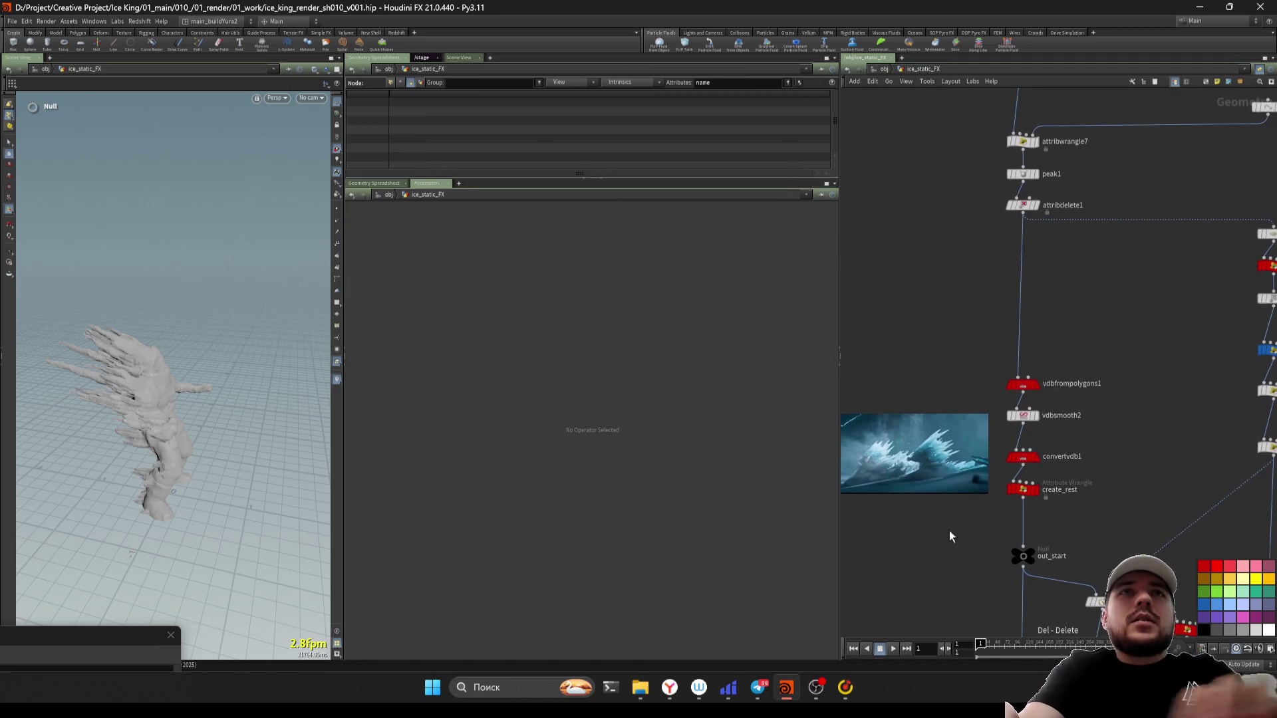
scroll(949, 555, "down", 1)
key("u")
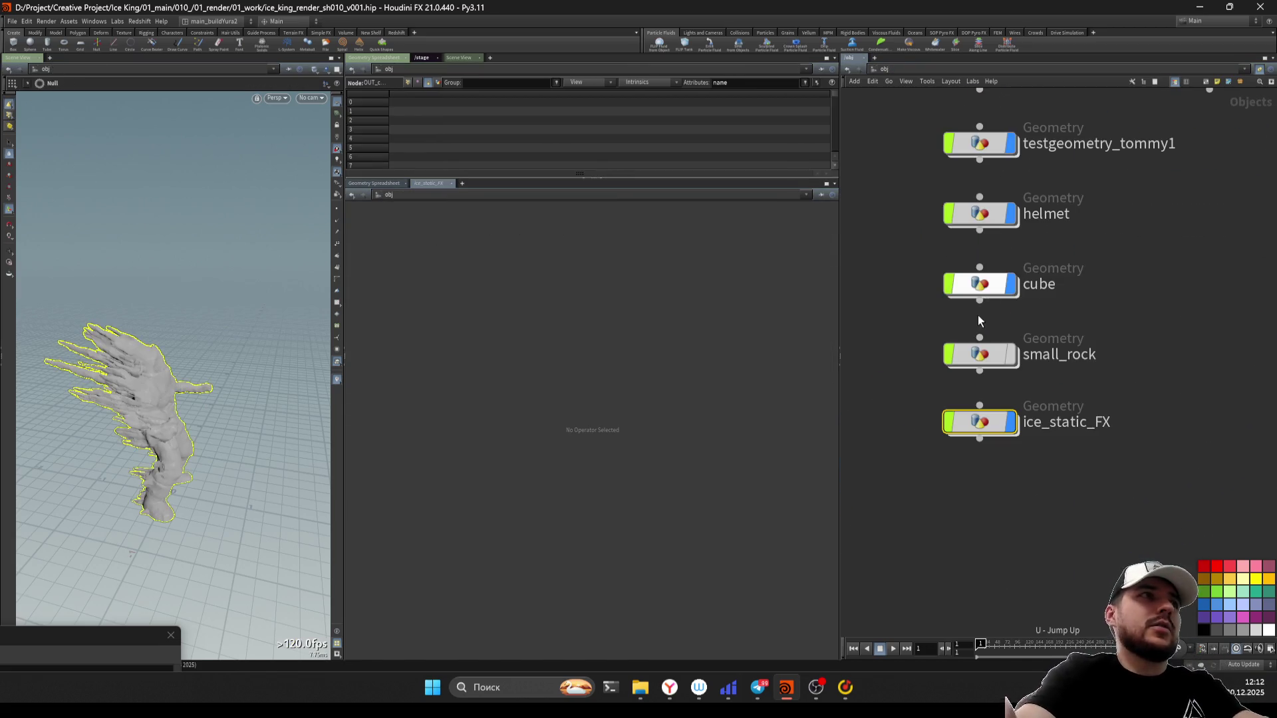
key("t")
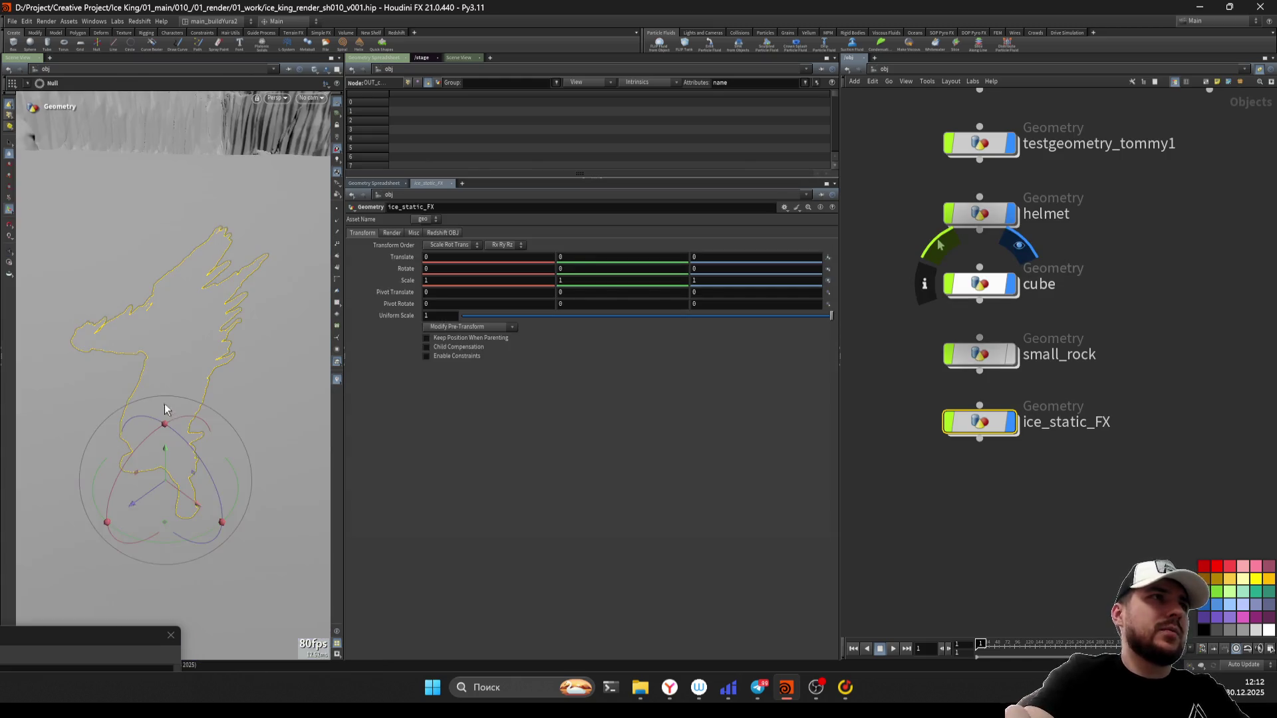
double_click(978, 417)
scroll(215, 324, "up", 3)
scroll(215, 324, "up", 3)
mouse_move(214, 324)
left_mouse_down()
mouse_move(149, 342)
mouse_move(228, 336)
mouse_move(266, 371)
mouse_move(224, 373)
mouse_move(195, 345)
mouse_move(141, 392)
mouse_move(246, 360)
left_mouse_up()
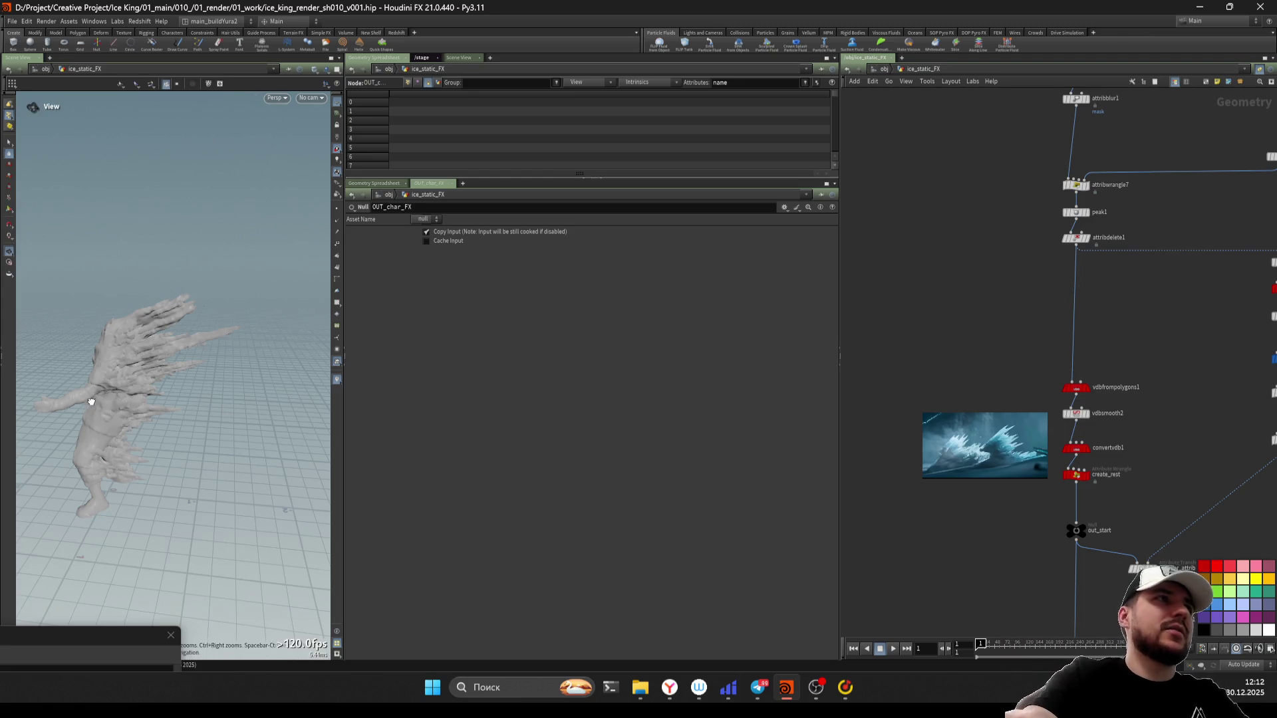
Review bonedeform1, then select rigpose1 and start the Rig Pose tool on its skeleton.
middle_click_drag(1039, 149, 929, 454)
scroll(908, 280, "up", 2)
left_click(956, 313)
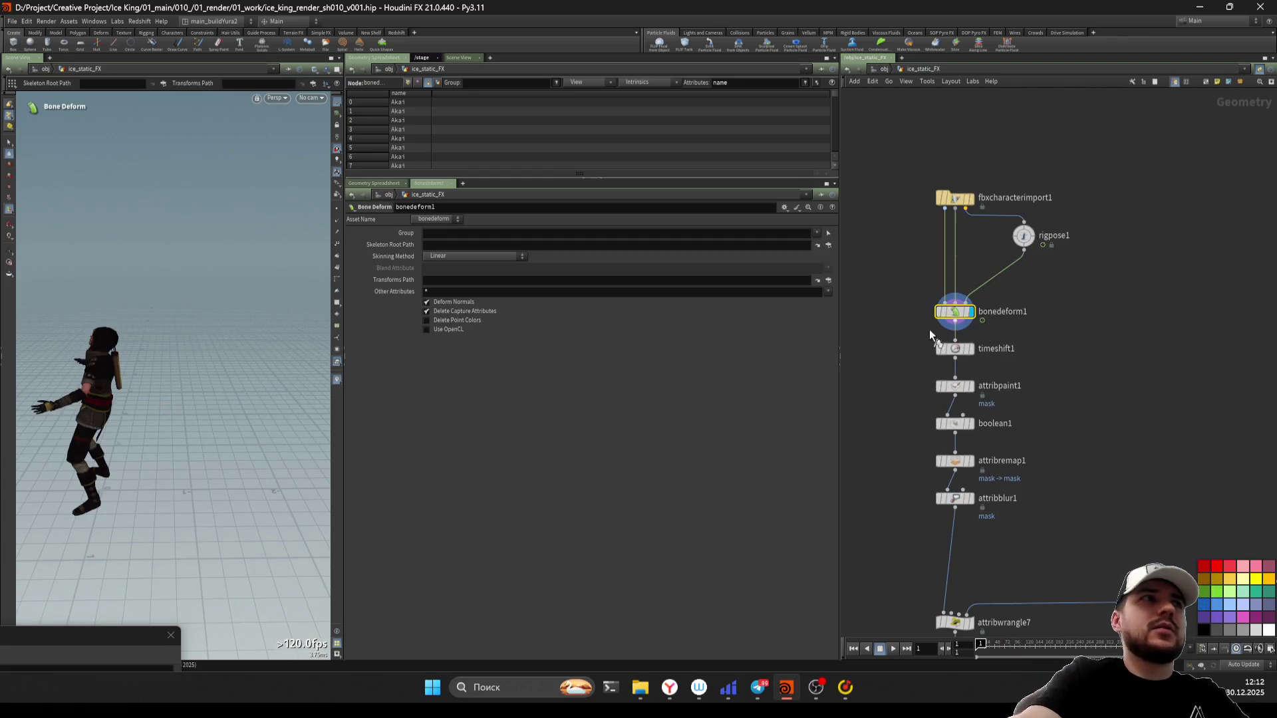
left_click(1024, 235)
key("Return")
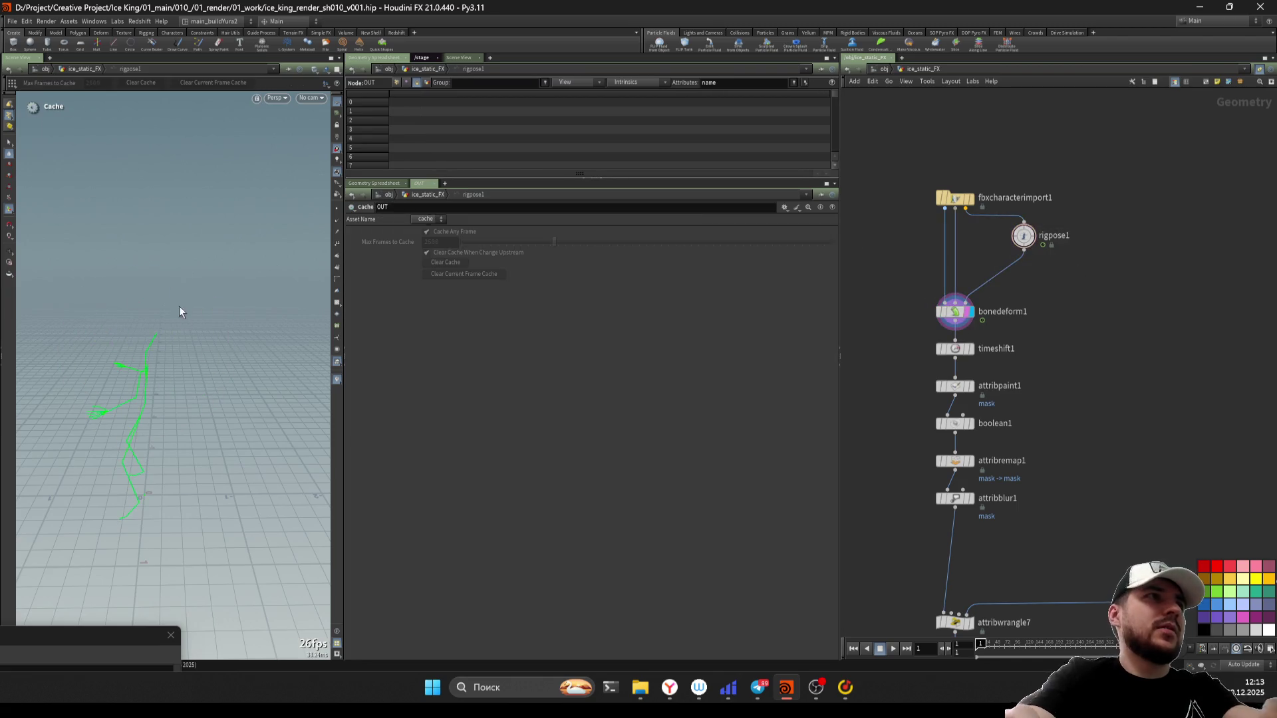
left_click(1033, 311)
key("Return")
Pick the Spine2, Spine1 and Spine joints with the rotate handle active.
mouse_move(189, 399)
left_mouse_down()
mouse_move(219, 391)
mouse_move(163, 398)
left_mouse_up()
key("Return")
left_click(160, 390)
mouse_move(234, 412)
left_mouse_down()
mouse_move(139, 399)
mouse_move(198, 380)
left_mouse_up()
left_click(125, 404)
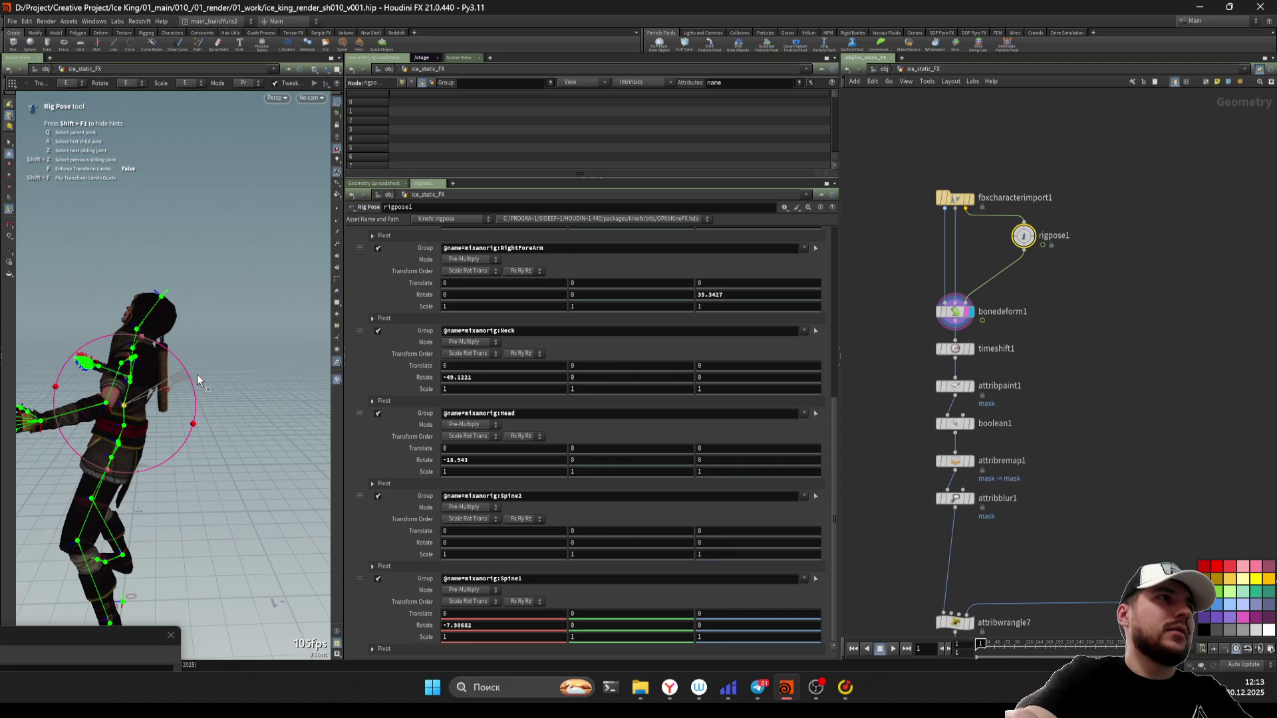
left_click(131, 435)
mouse_move(131, 436)
left_mouse_down()
mouse_move(183, 396)
mouse_move(214, 408)
mouse_move(184, 356)
left_mouse_up()
key("Return")
Rotate the spine joints, about 9 degrees on Spine2 and about -31 on Spine, to bend the character.
left_click(147, 361)
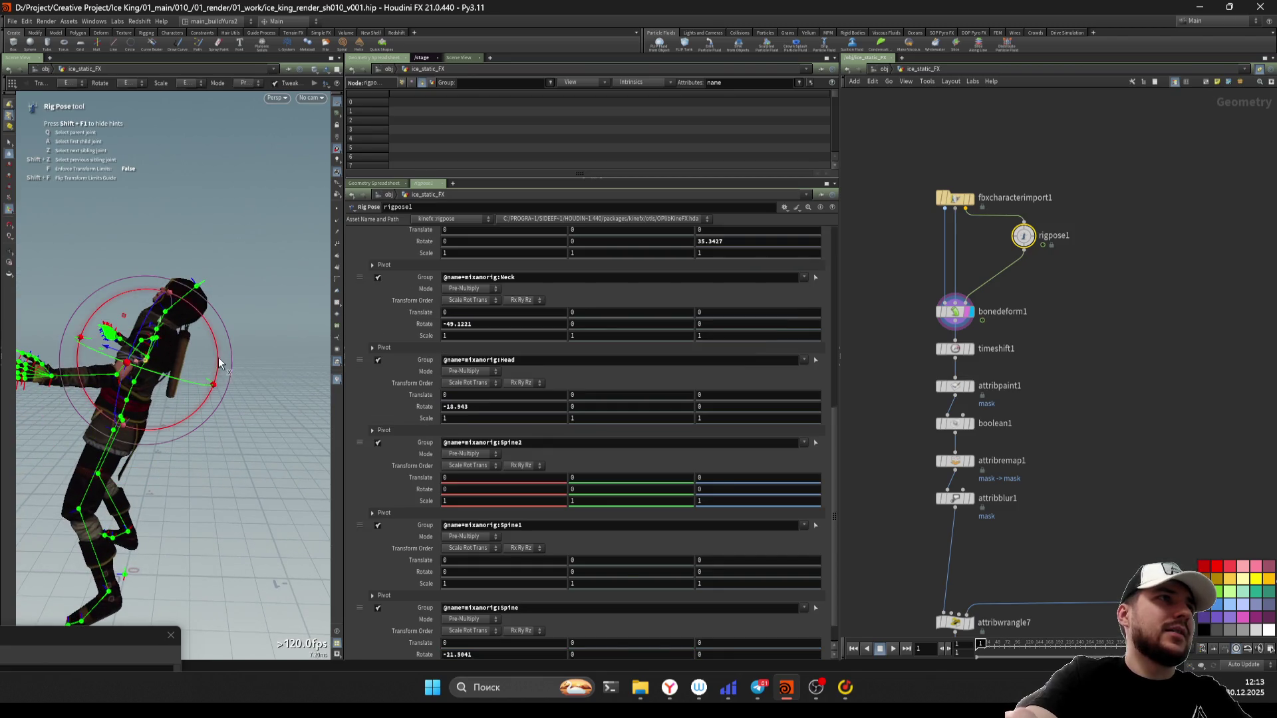
left_click(216, 355)
mouse_move(175, 386)
left_mouse_down("alt")
mouse_move(152, 374)
mouse_move(221, 353)
mouse_move(154, 396)
left_mouse_up("alt")
left_click(149, 368)
left_click(145, 411)
mouse_move(180, 467)
left_mouse_down()
mouse_move(220, 405)
mouse_move(240, 448)
mouse_move(178, 395)
mouse_move(229, 390)
left_mouse_up()
scroll(940, 258, "down", 5)
scroll(939, 258, "up", 3)
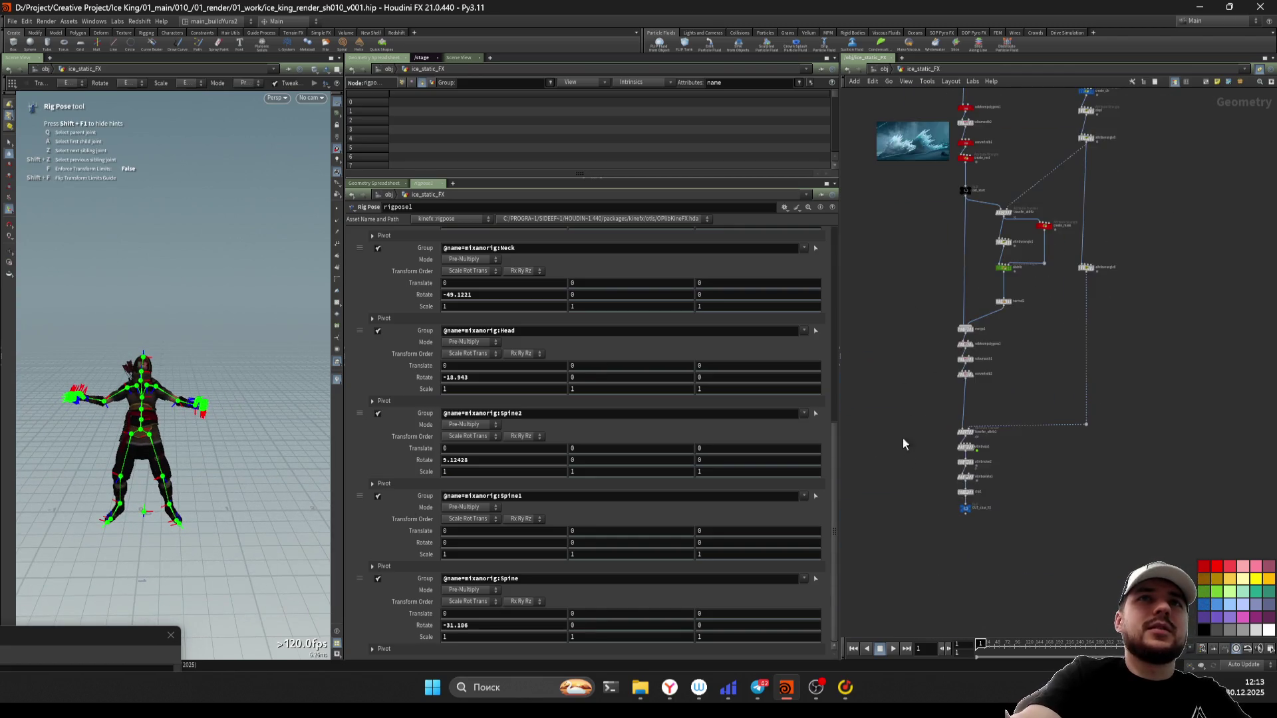
scroll(900, 408, "up", 3)
Display OUT_char_FX and orbit around the reposed ice-spiked character.
left_click(1015, 559)
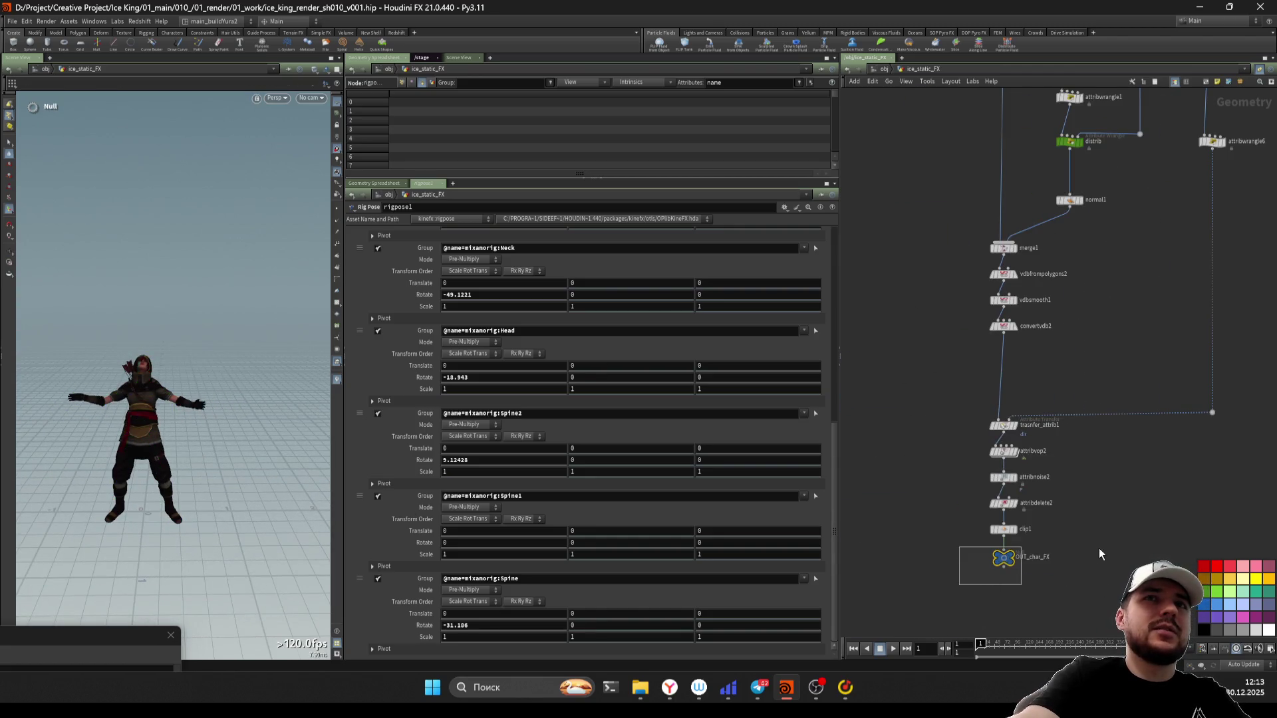
left_click_drag(918, 553, 1056, 568)
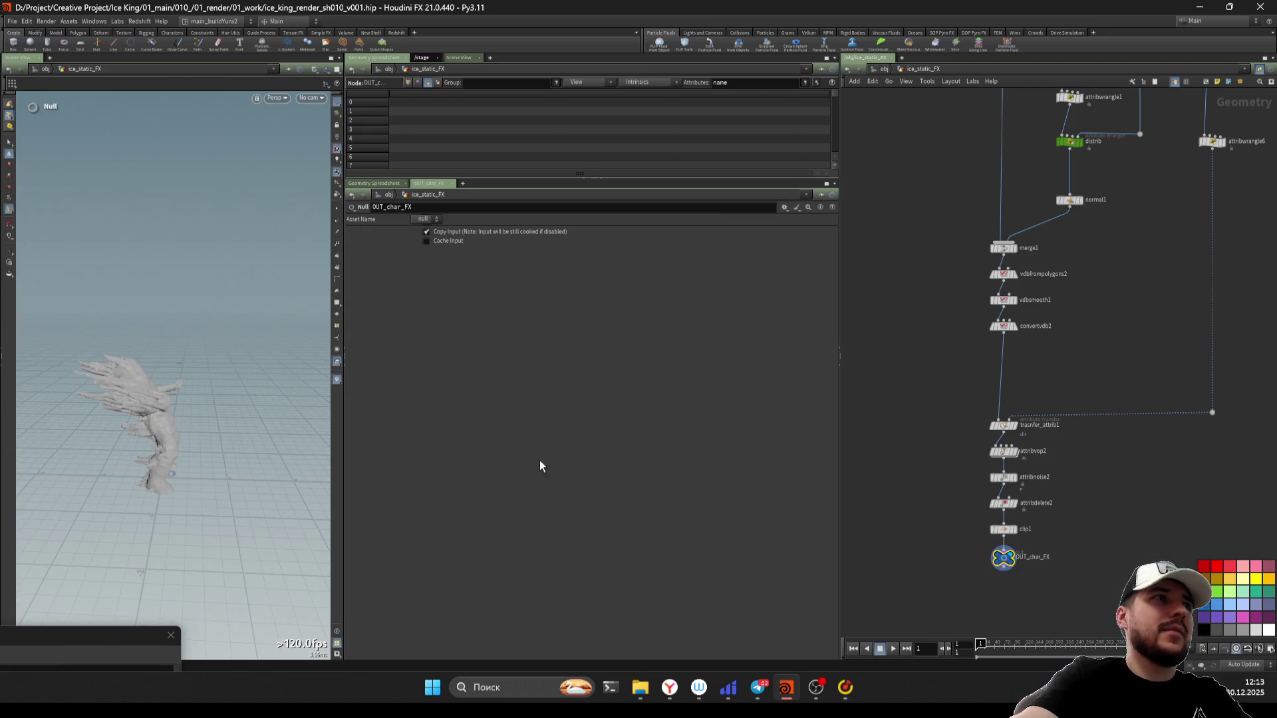
key("Escape")
mouse_move(98, 390)
left_mouse_down()
mouse_move(248, 432)
mouse_move(187, 422)
left_mouse_up()
scroll(1118, 334, "down", 3)
scroll(1118, 334, "up", 3)
scroll(955, 349, "up", 3)
scroll(948, 443, "up", 3)
Review add2, create_rest1 and create_dir's noise code, then orbit the spiky creature.
left_click(1044, 359)
scroll(1134, 385, "up", 3)
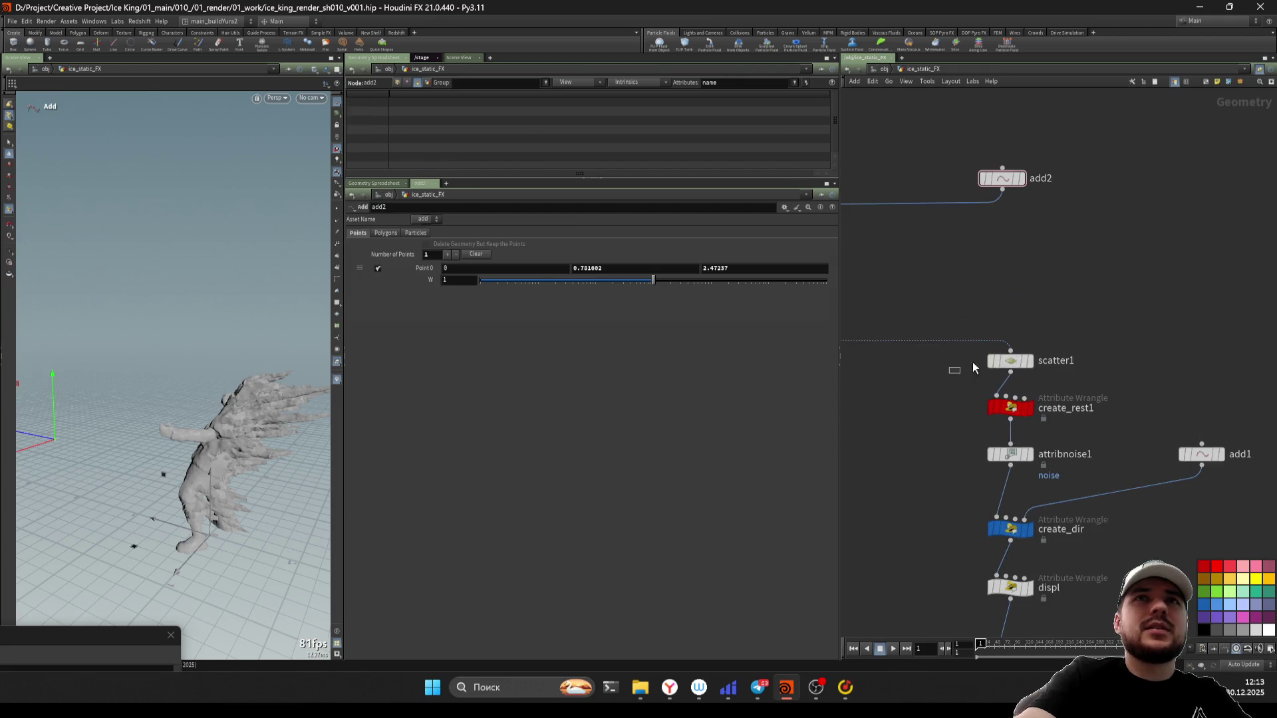
left_click(1011, 408)
left_click(1046, 467)
left_click(1012, 410)
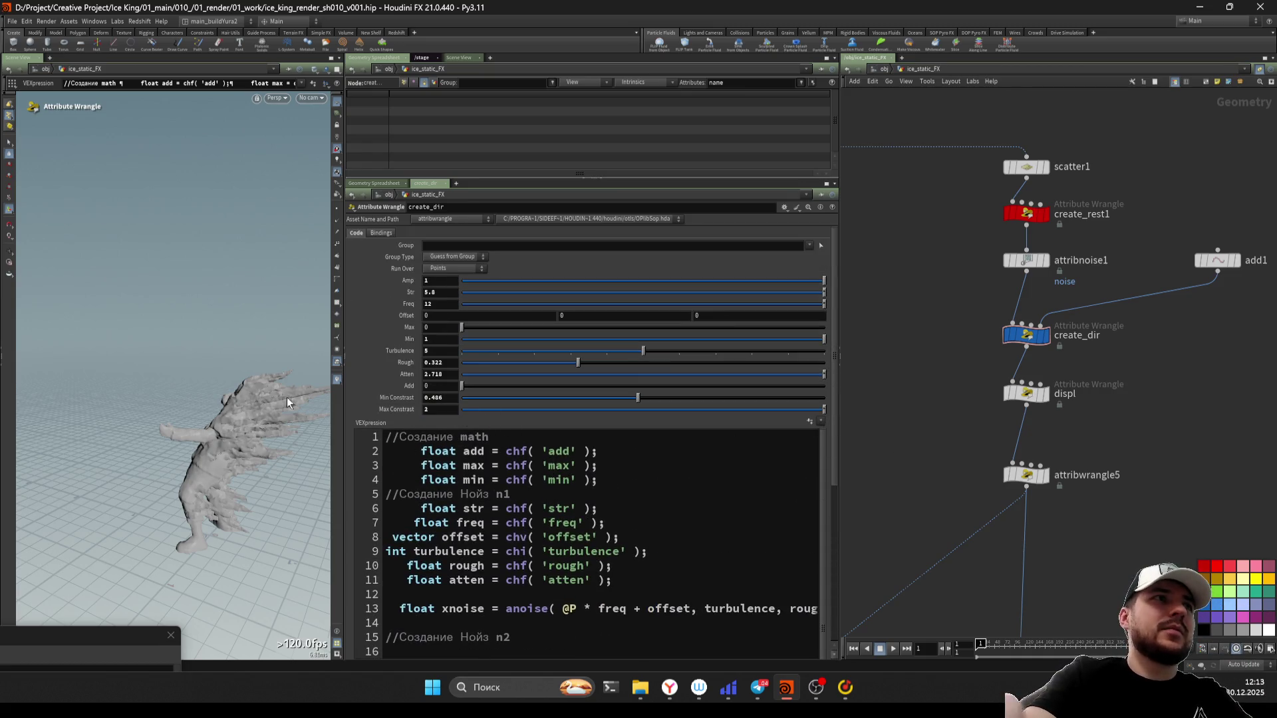
key("Escape")
mouse_move(249, 420)
left_mouse_down()
mouse_move(219, 398)
mouse_move(169, 402)
left_mouse_up()
scroll(954, 517, "down", 5)
scroll(1023, 477, "up", 5)
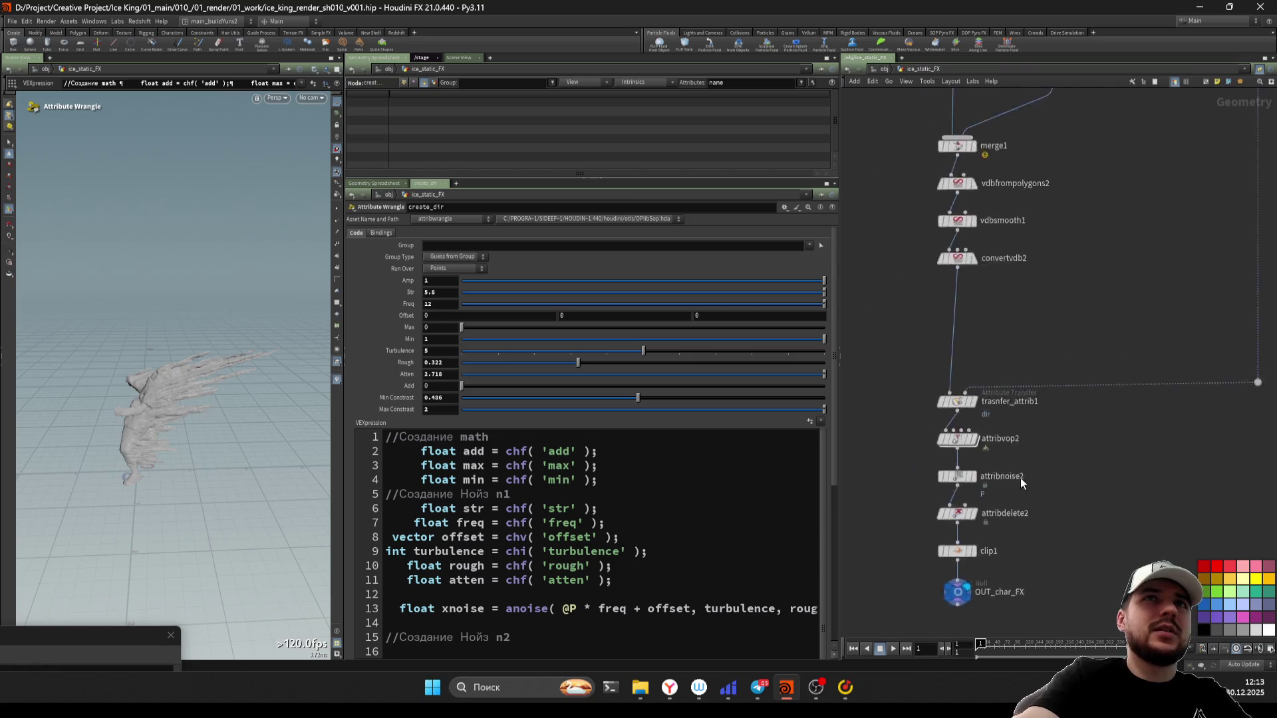
Inspect trasnfer_attrib1 and create_dir, then display trasnfer_attrib's spotted mask result.
left_click(945, 369)
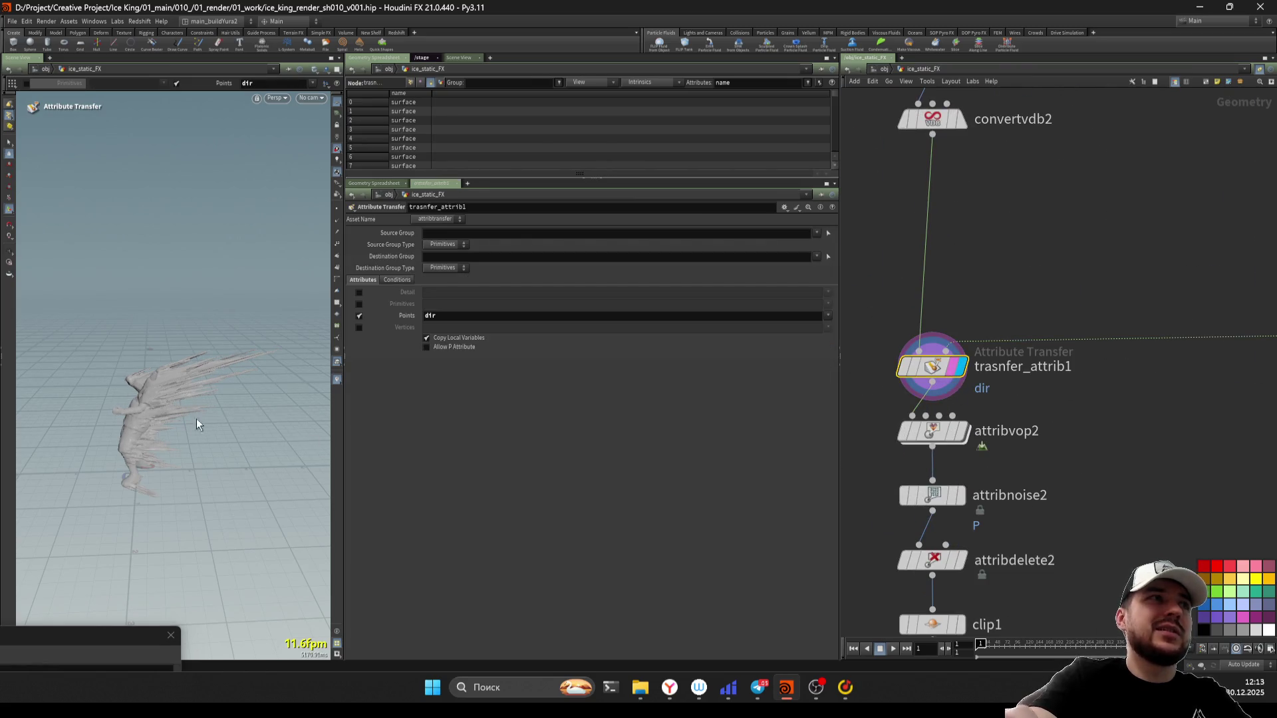
scroll(1024, 530, "down", 3)
middle_click_drag(1024, 530, 985, 440)
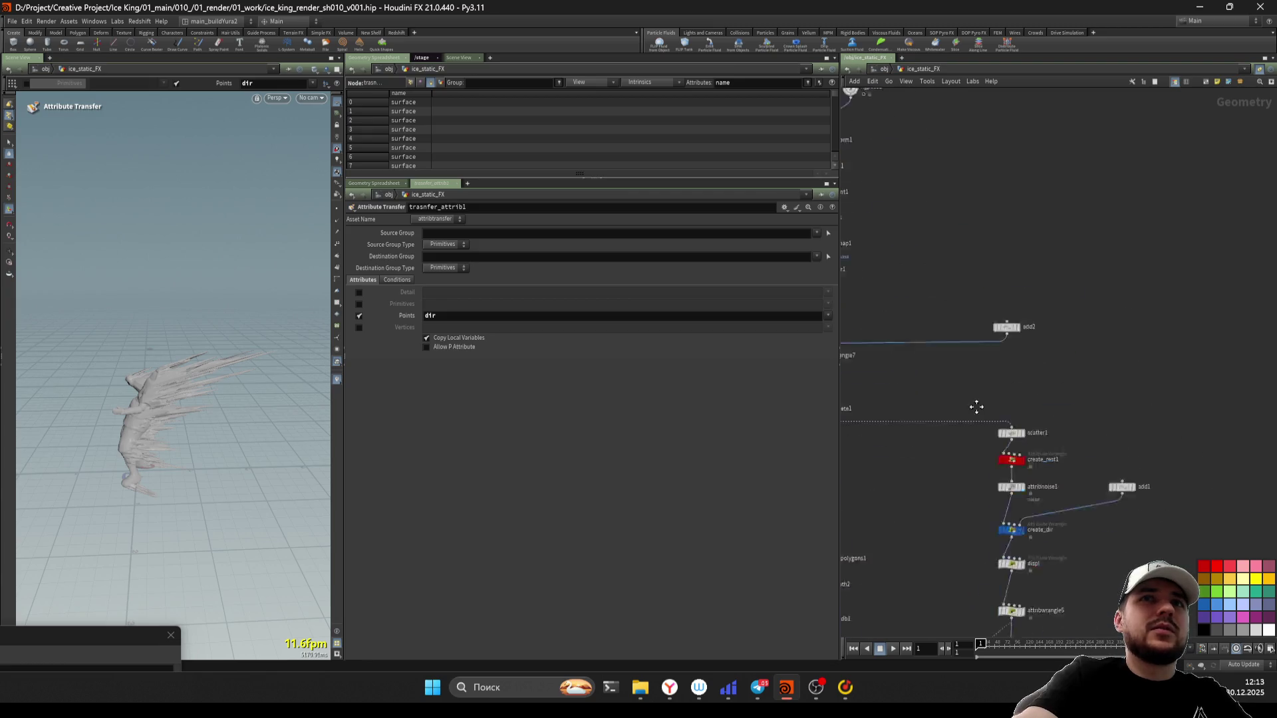
scroll(969, 359, "up", 3)
left_click(1033, 470)
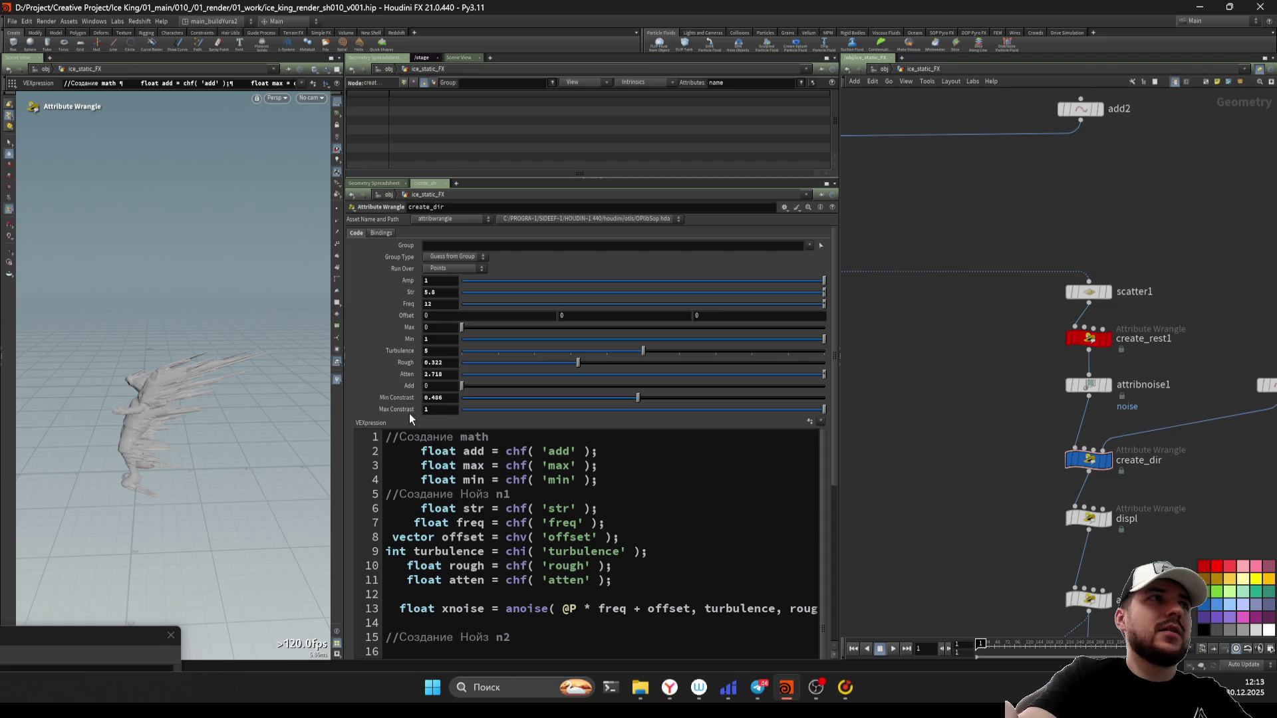
scroll(967, 338, "down", 3)
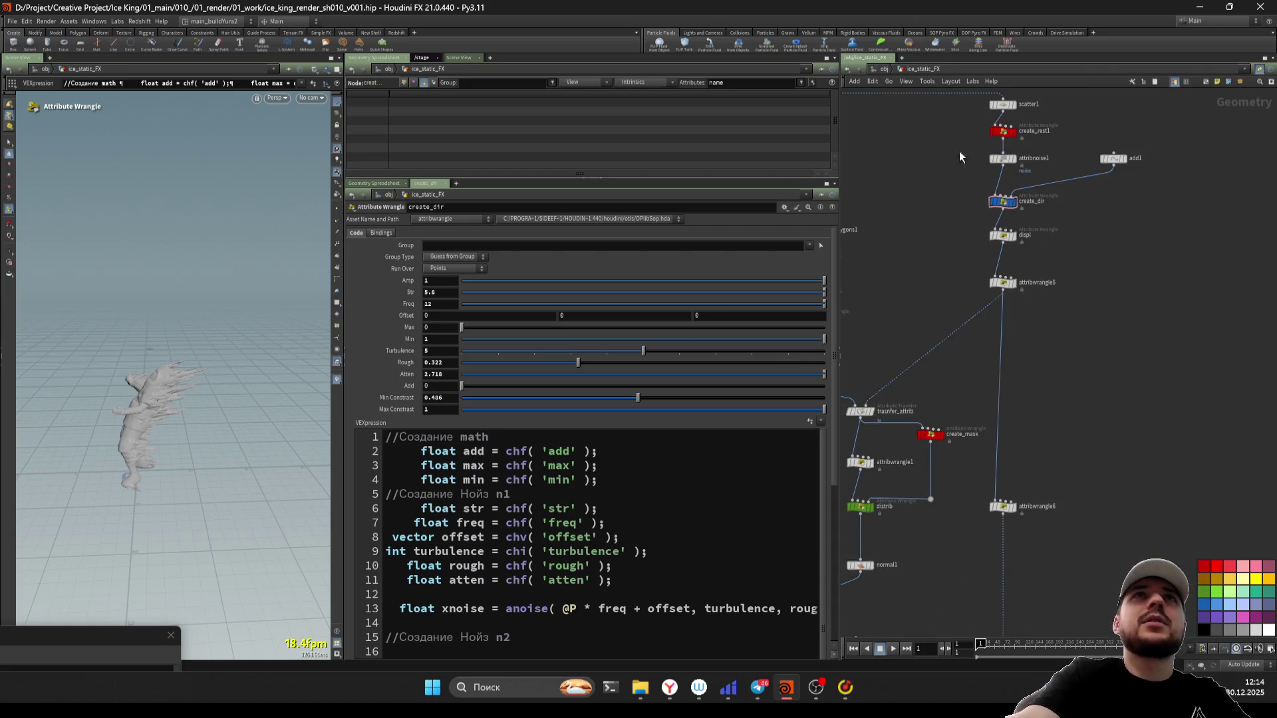
middle_click_drag(985, 458, 1017, 398)
scroll(959, 513, "up", 3)
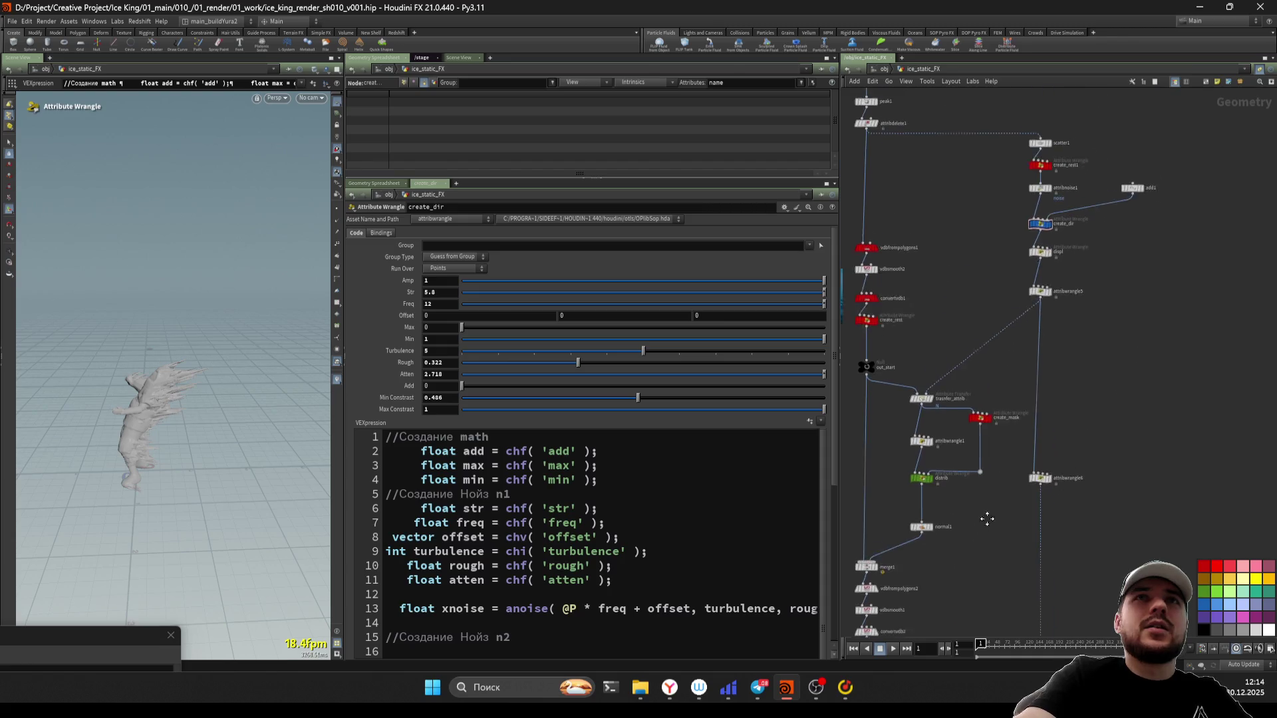
left_click(916, 407)
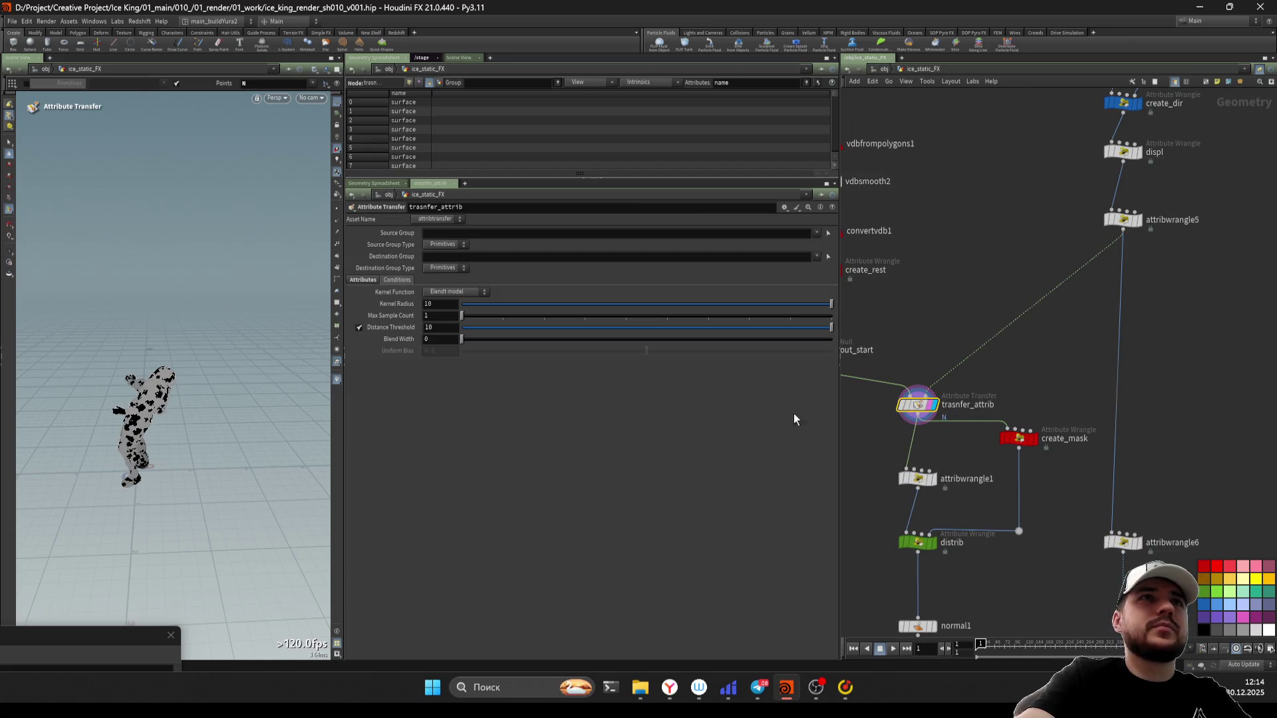
middle_click_drag(1004, 641, 847, 587)
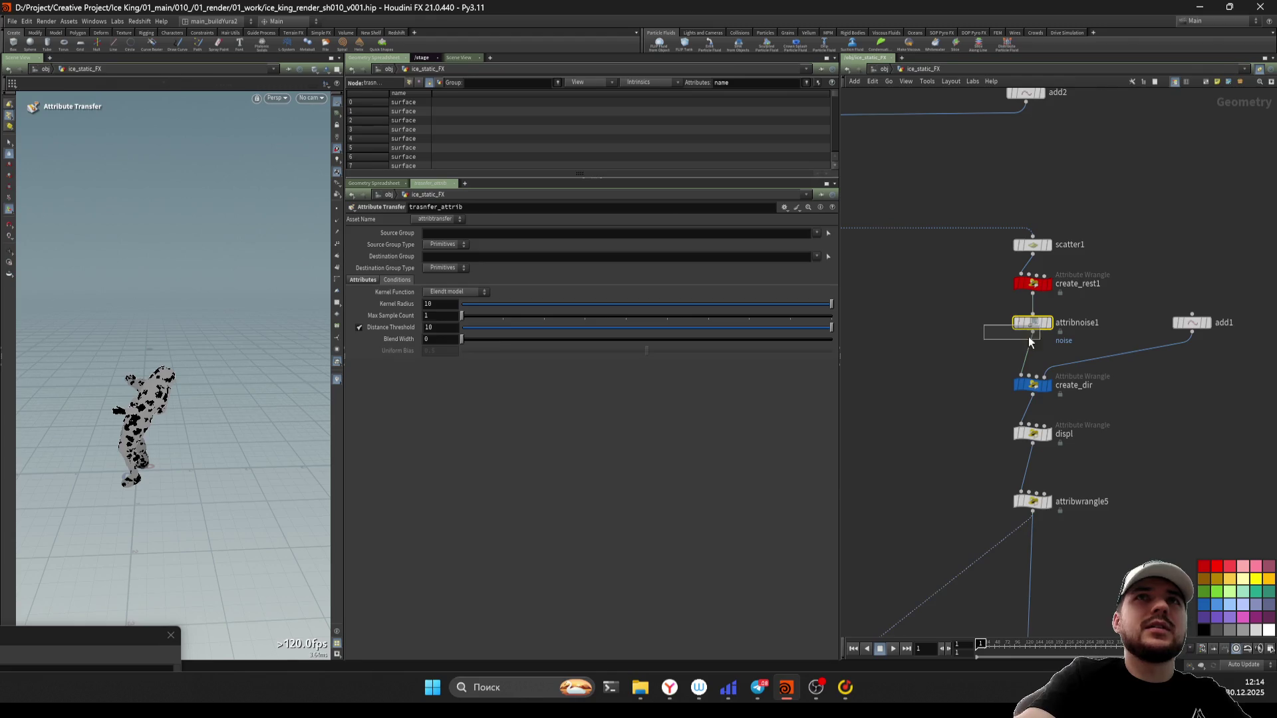
Review create_rest1, attribnoise1 and create_dir, then display displ and adjust its spike amplitude.
left_click(1033, 284)
left_click(1045, 321)
scroll(959, 358, "up", 2)
left_click(1027, 390)
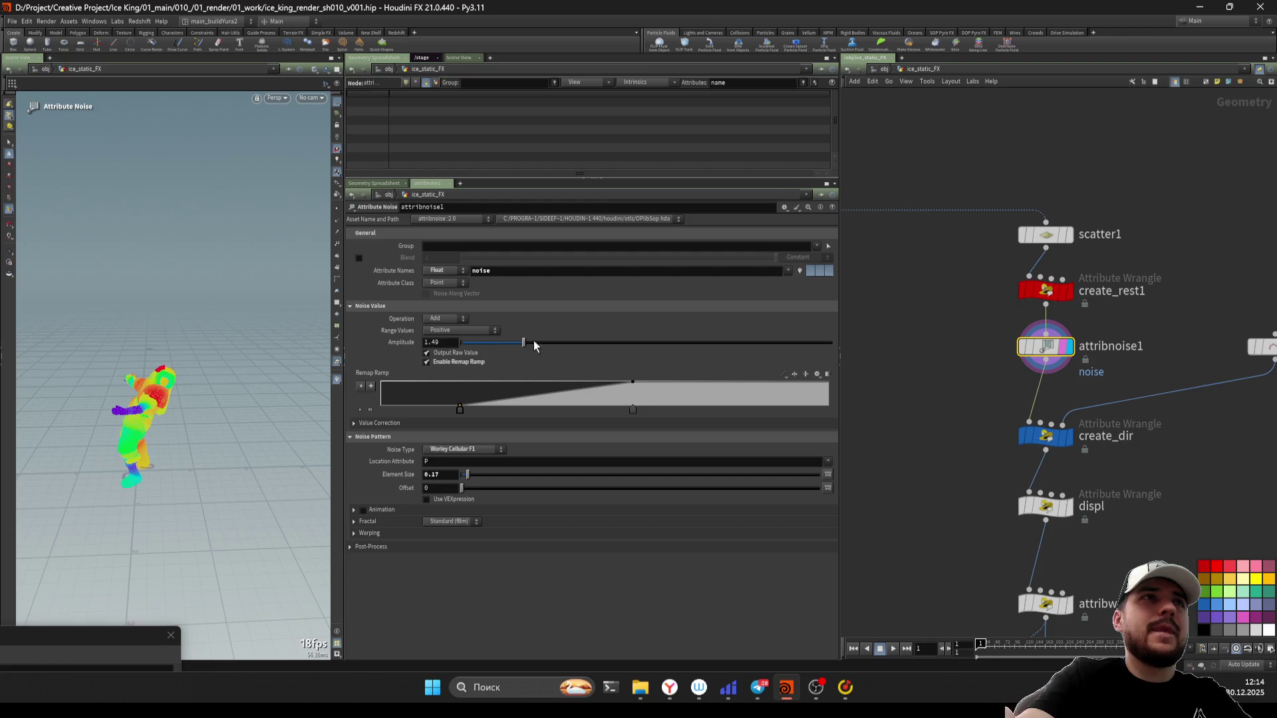
left_click(1047, 436)
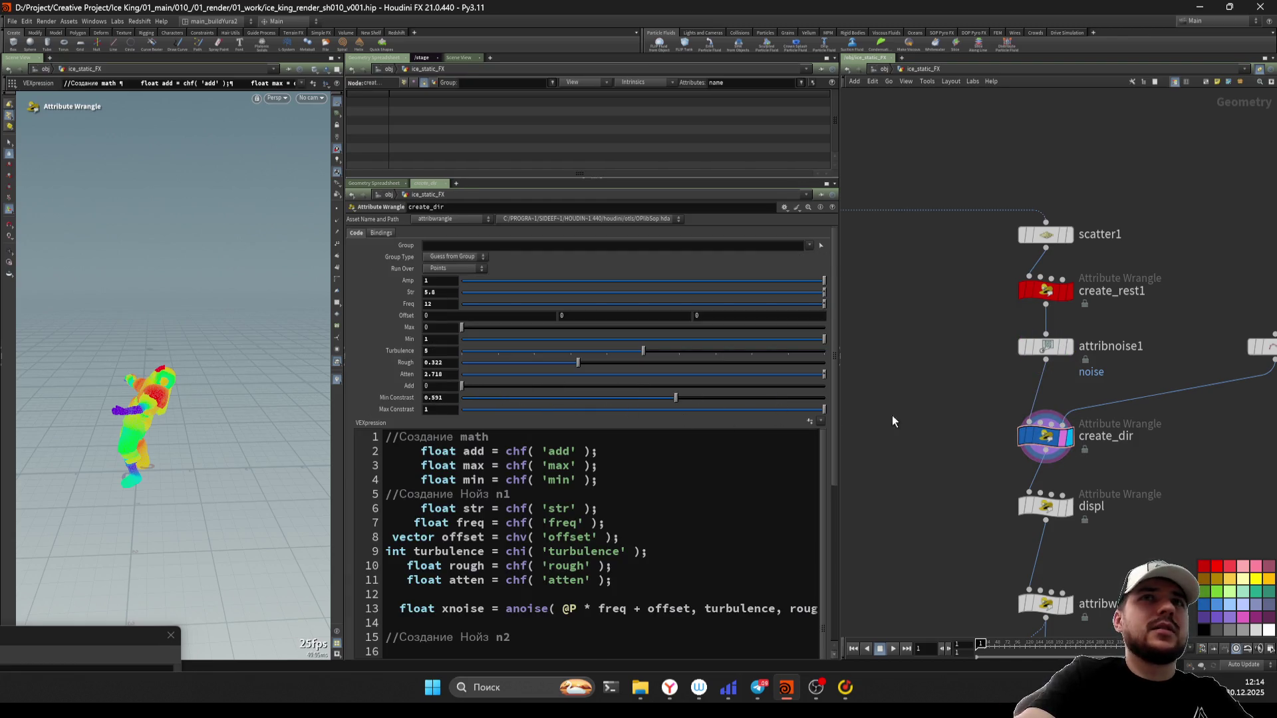
middle_click_drag(854, 415, 810, 292)
left_click(1019, 384)
left_click_drag(618, 289, 656, 283)
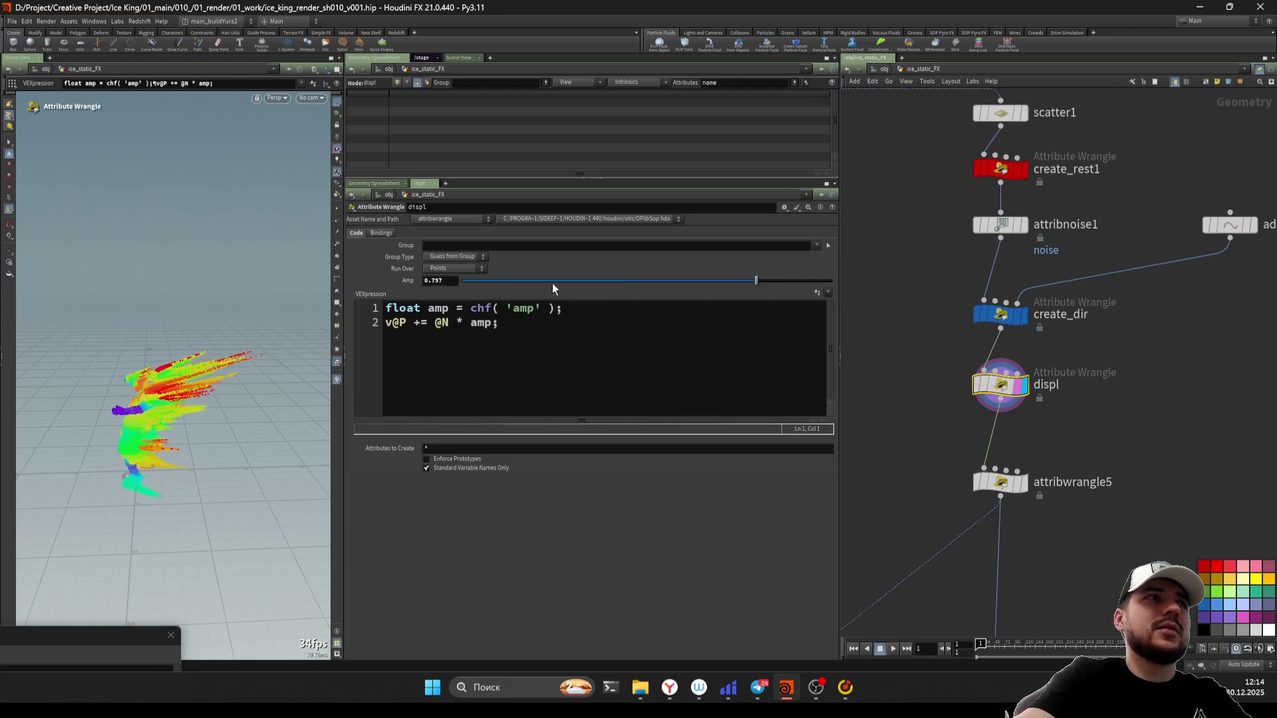
Display attribwrangle5 and trasnfer_attrib results and check the transfer conditions settings.
left_click(1001, 420)
mouse_move(937, 502)
middle_mouse_down()
mouse_move(937, 441)
mouse_move(949, 462)
middle_mouse_up()
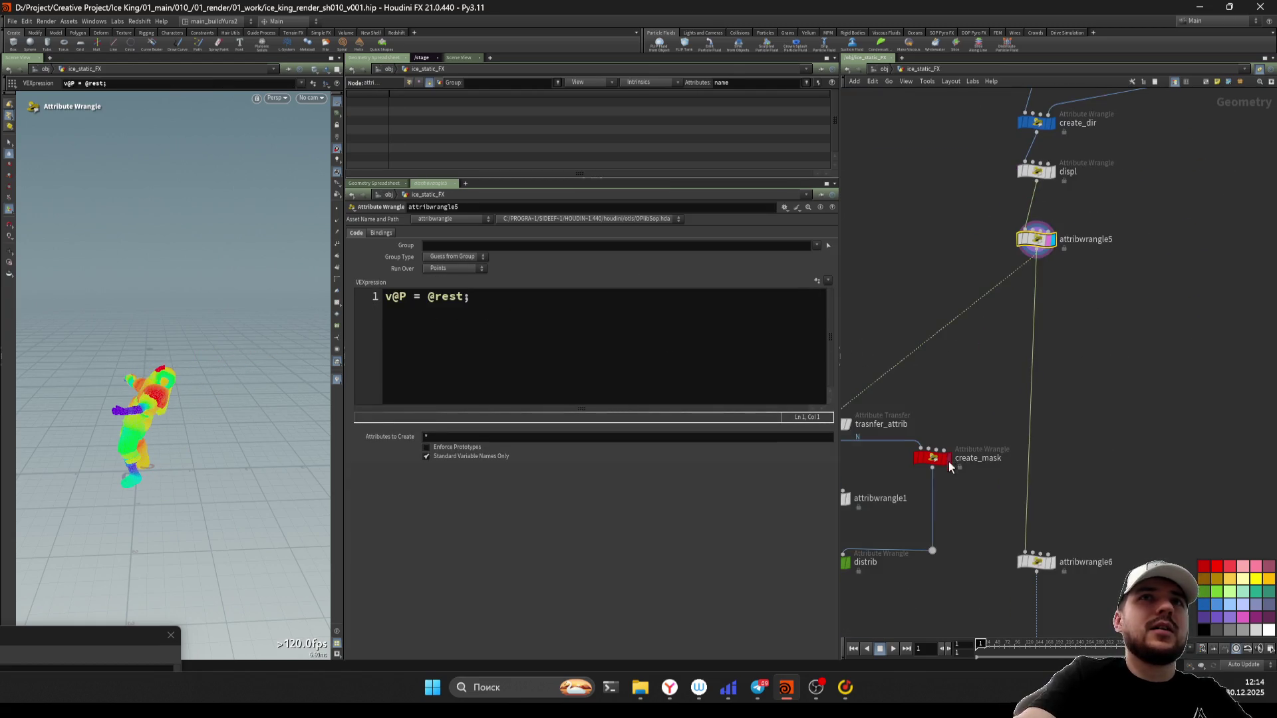
middle_click_drag(992, 416, 919, 445)
left_click(918, 437)
middle_click_drag(1023, 327, 987, 388)
left_click(395, 279)
left_click(1131, 279)
Adjust displ's displacement amplitude again and inspect attribwrangle1.
middle_click_drag(1052, 279, 993, 466)
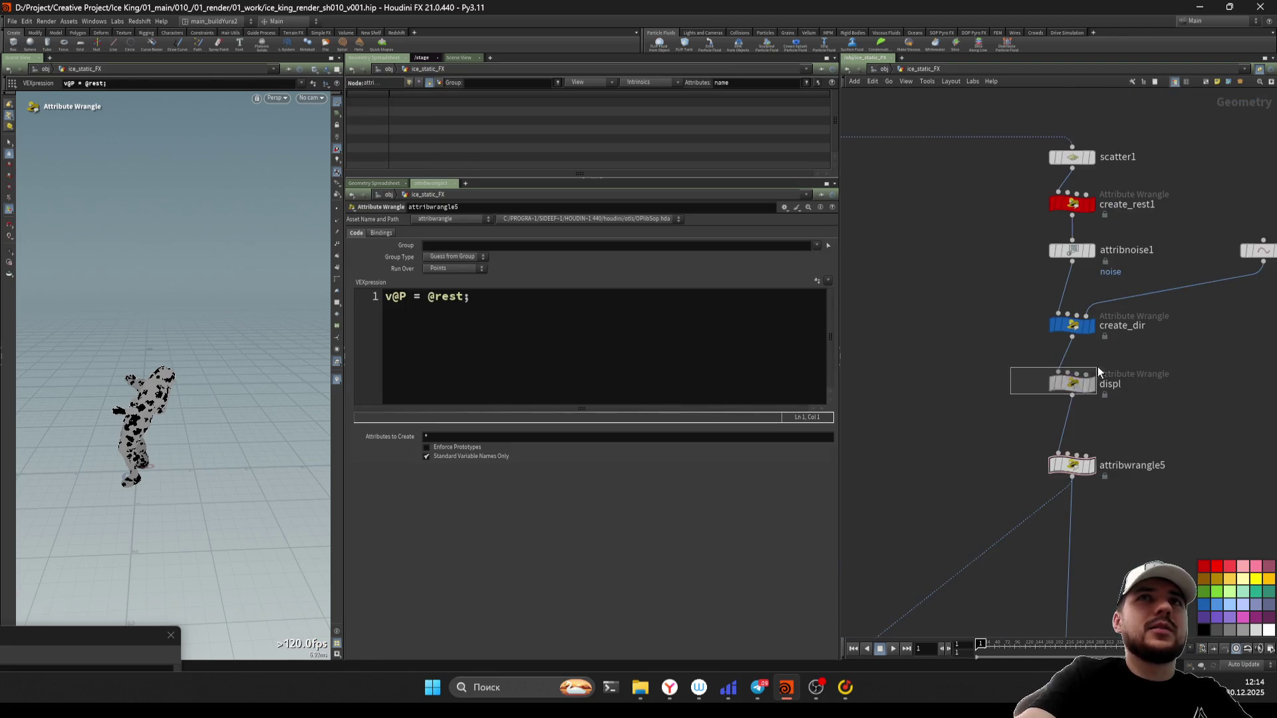
left_click(1072, 383)
left_click_drag(637, 280, 532, 285)
middle_click_drag(949, 482, 951, 468)
left_click(884, 459)
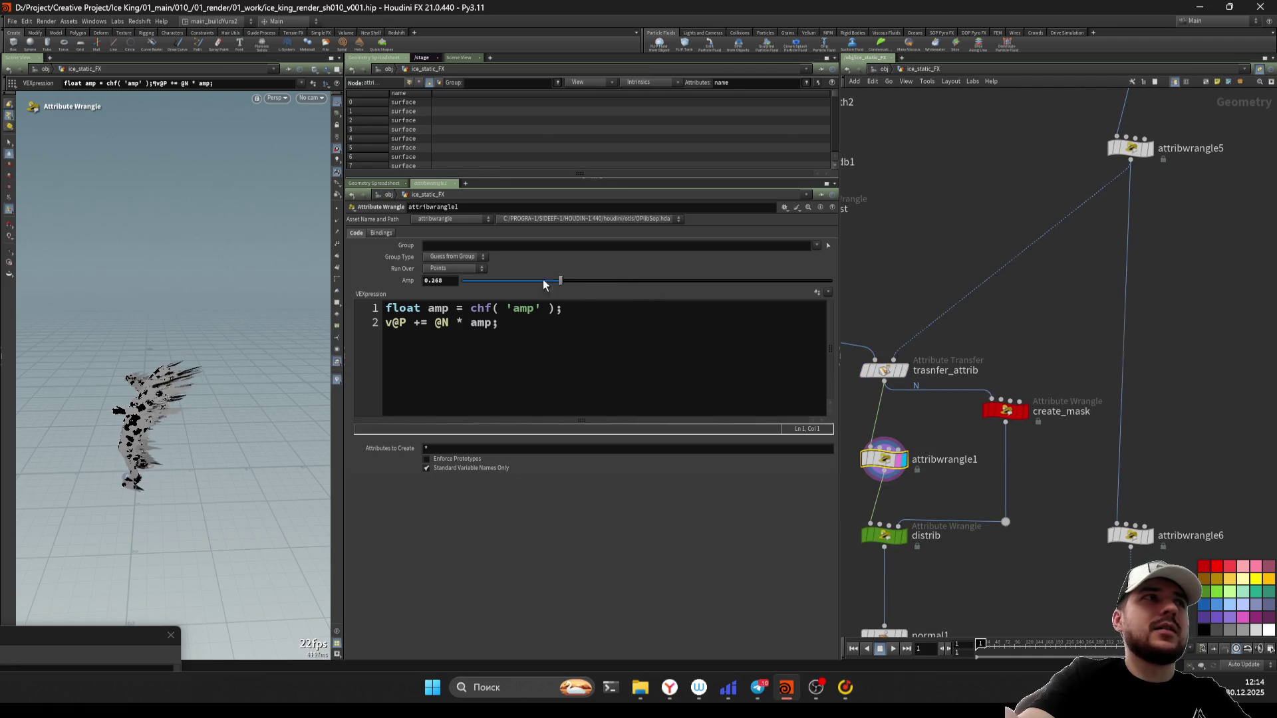
Lower the distrib wrangle's MaxDist to 0.022 for a much tighter mask sampling radius.
middle_click_drag(935, 522, 956, 453)
left_click(906, 468)
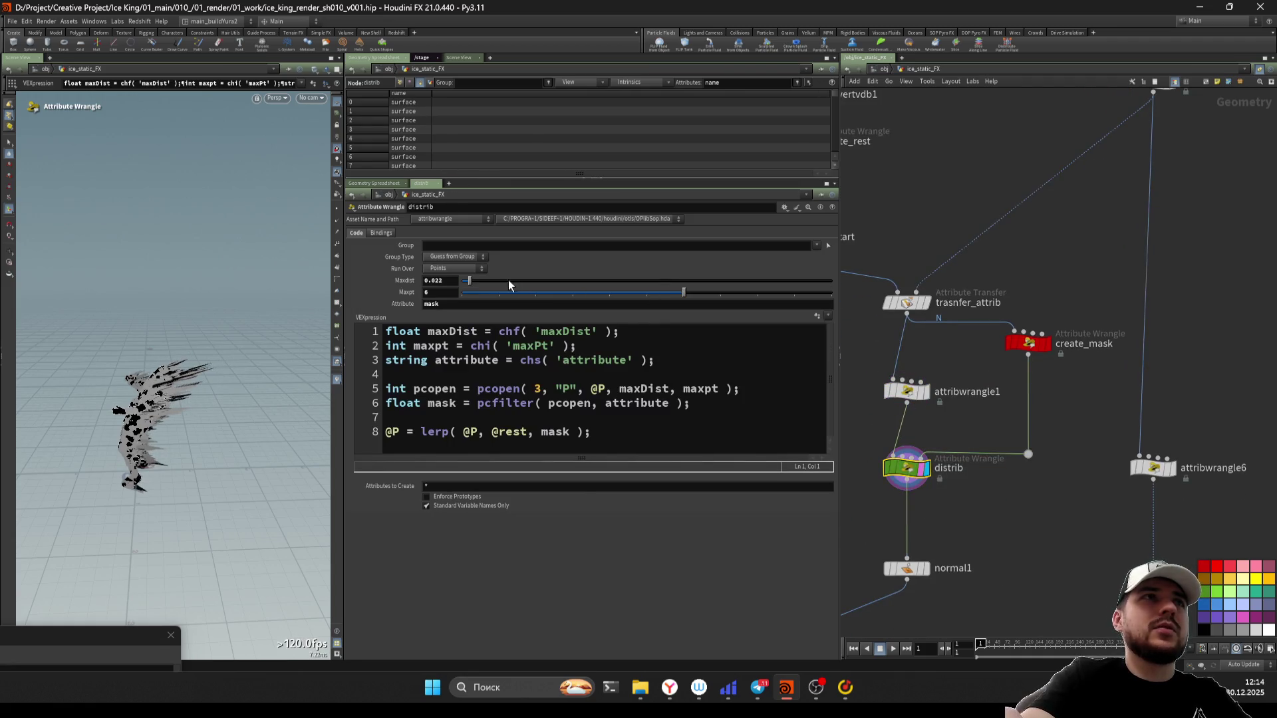
left_click_drag(683, 294, 469, 282)
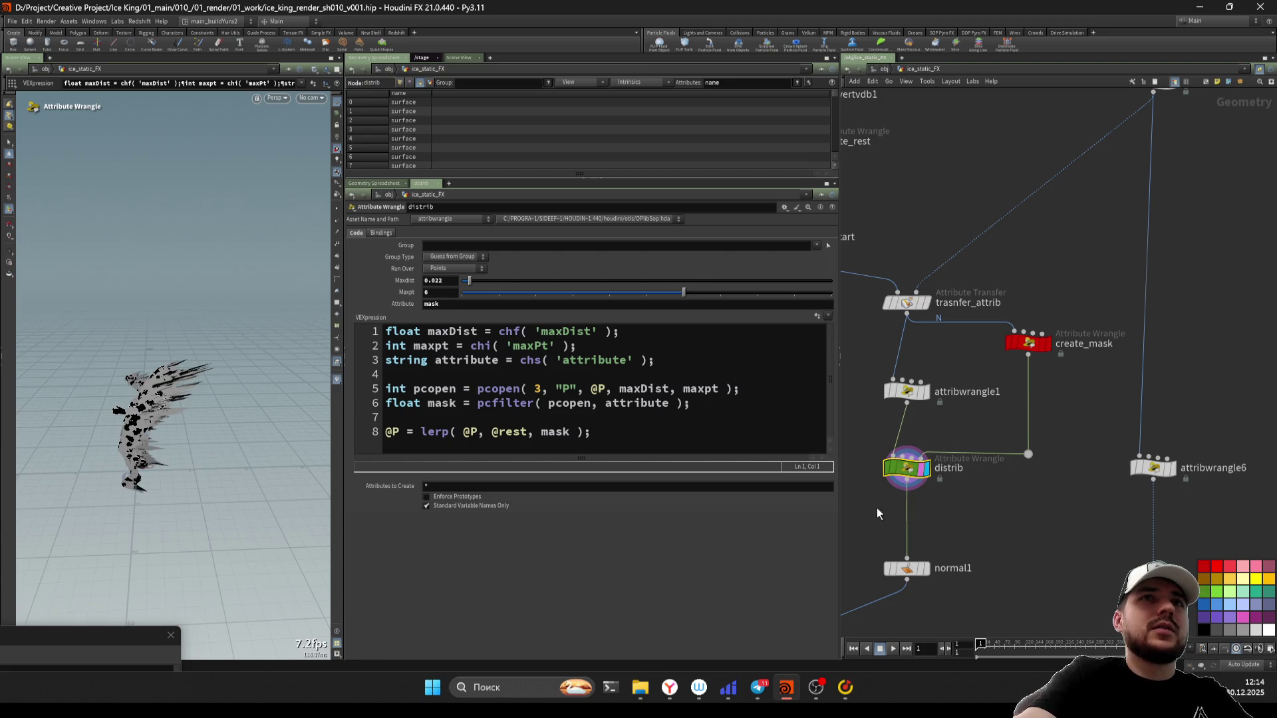
left_click(1031, 518)
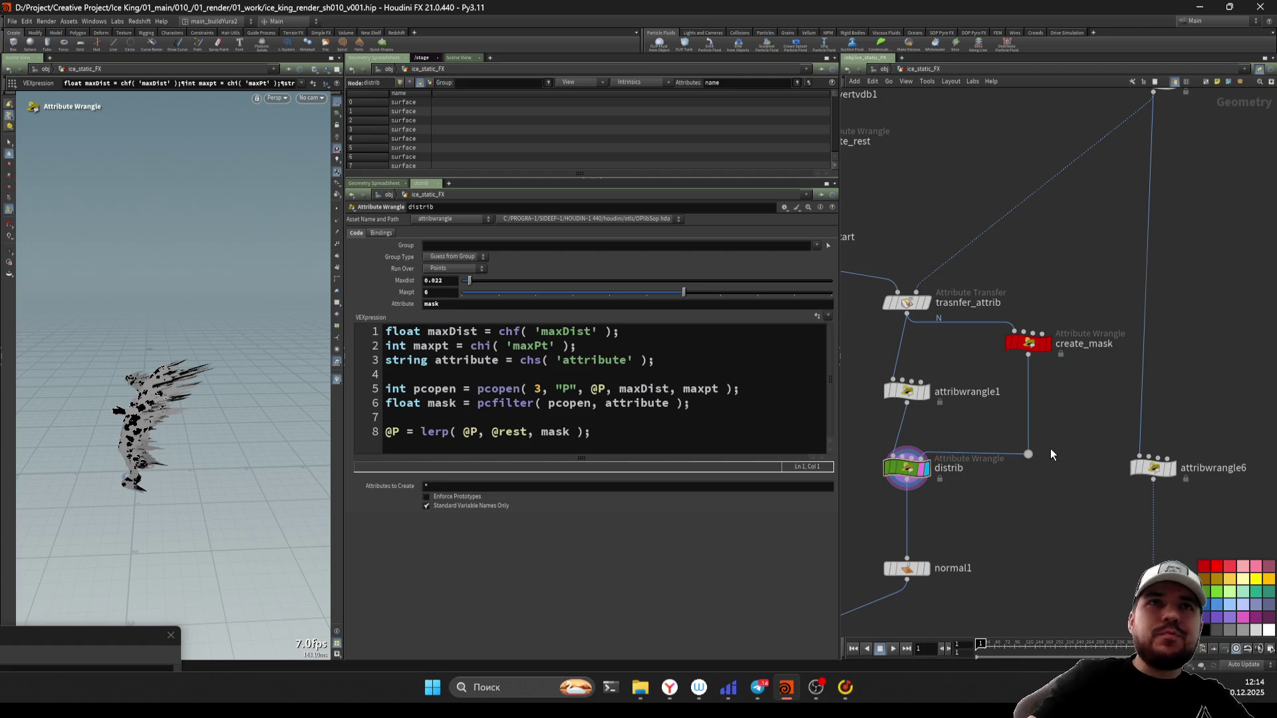
key("Tab")
type("sw")
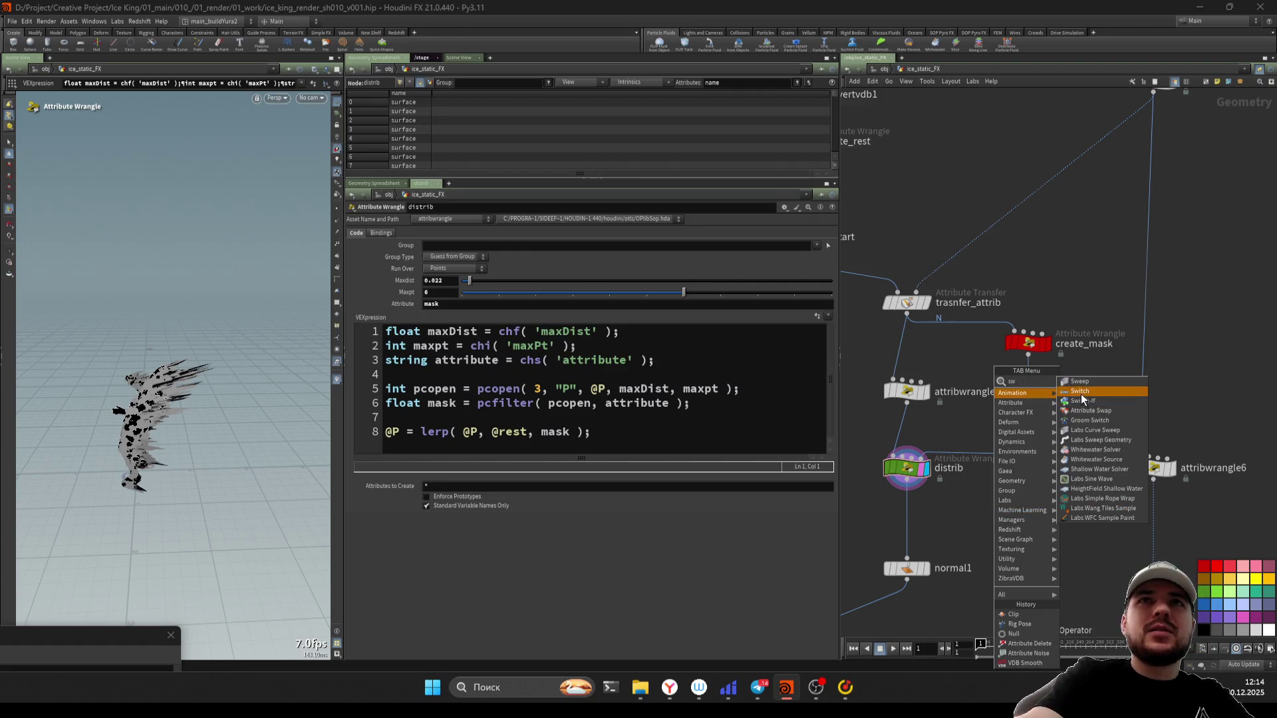
Add a Switch SOP with distrib and attribwrangle1 wired as its inputs.
left_click(1080, 394)
left_click_drag(918, 489, 984, 529)
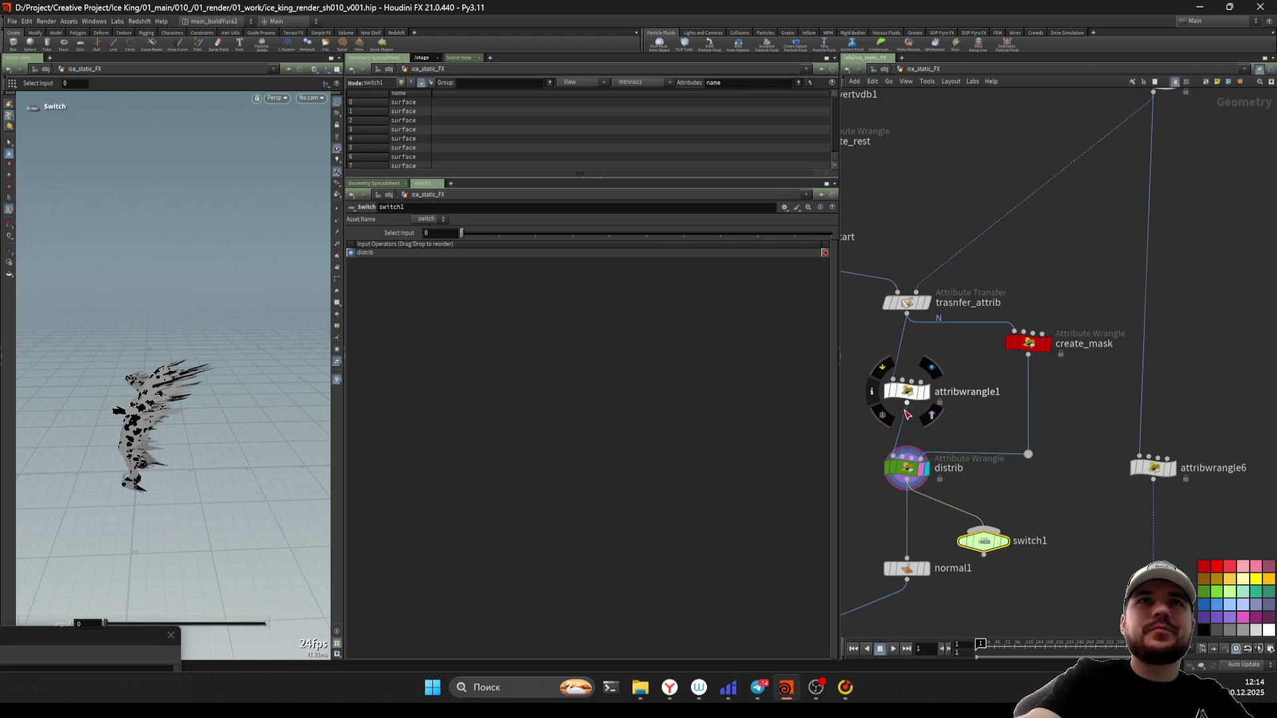
left_click_drag(906, 404, 984, 539)
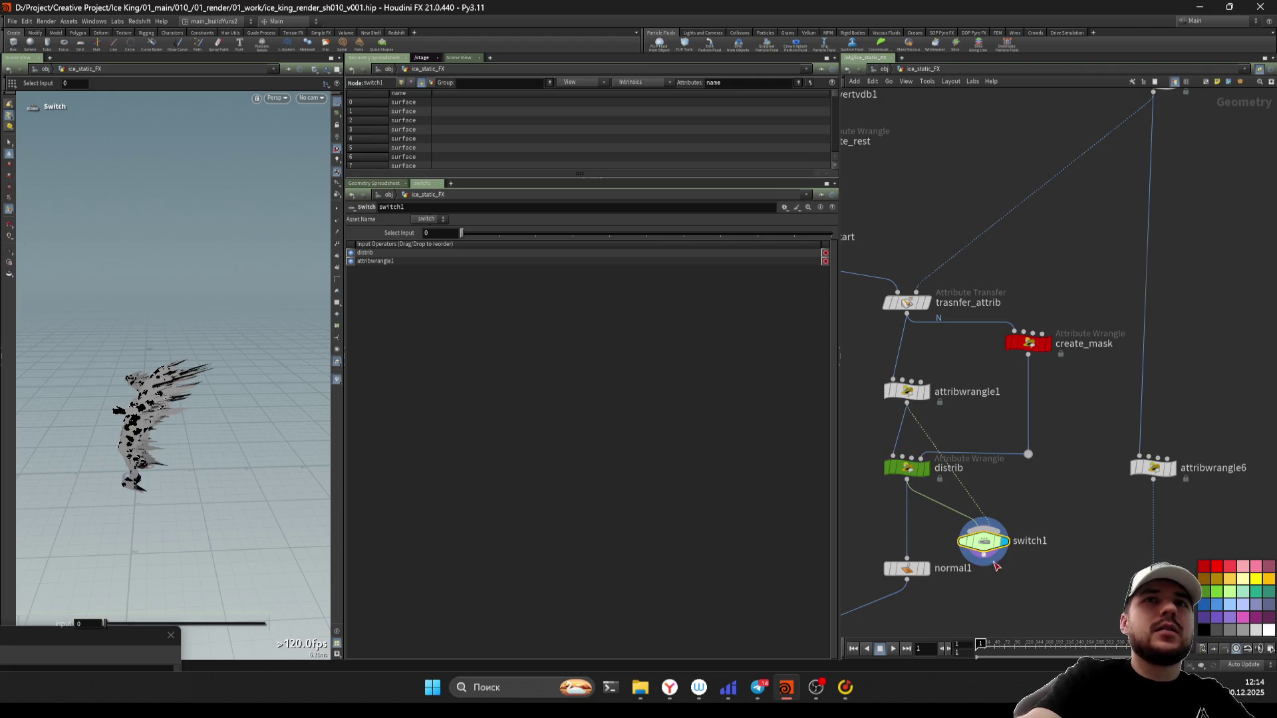
scroll(289, 213, "up", 5)
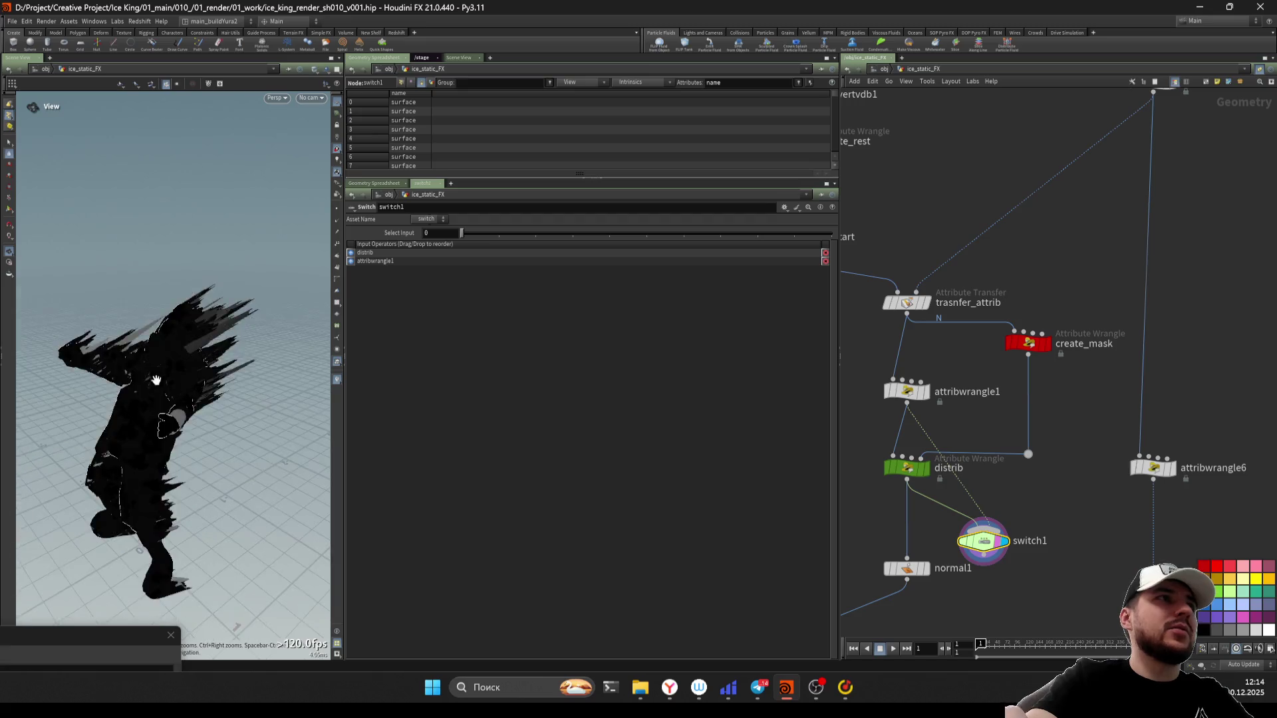
Compare silhouette and coloured viewport shading, then set the switch to its second input.
left_click(336, 99)
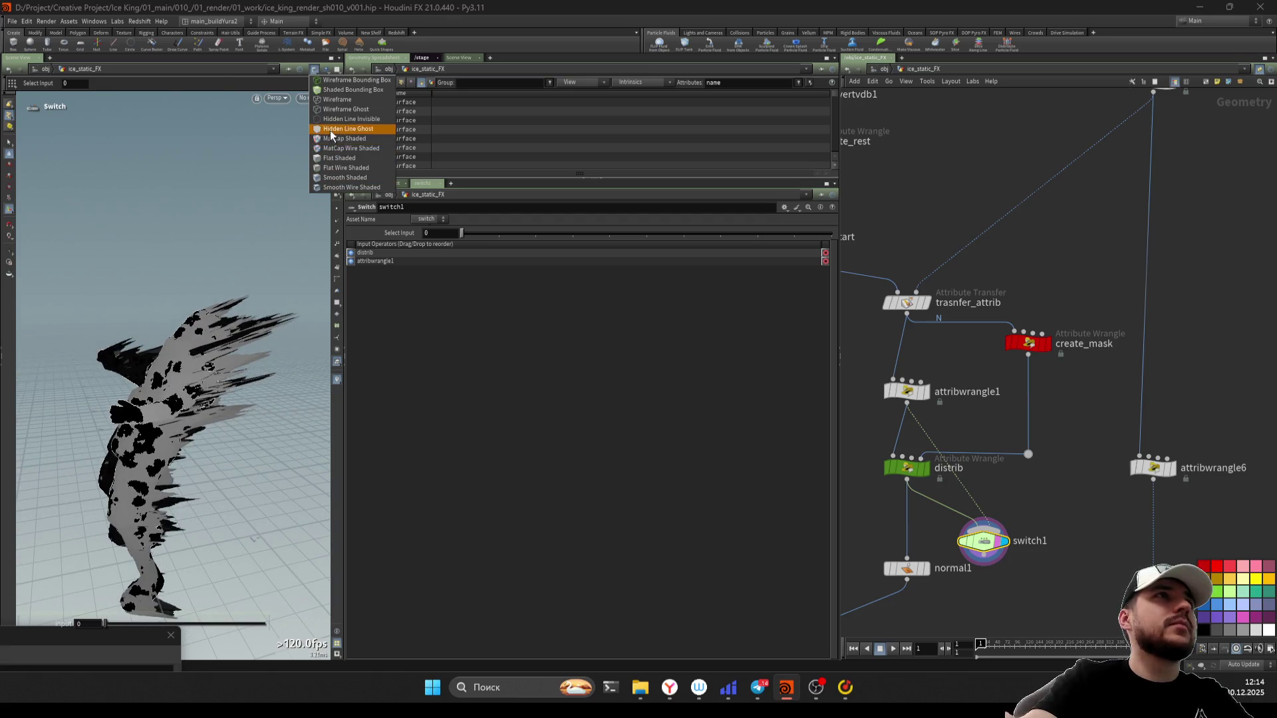
left_click(330, 135)
left_click_drag(195, 346, 207, 369)
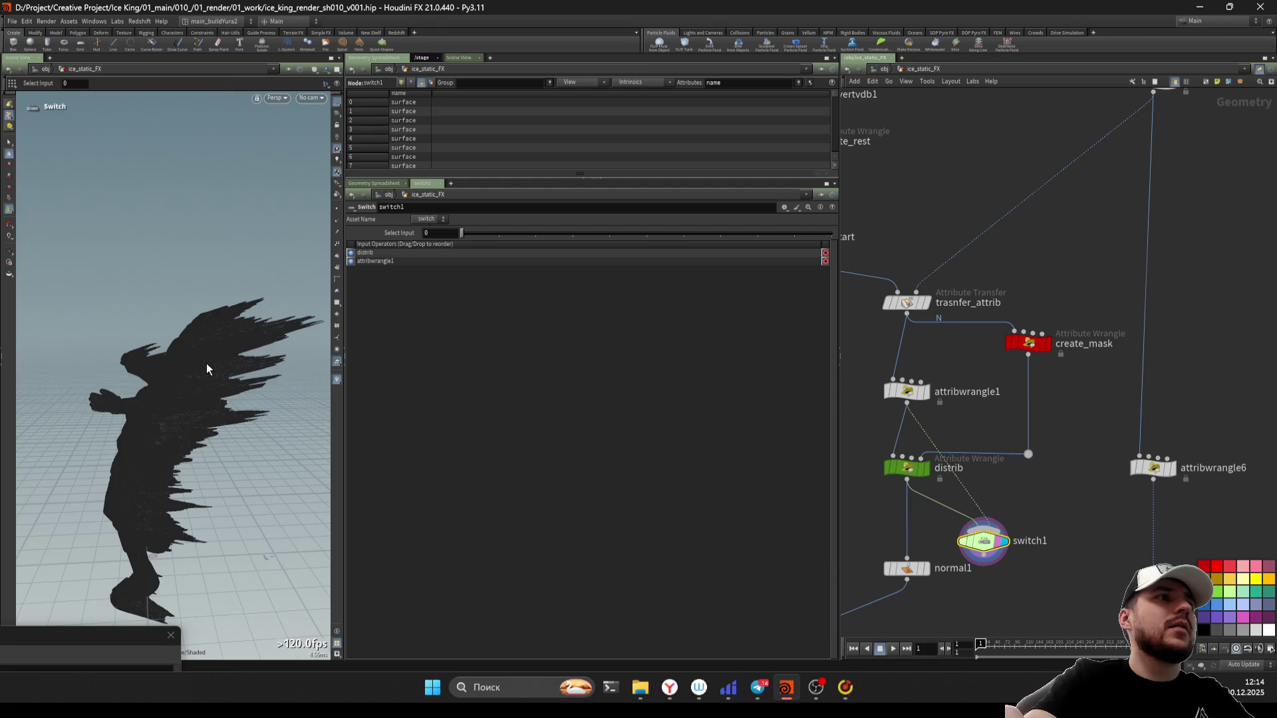
left_click(315, 70)
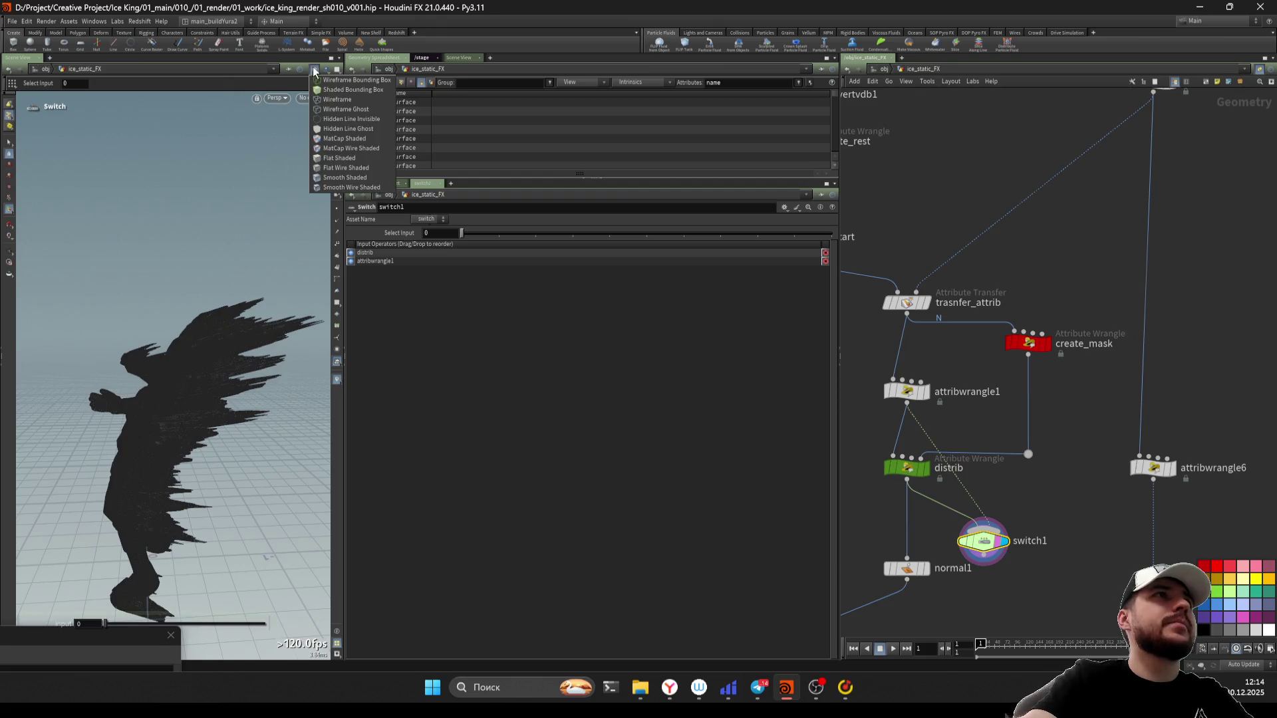
left_click(330, 138)
left_click_drag(286, 194, 323, 270)
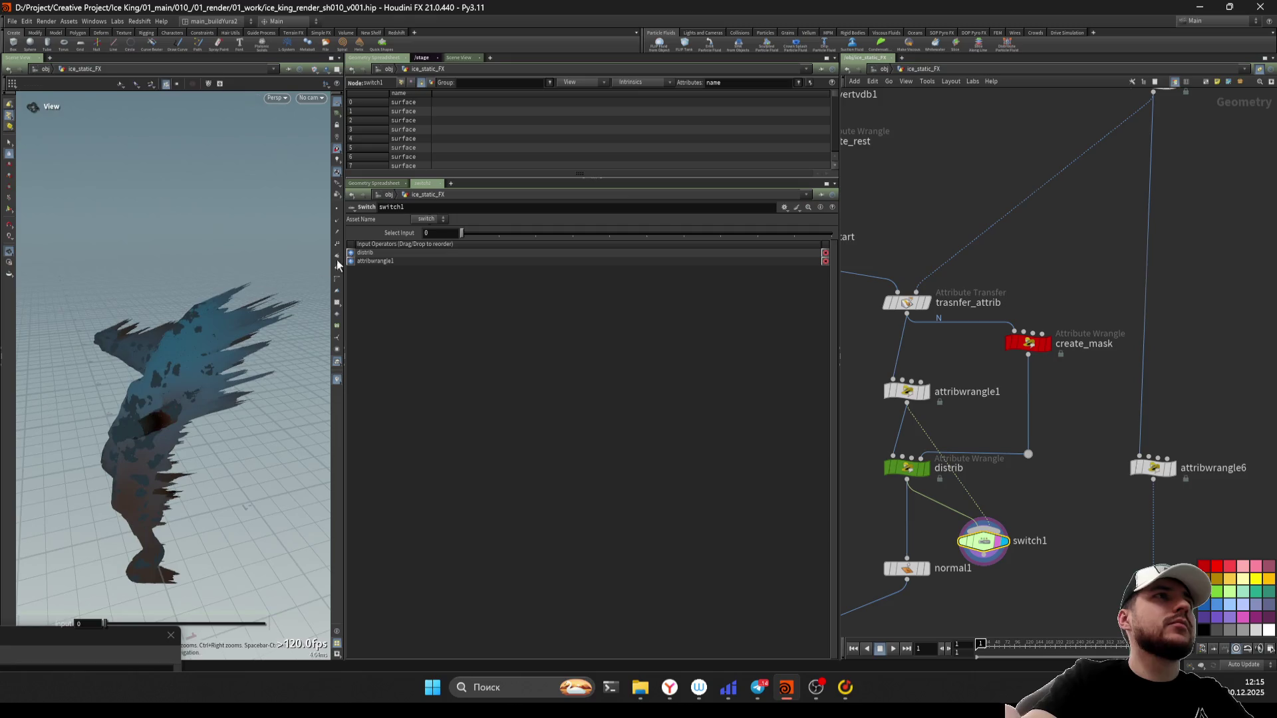
left_click_drag(474, 237, 494, 239)
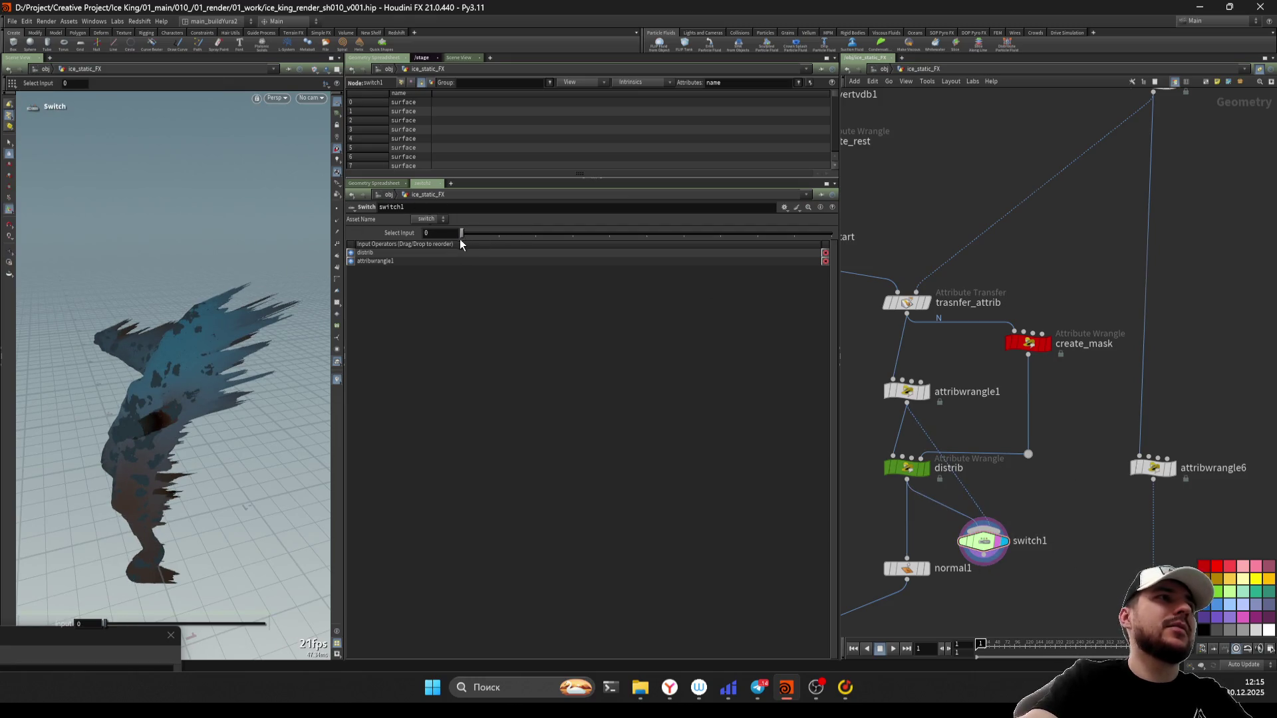
left_click_drag(223, 428, 188, 446)
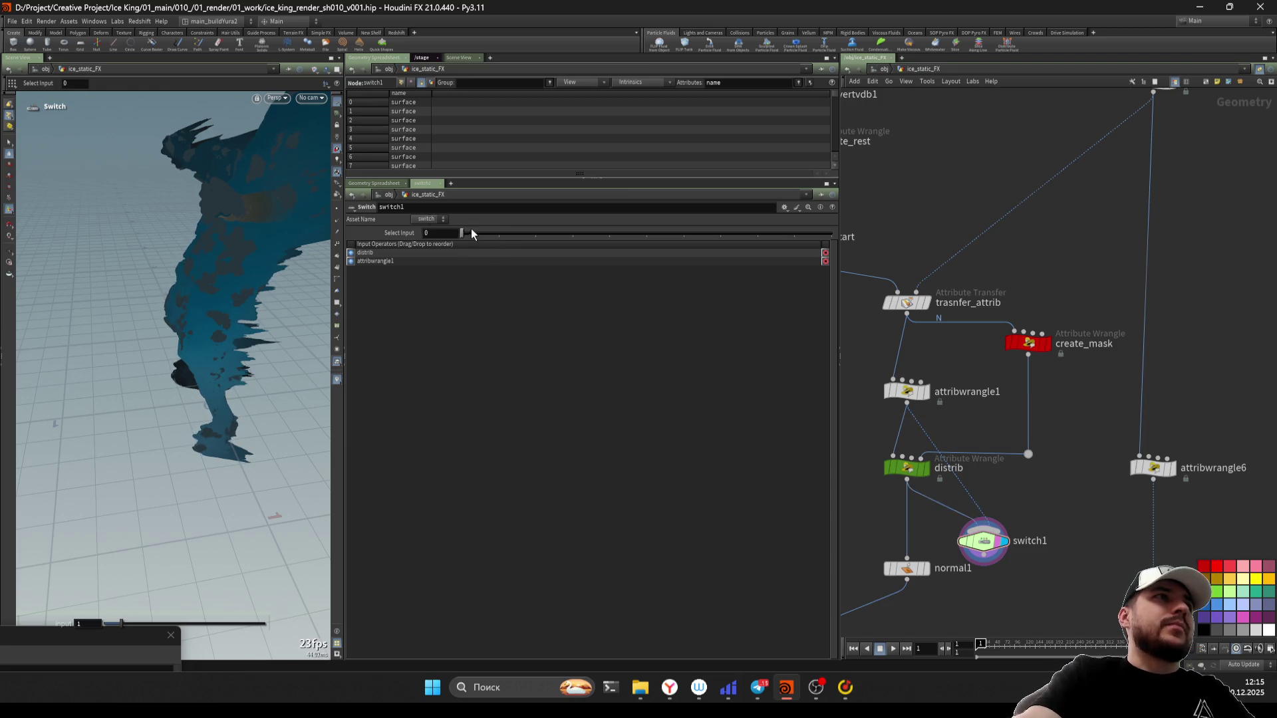
Insert switch1 between distrib and normal1 and nudge distrib and create_mask to tidy the layout.
middle_click_drag(1074, 520, 1033, 453)
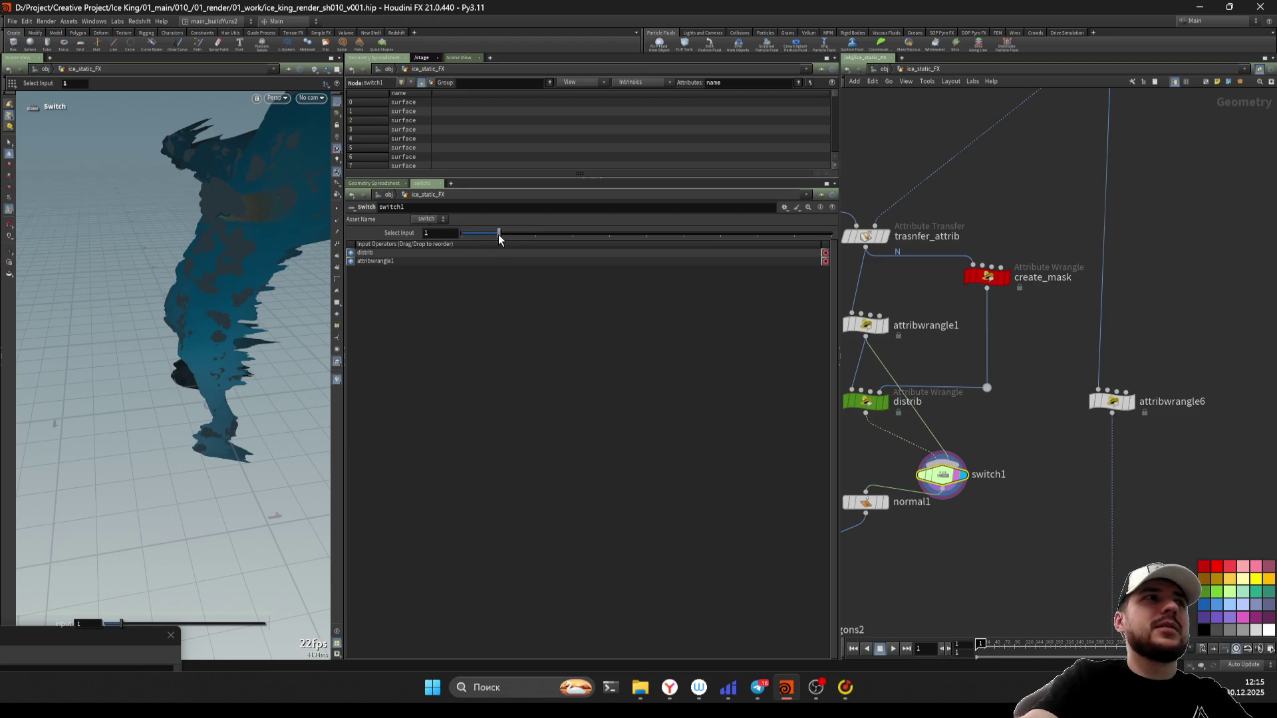
left_click_drag(953, 474, 877, 458)
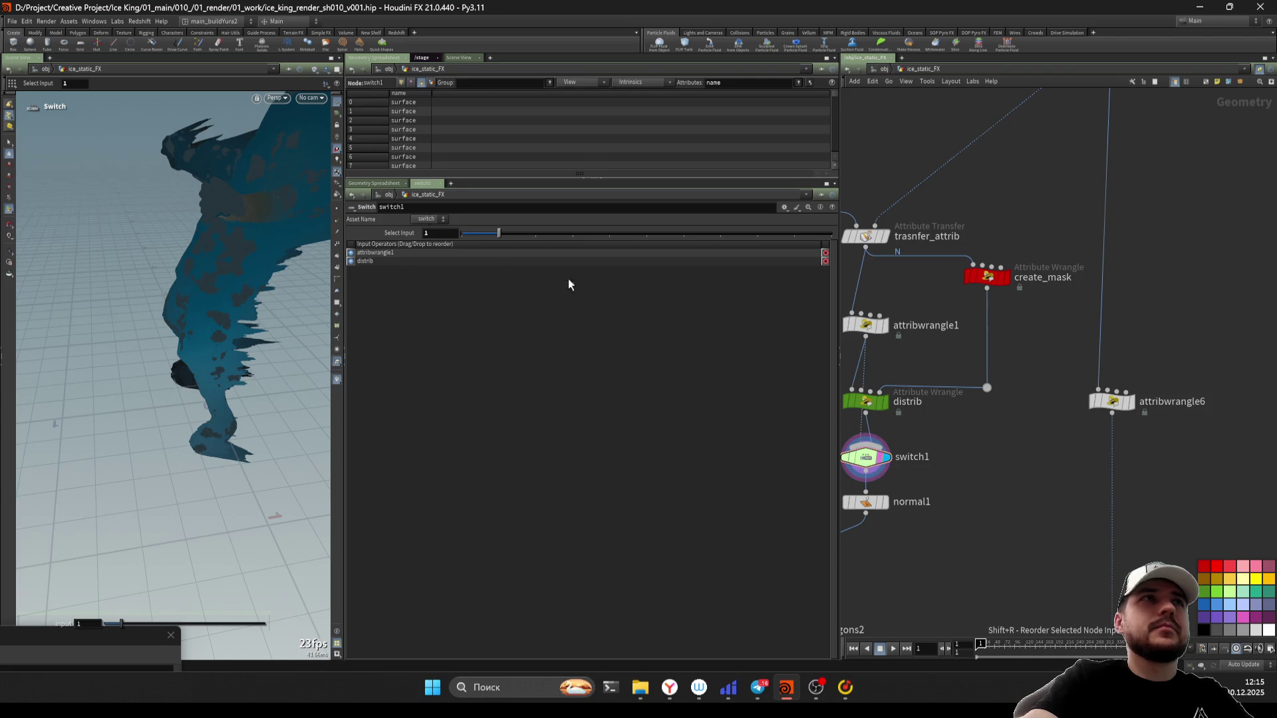
left_click_drag(869, 404, 896, 407)
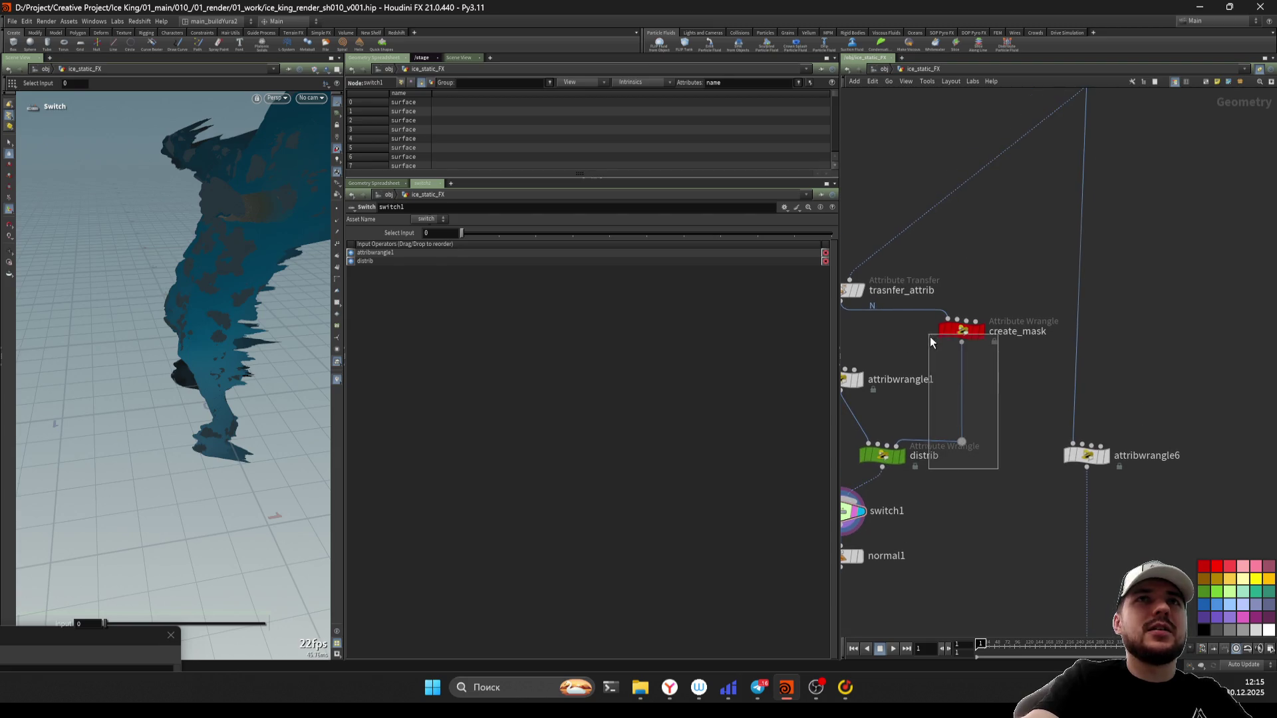
left_click_drag(960, 330, 964, 332)
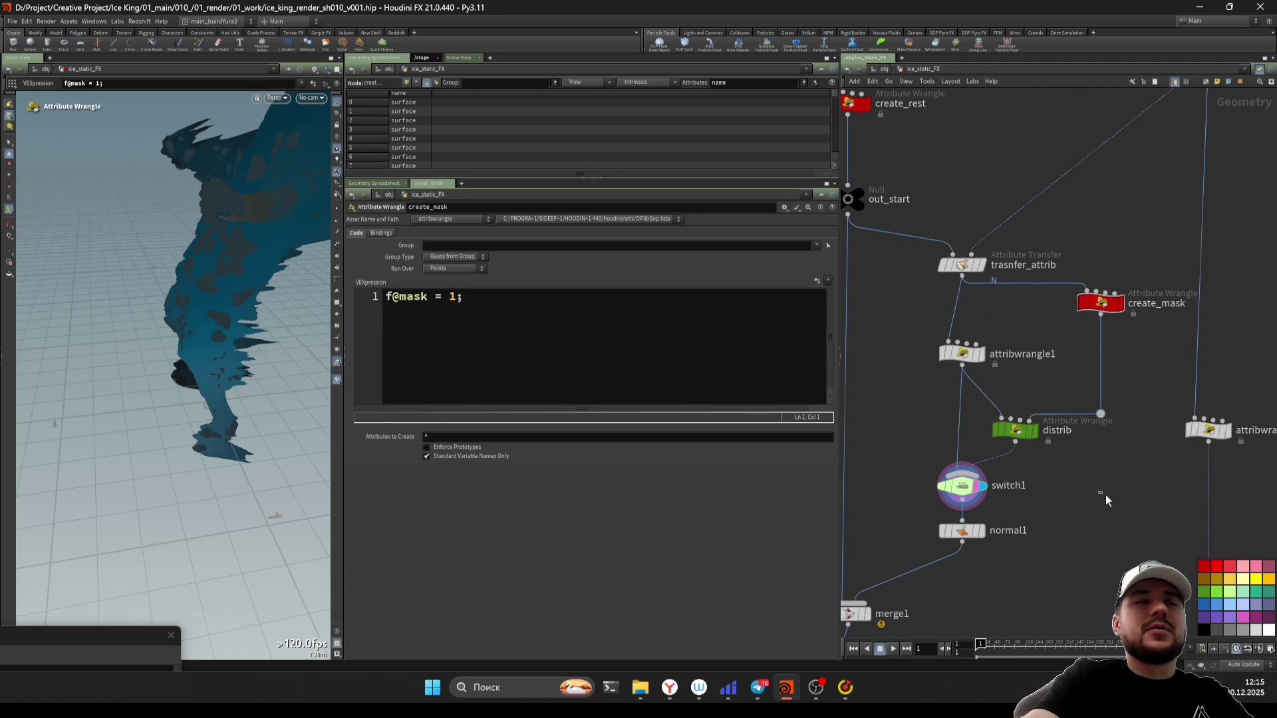
Display the merge1 result and orbit to check the spiked character from side views.
middle_click_drag(1093, 494, 1116, 422)
left_click(985, 461)
middle_click_drag(1013, 535, 1013, 478)
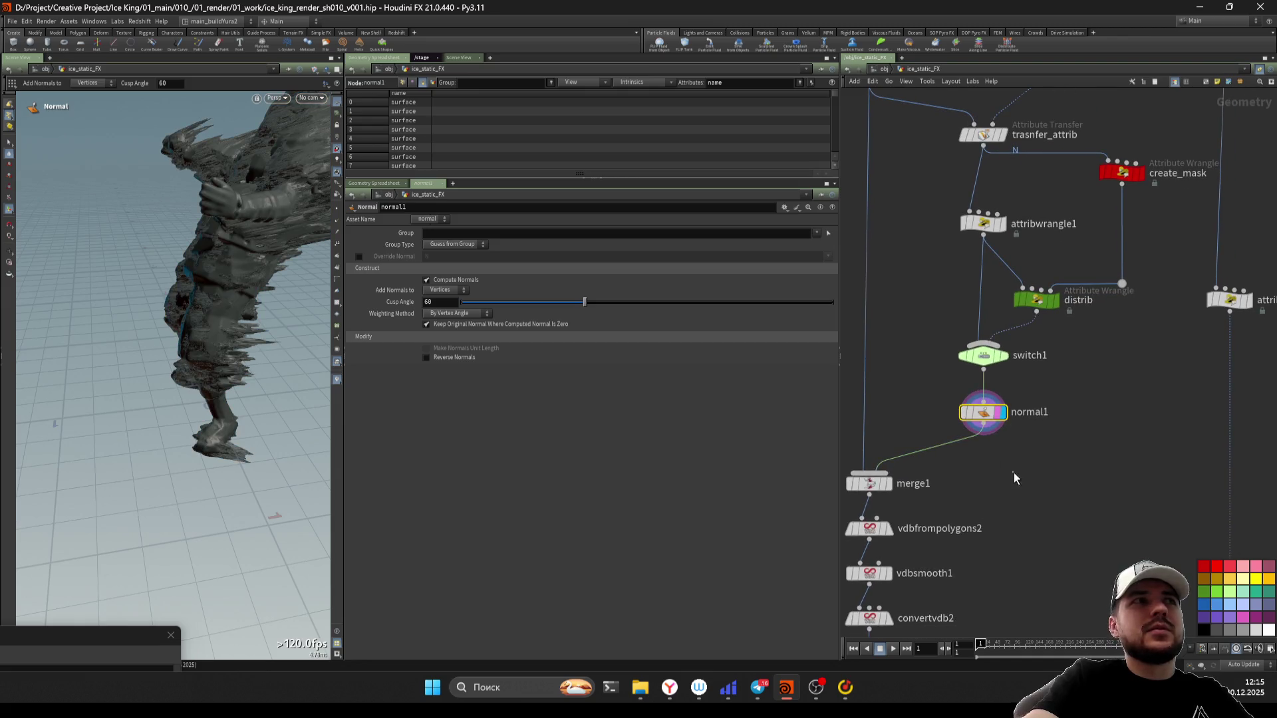
left_click(887, 482)
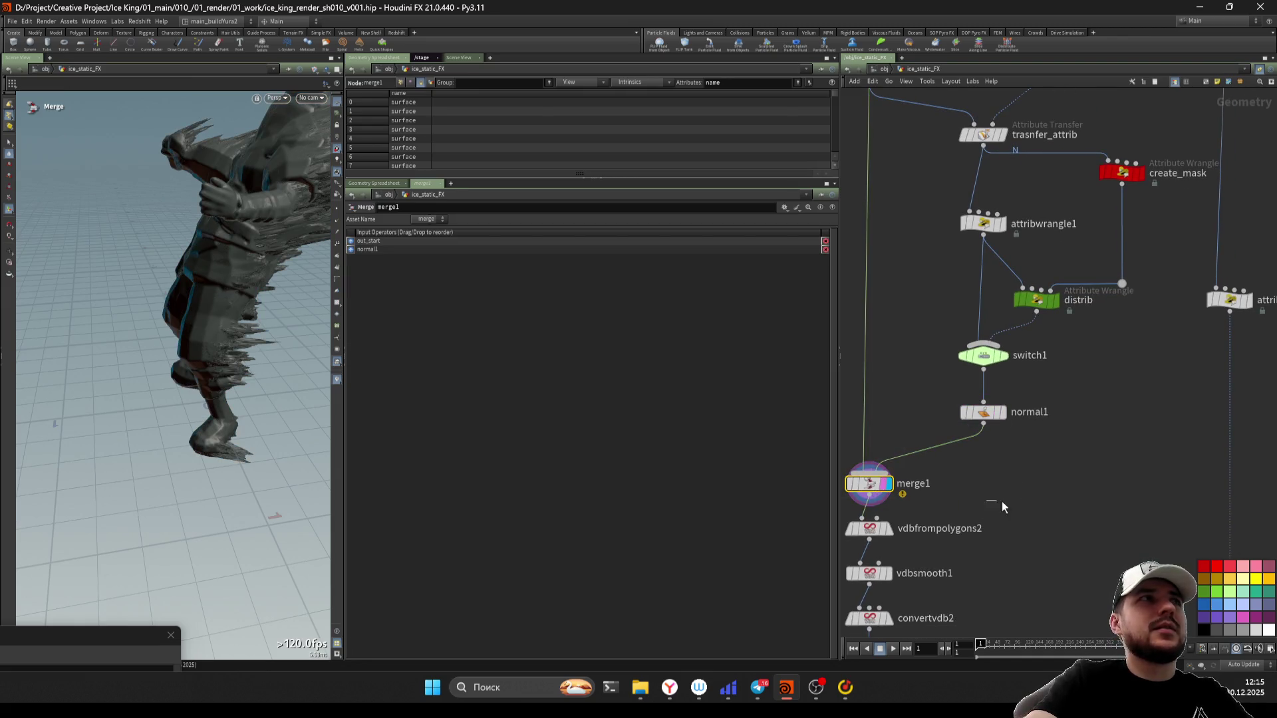
mouse_move(264, 289)
left_mouse_down()
mouse_move(207, 414)
mouse_move(290, 399)
left_mouse_up()
scroll(240, 329, "down", 5)
scroll(966, 516, "down", 3)
scroll(1058, 421, "down", 3)
middle_click_drag(1057, 421, 951, 586)
scroll(938, 449, "up", 2)
scroll(919, 339, "up", 2)
Lower attribnoise1's Amplitude to about 0.85 so the ice spikes get shorter.
left_click(954, 283)
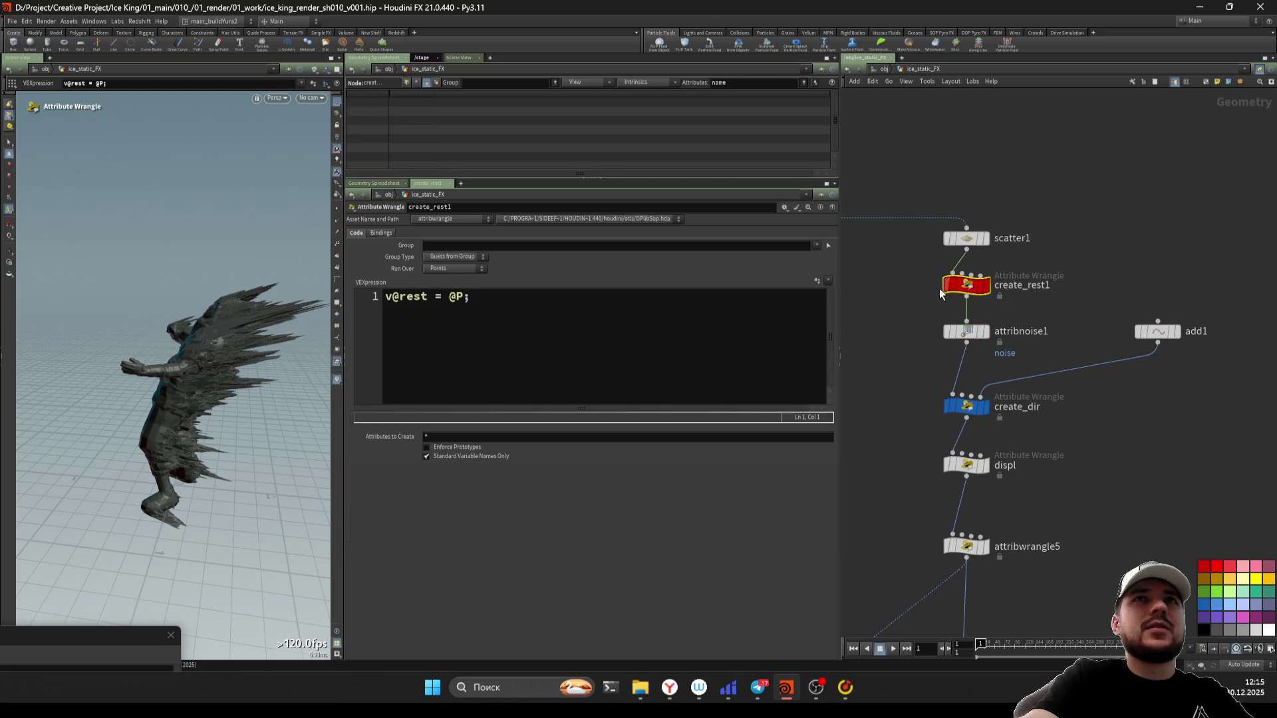
key("Down")
mouse_move(519, 341)
left_mouse_down()
mouse_move(486, 343)
mouse_move(513, 346)
left_mouse_up()
scroll(899, 454, "down", 1)
mouse_move(898, 453)
middle_mouse_down()
mouse_move(1002, 411)
mouse_move(964, 435)
mouse_move(1071, 446)
mouse_move(983, 467)
middle_mouse_up()
scroll(983, 463, "down", 2)
scroll(995, 407, "down", 2)
scroll(931, 298, "down", 2)
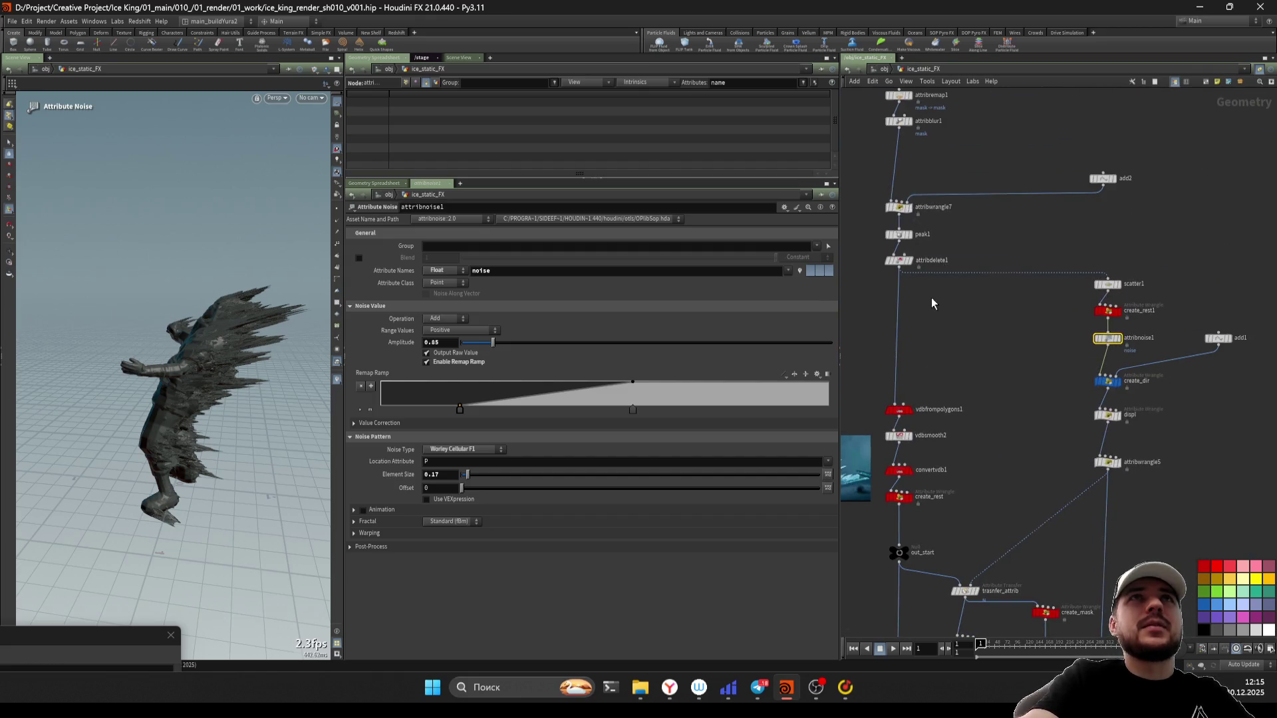
Add a Performance Monitor pane tab, then return to the ice_static_FX network.
left_click(903, 66)
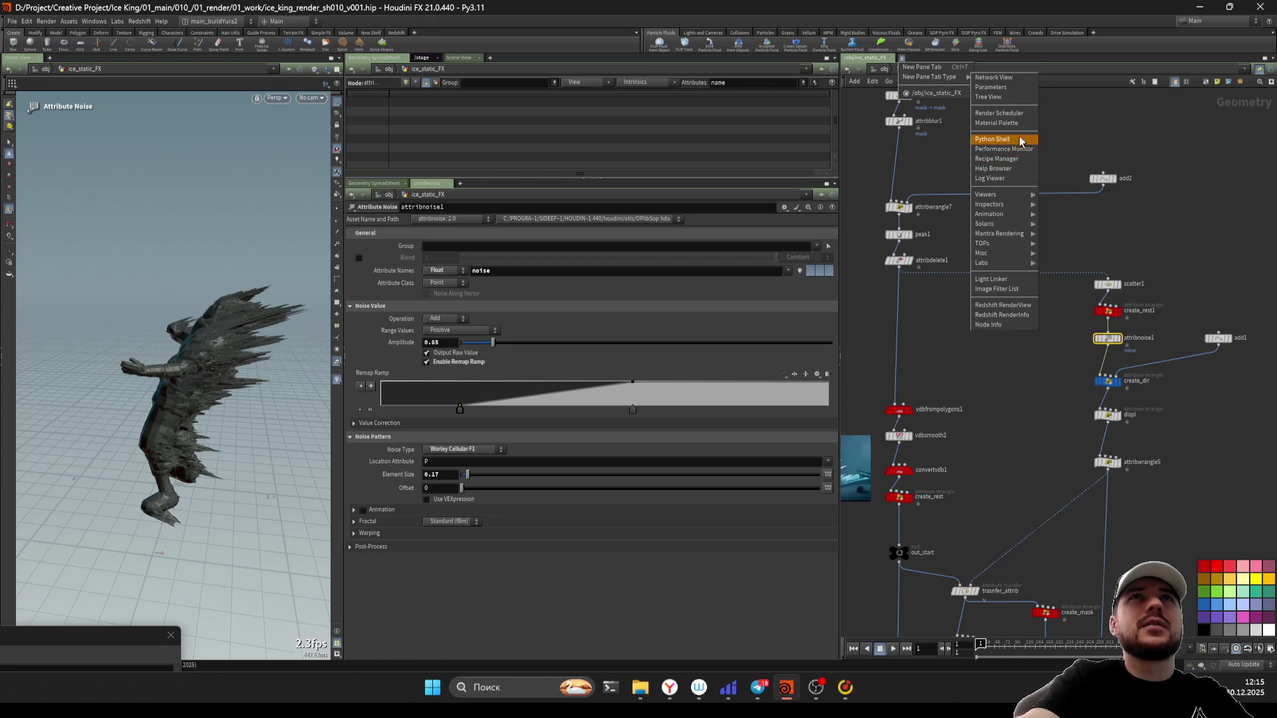
left_click(1008, 149)
left_click(877, 56)
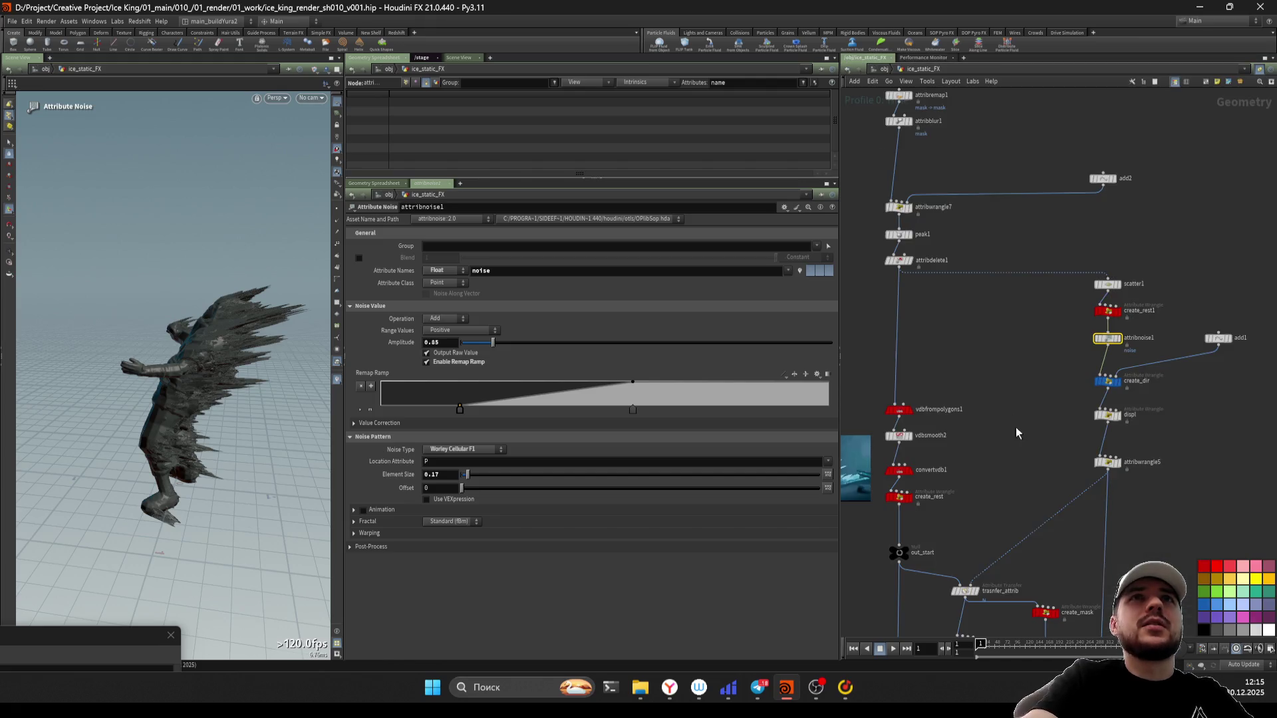
scroll(1006, 411, "up", 2)
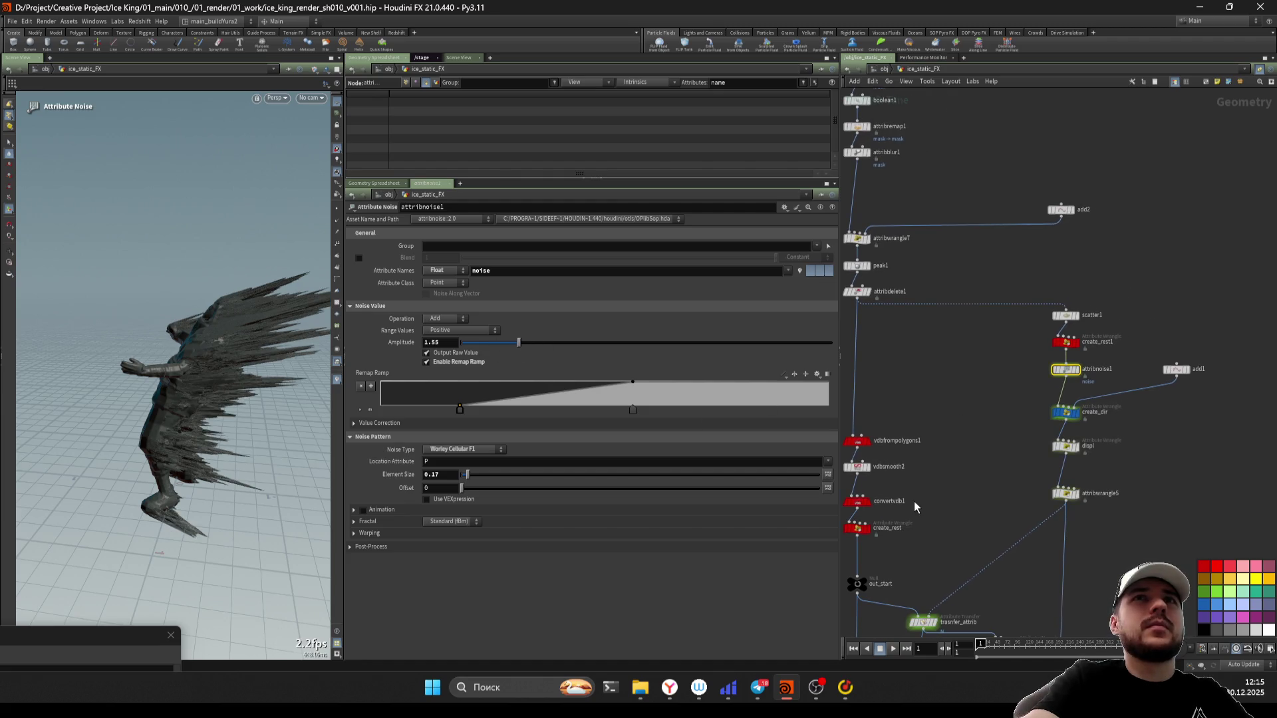
scroll(963, 392, "down", 3)
scroll(963, 392, "down", 3)
Check merge1 and normal1, then nudge attribnoise1's Amplitude up and back to about 1.22.
left_click(892, 534)
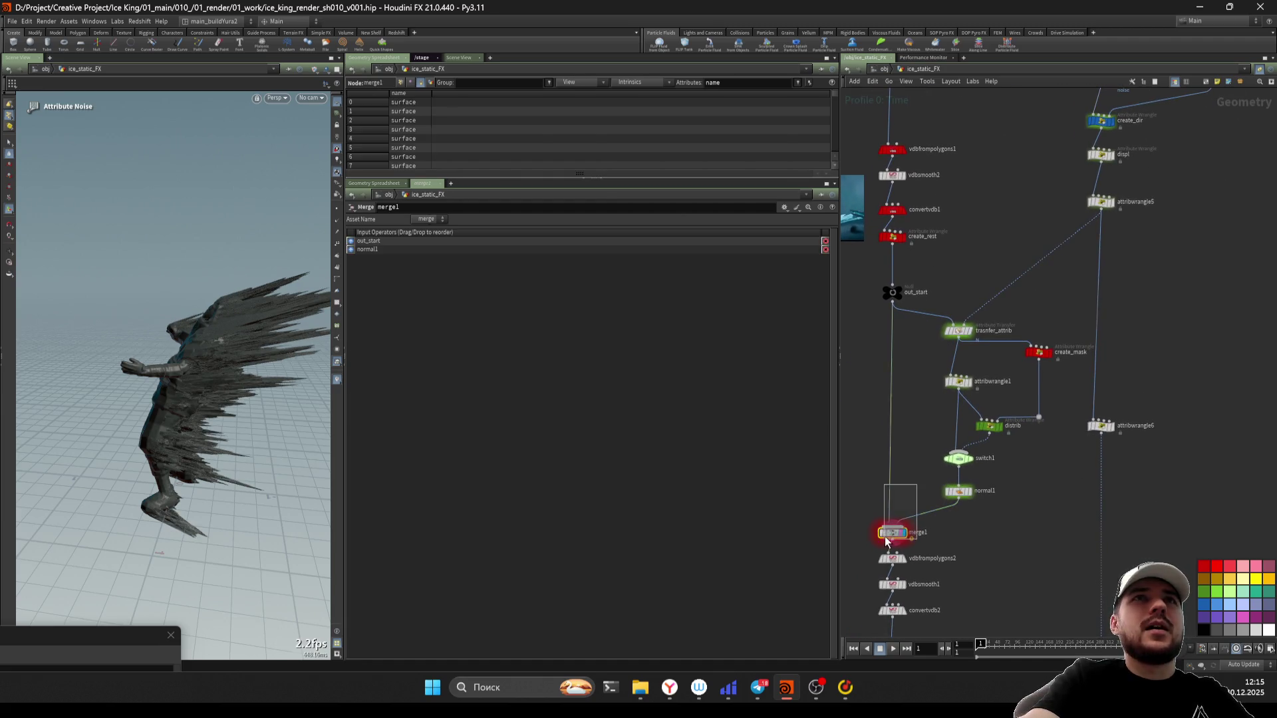
scroll(902, 469, "down", 2)
middle_click_drag(928, 487, 1017, 331)
scroll(1016, 332, "up", 2)
left_click(1002, 526)
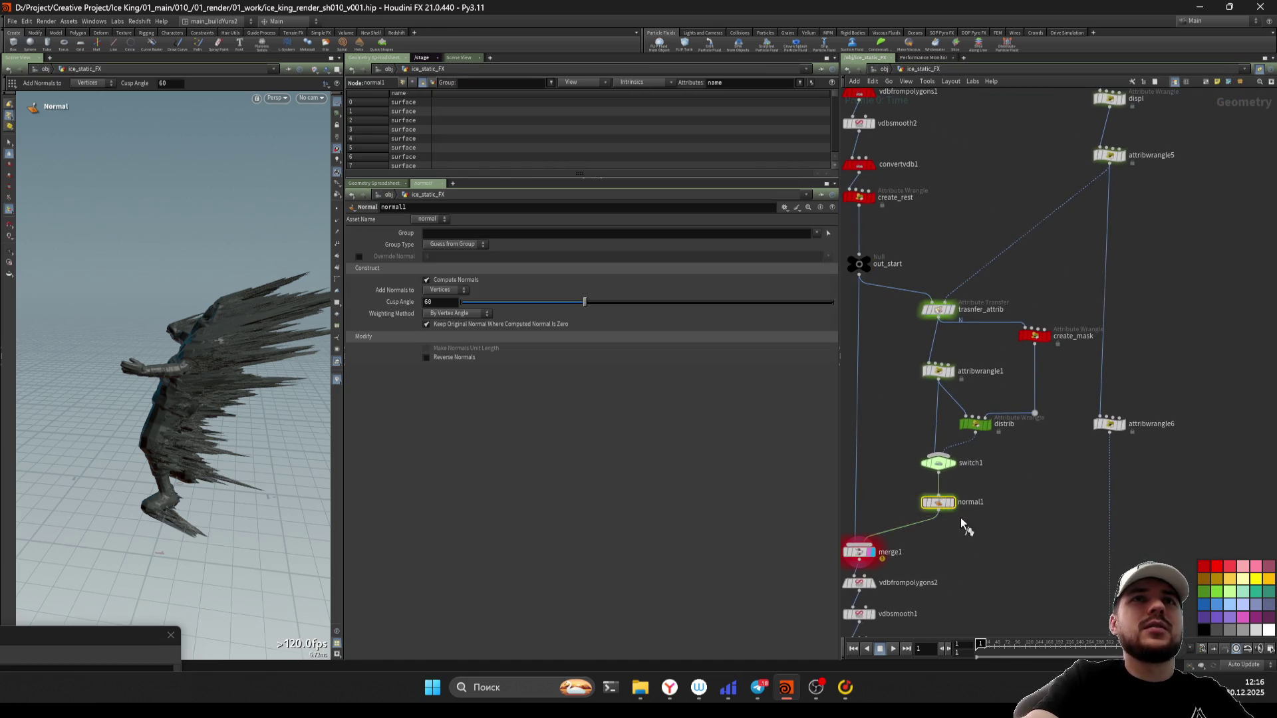
middle_click_drag(865, 540, 1036, 343)
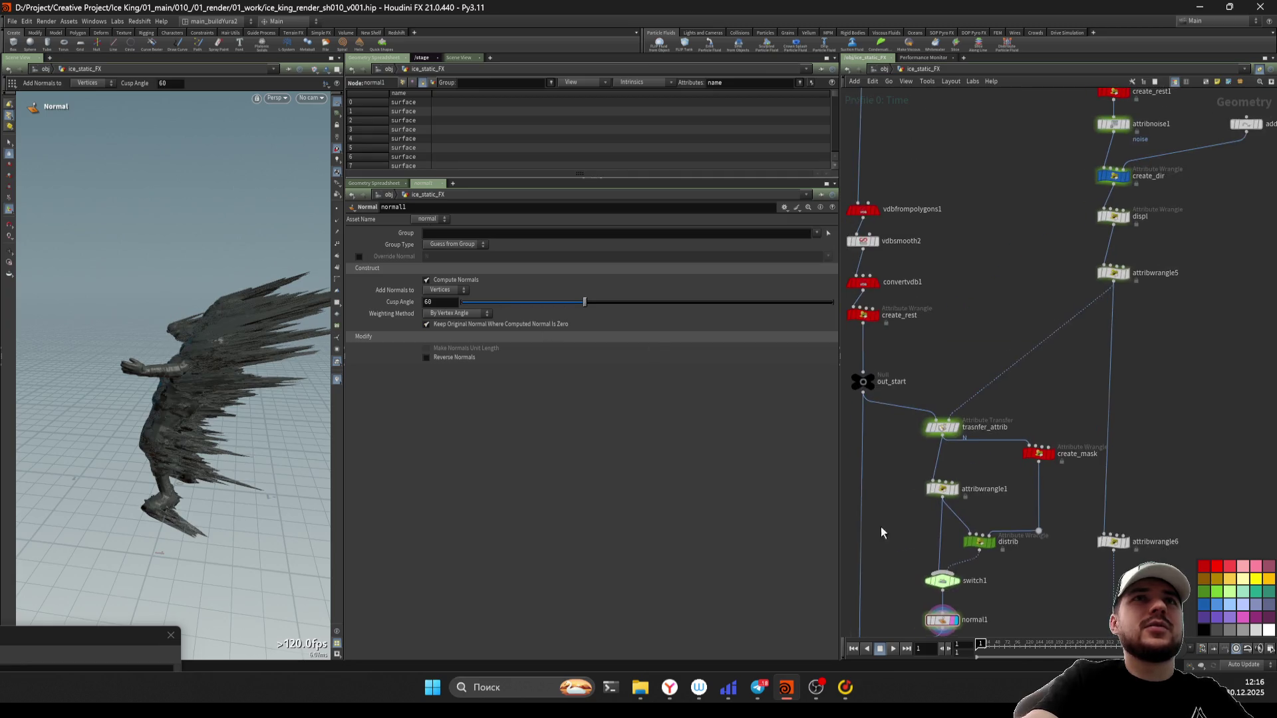
left_click(1074, 336)
left_click_drag(505, 343, 504, 347)
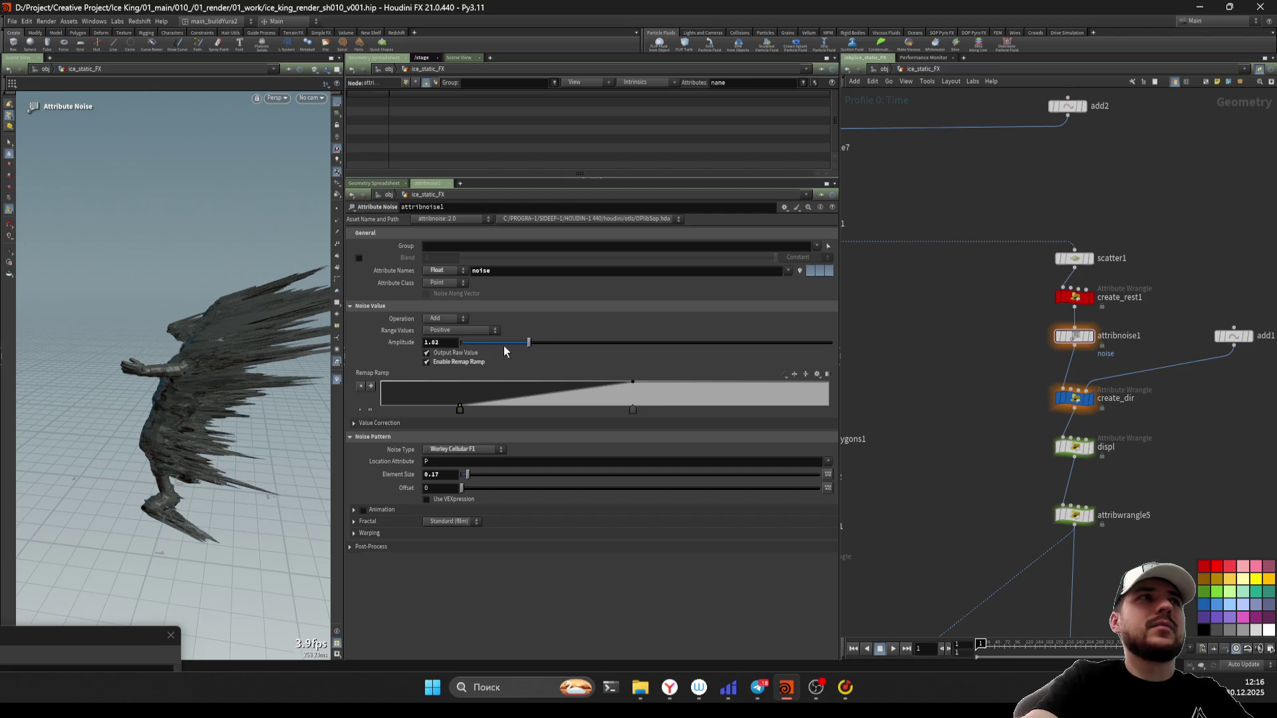
left_click_drag(503, 346, 506, 345)
Inspect trasnfer_attrib, display attribwrangle5, then display the plain character from out_start.
middle_click_drag(899, 599, 983, 360)
middle_click(936, 448)
middle_click_drag(936, 448, 926, 392)
left_click(972, 412)
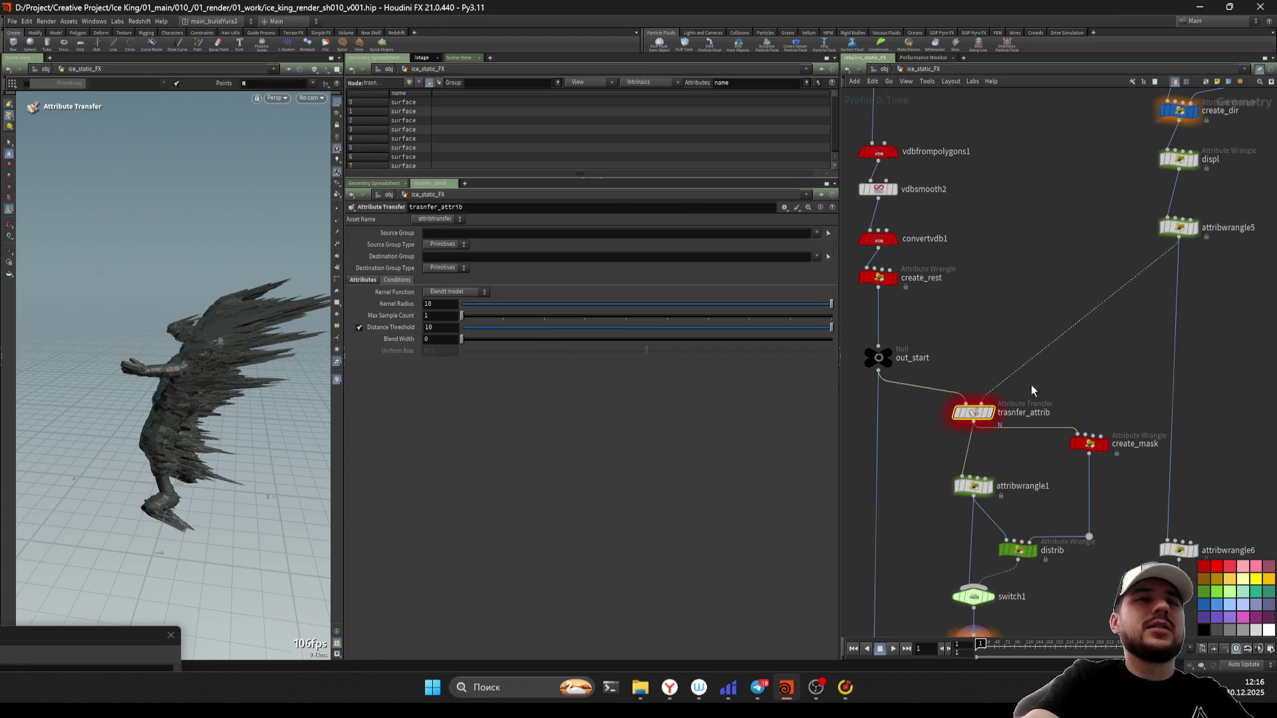
left_click(1123, 324)
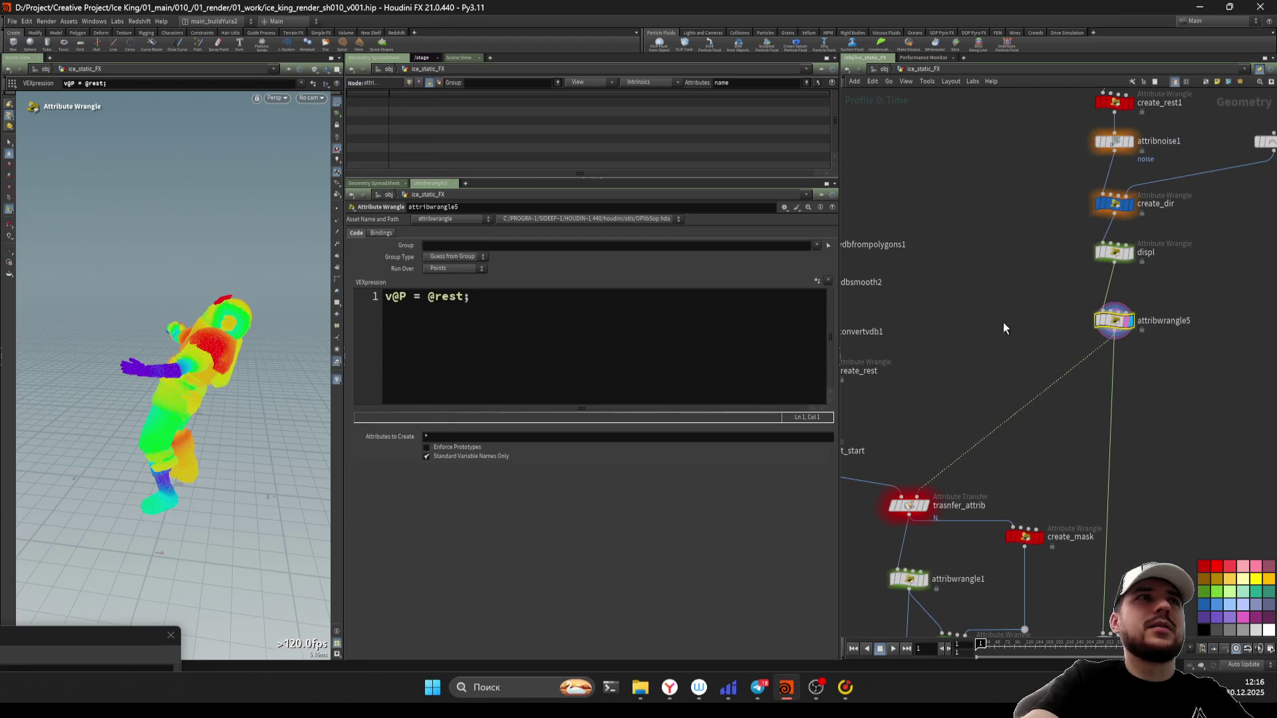
middle_click_drag(1035, 330, 946, 464)
mouse_move(916, 420)
middle_mouse_down()
mouse_move(892, 451)
mouse_move(869, 368)
mouse_move(947, 421)
middle_mouse_up()
left_click(908, 481)
Review trasnfer_attrib and node info for convertvdb1 and create_rest, keeping out_start displayed.
left_click(926, 450)
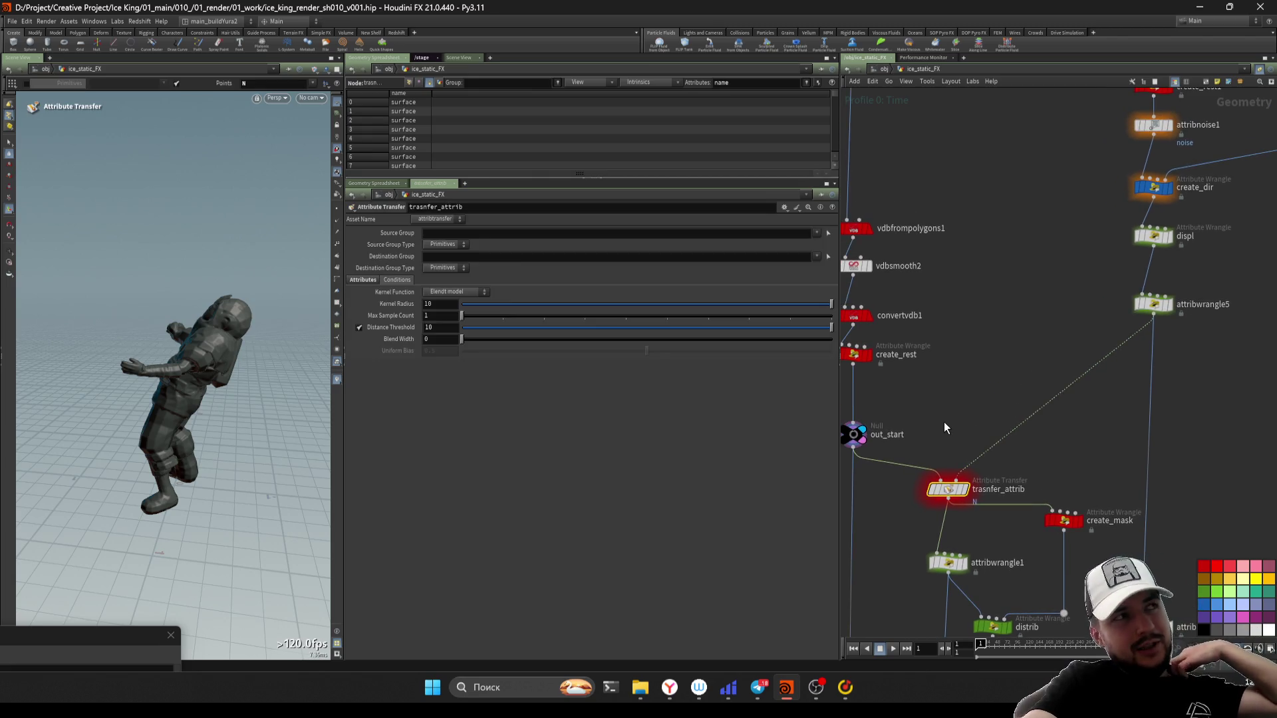
middle_click_drag(947, 389, 965, 436)
middle_click(875, 367)
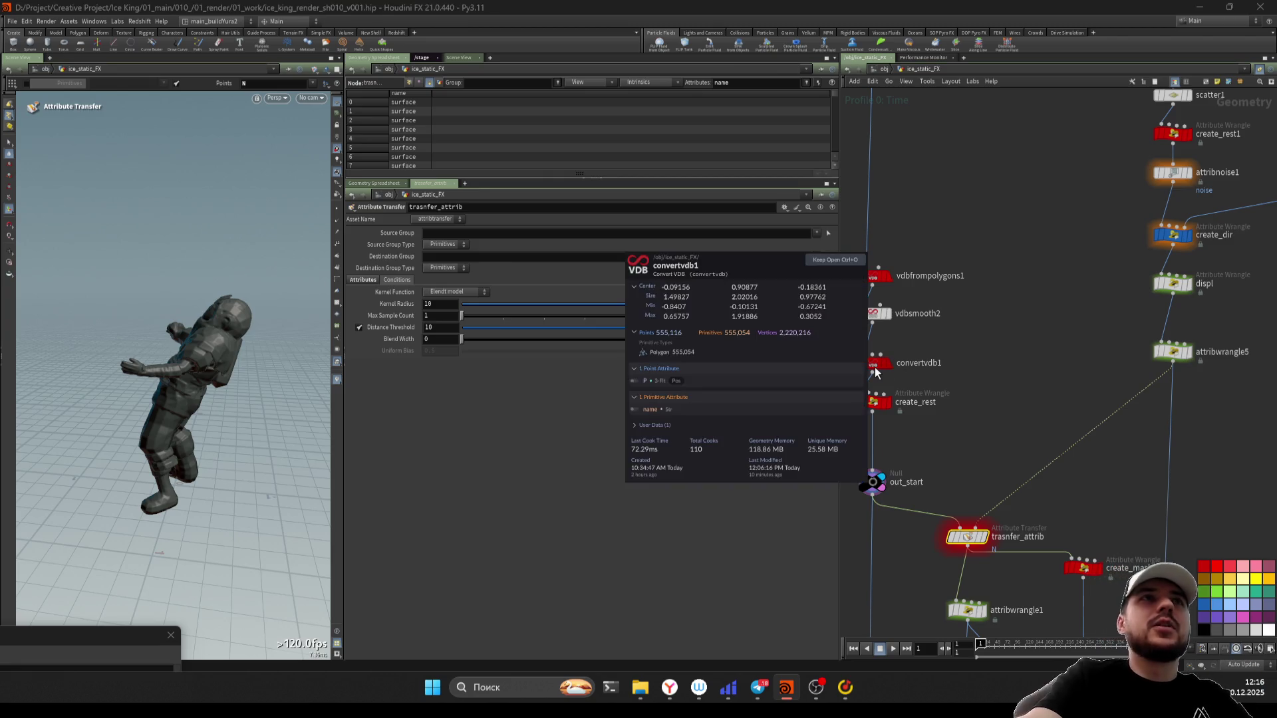
middle_click(874, 402)
mouse_move(874, 403)
middle_mouse_down()
mouse_move(944, 384)
mouse_move(924, 407)
middle_mouse_up()
left_click(926, 408)
scroll(920, 393, "down", 2)
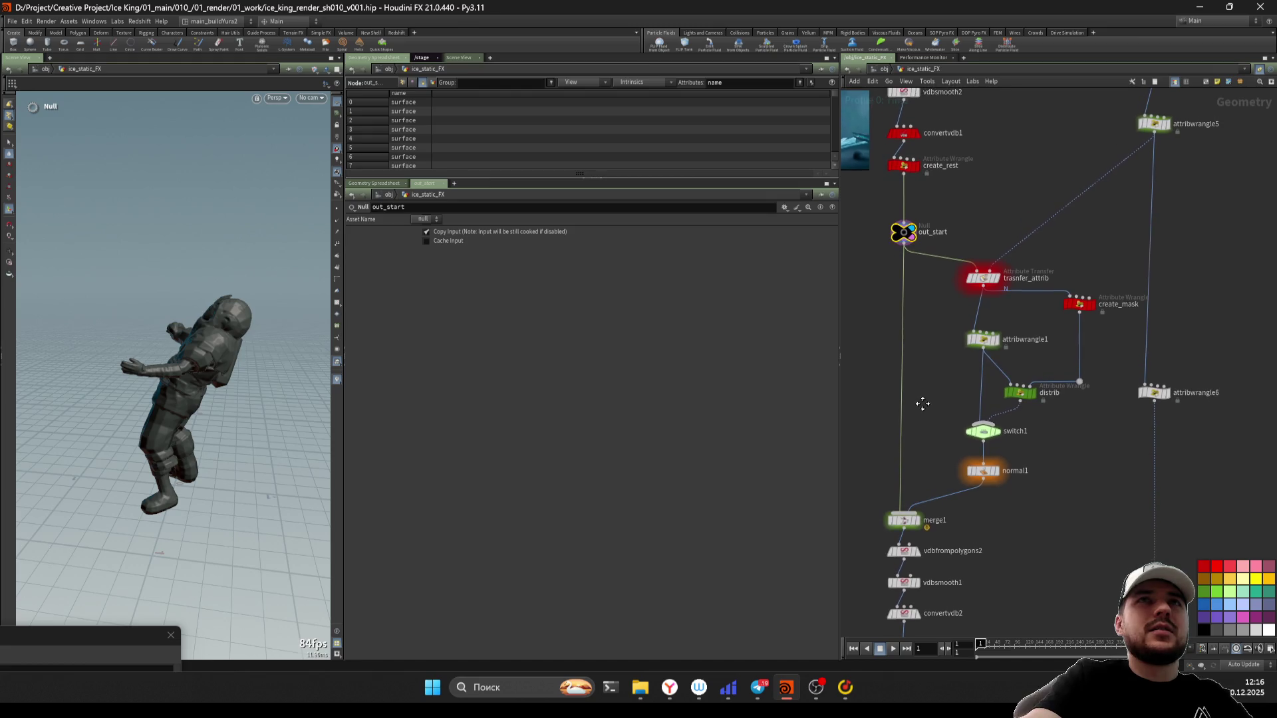
Glance at the performance profile, return to the network and display the normal1 spike result.
middle_click_drag(942, 324, 929, 452)
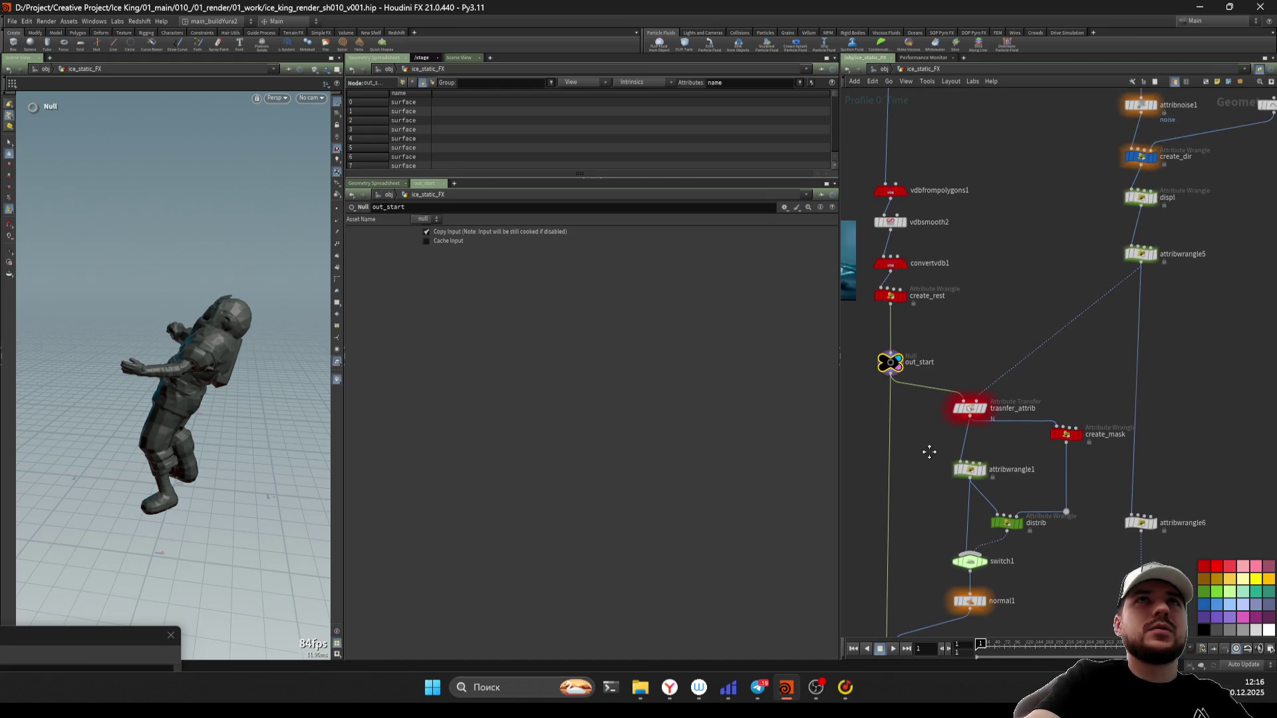
middle_click_drag(952, 249, 986, 408)
scroll(975, 449, "down", 1)
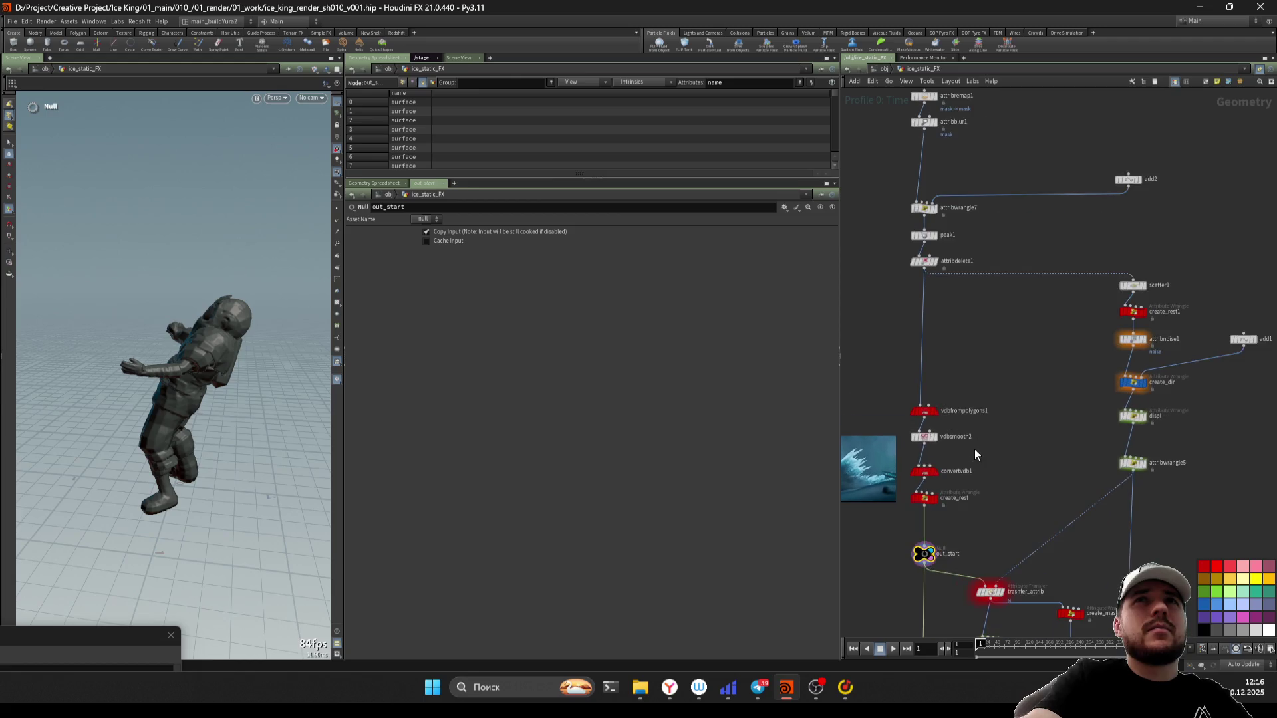
left_click(920, 58)
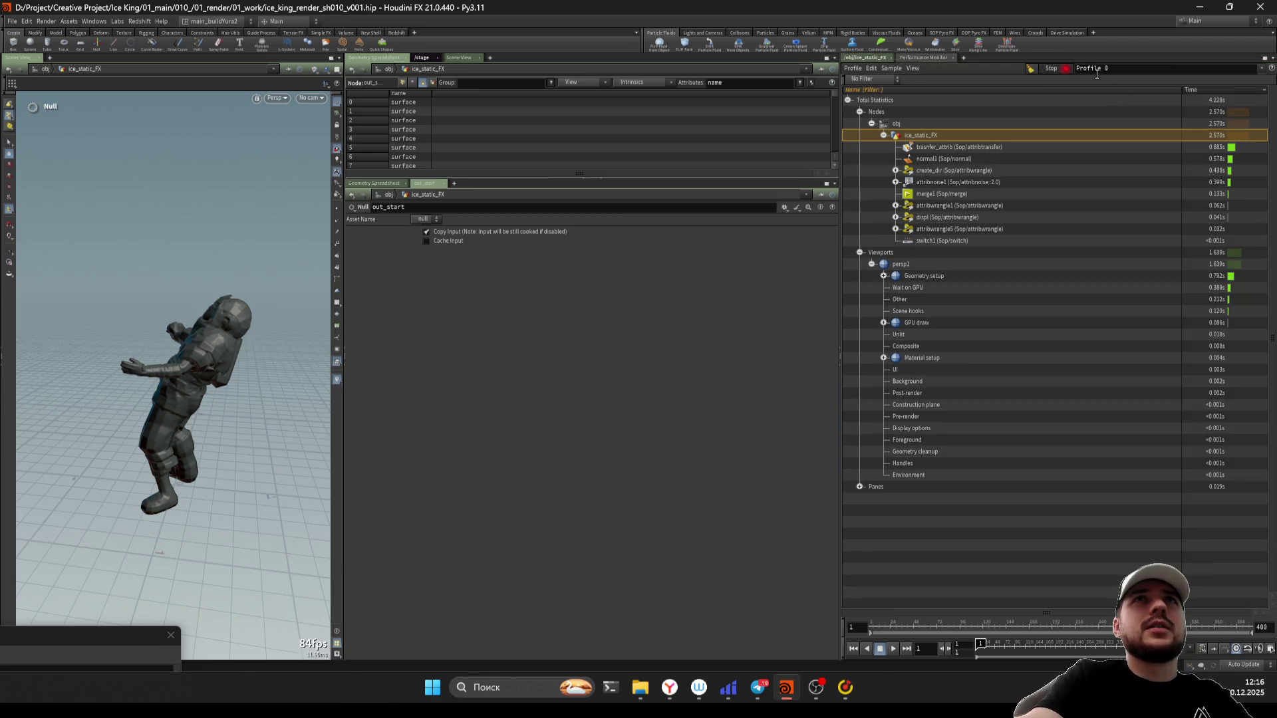
left_click(866, 60)
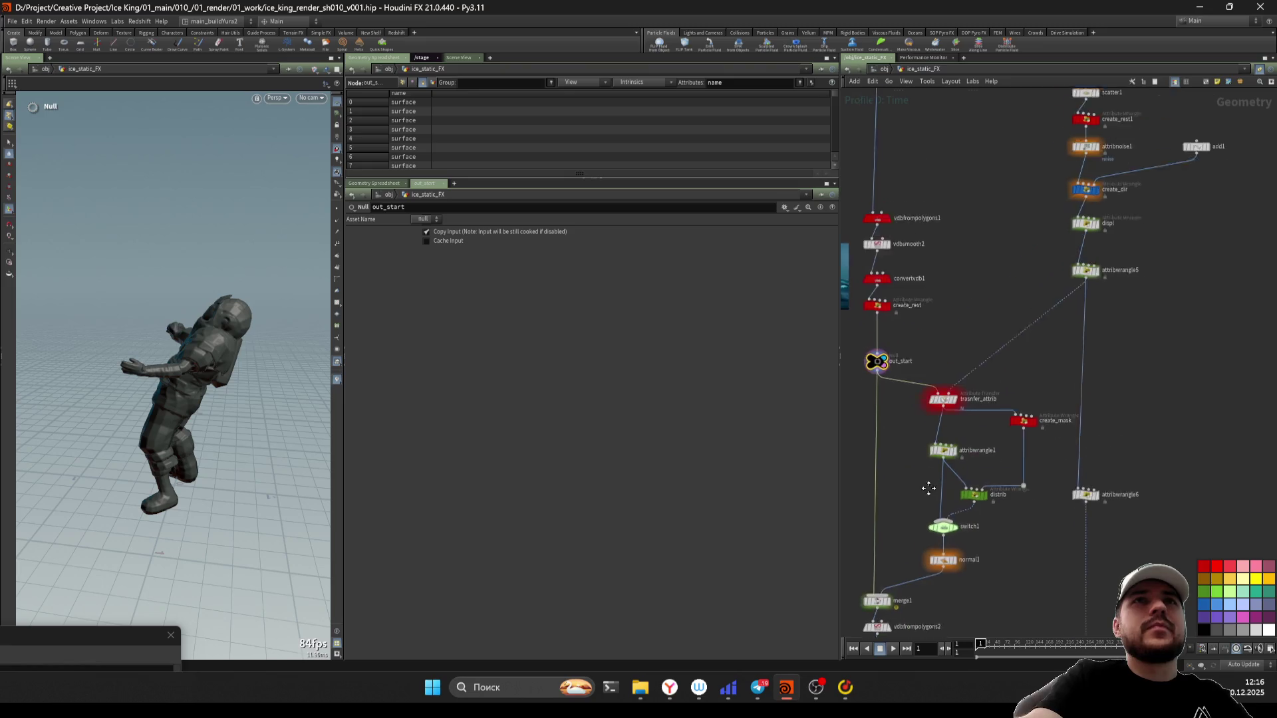
scroll(925, 397, "up", 2)
left_click(958, 492)
Reveal the character import chain and select merge1 to check its out_start and normal1 inputs.
middle_click_drag(914, 380, 933, 489)
mouse_move(986, 394)
middle_mouse_down()
mouse_move(1002, 487)
mouse_move(955, 412)
middle_mouse_up()
scroll(1003, 488, "down", 2)
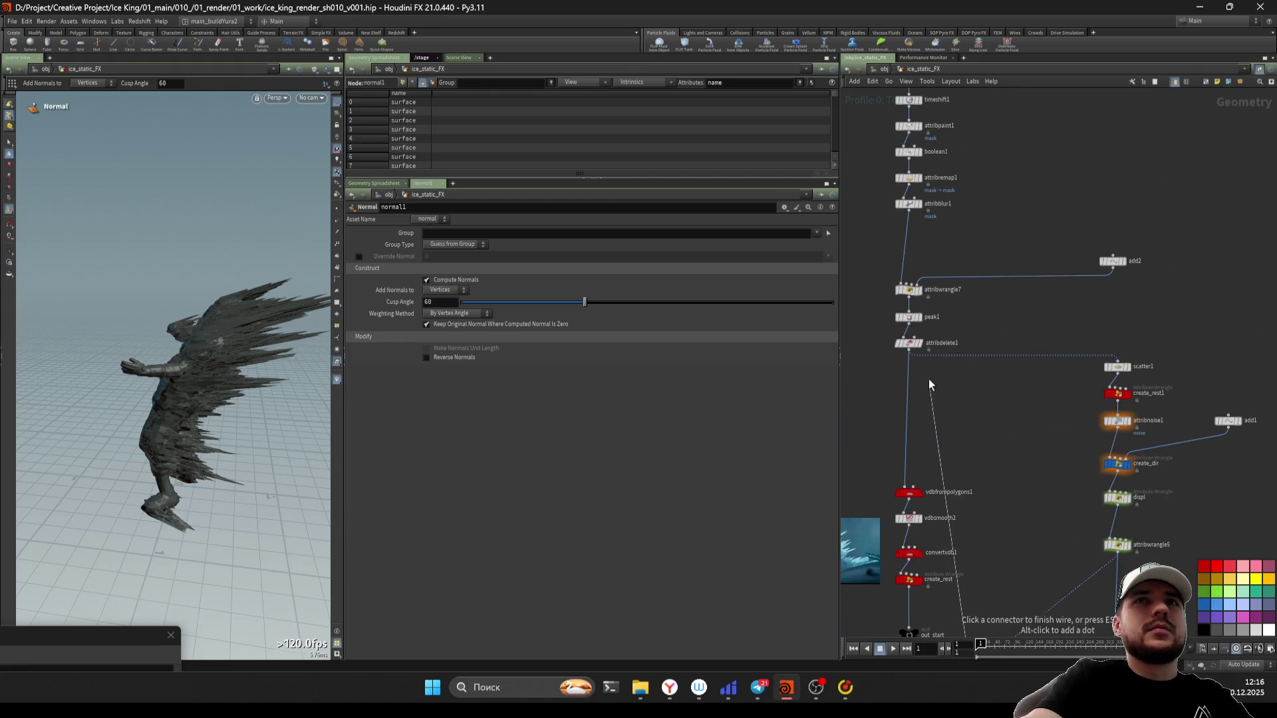
scroll(929, 377, "down", 3)
scroll(943, 497, "down", 3)
left_click(895, 454)
scroll(896, 453, "up", 2)
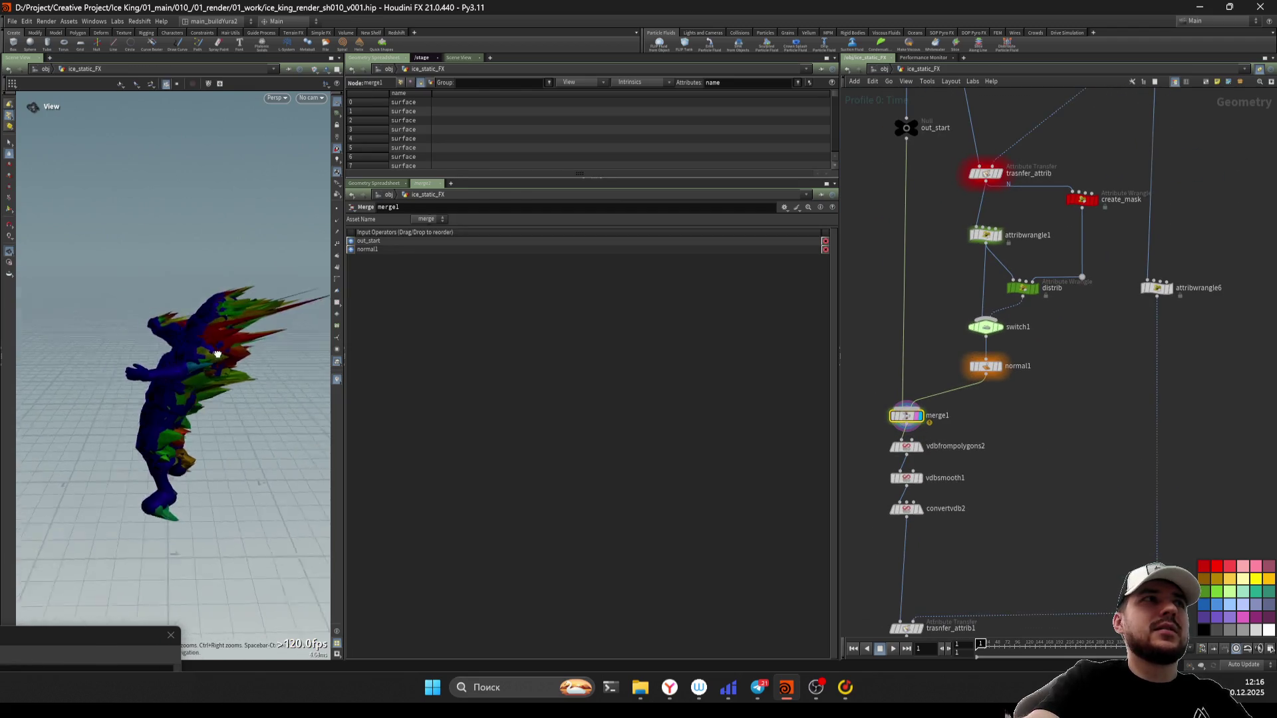
scroll(1004, 528, "down", 3)
Check scatter1's settings, then bring up the create_dir wrangle and attribnoise1 parameters.
middle_click_drag(1004, 527, 1002, 376)
scroll(1045, 307, "up", 3)
left_click_drag(1035, 263, 1066, 280)
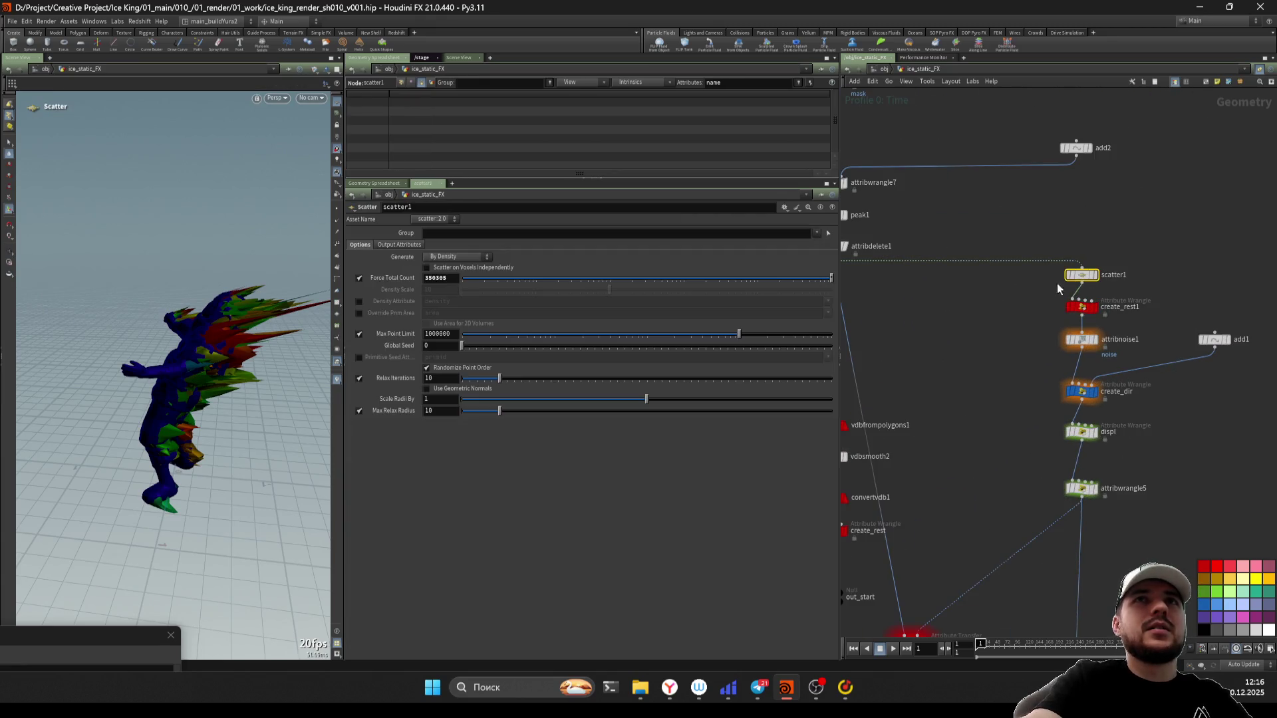
middle_click_drag(978, 403, 984, 367)
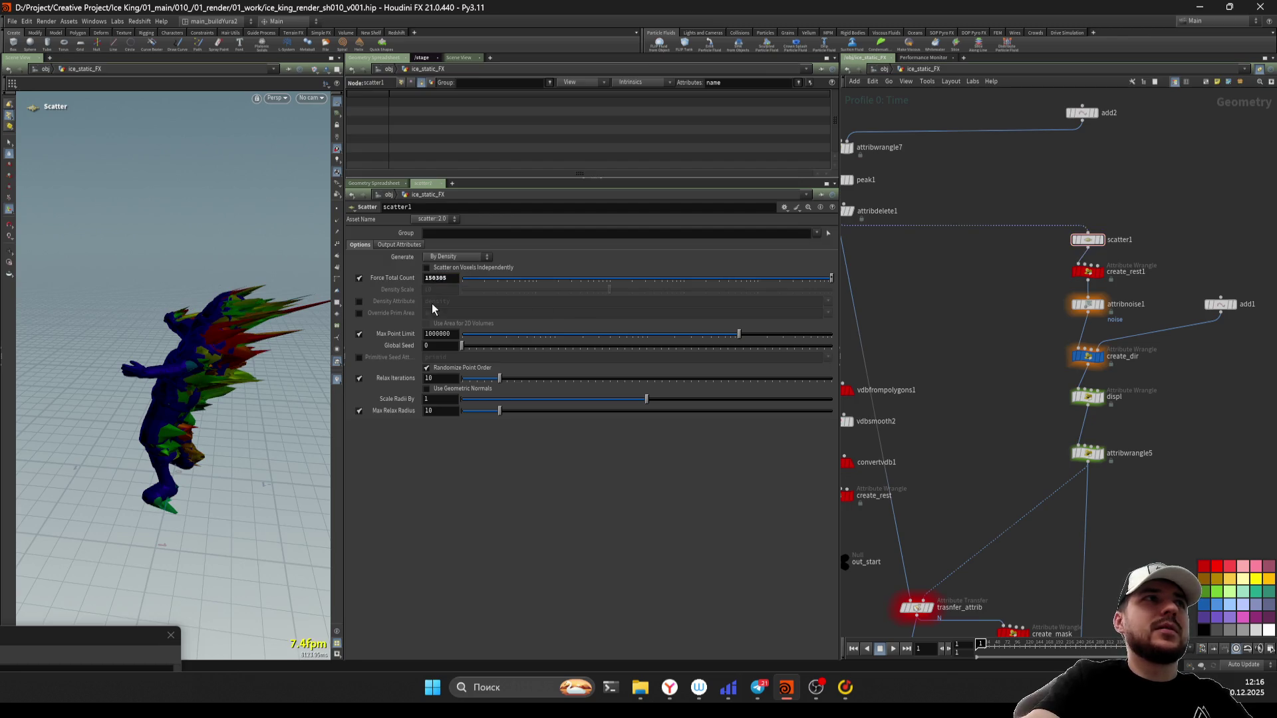
scroll(1039, 393, "down", 3)
scroll(1038, 393, "up", 3)
left_click(1067, 289)
left_click(1068, 228)
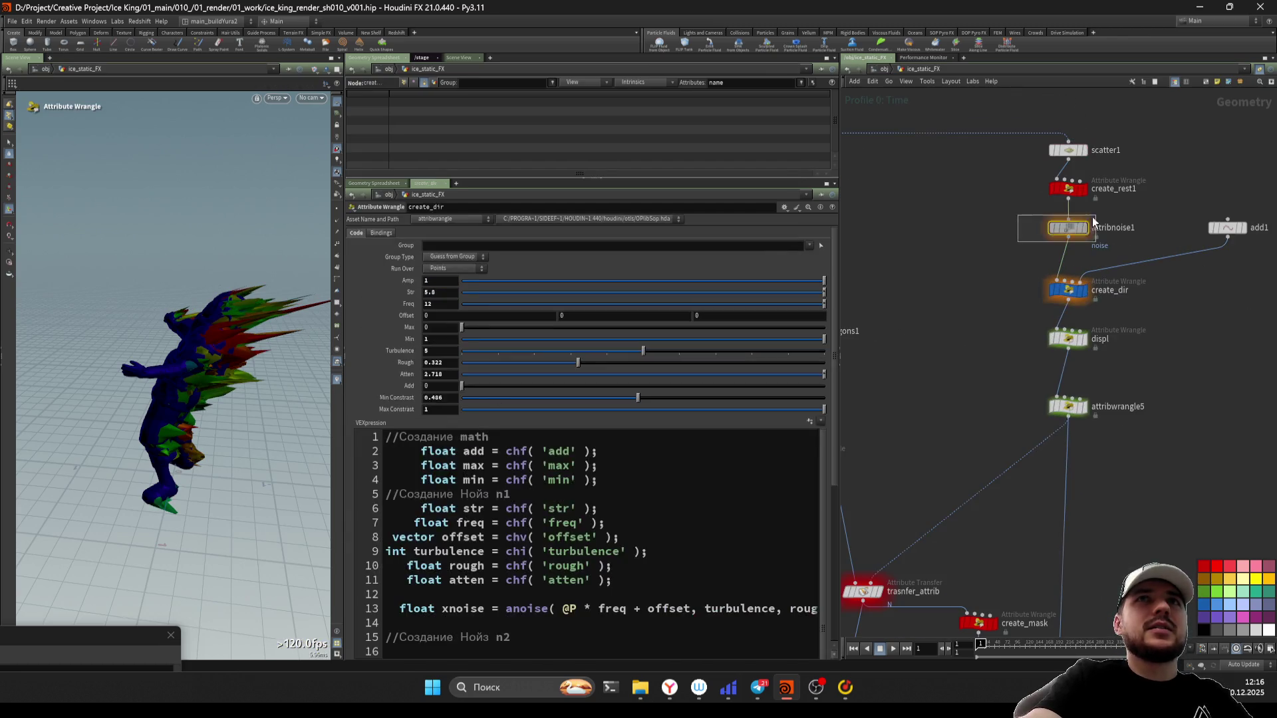
Raise attribnoise1's Amplitude to 2.18 and check the trasnfer_attrib settings.
left_click_drag(528, 342, 560, 349)
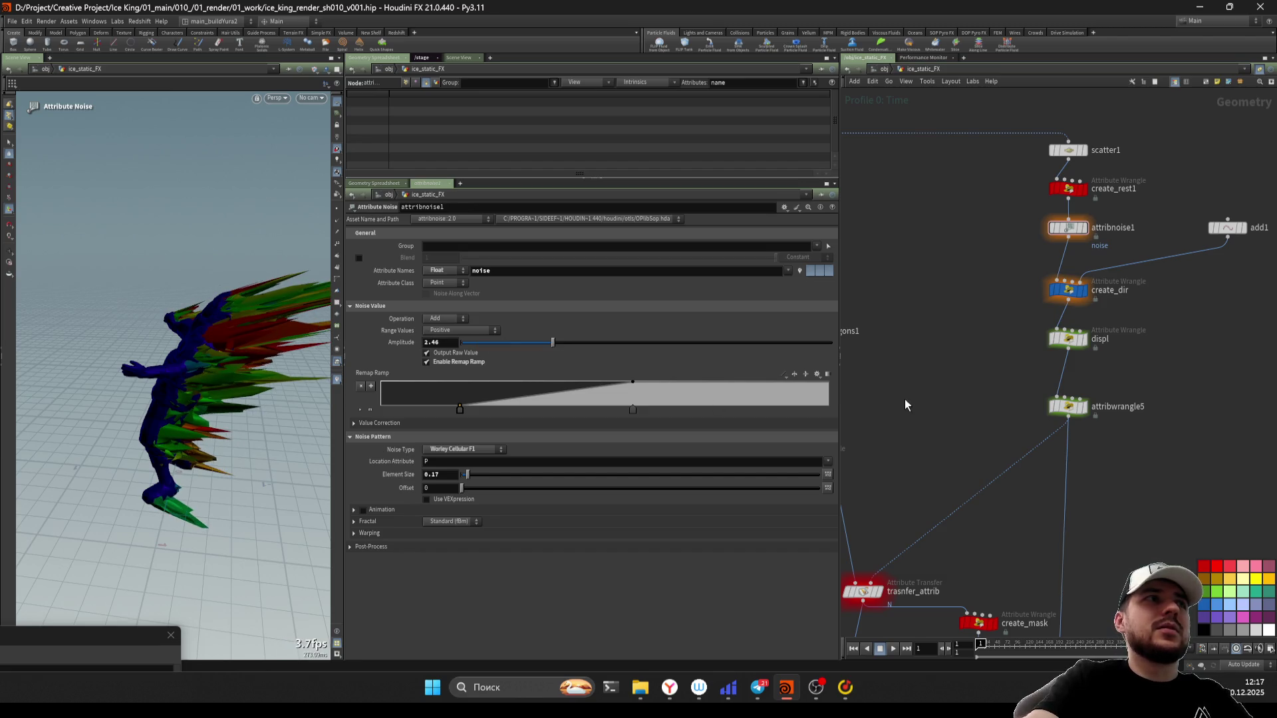
left_click_drag(528, 343, 544, 345)
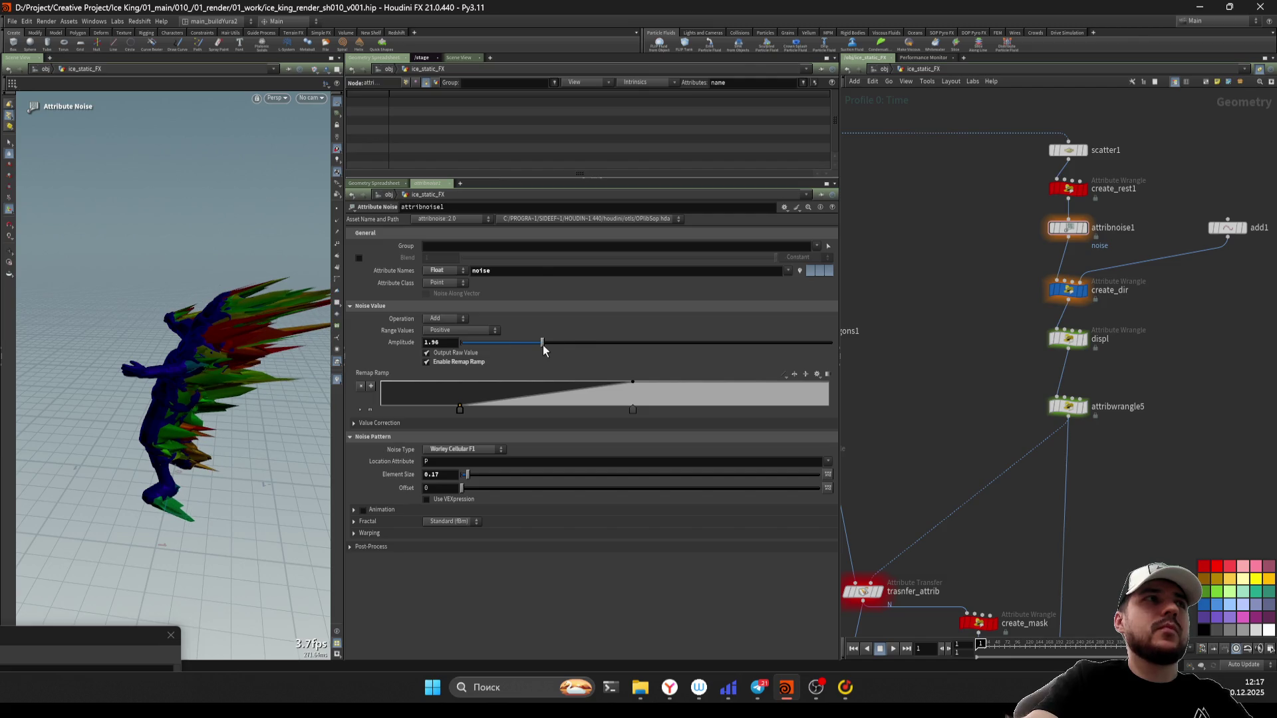
scroll(957, 412, "down", 1)
middle_click_drag(959, 361, 1019, 288)
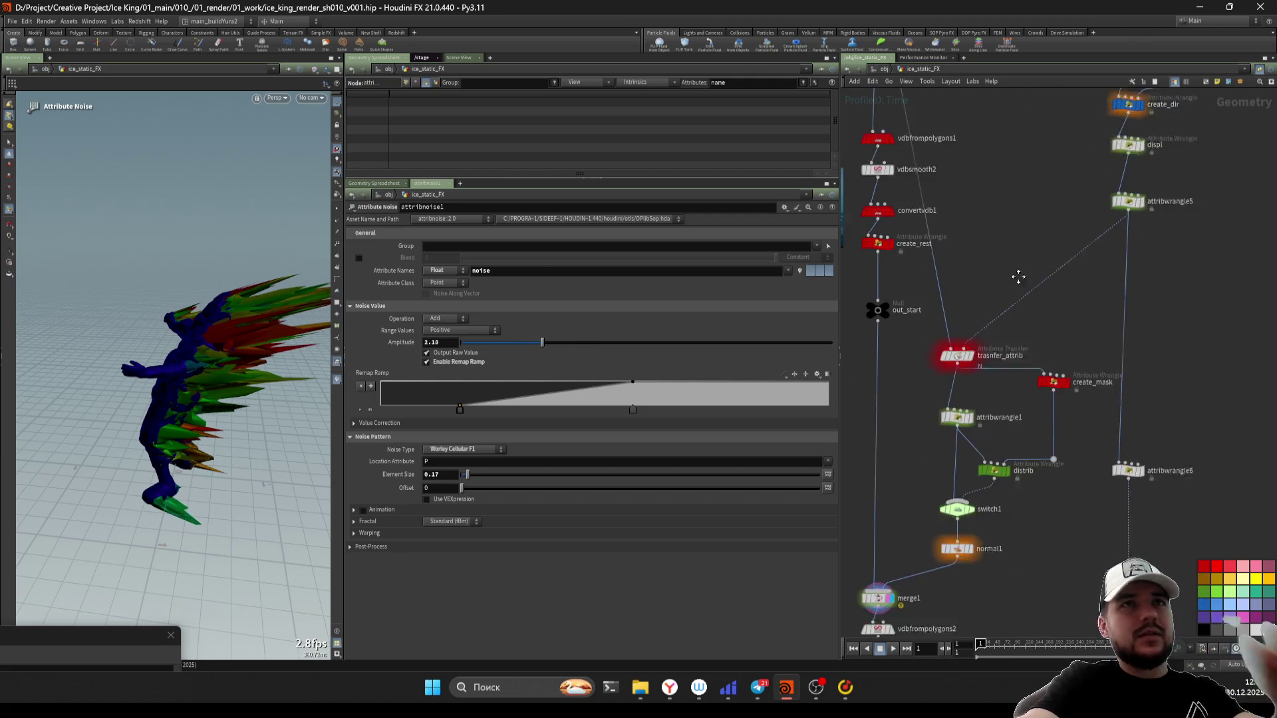
left_click(958, 378)
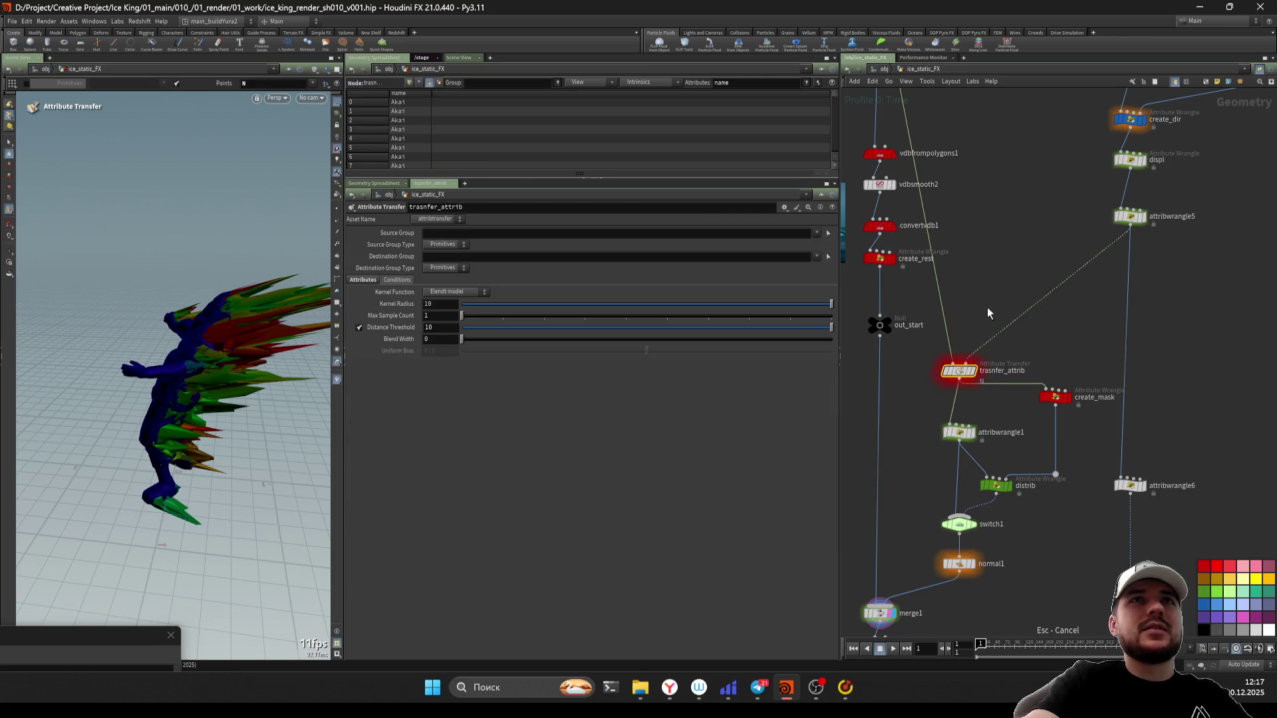
Display attribwrangle5's rest result, then move the display up to displ's pushed-out points.
middle_click_drag(986, 325, 988, 382)
left_click_drag(991, 384, 921, 516)
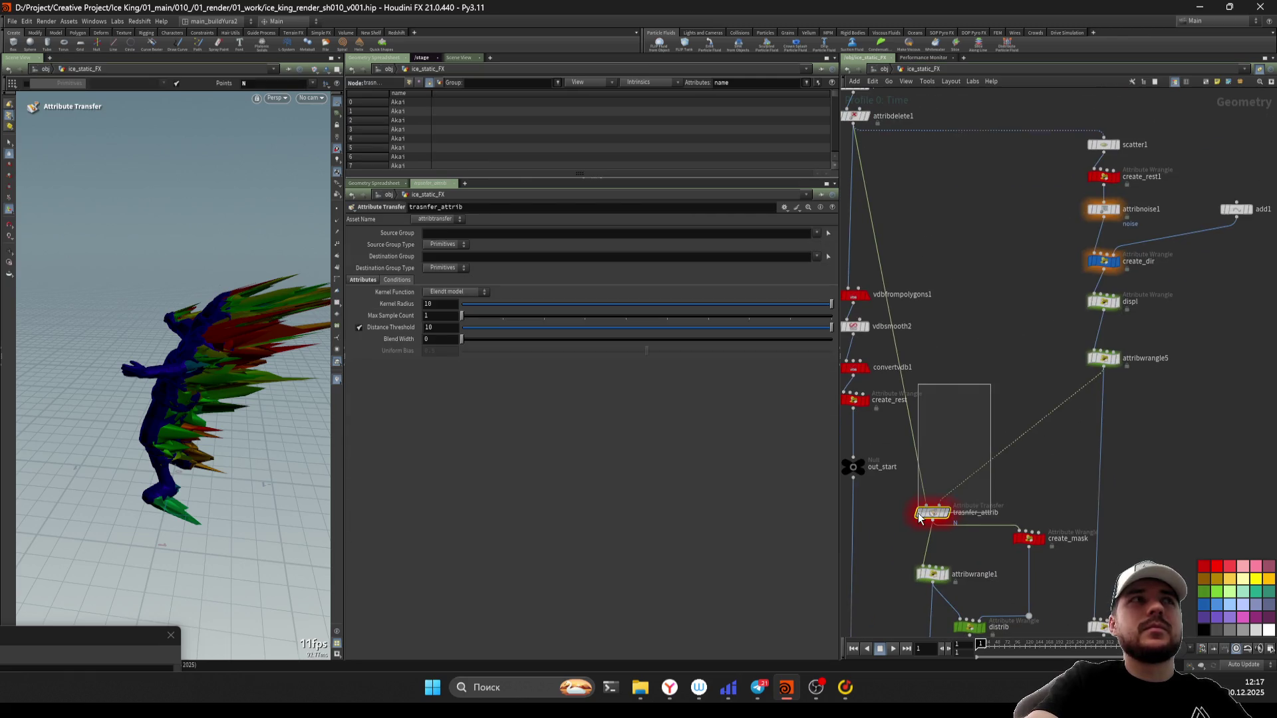
left_click(1115, 357)
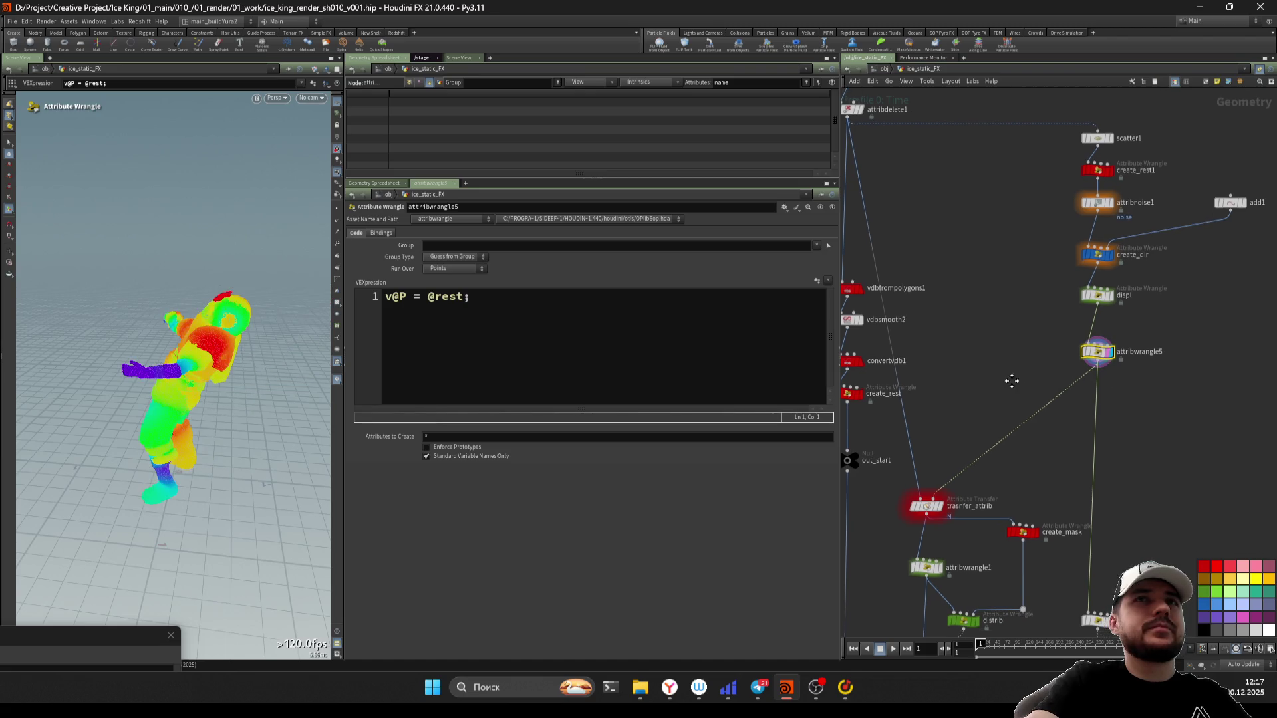
key("Up")
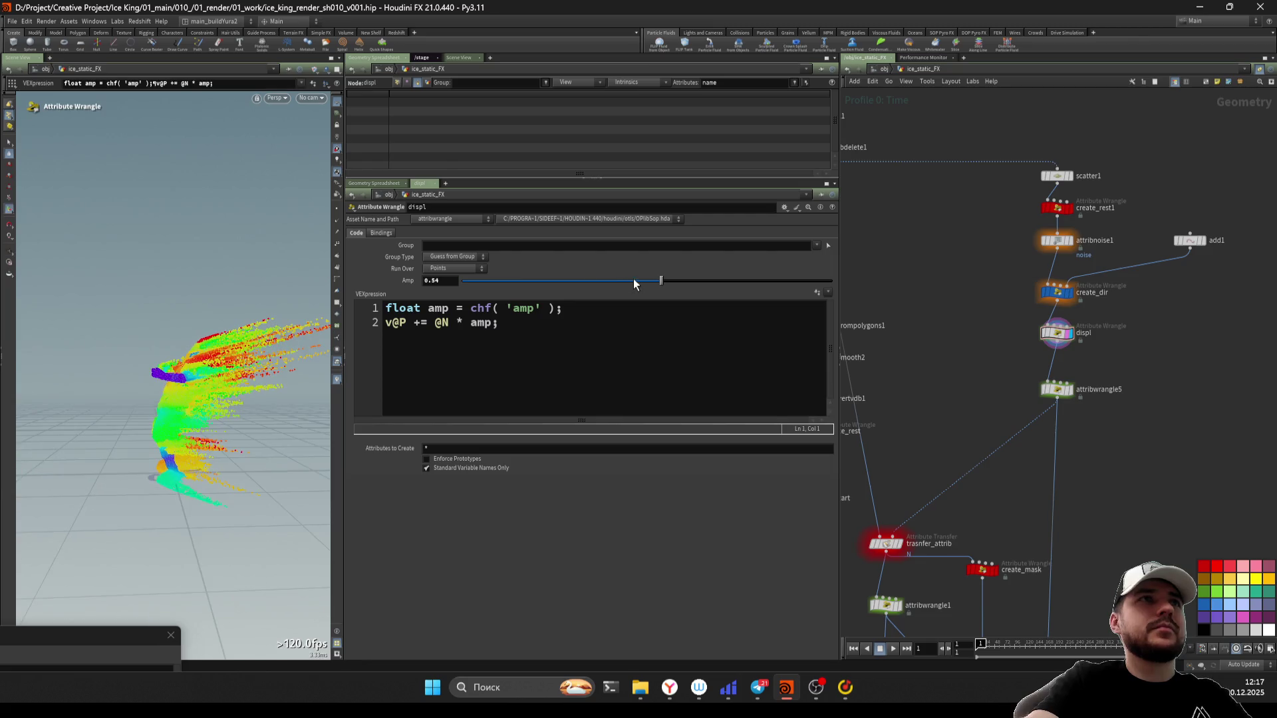
Check scatter1's settings and display the displ node's displaced points.
middle_click_drag(944, 378, 869, 492)
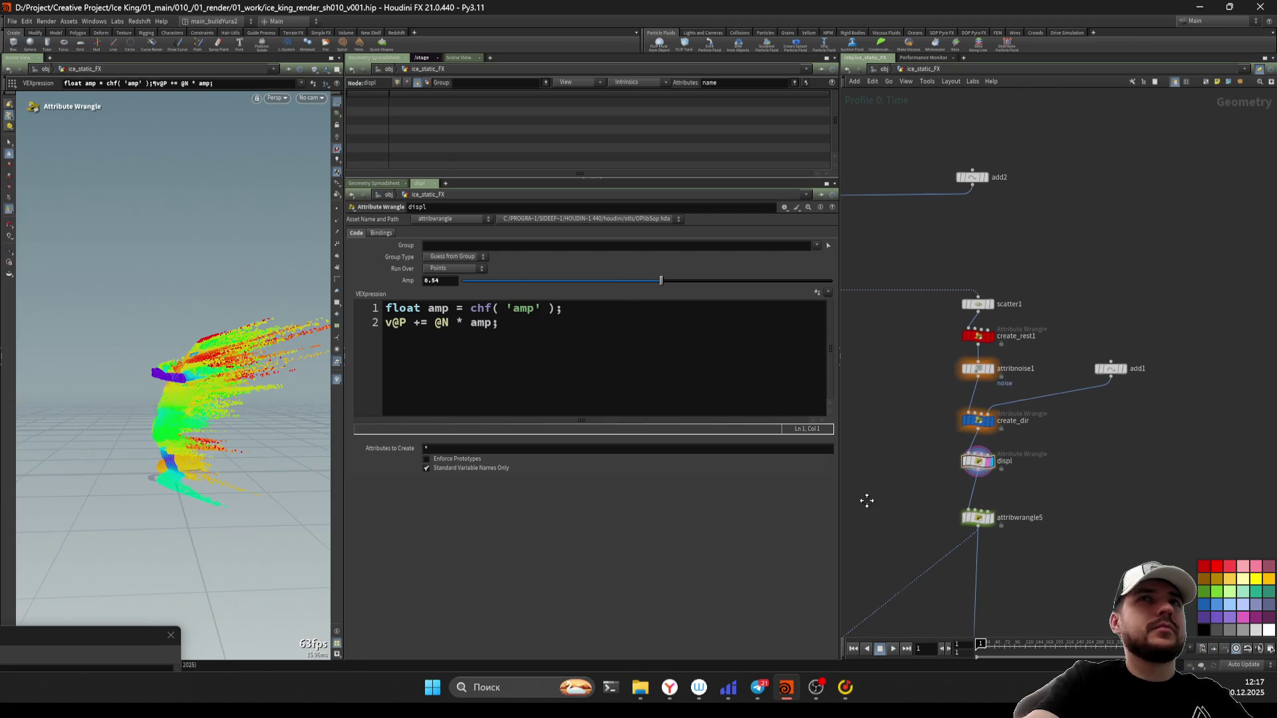
left_click(993, 325)
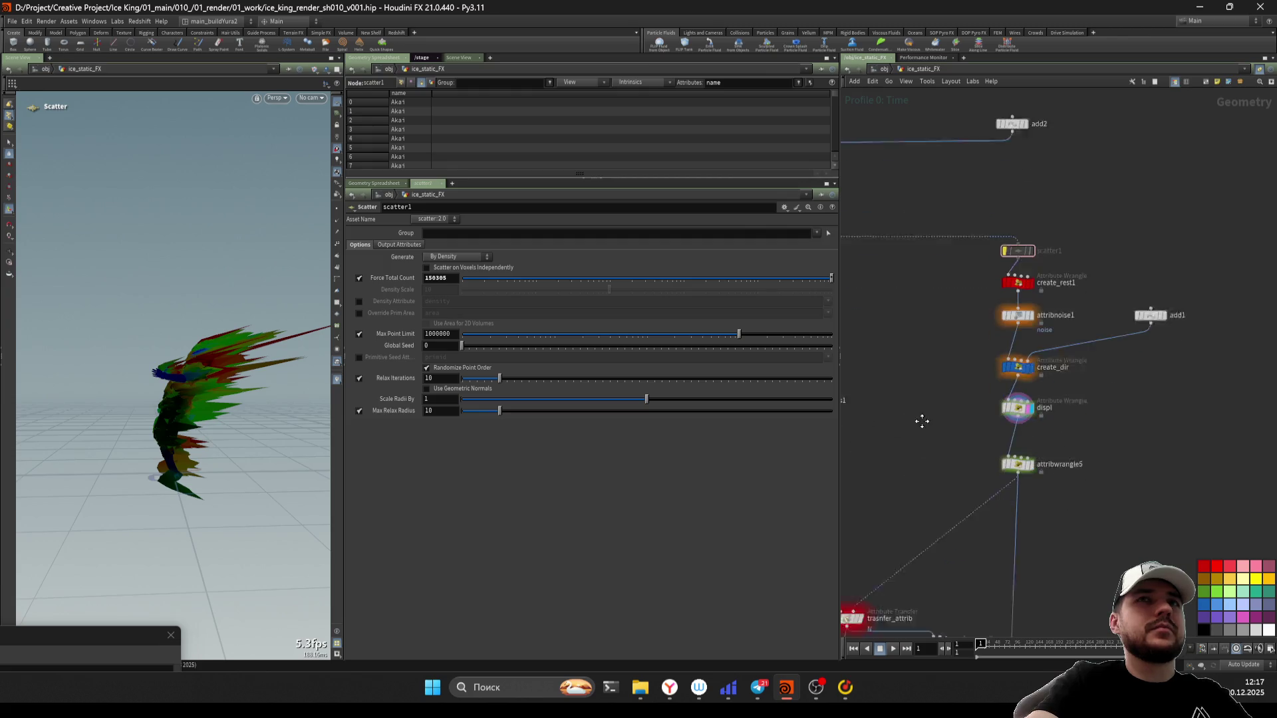
middle_click_drag(918, 440, 971, 366)
left_click(1067, 347)
left_click_drag(662, 280, 660, 281)
middle_click_drag(890, 534, 951, 397)
scroll(913, 439, "up", 1)
Adjust attribwrangle1's spike Amp, check trasnfer_attrib and display the merged result.
left_click(946, 464)
scroll(903, 504, "up", 2)
scroll(878, 520, "down", 1)
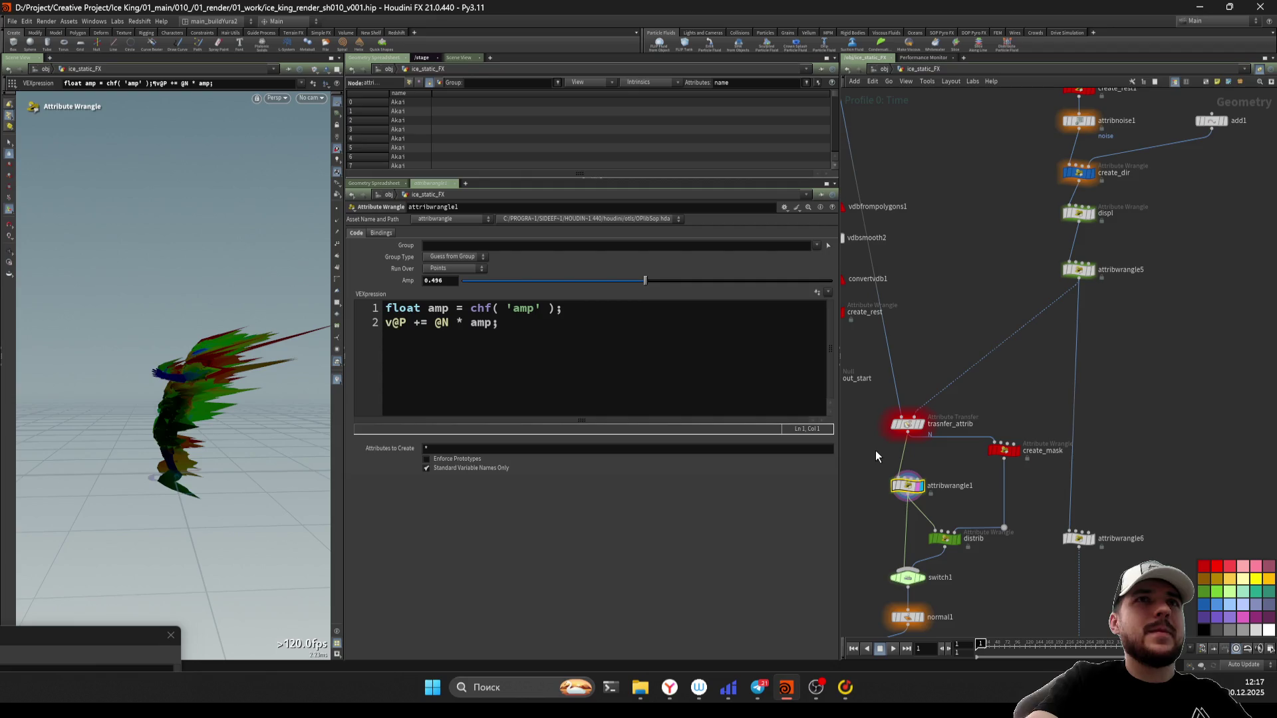
left_click_drag(560, 287, 668, 284)
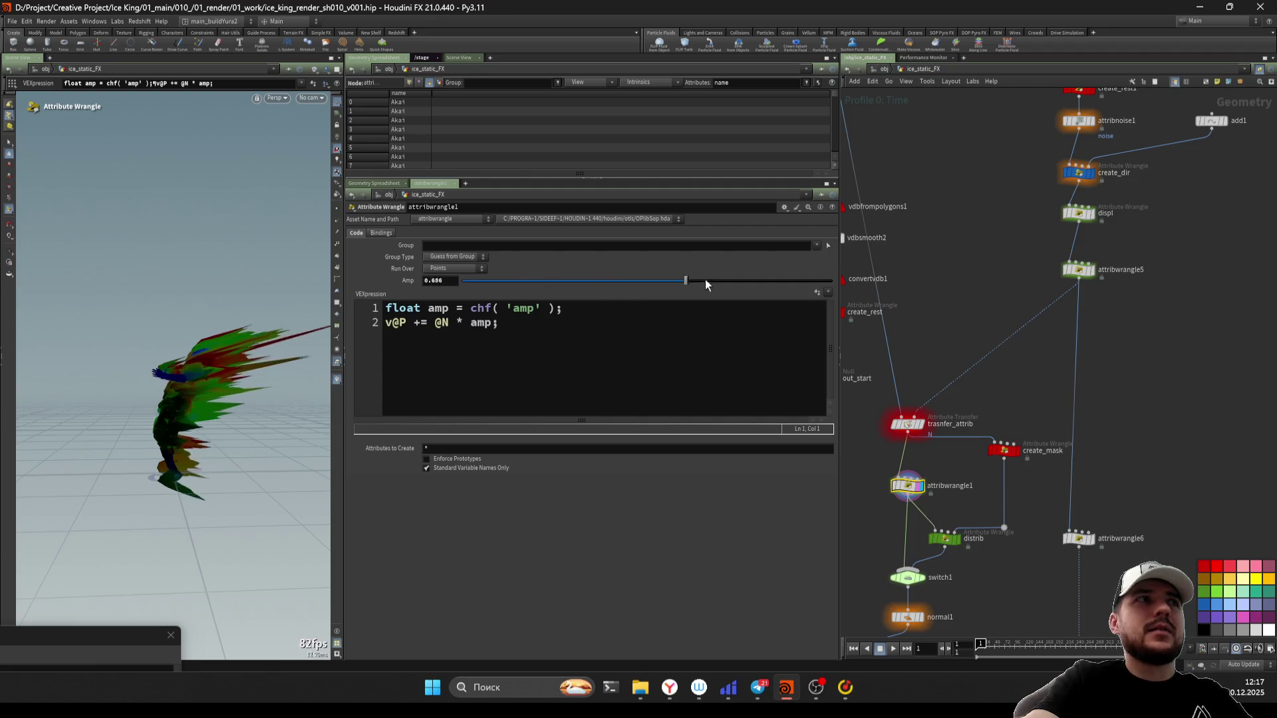
left_click(907, 424)
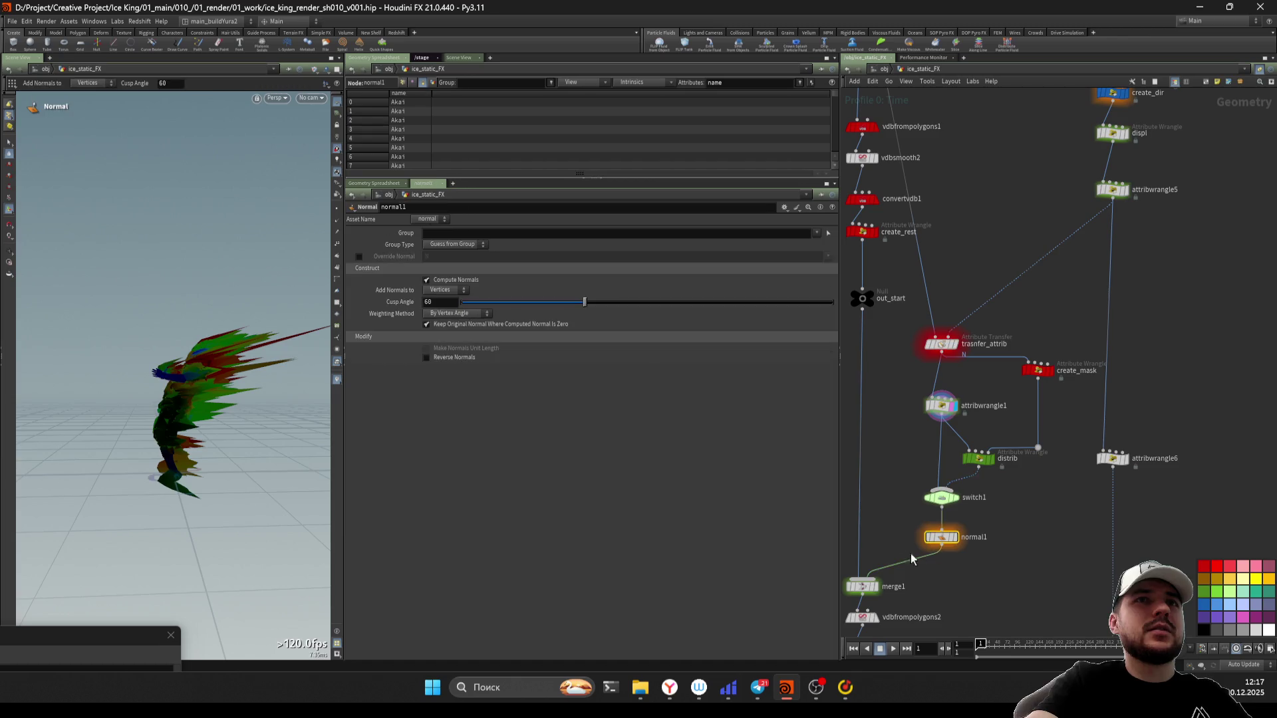
left_click(866, 590)
key("r")
Fine-tune attribwrangle1's Amp to about 0.456 while viewing the normal1 spike result.
left_click(941, 405)
left_click_drag(646, 280, 647, 281)
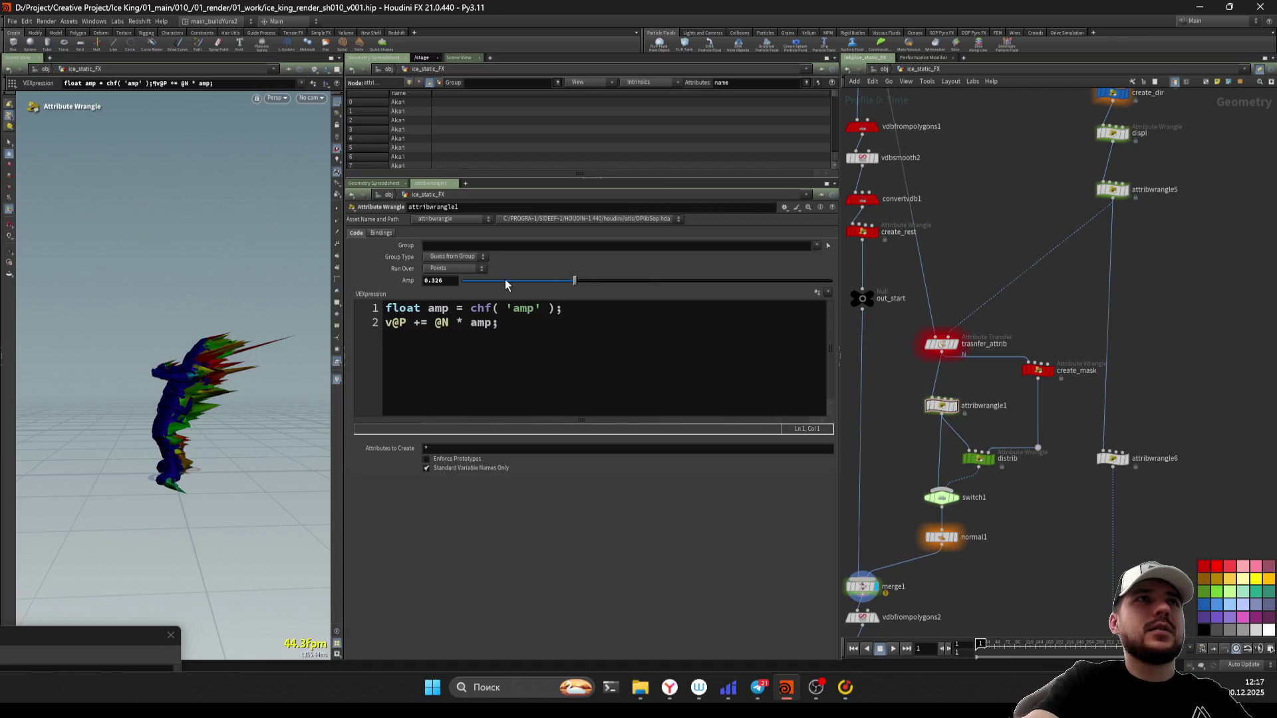
left_click(944, 538)
key("r")
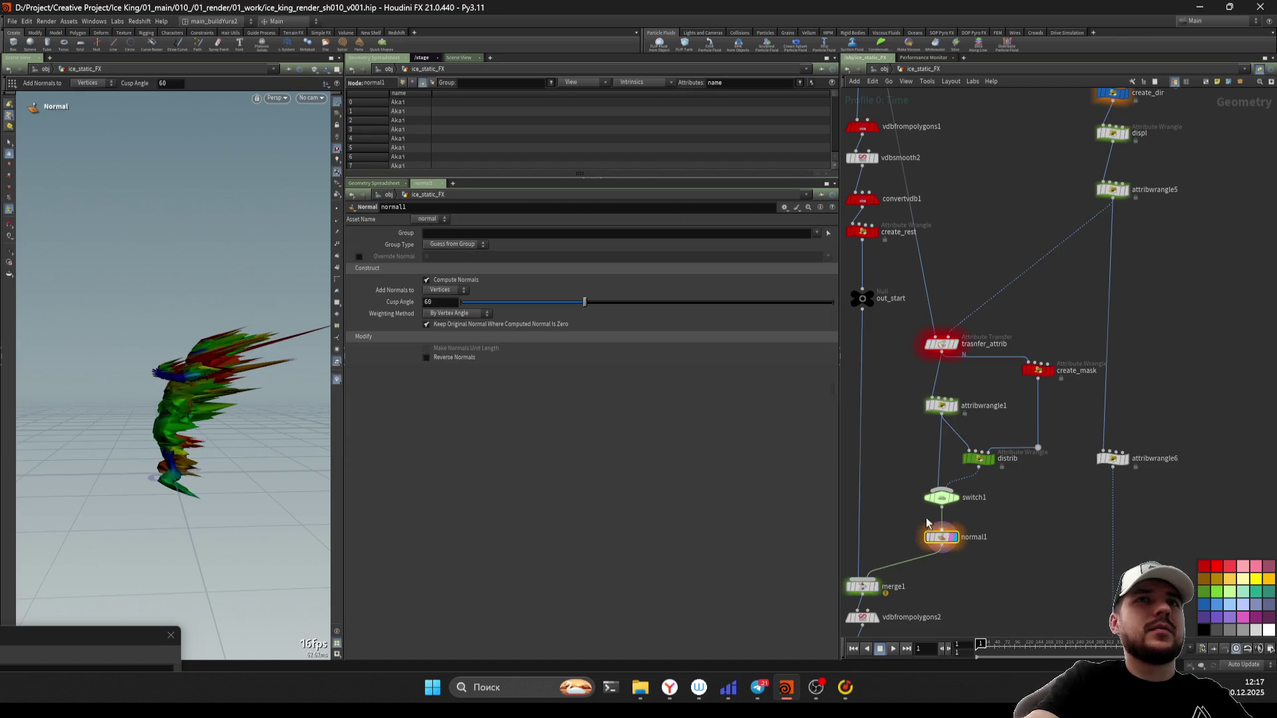
left_click(942, 405)
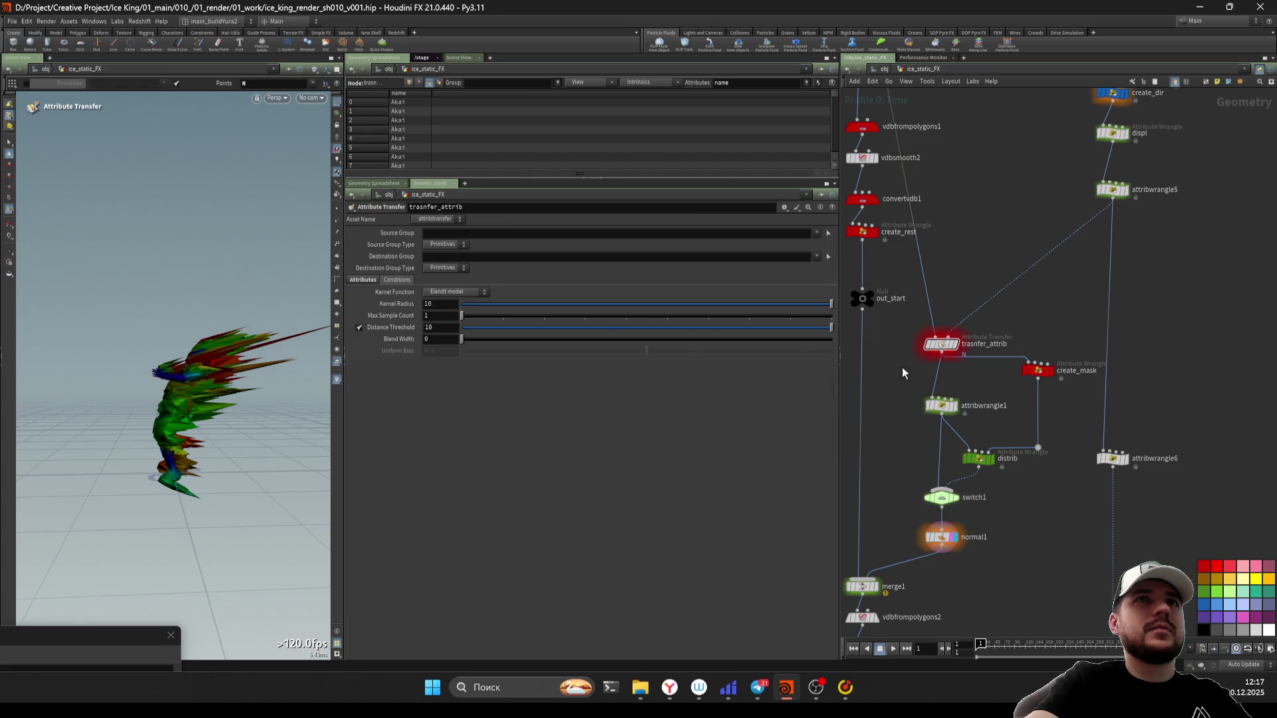
left_click_drag(645, 280, 645, 281)
Orbit to check the spikes and review merge1, out_start and convertvdb2 in the network.
mouse_move(239, 419)
left_mouse_down()
mouse_move(192, 439)
mouse_move(150, 429)
left_mouse_up()
middle_click_drag(899, 600, 908, 516)
left_click_drag(924, 454, 860, 518)
middle_click_drag(887, 312, 901, 405)
left_click_drag(920, 372, 838, 291)
mouse_move(904, 470)
middle_mouse_down()
mouse_move(871, 489)
mouse_move(892, 462)
middle_mouse_up()
left_click(888, 468)
mouse_move(884, 462)
left_mouse_down()
mouse_move(930, 436)
mouse_move(904, 461)
left_mouse_up()
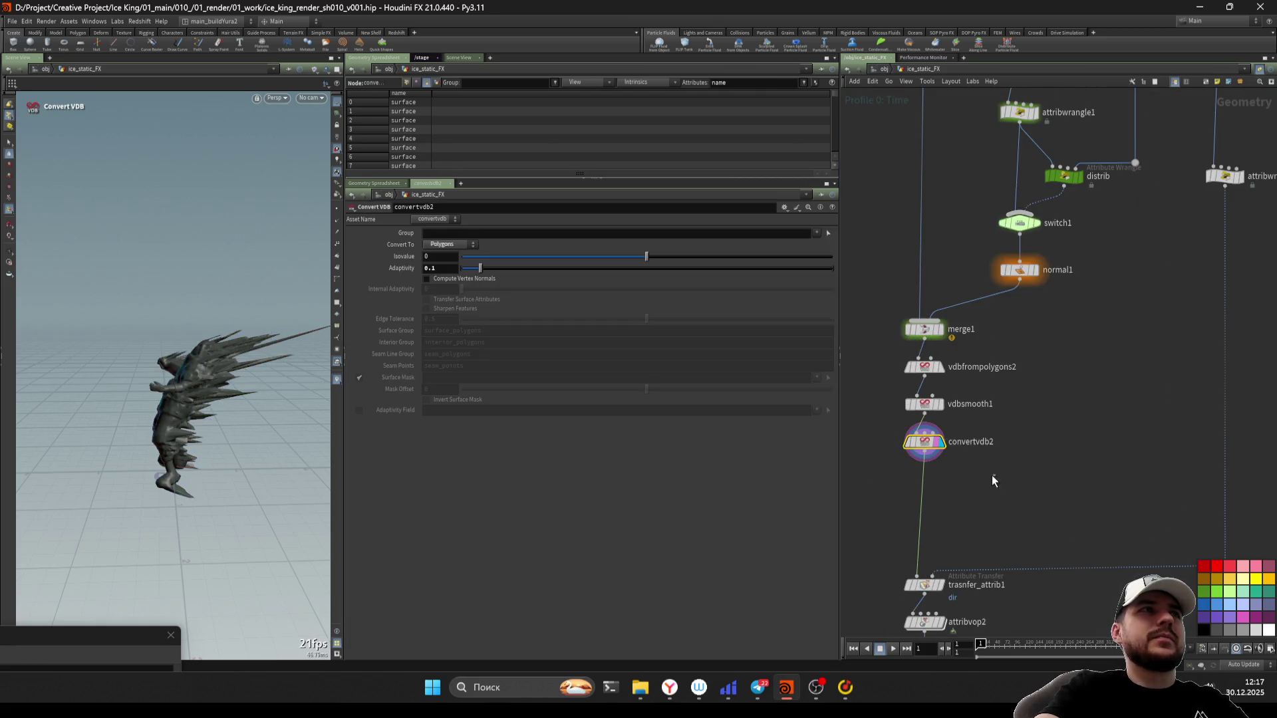
Display trasnfer_attrib1, check the OUT_char_FX output, then show create_dir's VEX code.
middle_click_drag(997, 475, 991, 329)
left_click(929, 436)
middle_click_drag(991, 507, 1013, 401)
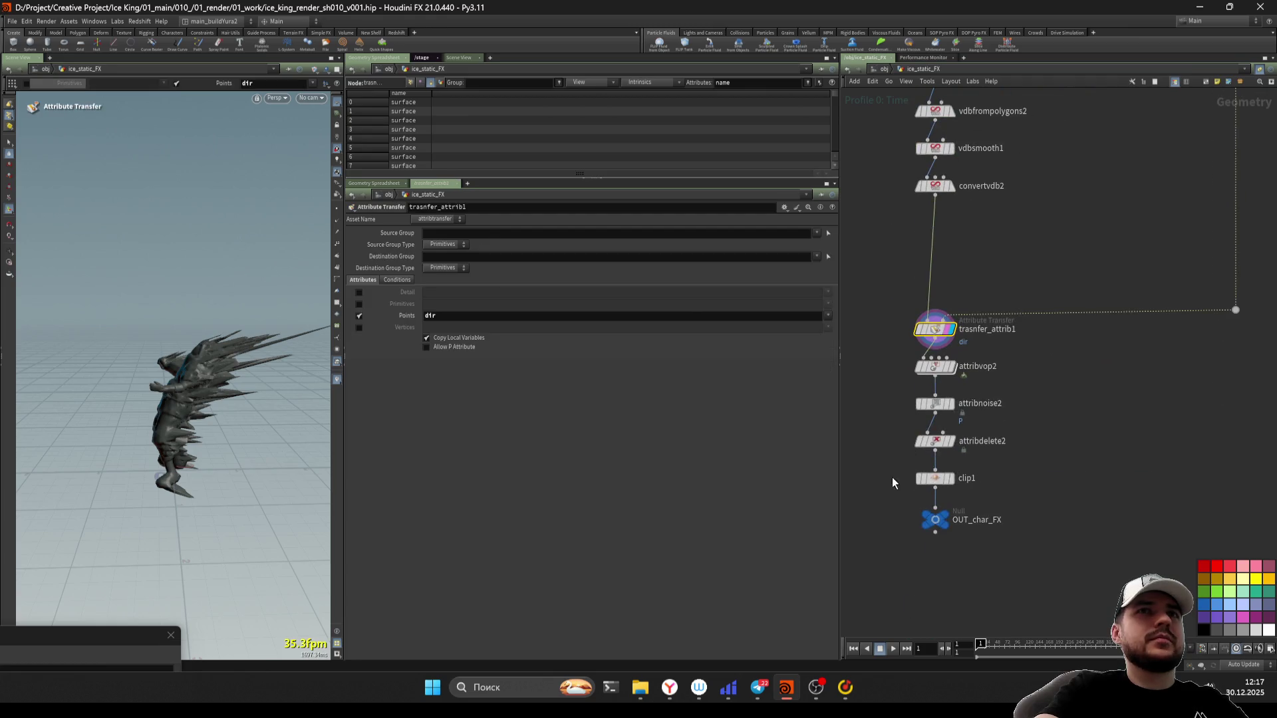
left_click(934, 520)
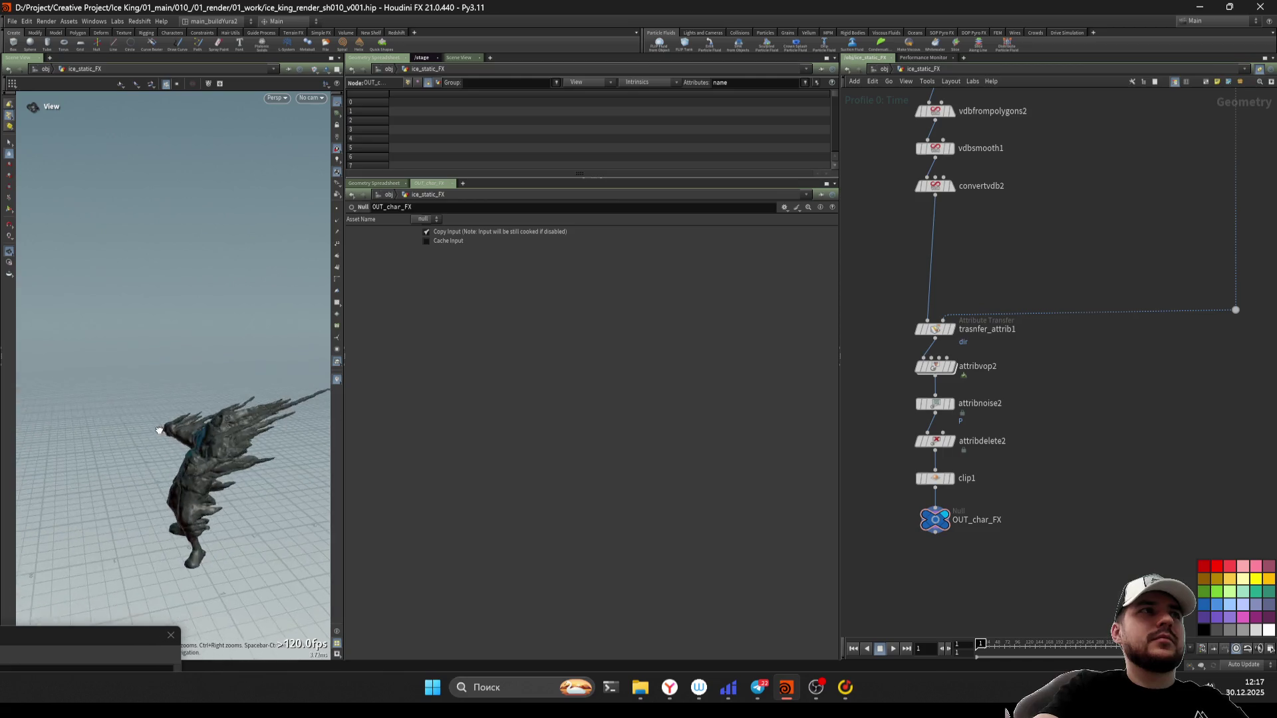
scroll(1014, 362, "down", 3)
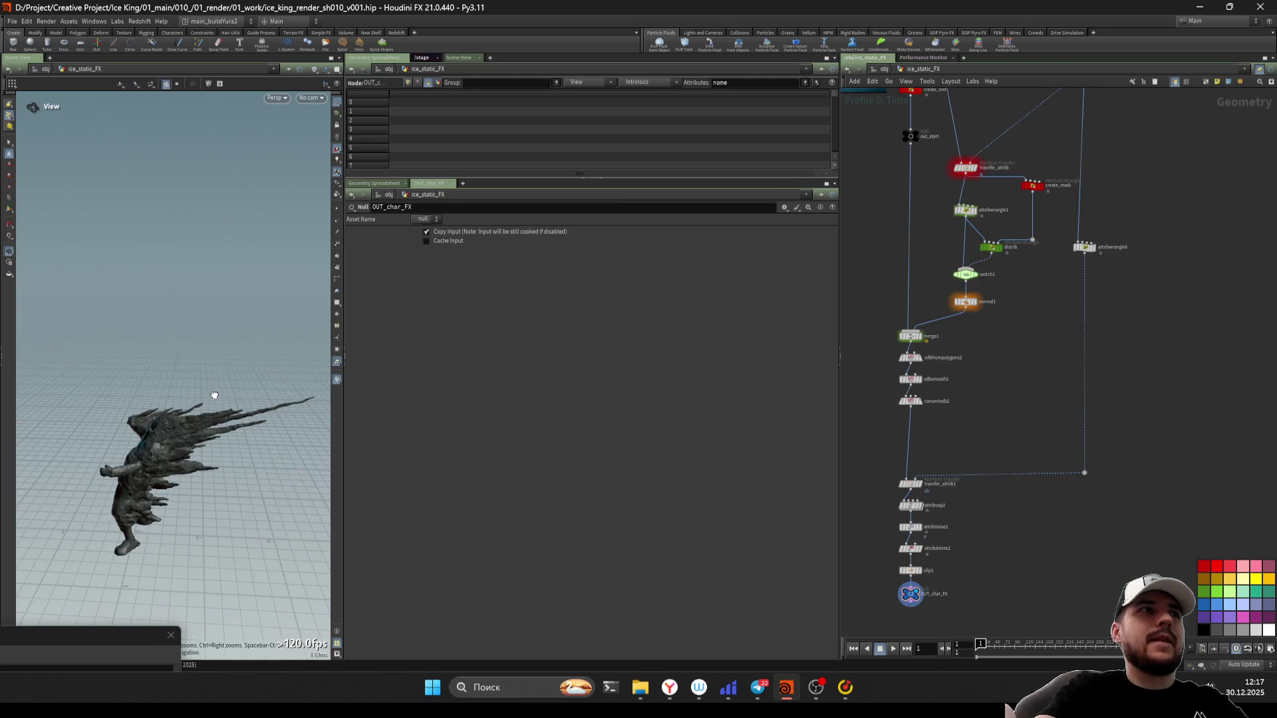
scroll(1040, 419, "down", 2)
scroll(1040, 419, "up", 3)
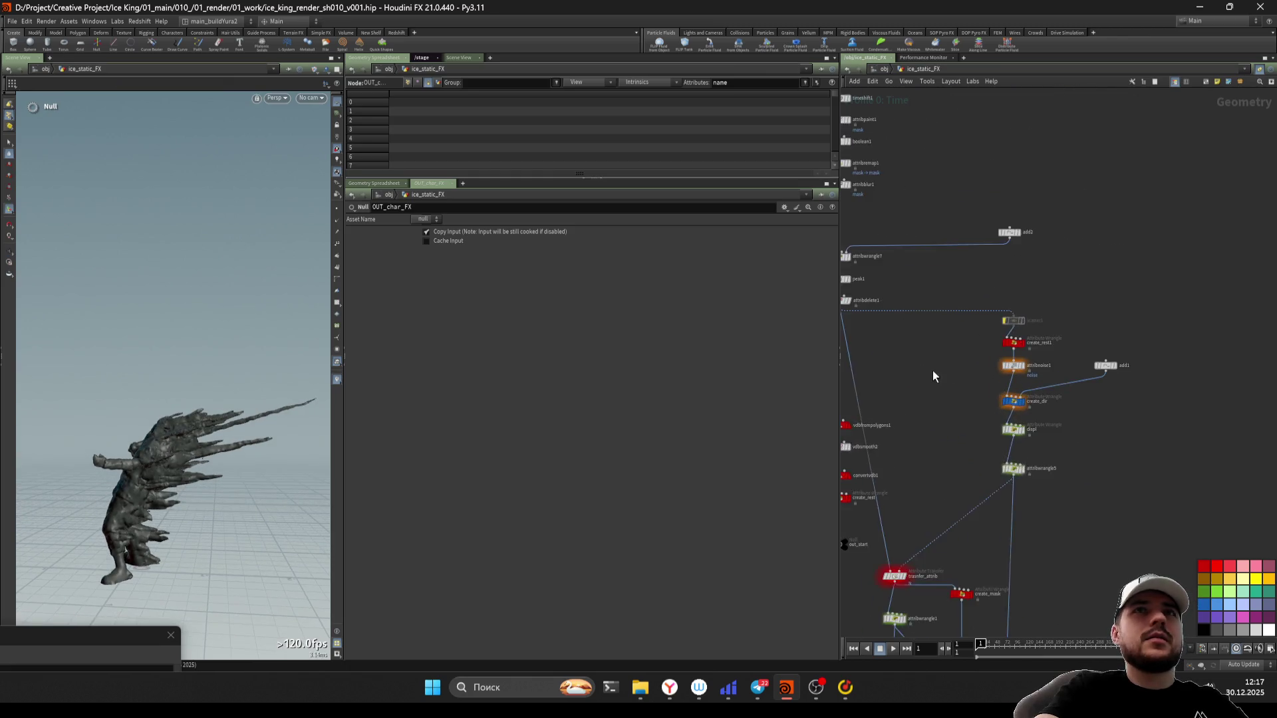
scroll(933, 371, "up", 2)
left_click(1031, 403)
scroll(571, 440, "up", 3)
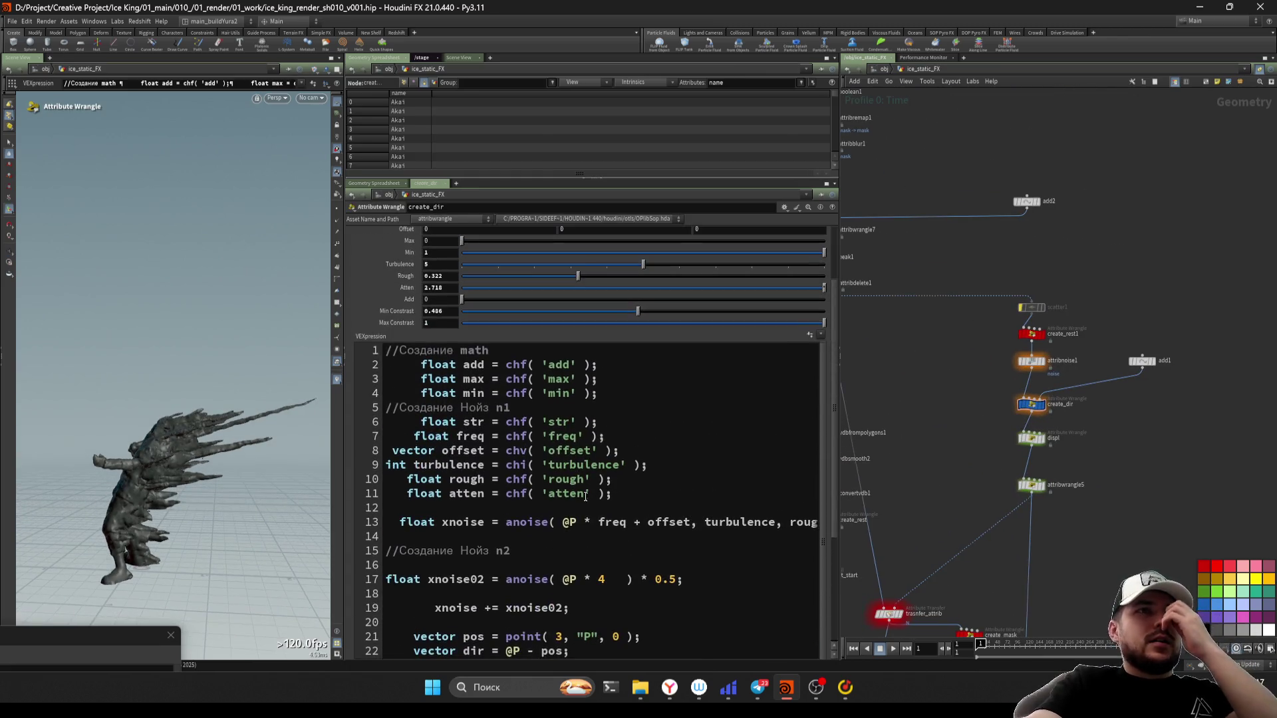
scroll(588, 479, "down", 2)
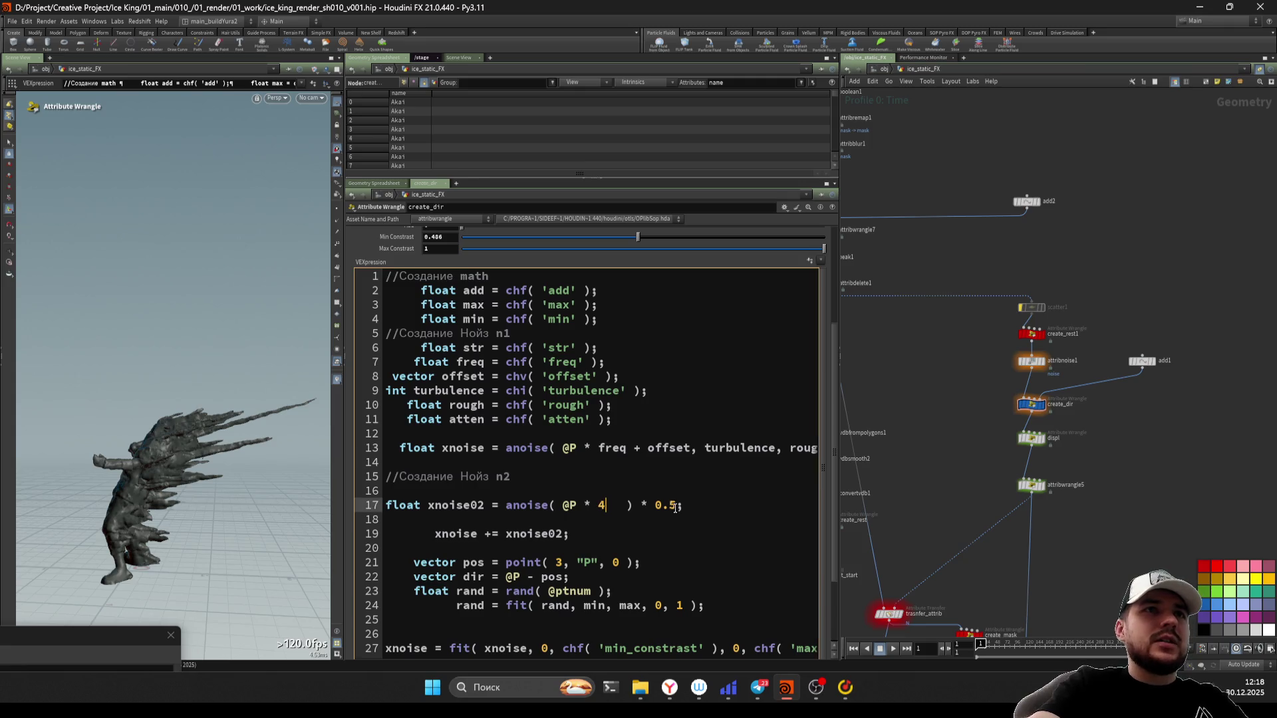
type("1")
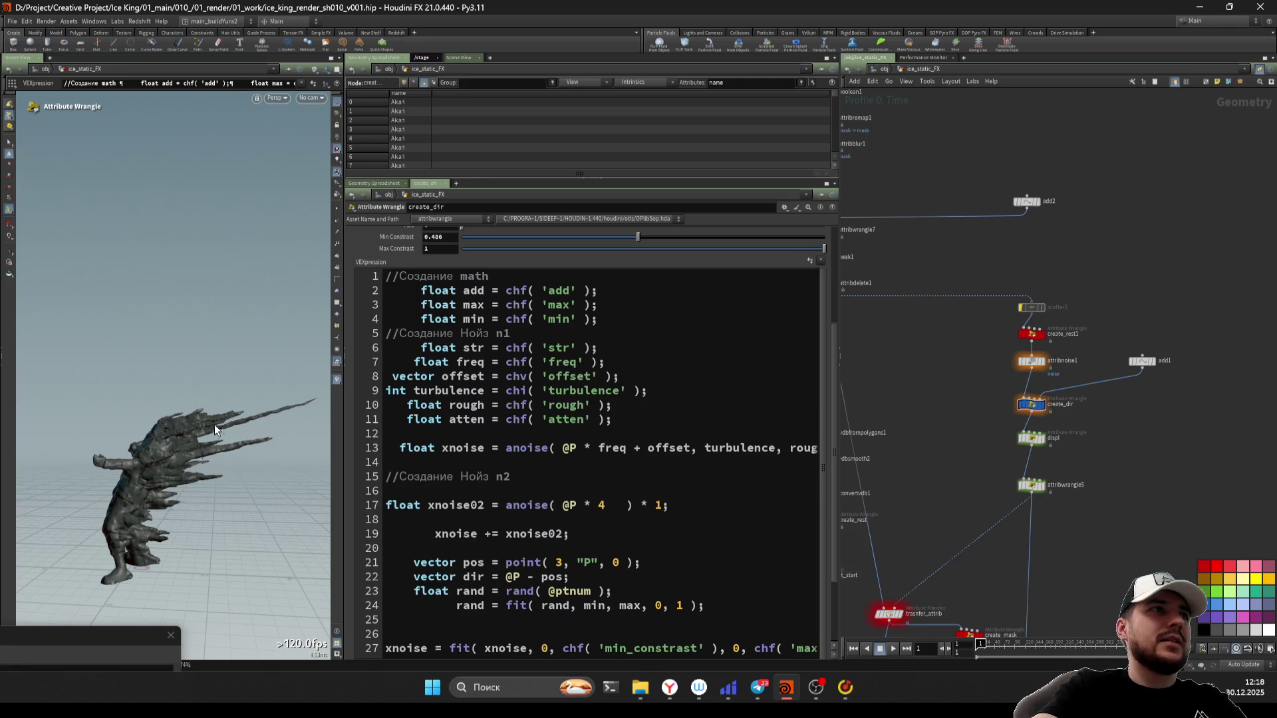
Change create_dir's second noise to multiplier 1 and frequency 3, orbiting to see coarser spikes.
mouse_move(197, 457)
left_mouse_down()
mouse_move(189, 433)
mouse_move(192, 446)
mouse_move(239, 429)
left_mouse_up()
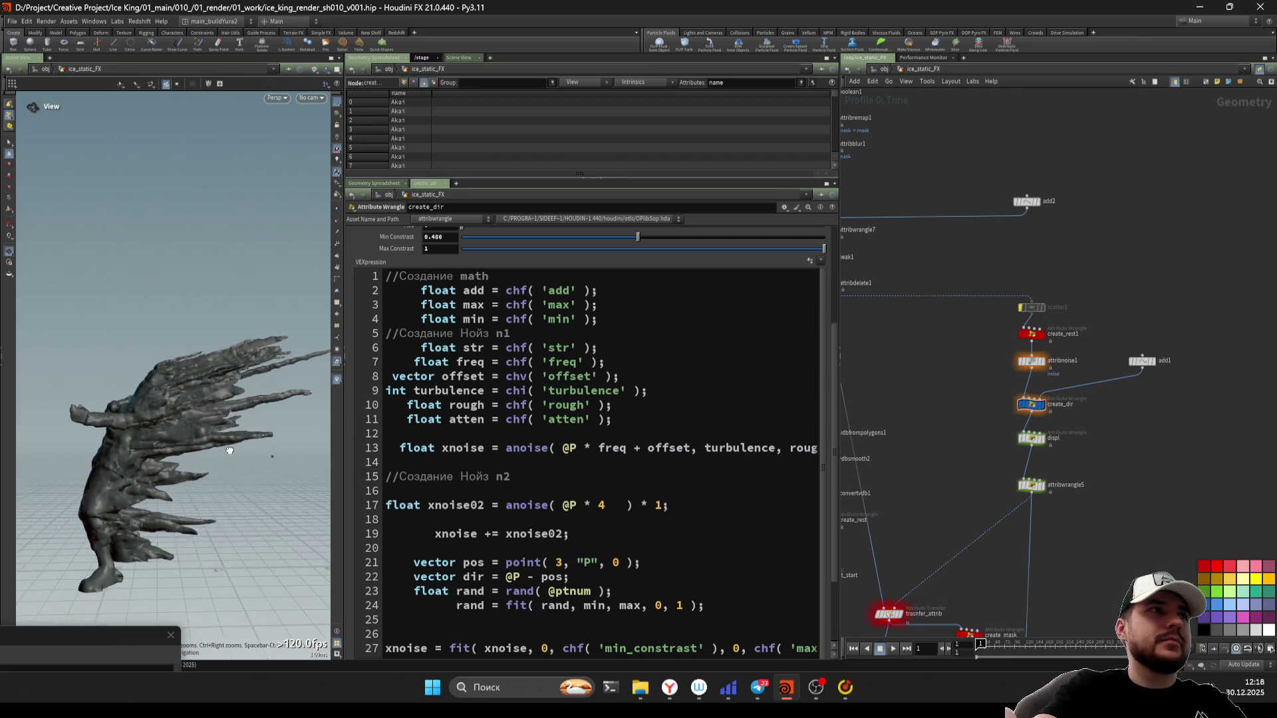
left_click(603, 506)
type("3")
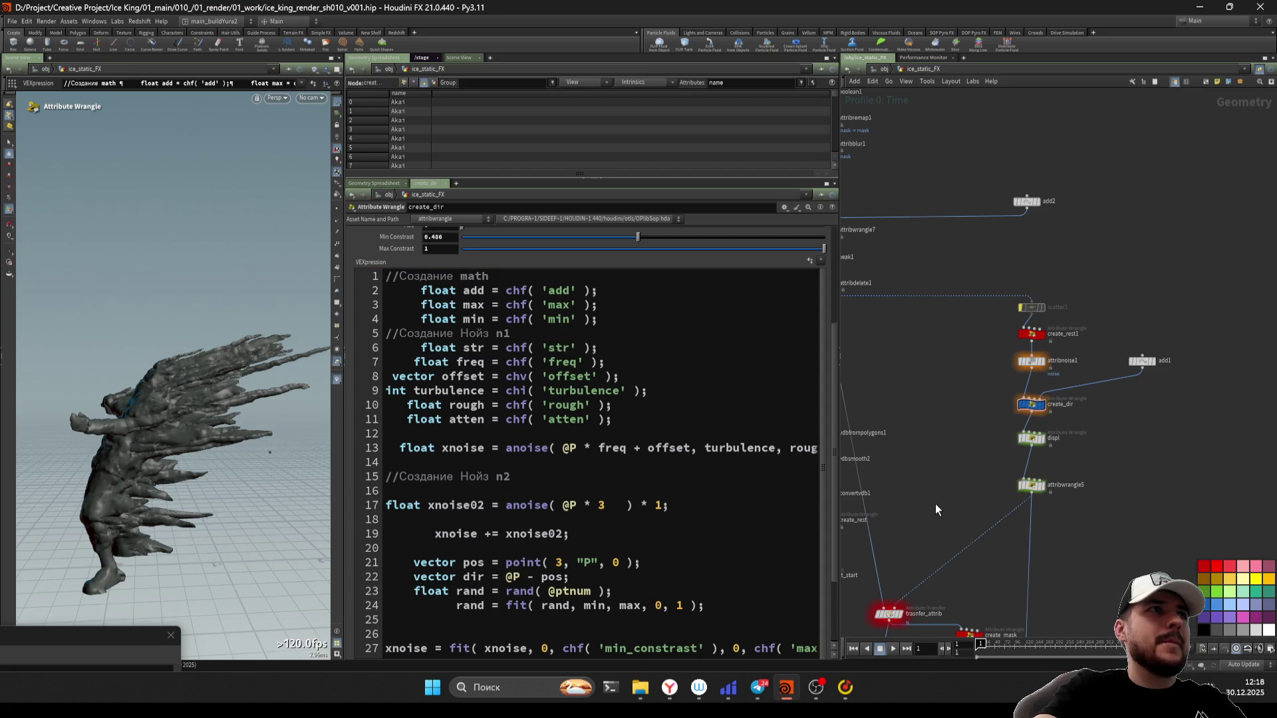
key("Escape")
left_click_drag(230, 429, 285, 428)
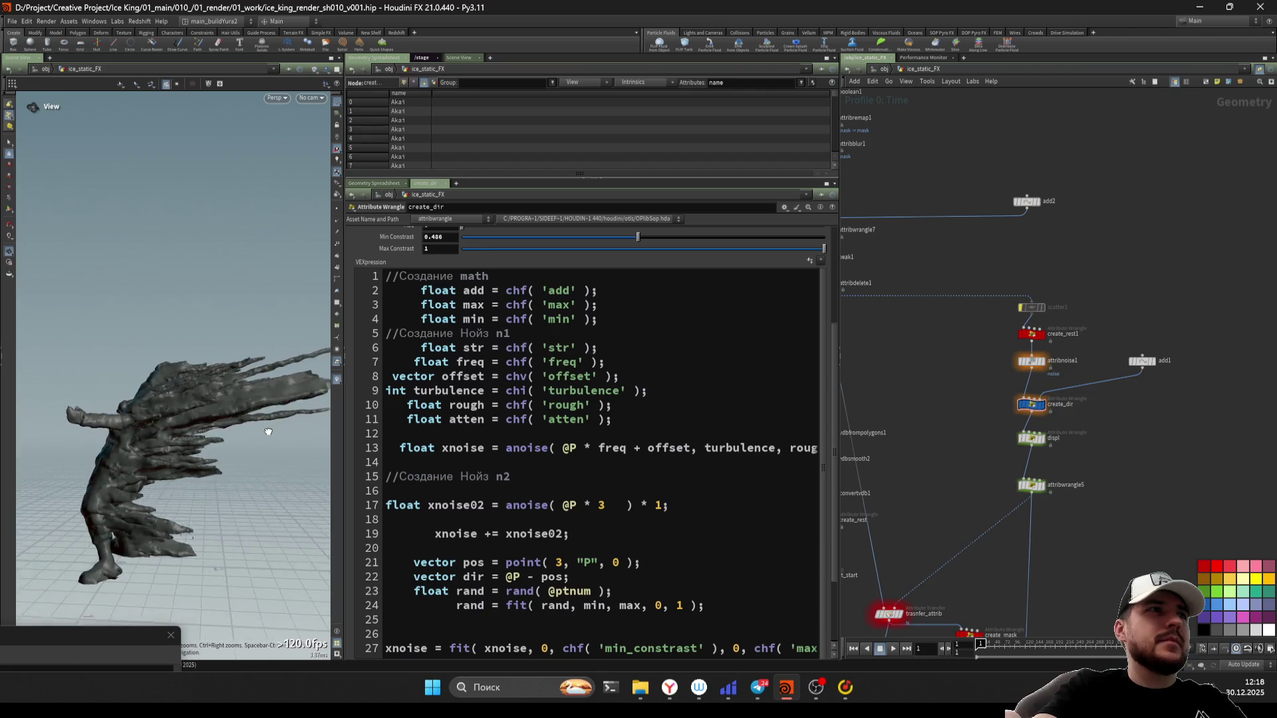
scroll(491, 469, "up", 5)
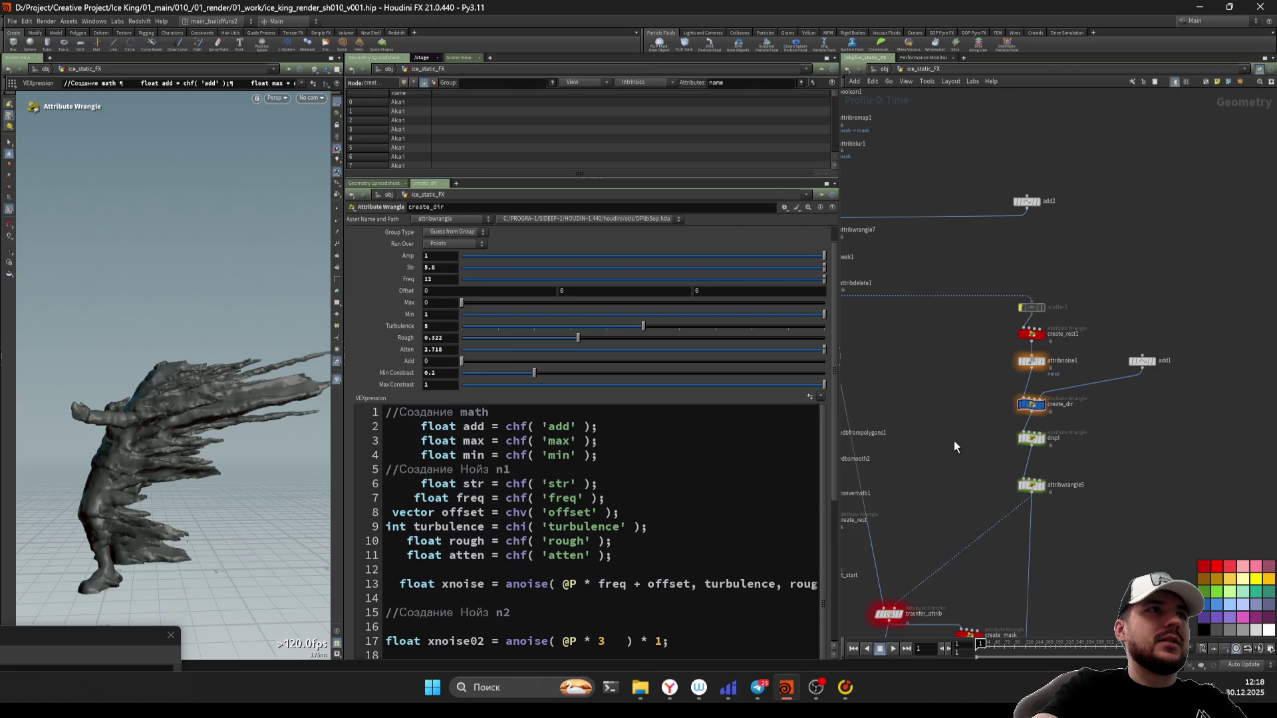
Set create_dir's Amp to 0.5 and tumble the view to check the reduced spikes.
key("Escape")
mouse_move(299, 429)
left_mouse_down()
mouse_move(173, 445)
mouse_move(427, 350)
left_mouse_up()
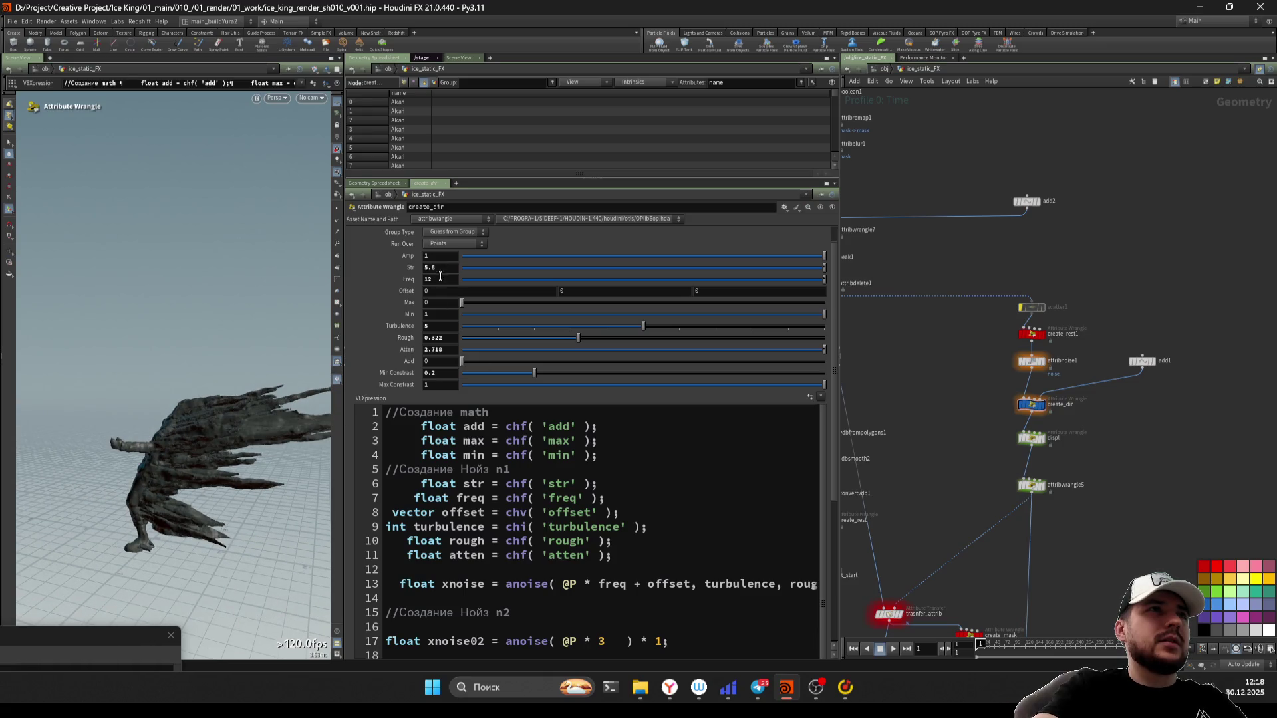
type("0.5")
key("Return")
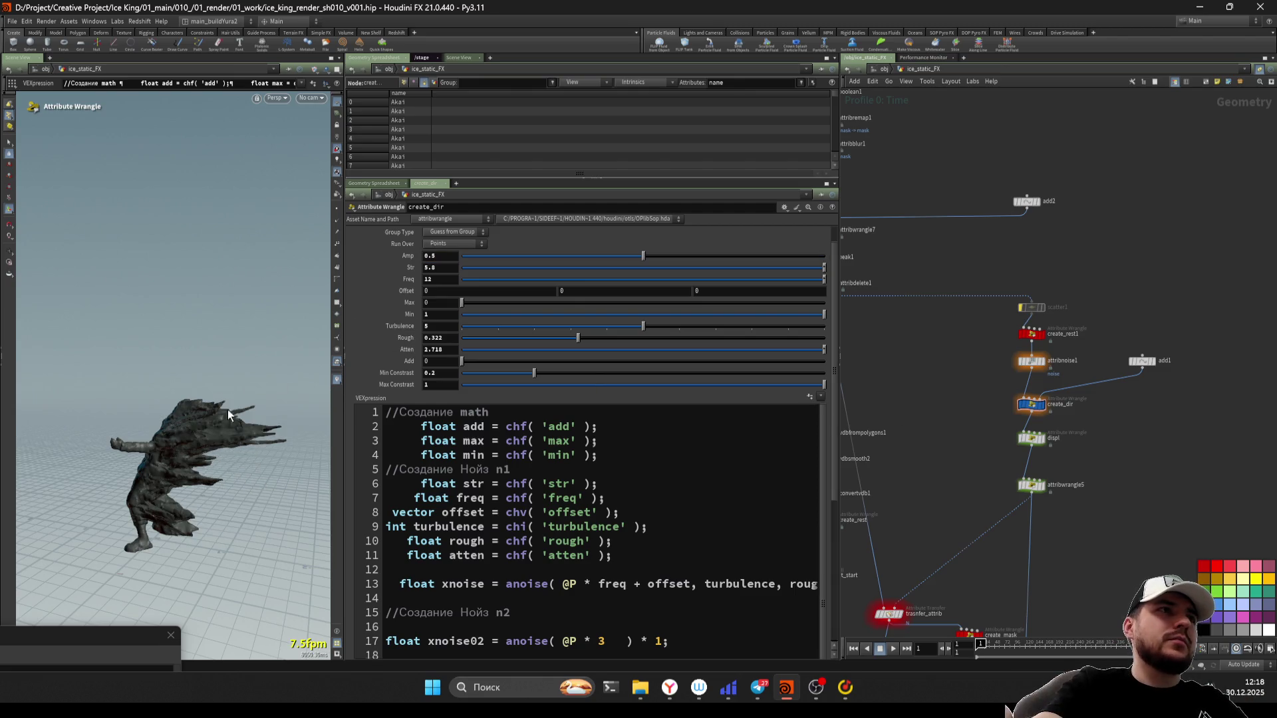
left_click_drag(237, 399, 280, 384)
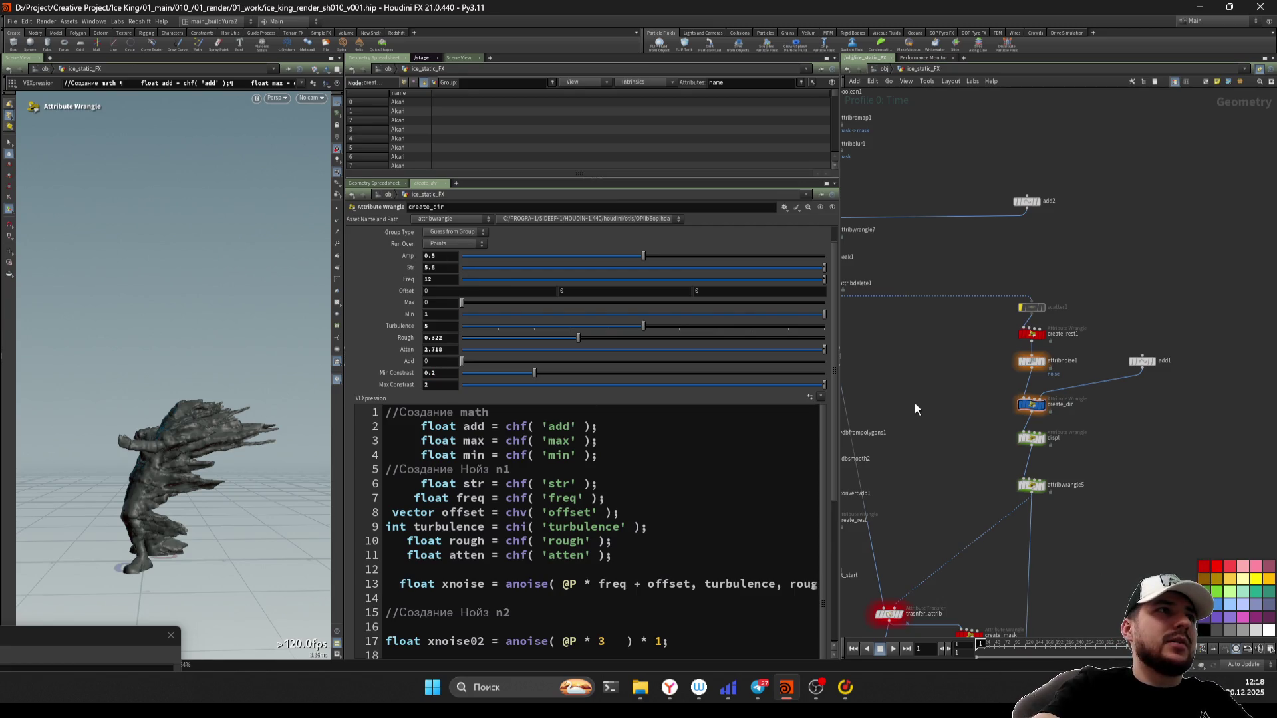
type("1.8")
Set create_dir's Max Contrast to 1.5, then bring up the attribpaint1 mask node.
key("Return")
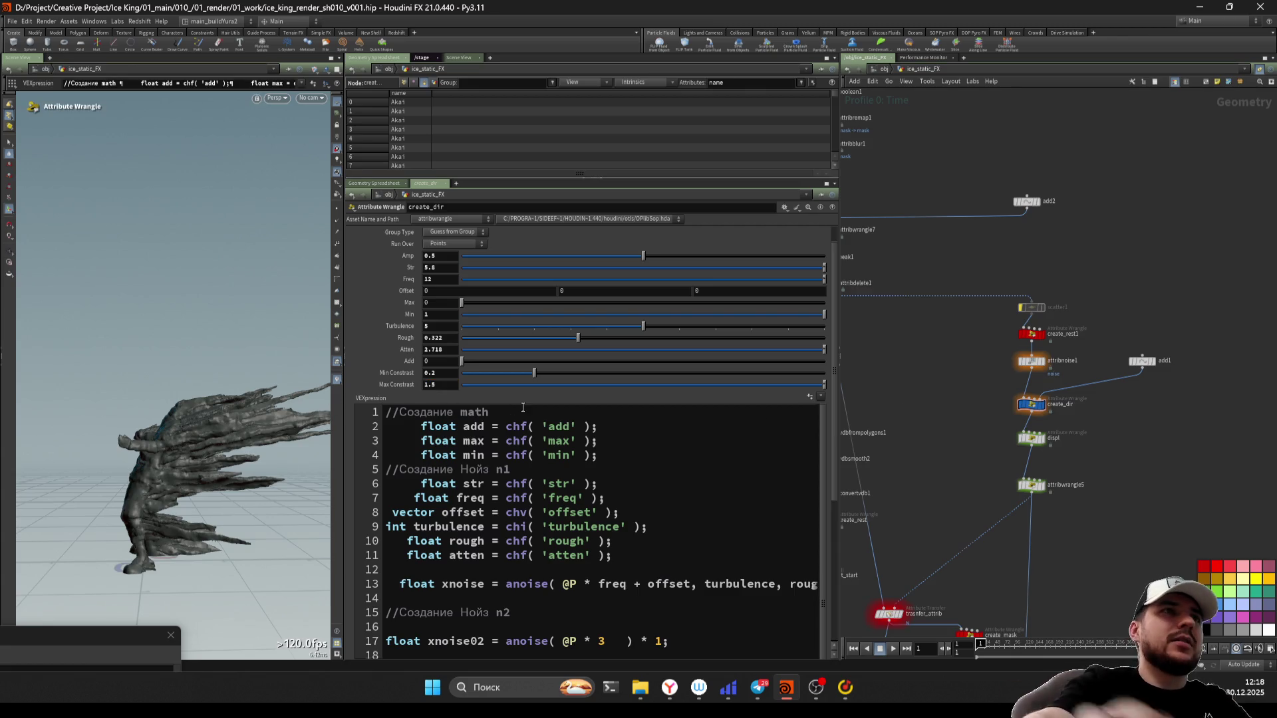
mouse_move(230, 469)
left_mouse_down()
mouse_move(185, 476)
mouse_move(275, 461)
mouse_move(200, 494)
mouse_move(171, 456)
mouse_move(190, 469)
left_mouse_up()
scroll(200, 494, "up", 3)
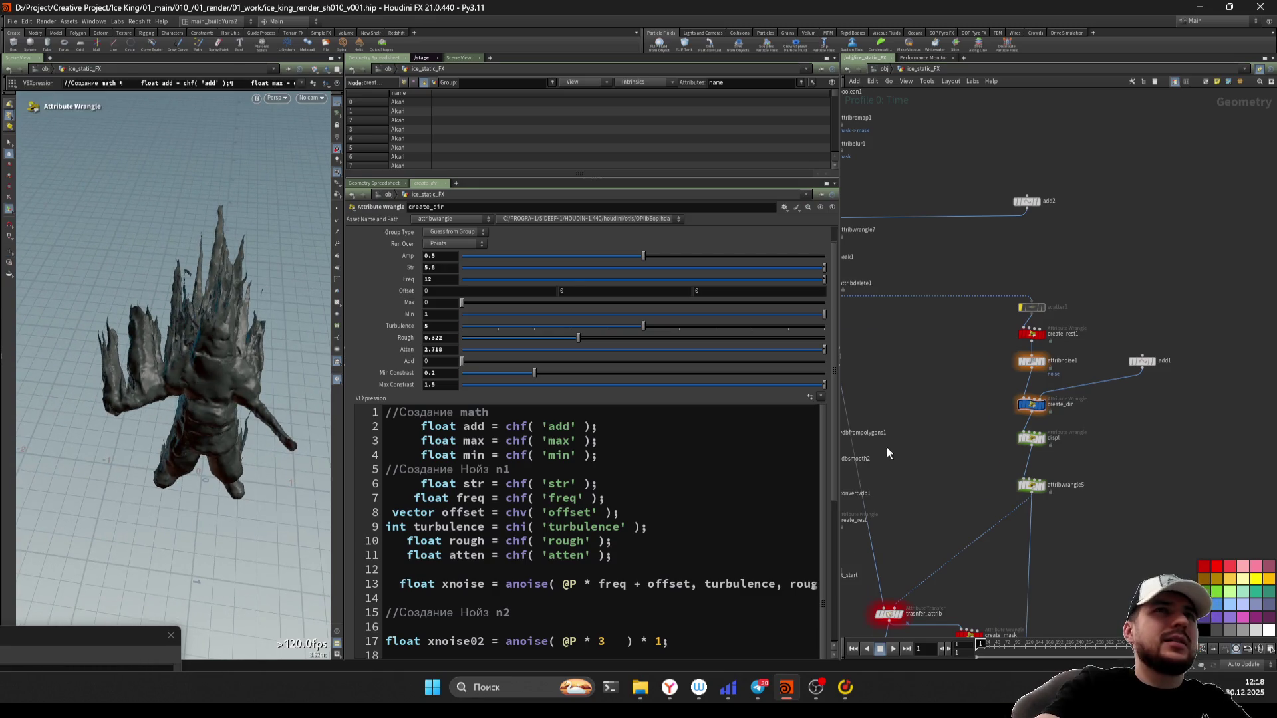
scroll(864, 444, "up", 3)
scroll(928, 426, "up", 2)
left_click(948, 327)
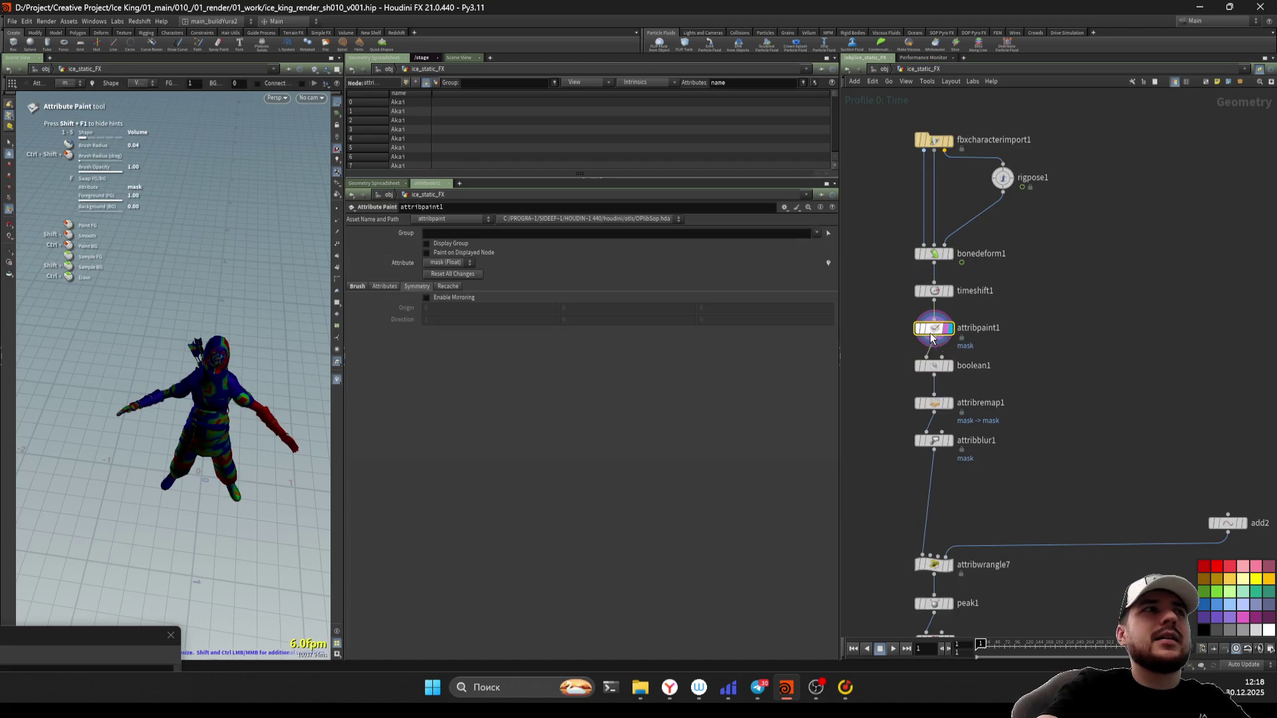
Enter and leave the mask paint tool, then show the boolean1 Union node's settings.
key("Return")
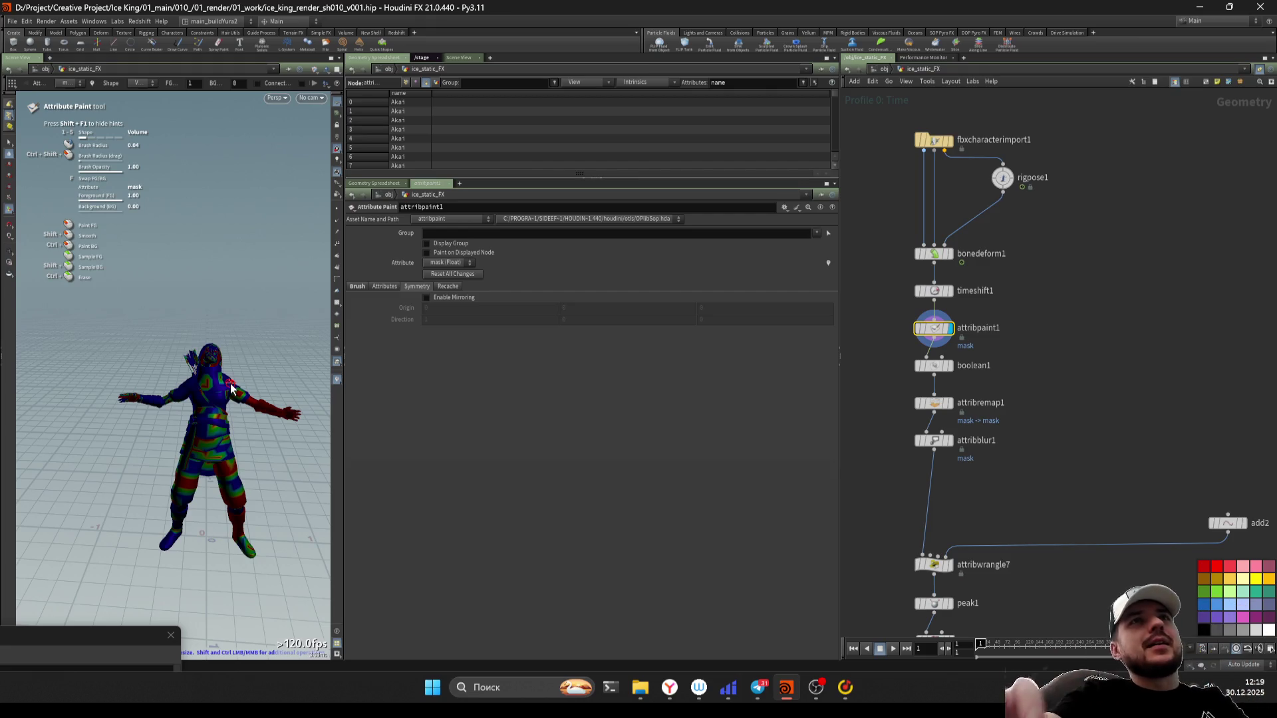
middle_click_drag(1011, 392, 1026, 453)
left_click(947, 466)
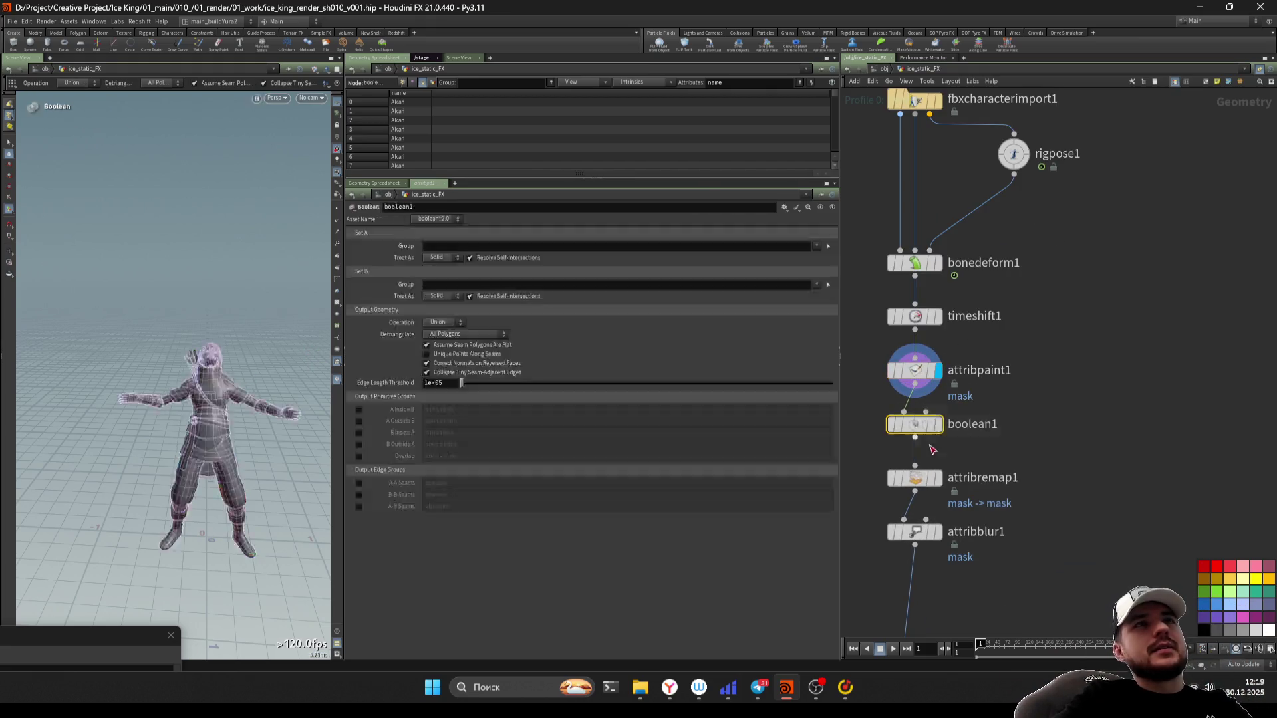
scroll(944, 457, "up", 2)
scroll(943, 457, "up", 1)
Review attribblur1's mask blur, then show fbxcharacterimport1's import settings with the skeleton.
left_click(944, 502)
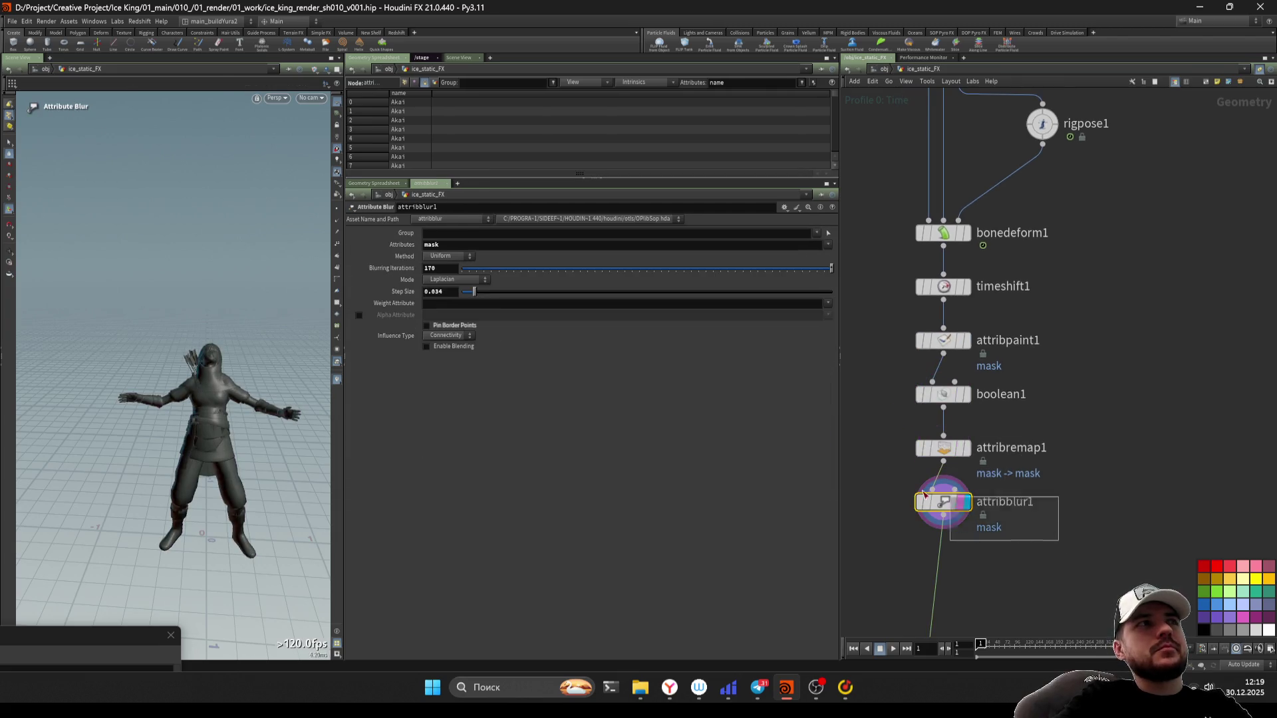
mouse_move(200, 399)
left_mouse_down()
mouse_move(259, 372)
mouse_move(231, 410)
left_mouse_up()
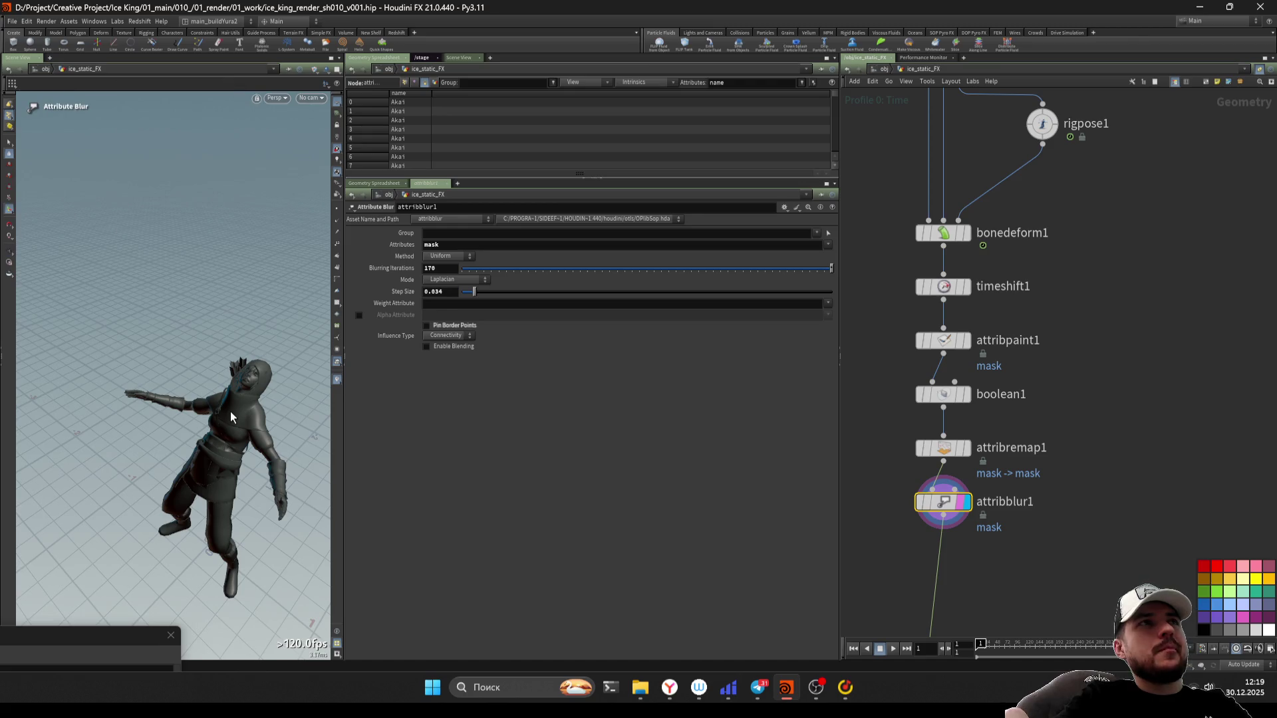
left_click_drag(231, 411, 253, 402)
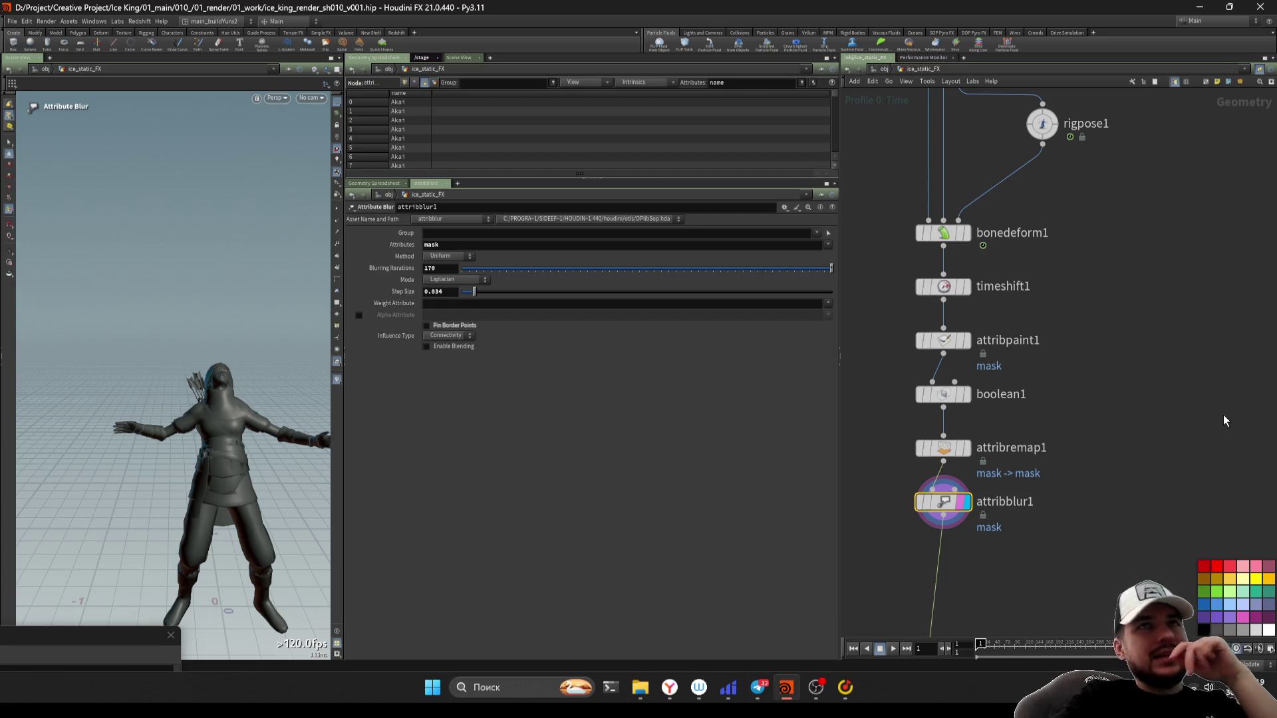
middle_click_drag(985, 348, 1032, 422)
left_click(1041, 531)
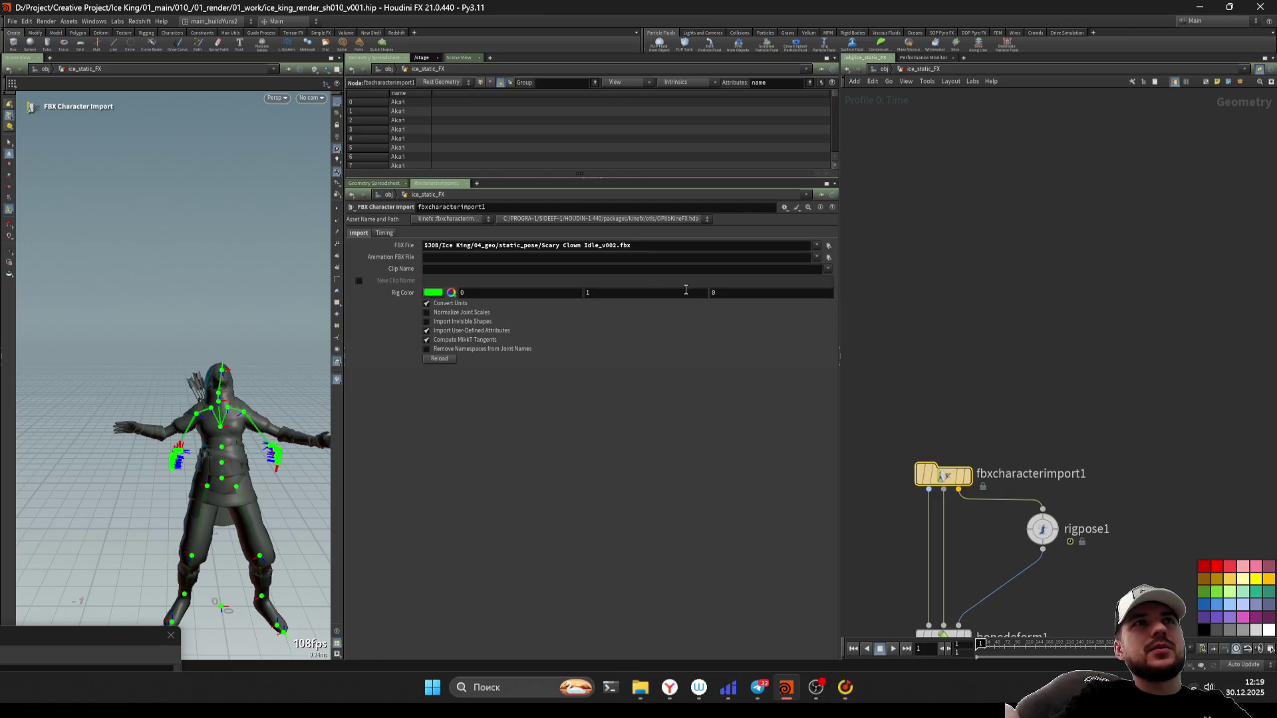
Duplicate fbxcharacterimport1 as fbxcharacterimport2 and edit its FBX file path.
key("ctrl+c")
key("ctrl+v")
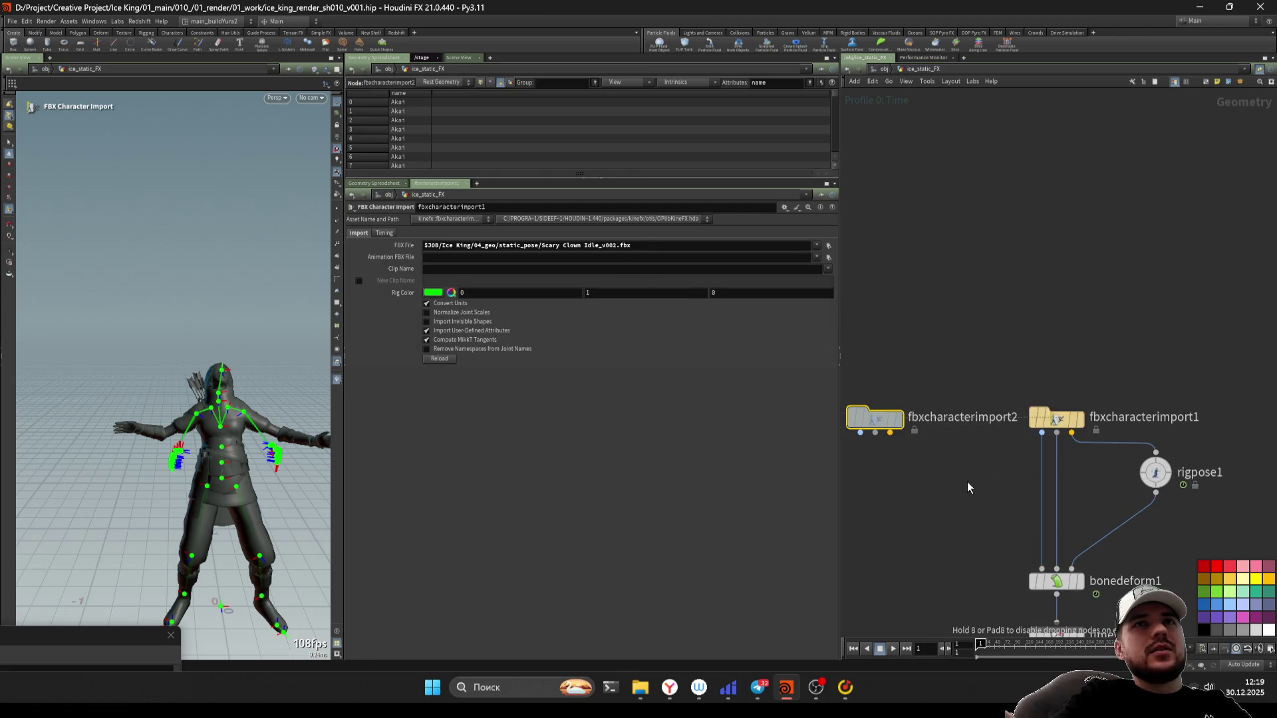
left_click(614, 248)
key("BackSpace")
type("2")
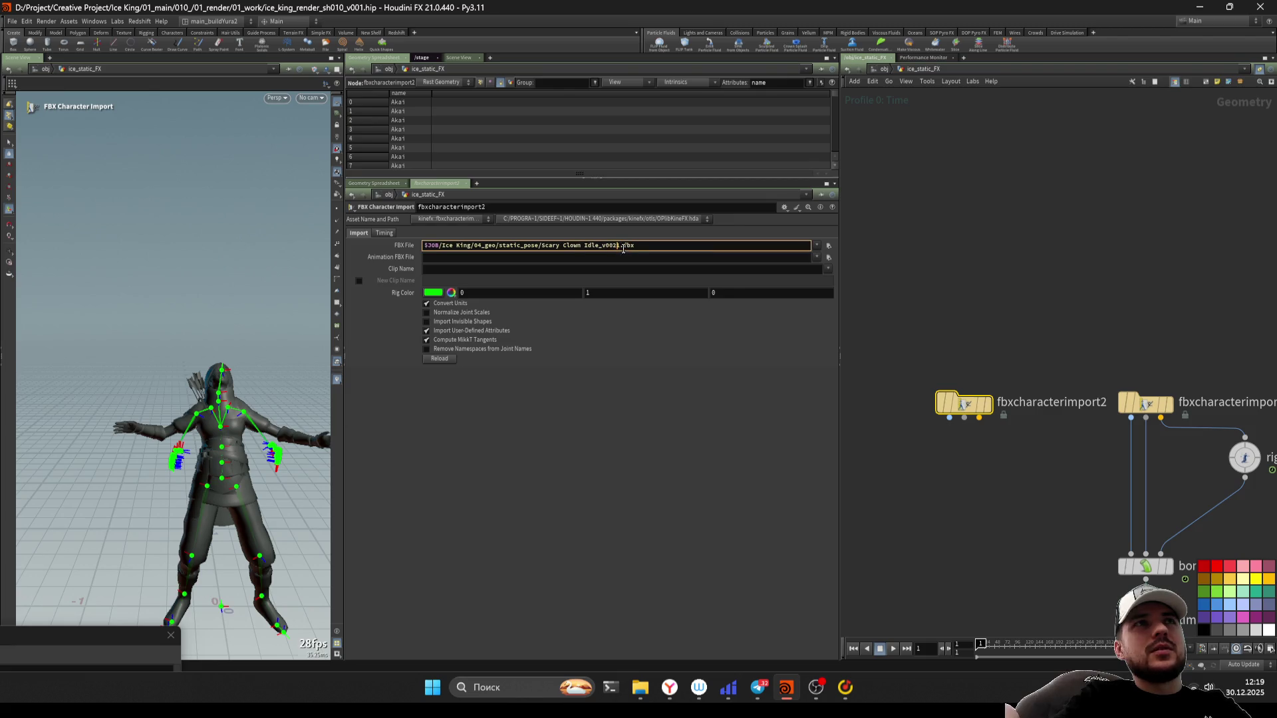
key("Return")
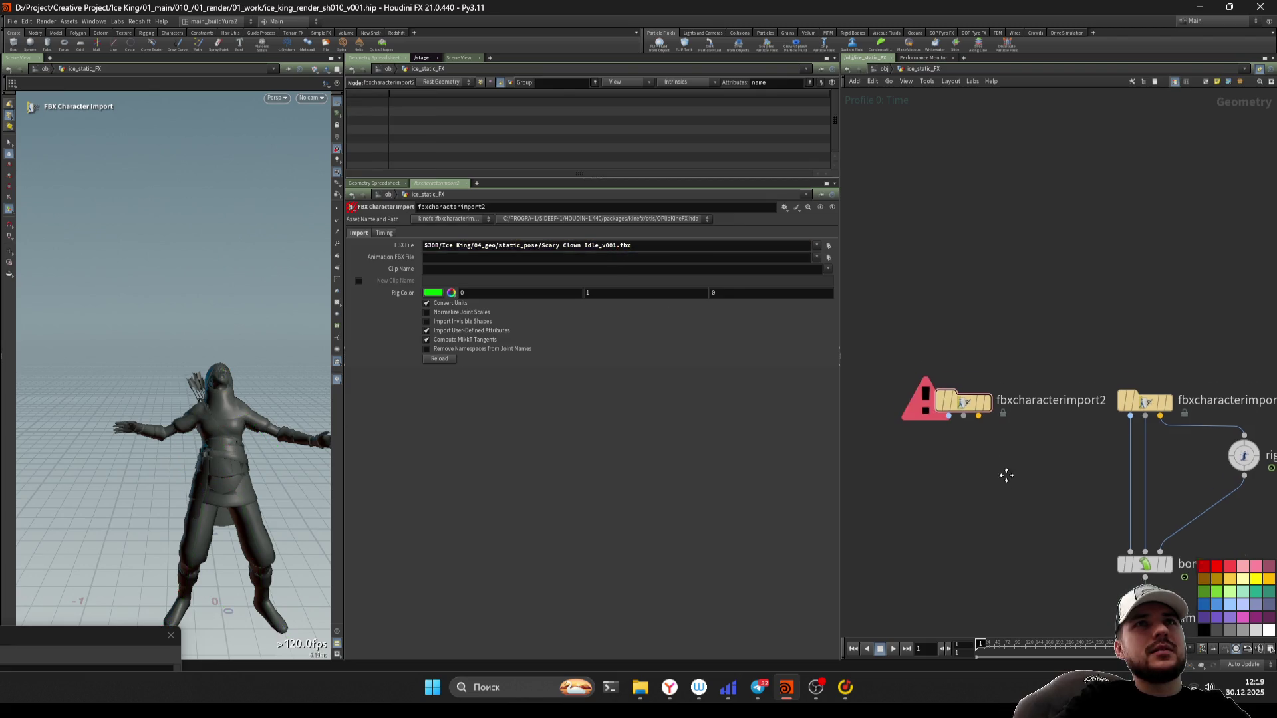
Load Scary Clown Idle.fbx into fbxcharacterimport2 from the file chooser.
left_click(828, 246)
left_click(506, 187)
double_click(506, 187)
mouse_move(970, 461)
middle_mouse_down()
mouse_move(908, 367)
mouse_move(911, 317)
middle_mouse_up()
left_click(910, 310)
left_click(952, 354)
mouse_move(1176, 350)
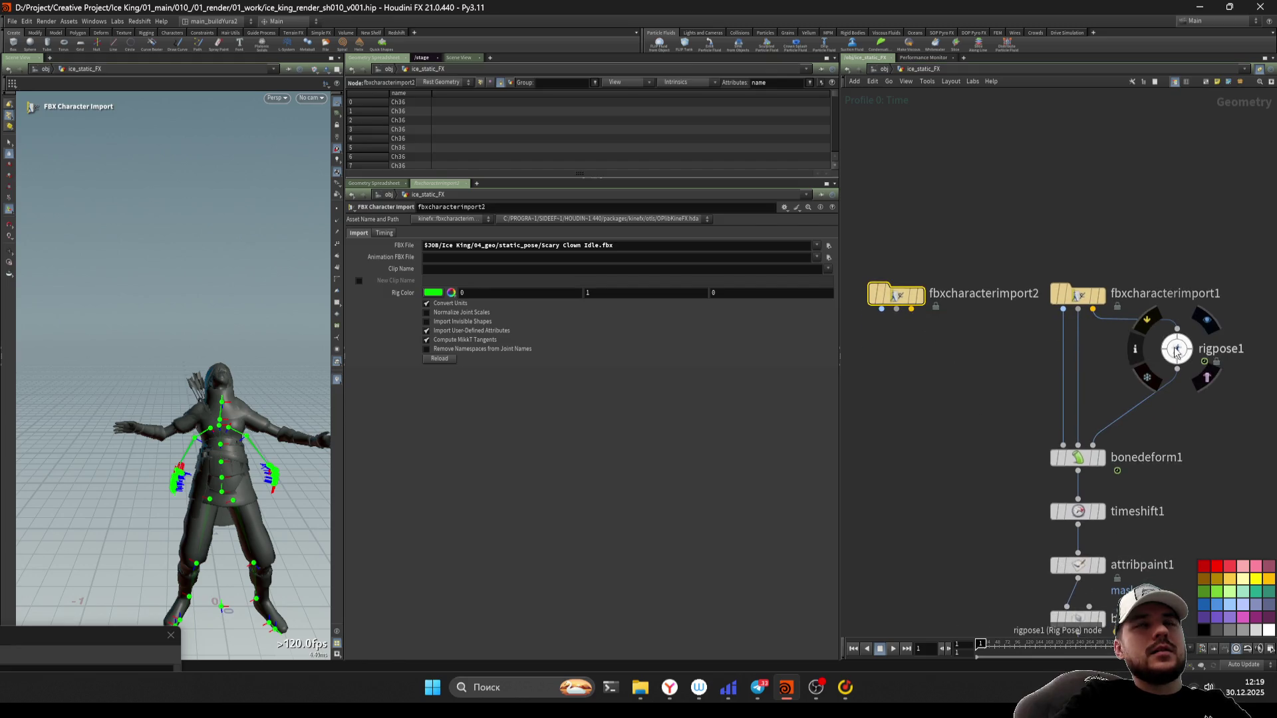
Add rigpose2 and bonedeform2 wired to fbxcharacterimport2.
mouse_move(1178, 351)
left_mouse_down("alt")
mouse_move(959, 376)
mouse_move(912, 310)
left_mouse_up("alt")
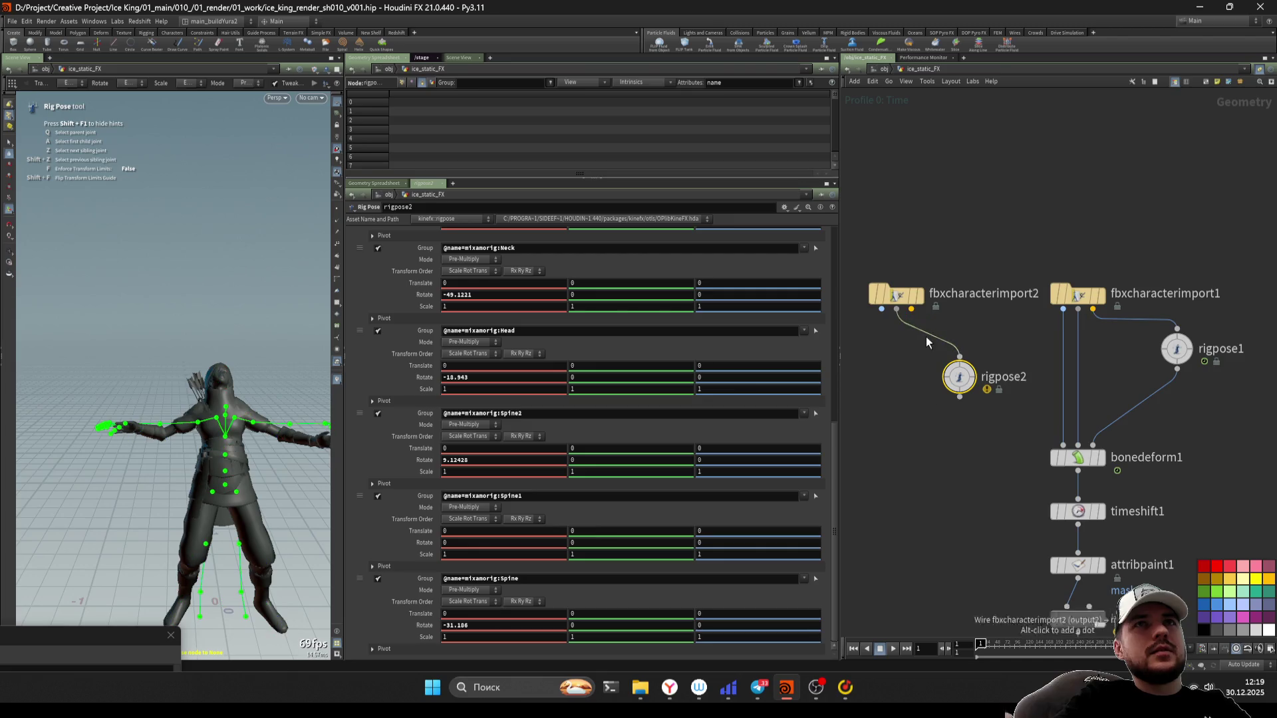
mouse_move(1059, 455)
left_mouse_down("alt")
mouse_move(894, 436)
mouse_move(959, 392)
left_mouse_up("alt")
mouse_move(882, 310)
left_mouse_down()
mouse_move(897, 429)
mouse_move(912, 429)
mouse_move(887, 434)
left_mouse_up()
Duplicate the timeshift1–attribremap1 mask chain as a second chain for the new branch.
middle_click_drag(931, 487, 905, 417)
mouse_move(979, 420)
left_mouse_down()
mouse_move(1074, 519)
mouse_move(1108, 583)
mouse_move(1103, 611)
left_mouse_up()
scroll(984, 479, "down", 2)
scroll(992, 504, "up", 2)
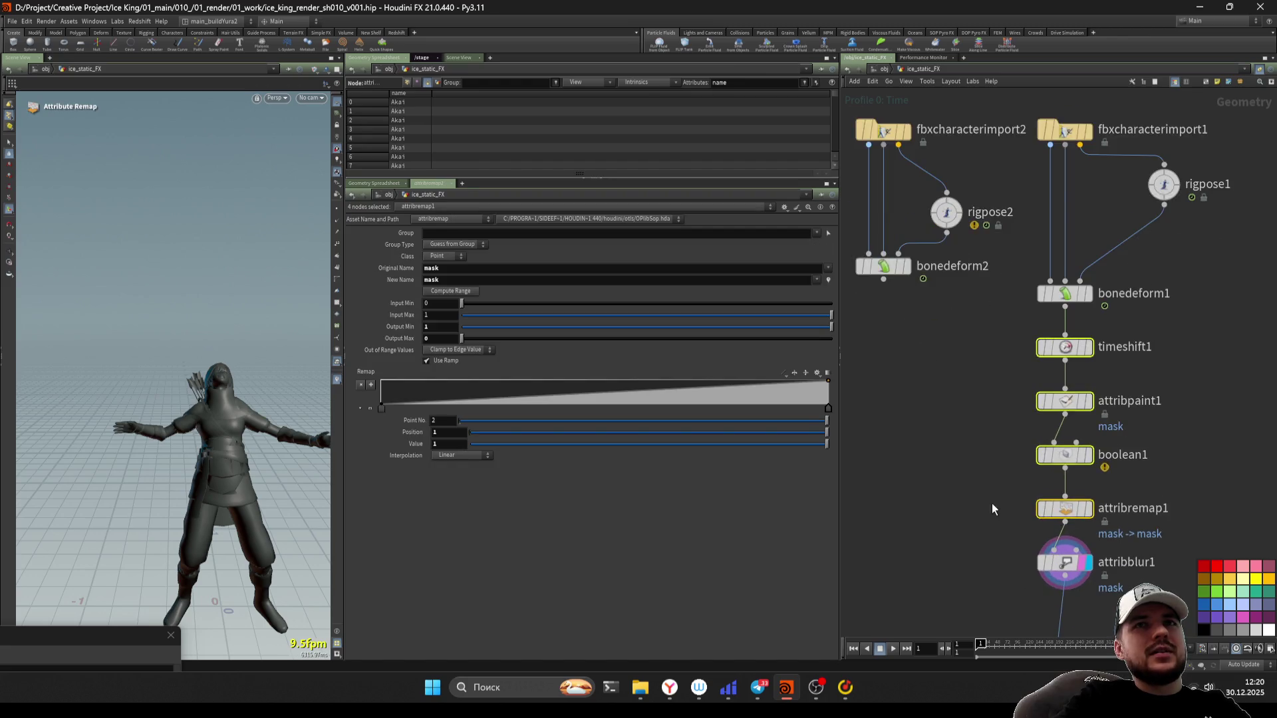
scroll(992, 503, "down", 1)
mouse_move(1063, 390)
left_mouse_down("alt")
mouse_move(915, 371)
mouse_move(909, 316)
left_mouse_up("alt")
scroll(915, 371, "up", 2)
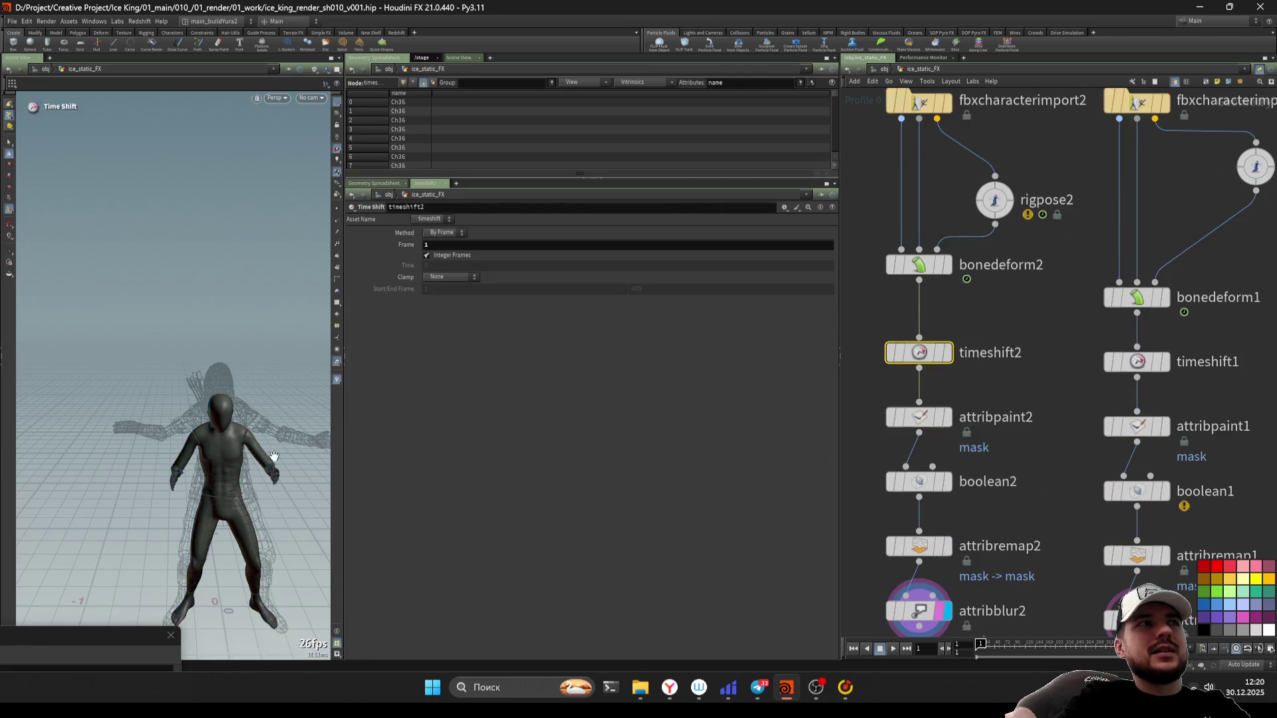
middle_click_drag(988, 492, 1041, 431)
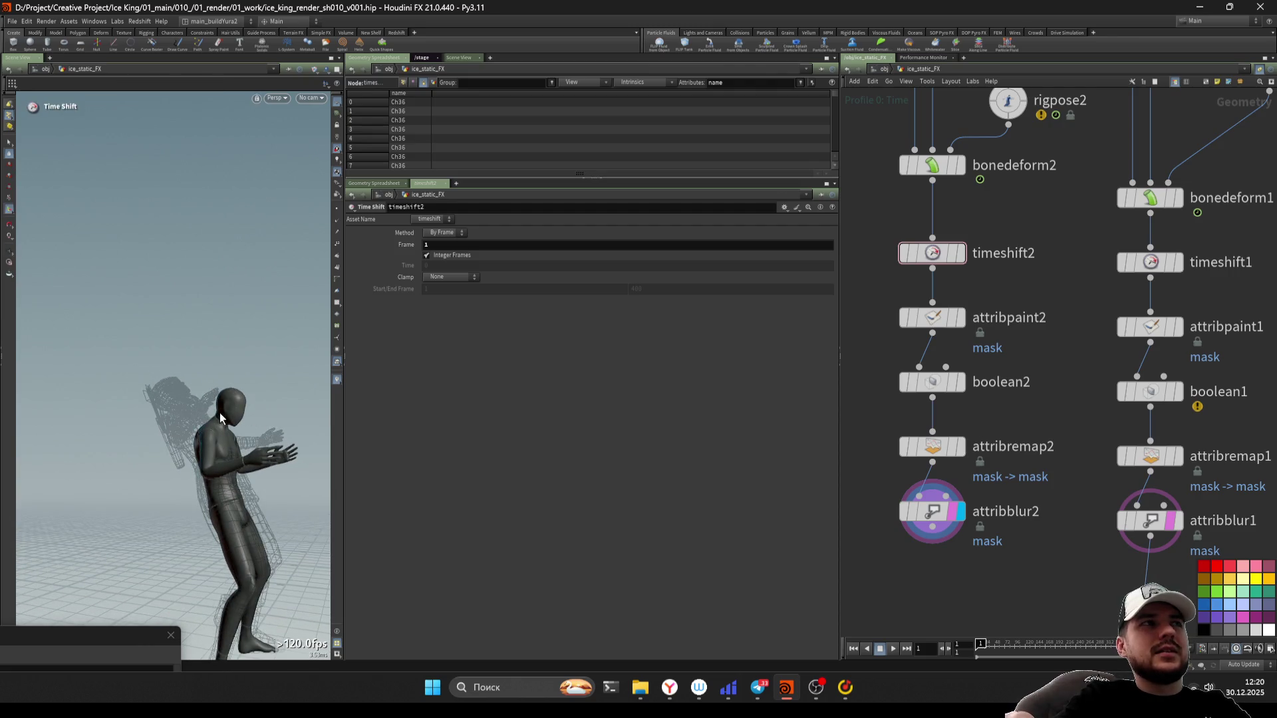
Inspect rigpose2's pose settings in the second character chain.
middle_click_drag(1001, 128, 982, 334)
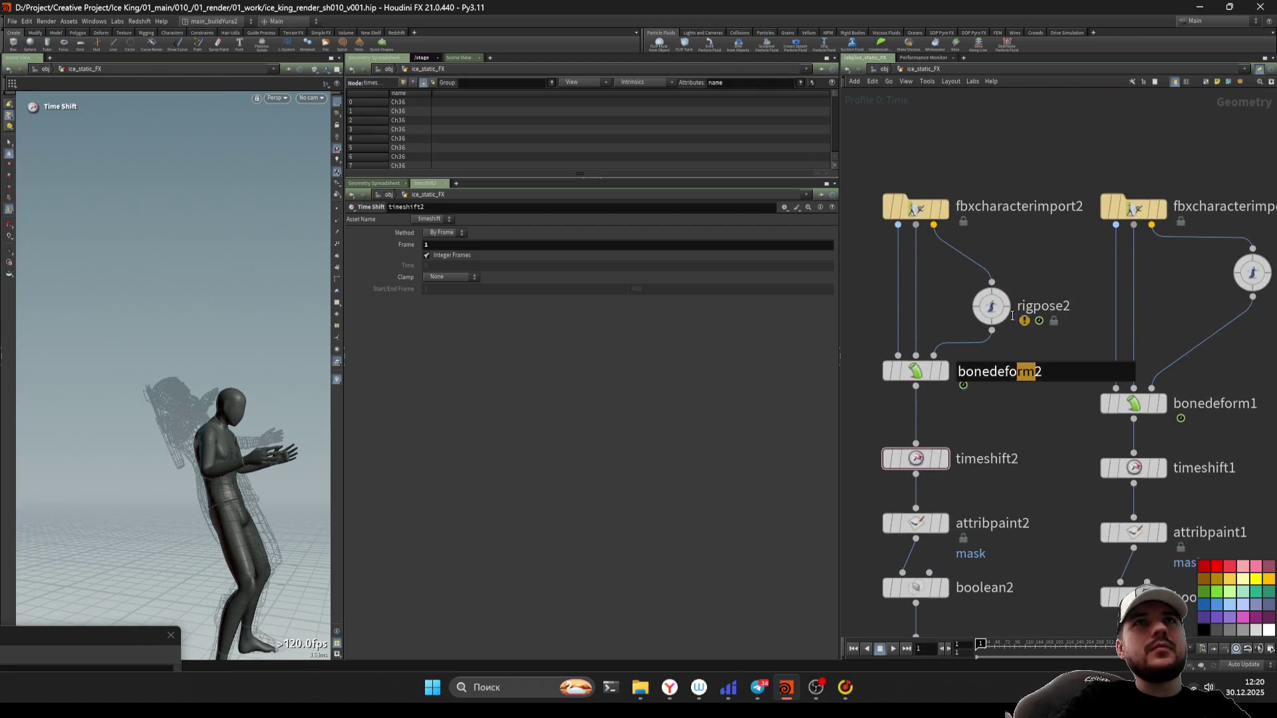
left_click(991, 306)
scroll(584, 330, "down", 5)
scroll(575, 354, "down", 3)
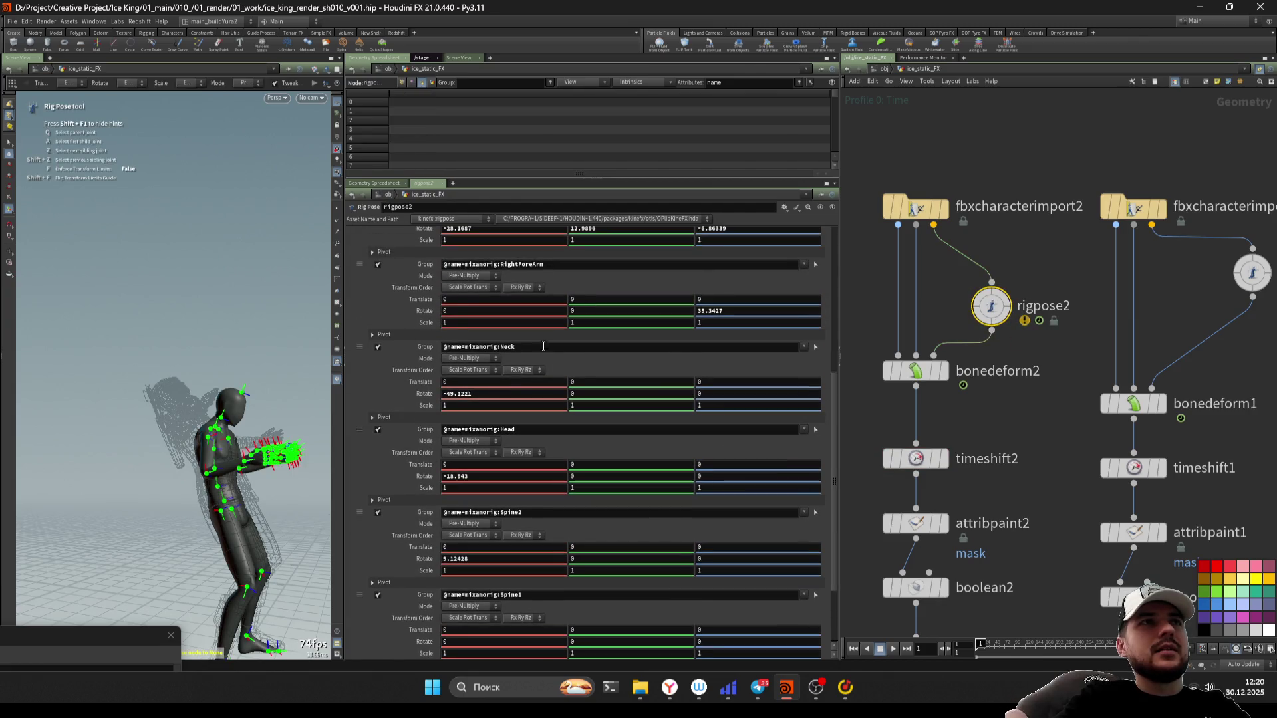
middle_click_drag(919, 319, 873, 412)
left_click(869, 299)
left_click(955, 433)
Compare the rigpose1 and rigpose2 poses by switching between them.
middle_click_drag(1250, 447, 1161, 488)
left_click_drag(1217, 506, 1057, 436)
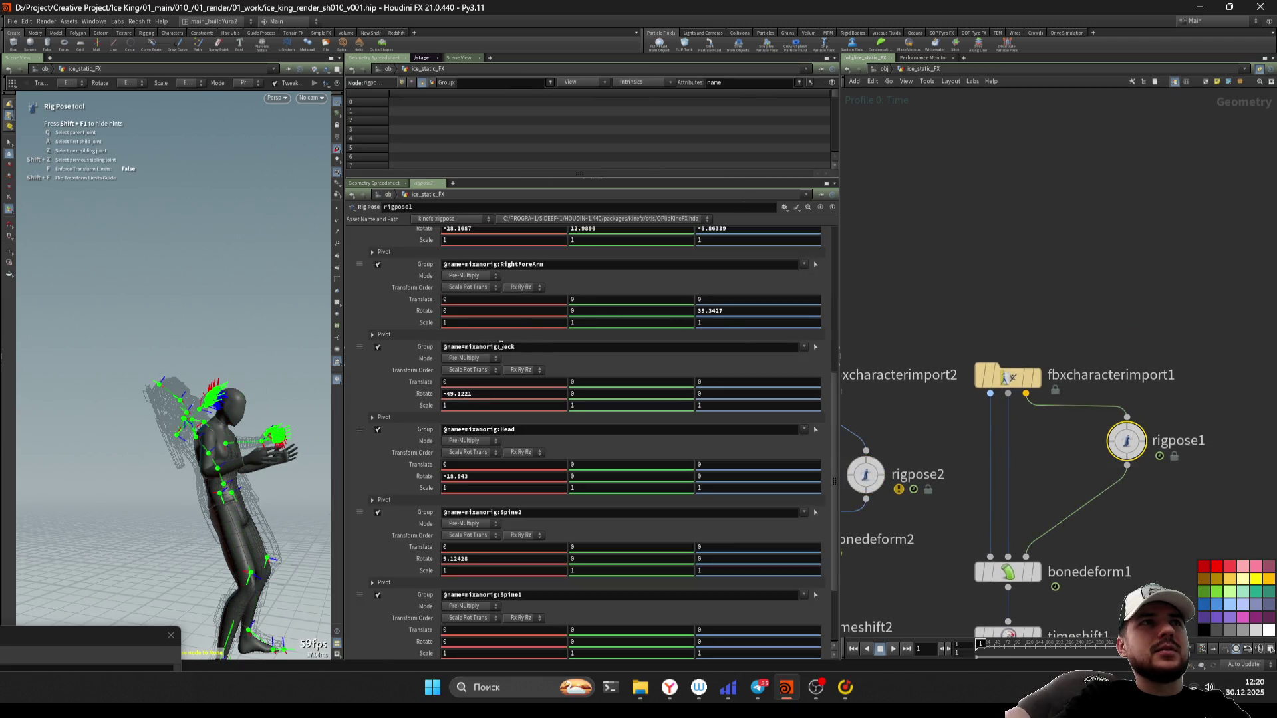
left_click(865, 475)
middle_click_drag(879, 469, 891, 472)
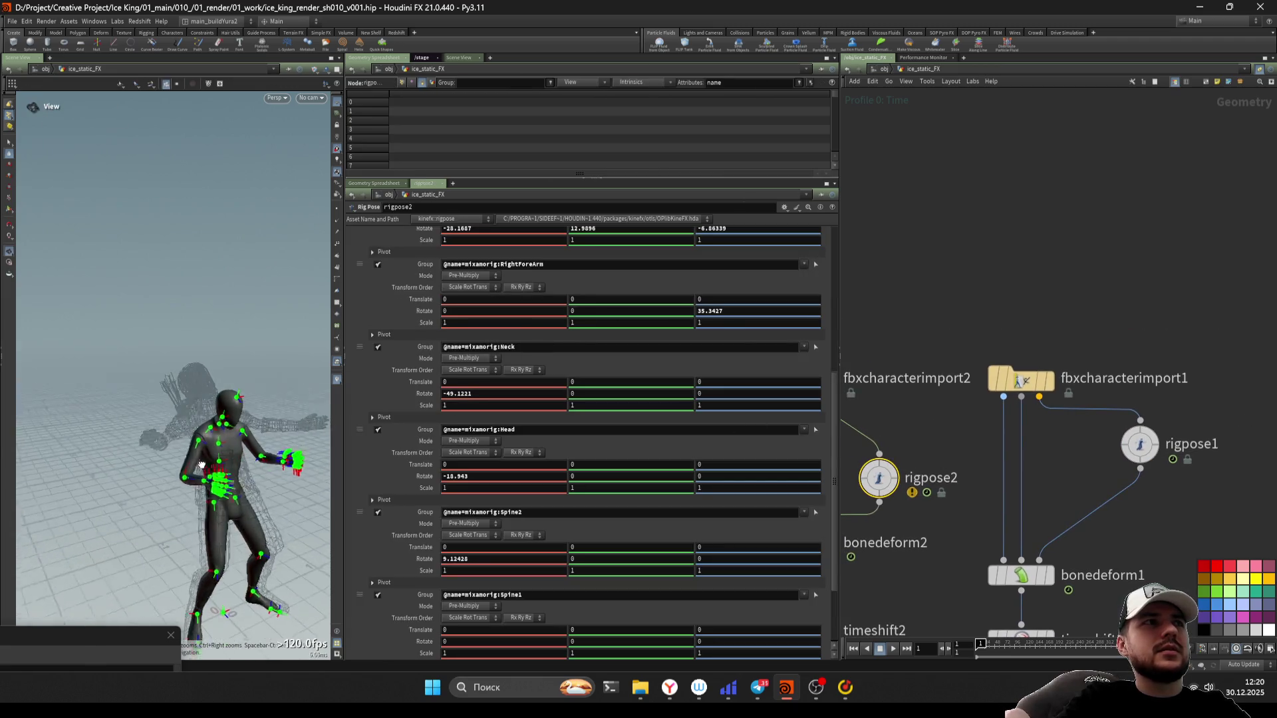
left_click(1141, 443)
left_click_drag(963, 426, 851, 525)
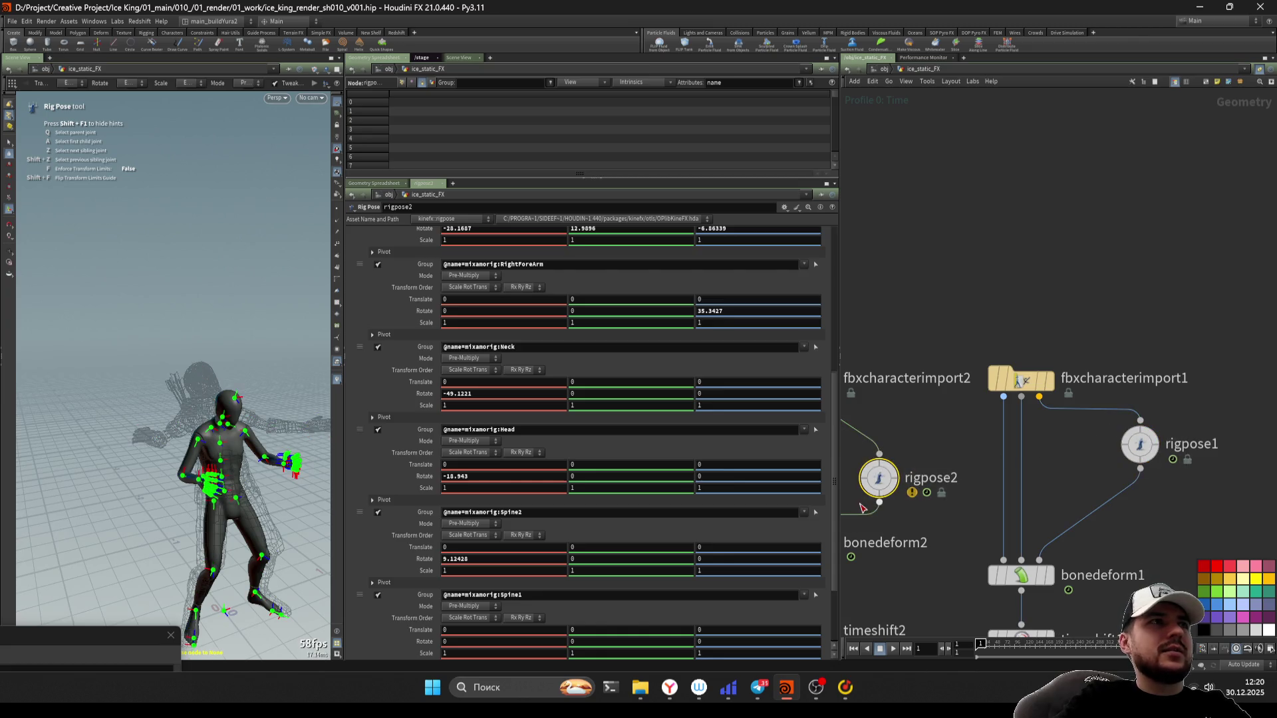
left_click_drag(1242, 429, 1095, 502)
left_click_drag(927, 435, 835, 523)
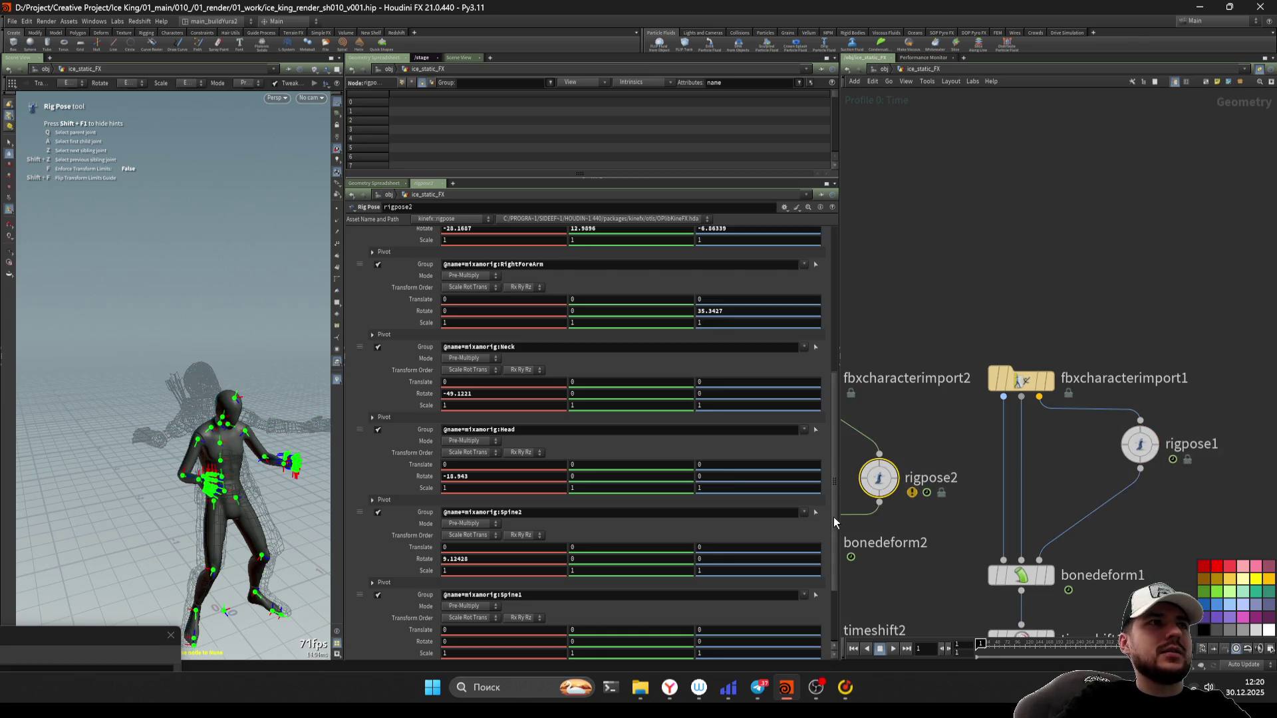
scroll(595, 419, "up", 8)
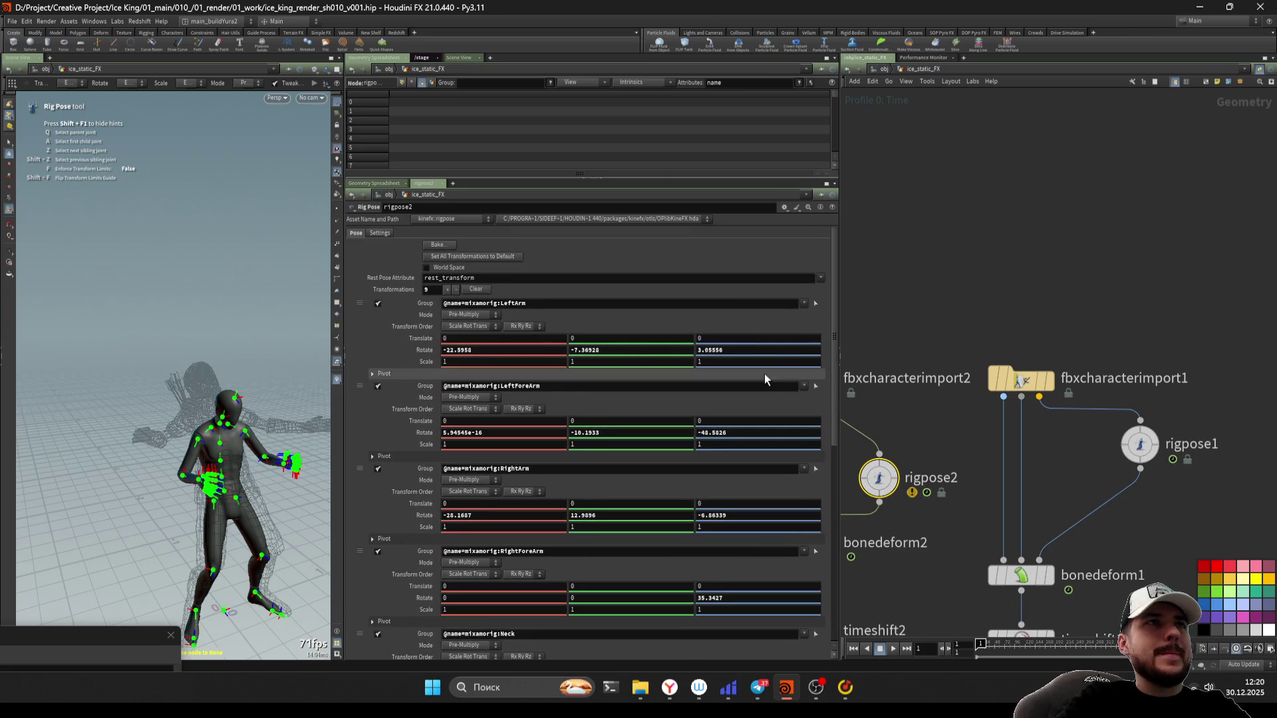
Display bonedeform2, undo a wrong wire into rigpose1, and select fbxcharacterimport1.
middle_click_drag(871, 507, 950, 447)
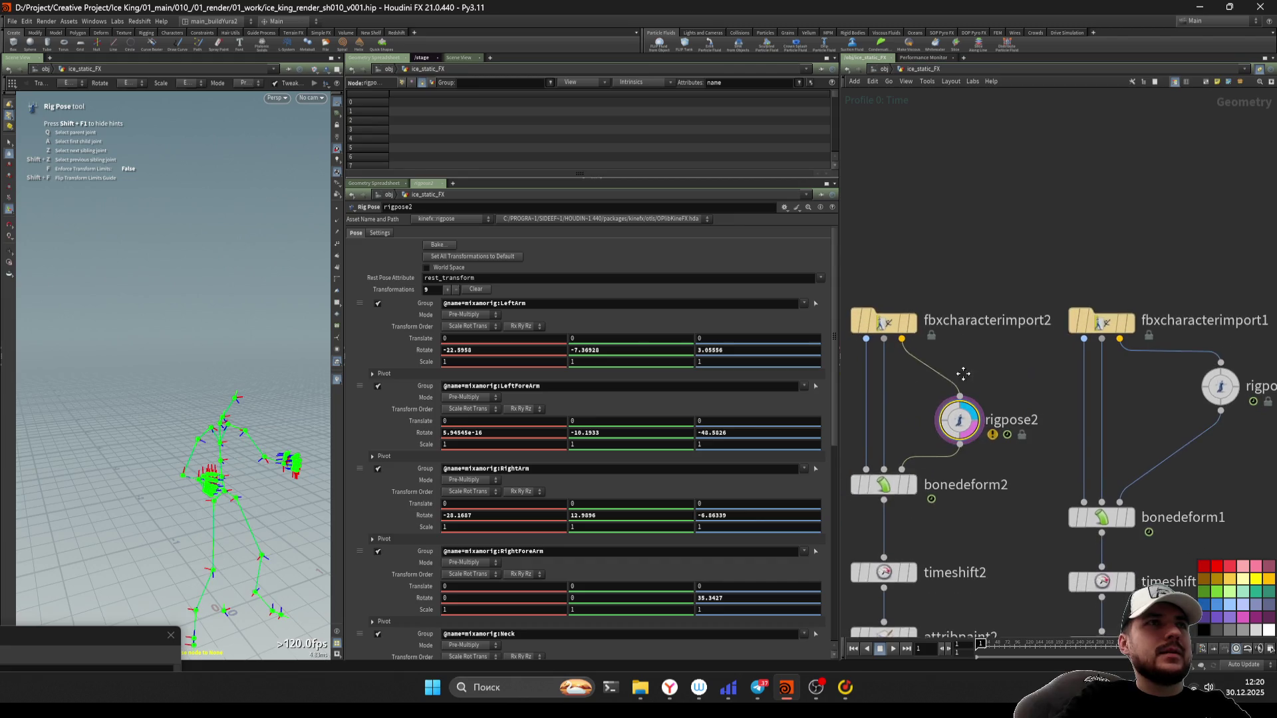
left_click(912, 484)
mouse_move(998, 365)
left_mouse_down()
mouse_move(930, 435)
mouse_move(959, 396)
left_mouse_up()
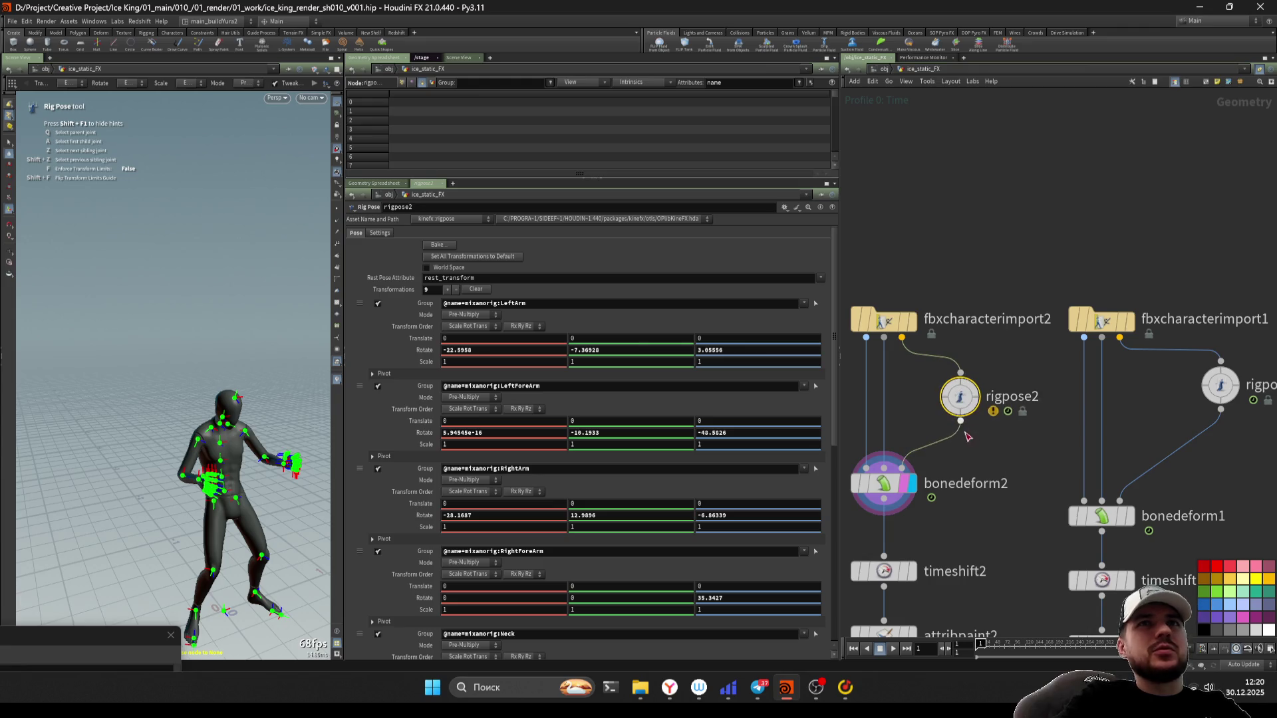
left_click_drag(1221, 361, 891, 365)
left_click(902, 340)
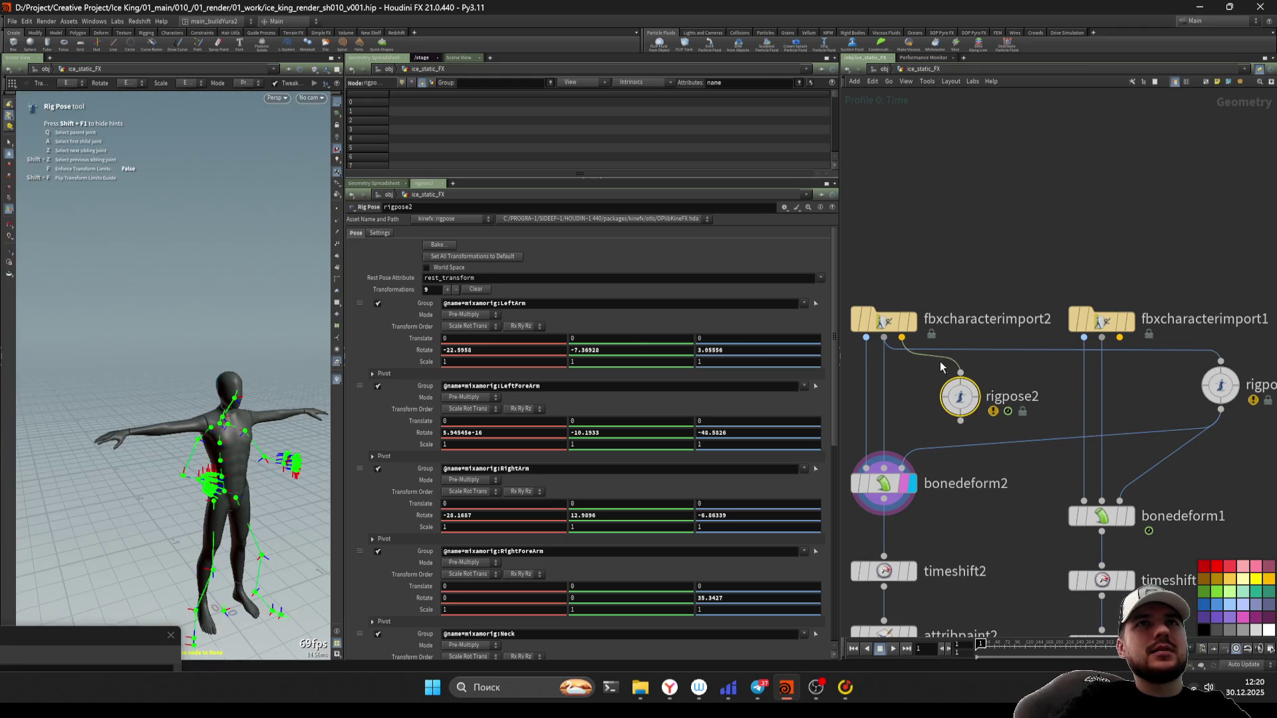
key("ctrl+z")
key("Escape")
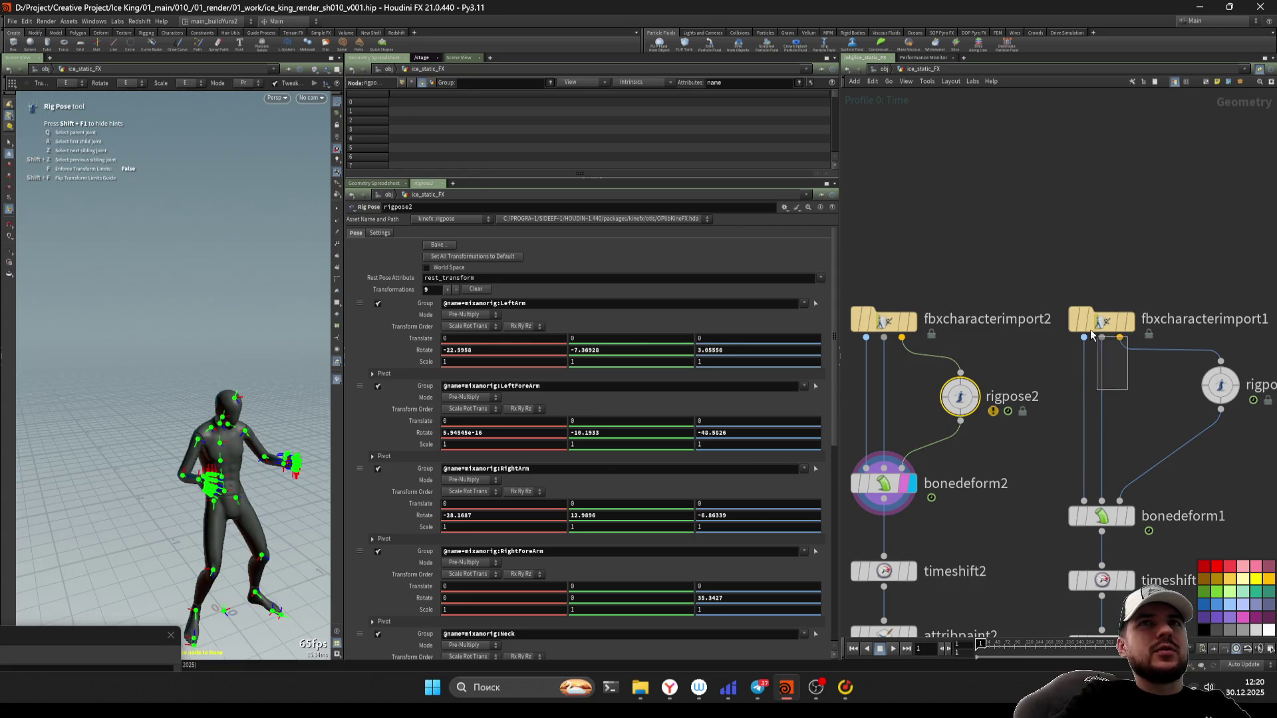
left_click(1098, 324)
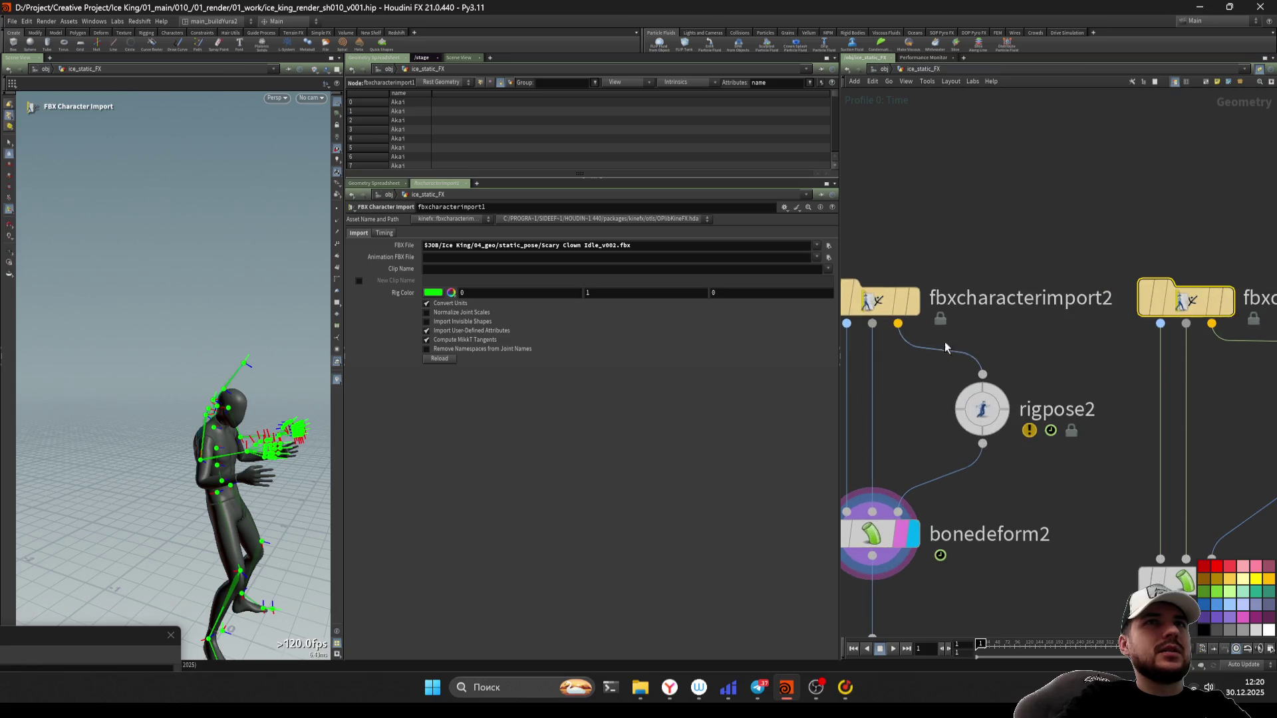
scroll(215, 437, "up", 5)
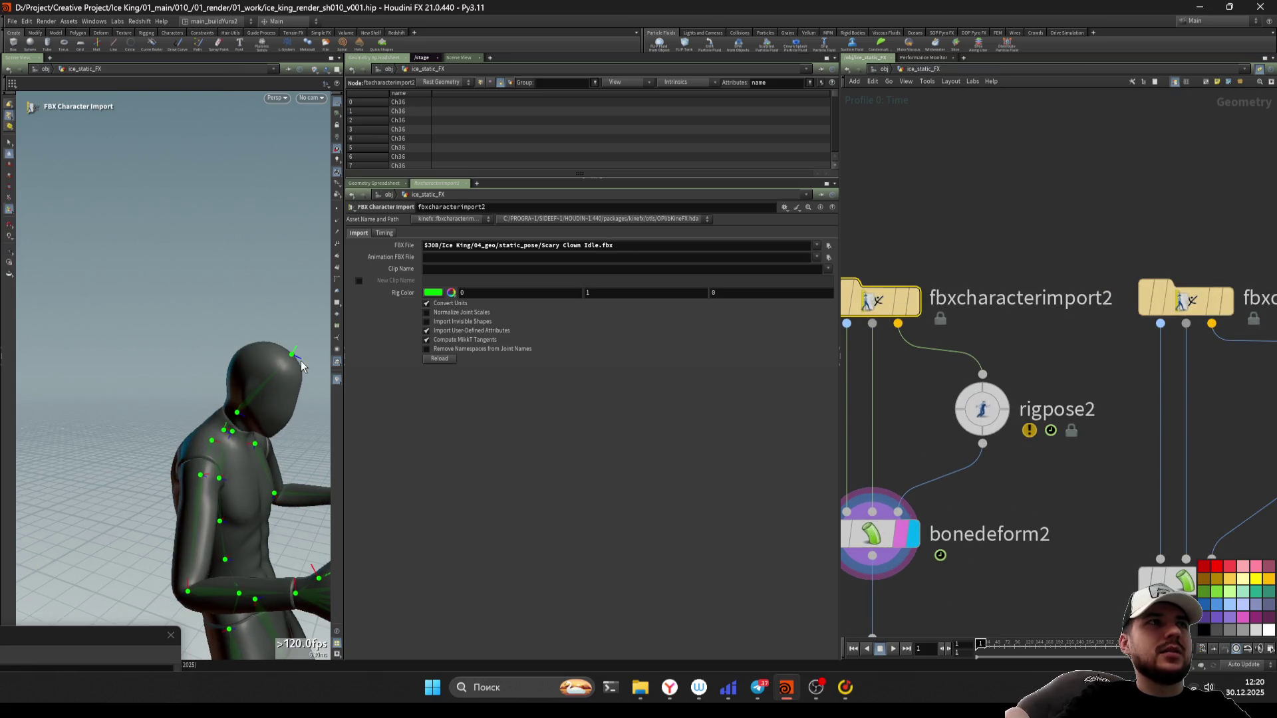
Compare the skeletons of fbxcharacterimport1 and fbxcharacterimport2, then start posing joints.
left_click_drag(287, 363, 221, 371, "alt")
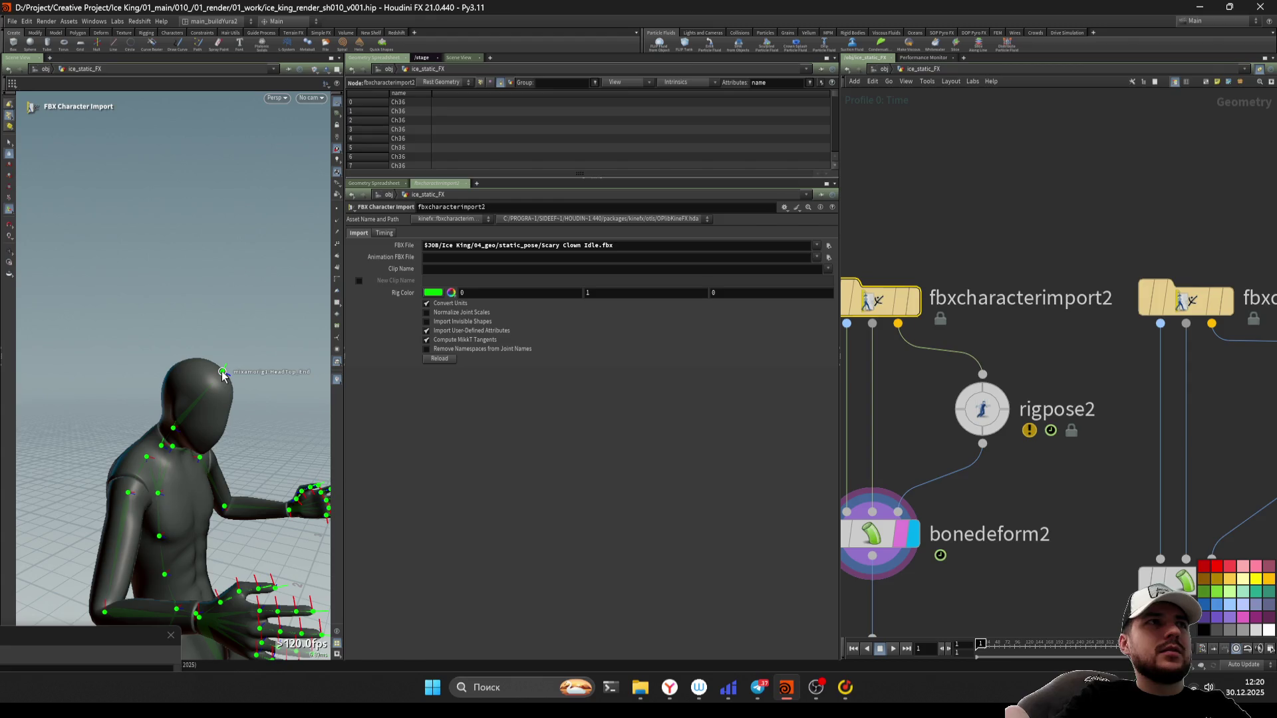
left_click(1187, 300)
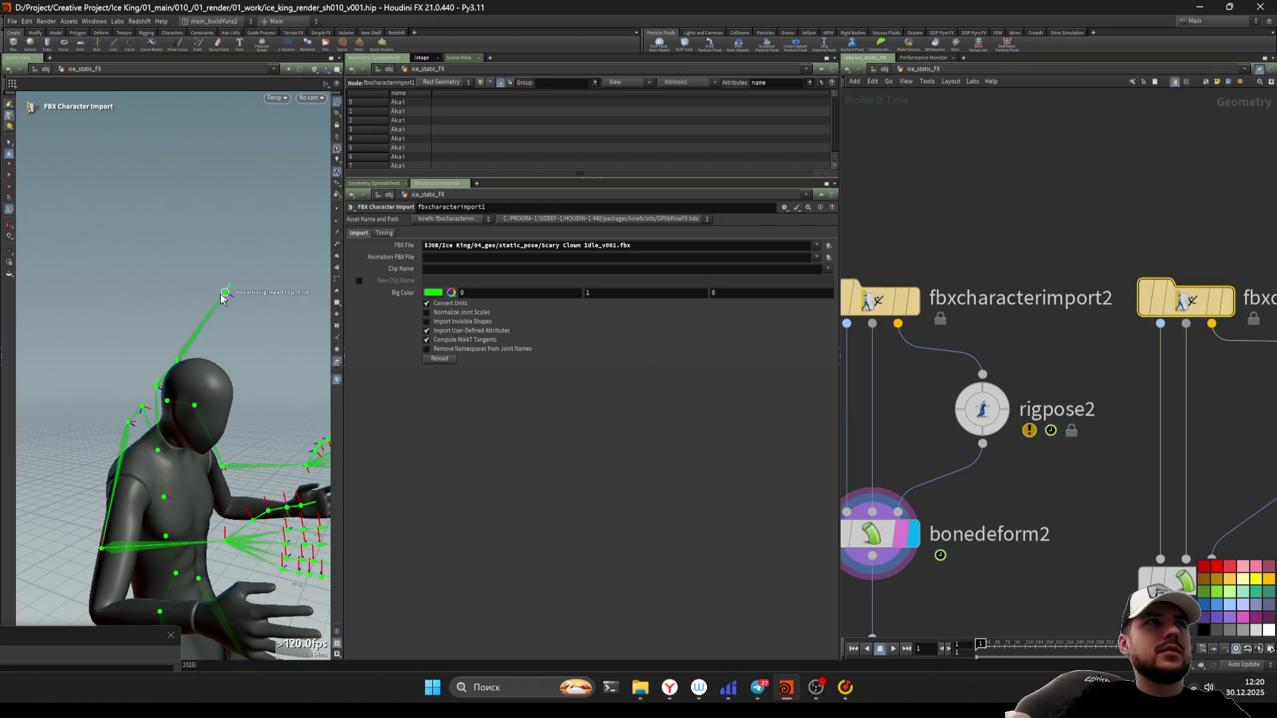
left_click(879, 300)
scroll(130, 448, "down", 5)
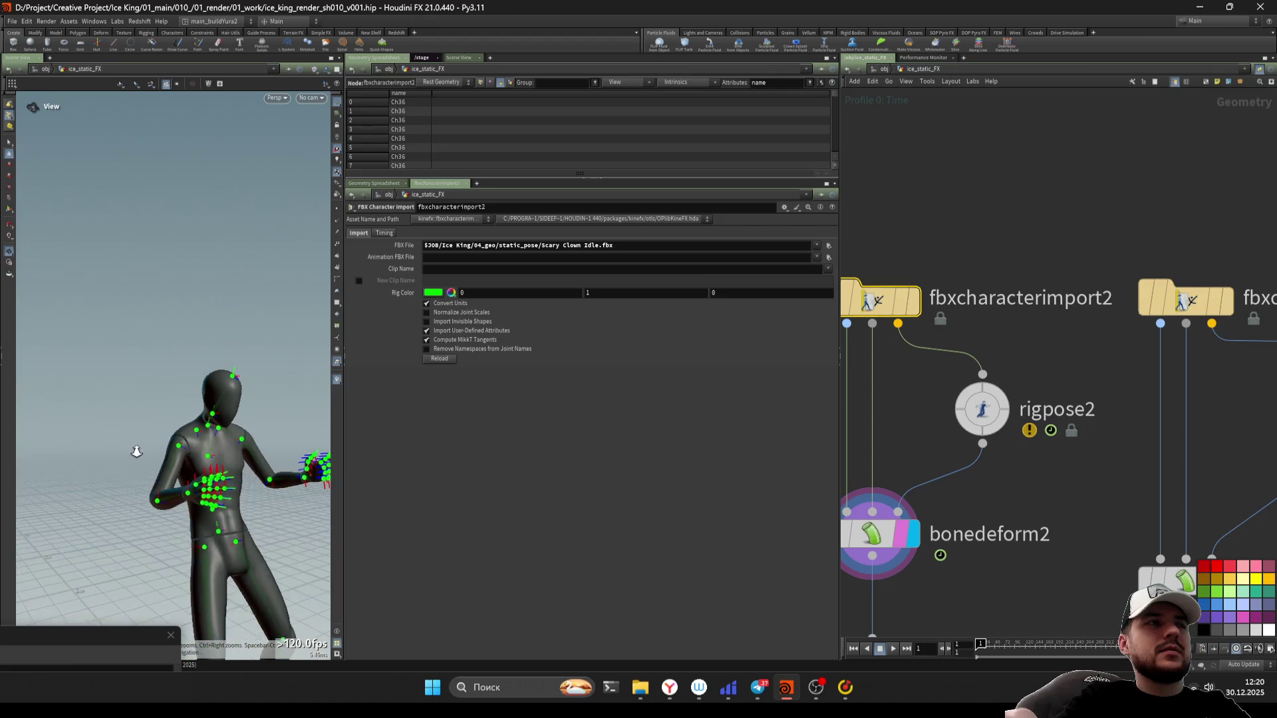
scroll(180, 342, "up", 3)
left_click_drag(181, 342, 671, 432, "alt")
key("Down")
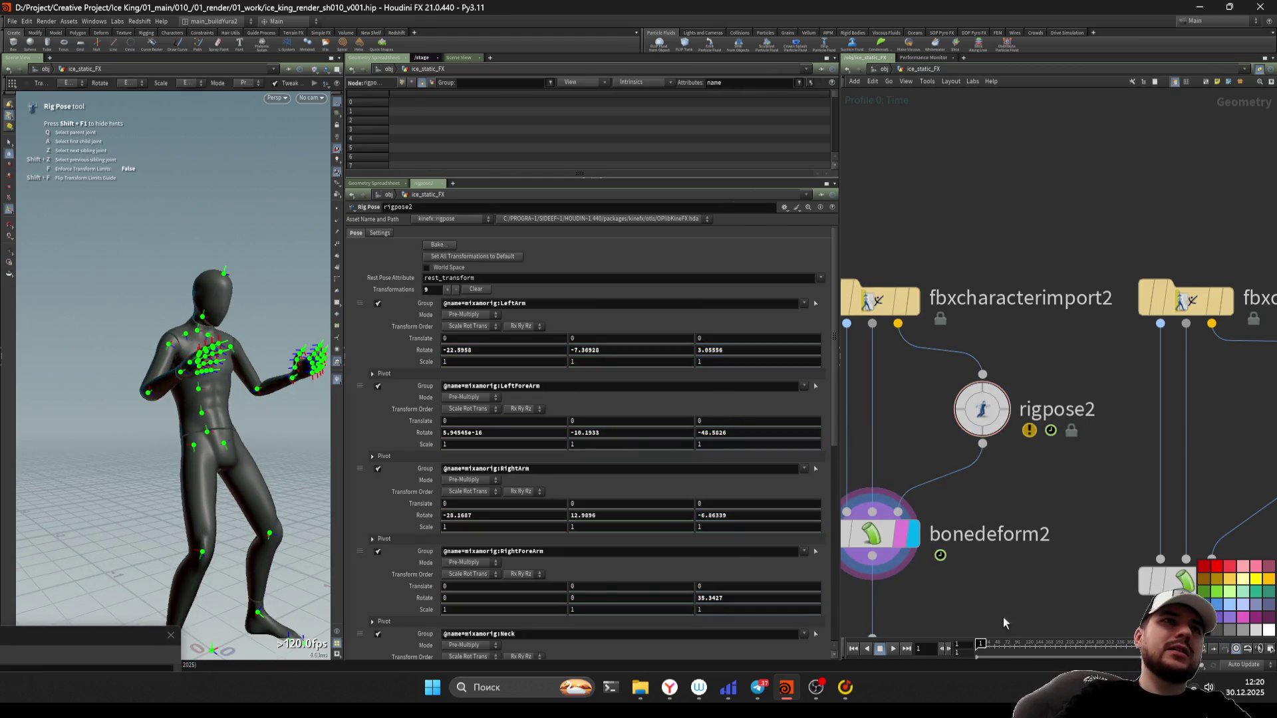
scroll(898, 539, "down", 2)
scroll(959, 529, "down", 1)
scroll(1008, 519, "down", 1)
middle_click_drag(1013, 519, 968, 479)
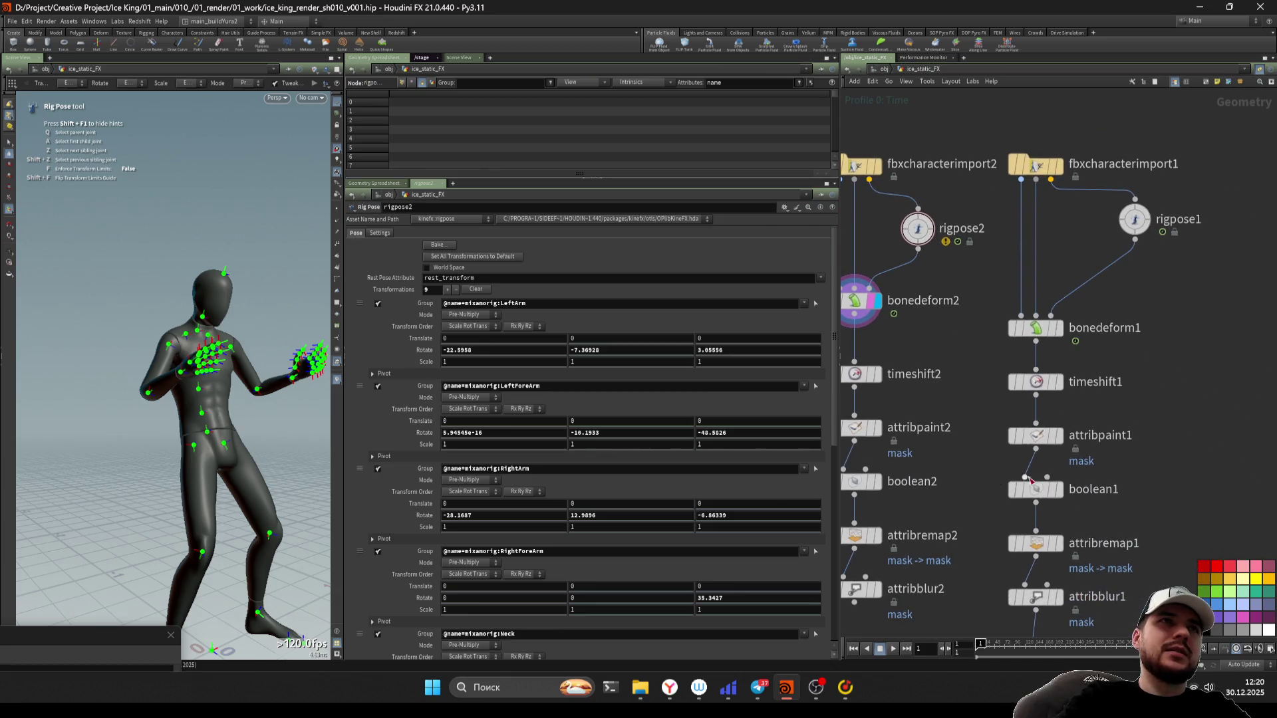
scroll(1048, 479, "up", 2)
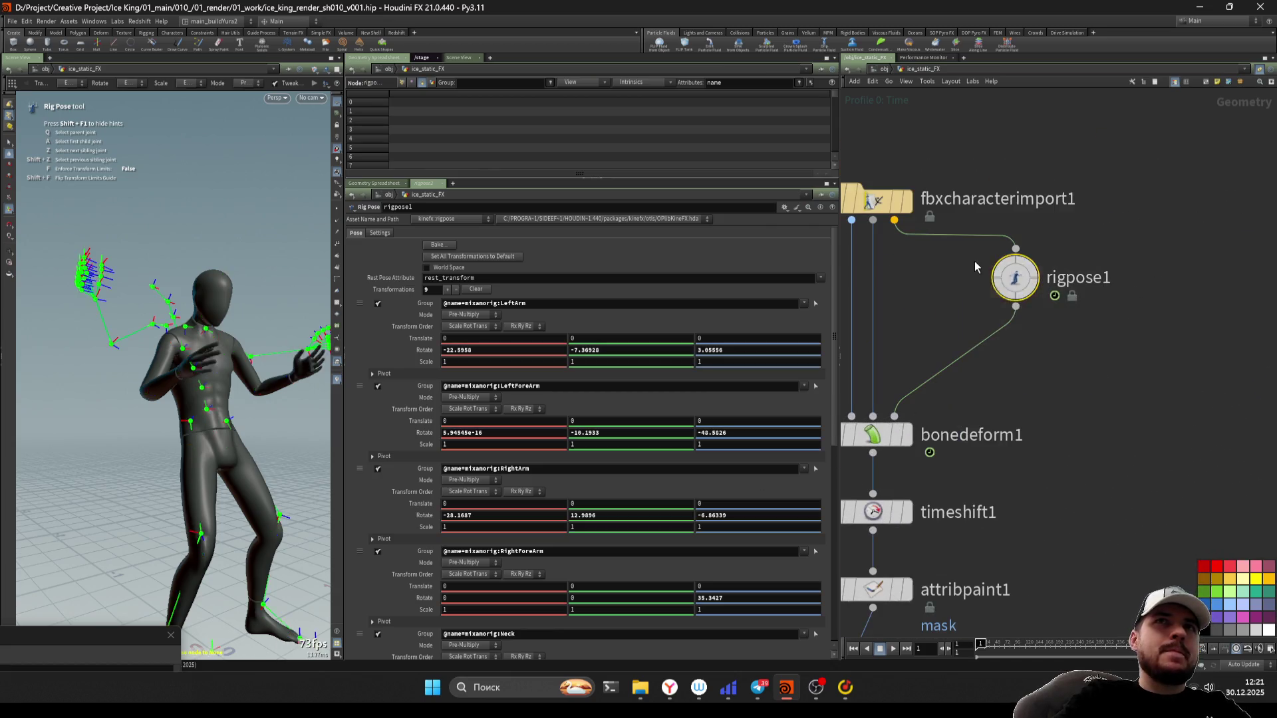
Add the Head, LeftHand, RightToeBase, LeftToeBase and Spine1 joints to rigpose1's pose.
left_click_drag(899, 244, 1082, 369)
left_click_drag(214, 301, 141, 329, "alt")
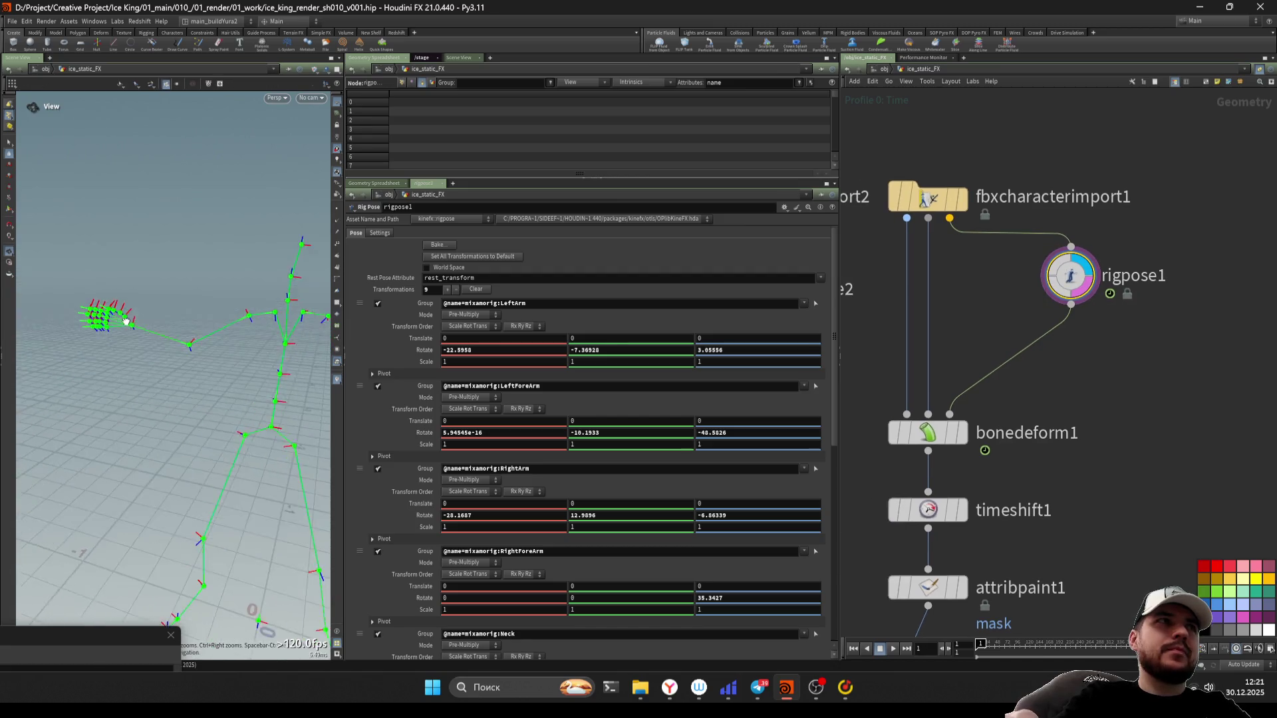
left_click(138, 330)
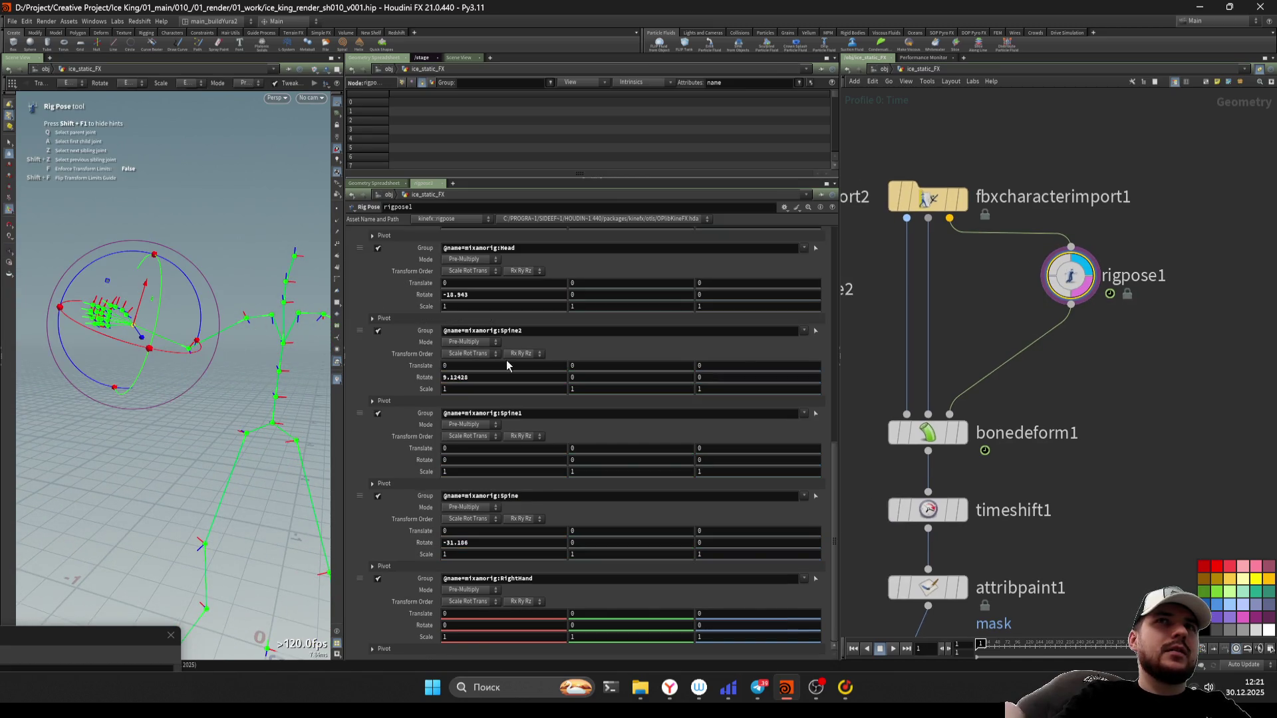
middle_click(1085, 290)
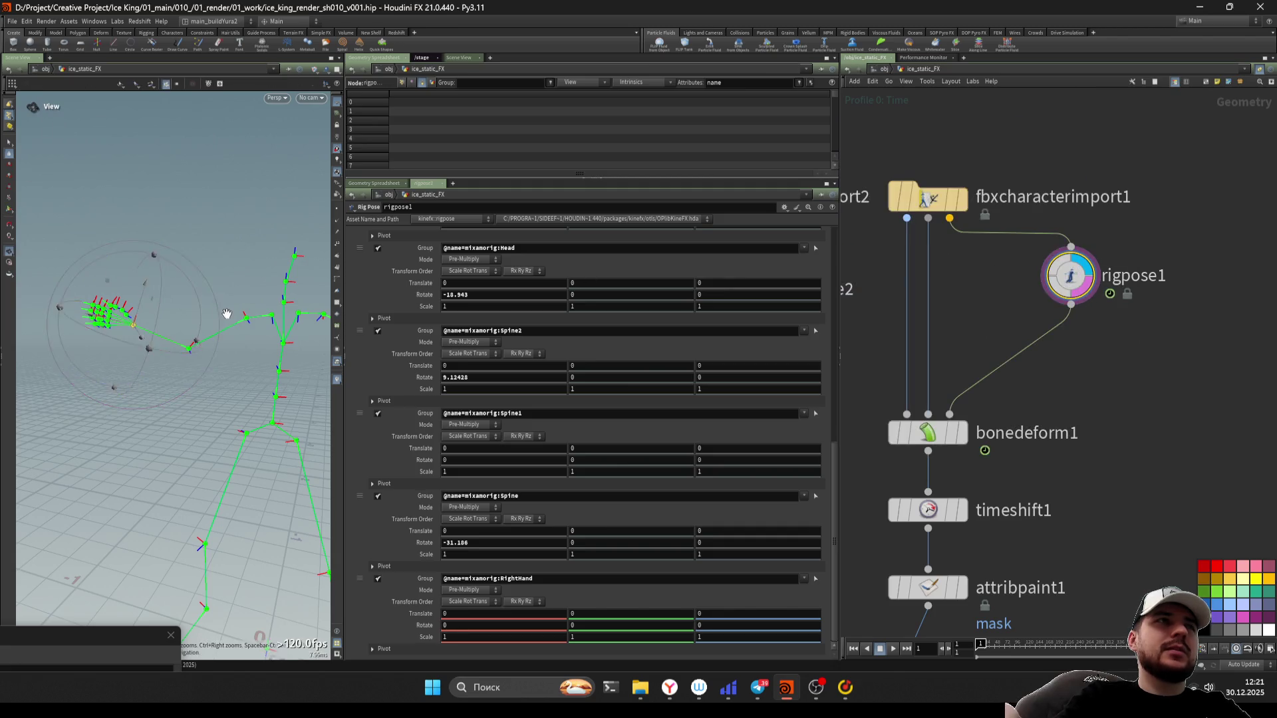
mouse_move(122, 276)
left_mouse_down("alt")
mouse_move(203, 353)
mouse_move(291, 354)
mouse_move(229, 382)
mouse_move(222, 427)
mouse_move(131, 449)
left_mouse_up("alt")
left_click(252, 342)
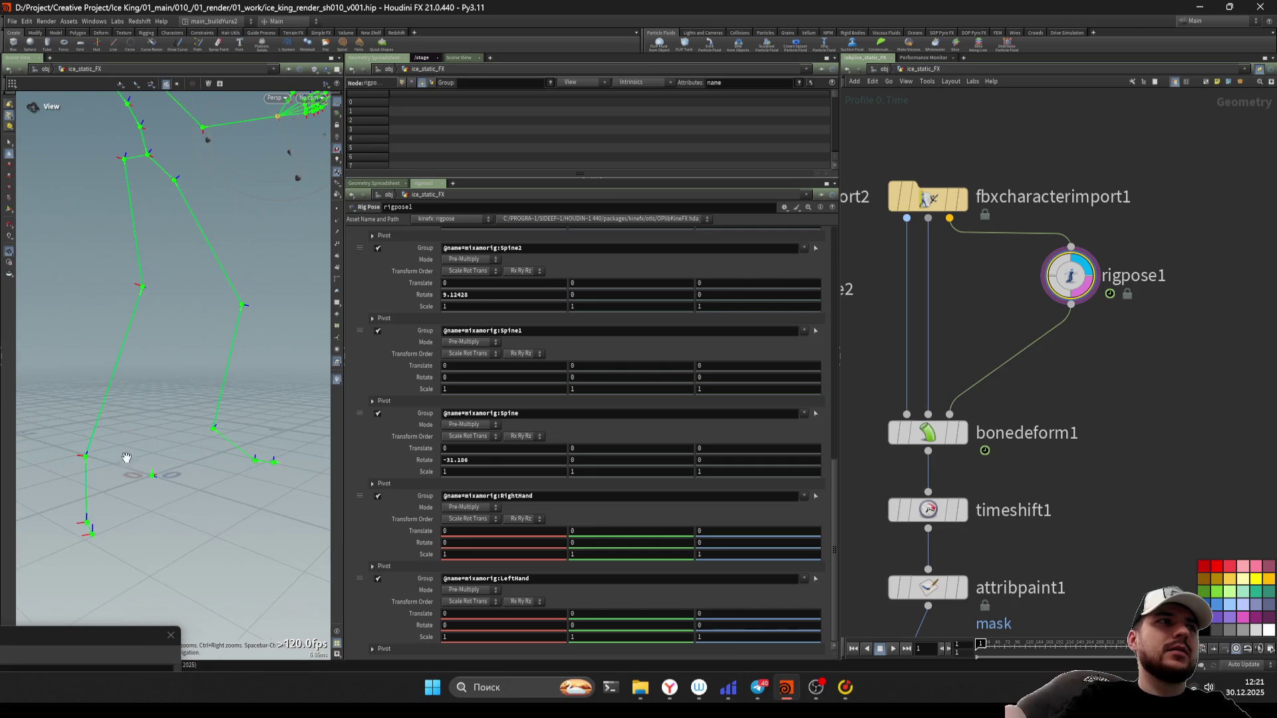
left_click(88, 527)
left_click(258, 464)
mouse_move(259, 463)
left_mouse_down("alt")
mouse_move(190, 453)
mouse_move(228, 473)
left_mouse_up("alt")
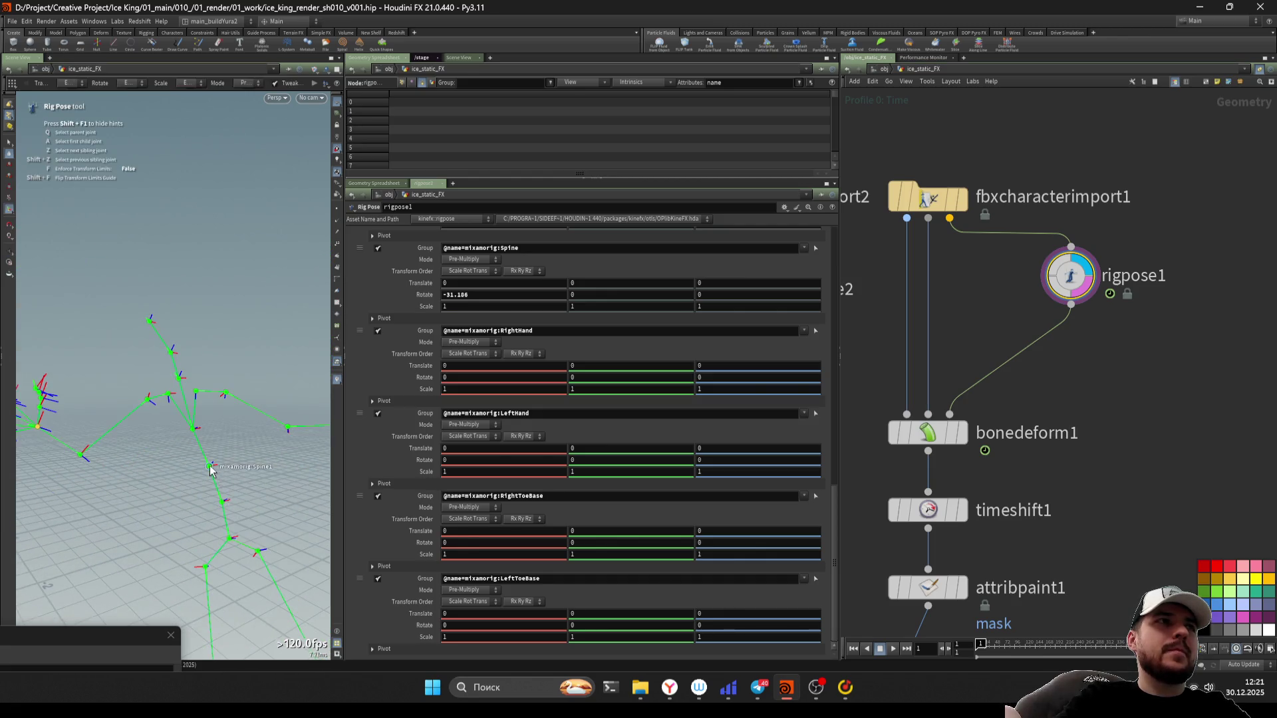
left_click(214, 469)
Switch to deleting skeleton parts, inspect the hand joints and frame the skeleton, then exit the tool.
key("Delete")
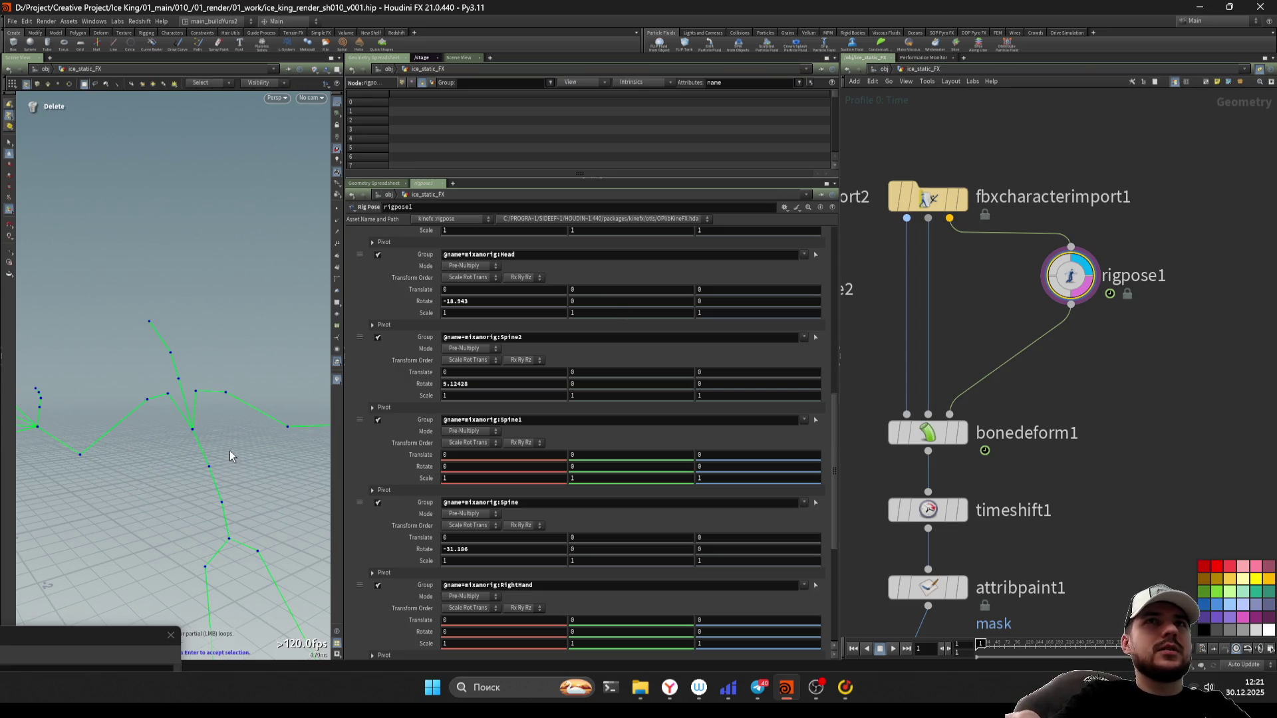
left_click_drag(239, 490, 299, 480, "alt")
scroll(986, 380, "down", 3)
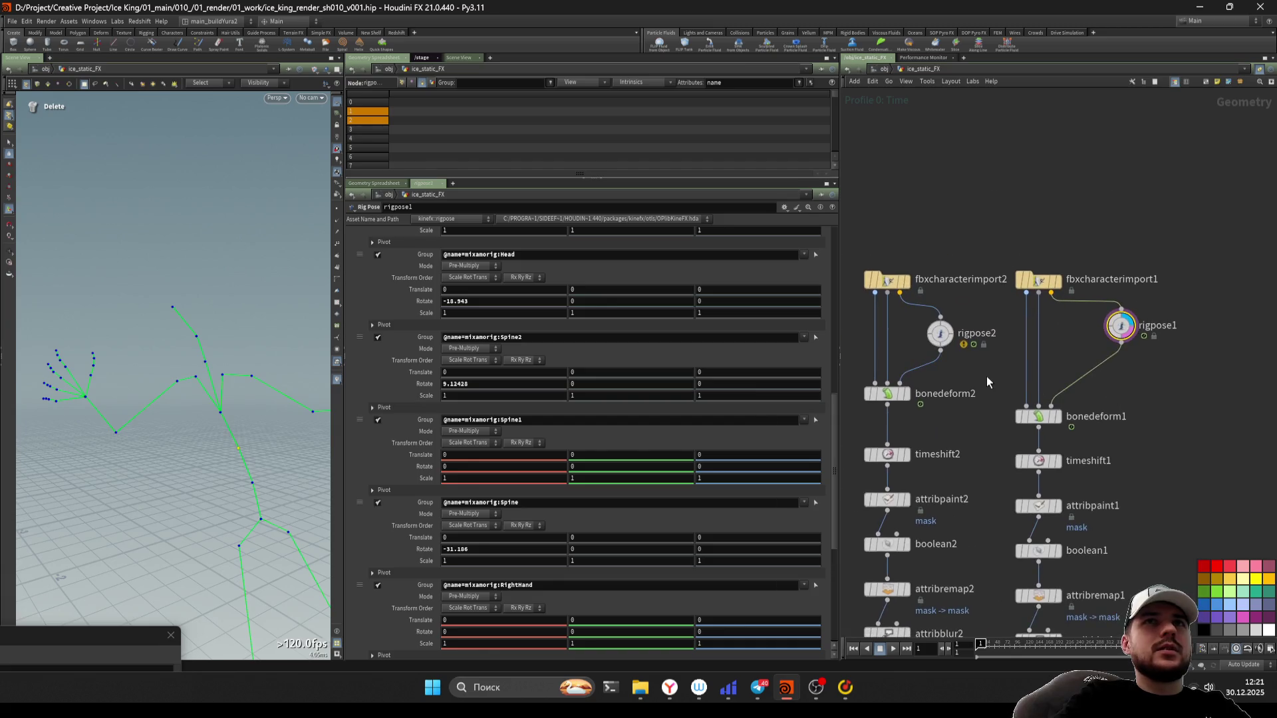
middle_click_drag(986, 380, 1013, 348)
left_click_drag(162, 442, 140, 385, "alt")
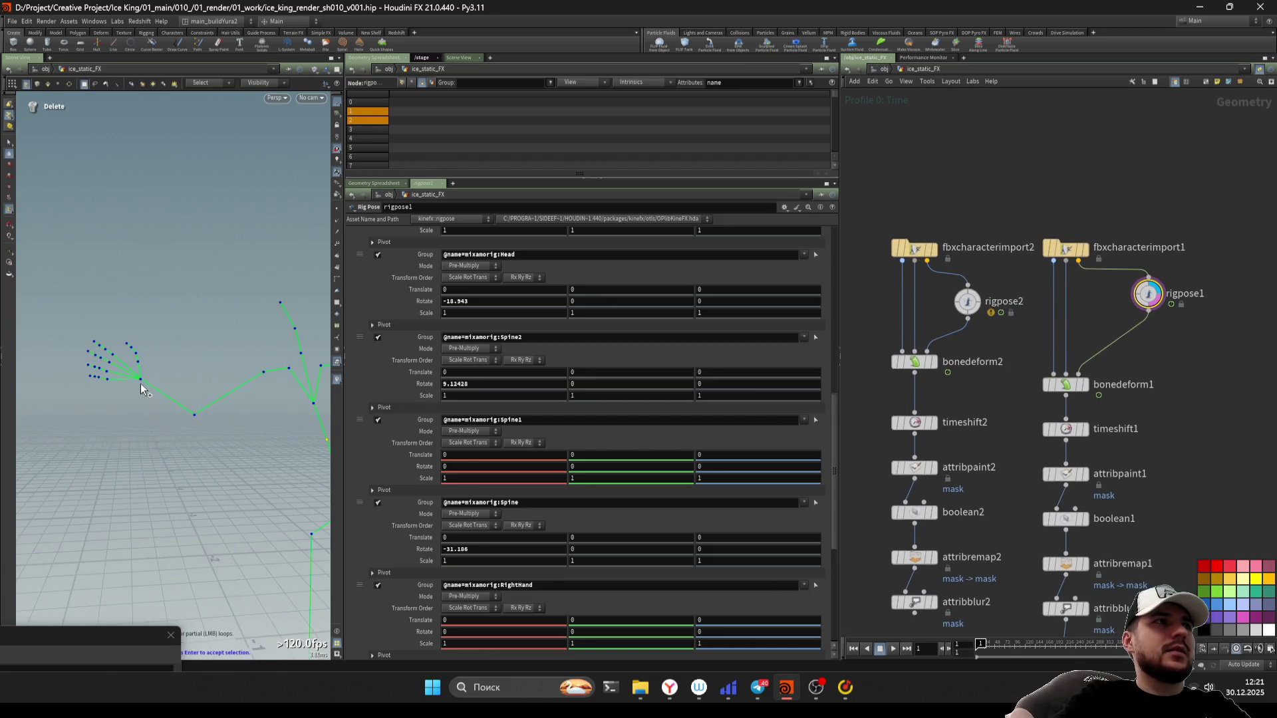
left_click_drag(204, 452, 266, 416, "alt")
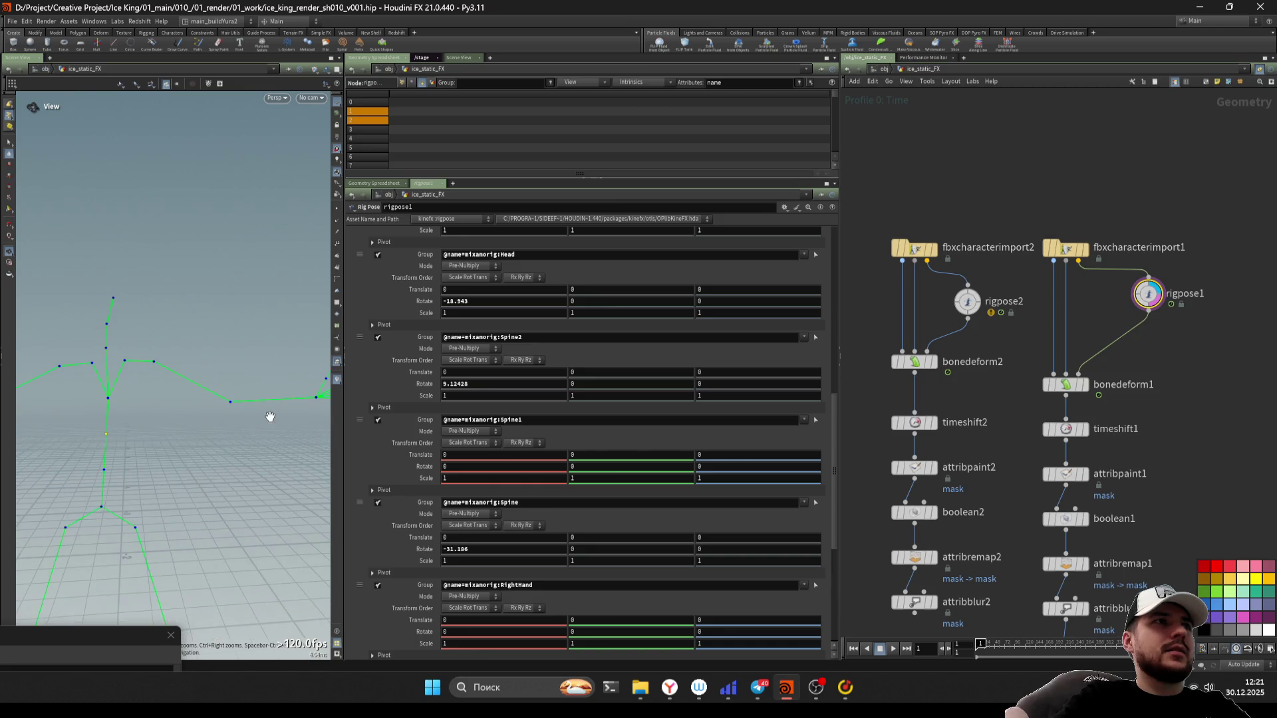
scroll(260, 412, "up", 3)
key("h")
scroll(157, 484, "up", 2)
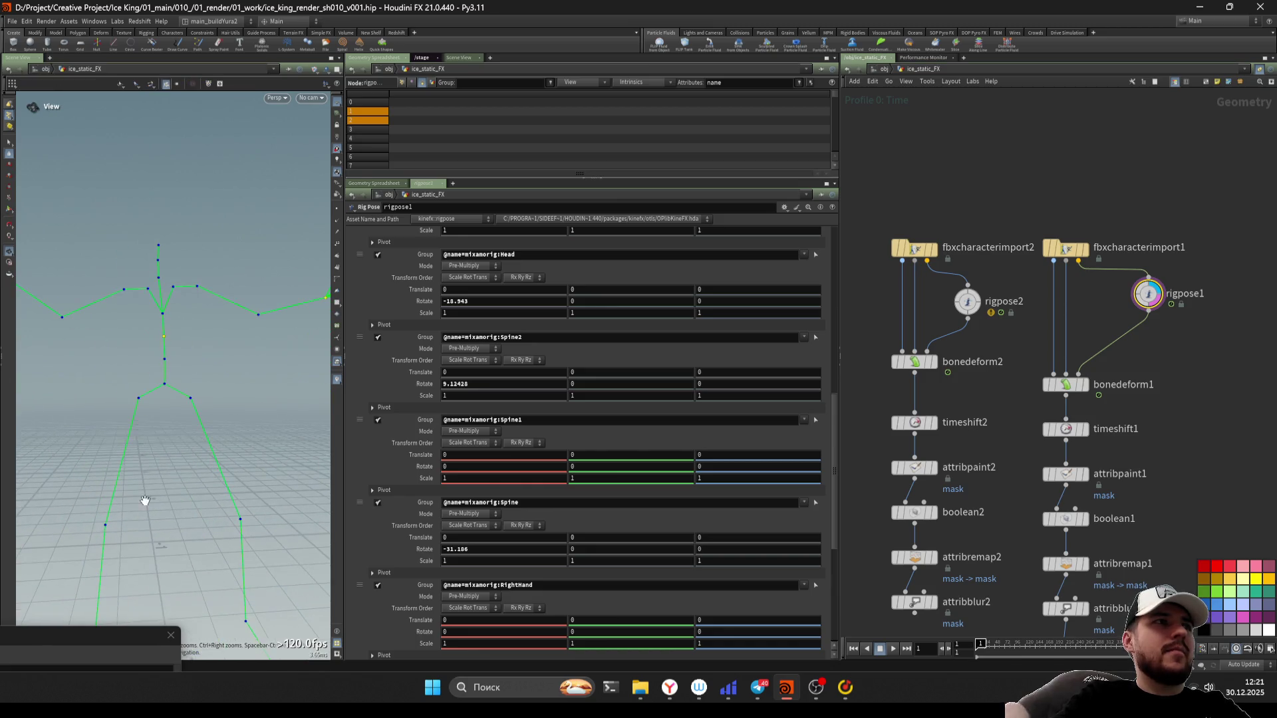
scroll(169, 509, "up", 2)
key("Delete")
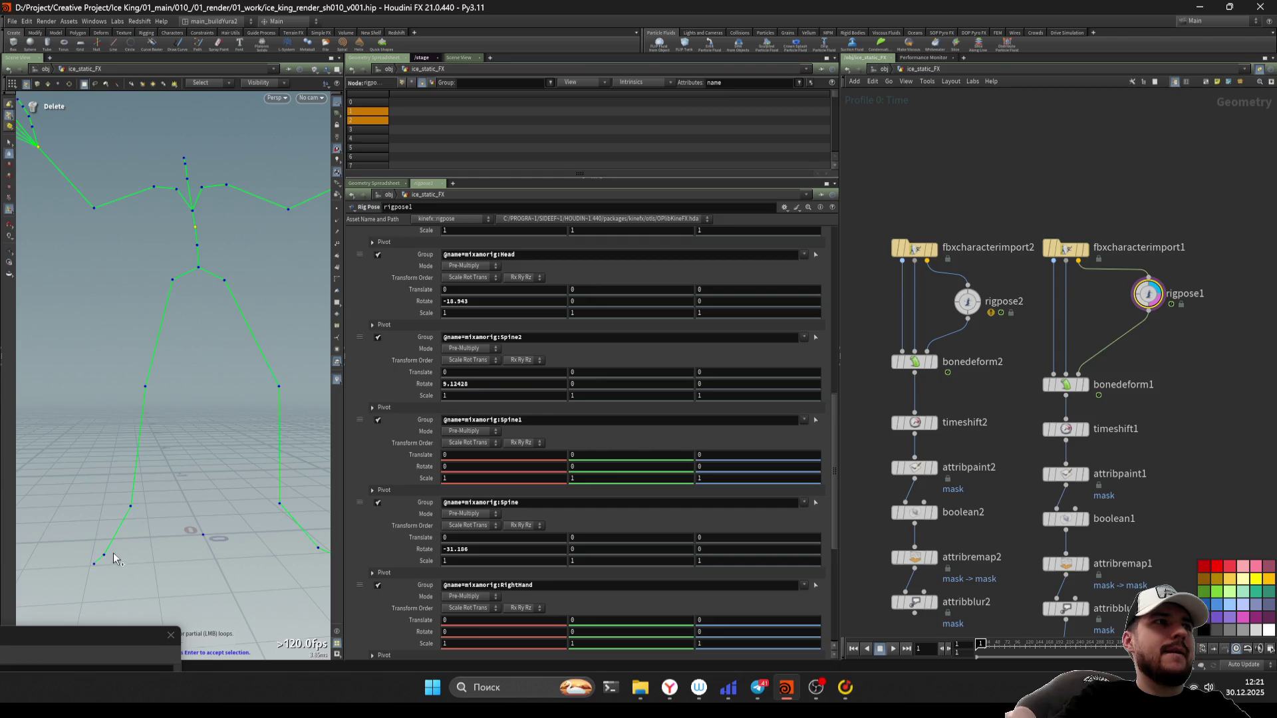
key("Escape")
scroll(204, 482, "up", 2)
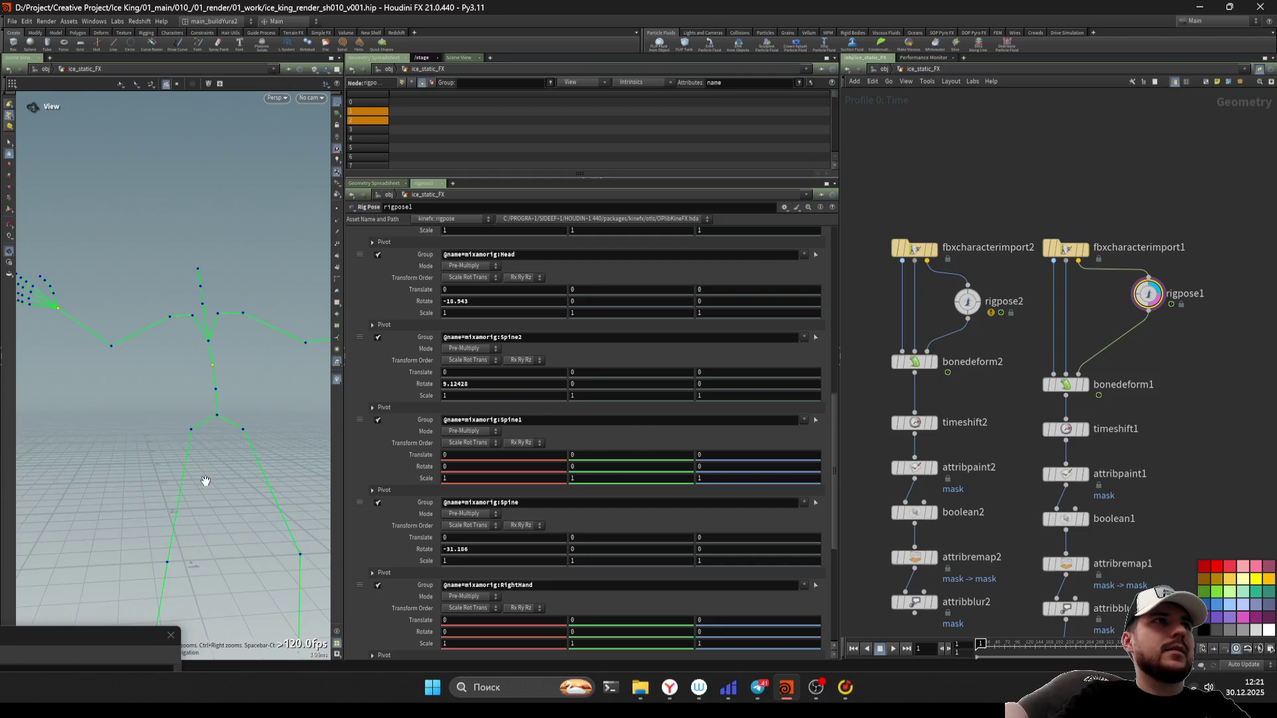
Branch blast1 off rigpose1 with Delete Non Selected, keeping only points 2 10 34 58 63.
key("Delete")
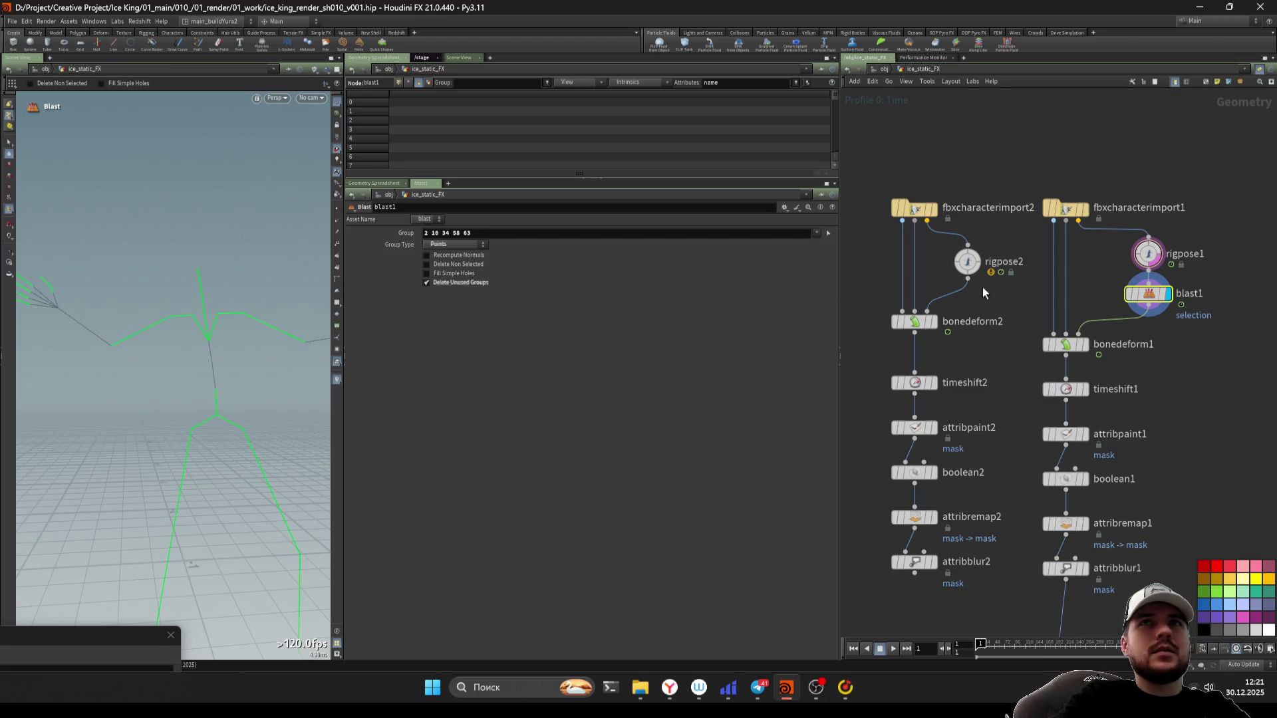
mouse_move(1157, 294)
left_mouse_down()
mouse_move(1186, 384)
mouse_move(1148, 268)
left_mouse_up()
left_click_drag(1177, 384, 1197, 348)
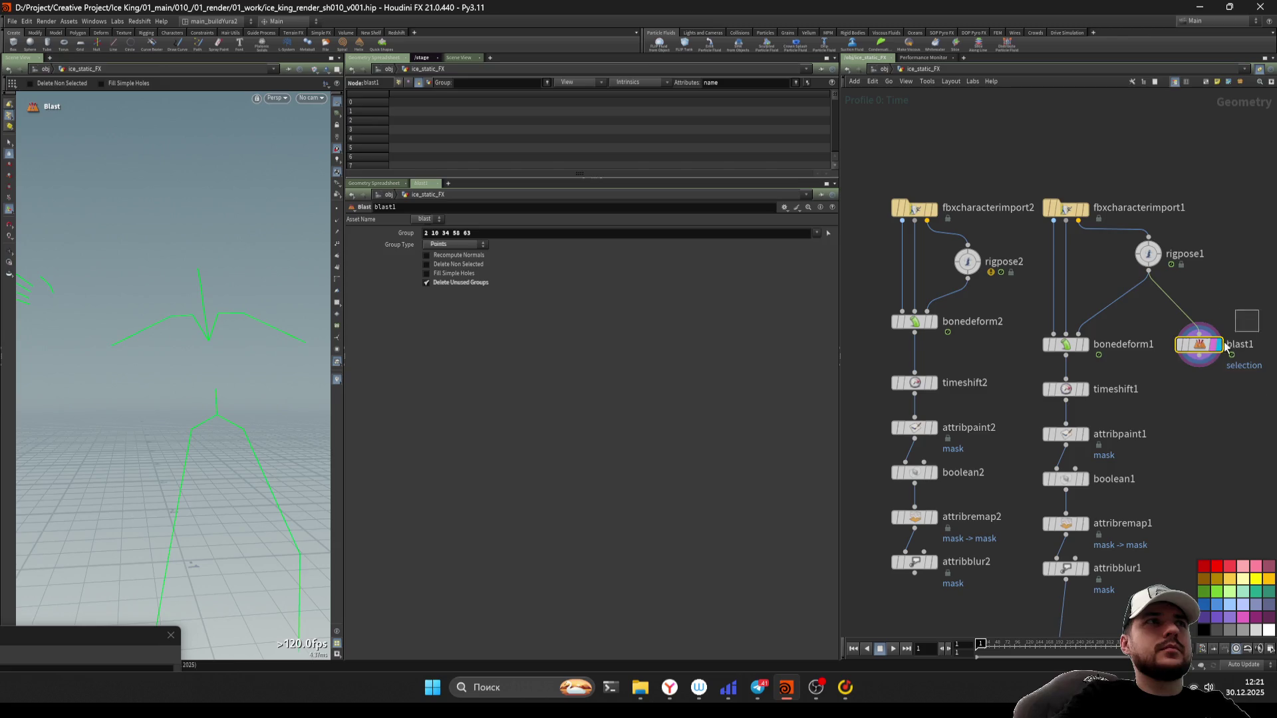
left_click(427, 265)
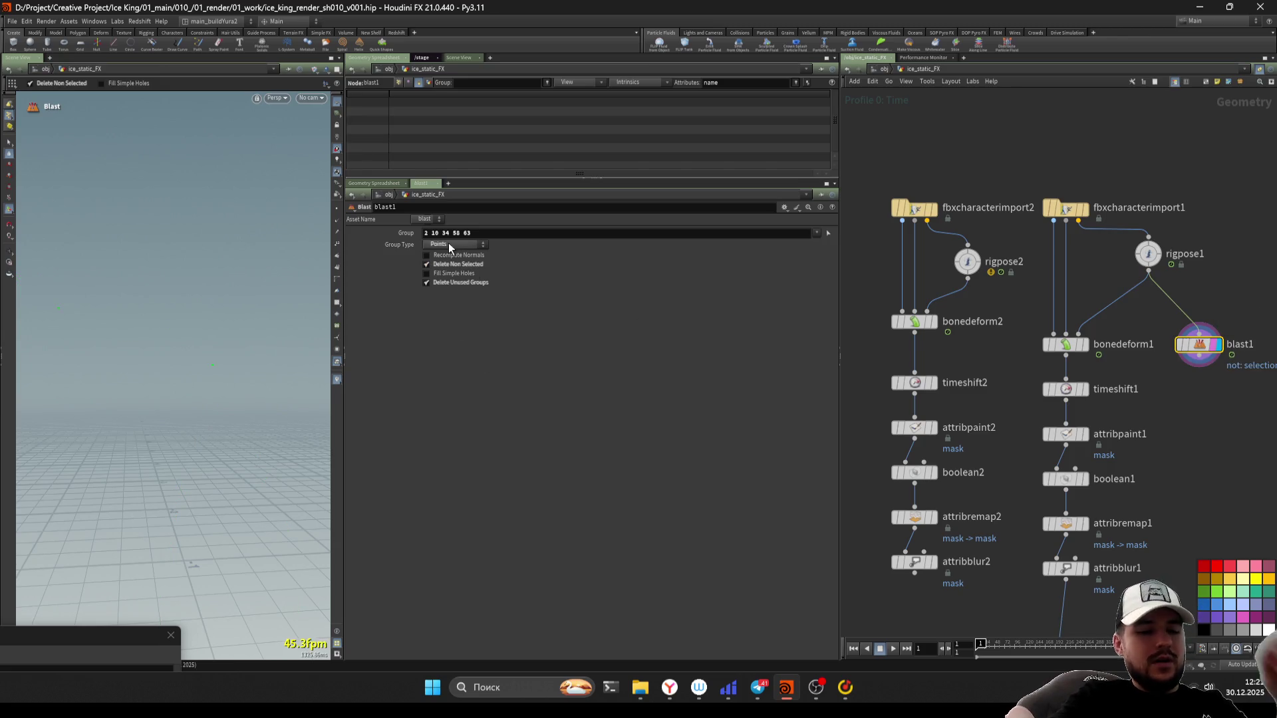
left_click_drag(471, 233, 443, 246)
left_click(500, 377)
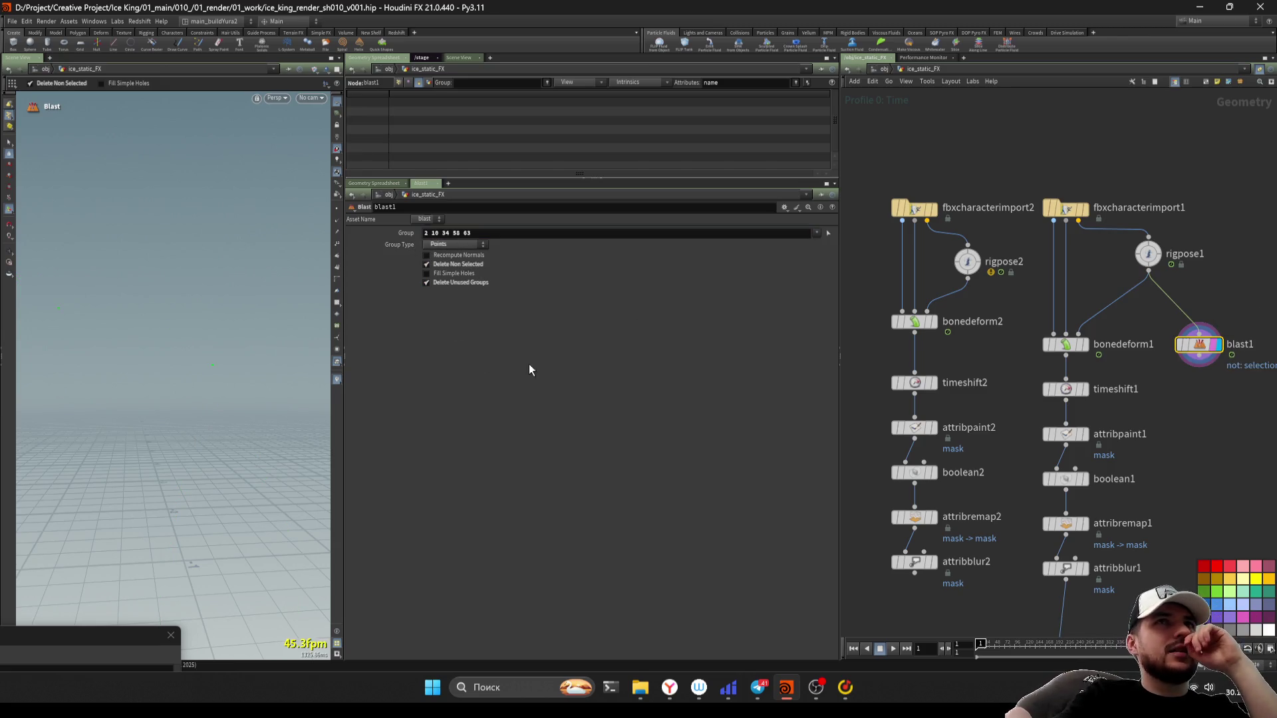
left_click(1149, 254)
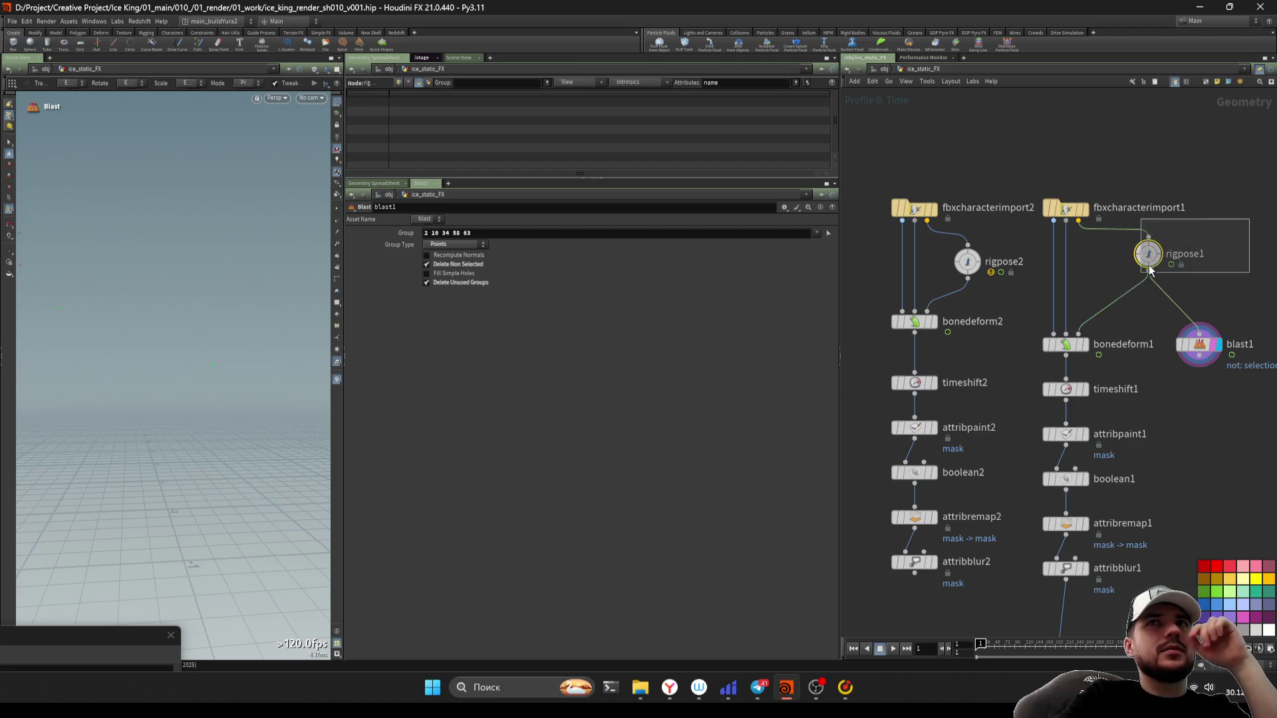
Show rigpose1's node info and list the joint name attribute in the Geometry Spreadsheet.
middle_click(1153, 262)
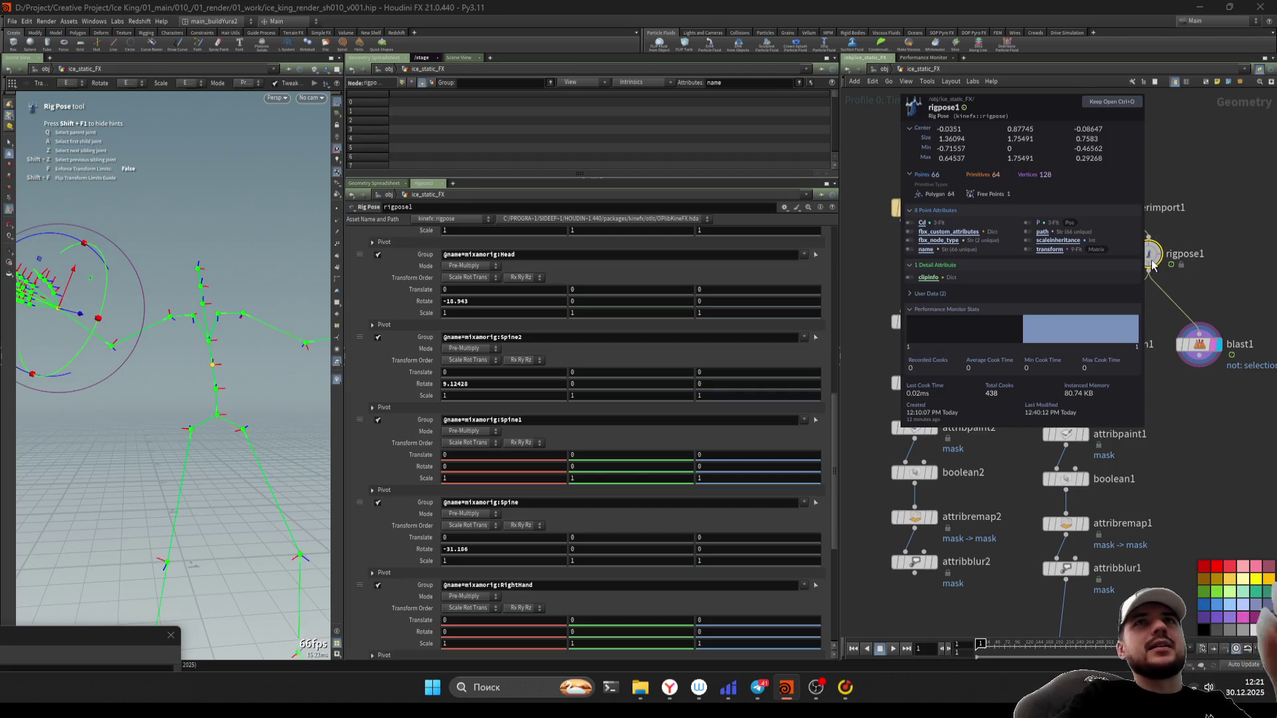
middle_click(1149, 255)
left_click(955, 106)
left_click(1199, 345)
left_click(447, 247)
left_click(1148, 254)
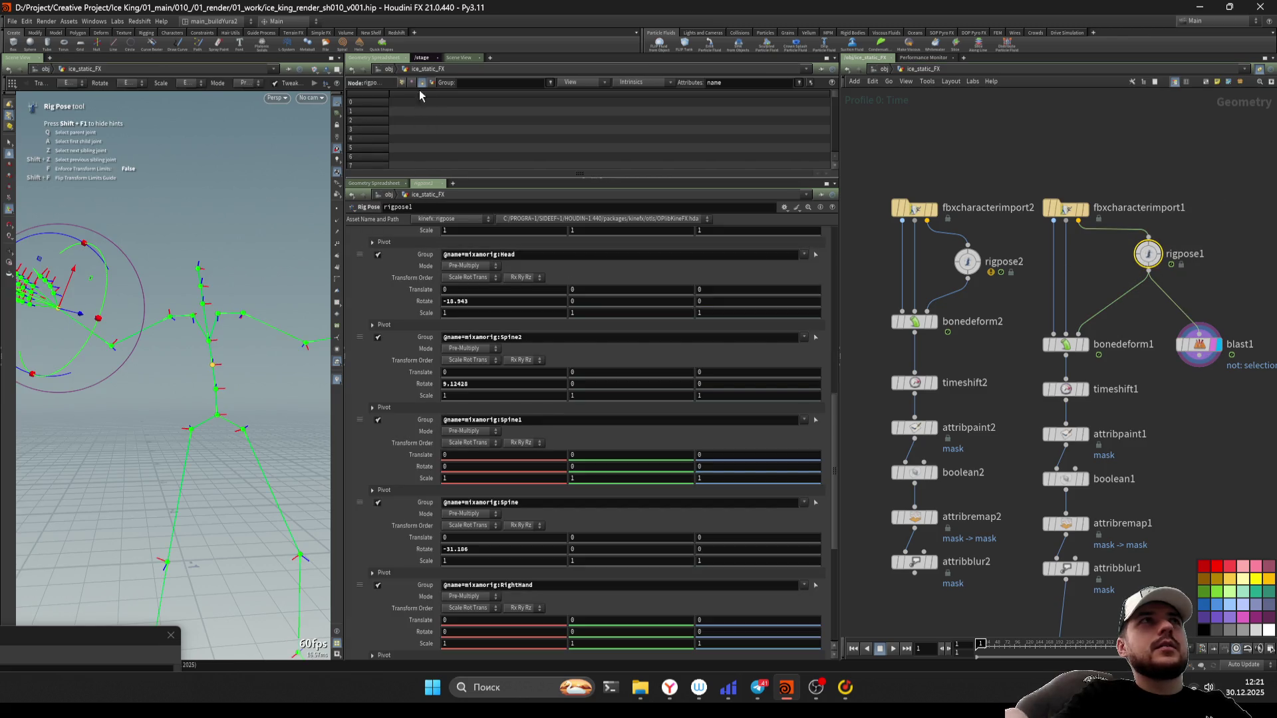
left_click(401, 83)
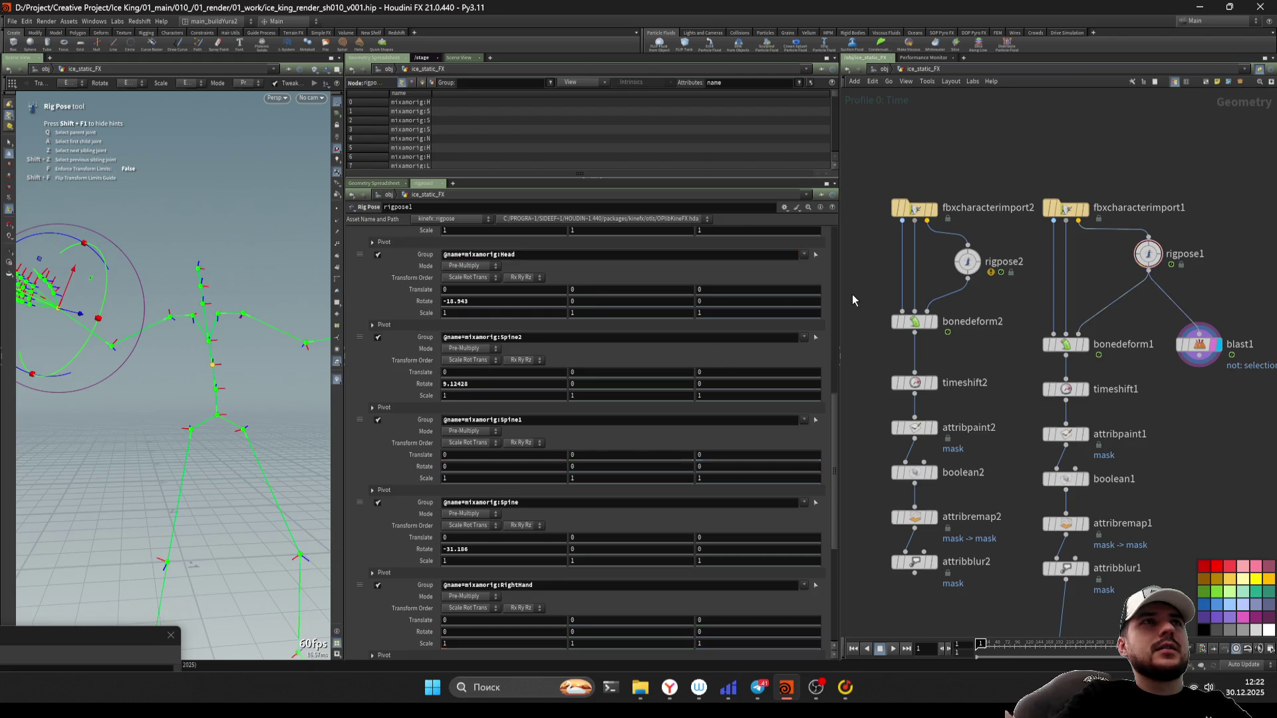
scroll(469, 321, "up", 1)
scroll(468, 321, "up", 1)
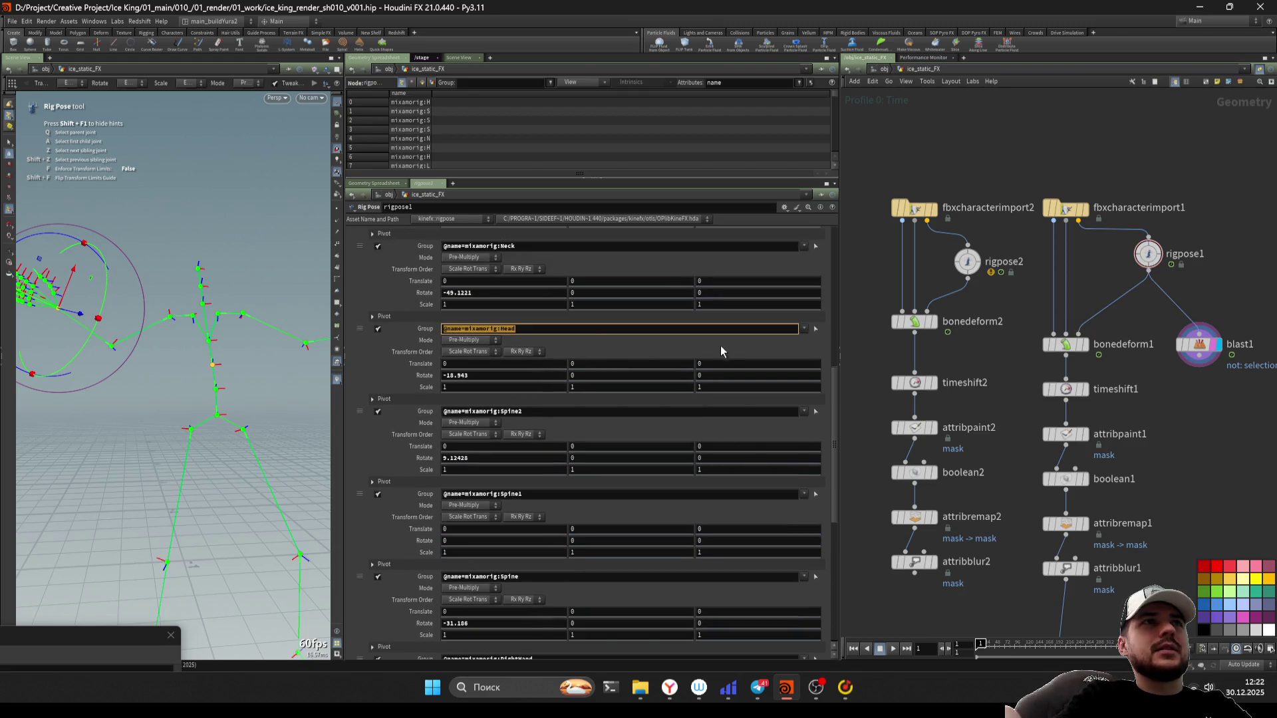
scroll(527, 387, "down", 1)
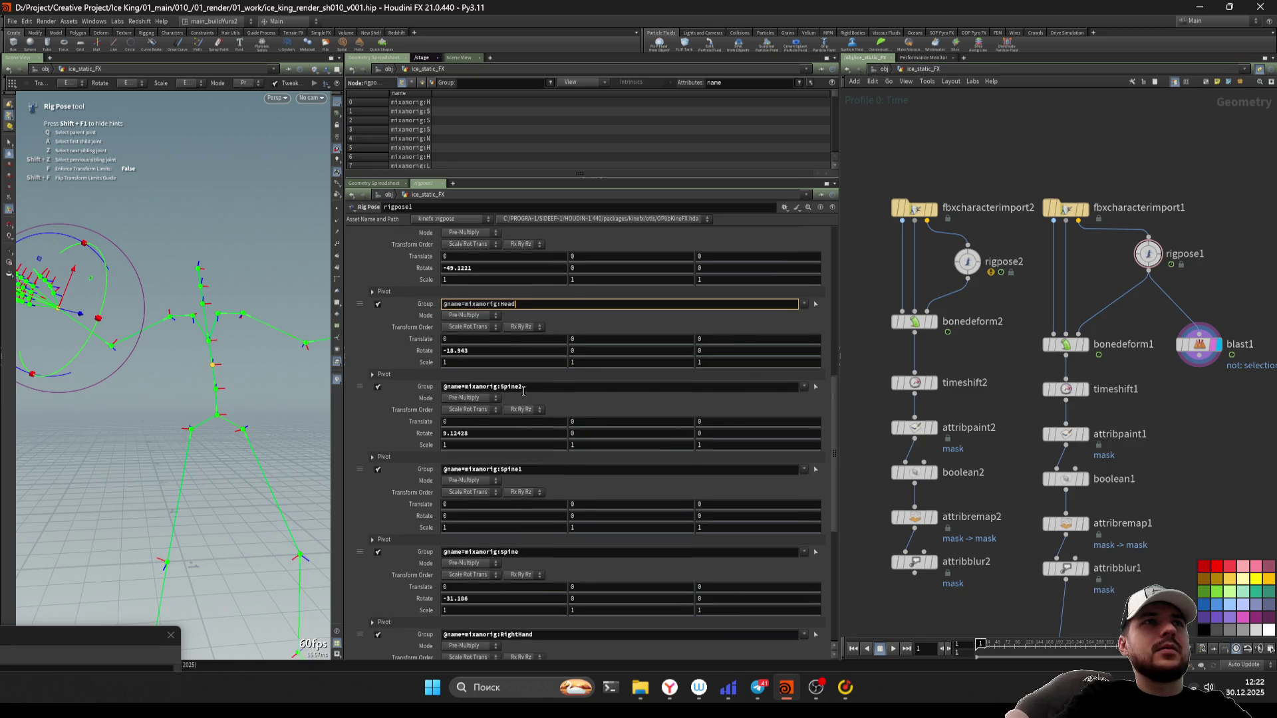
scroll(542, 490, "down", 2)
scroll(542, 491, "up", 7)
Pick the right hand joint in the viewport, then return to blast1's settings.
left_click(97, 355)
scroll(111, 275, "up", 5)
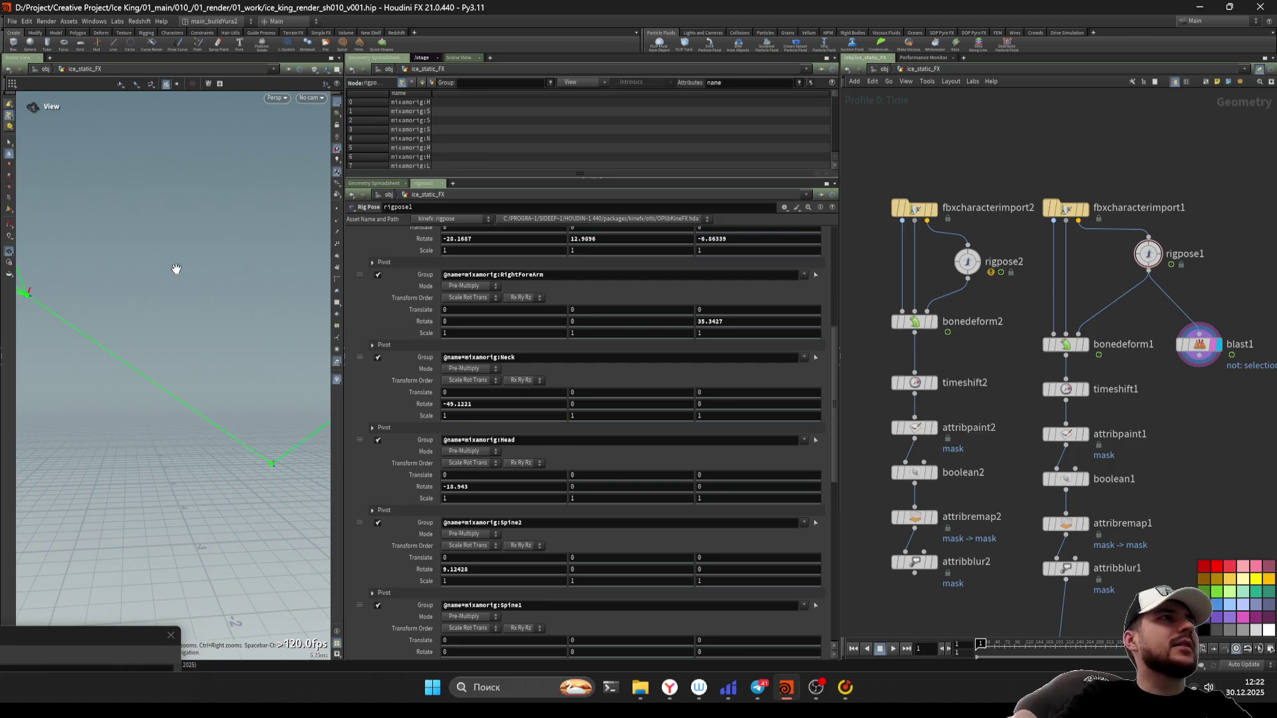
left_click(62, 303)
left_click_drag(139, 275, 52, 301)
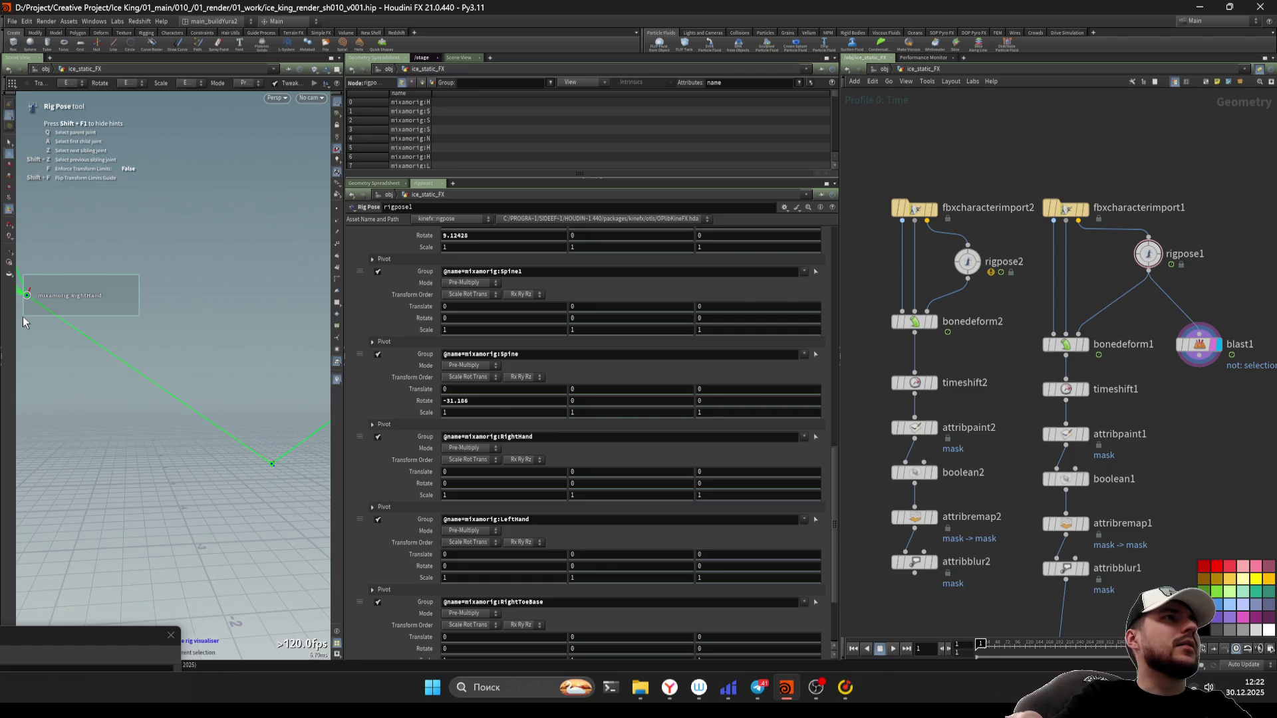
left_click_drag(23, 317, 23, 317)
scroll(510, 541, "down", 3)
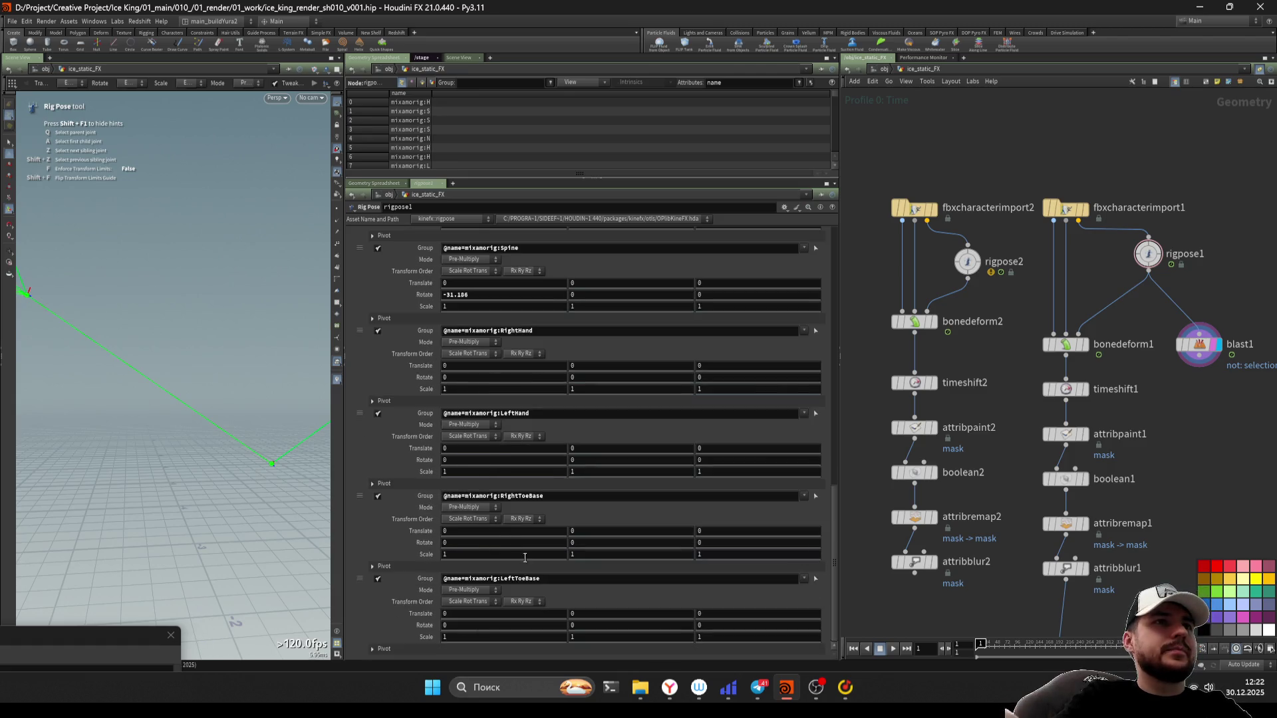
scroll(589, 504, "up", 2)
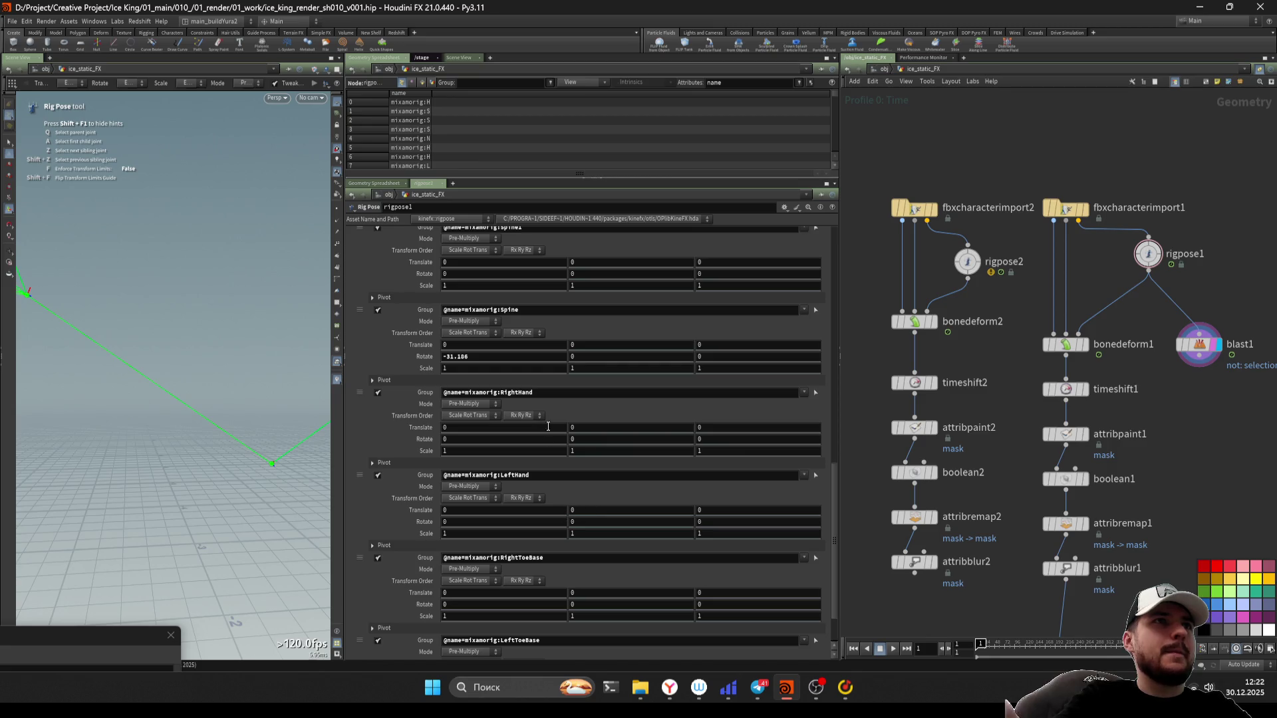
left_click(1199, 345)
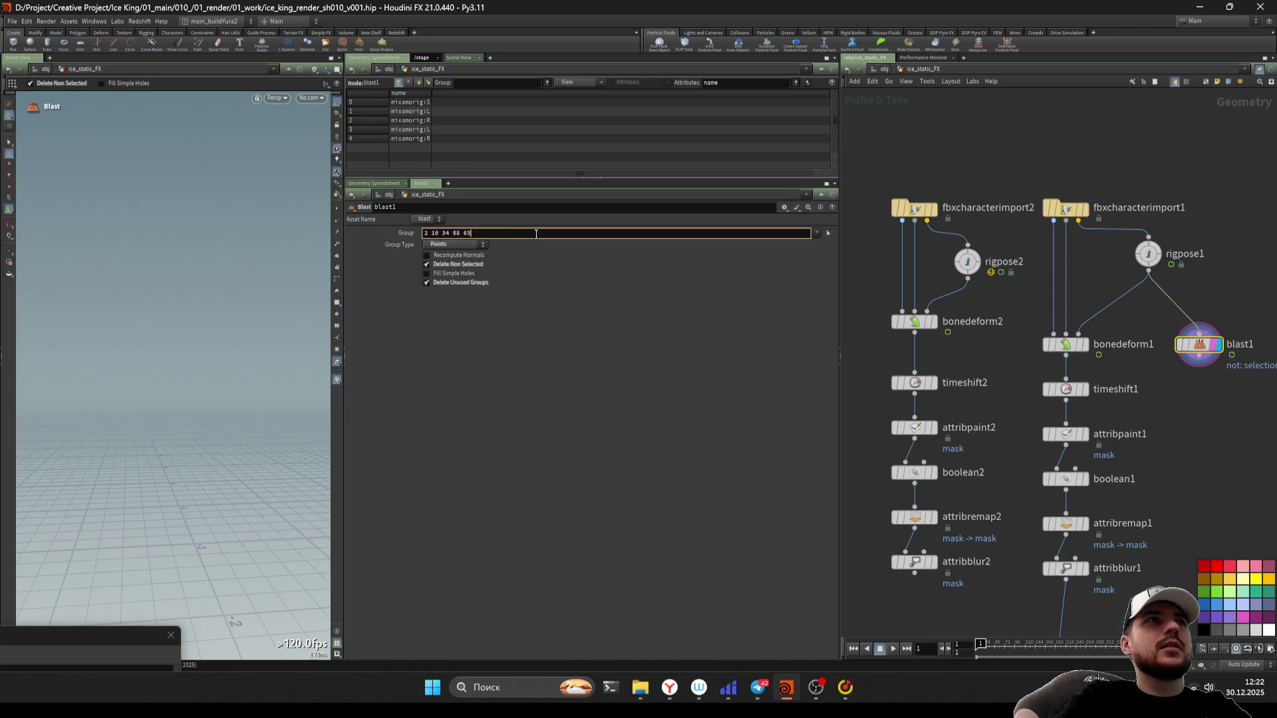
scroll(83, 379, "up", 2)
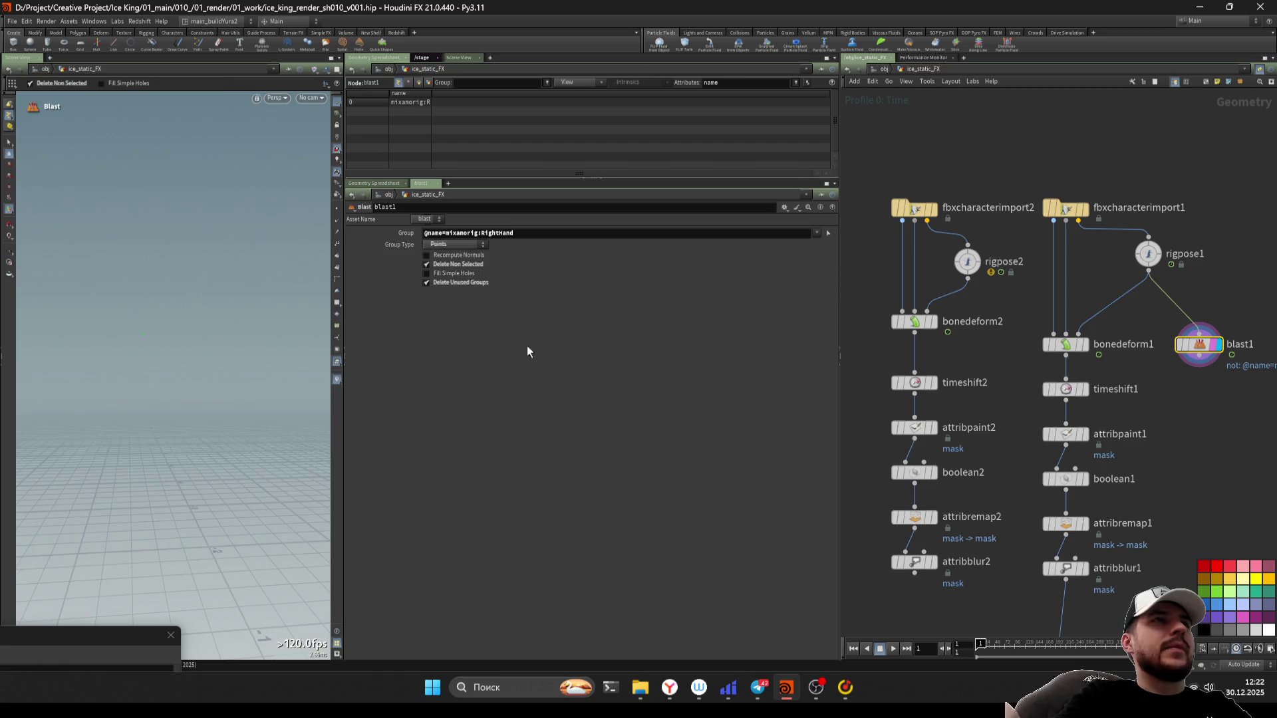
left_click(565, 230)
key("Return")
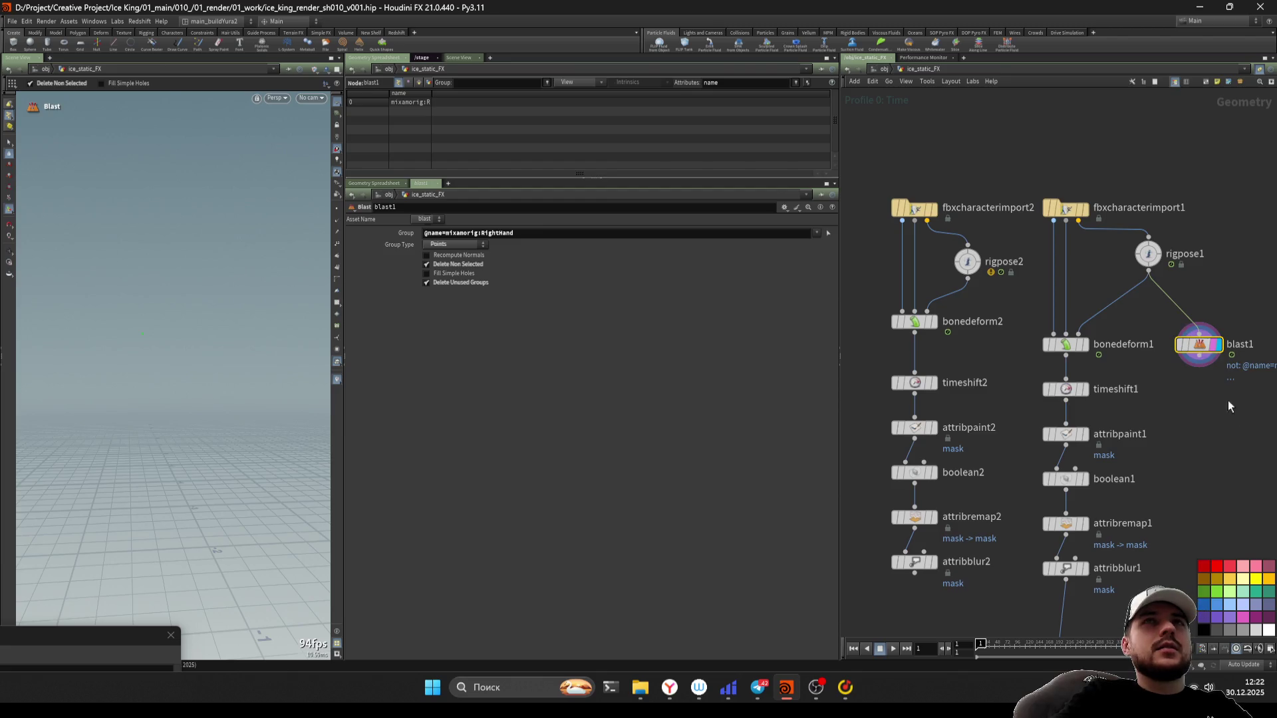
middle_click_drag(1217, 402, 1128, 432)
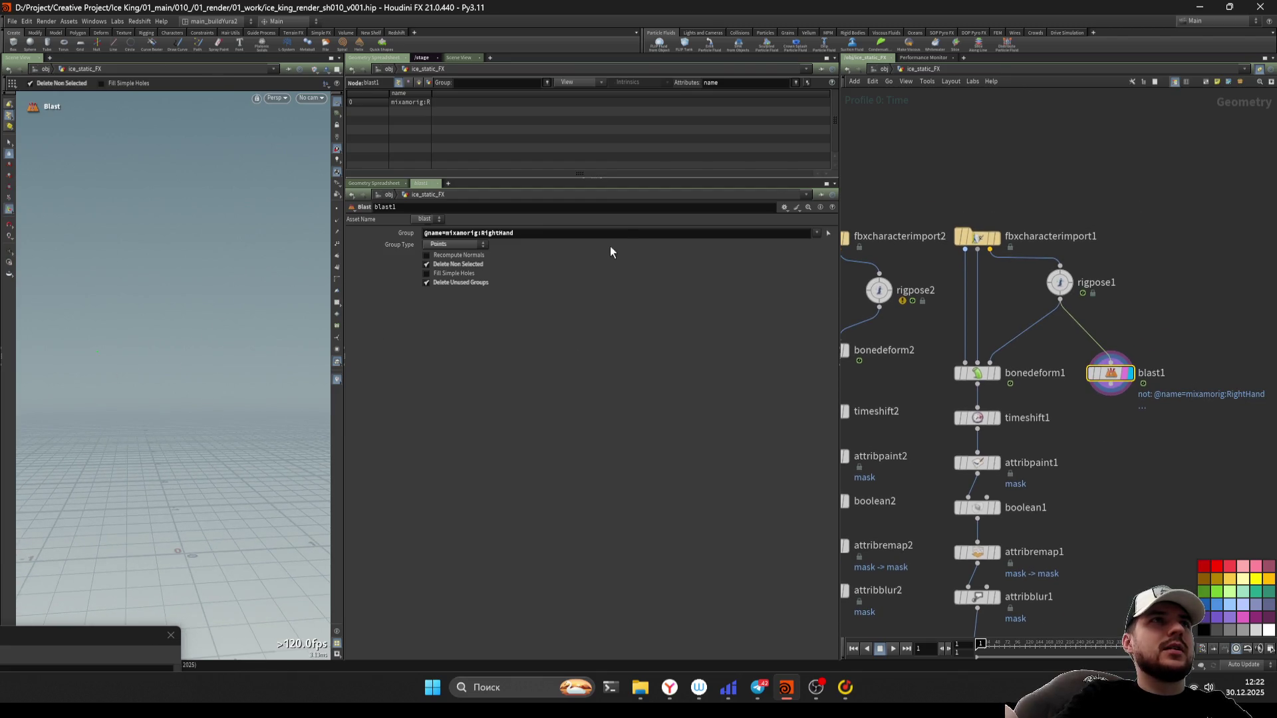
Pick both toe-base joints in the viewport via the name group list and confirm them as the blast group.
left_click(10, 152)
left_click(222, 85)
left_click(222, 95)
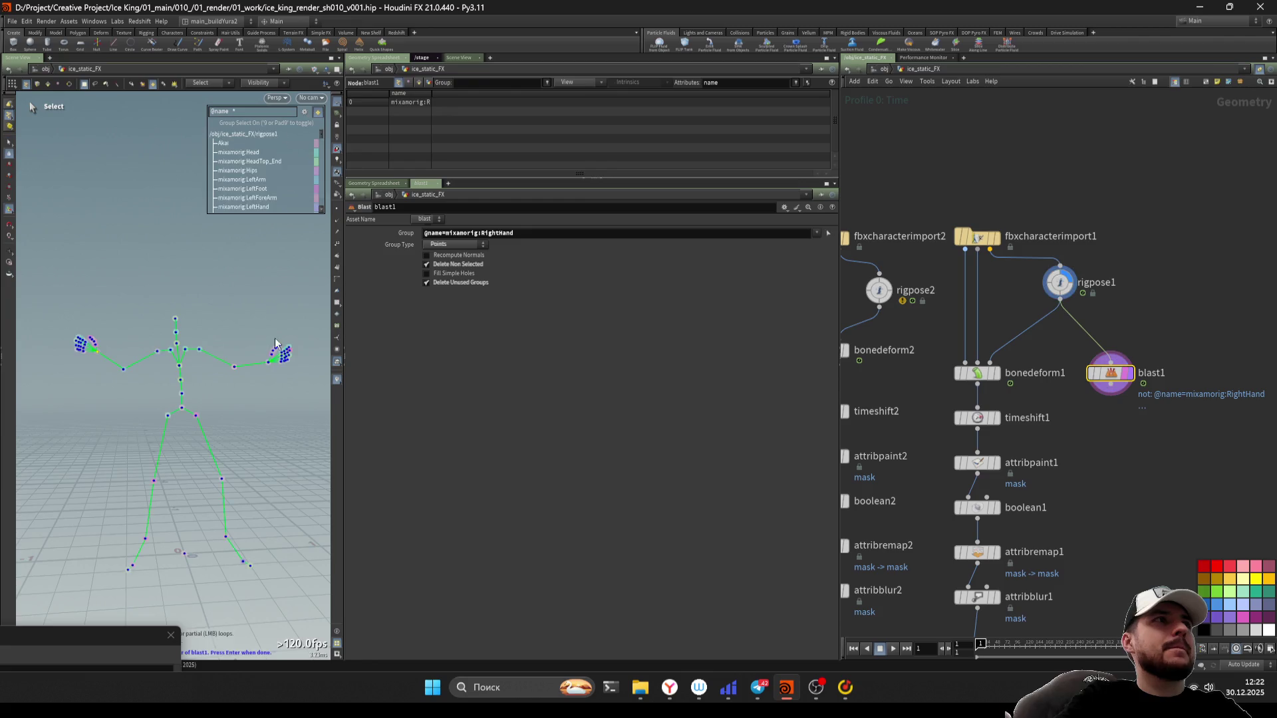
scroll(92, 367, "up", 3)
mouse_move(93, 368)
left_mouse_down()
mouse_move(82, 479)
mouse_move(246, 373)
left_mouse_up()
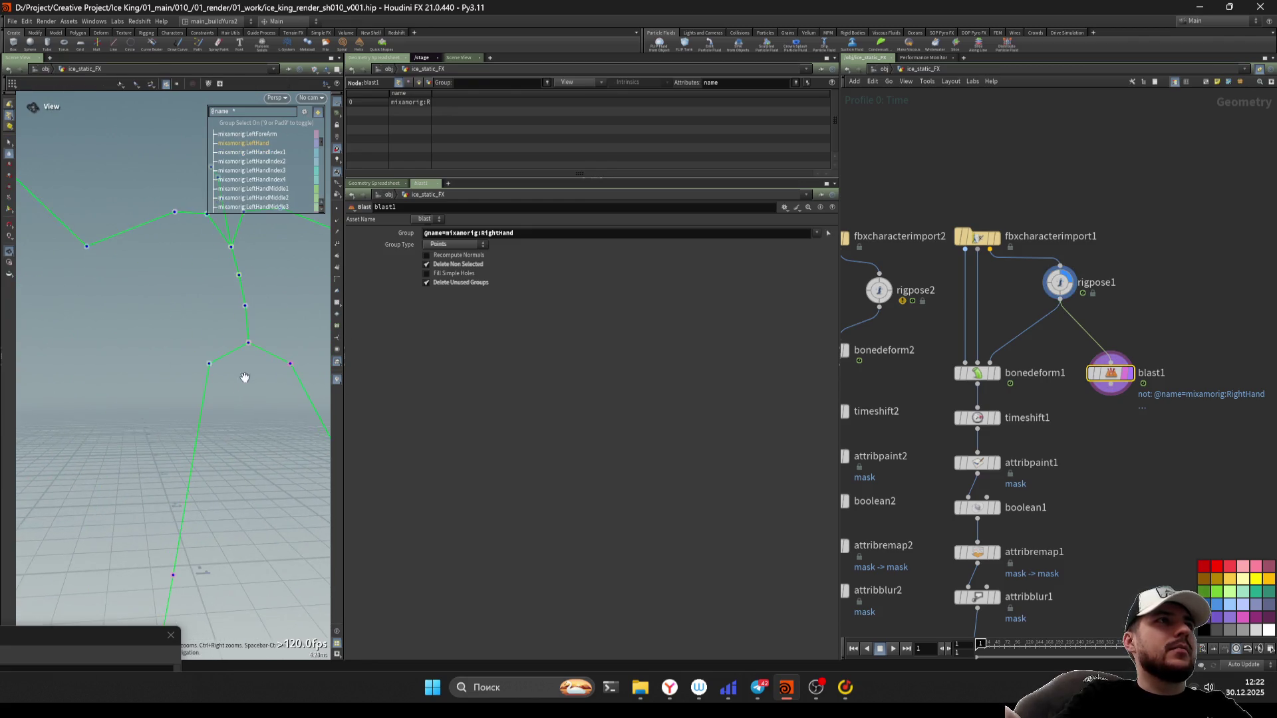
scroll(200, 356, "up", 3)
scroll(143, 502, "down", 3)
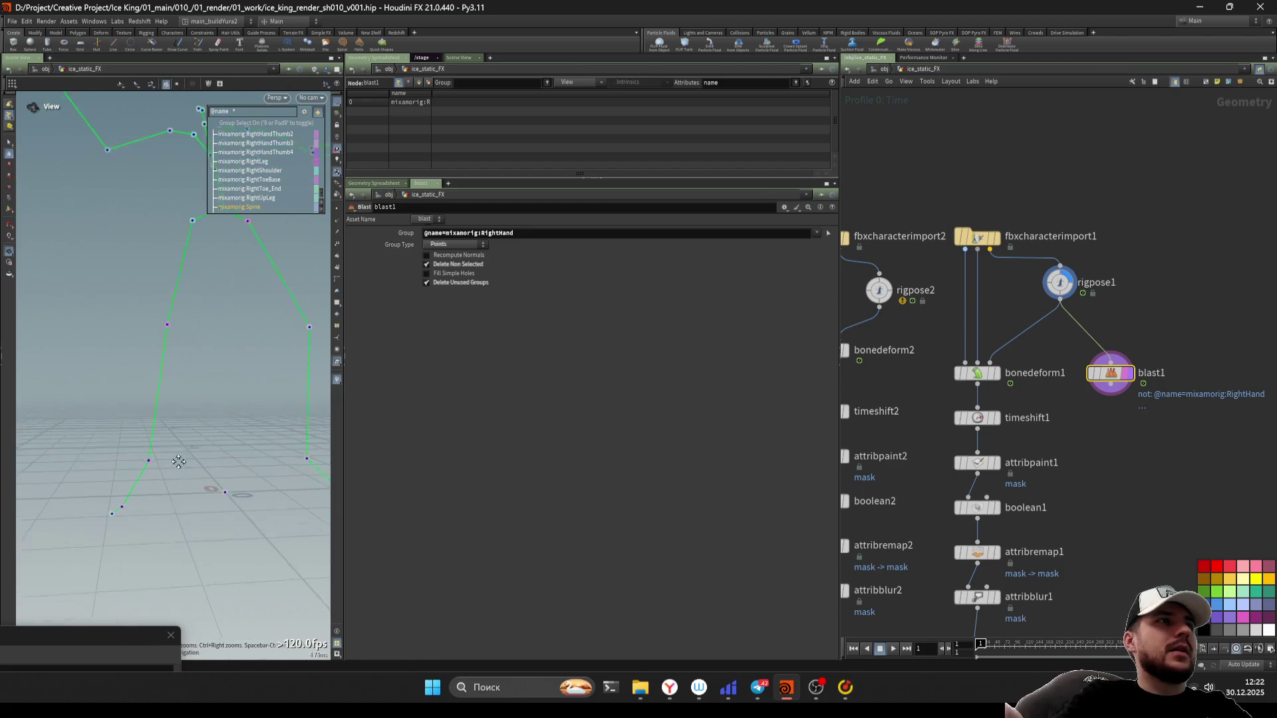
mouse_move(176, 483)
left_mouse_down()
mouse_move(201, 482)
mouse_move(83, 464)
left_mouse_up()
key("space")
left_click(51, 467)
left_click(284, 465, "shift")
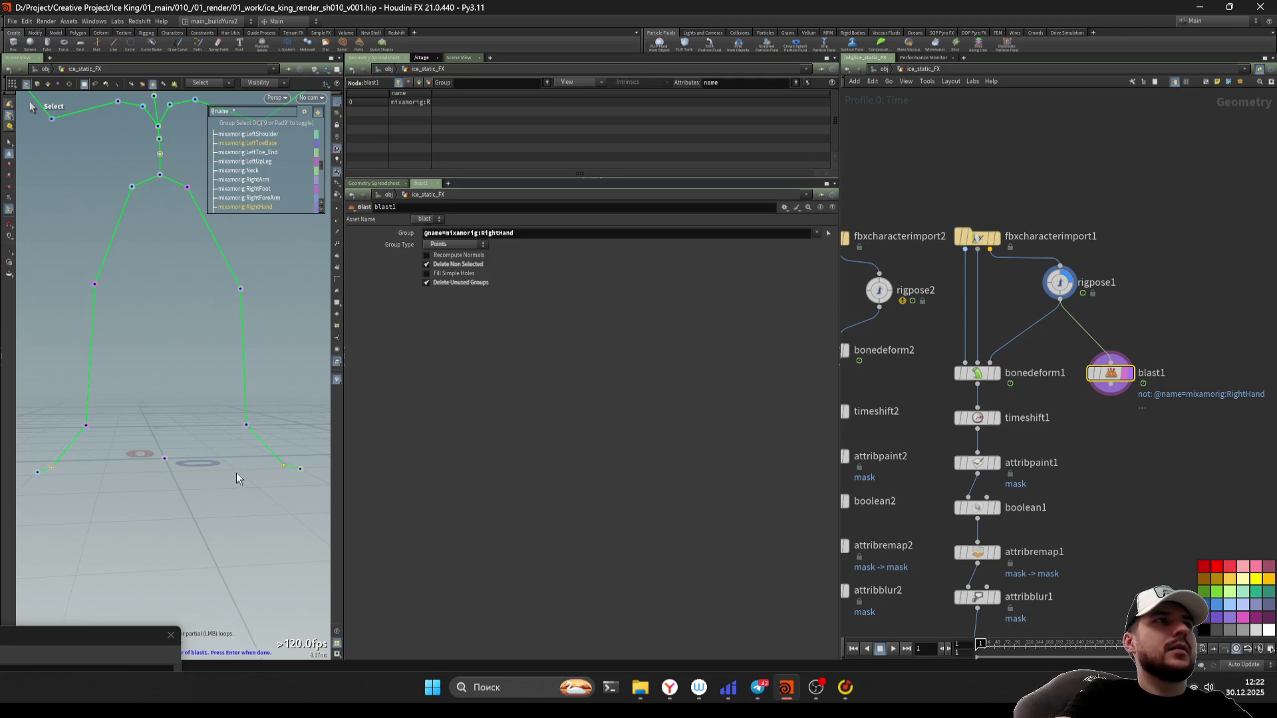
key("Return")
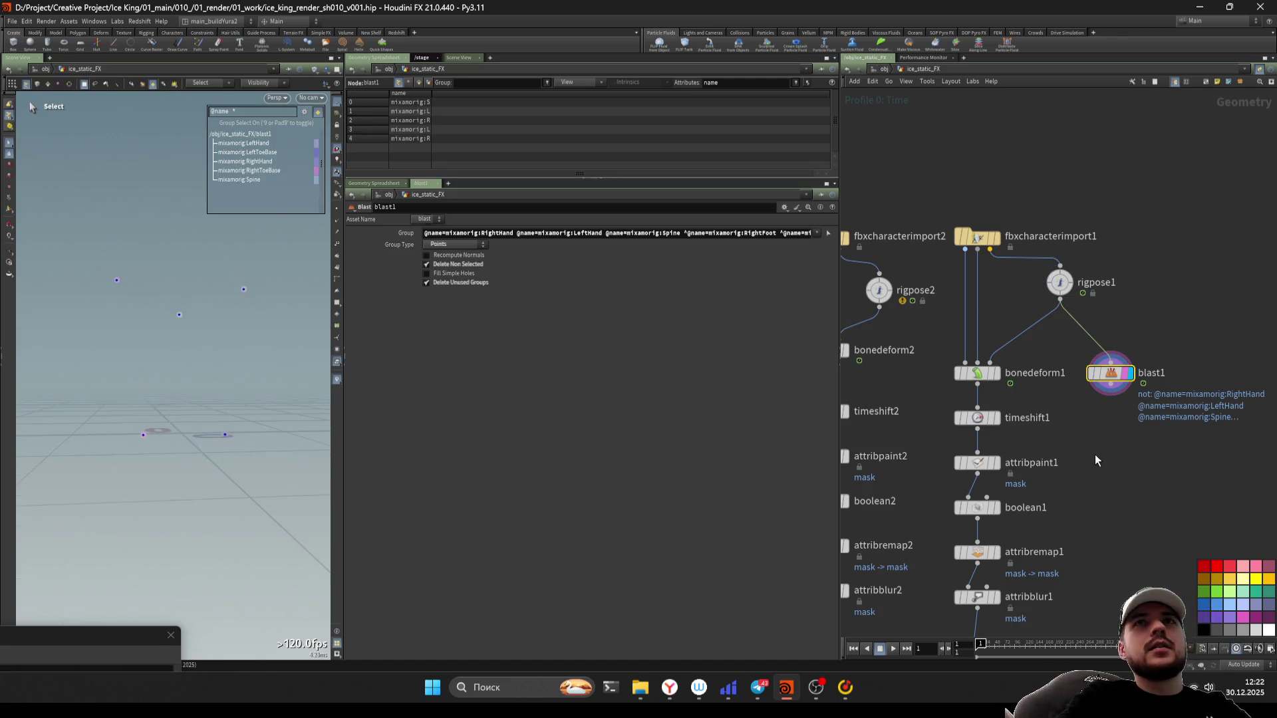
scroll(1166, 479, "down", 2)
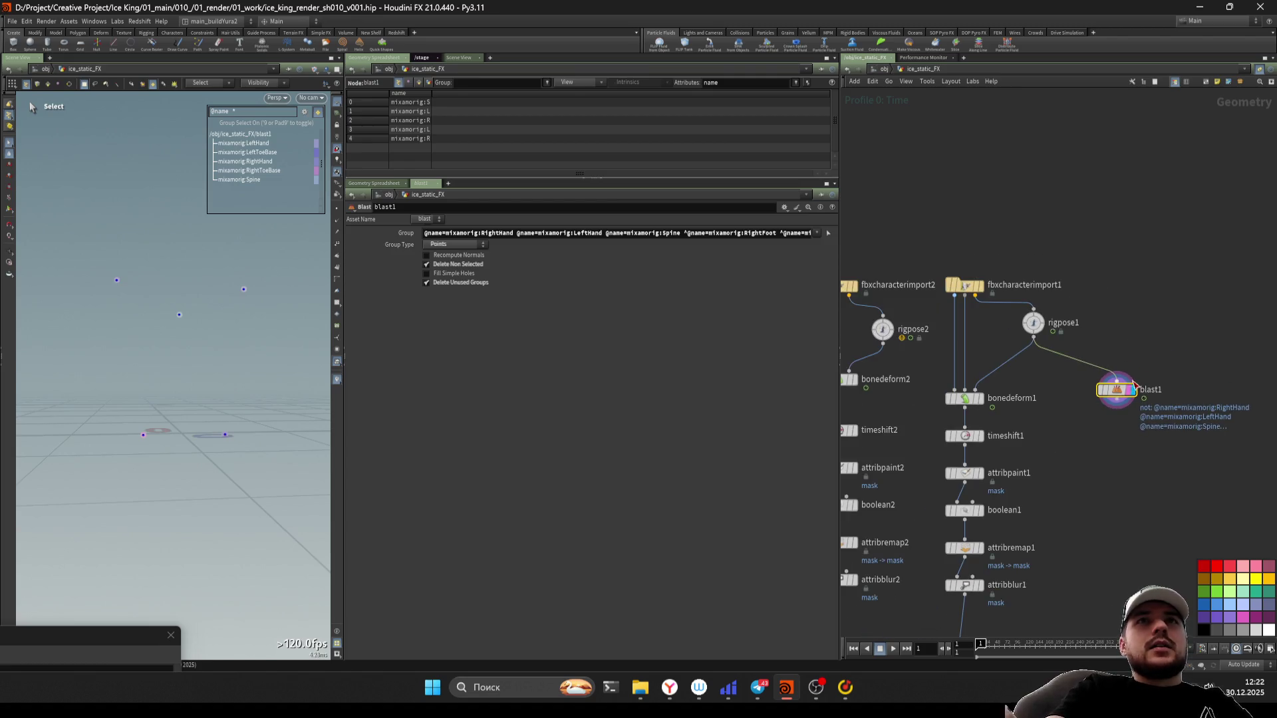
Try feeding blast1 from fbxcharacterimport2 and check its group expression.
left_click_drag(850, 296, 1116, 378)
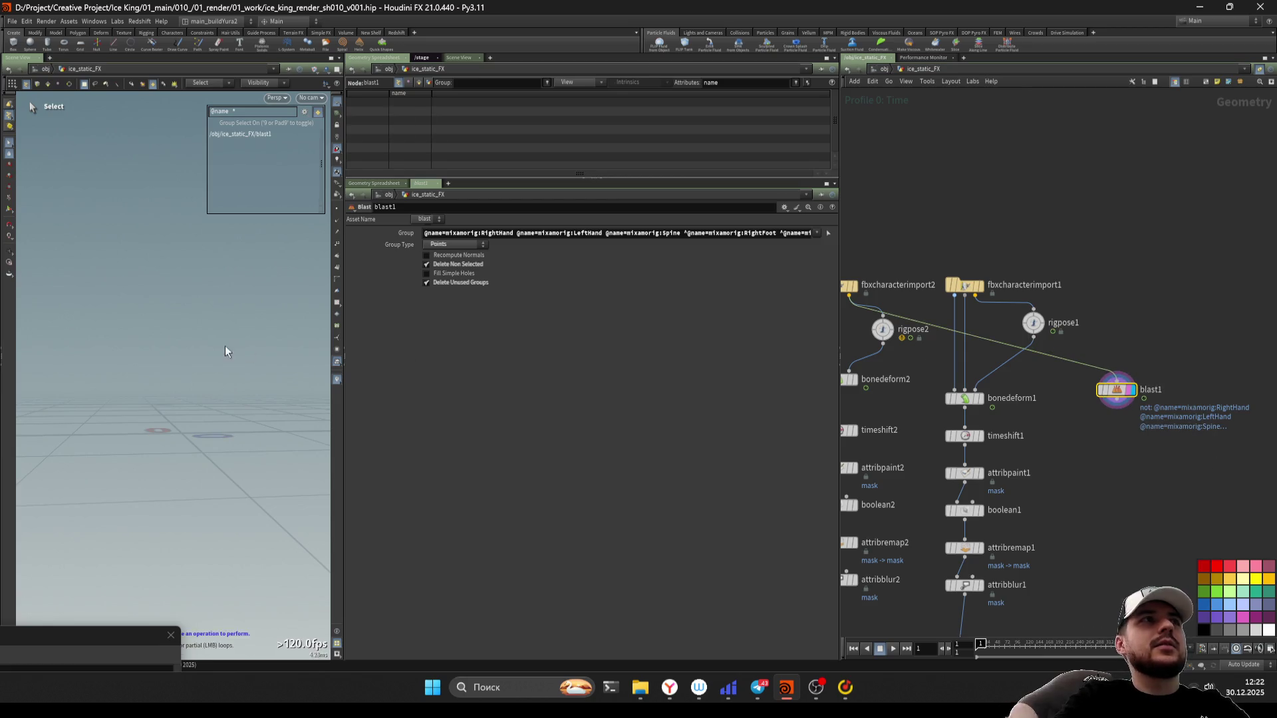
key("Escape")
mouse_move(189, 359)
left_mouse_down()
mouse_move(193, 381)
mouse_move(210, 373)
left_mouse_up()
key("s")
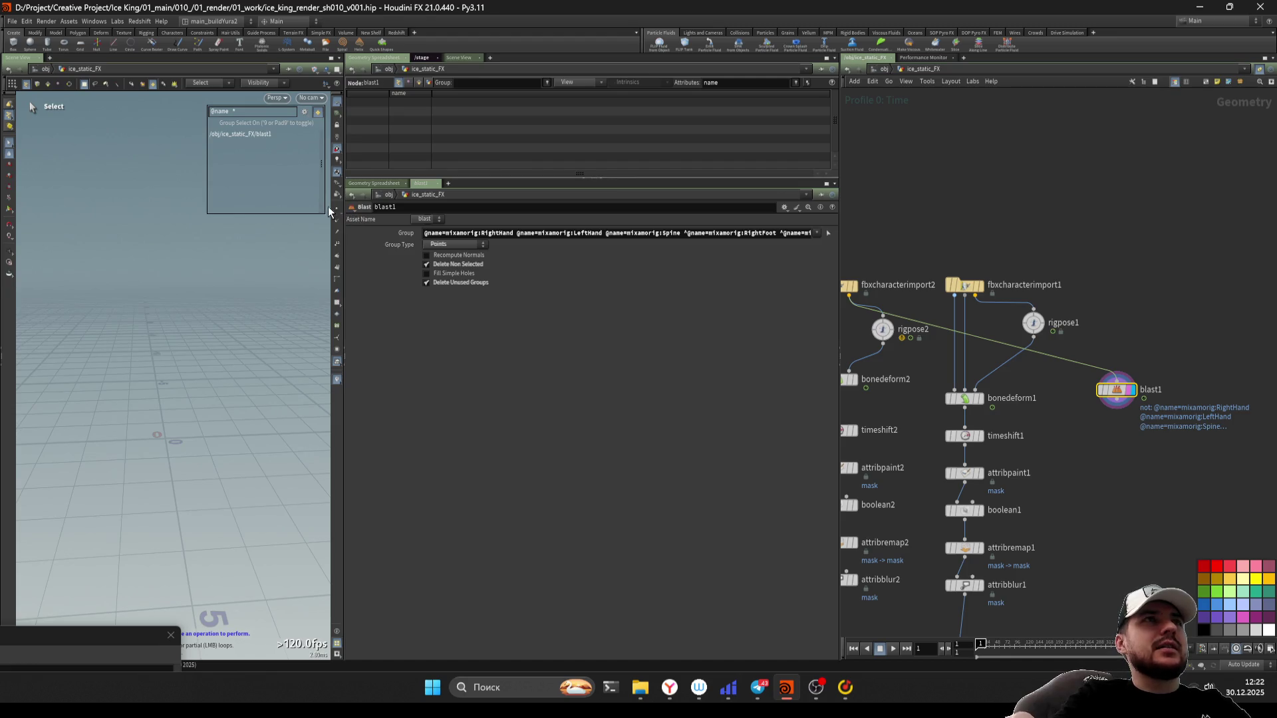
left_click_drag(527, 232, 363, 237)
left_click(556, 415)
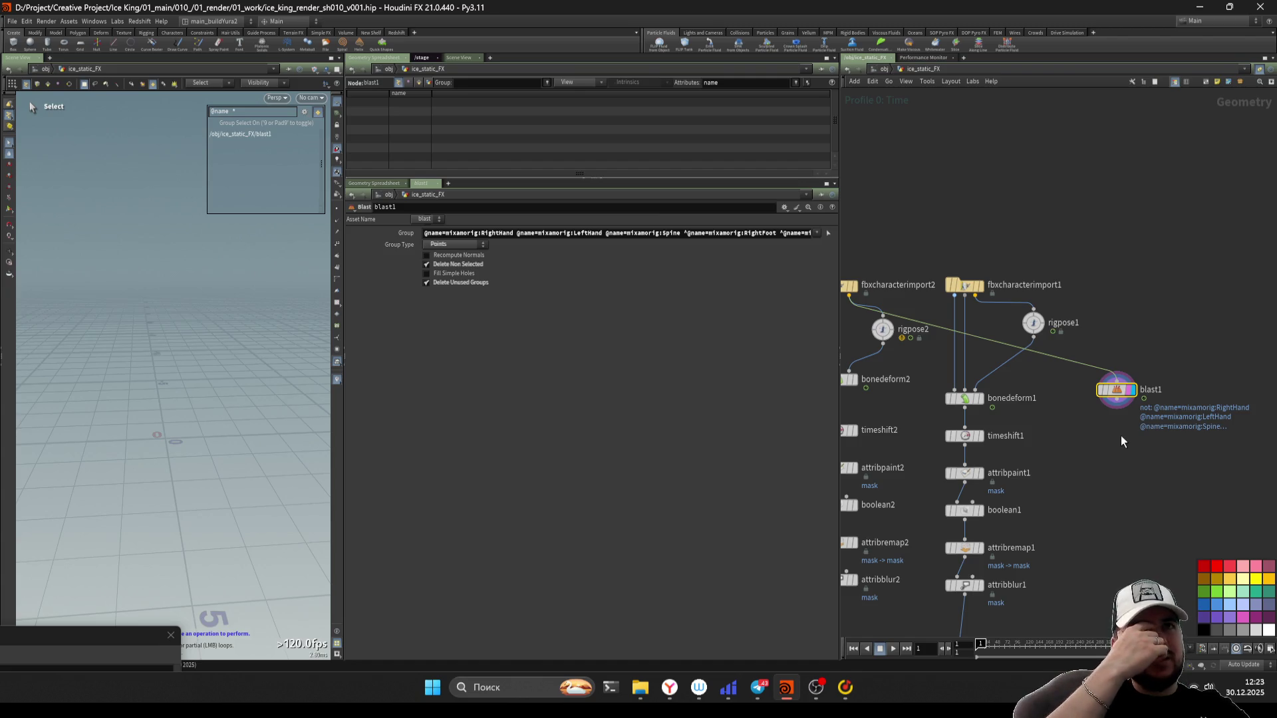
Reconnect blast1 to rigpose1 and display attribpaint1's masked character.
mouse_move(1116, 377)
left_mouse_down()
mouse_move(1034, 336)
mouse_move(1161, 397)
left_mouse_up()
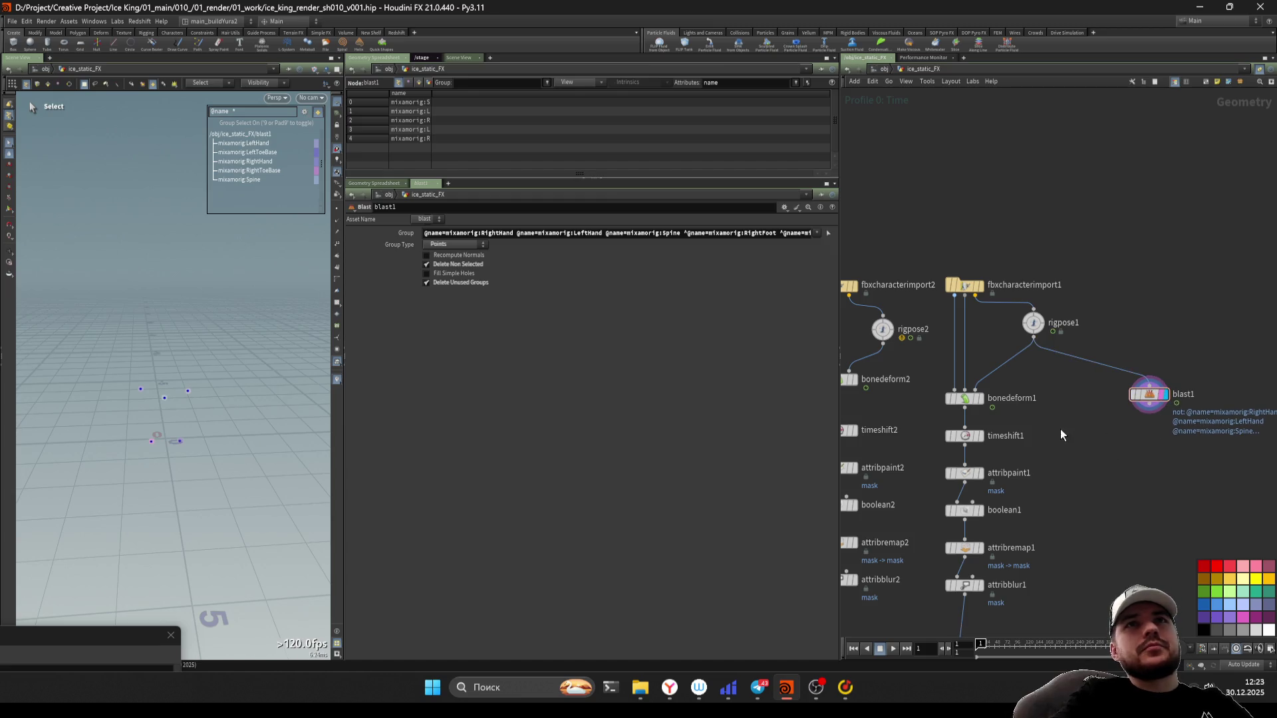
left_click(1147, 394)
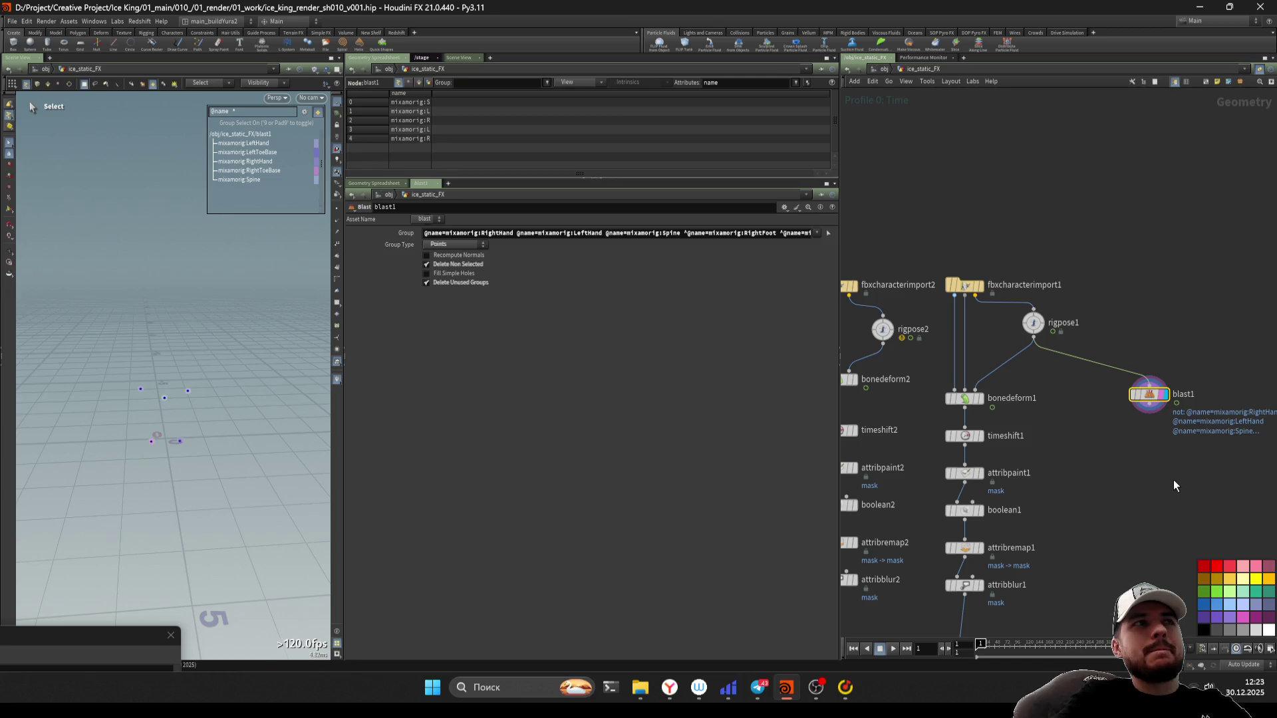
scroll(1174, 480, "down", 2)
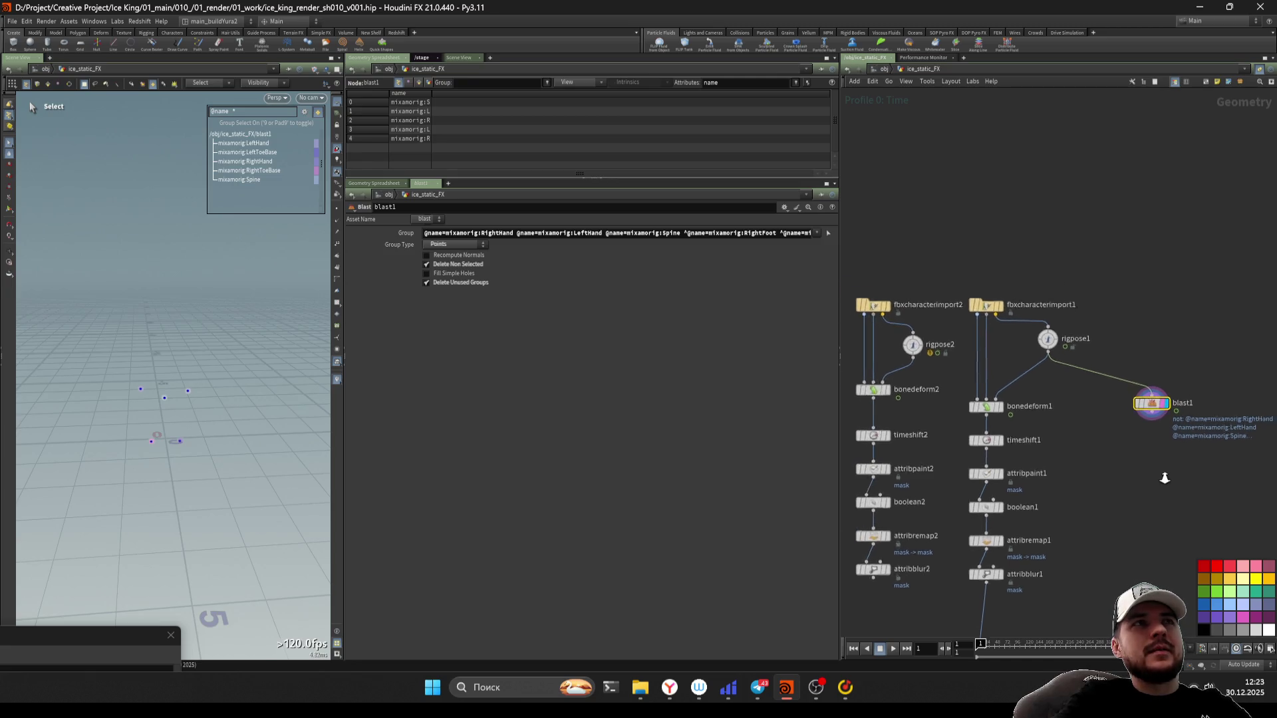
scroll(1172, 470, "up", 3)
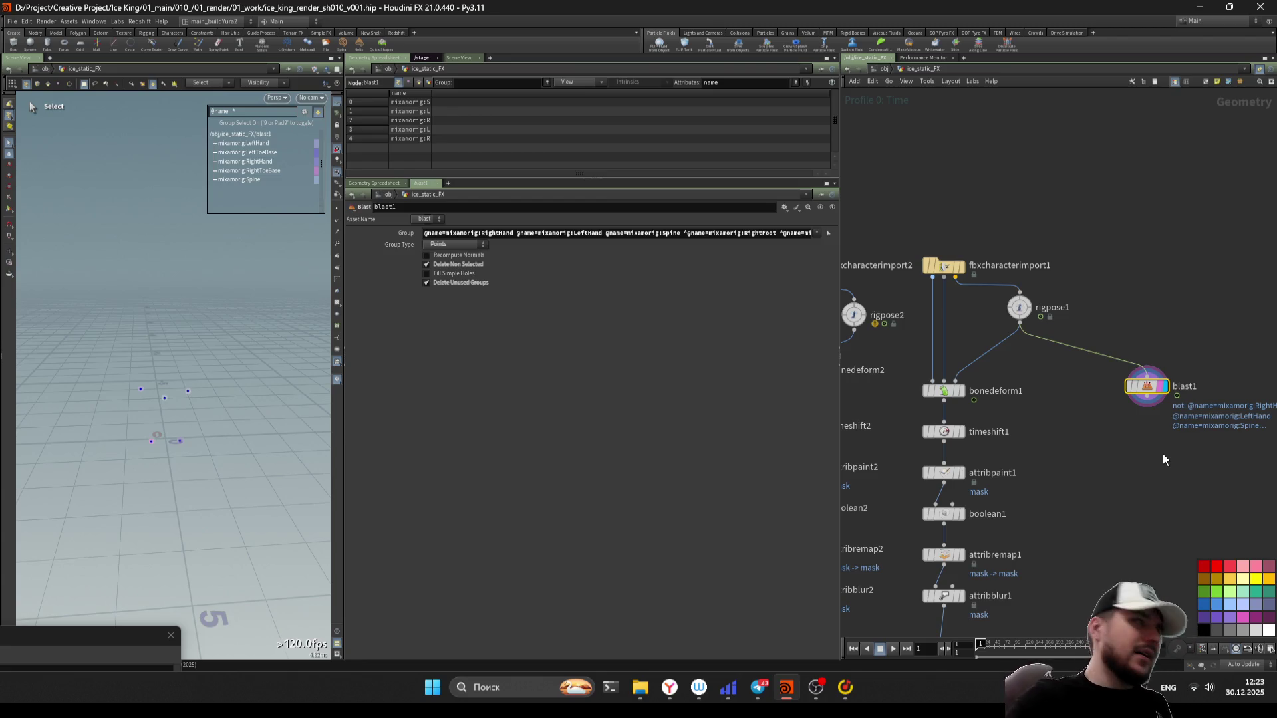
scroll(1107, 441, "up", 1)
left_click(898, 484)
key("r")
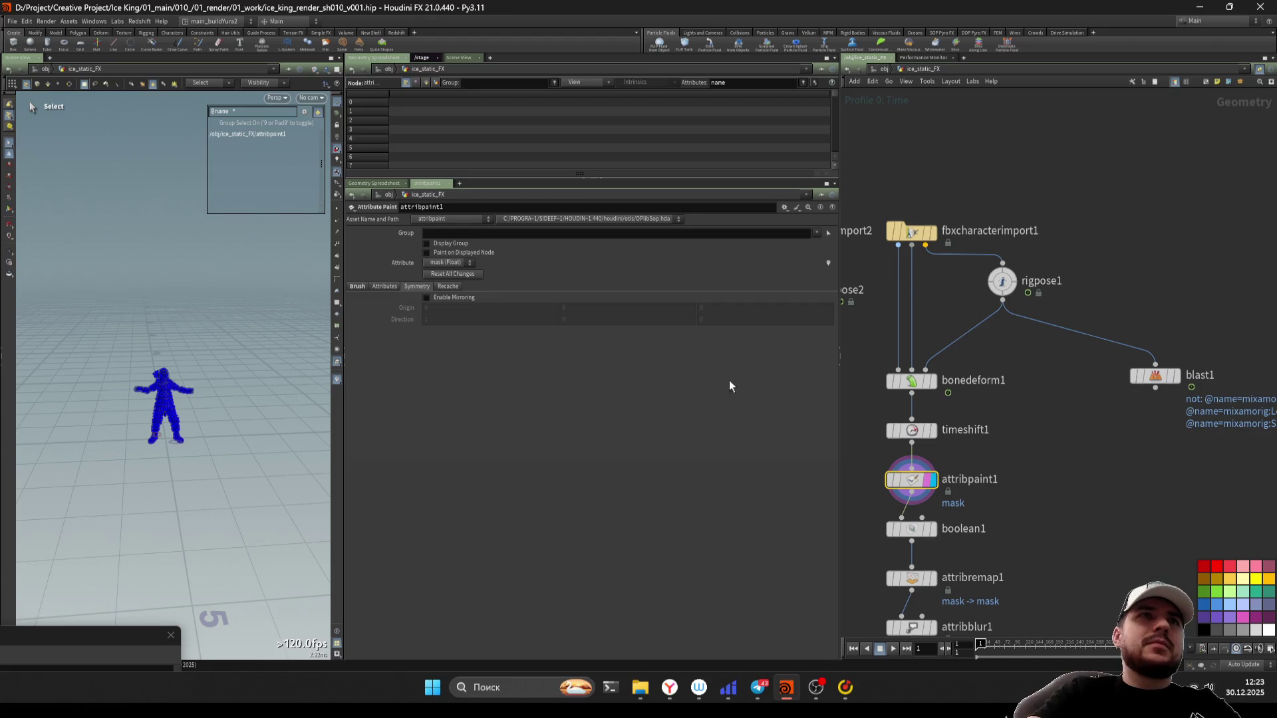
Select the whole character geometry and enter the Attribute Paint tool.
left_click(171, 399)
key("f")
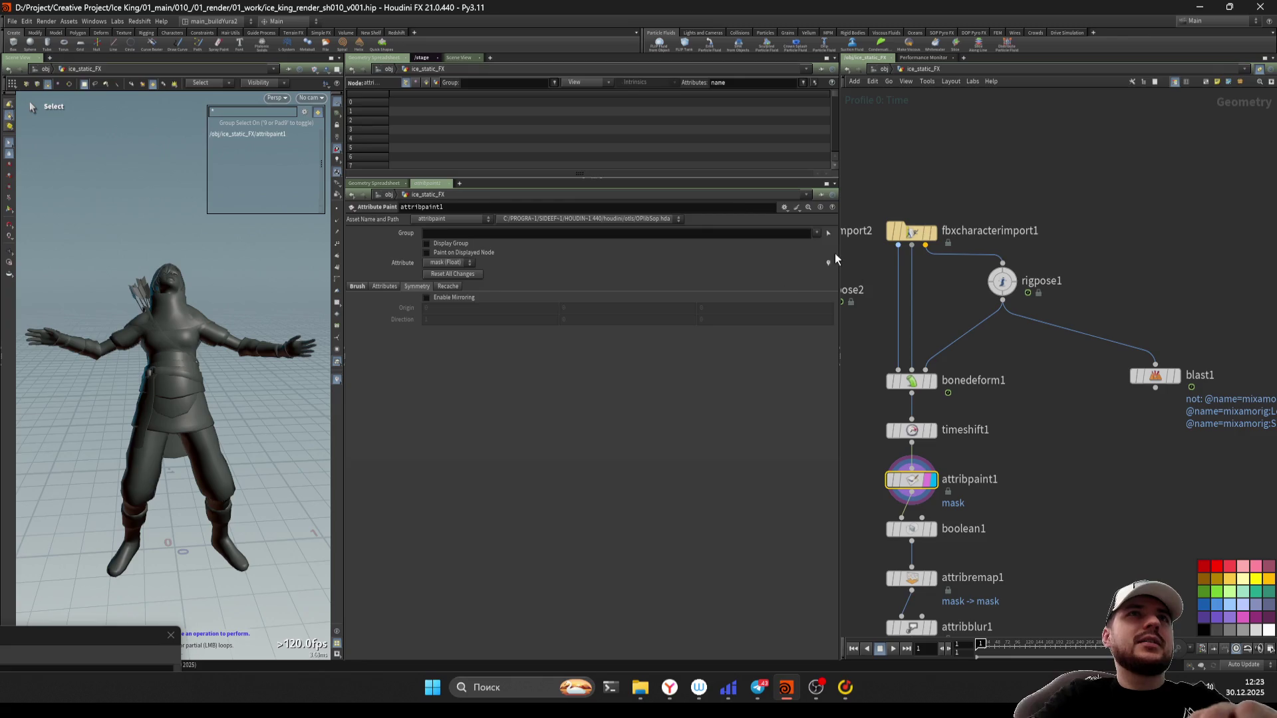
left_click_drag(277, 355, 264, 359, "alt")
key("Escape")
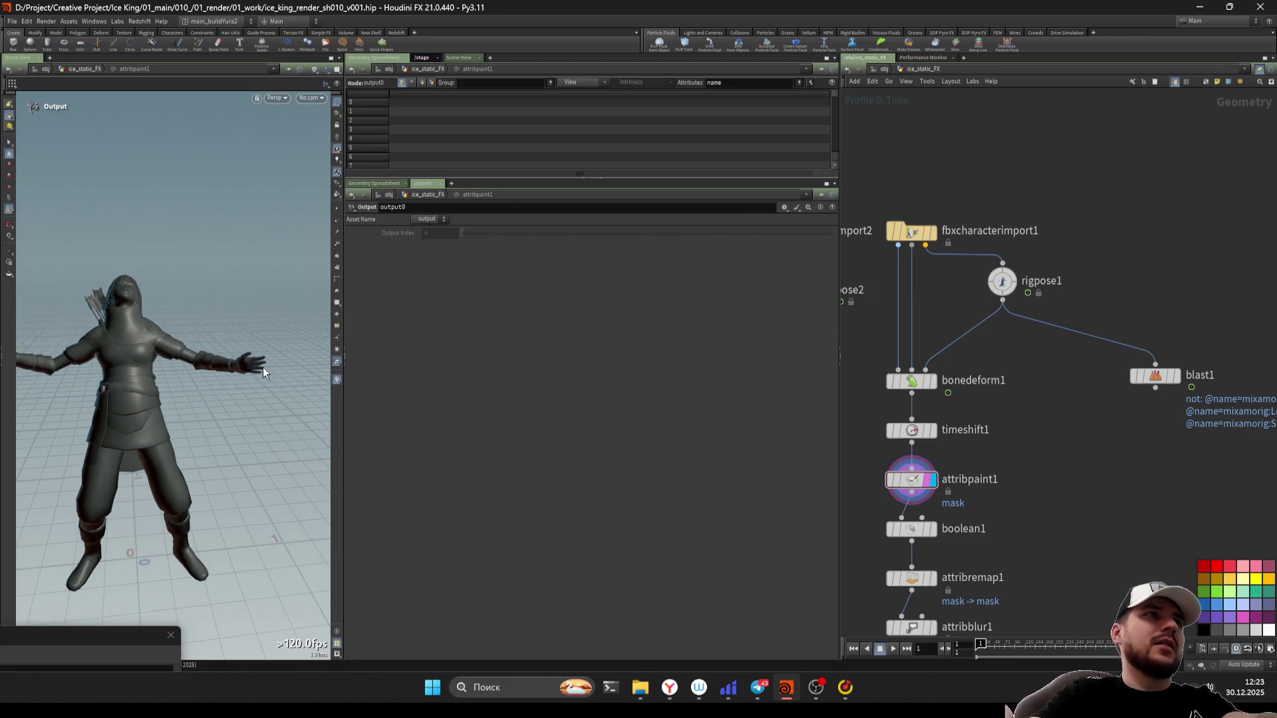
key("Return")
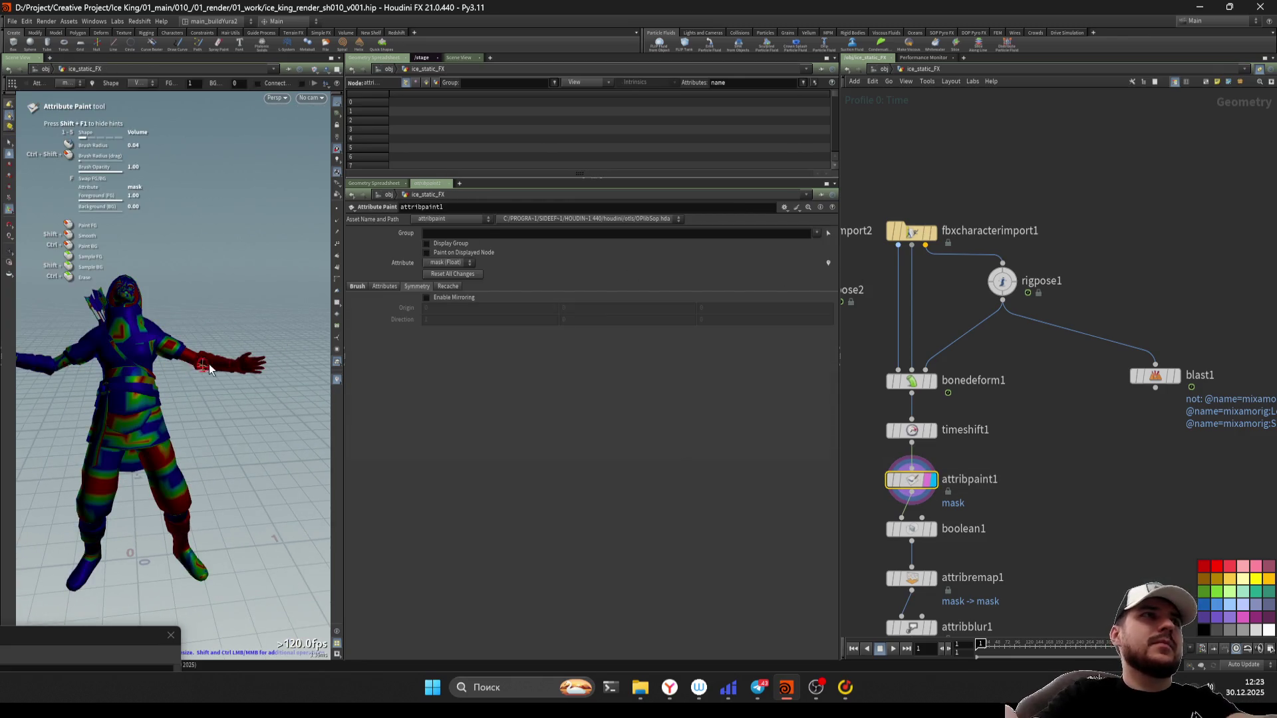
scroll(269, 384, "up", 3)
scroll(270, 390, "down", 3)
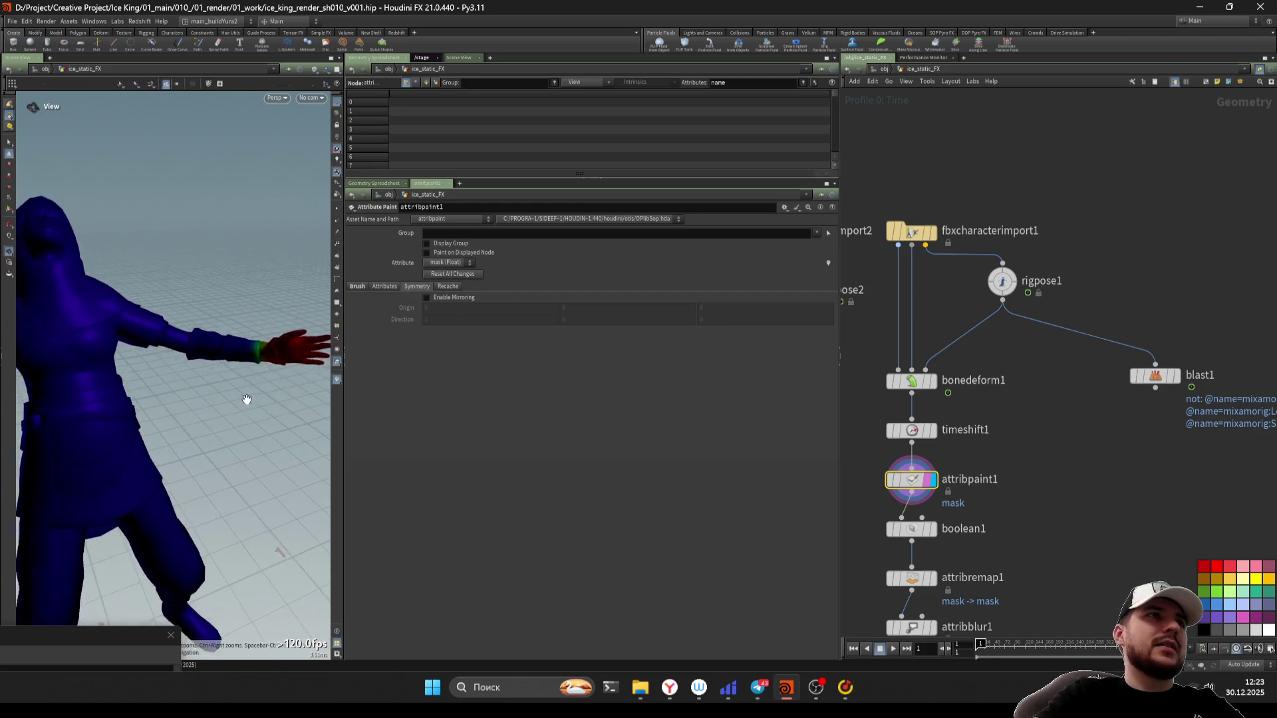
Paint the mask over the head, chest and leg, finish, and step down to attribblur1.
left_click_drag(250, 399, 101, 370, "alt")
scroll(96, 376, "down", 3)
mouse_move(233, 273)
left_mouse_down()
mouse_move(240, 357)
mouse_move(188, 543)
left_mouse_up()
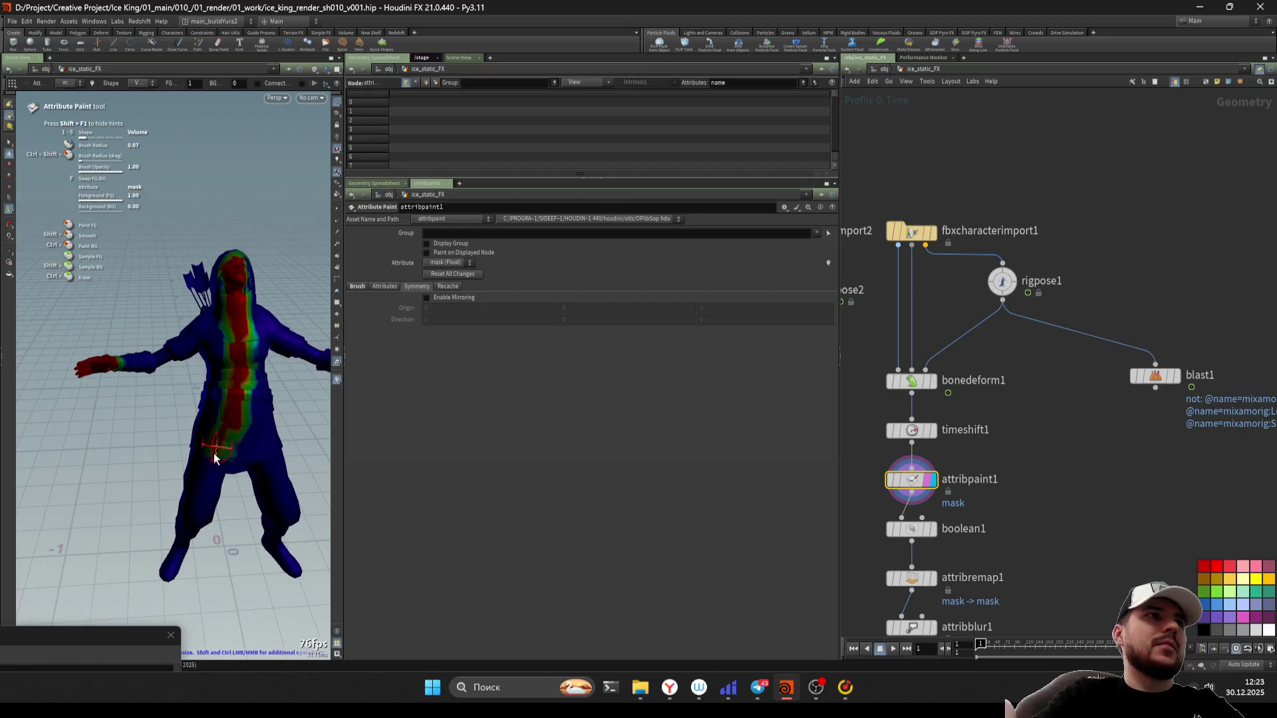
mouse_move(255, 446)
left_mouse_down()
mouse_move(285, 544)
mouse_move(282, 506)
left_mouse_up()
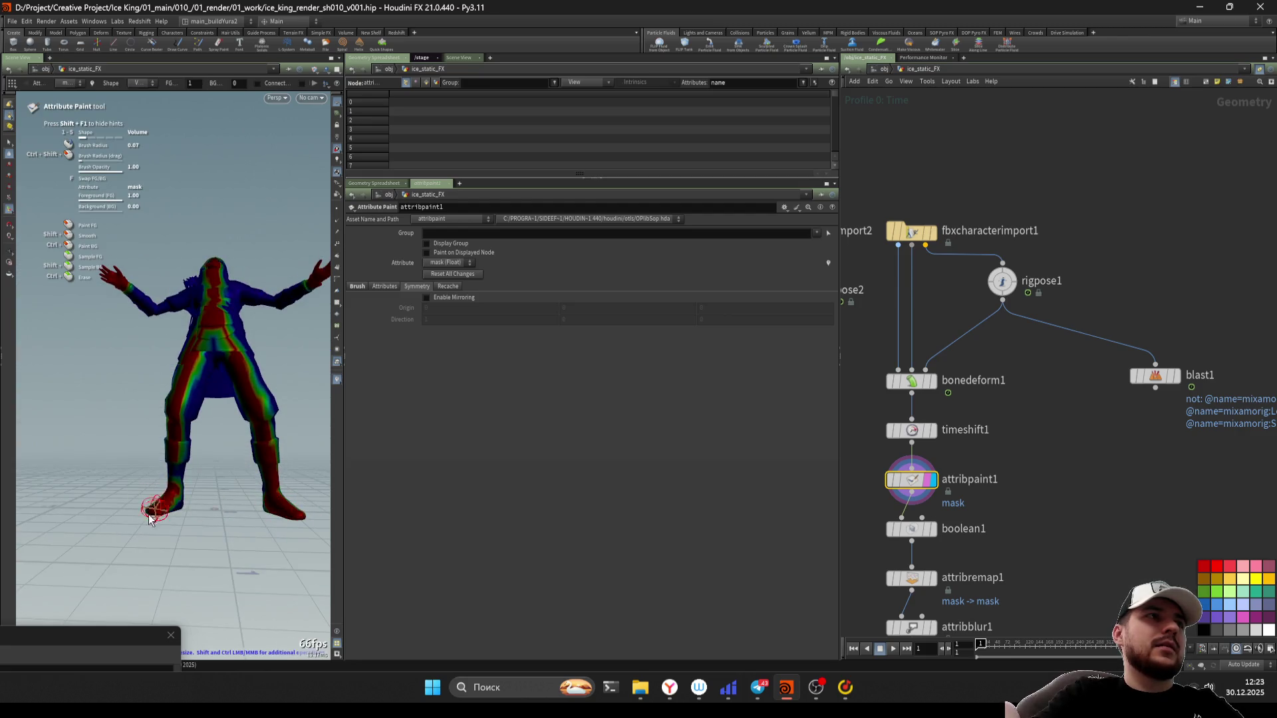
left_click_drag(172, 515, 275, 428, "alt")
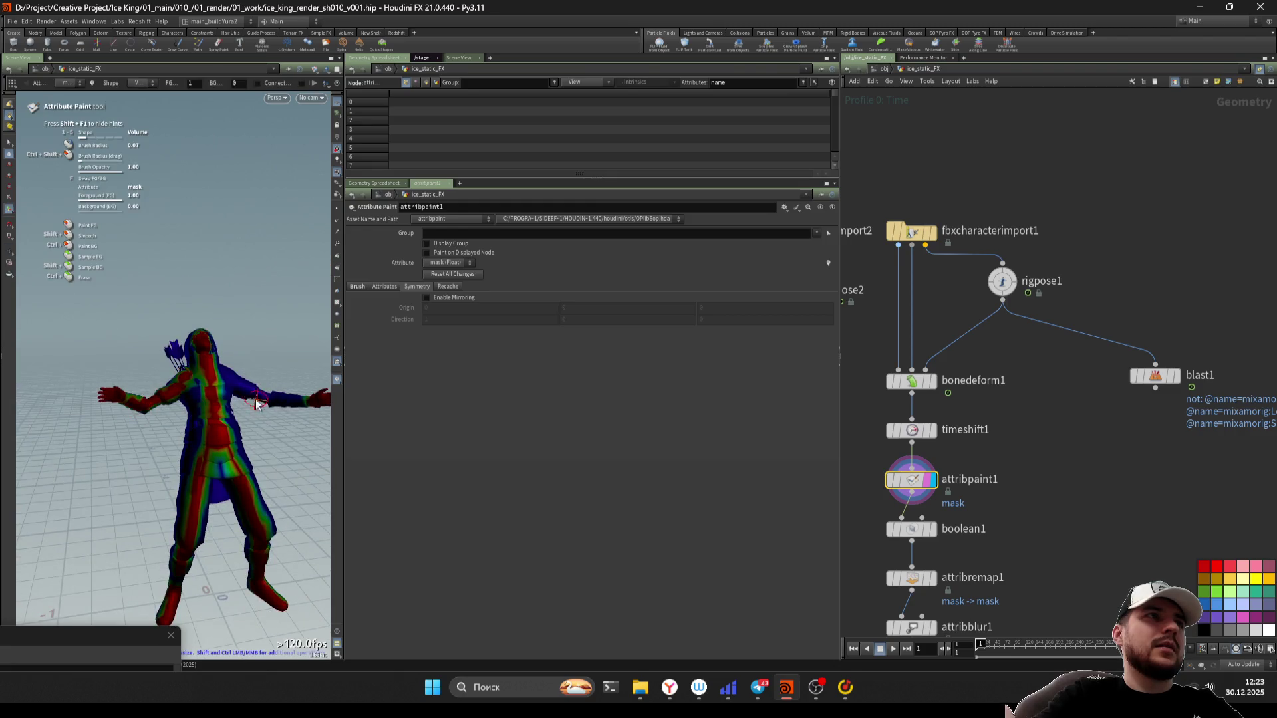
key("Escape")
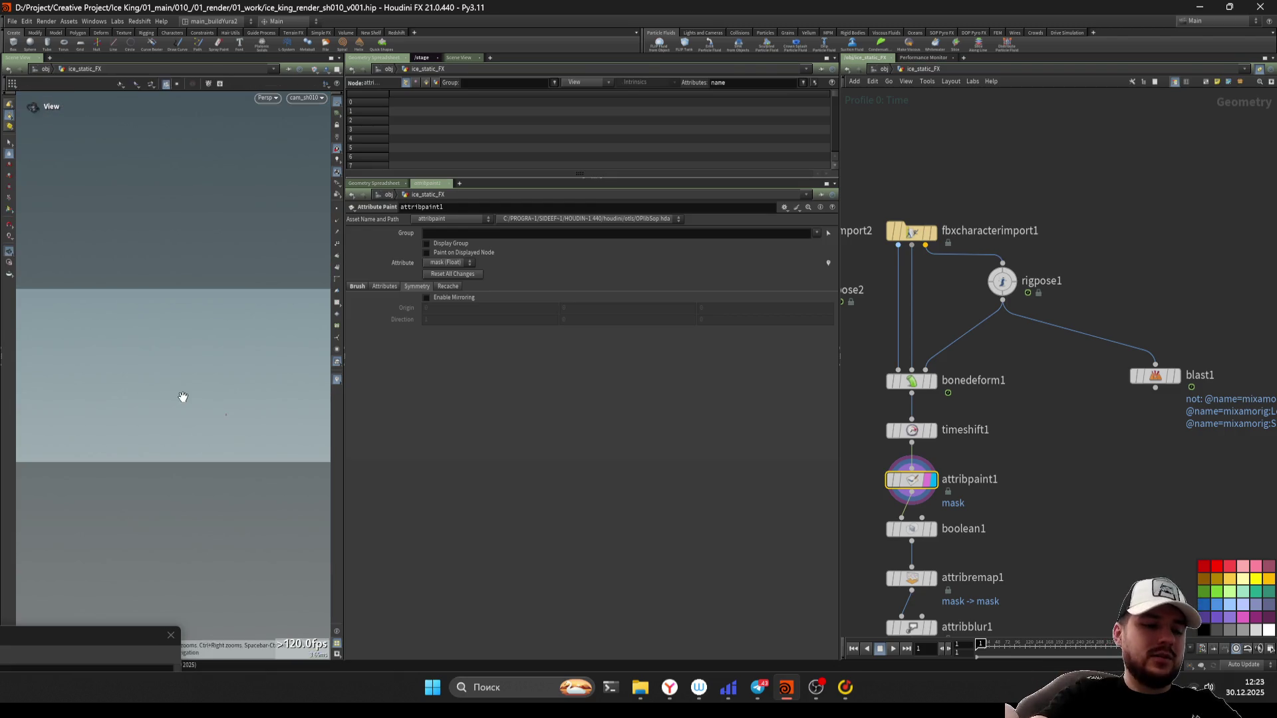
left_click_drag(182, 398, 305, 370, "alt")
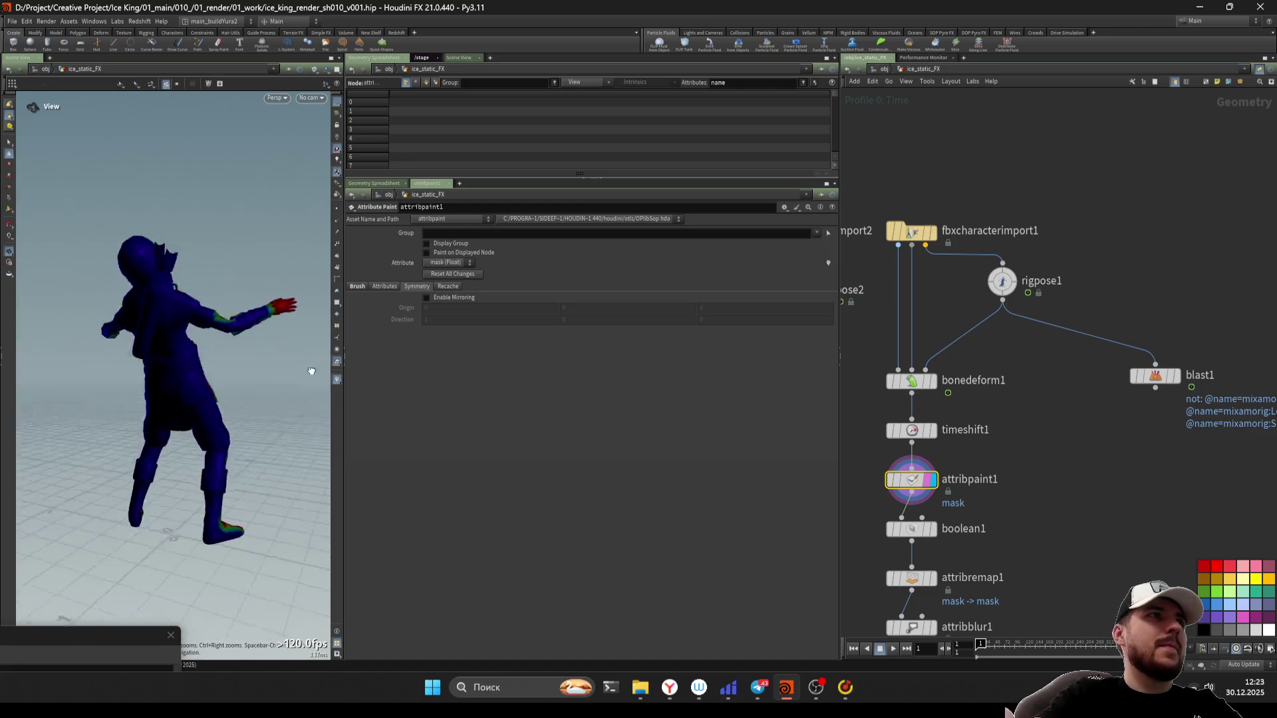
key("Down")
key("Down")
key("Down")
scroll(966, 538, "down", 2)
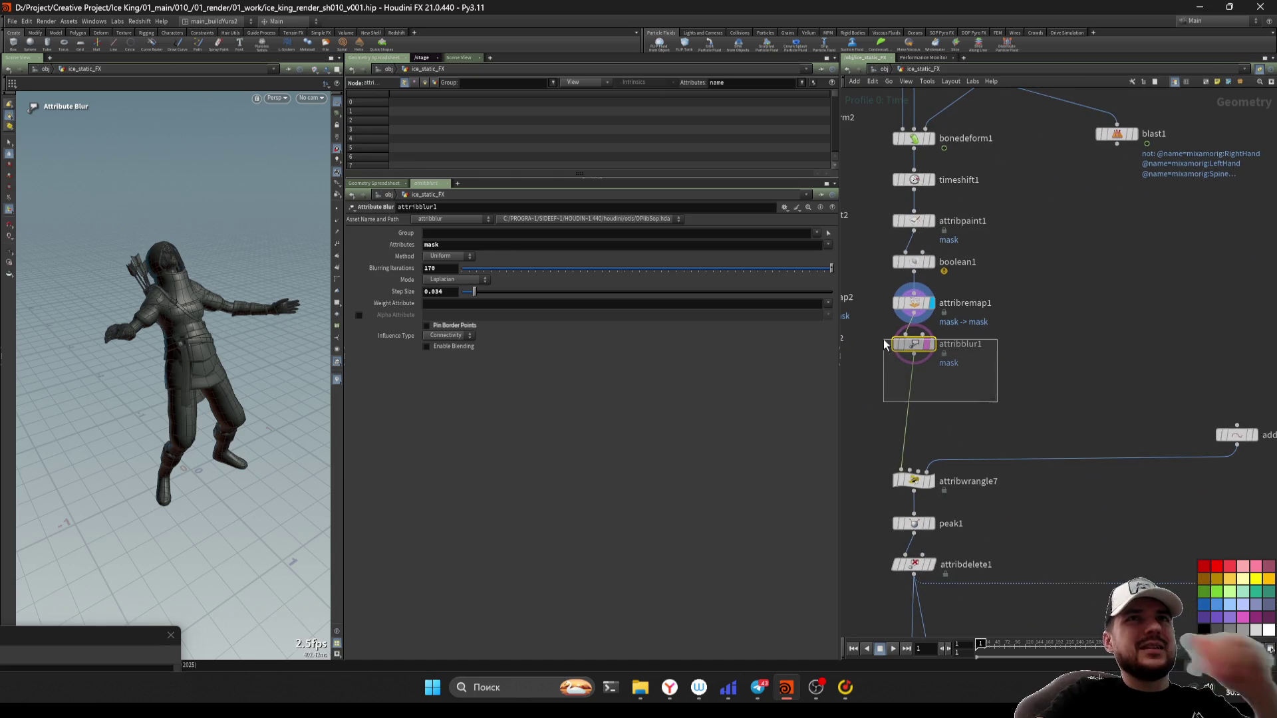
key("Down")
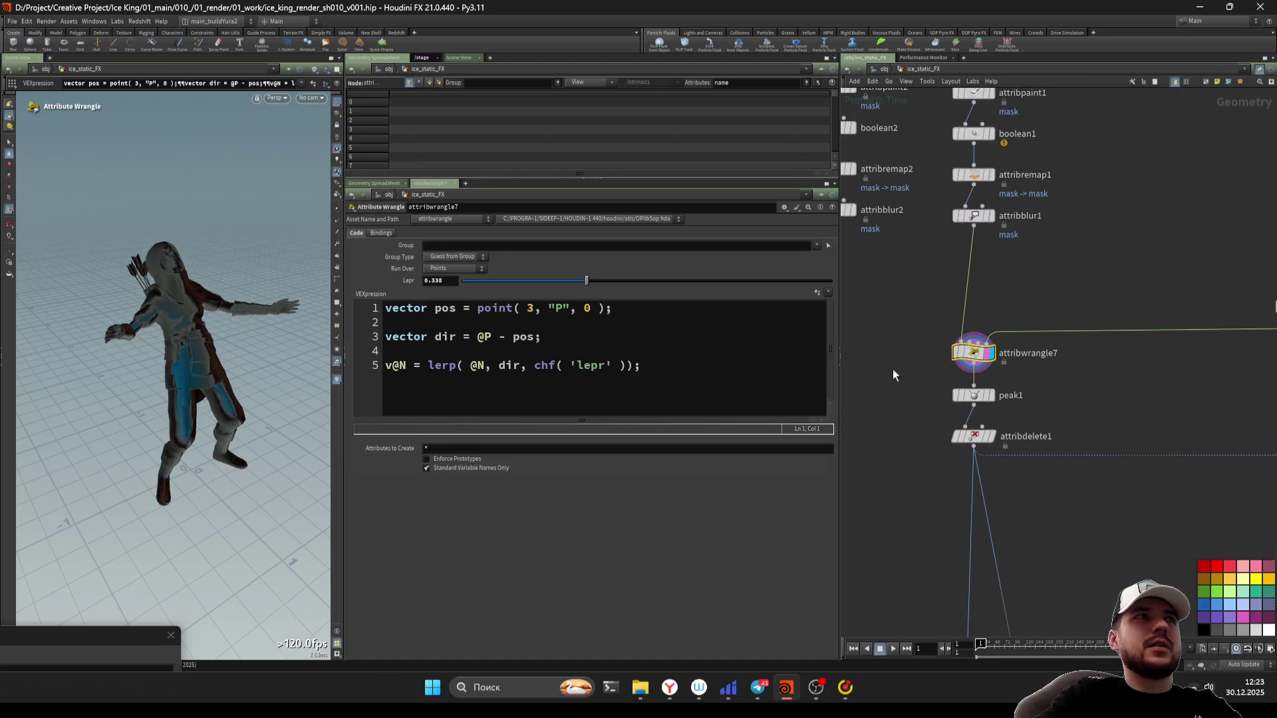
key("Down")
key("Down")
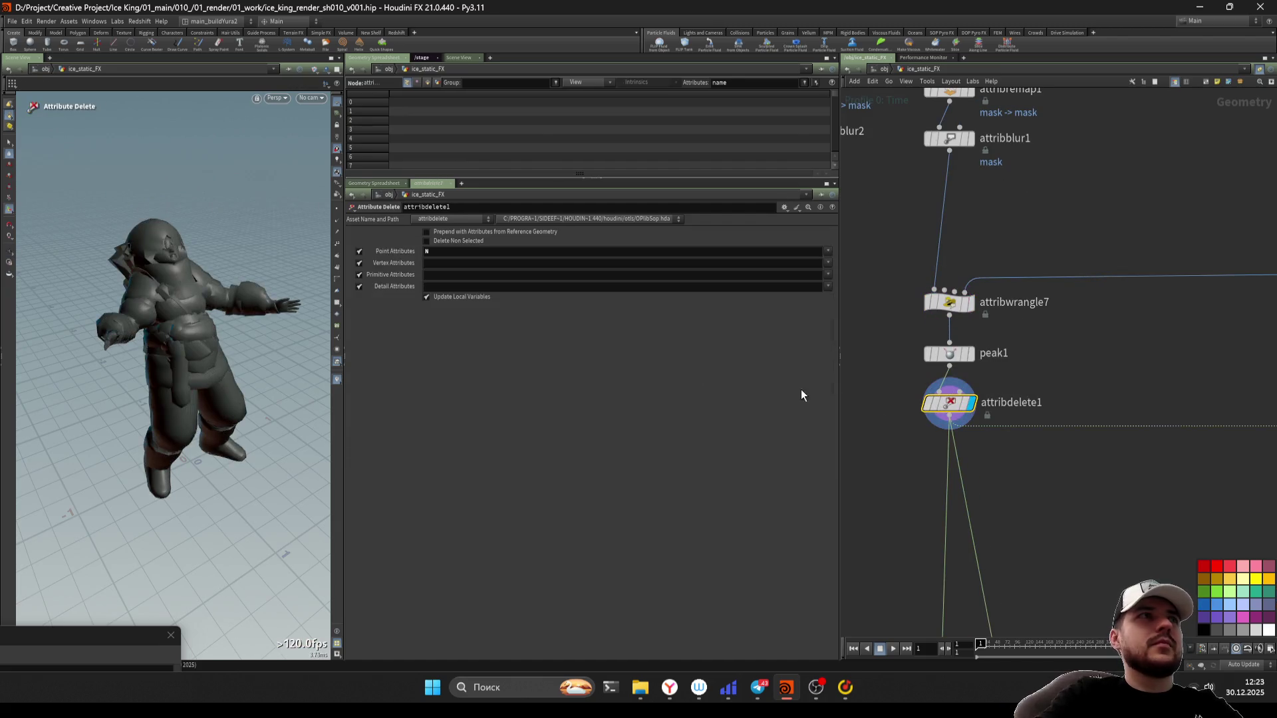
mouse_move(182, 342)
left_mouse_down()
mouse_move(209, 330)
mouse_move(194, 365)
mouse_move(195, 336)
mouse_move(176, 350)
left_mouse_up()
mouse_move(778, 457)
middle_mouse_down()
mouse_move(1000, 367)
mouse_move(951, 316)
middle_mouse_up()
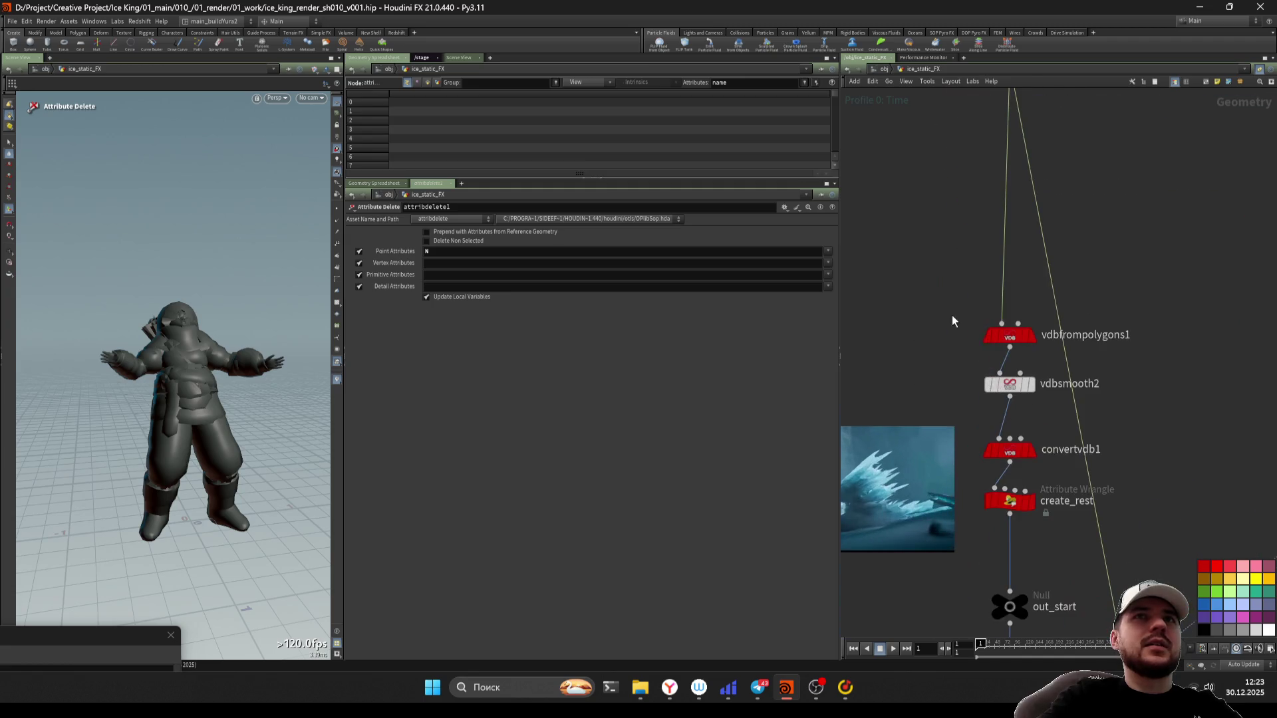
key("Down")
middle_click_drag(1011, 354, 1024, 439)
key("Down")
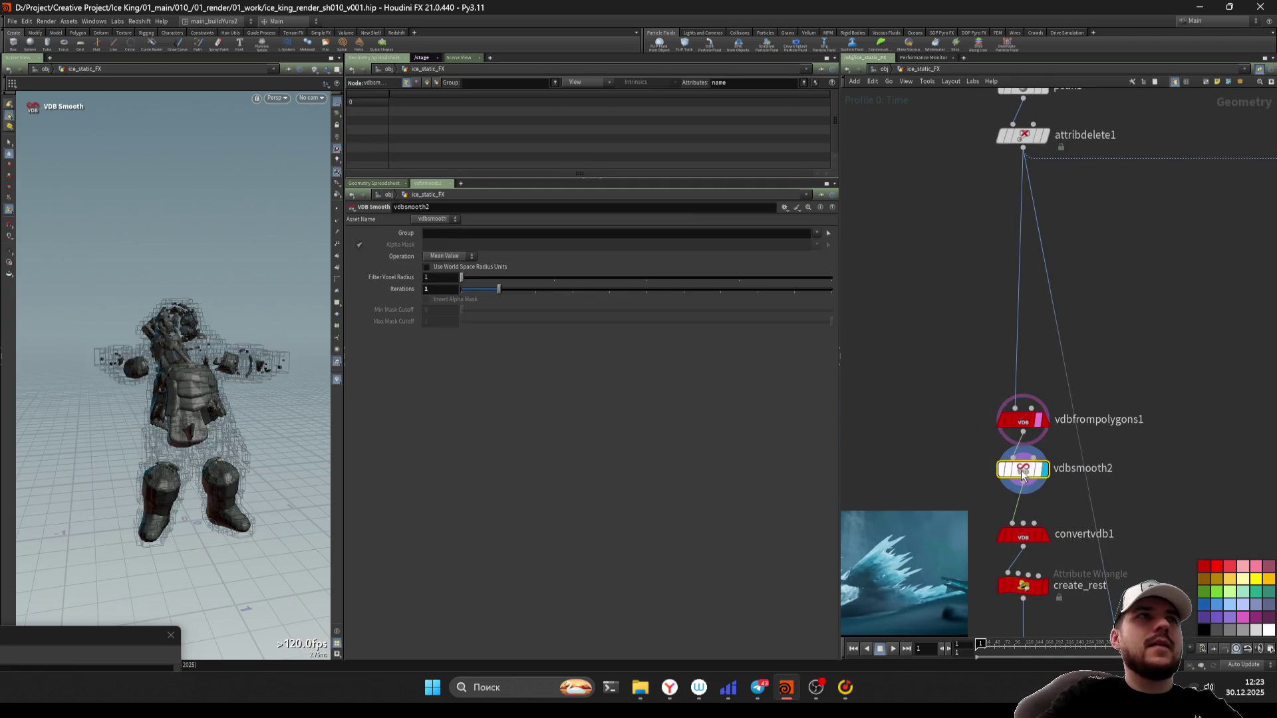
middle_click_drag(943, 486, 937, 446)
key("Down")
mouse_move(250, 349)
left_mouse_down()
mouse_move(180, 339)
mouse_move(201, 331)
mouse_move(214, 299)
left_mouse_up()
left_click(1039, 383)
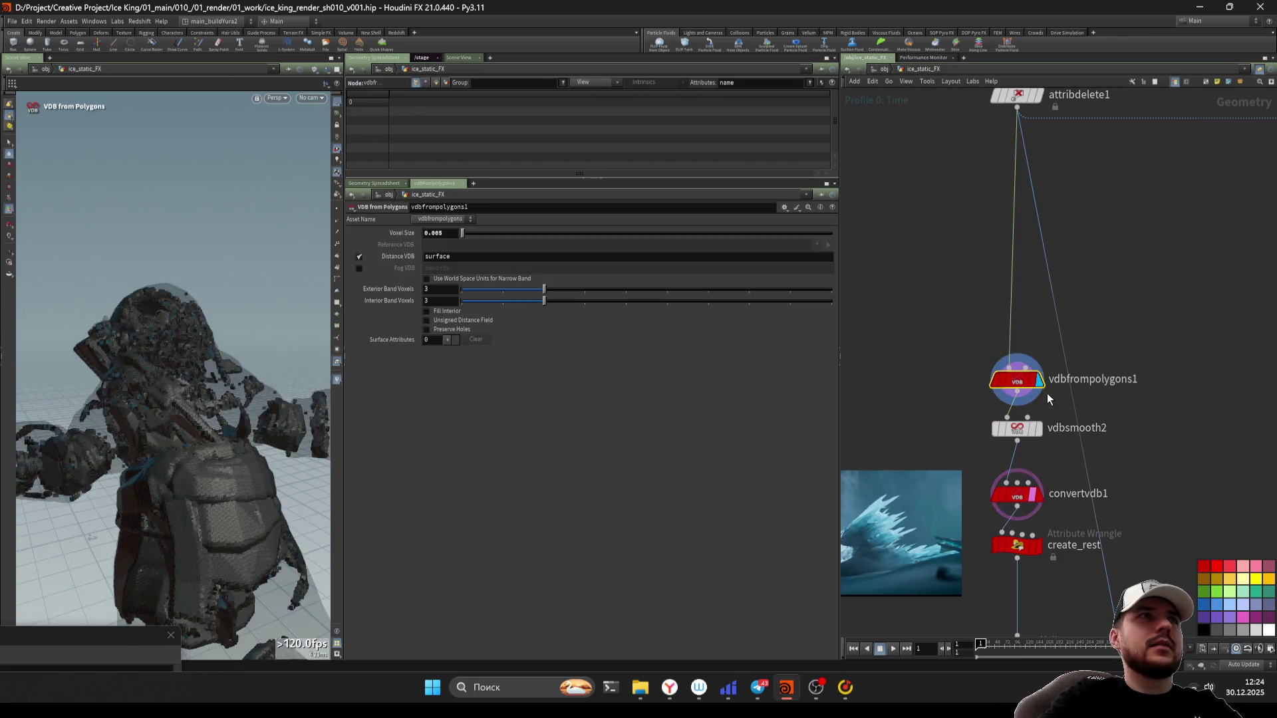
left_click(1024, 280)
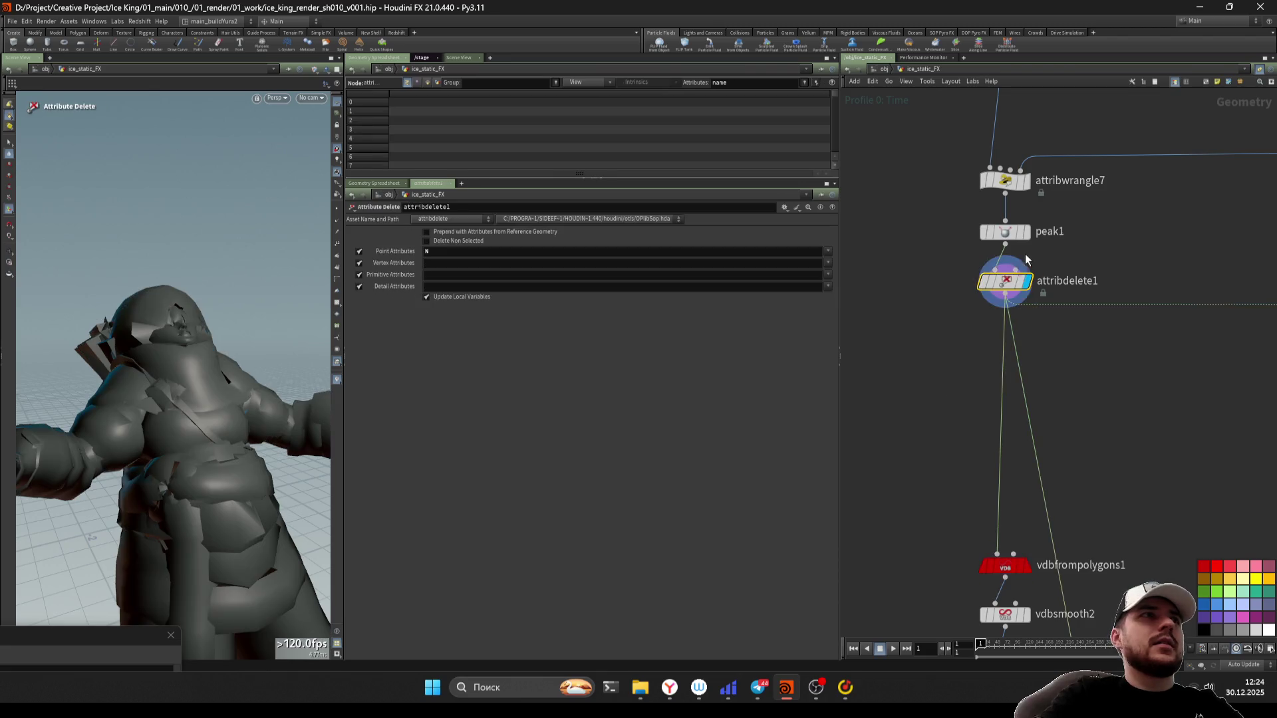
mouse_move(225, 396)
left_mouse_down()
mouse_move(261, 416)
mouse_move(200, 350)
left_mouse_up()
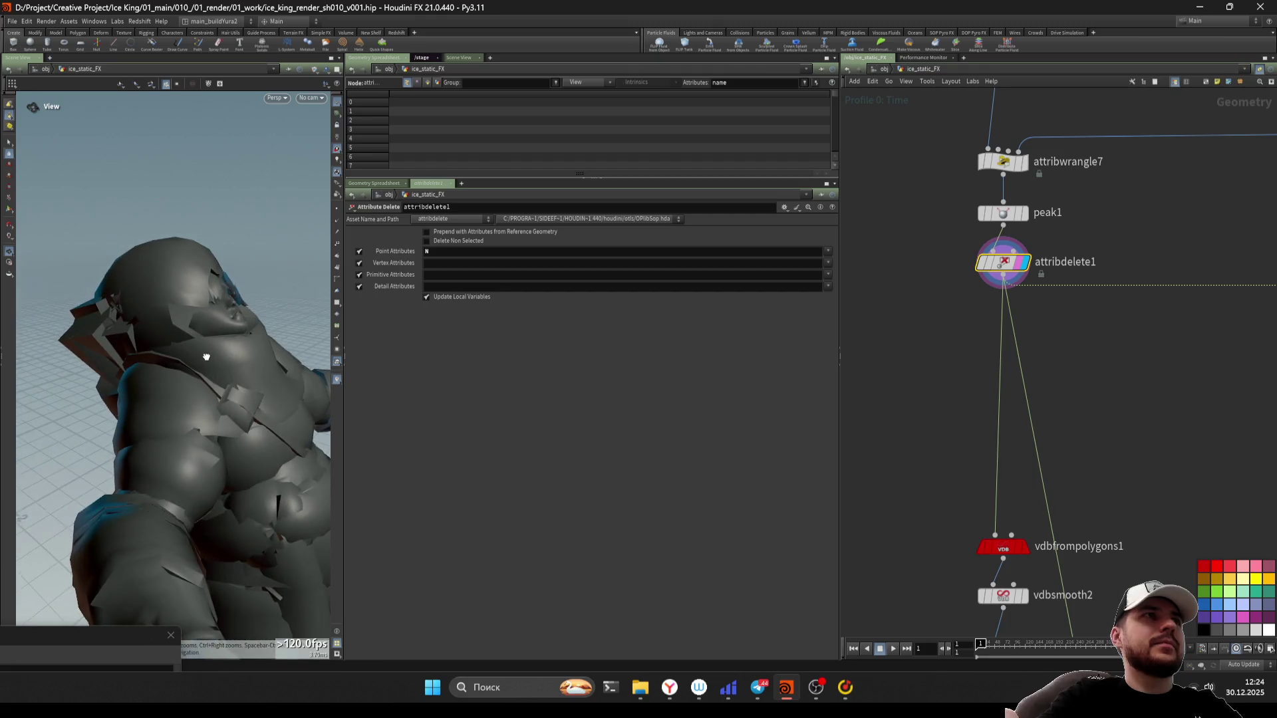
scroll(916, 431, "down", 3)
scroll(908, 332, "up", 3)
left_click_drag(900, 408, 948, 335)
left_click(958, 341)
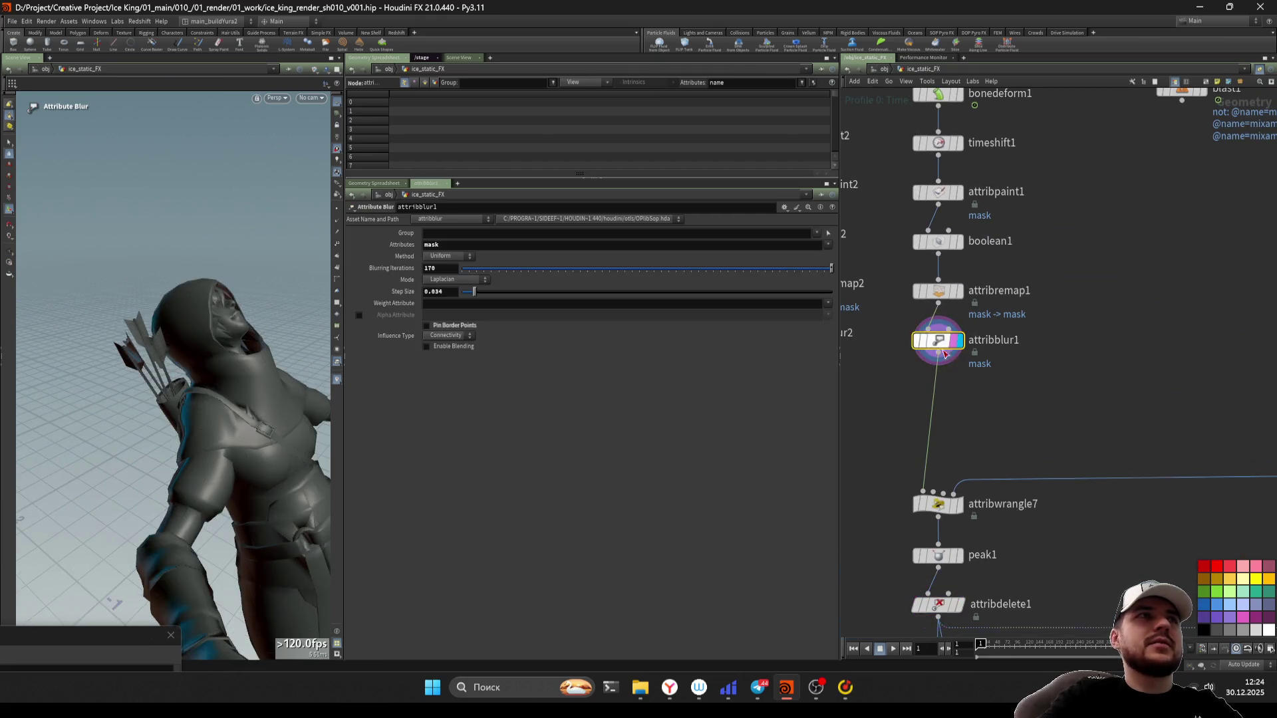
Visualise the blurred mask on the character and settle peak1's Distance at 0.13.
middle_click(938, 340)
middle_click(938, 340)
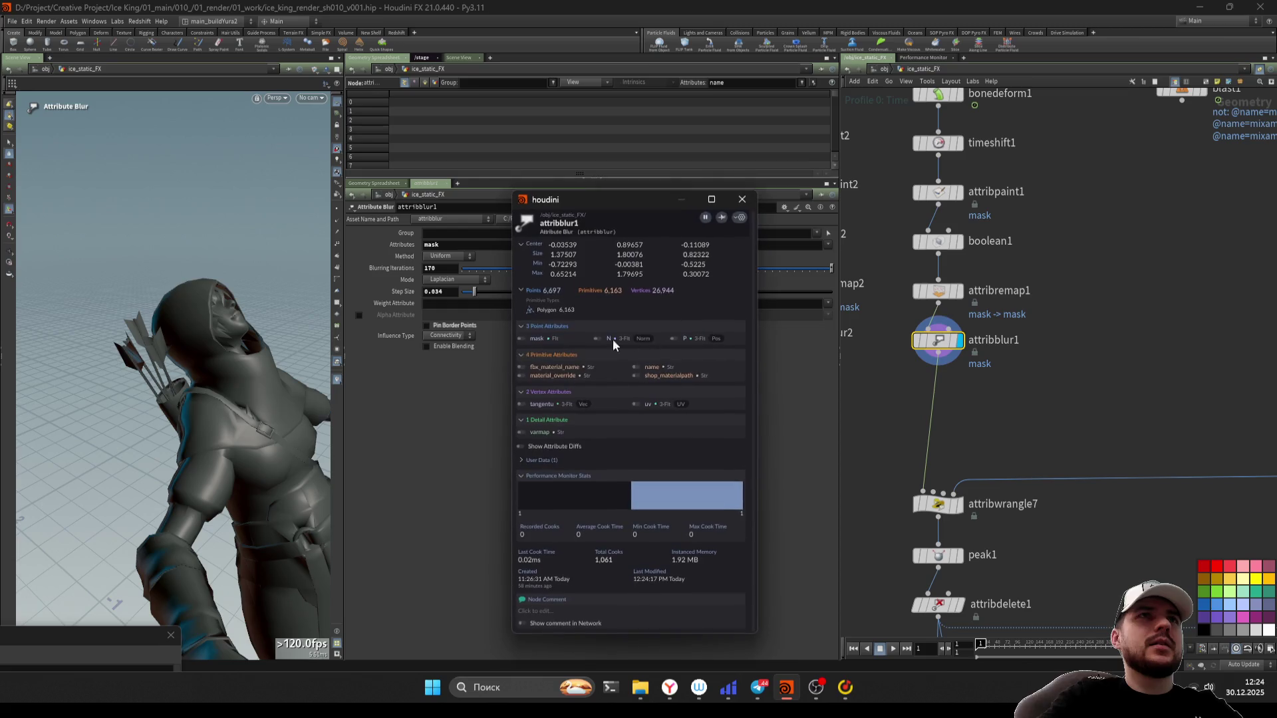
left_click(529, 338)
mouse_move(230, 400)
left_mouse_down()
mouse_move(144, 434)
mouse_move(205, 402)
mouse_move(181, 407)
left_mouse_up()
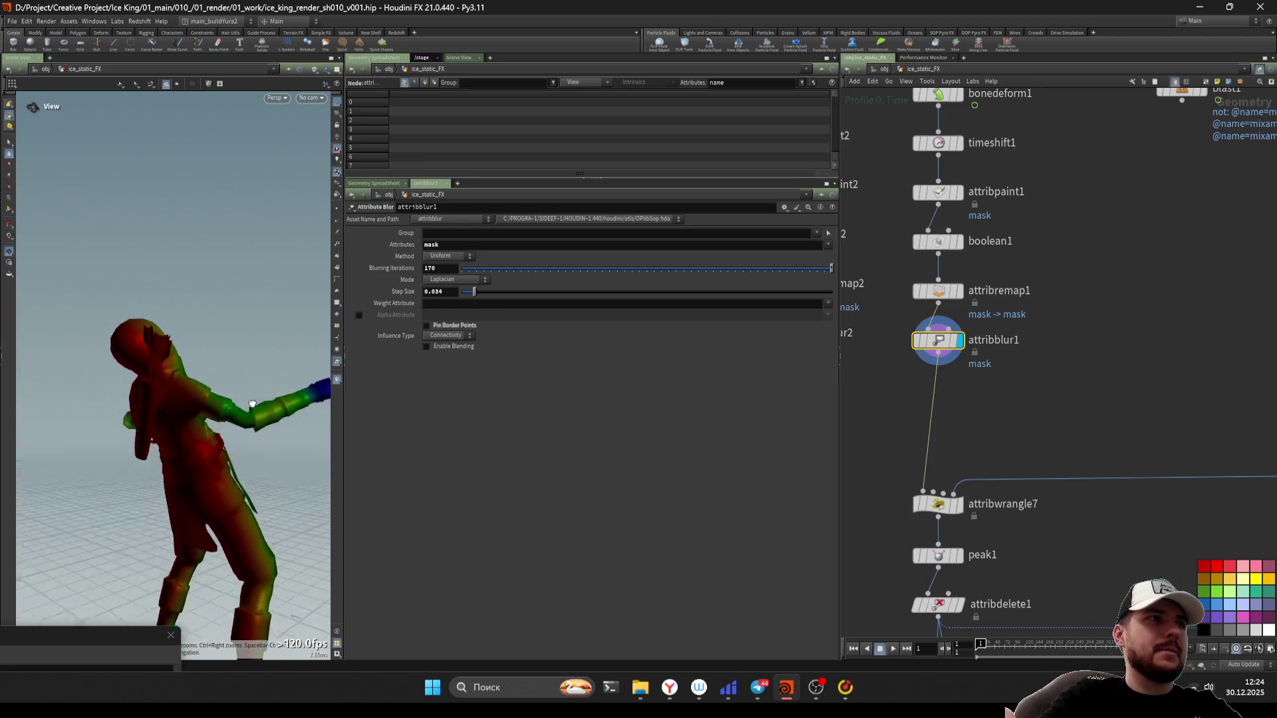
middle_click_drag(988, 449, 1033, 329)
left_click(981, 379)
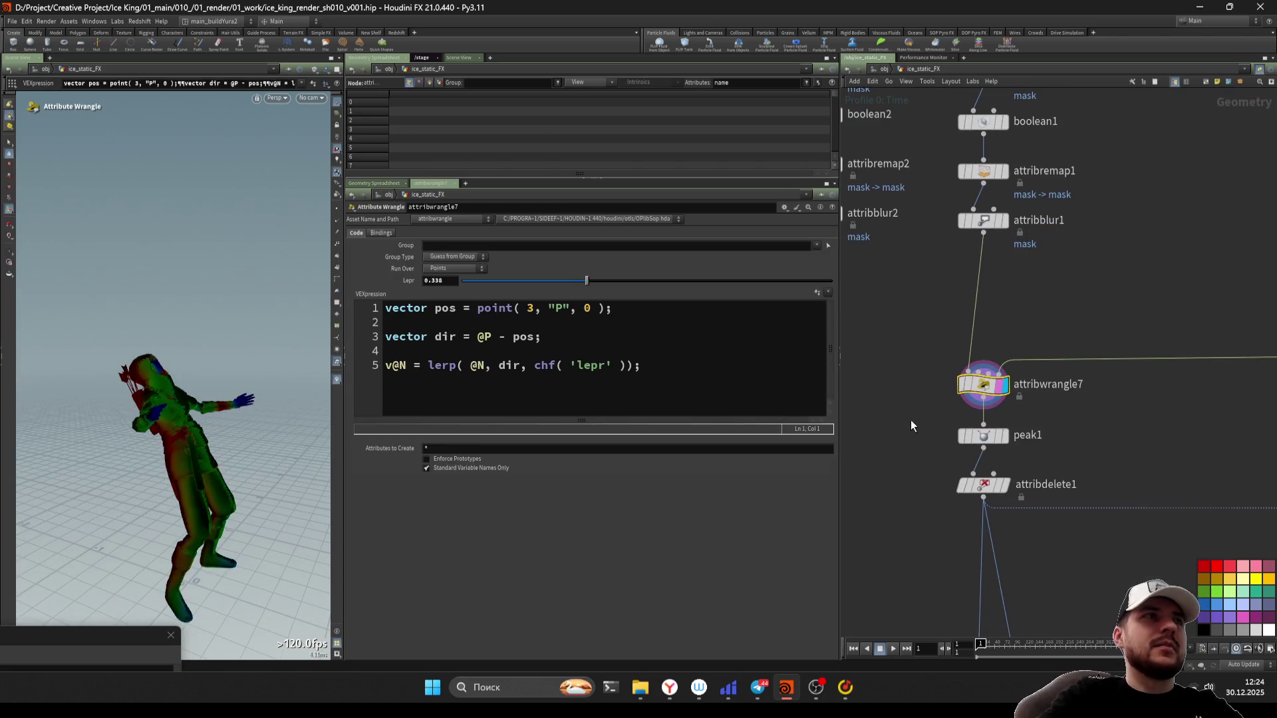
left_click(989, 439)
middle_click_drag(264, 384, 248, 378)
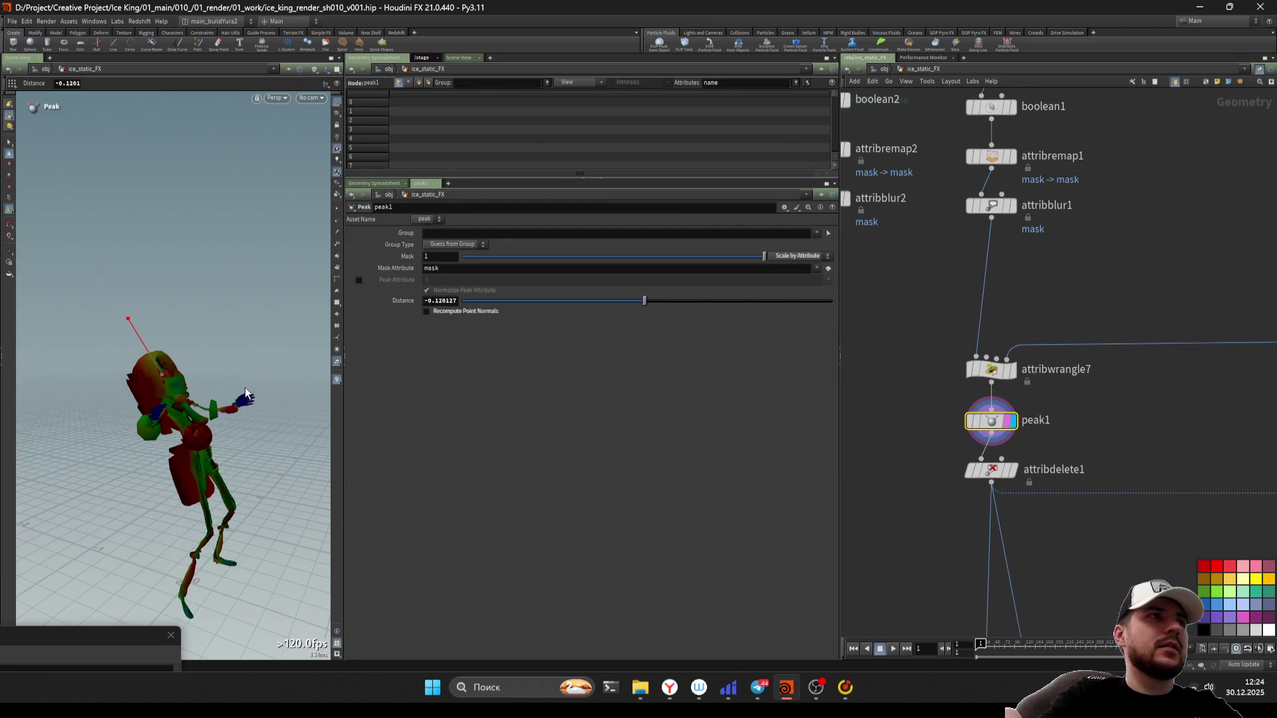
middle_click_drag(928, 486, 998, 464)
left_click(999, 449)
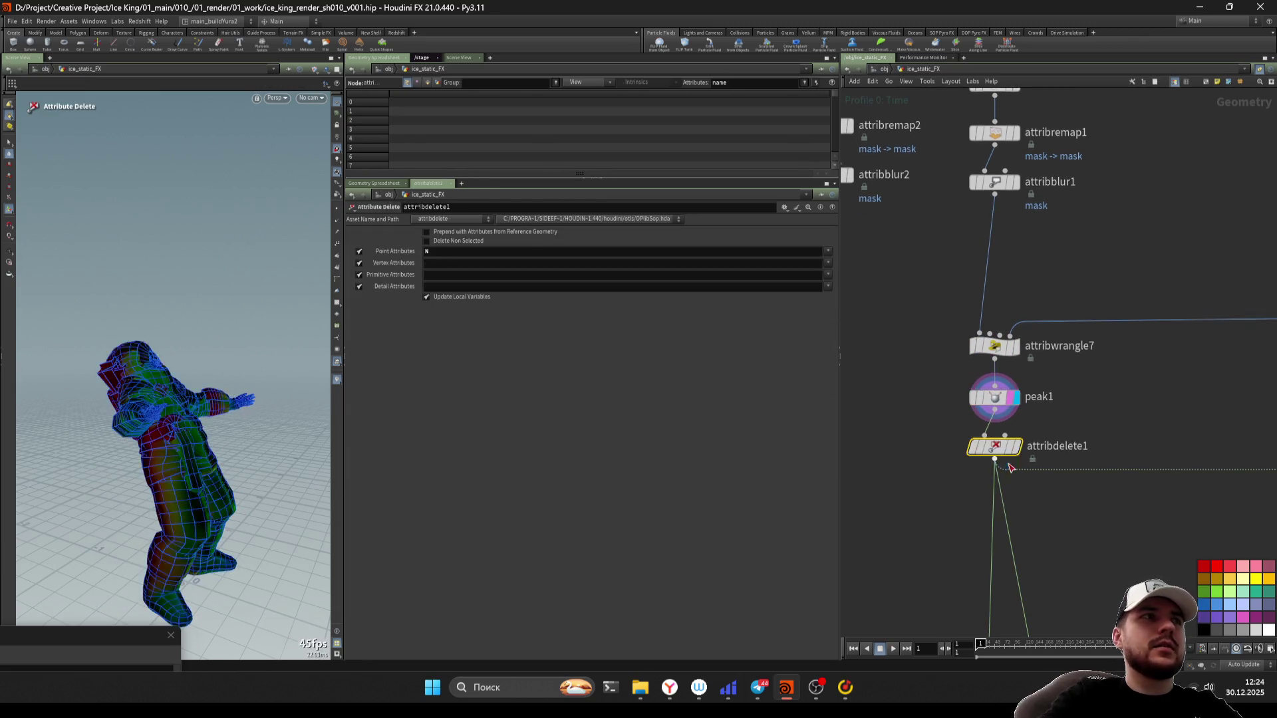
left_click(993, 397)
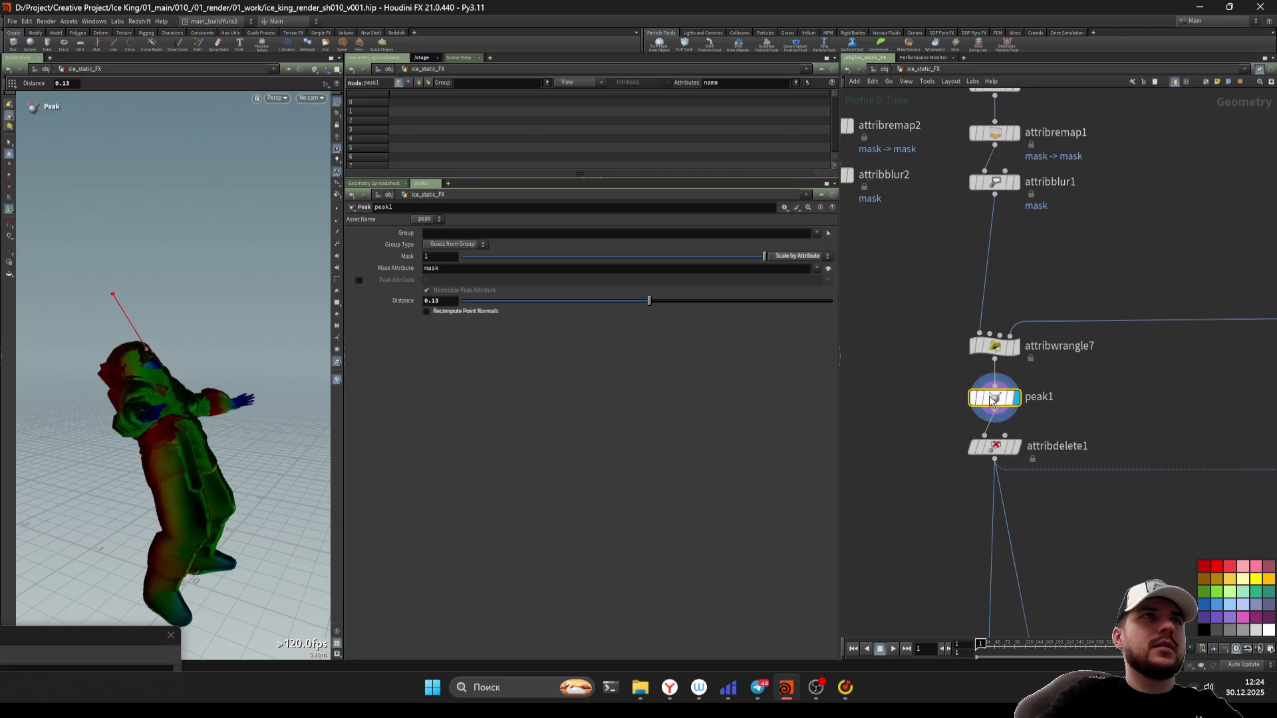
Move attribwrangle7 higher in the network and reselect it above peak1.
left_click_drag(1005, 352, 1000, 310)
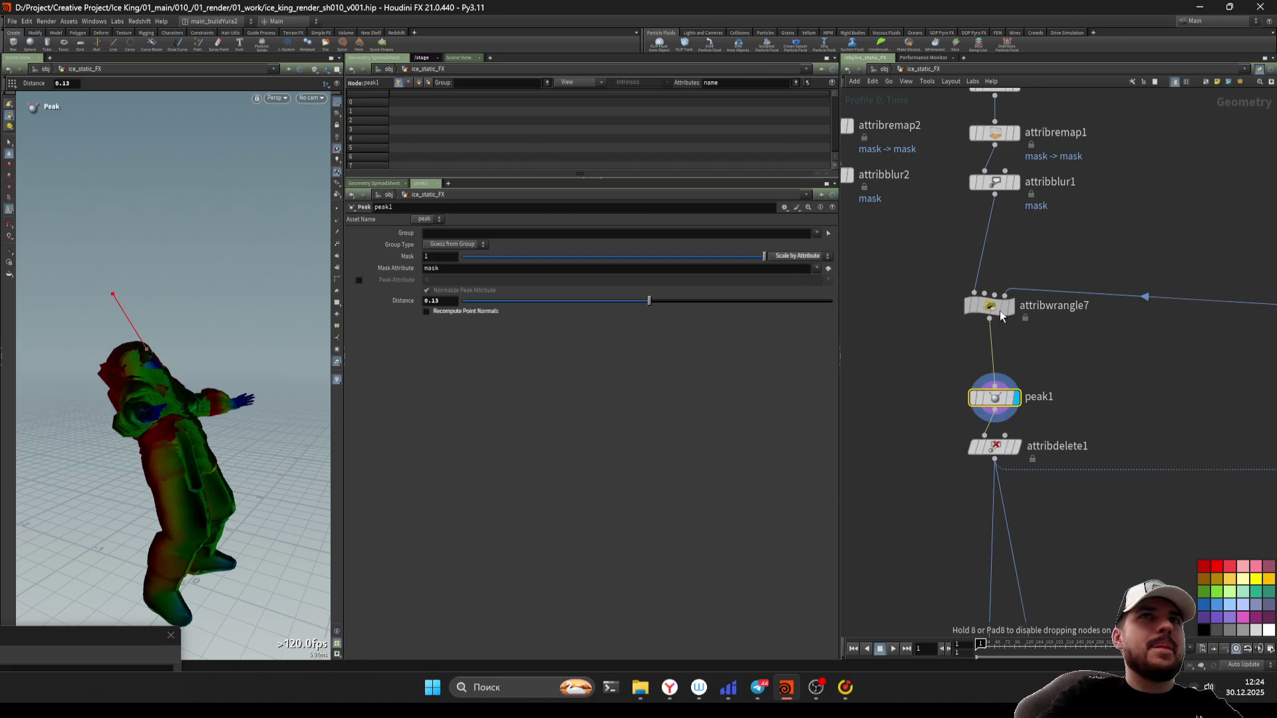
middle_click_drag(1005, 309, 979, 403)
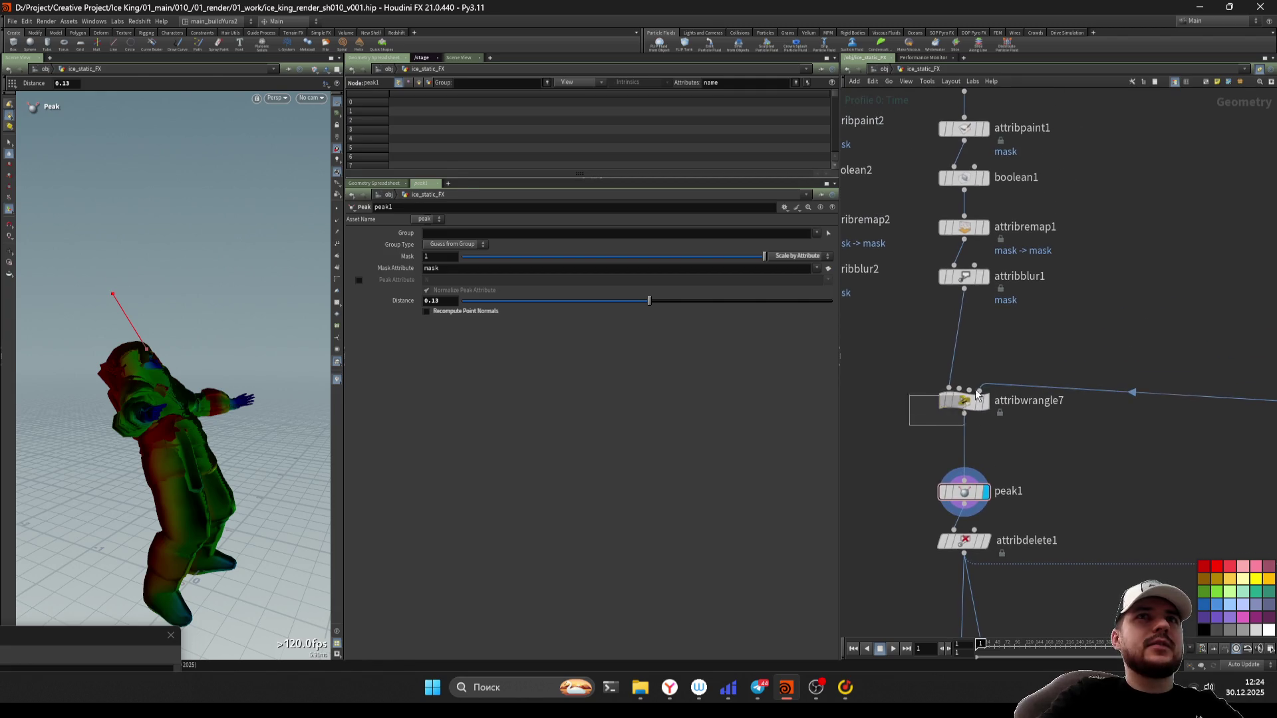
left_click(942, 405)
left_click_drag(903, 438, 970, 514)
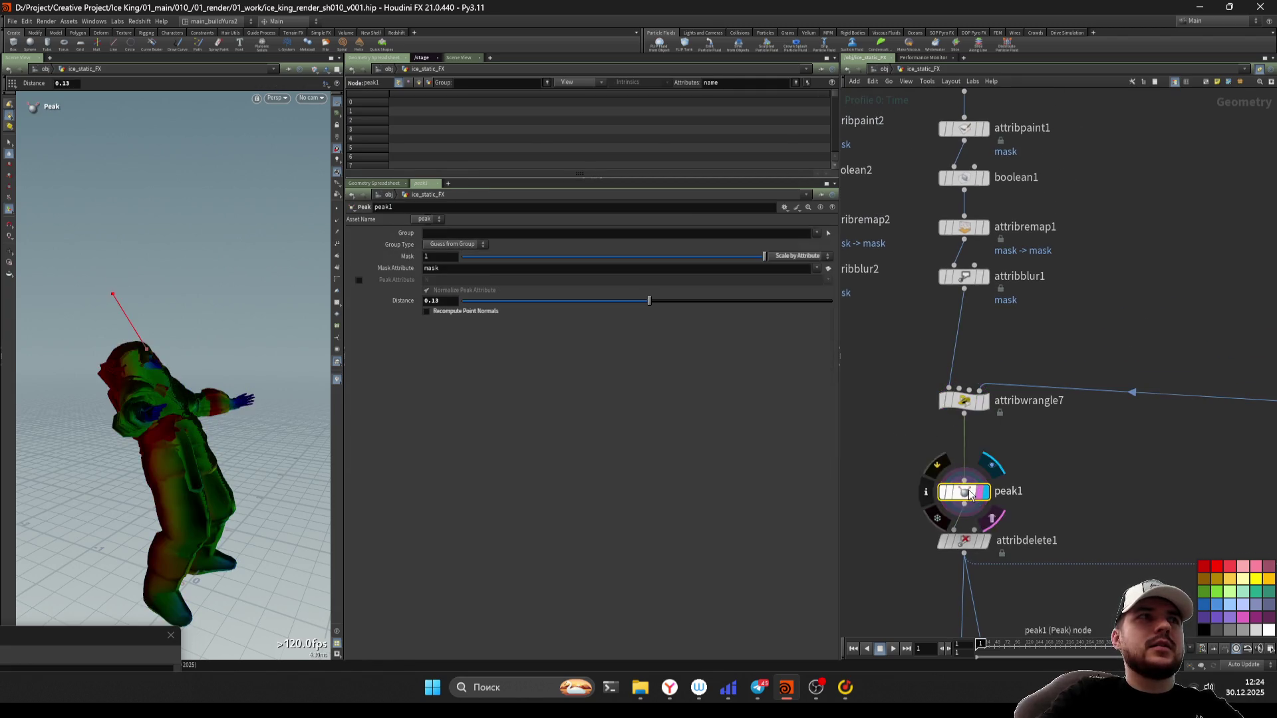
left_click(964, 401)
Insert an Attribute Noise on the wire before peak1, targeting the mask attribute as a Float.
key("Tab")
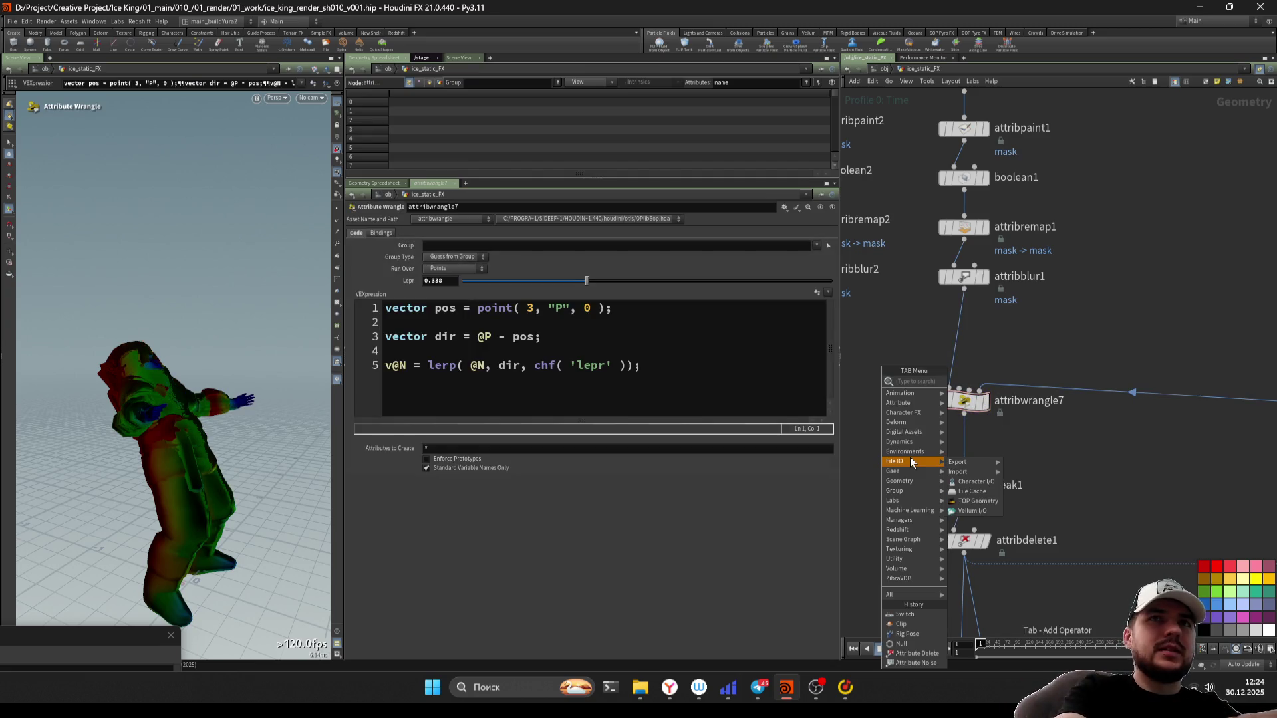
type("attrib noise")
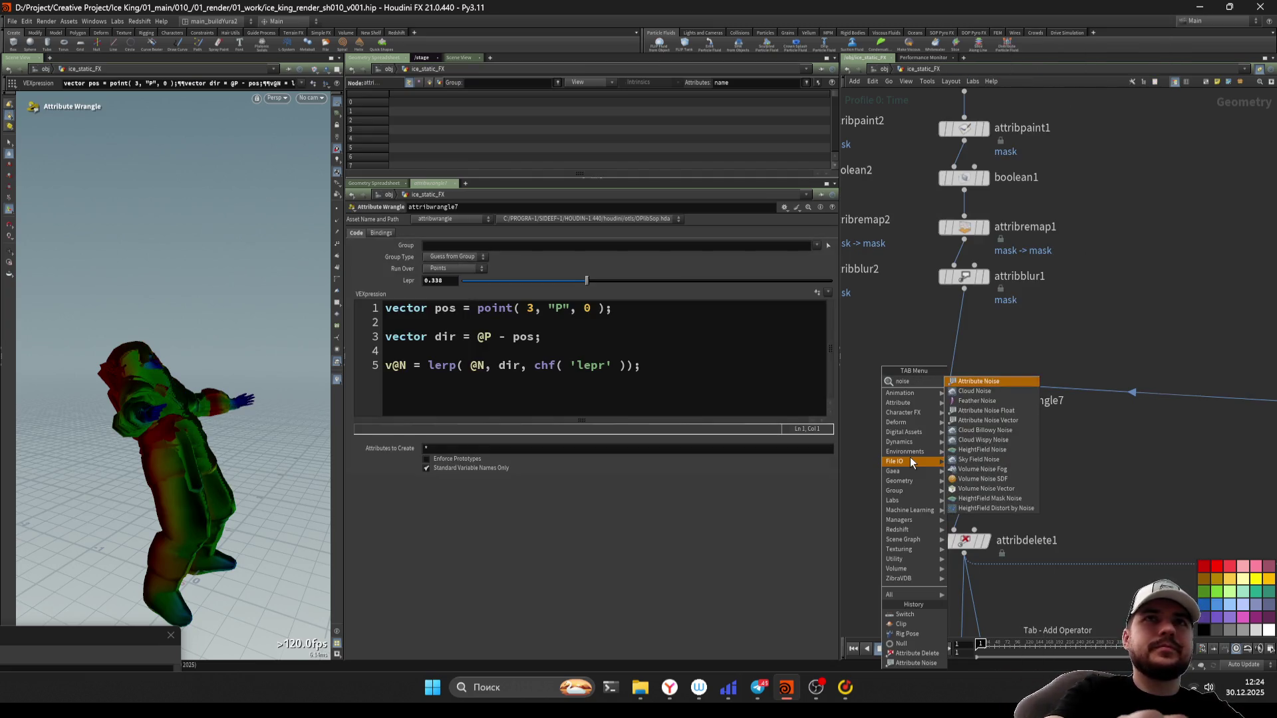
key("Return")
left_click(969, 456)
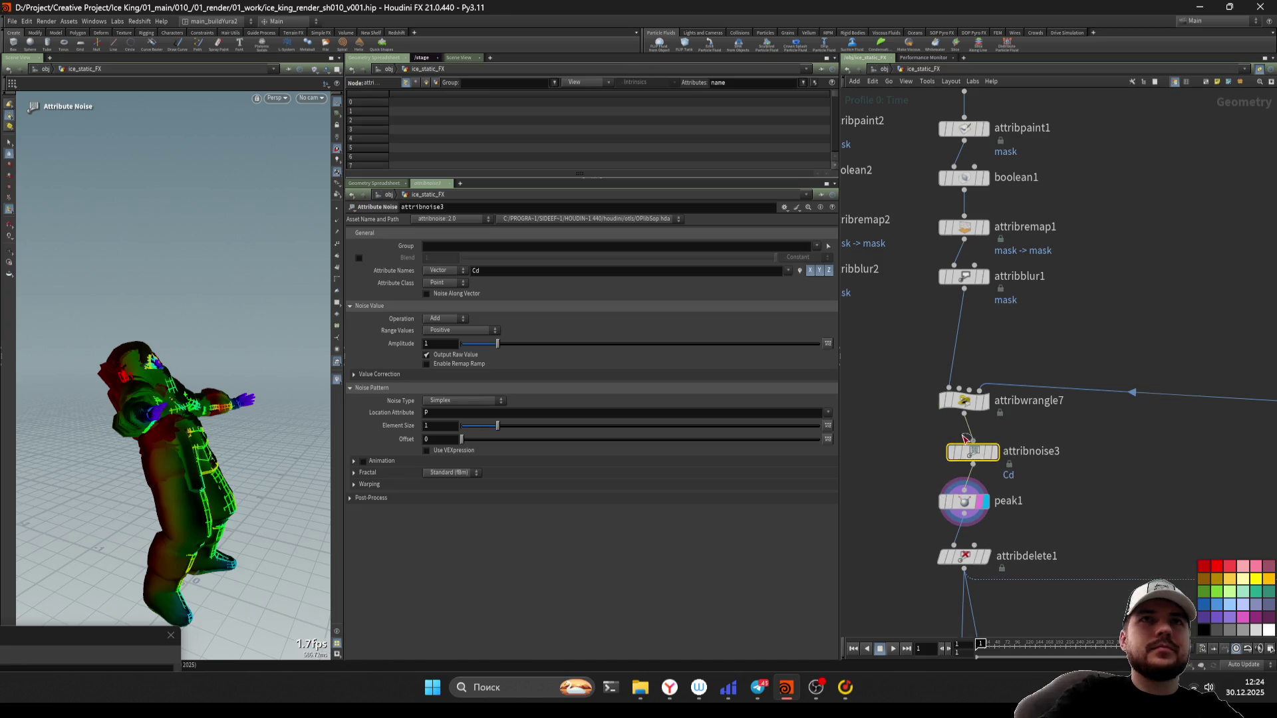
left_click(969, 456)
type("mask")
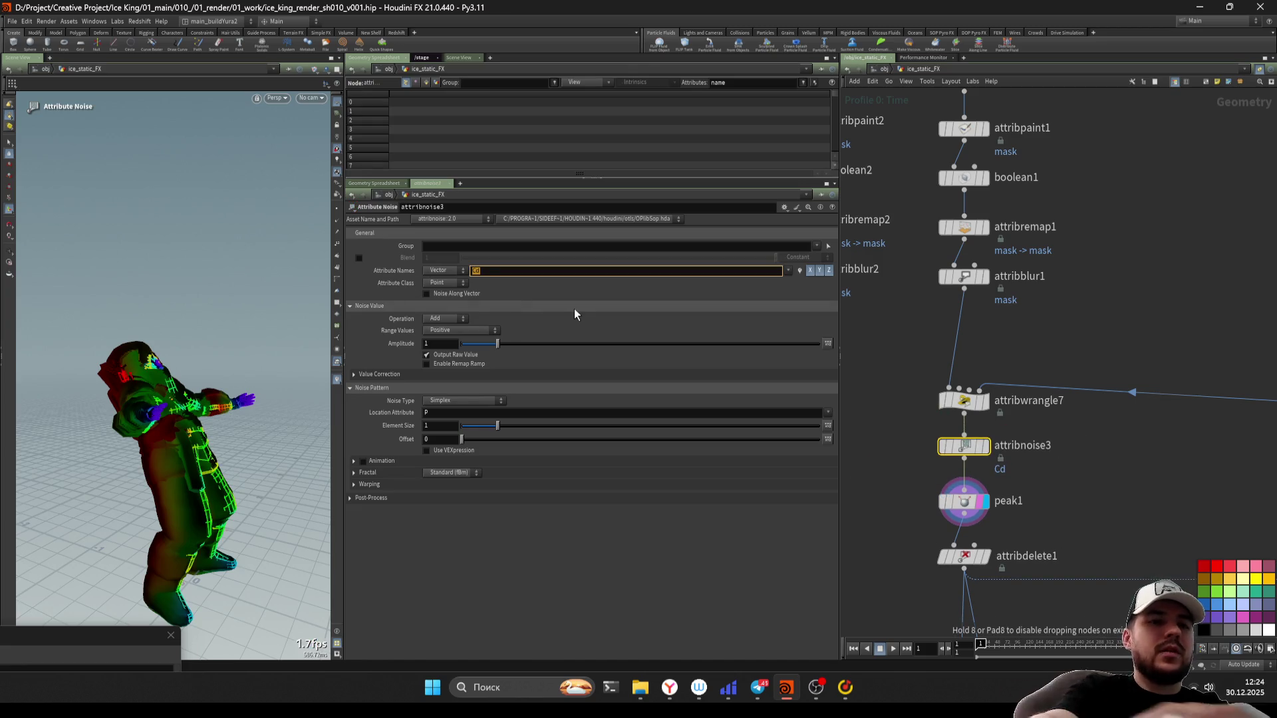
key("Return")
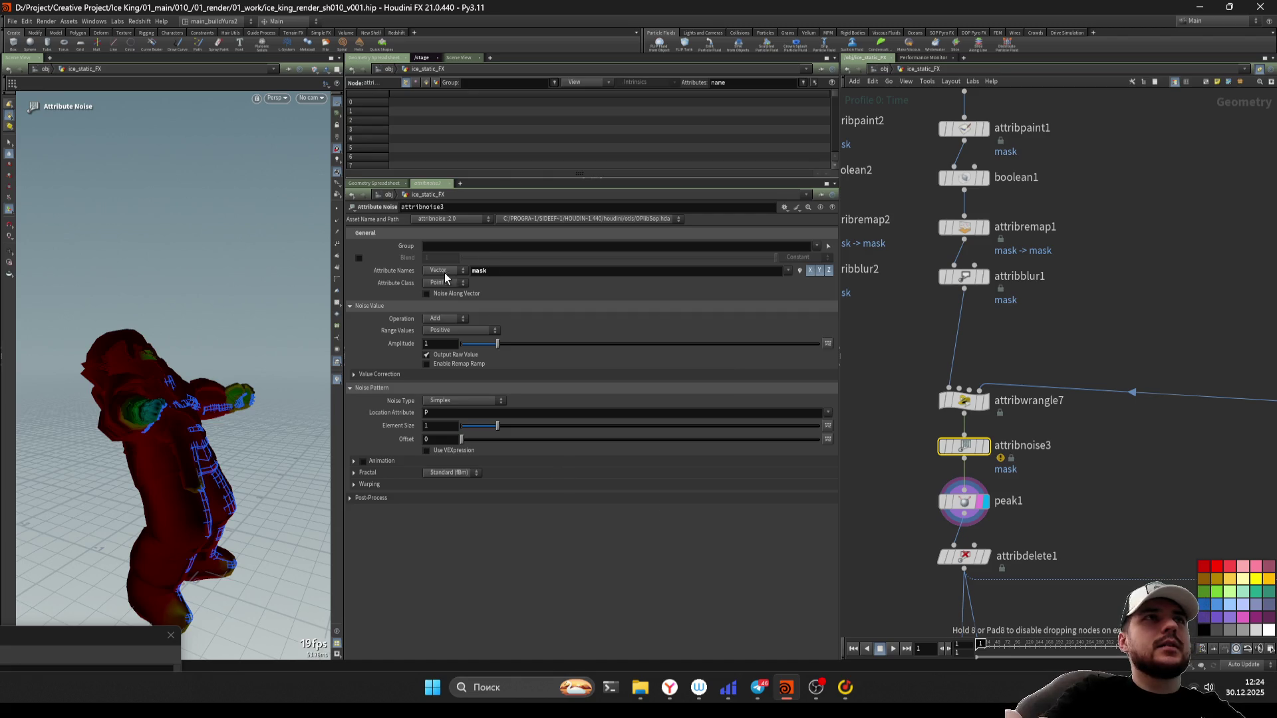
left_click(441, 281)
left_click(446, 317)
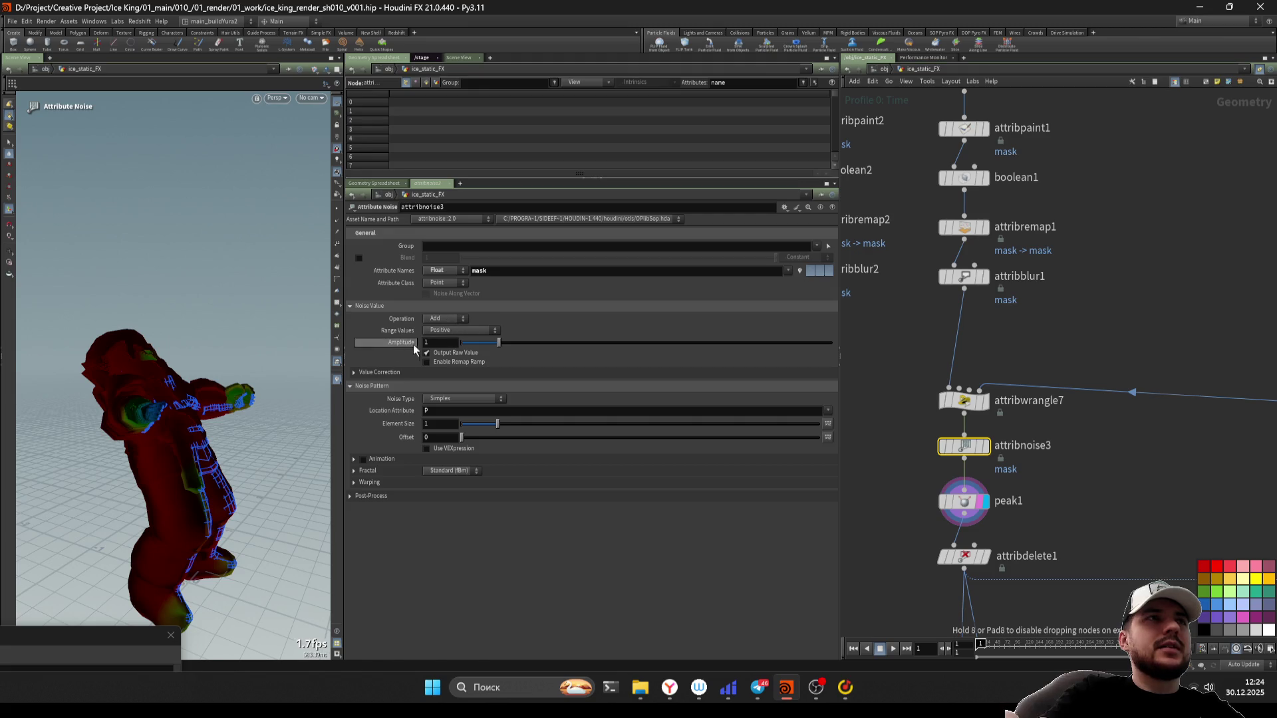
Lower the noise amplitude to 0.3 and element size to about 0.58, then return to peak1.
left_click(379, 372)
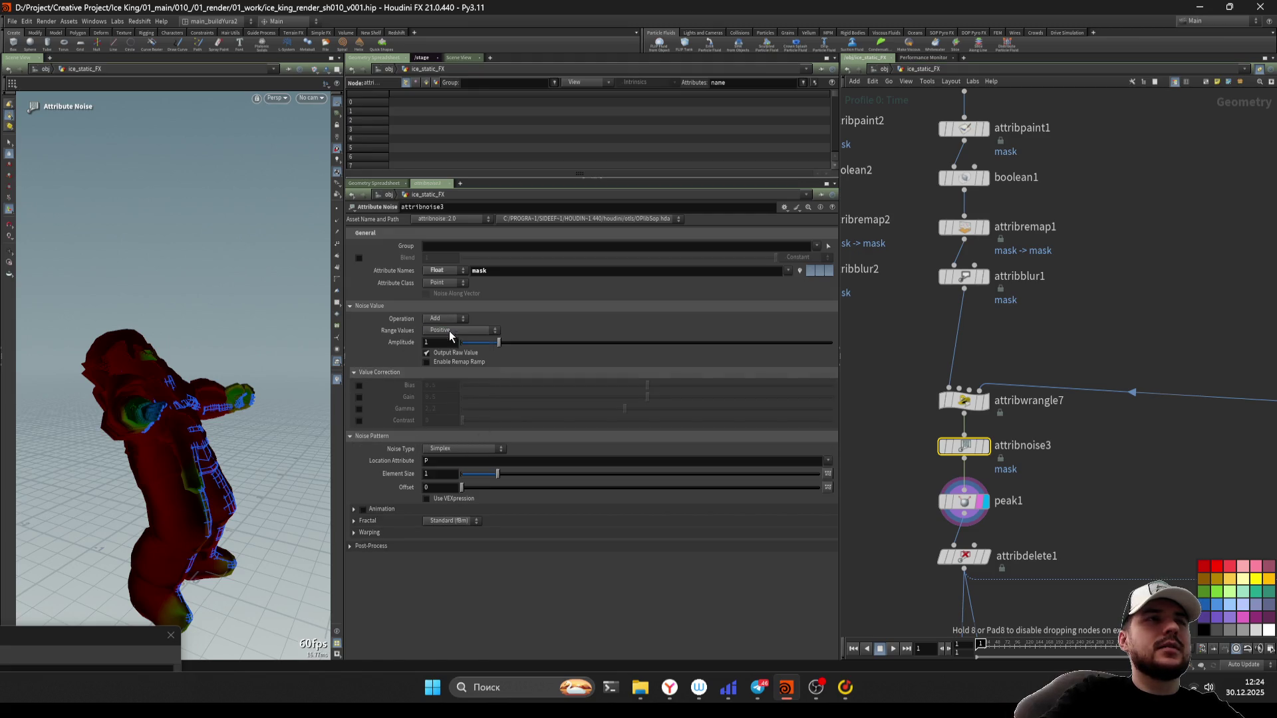
left_click_drag(498, 342, 471, 344)
mouse_move(497, 473)
left_mouse_down()
mouse_move(467, 475)
mouse_move(483, 483)
left_mouse_up()
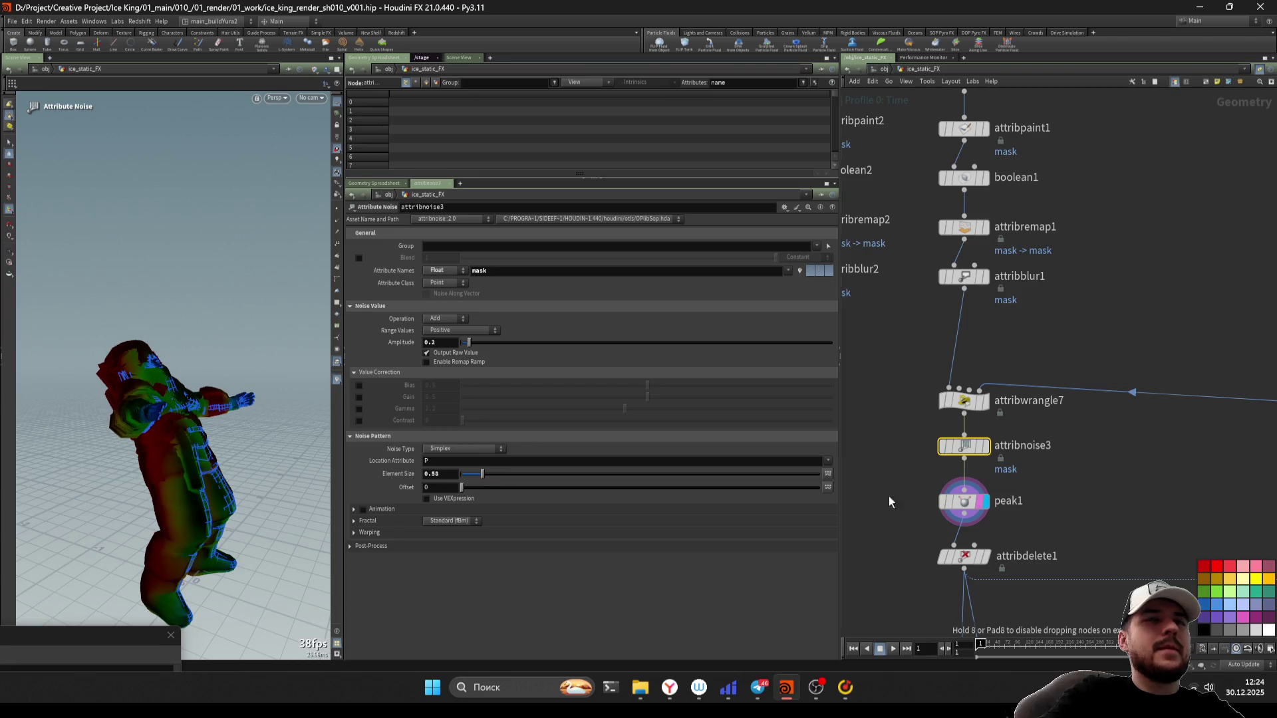
middle_click_drag(1042, 544, 1047, 489)
left_click(964, 451)
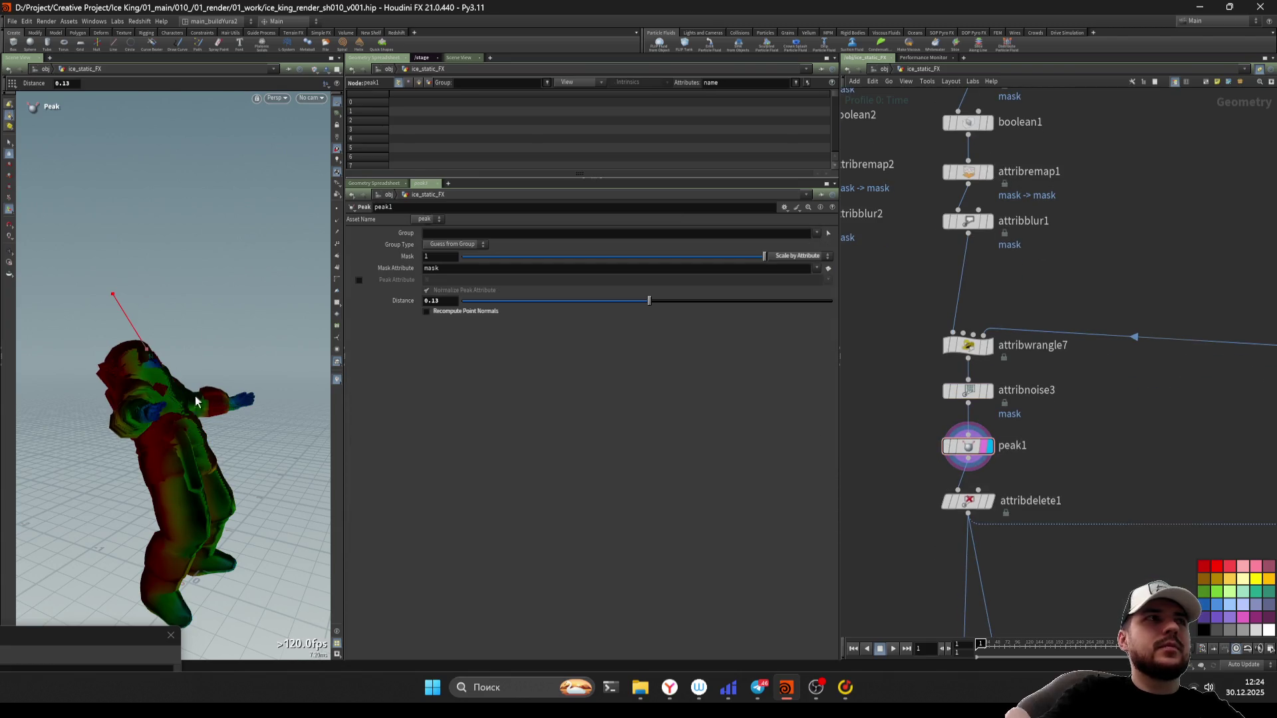
Raise attribnoise3's amplitude to about 2.21 and enable its remap ramp.
left_click_drag(192, 411, 230, 399, "alt")
key("Up")
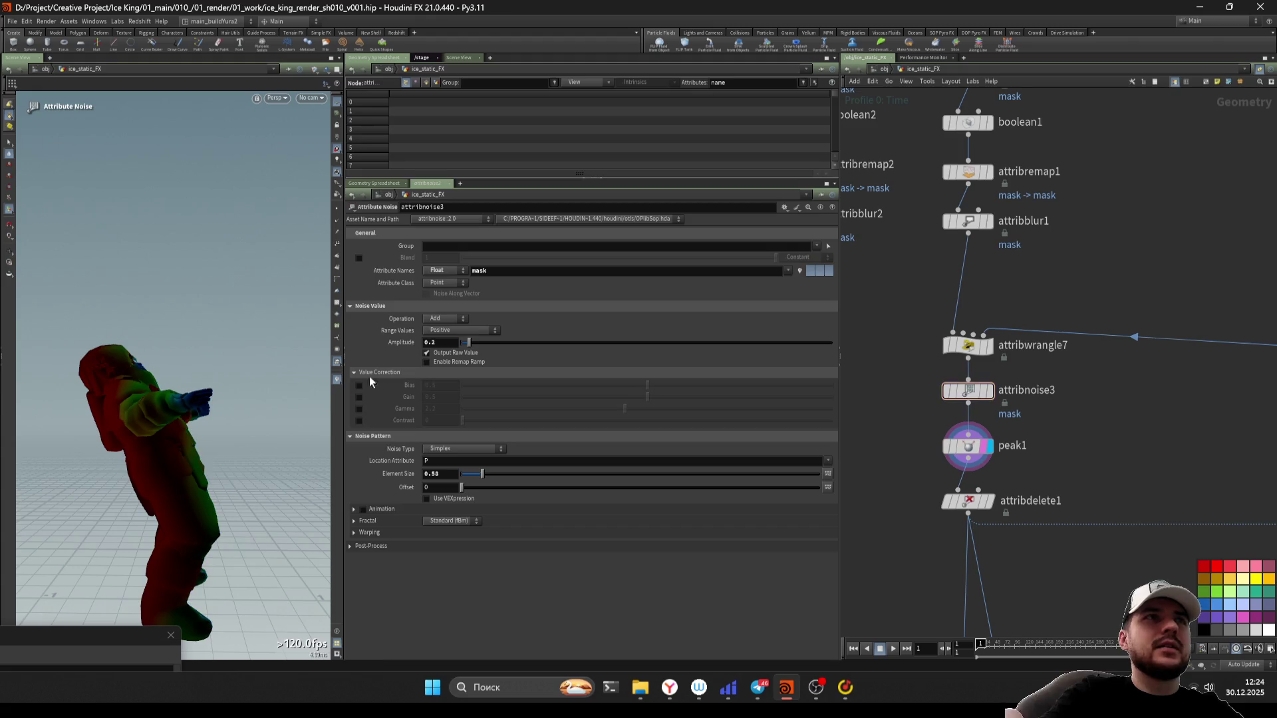
left_click_drag(475, 344, 549, 341)
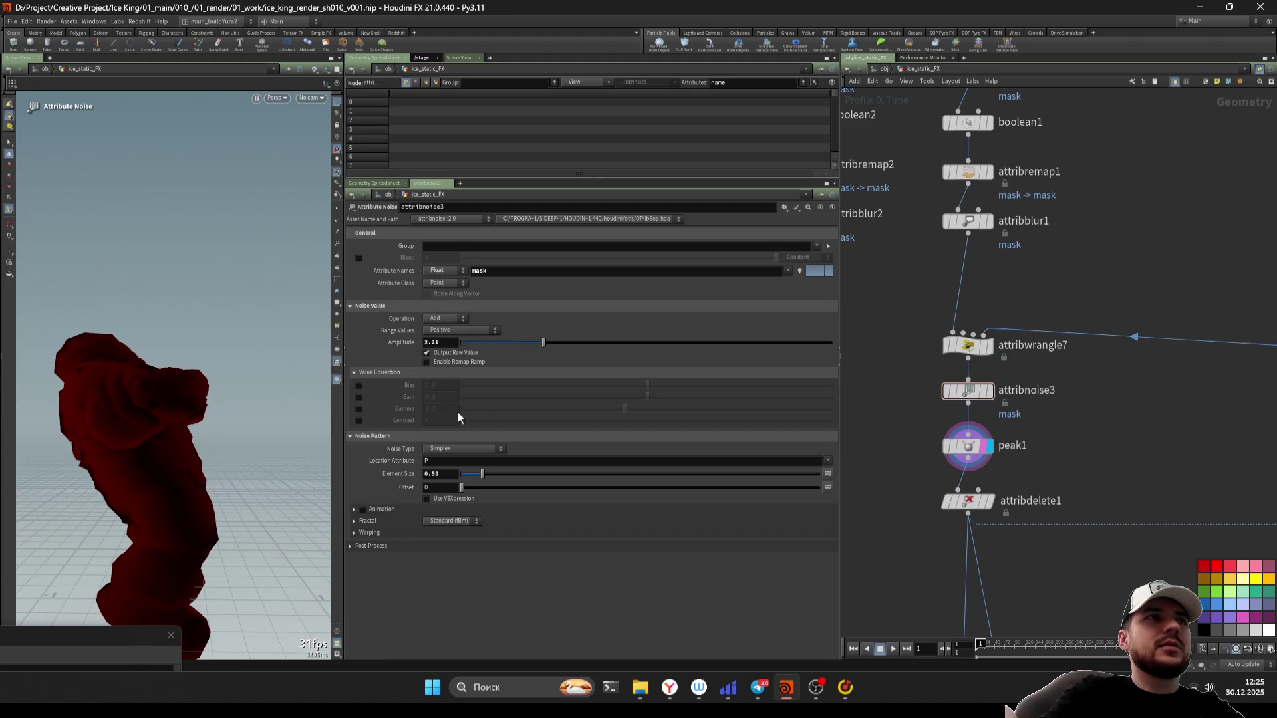
mouse_move(383, 410)
left_mouse_down()
mouse_move(599, 410)
mouse_move(367, 421)
left_mouse_up()
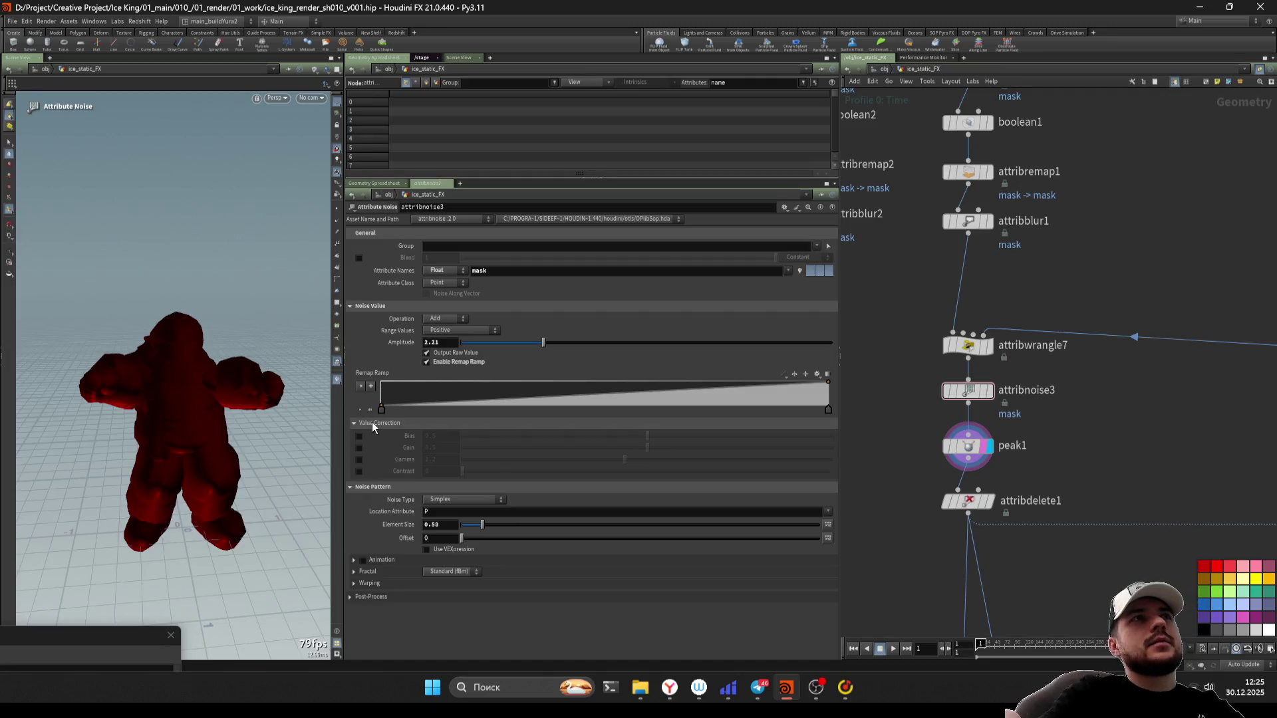
left_click(445, 319)
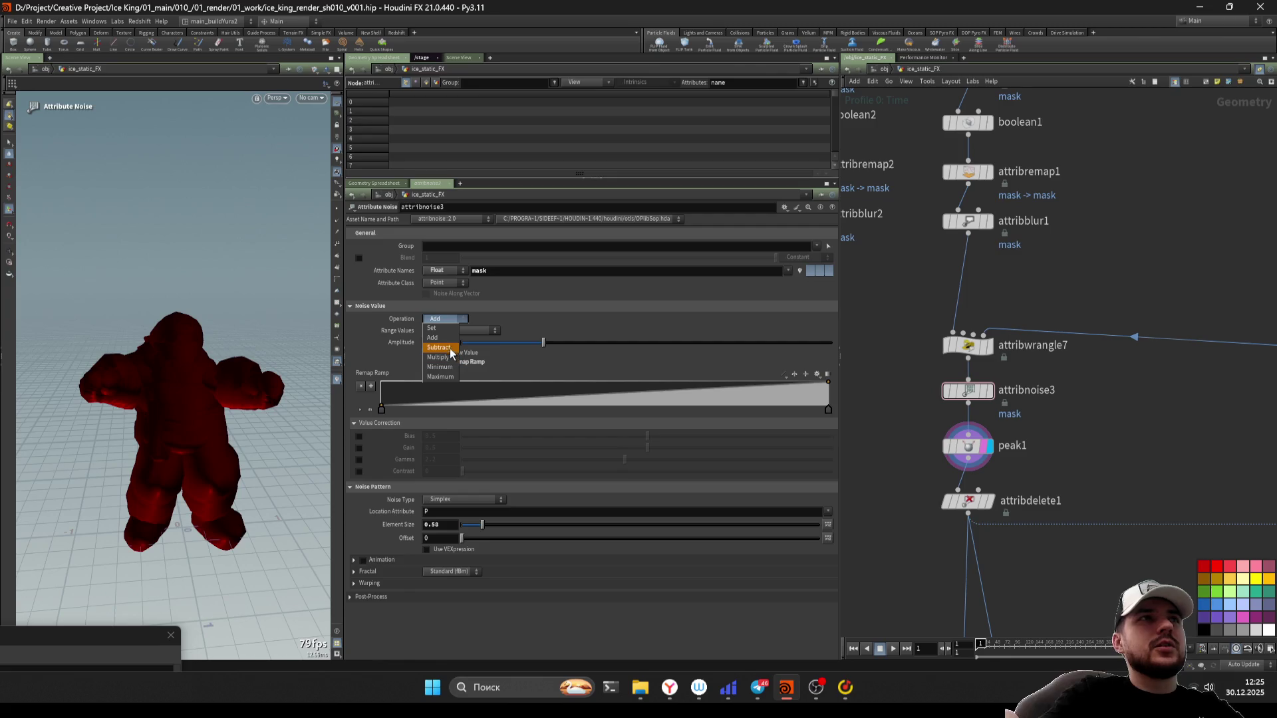
Set the noise operation to Multiply and reshape the remap curve with smoother interpolation.
left_click(440, 358)
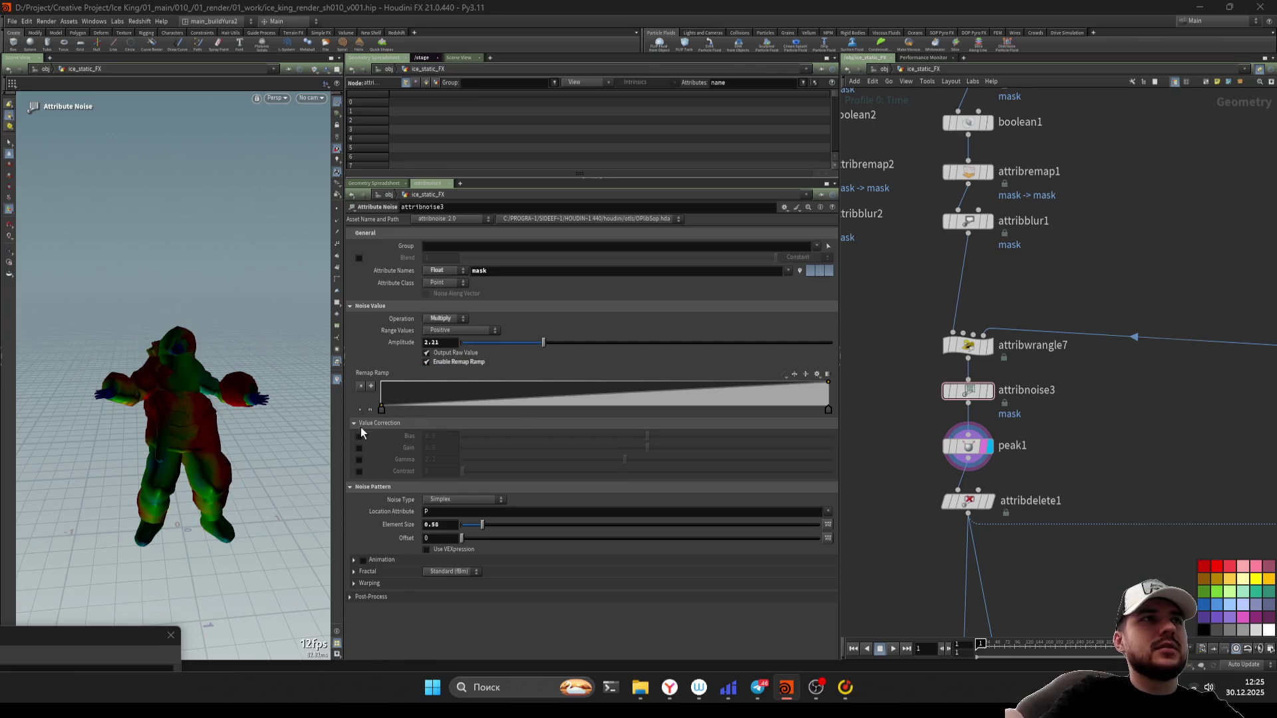
left_click(361, 409)
left_click(463, 457)
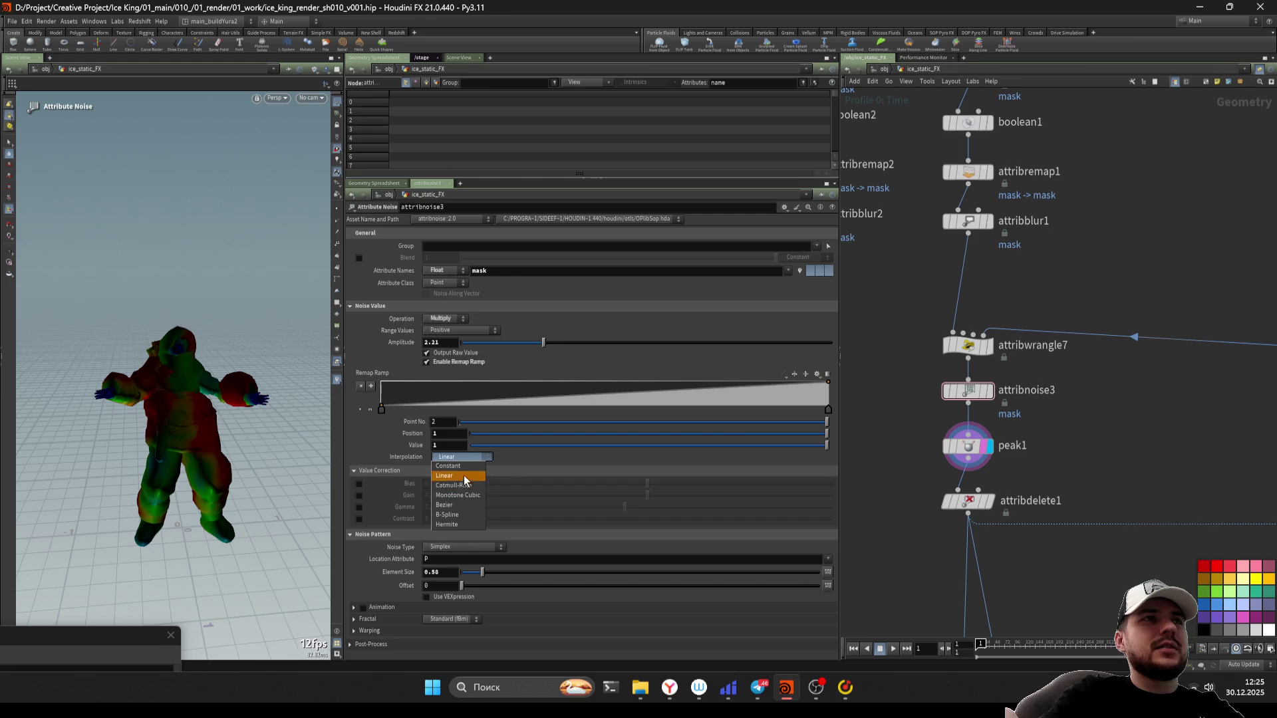
left_click(476, 496)
left_click_drag(746, 388, 790, 395)
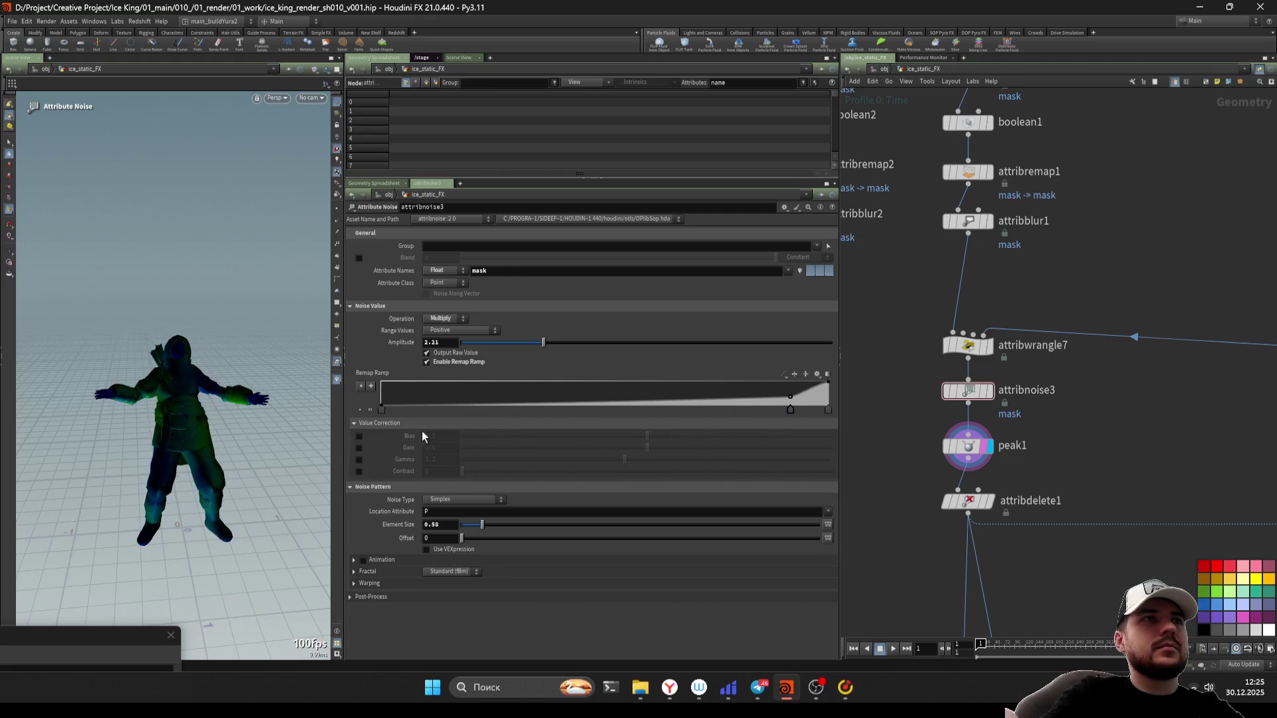
Give the remap ramp point B-Spline interpolation, undoing an over-steep adjustment.
left_click(370, 410)
left_click(363, 468)
left_click(456, 466)
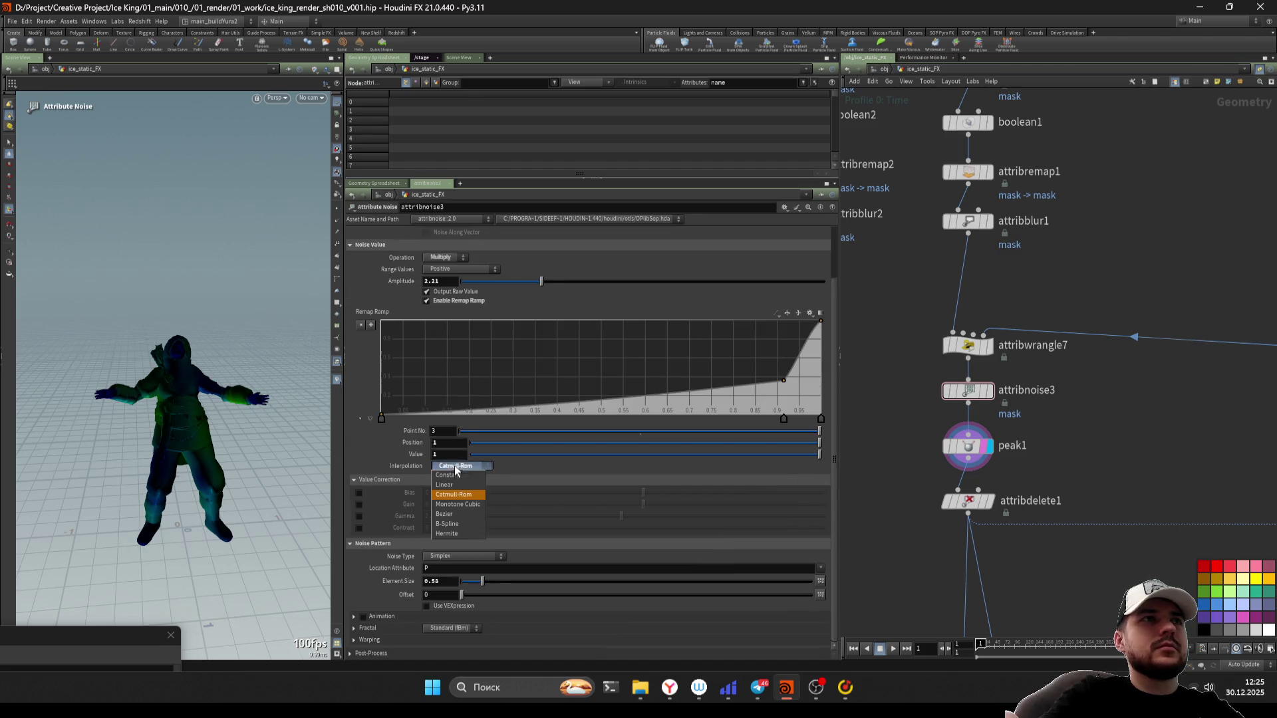
left_click(449, 526)
left_click_drag(784, 381, 778, 394)
key("ctrl+z")
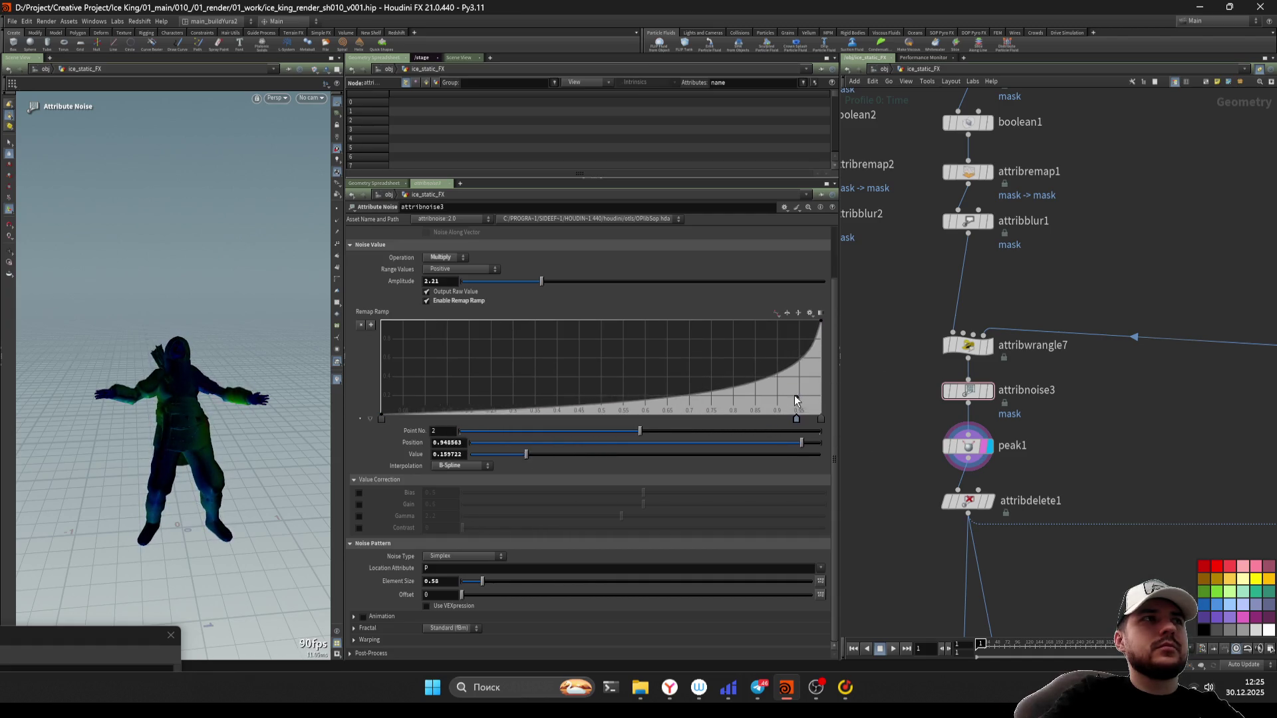
Enlarge the noise to element size 1.56 with offset about 4.17 and play back the pose.
left_click_drag(539, 288, 549, 282)
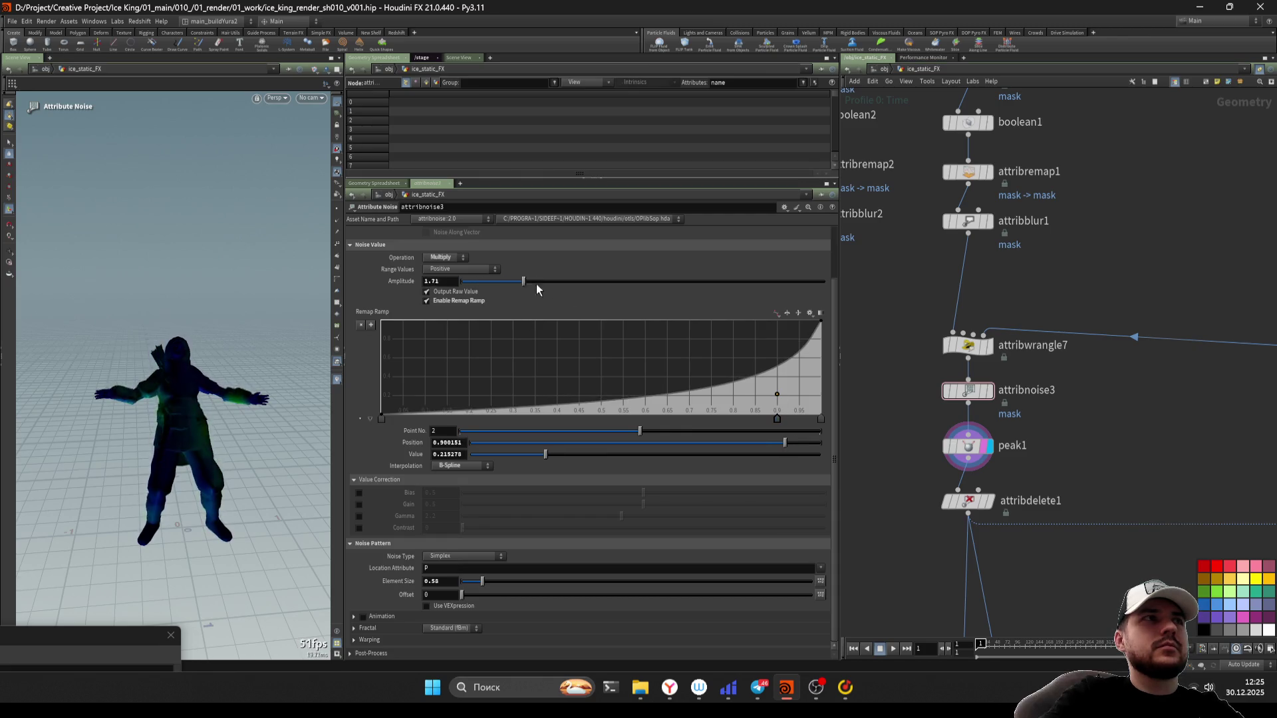
left_click_drag(482, 585, 574, 588)
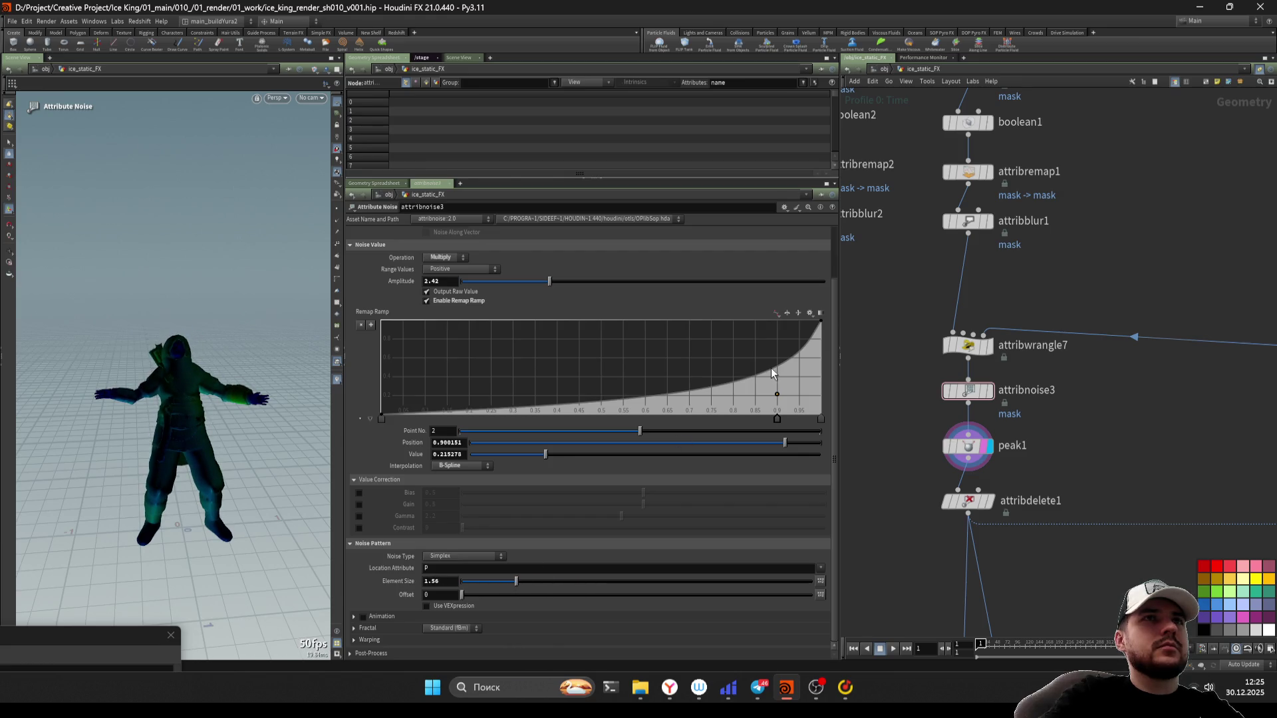
left_click_drag(485, 599, 494, 601)
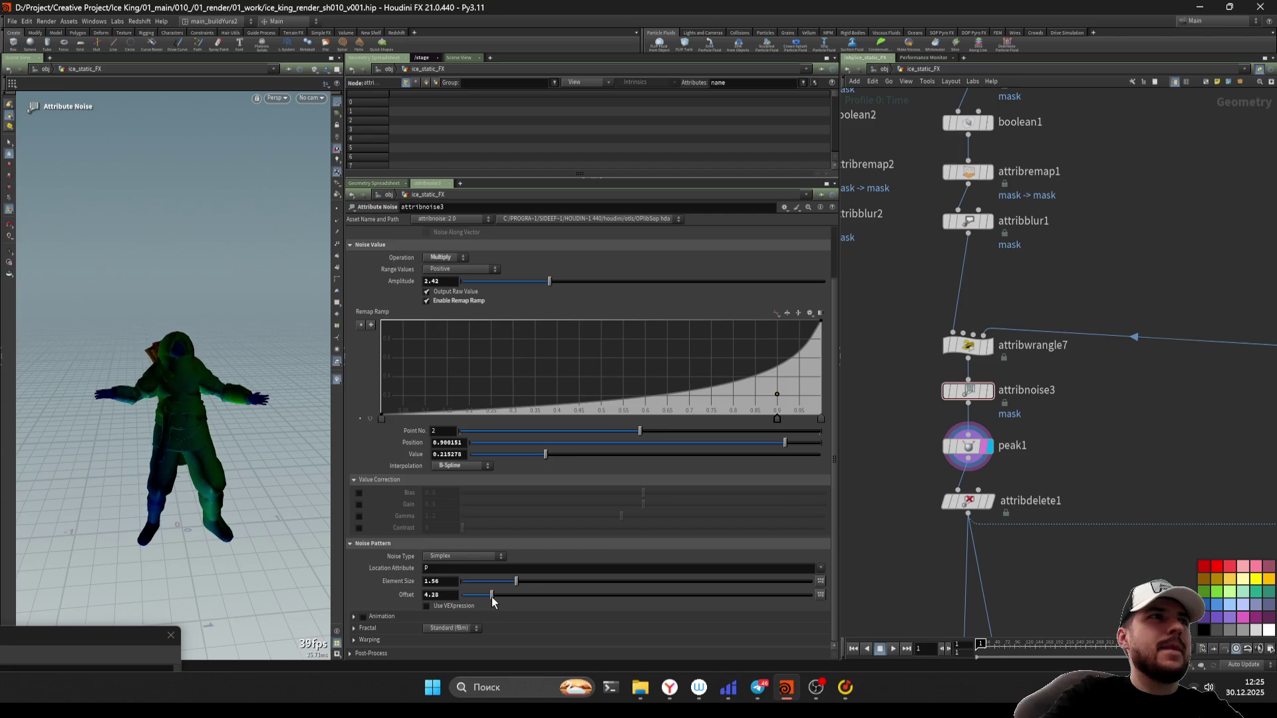
key("Up")
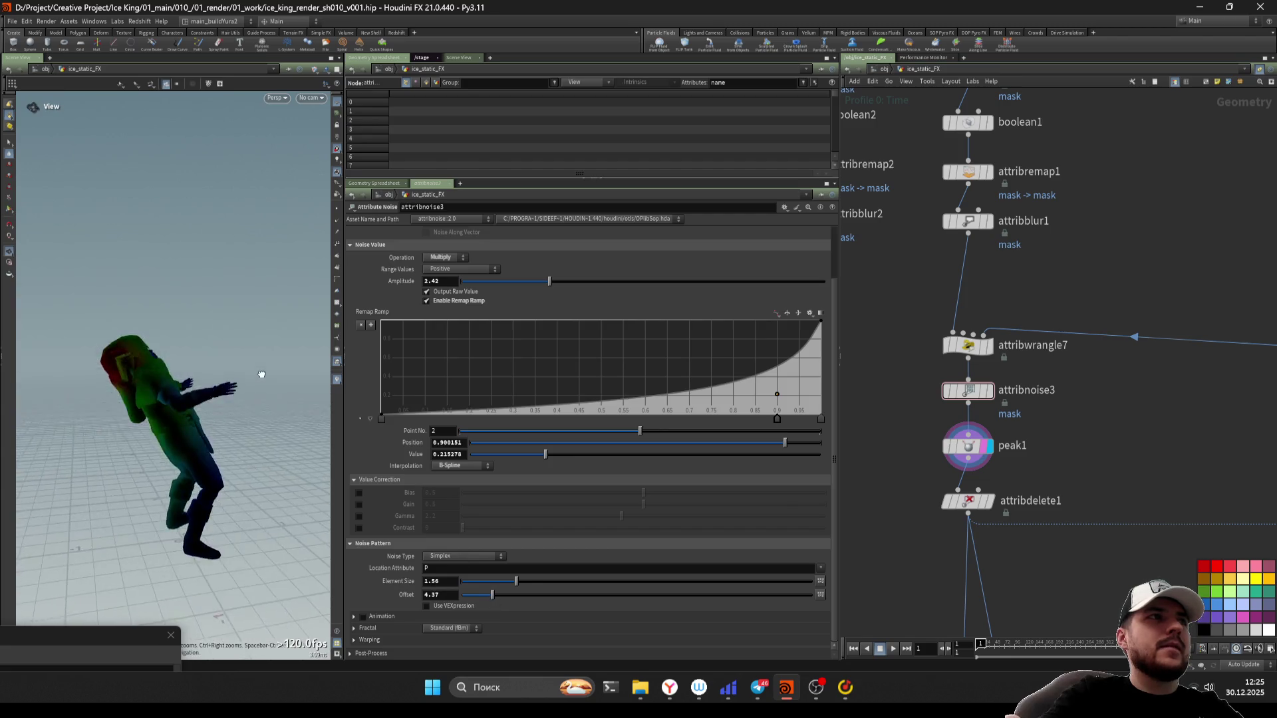
left_click(949, 499)
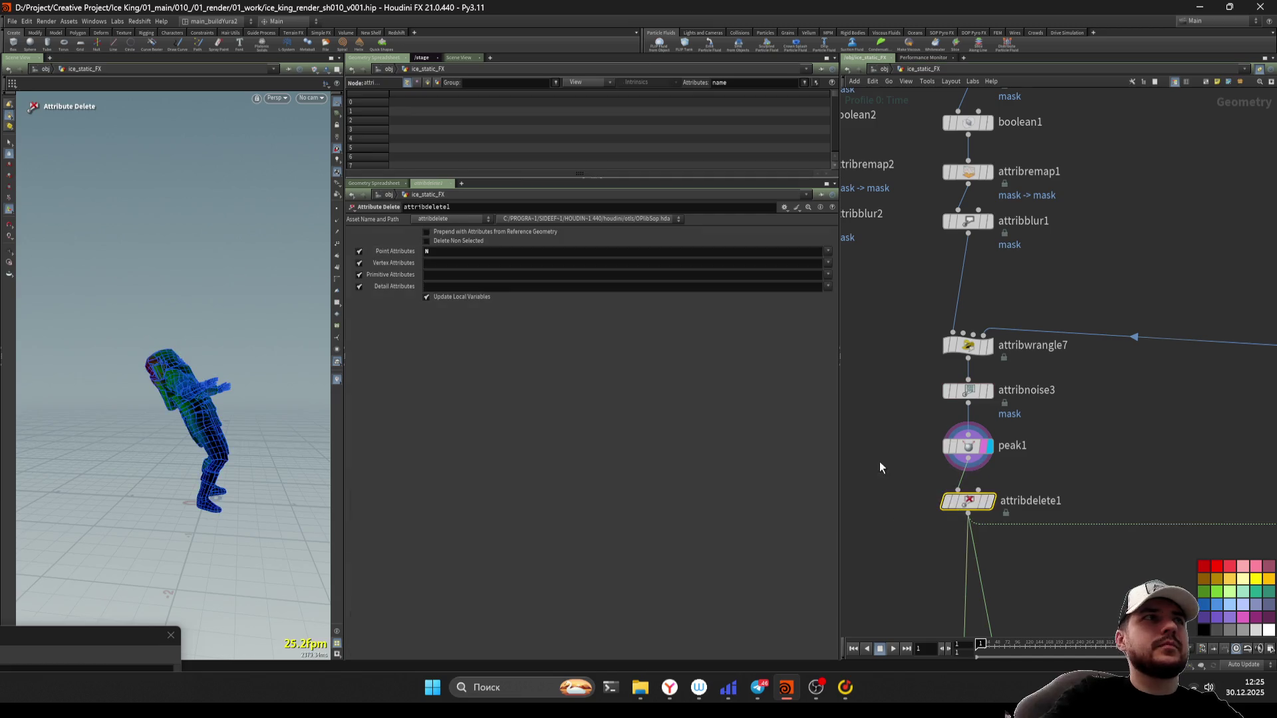
Frame the network and display OUT_char_FX, the character covered in ice spikes.
key("h")
middle_click_drag(884, 464, 942, 621)
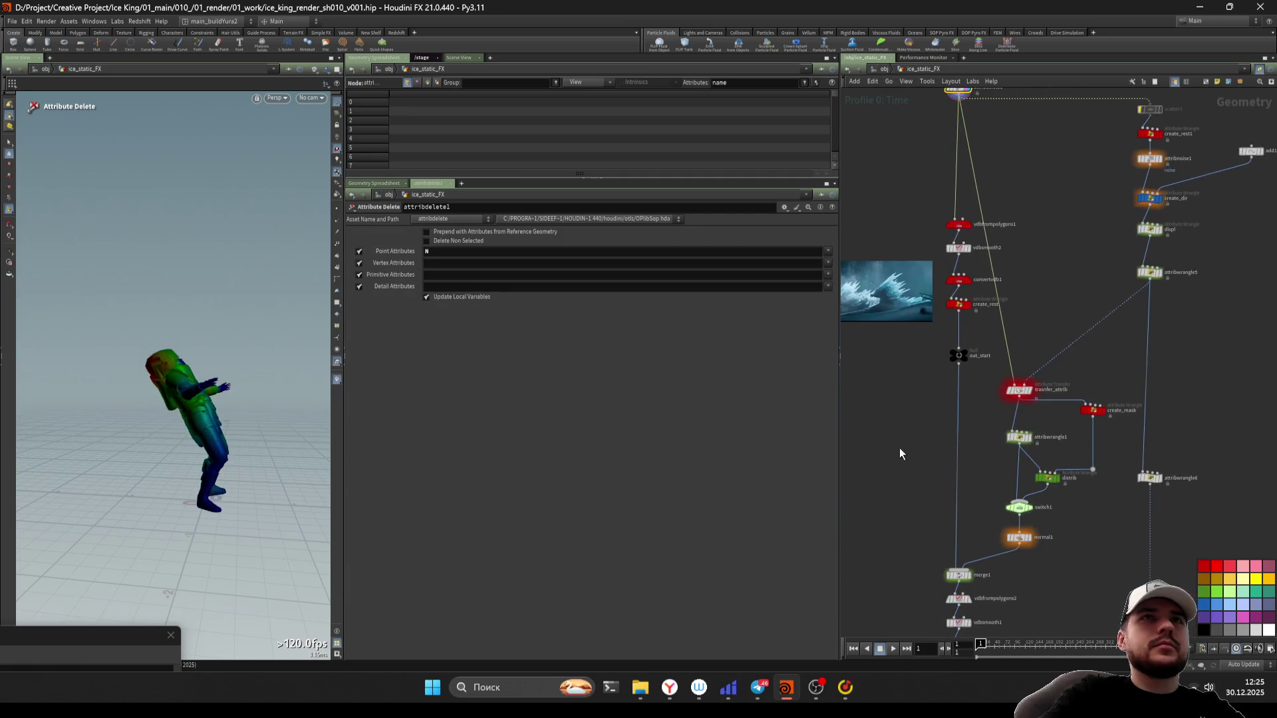
scroll(942, 621, "down", 3)
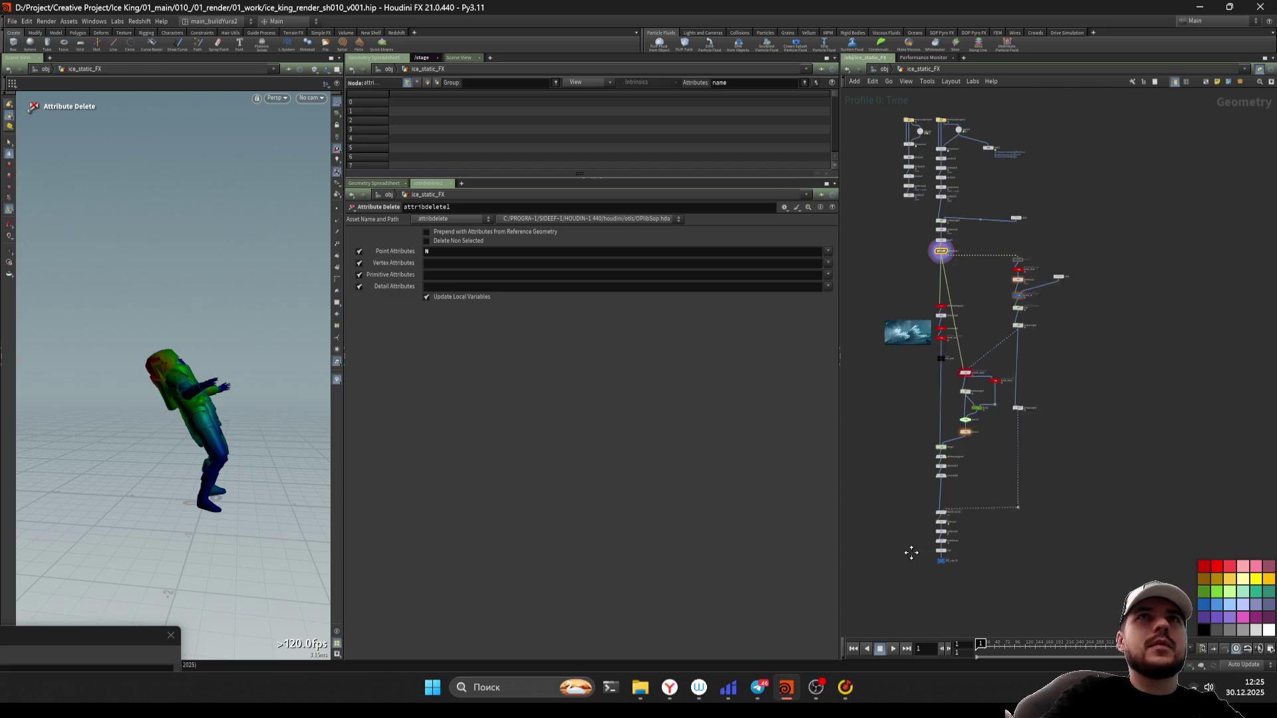
scroll(937, 406, "up", 3)
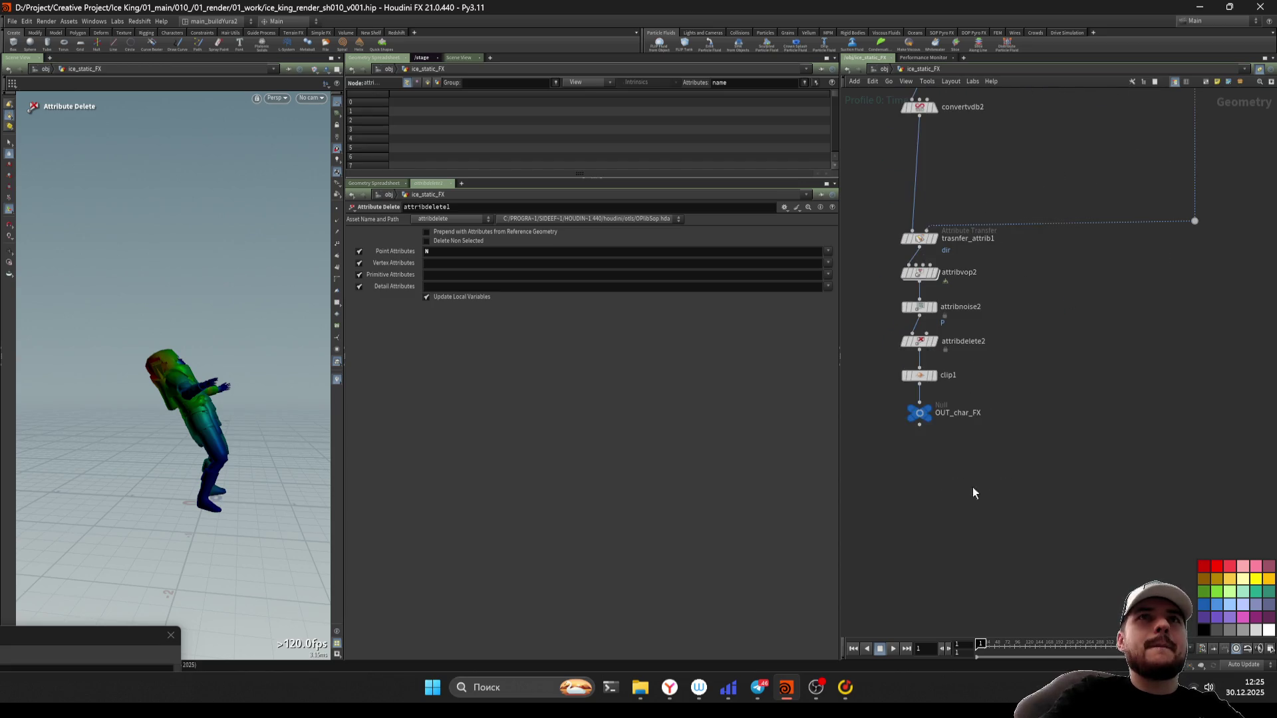
left_click(919, 414)
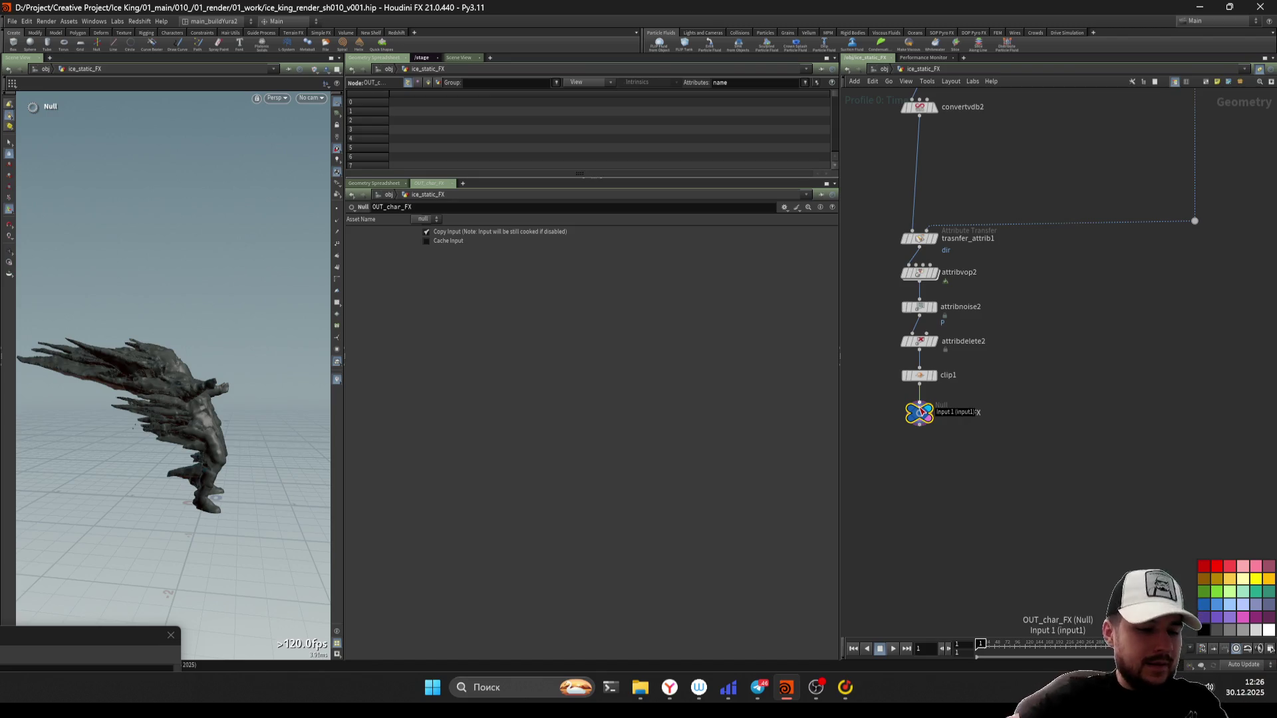
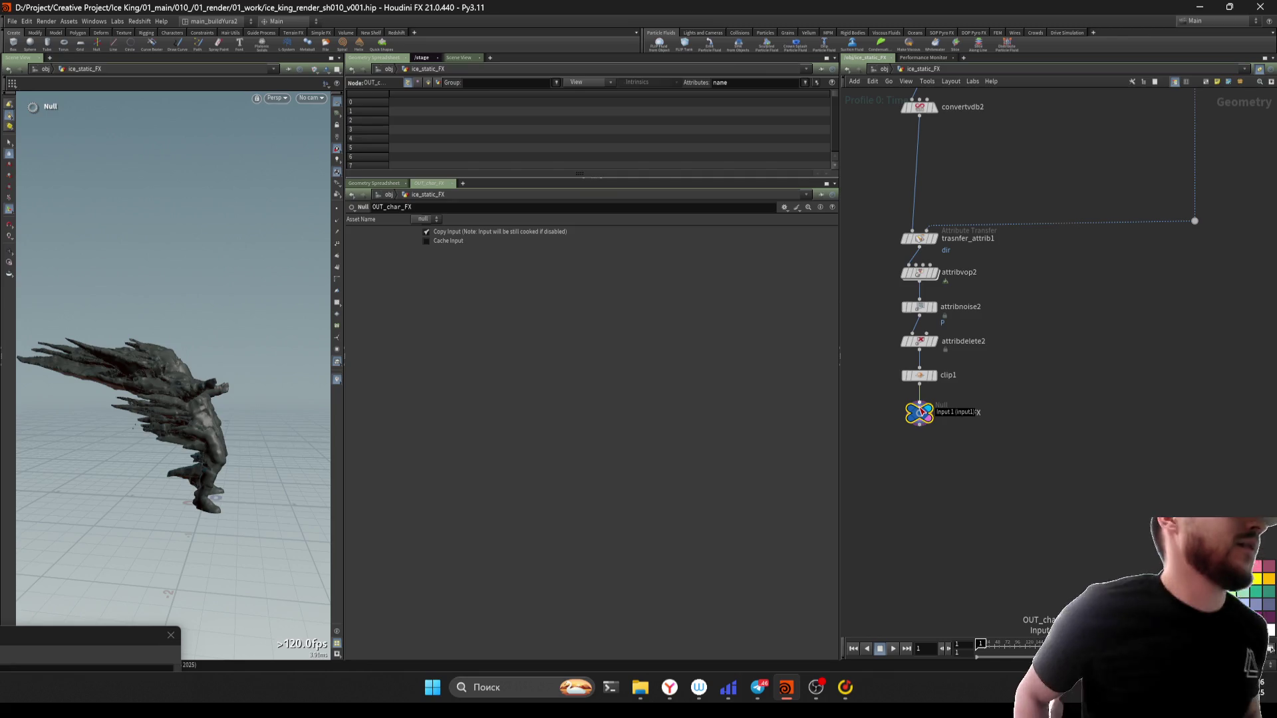
Inspect transfer_attrib and normal1 settings and check their cook times in the Performance Monitor.
key("Escape")
mouse_move(100, 419)
left_mouse_down()
mouse_move(174, 397)
mouse_move(191, 407)
left_mouse_up()
key("Return")
scroll(996, 423, "down", 5)
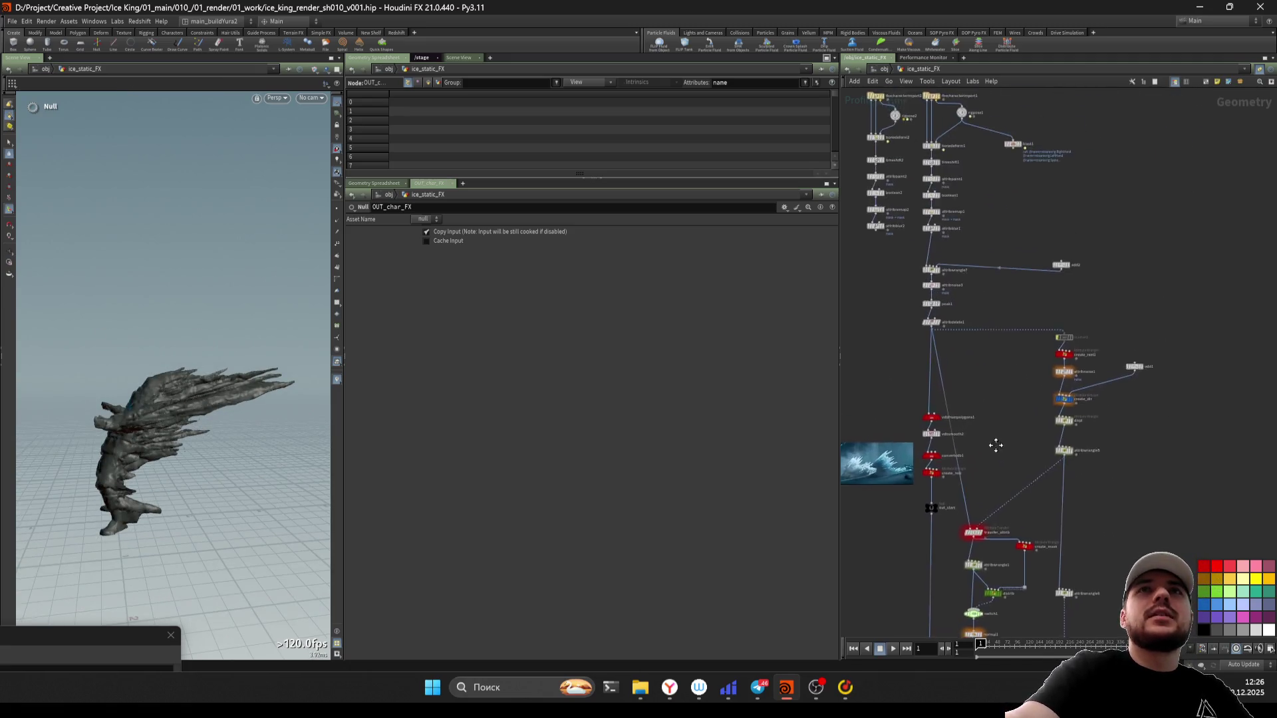
scroll(996, 424, "up", 2)
middle_click_drag(979, 411, 1012, 290)
left_click(961, 382)
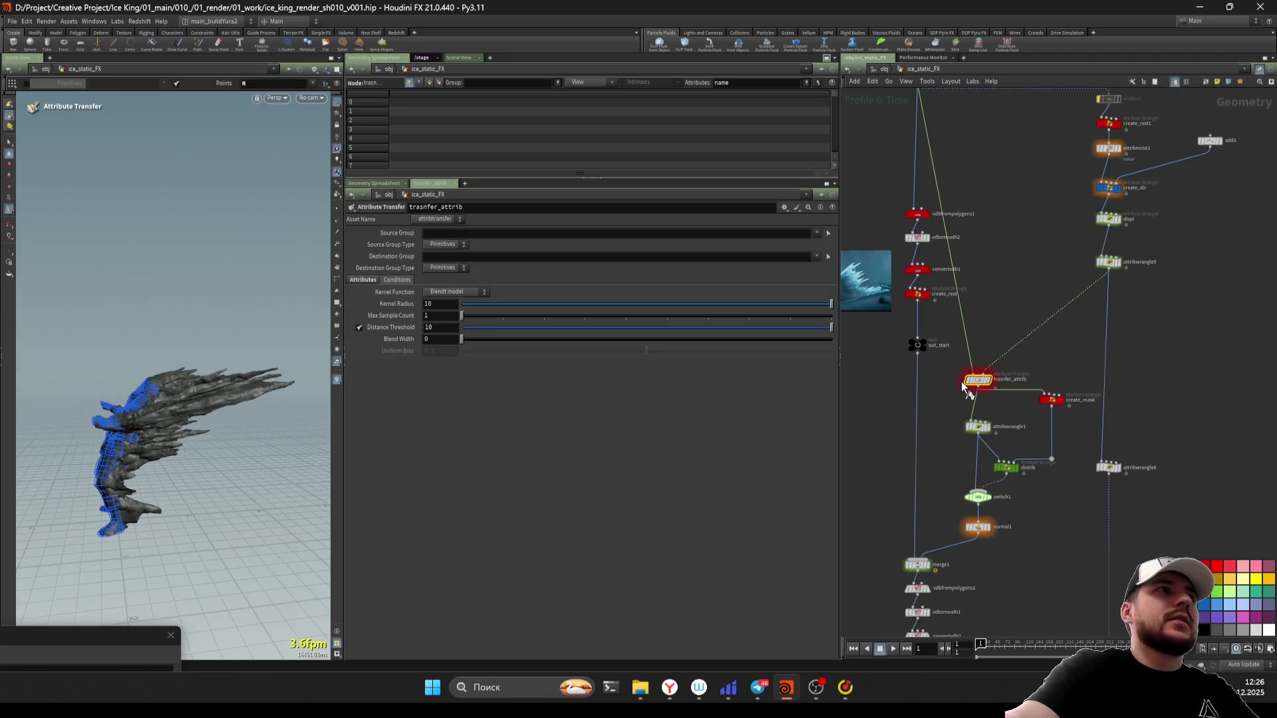
scroll(998, 419, "up", 2)
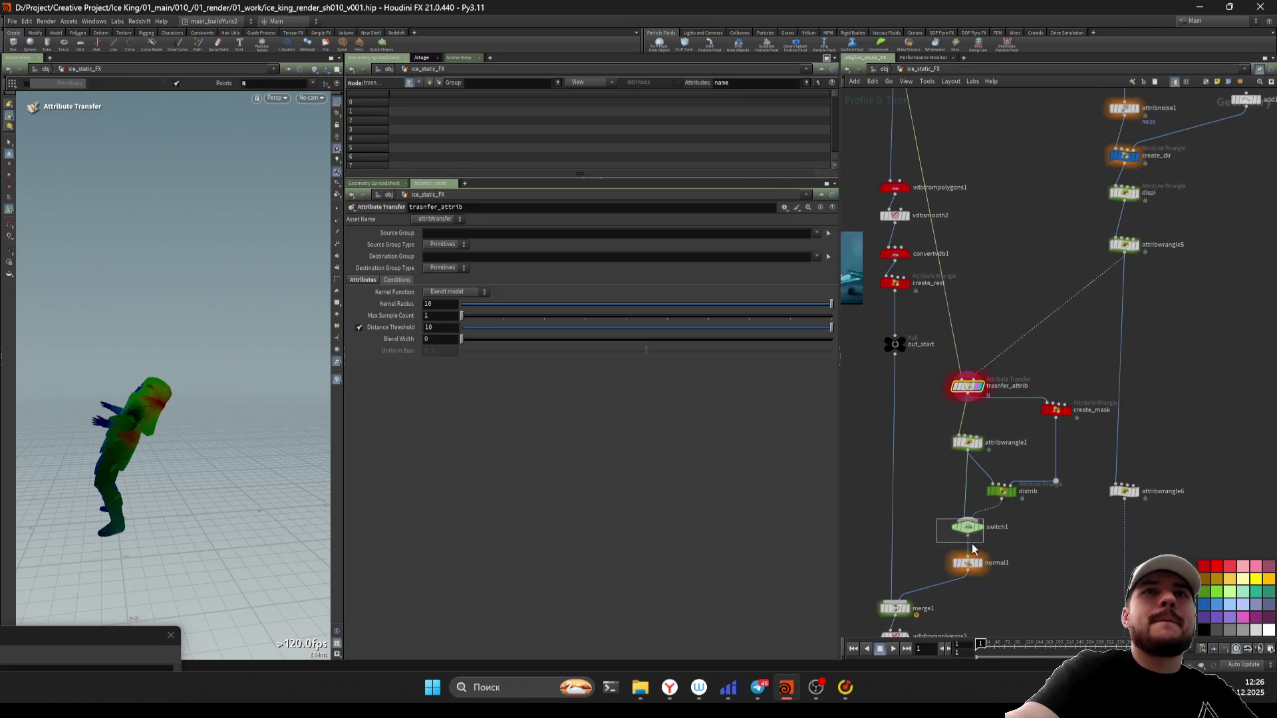
left_click(966, 564)
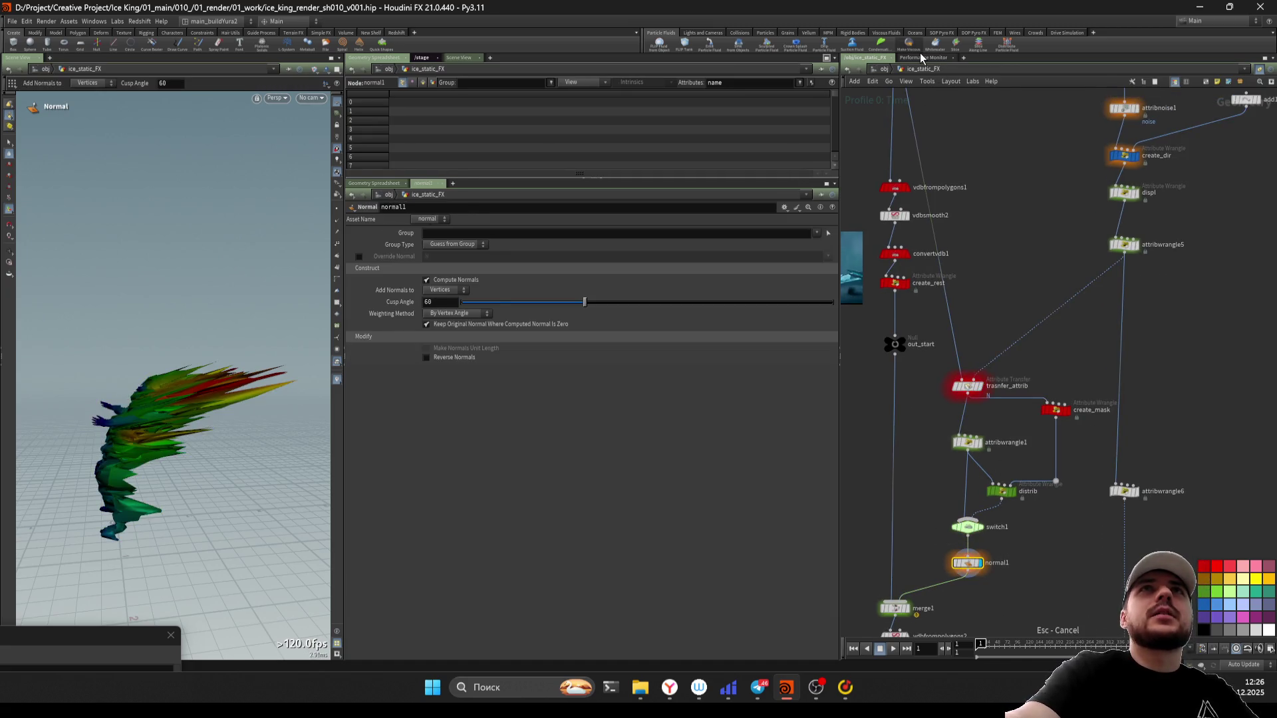
left_click(920, 58)
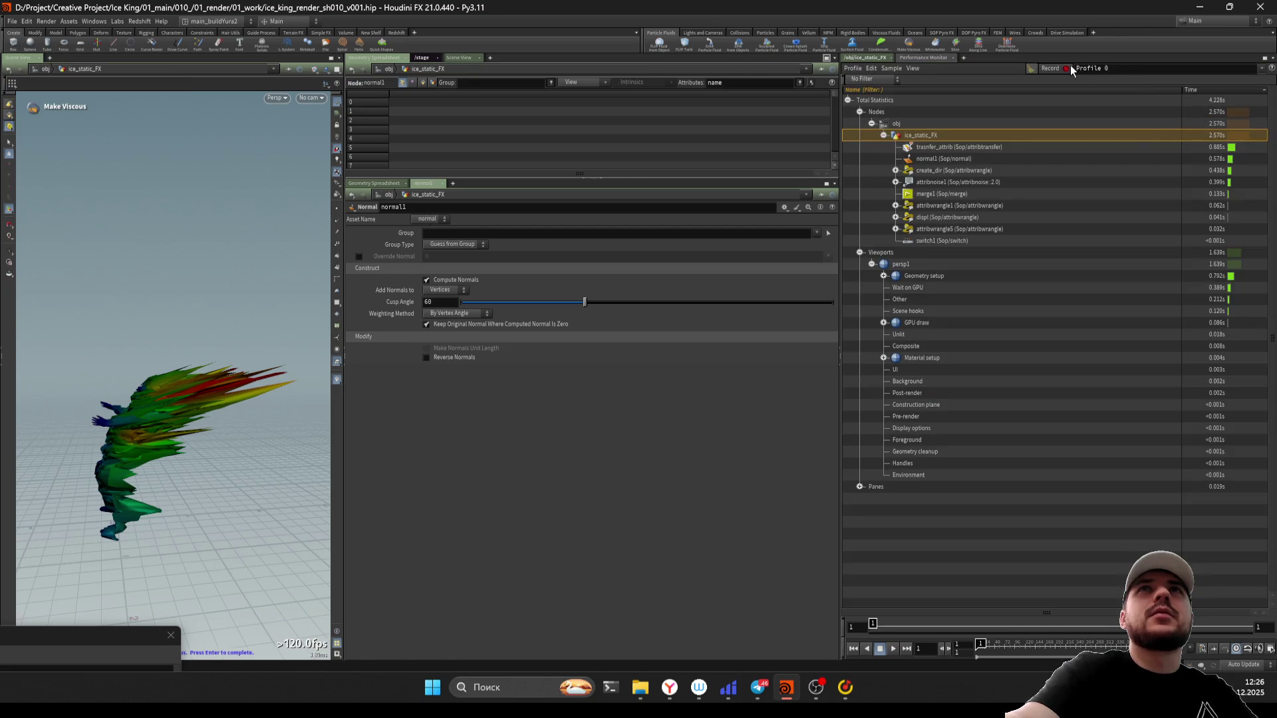
Return to the ice_static_FX network and select attribwrangle5, moving up the chain.
left_click(860, 57)
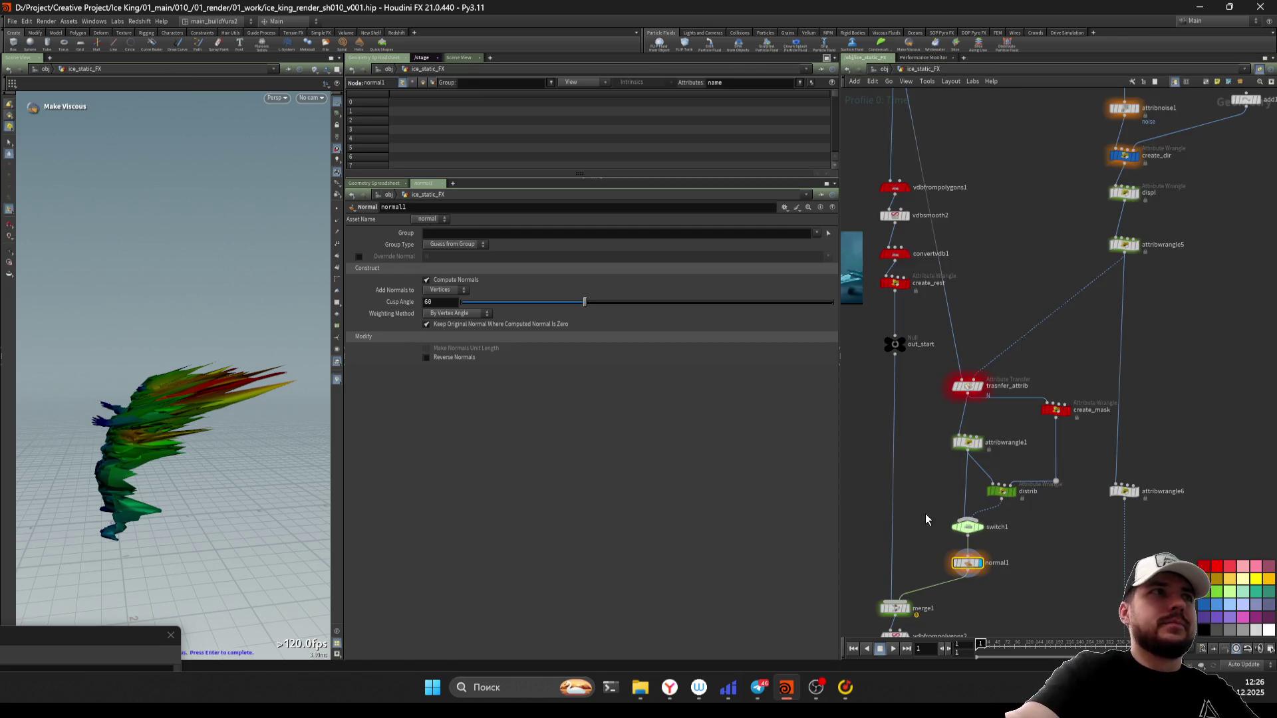
middle_click_drag(1055, 399, 1006, 556)
left_click(1076, 401)
key("Up")
Move the selection up the chain to the create_dir wrangle.
key("Down")
key("Up")
key("Up")
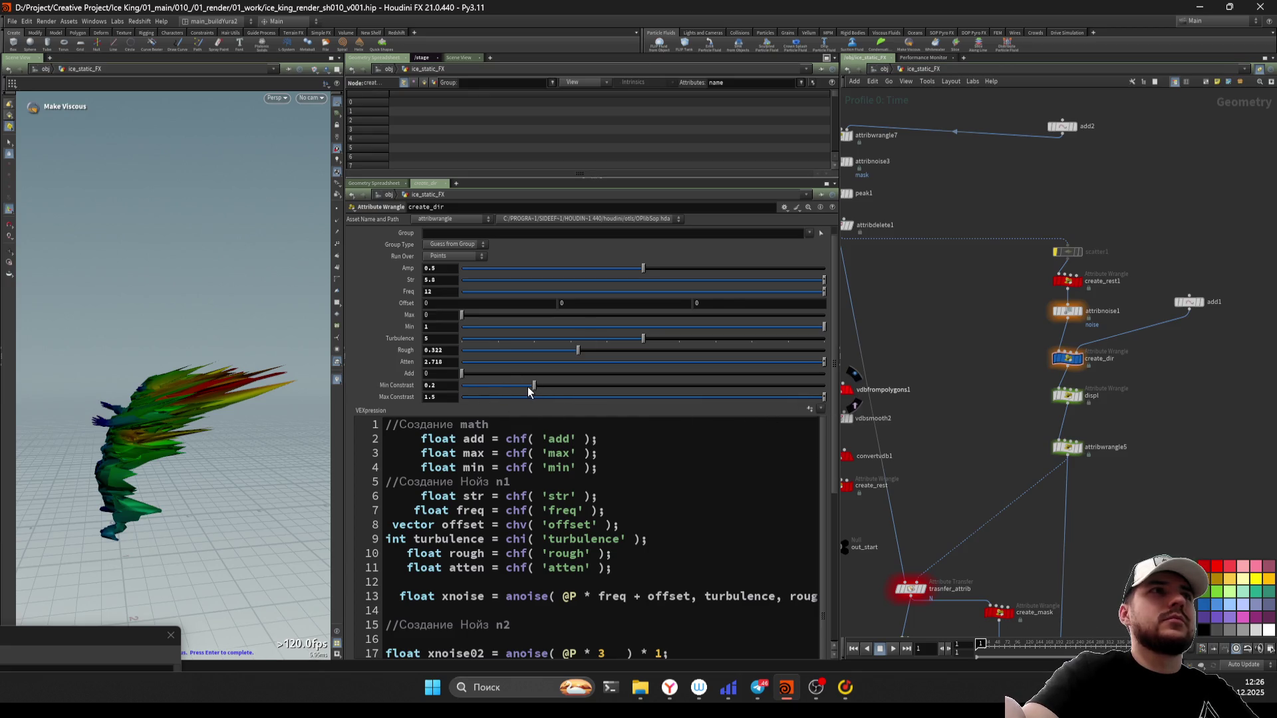
key("Escape")
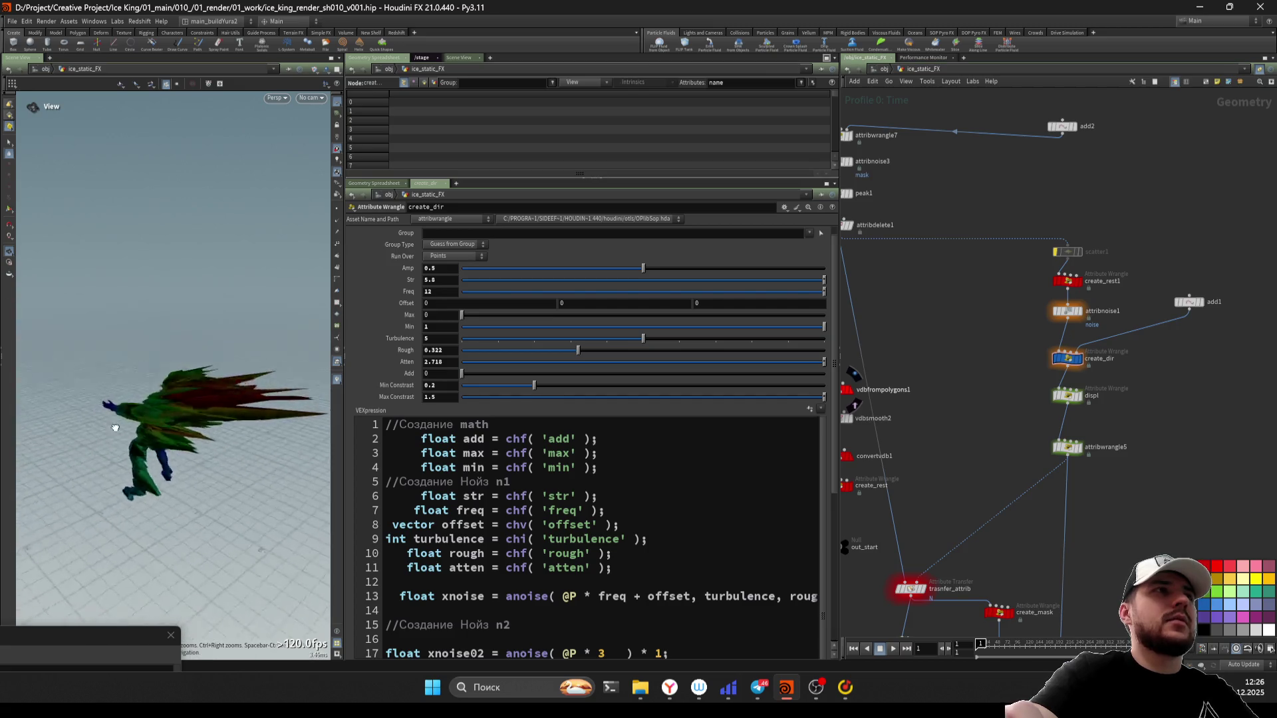
key("q")
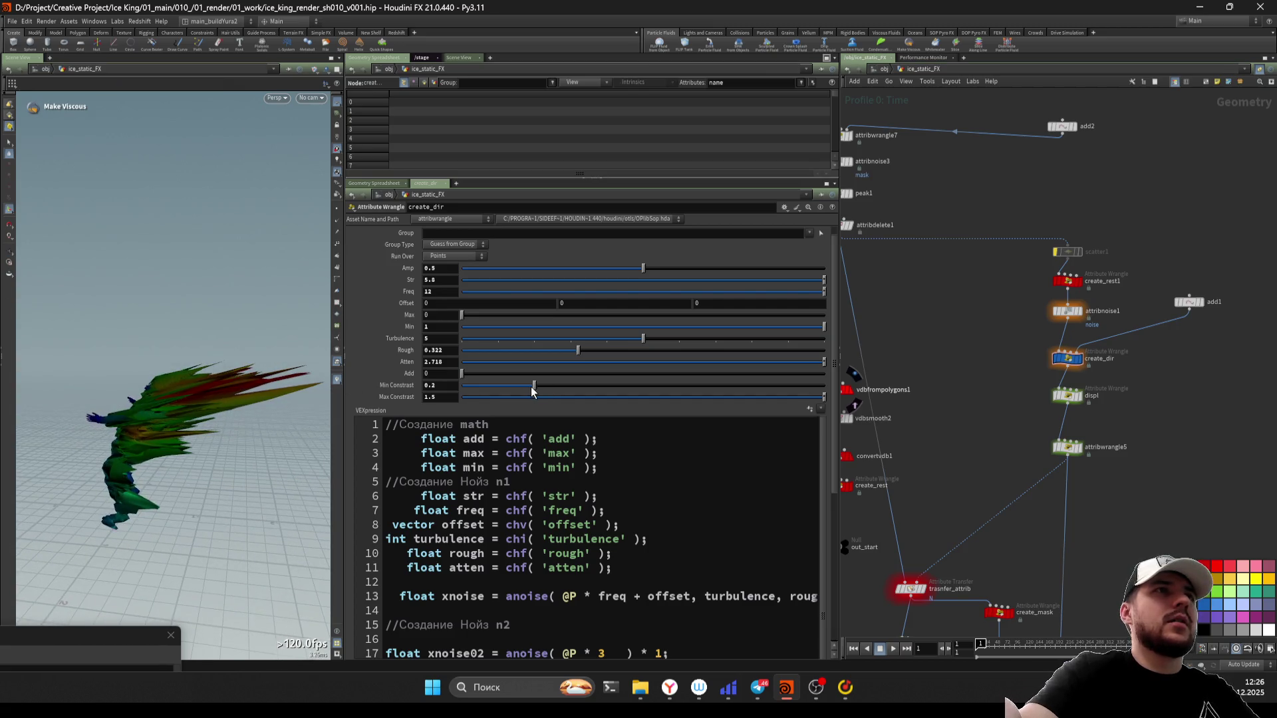
Lower Min Contrast to about 0.088, set Atten to 2.818 and reduce Rough slightly.
left_click_drag(555, 389, 492, 392)
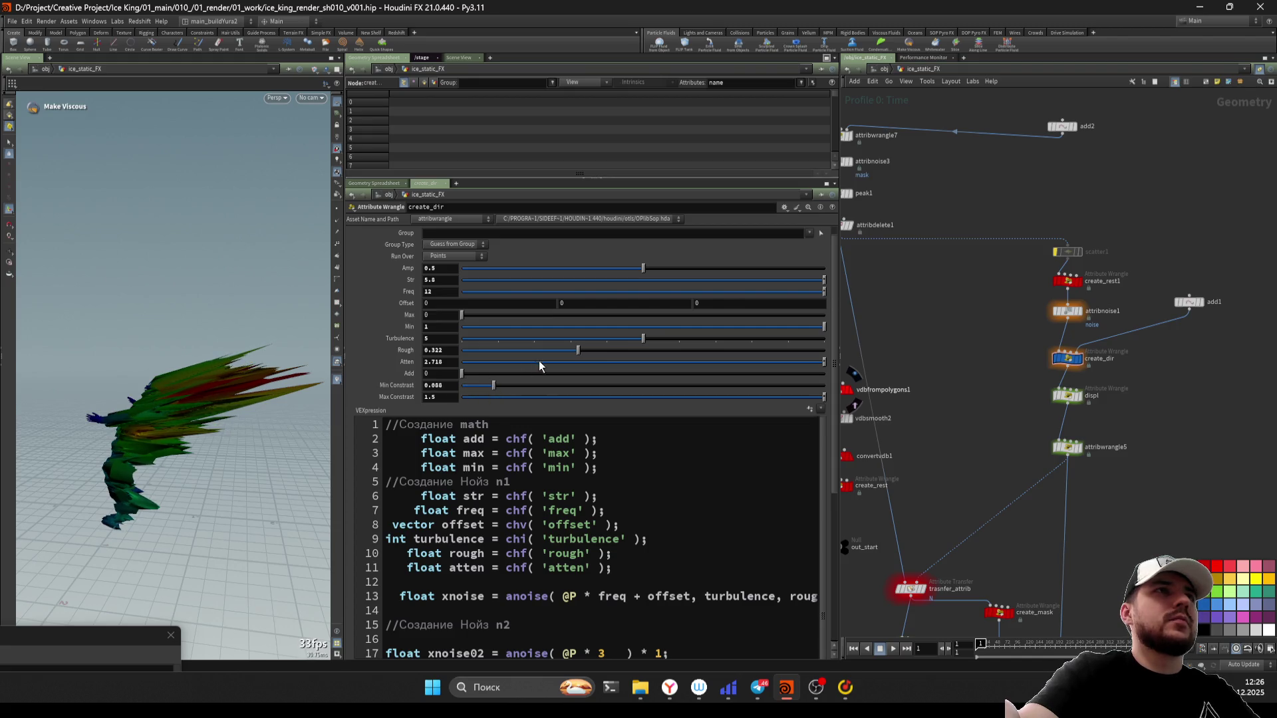
middle_click_drag(465, 368, 517, 371)
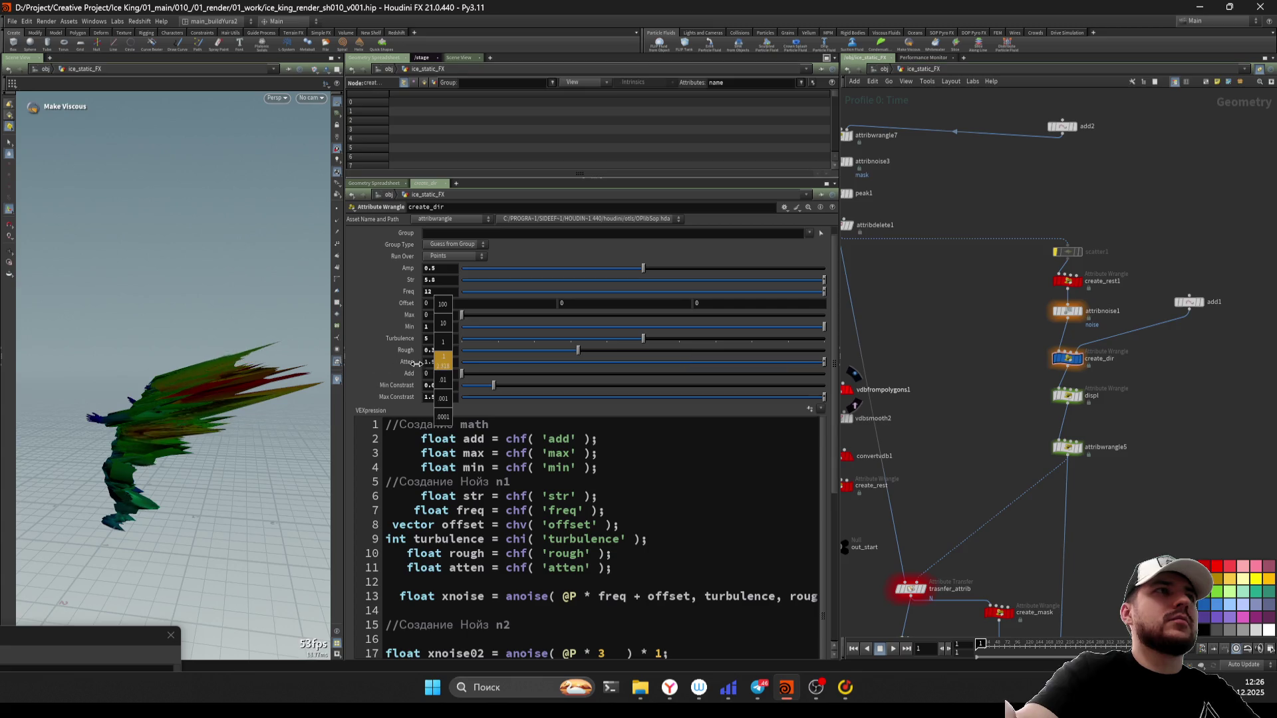
middle_click_drag(444, 367, 446, 365)
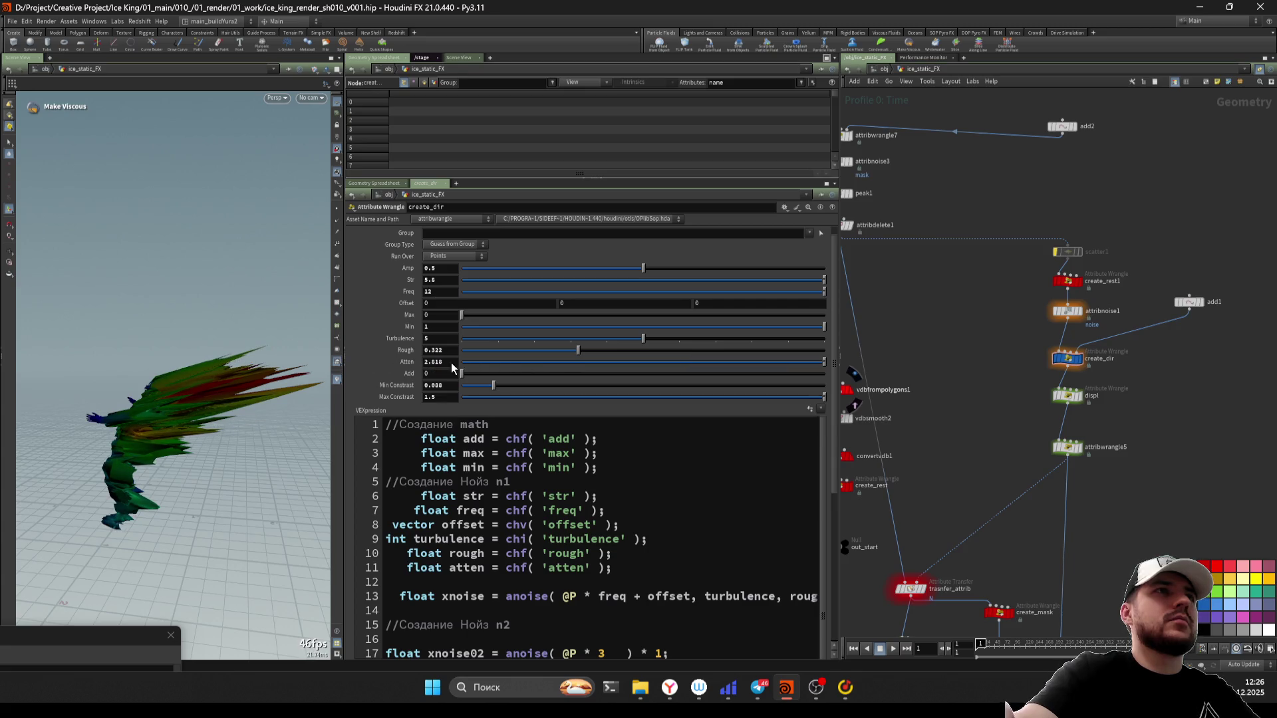
left_click_drag(516, 351, 533, 354)
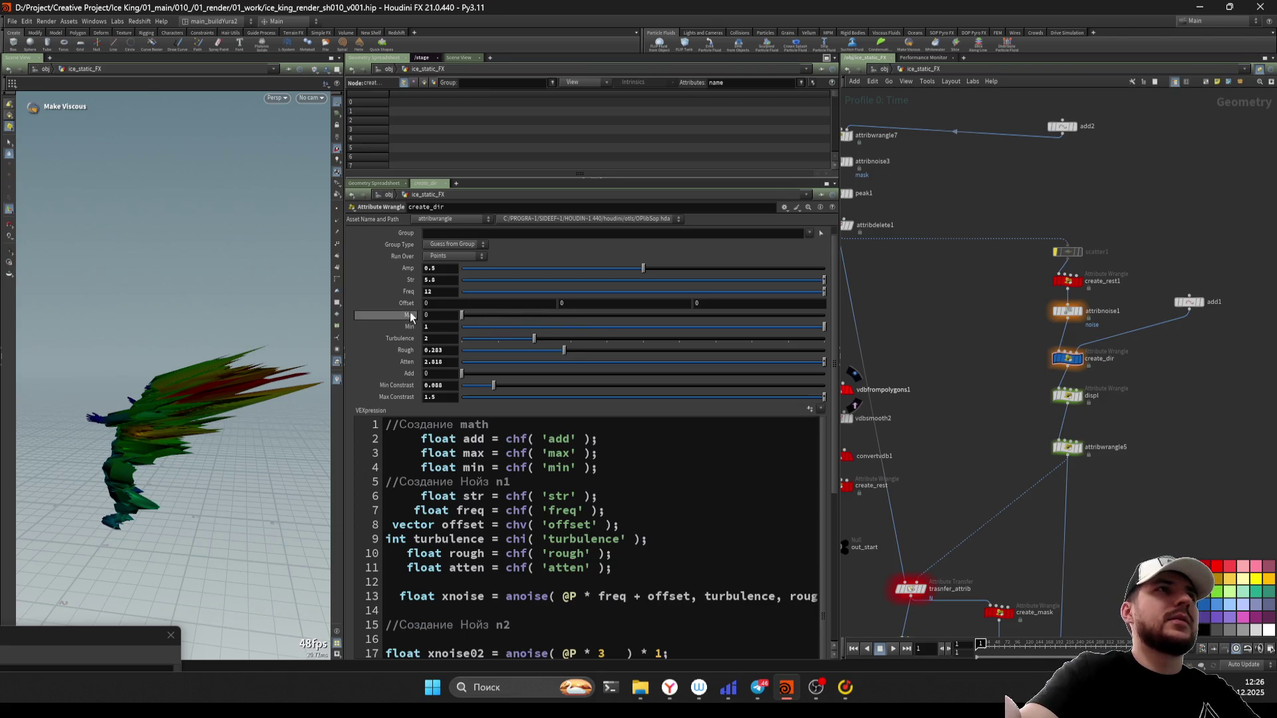
left_click(785, 208)
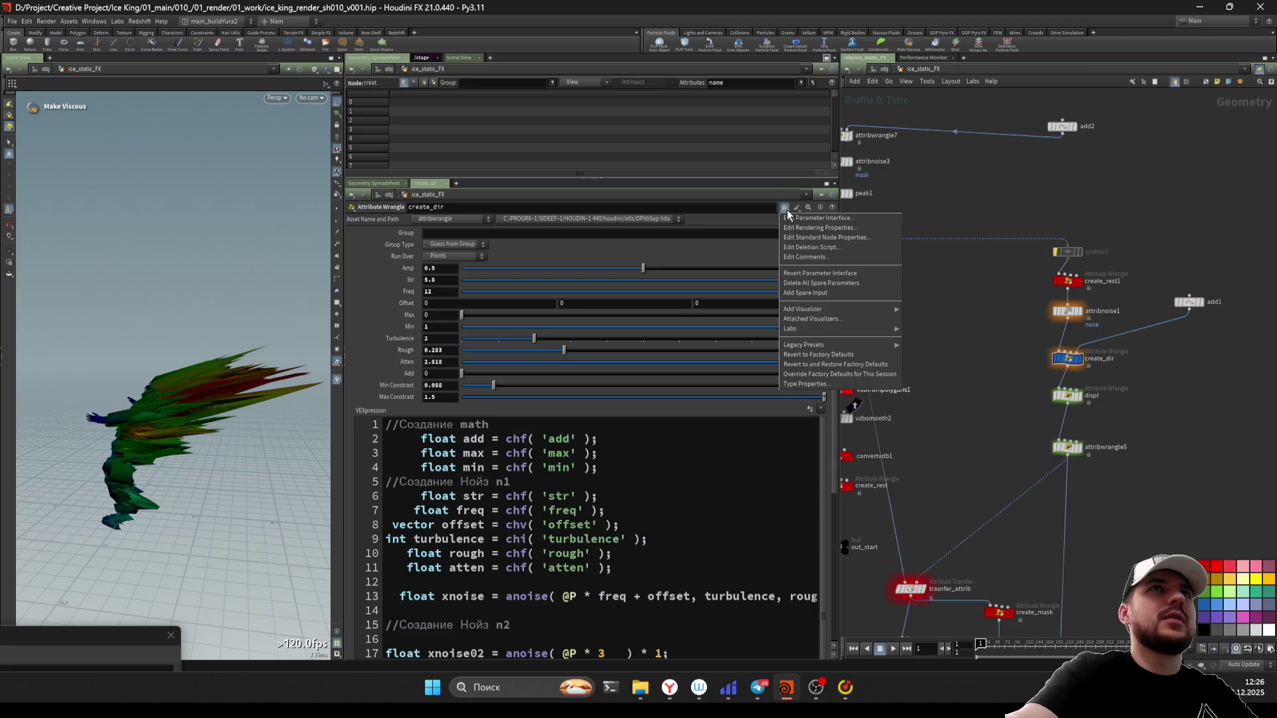
Delete the Max and Min parameters from create_dir's parameter interface and accept.
left_click(656, 291)
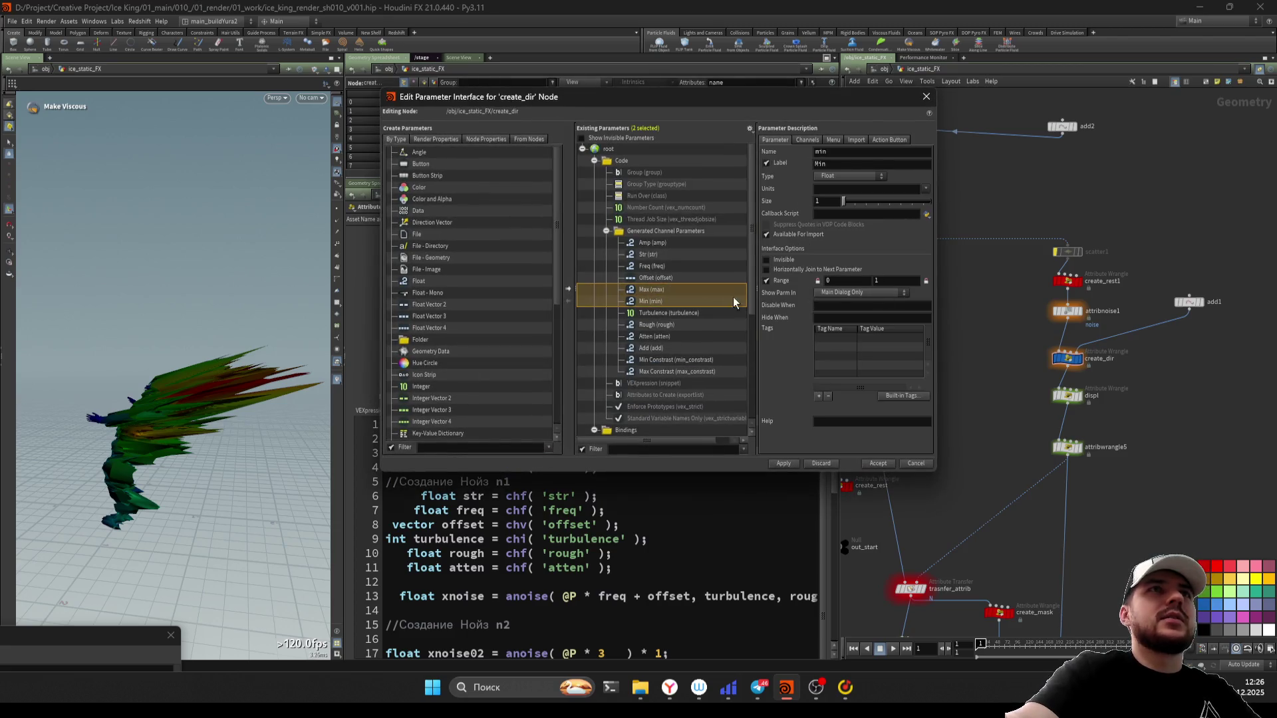
right_click(644, 290)
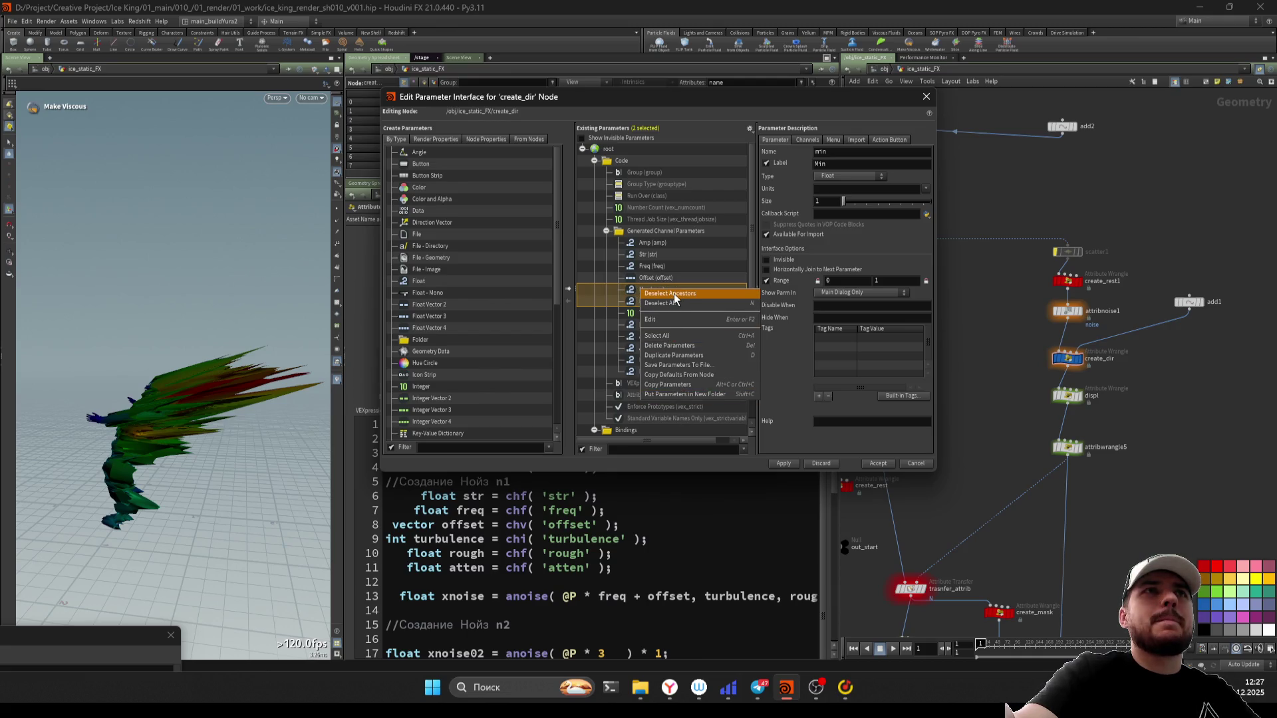
left_click(677, 345)
left_click(875, 465)
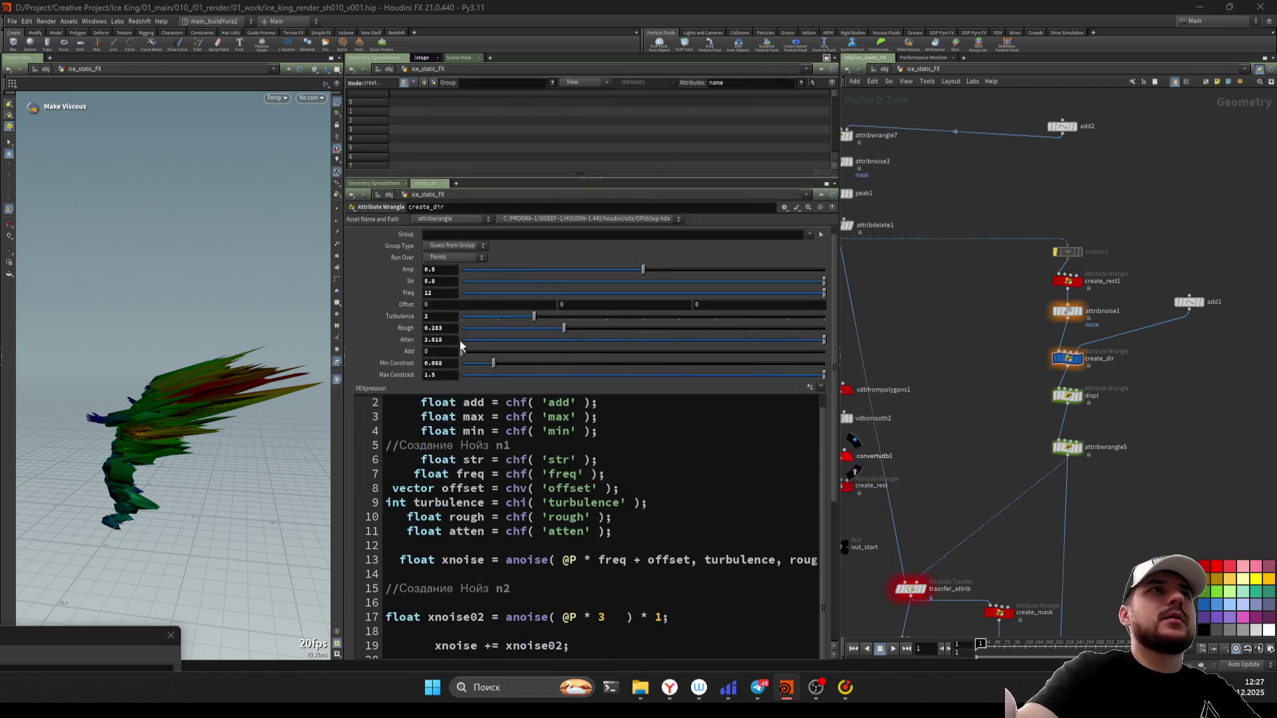
Shift the noise Offset with the value ladder to vary the spikes.
middle_click(570, 304)
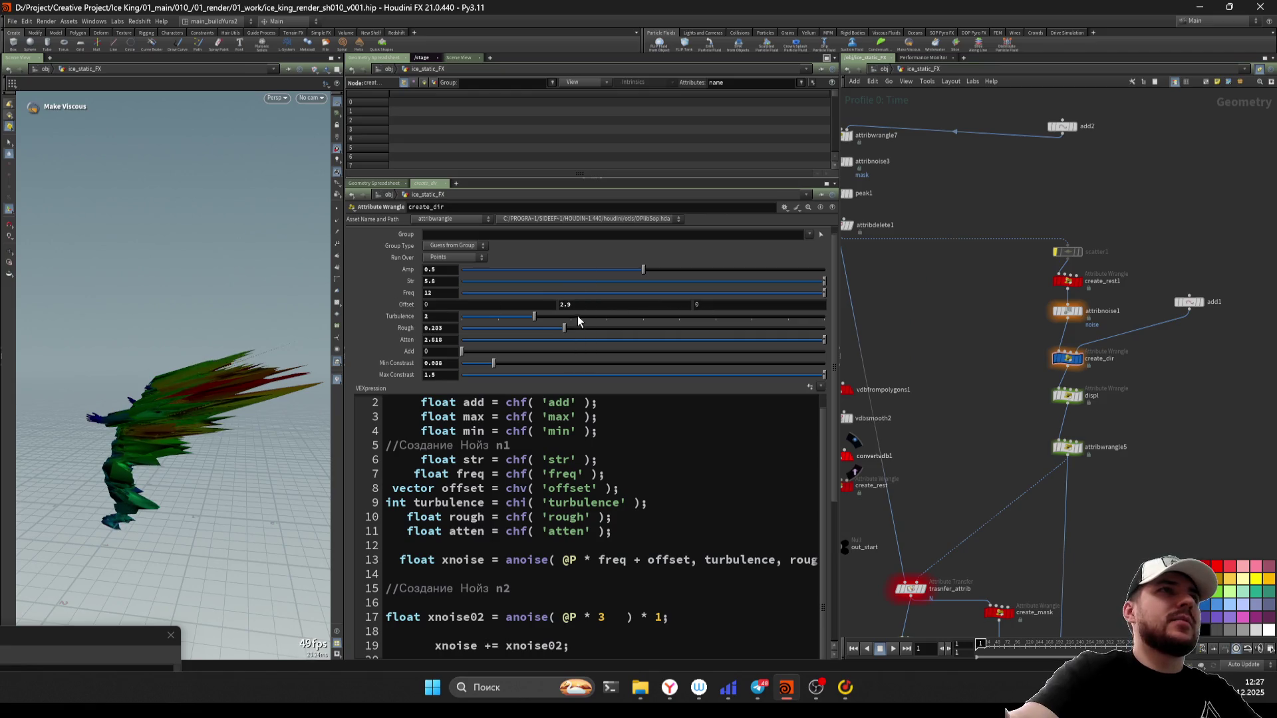
middle_click(713, 305)
mouse_move(714, 305)
middle_mouse_down()
mouse_move(506, 305)
mouse_move(600, 306)
middle_mouse_up()
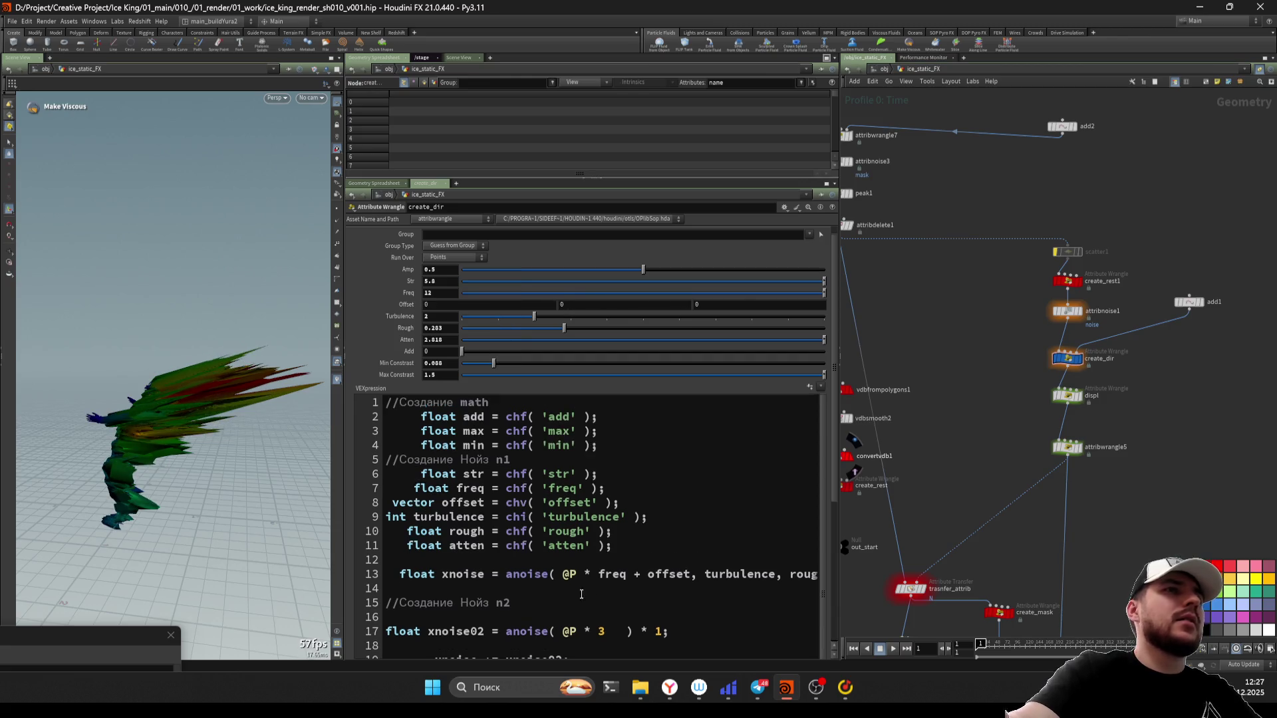
scroll(589, 578, "down", 3)
scroll(589, 577, "down", 2)
Edit line 17 so the second noise samples anoise(@P * 3 + 2), then frame the network.
left_click(578, 459)
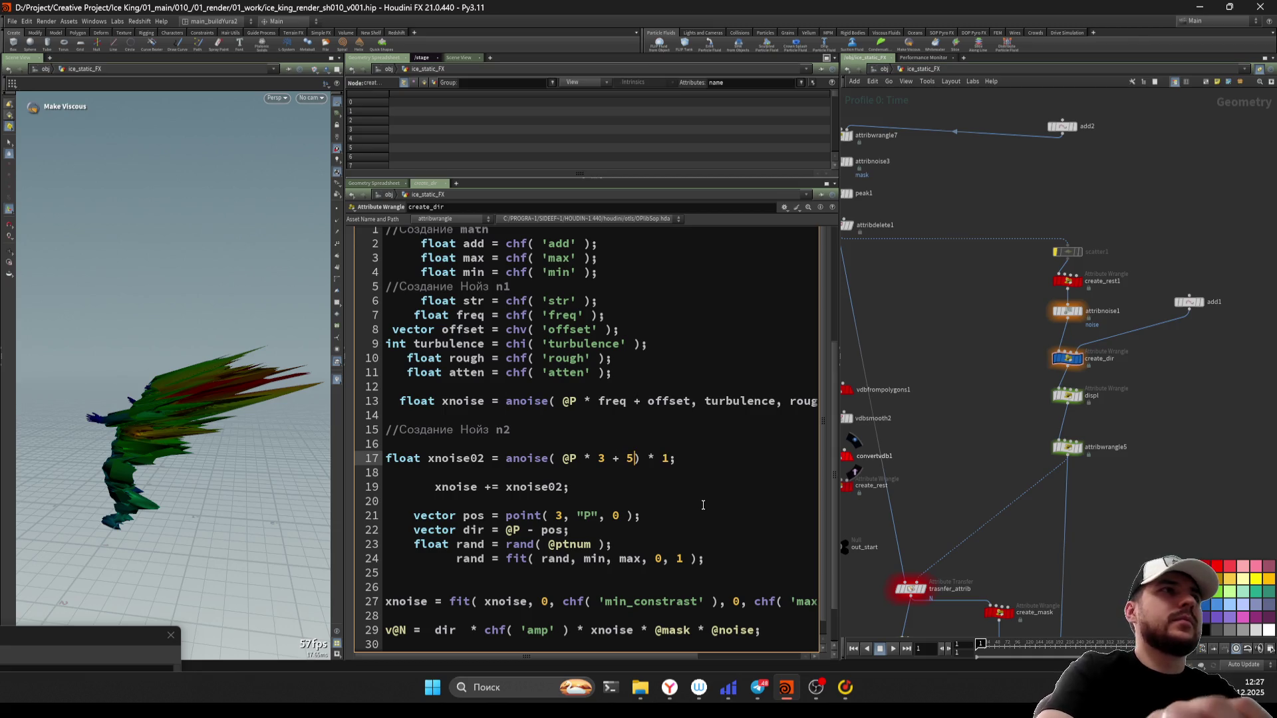
key("BackSpace")
type("2")
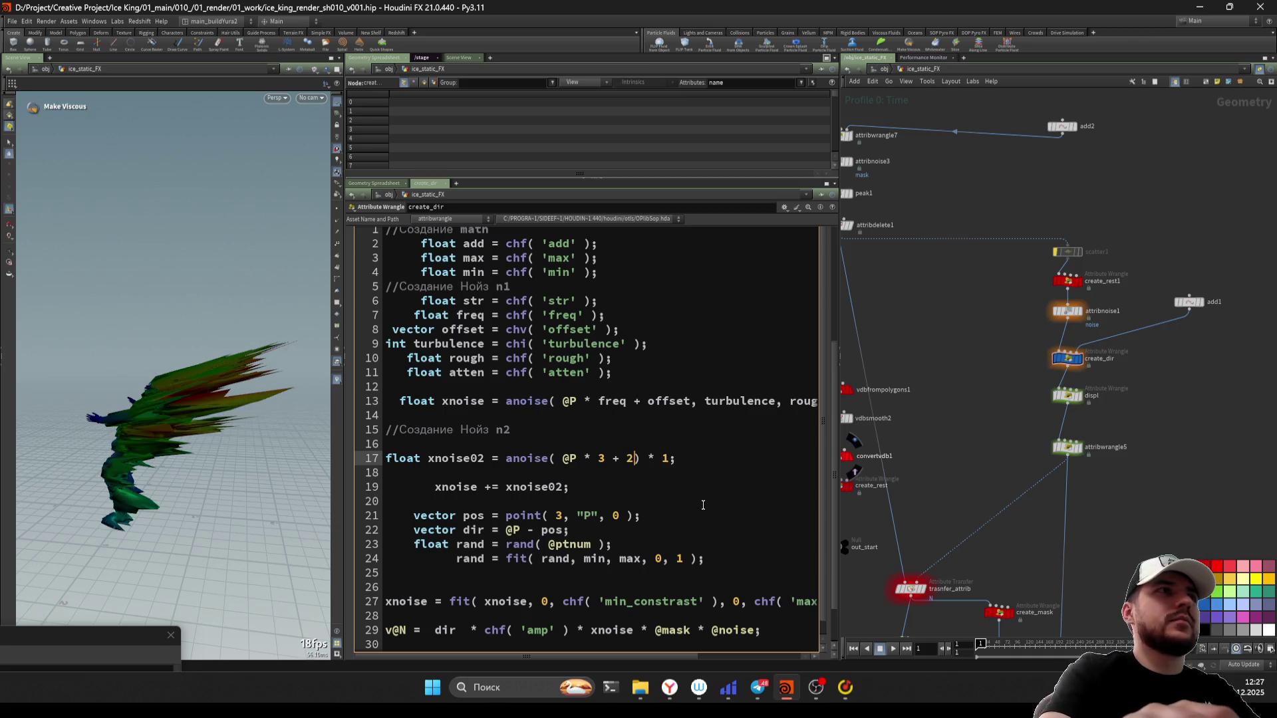
type("4")
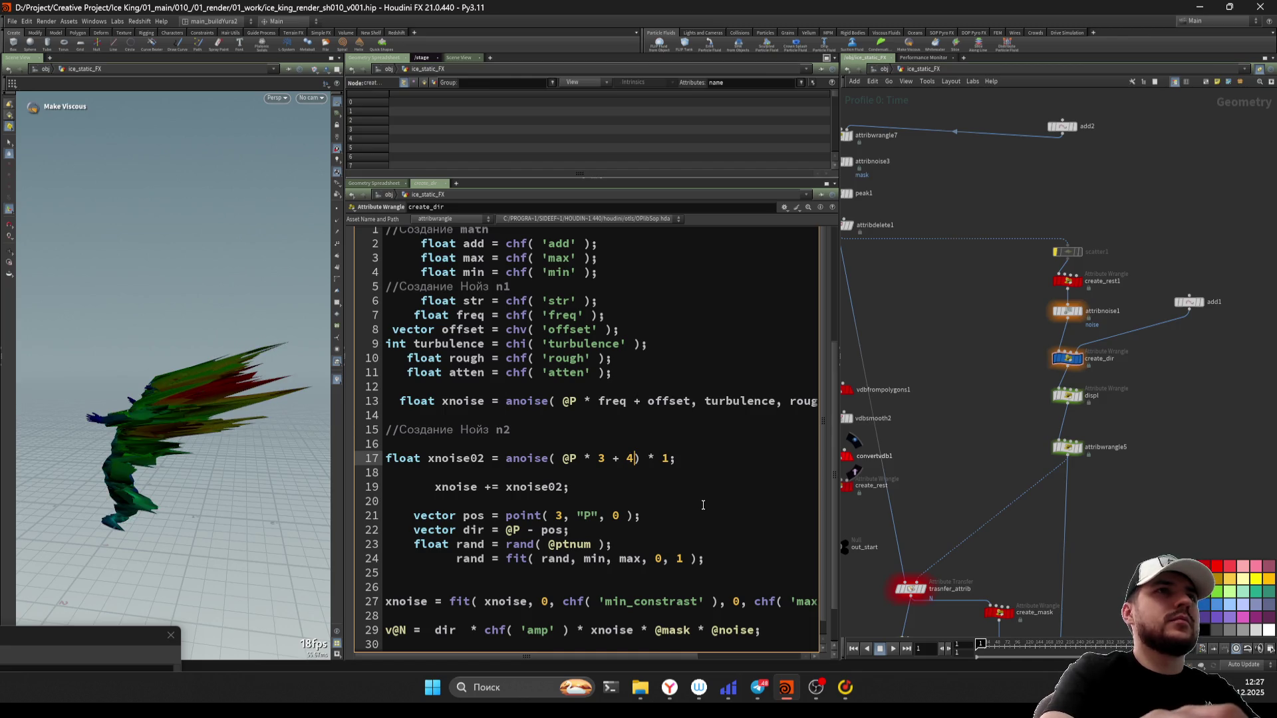
key("BackSpace")
type("2")
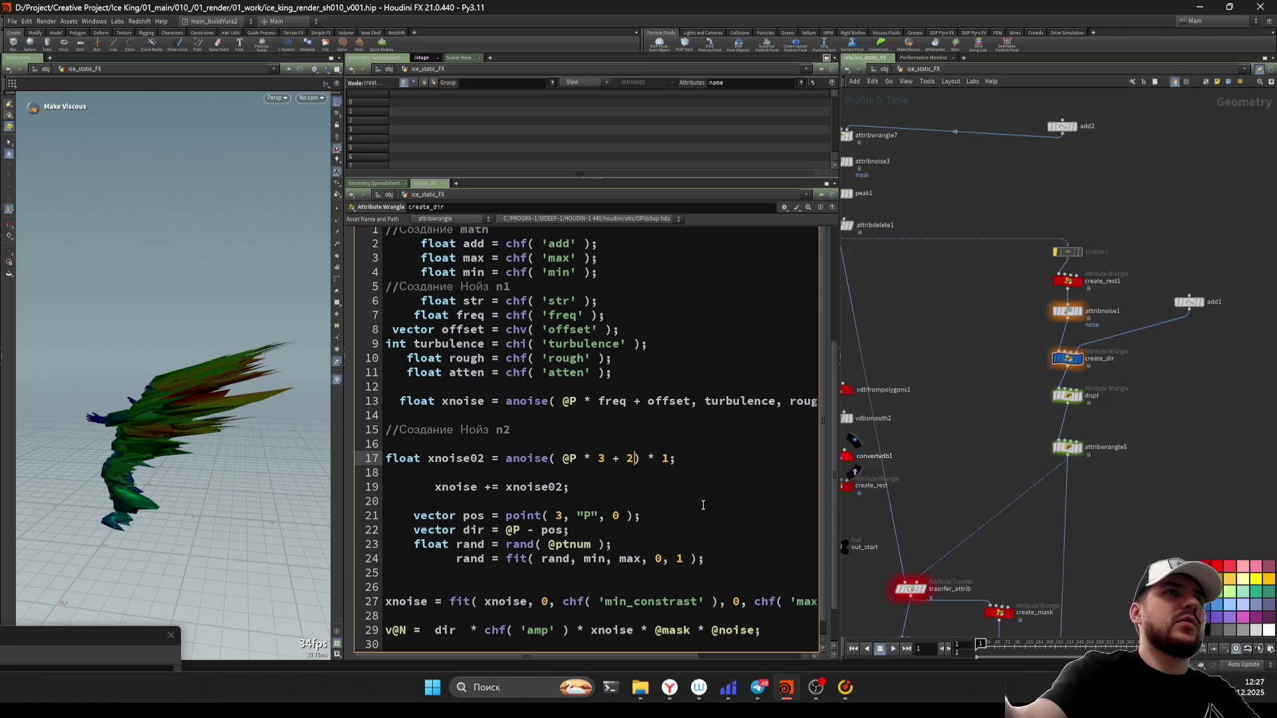
key("h")
scroll(906, 483, "up", 5)
mouse_move(929, 456)
left_mouse_down()
mouse_move(976, 496)
mouse_move(1001, 471)
left_mouse_up()
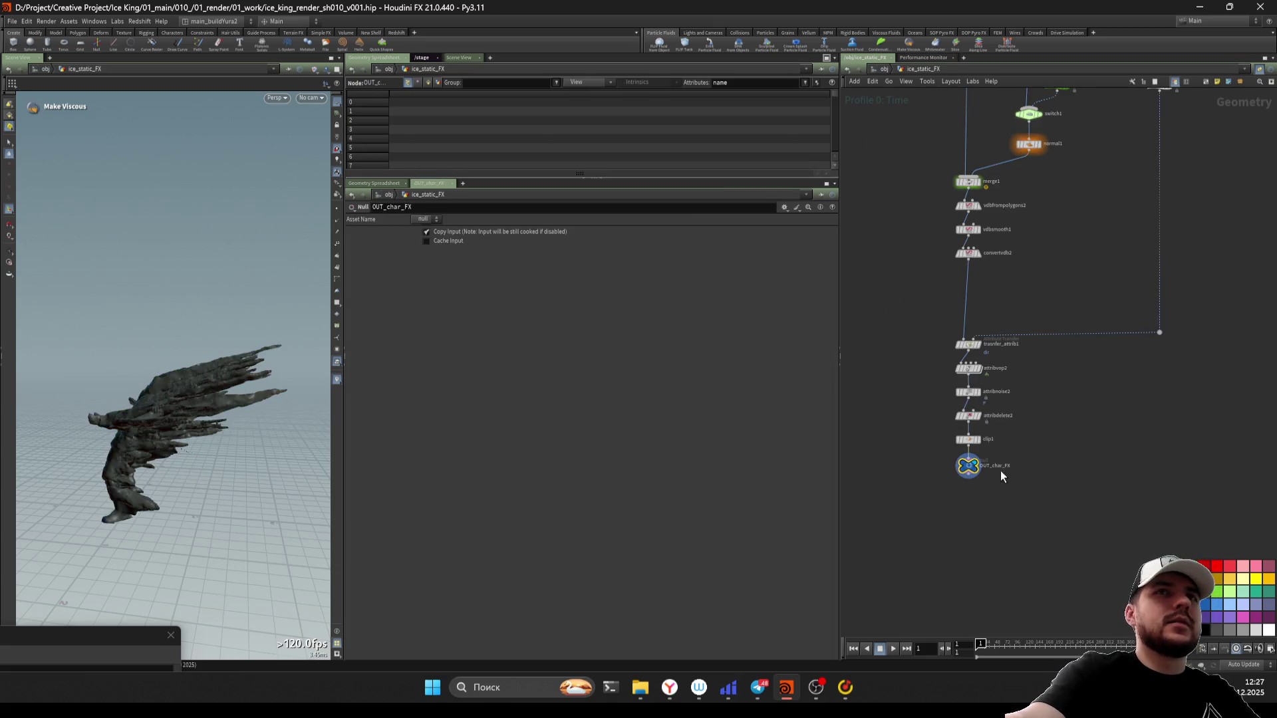
Set attribwrangle1's Amp to 0.4 and orbit to check the displaced character geometry.
mouse_move(152, 439)
left_mouse_down()
mouse_move(179, 429)
mouse_move(135, 437)
mouse_move(130, 407)
mouse_move(274, 423)
left_mouse_up()
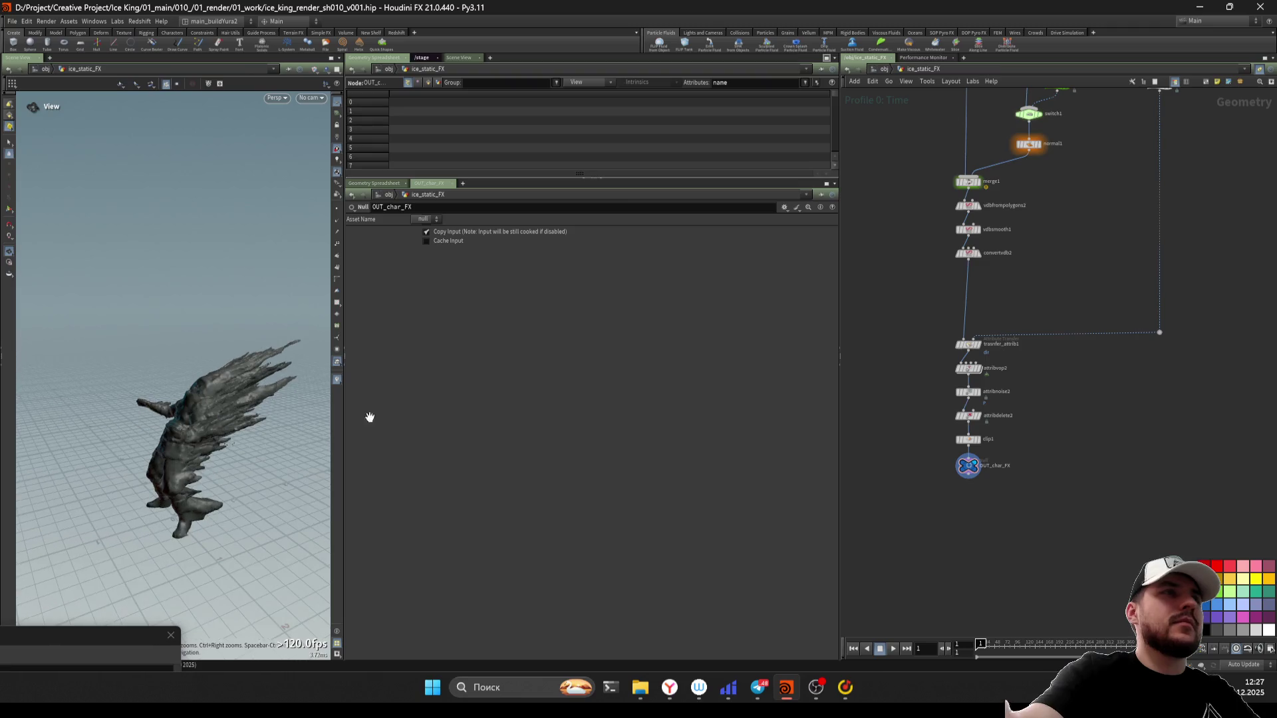
scroll(1078, 585, "up", 3)
scroll(912, 320, "up", 3)
left_click(946, 196)
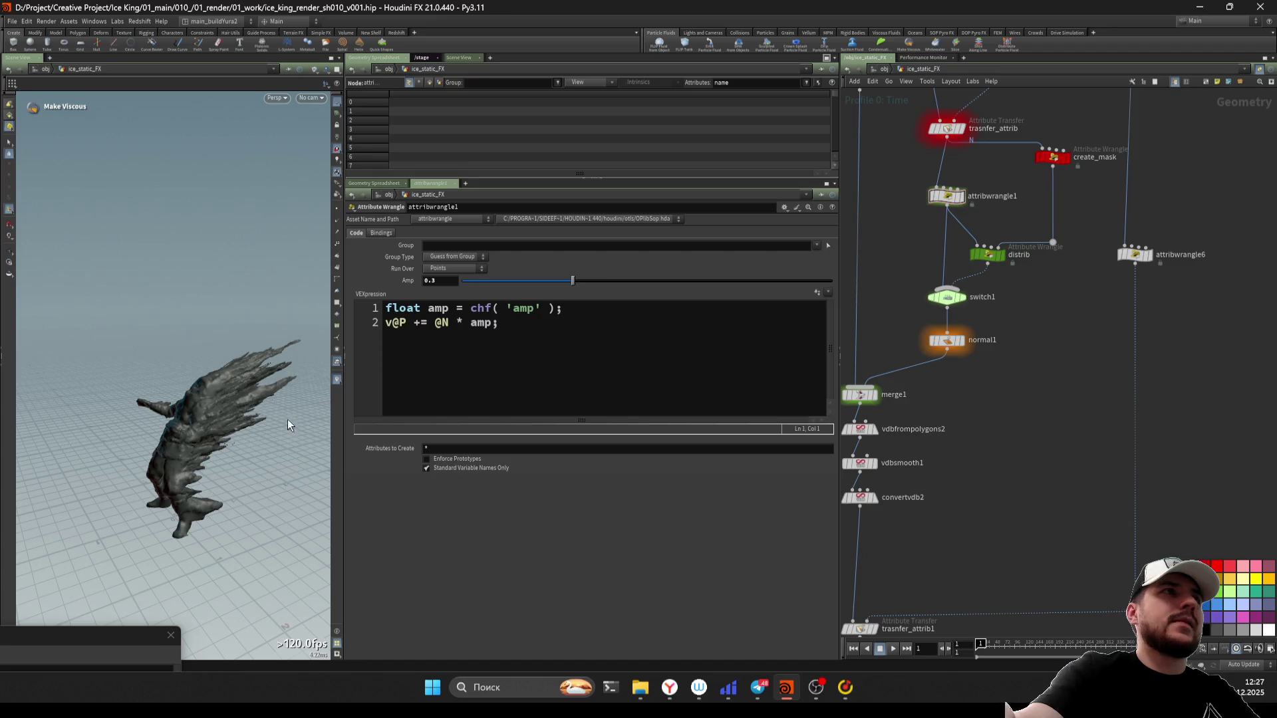
left_click(427, 279)
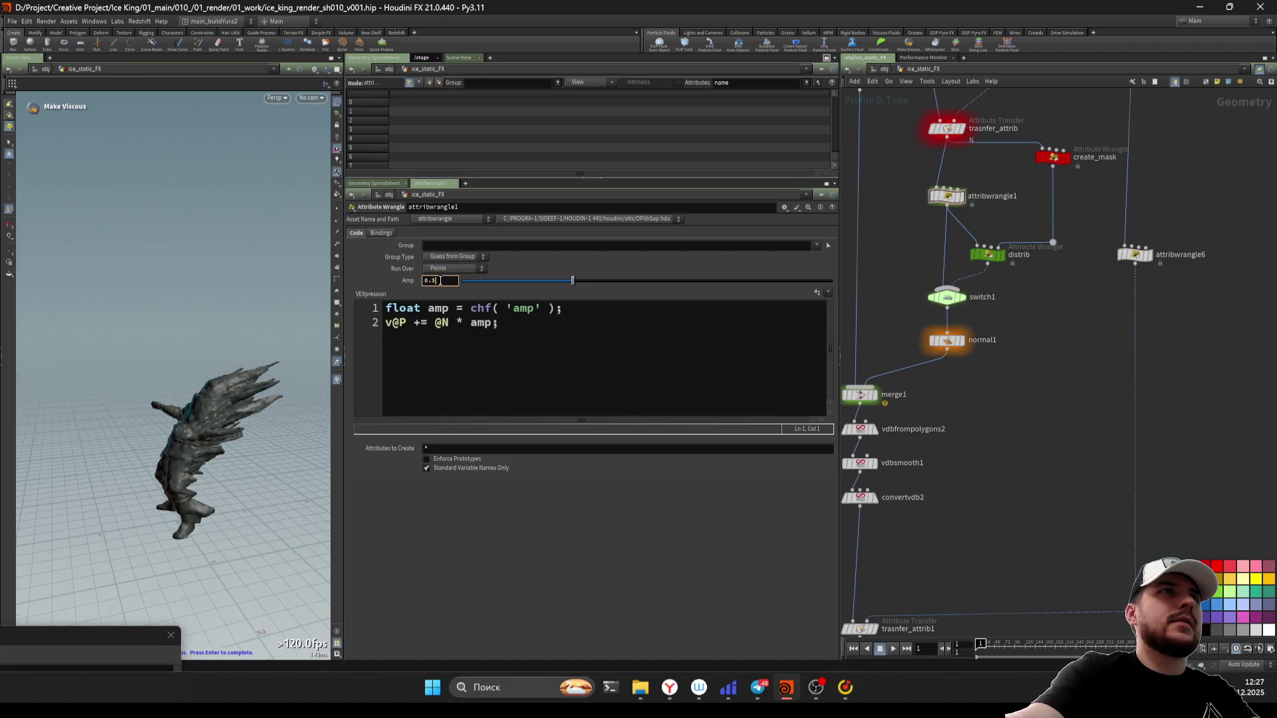
left_click_drag(201, 436, 250, 429)
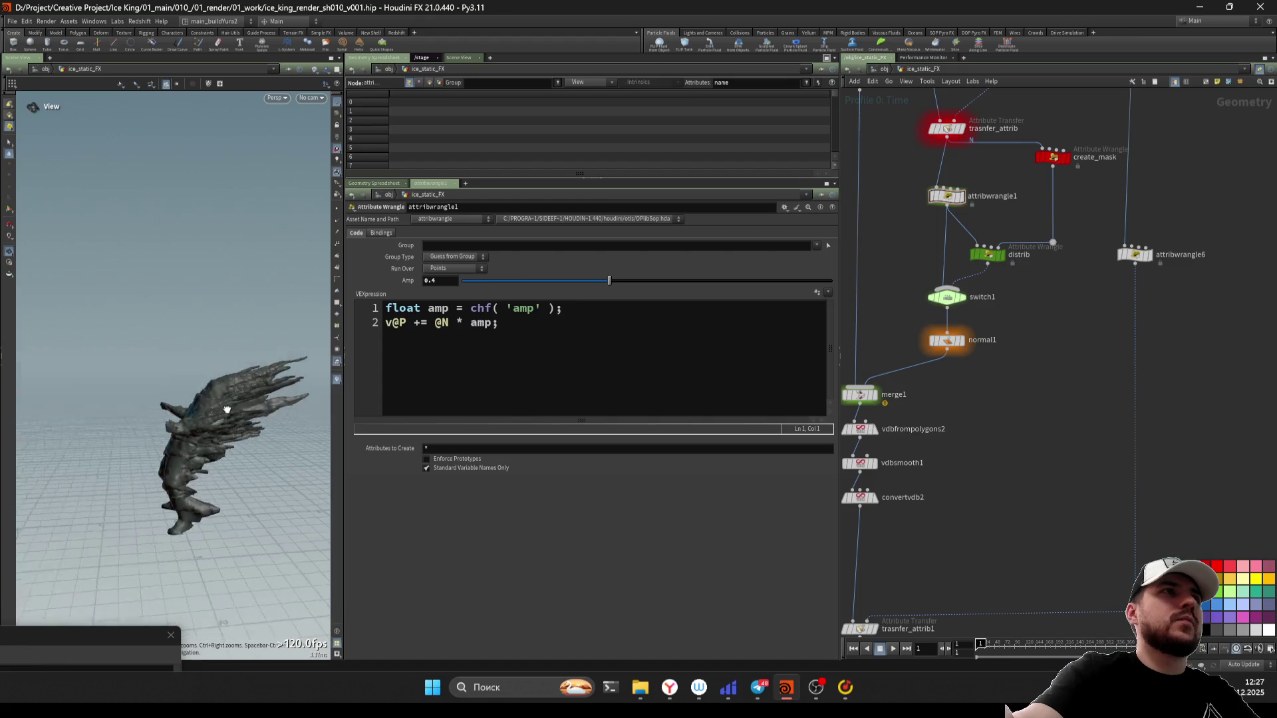
middle_click_drag(958, 441, 1014, 420)
left_click(917, 441)
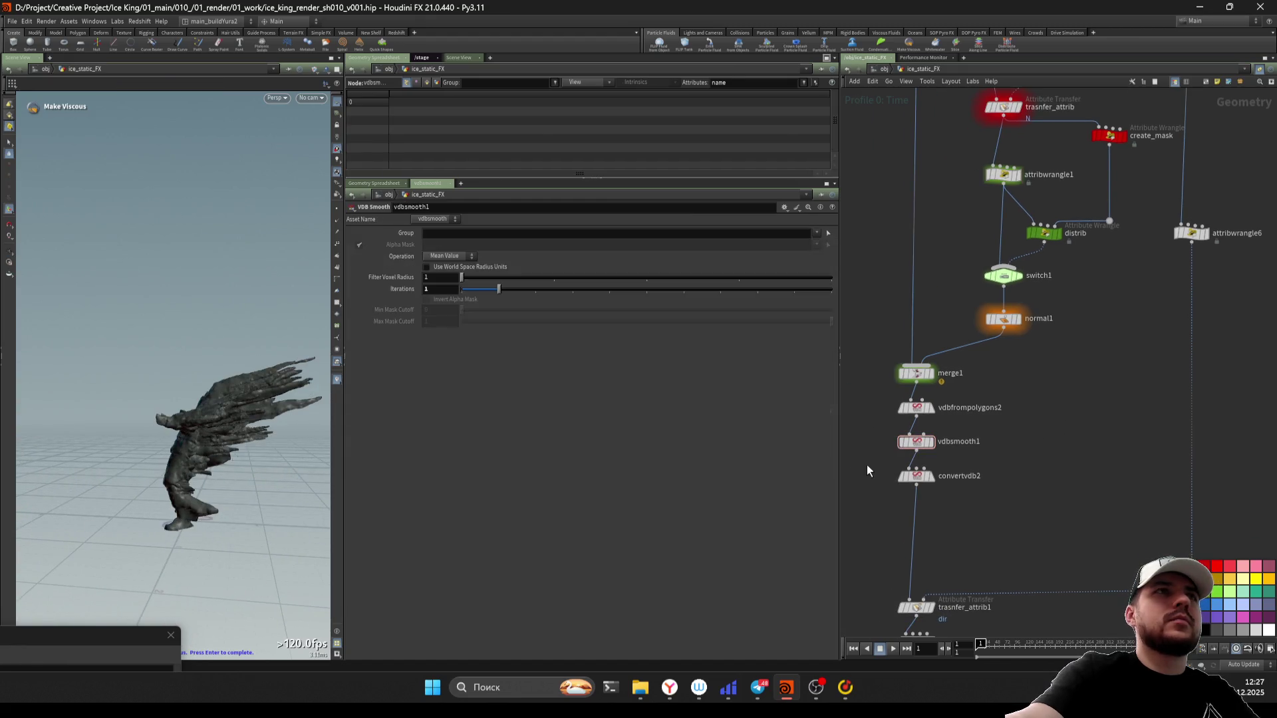
On convertvdb2 raise isovalue to about 0.014, set adaptivity to 1 and confirm about 79,700 polygons.
left_click(916, 476)
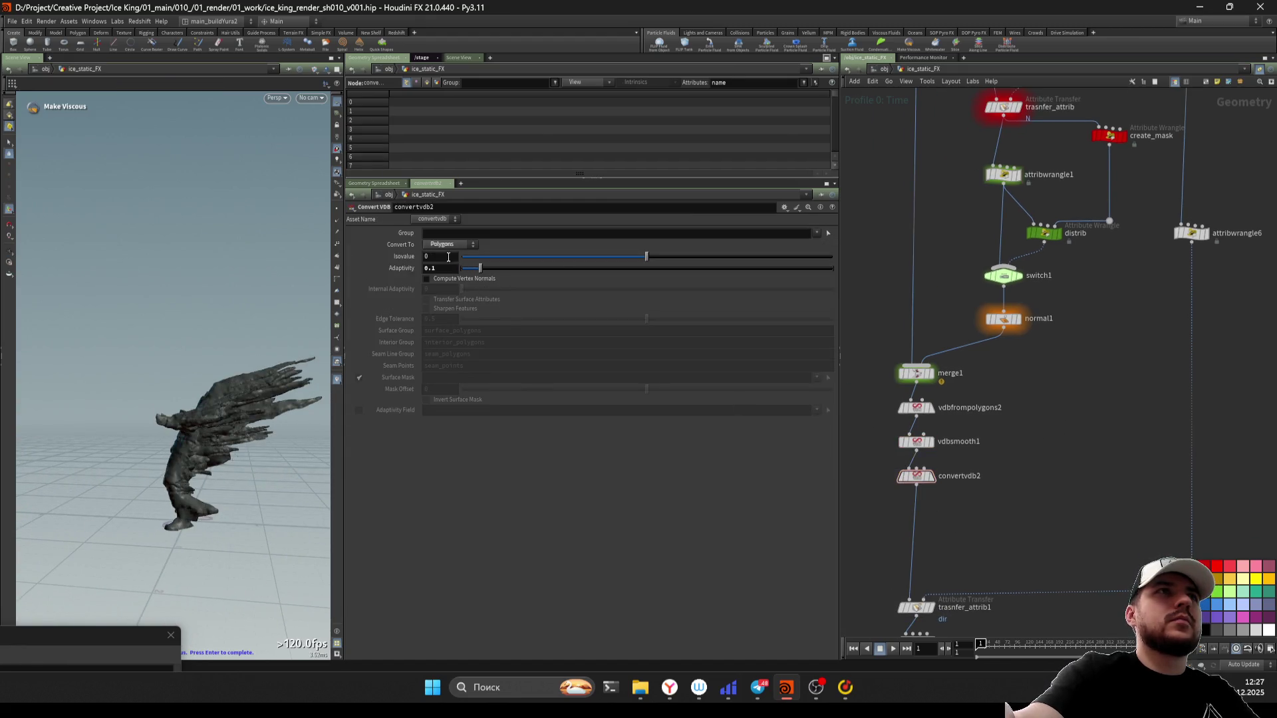
left_click_drag(653, 257, 649, 254)
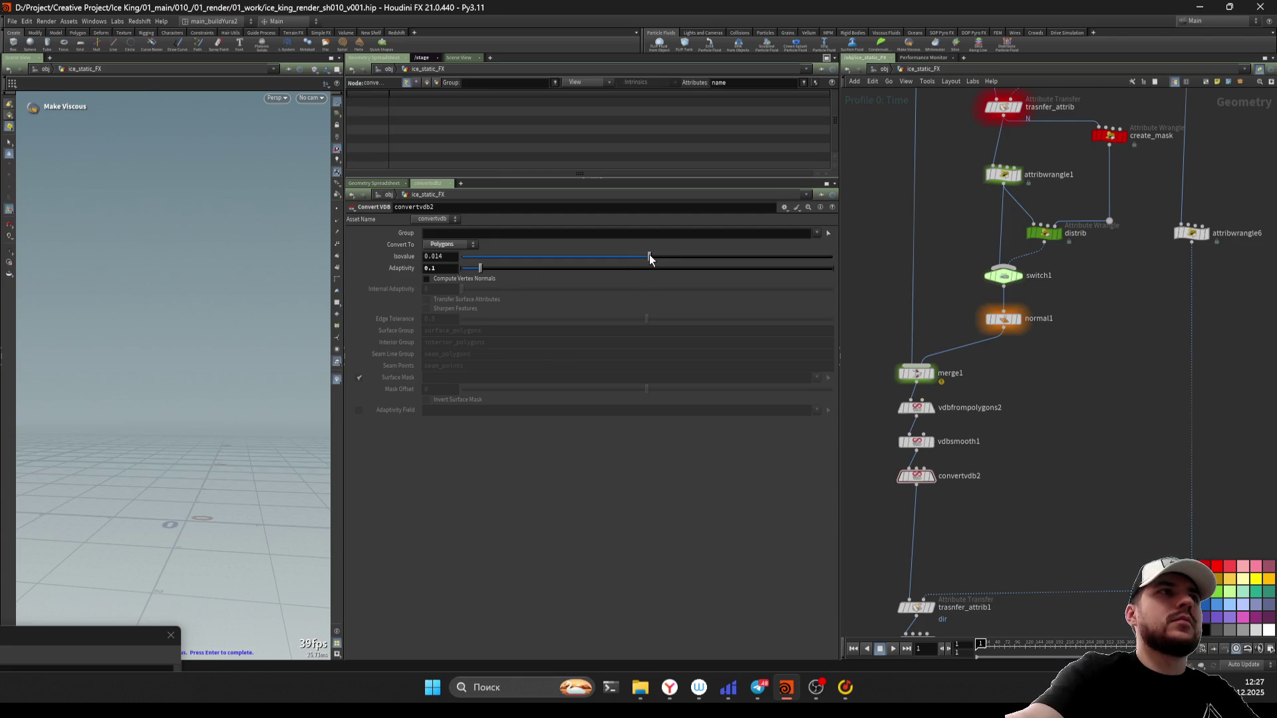
mouse_move(202, 426)
left_mouse_down()
mouse_move(297, 435)
mouse_move(220, 407)
mouse_move(240, 399)
left_mouse_up()
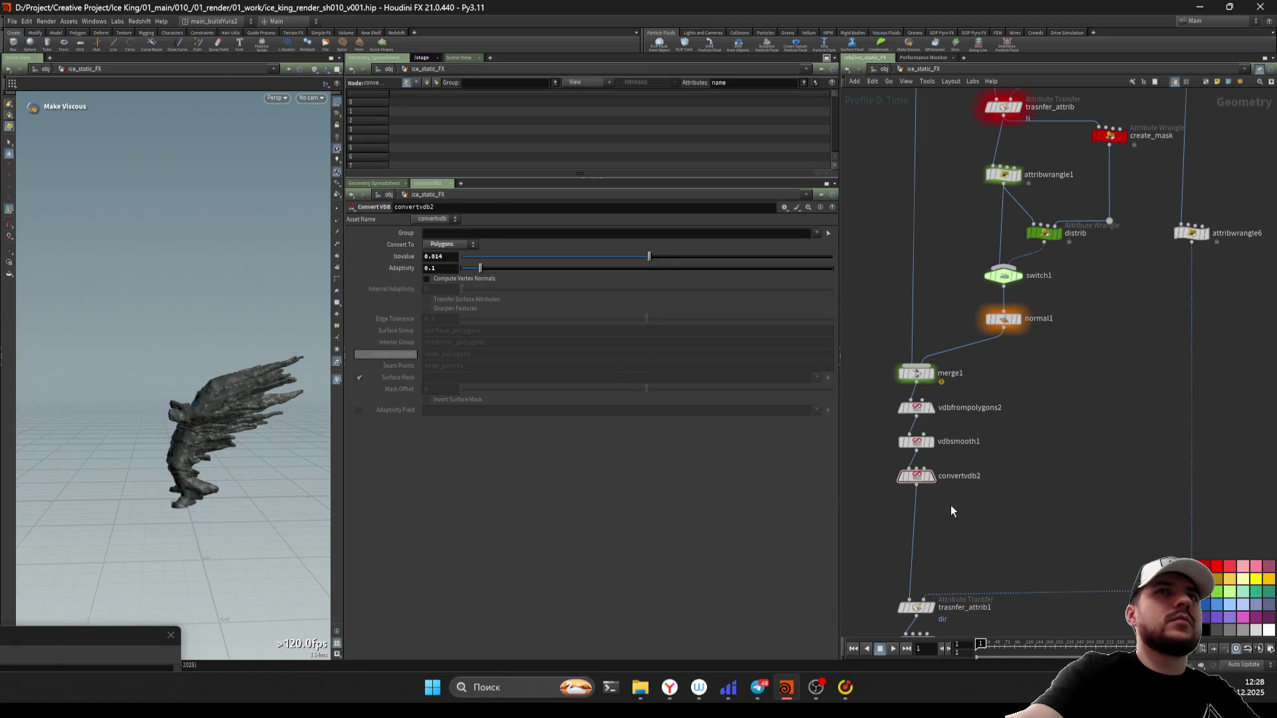
middle_click(919, 478)
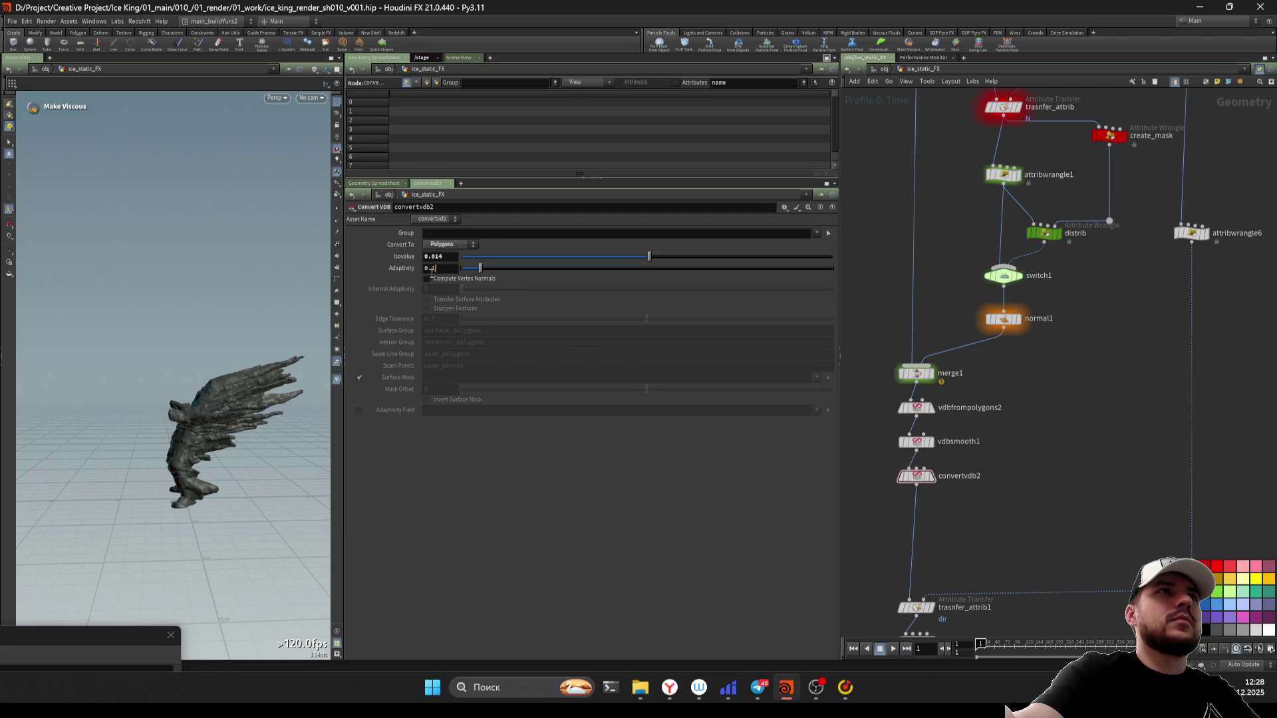
left_click_drag(229, 397, 251, 399)
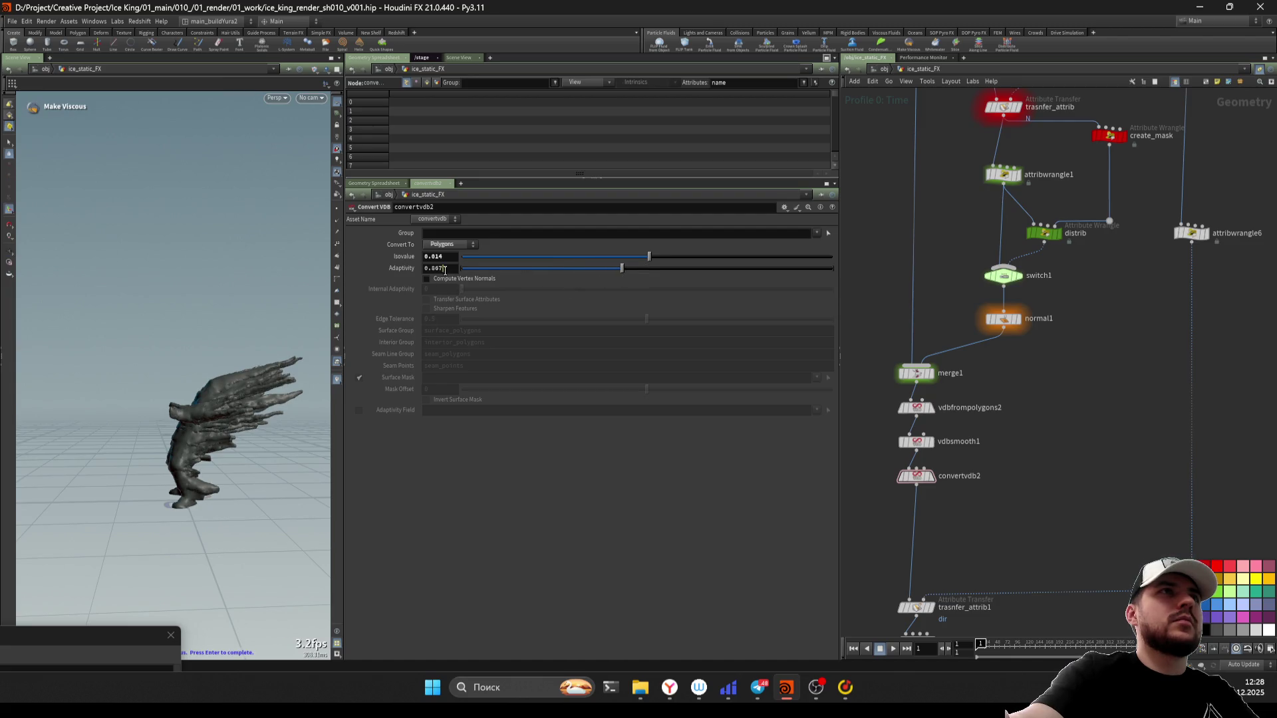
middle_click(916, 483)
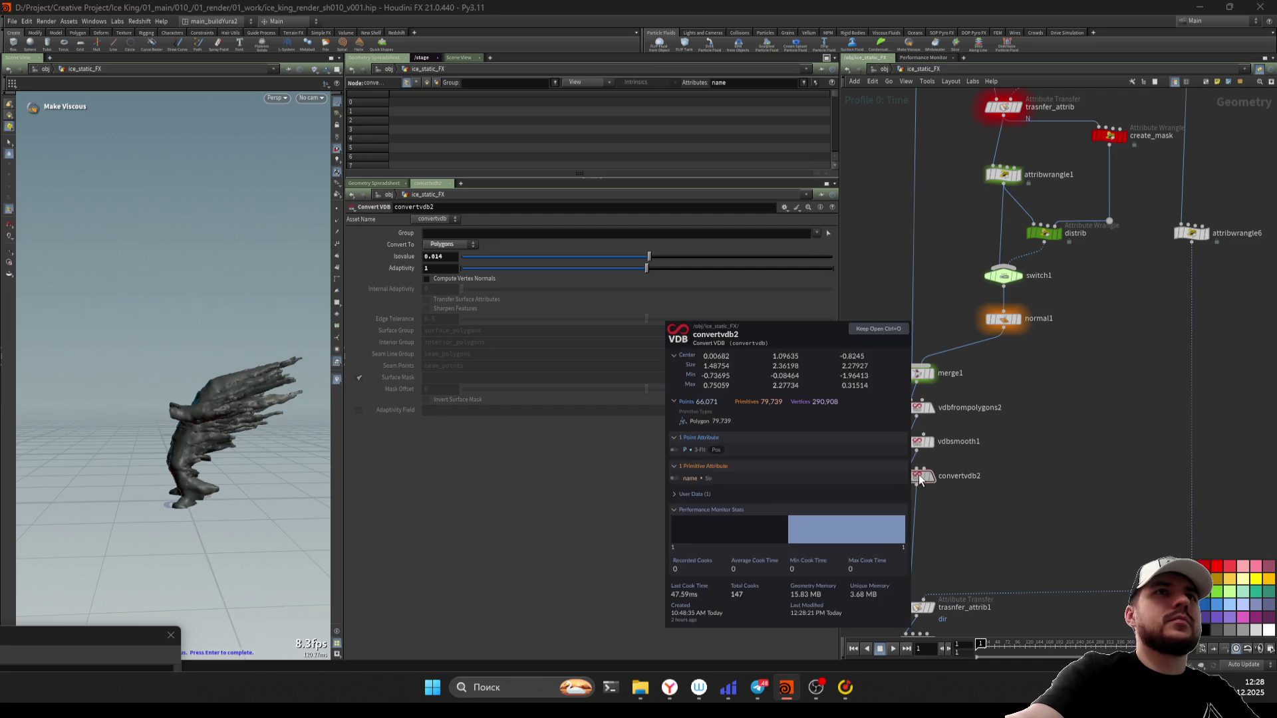
scroll(923, 480, "down", 1)
Select the OUT_char_FX output and pan to another node branch.
left_click_drag(232, 440, 219, 455)
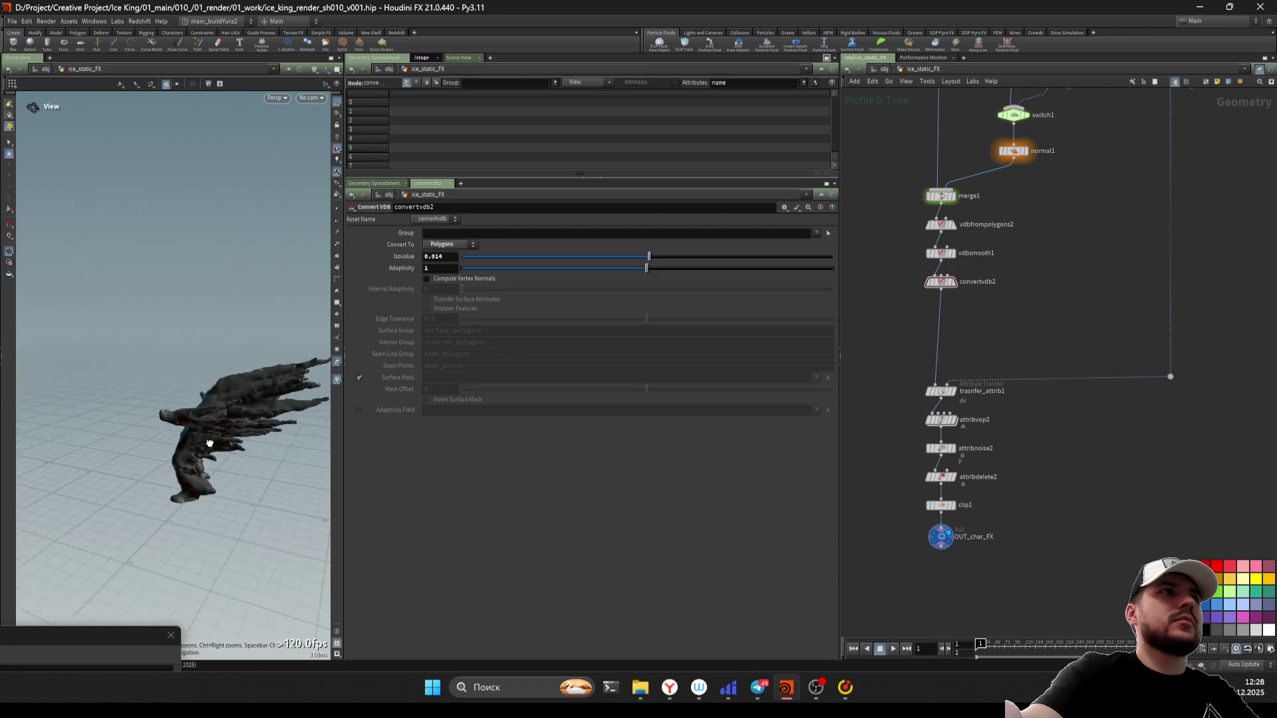
scroll(1003, 584, "down", 2)
left_click(948, 539)
scroll(1029, 547, "down", 2)
scroll(926, 342, "up", 2)
left_click_drag(1003, 325, 1077, 516)
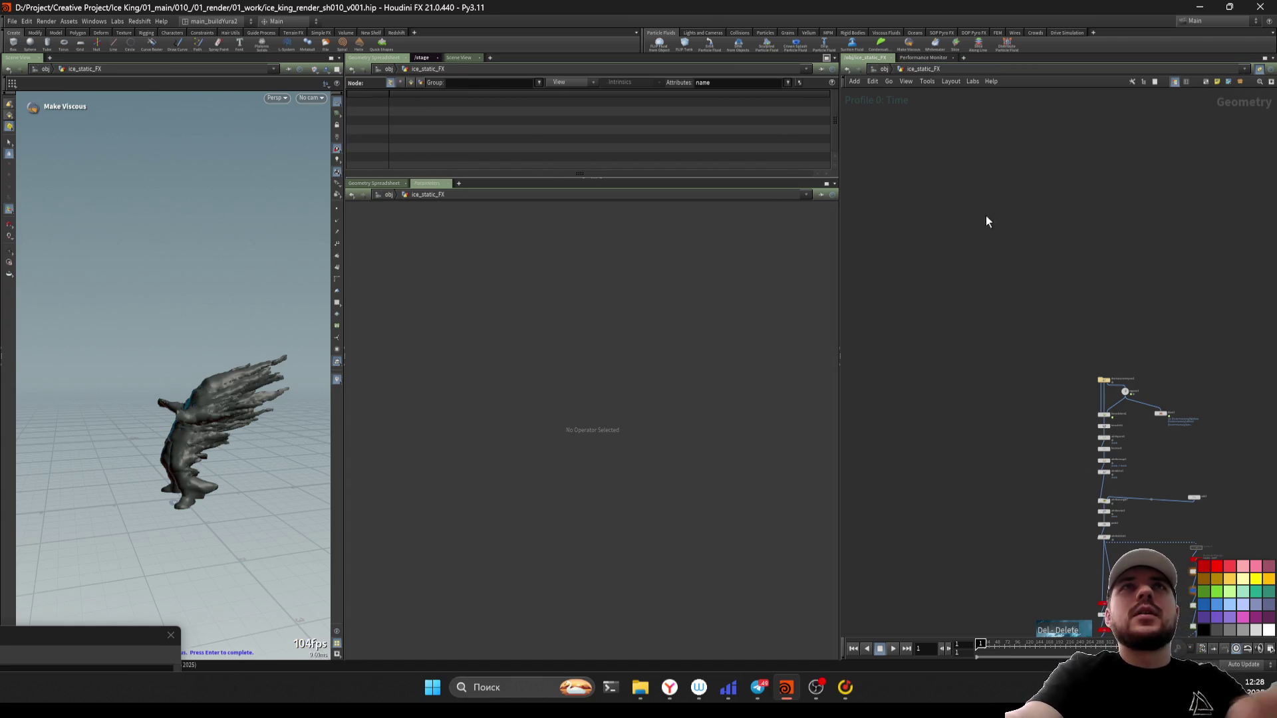
Go up to /obj, orbit over the terrain and peek inside the ice_static_FX and HG_detals networks.
left_click(884, 69)
mouse_move(167, 344)
middle_mouse_down()
mouse_move(151, 366)
mouse_move(166, 474)
mouse_move(150, 530)
mouse_move(237, 507)
middle_mouse_up()
mouse_move(236, 506)
left_mouse_down()
mouse_move(257, 485)
mouse_move(179, 504)
mouse_move(231, 528)
mouse_move(236, 512)
mouse_move(189, 536)
mouse_move(189, 490)
mouse_move(110, 491)
mouse_move(143, 470)
mouse_move(106, 462)
mouse_move(166, 448)
mouse_move(149, 448)
left_mouse_up()
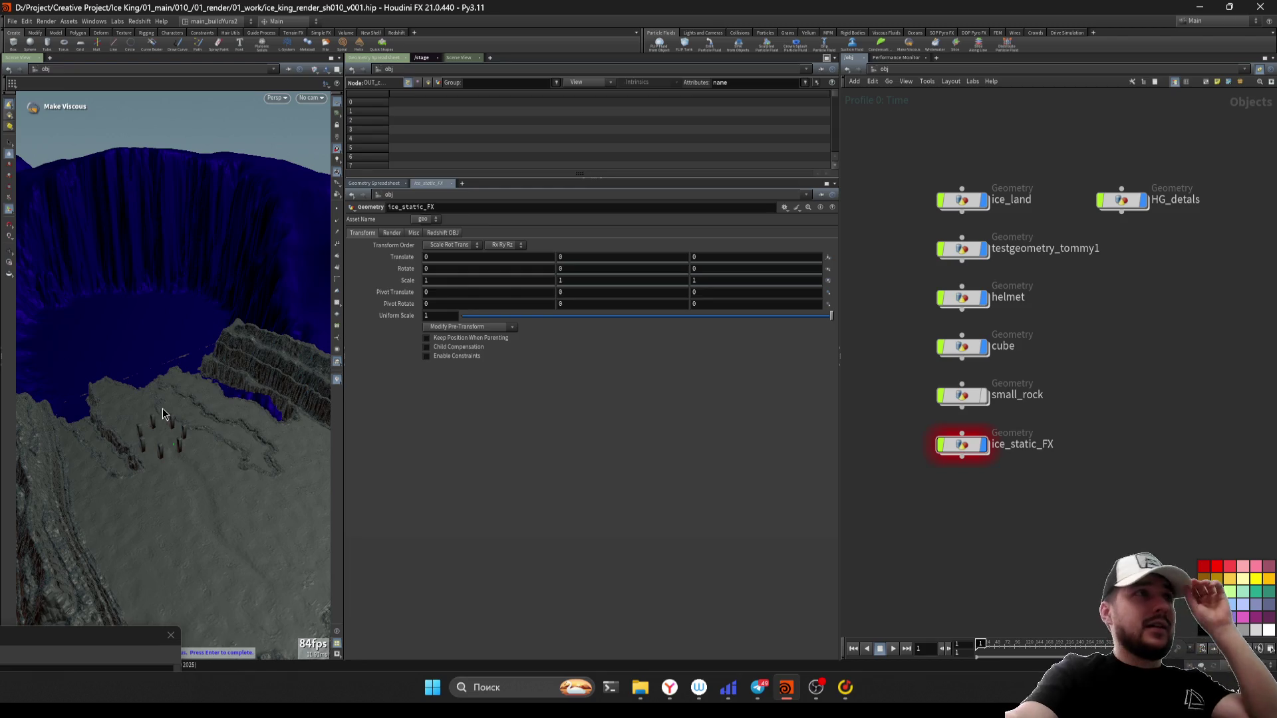
mouse_move(223, 385)
left_mouse_down()
mouse_move(242, 397)
mouse_move(795, 344)
left_mouse_up()
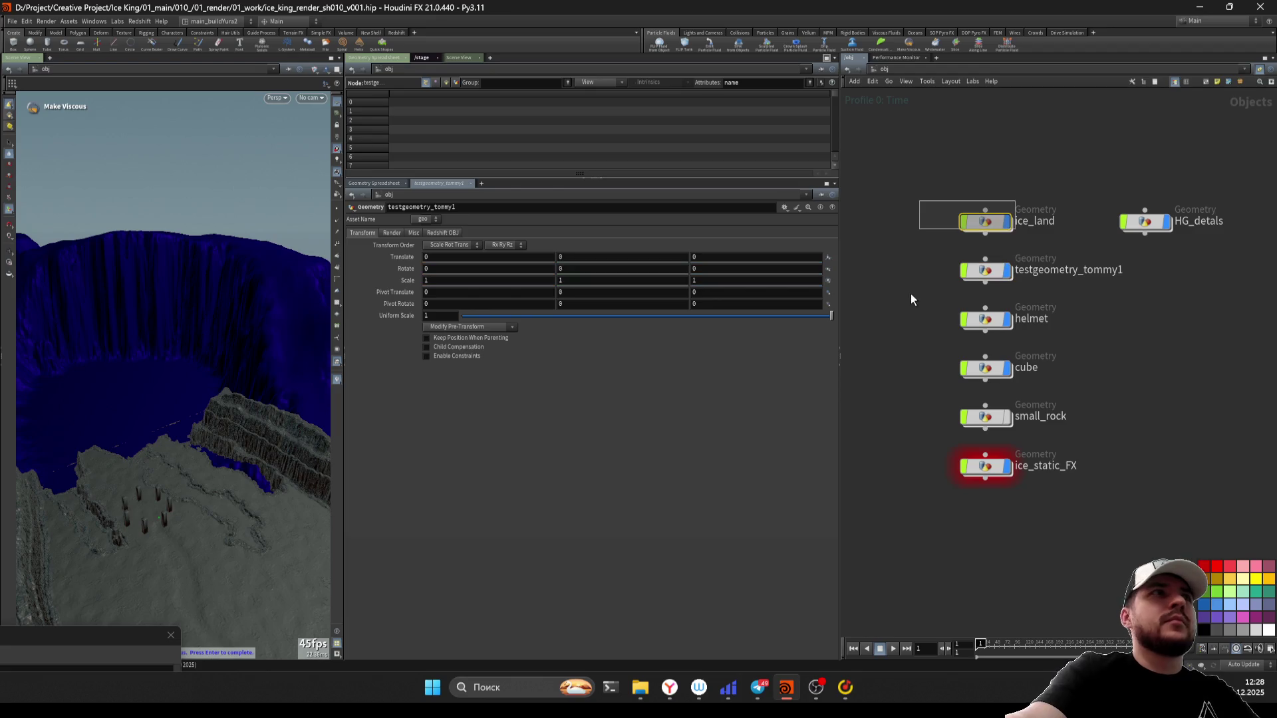
left_click_drag(910, 296, 913, 300)
double_click(985, 466)
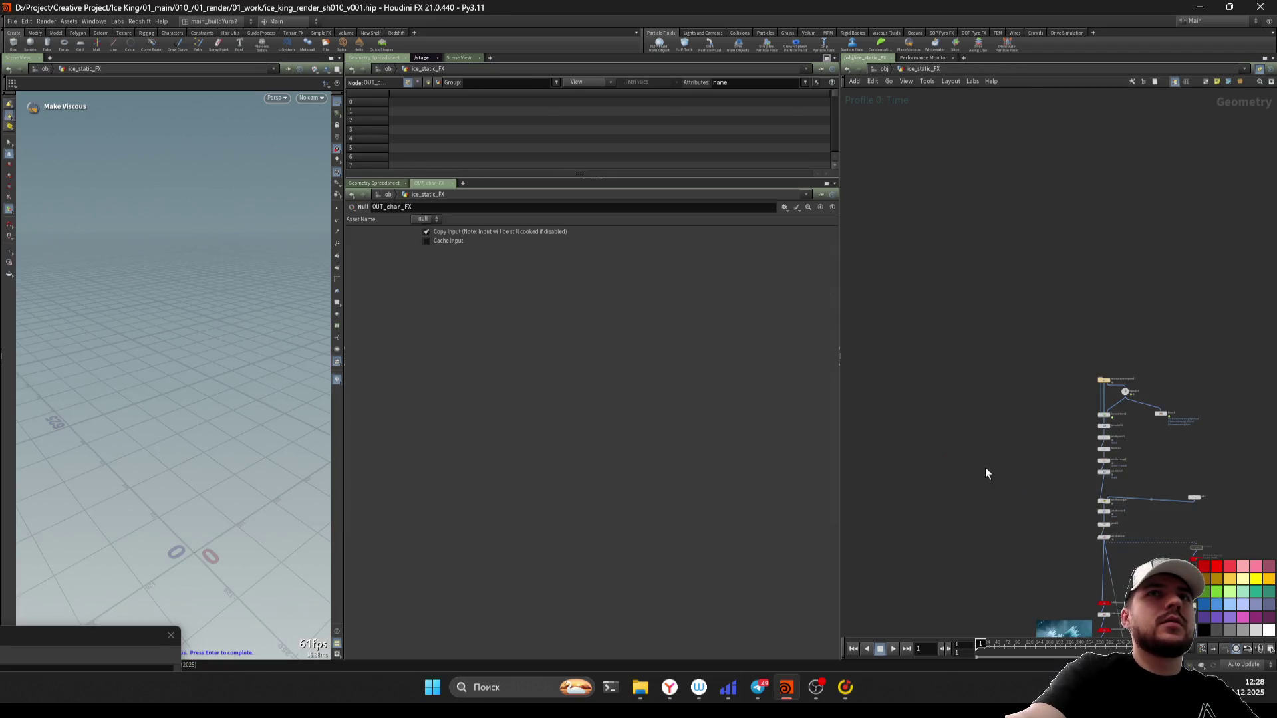
key("u")
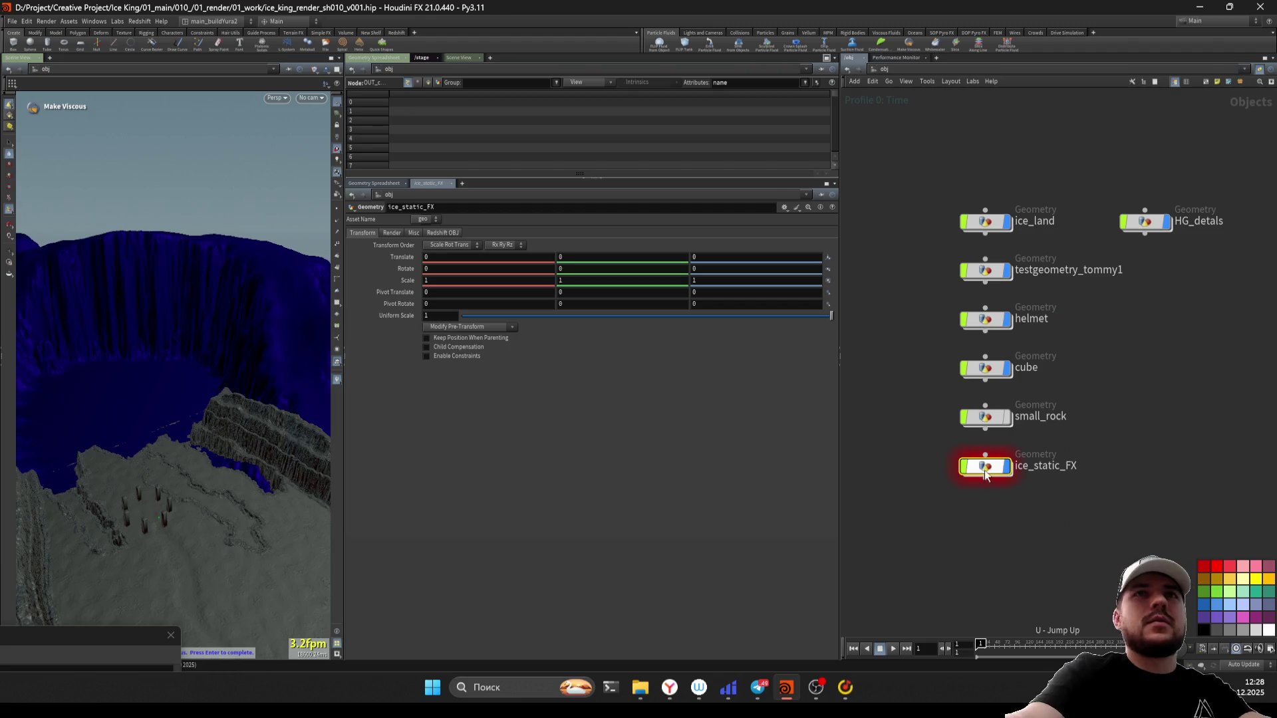
double_click(1121, 313)
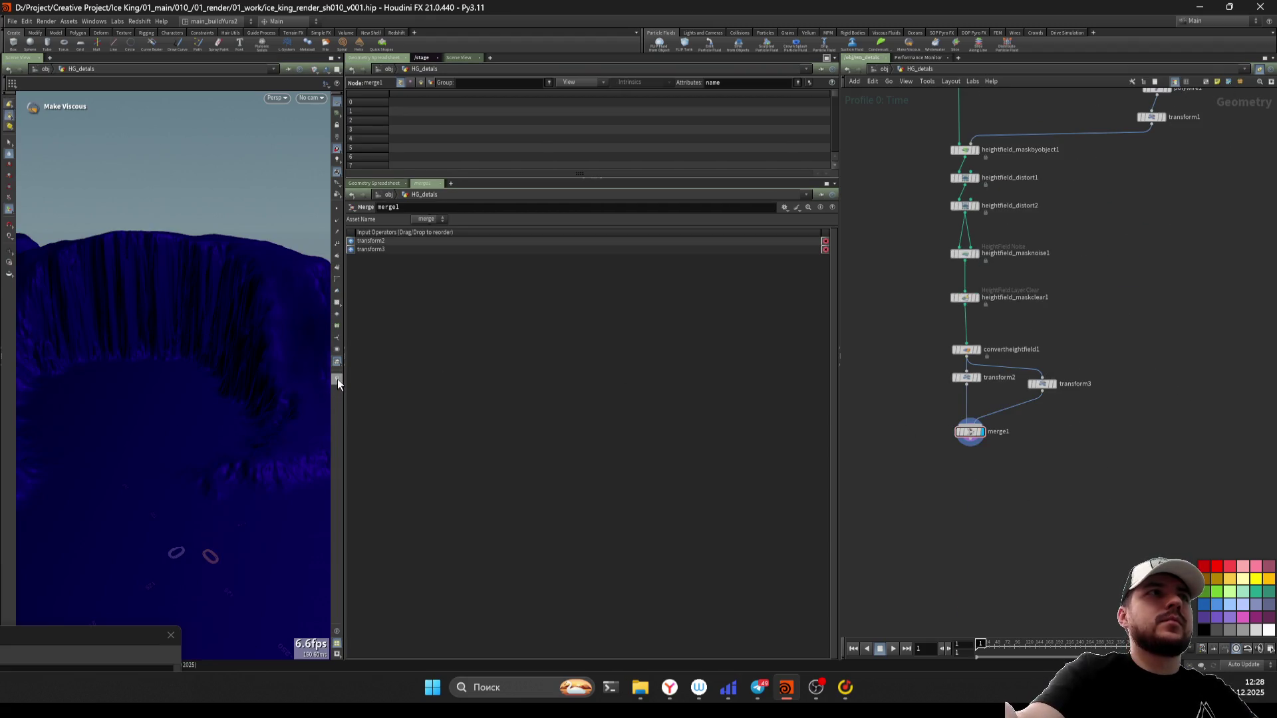
key("u")
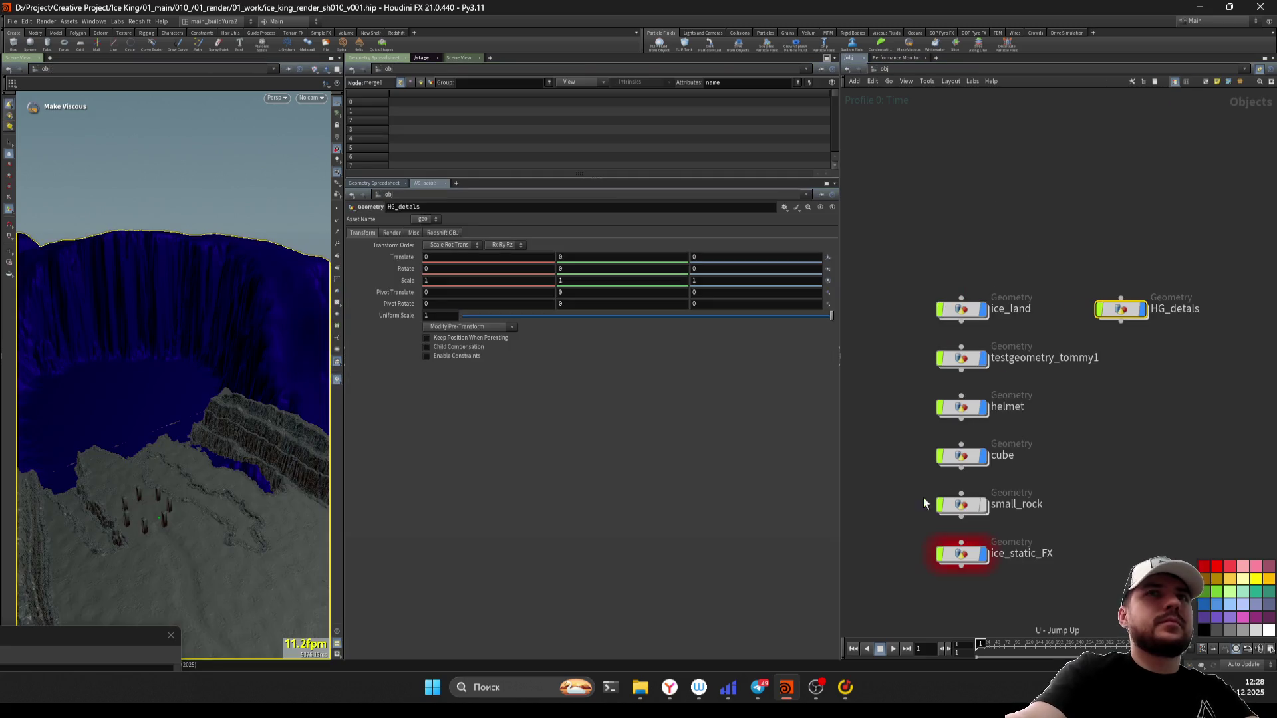
Orbit to a level crater view and look through the cam_sh010 shot camera.
key("Escape")
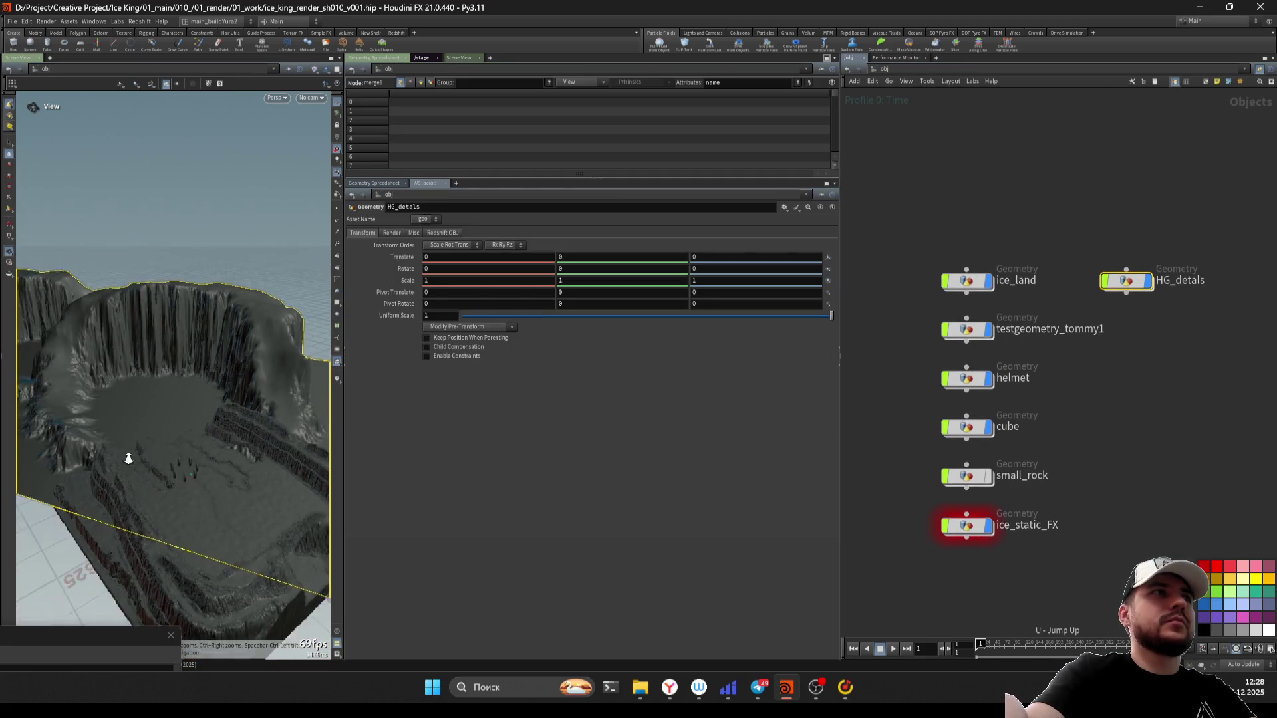
left_click_drag(300, 399, 155, 453)
key("Escape")
mouse_move(247, 375)
left_mouse_down()
mouse_move(215, 427)
mouse_move(257, 421)
left_mouse_up()
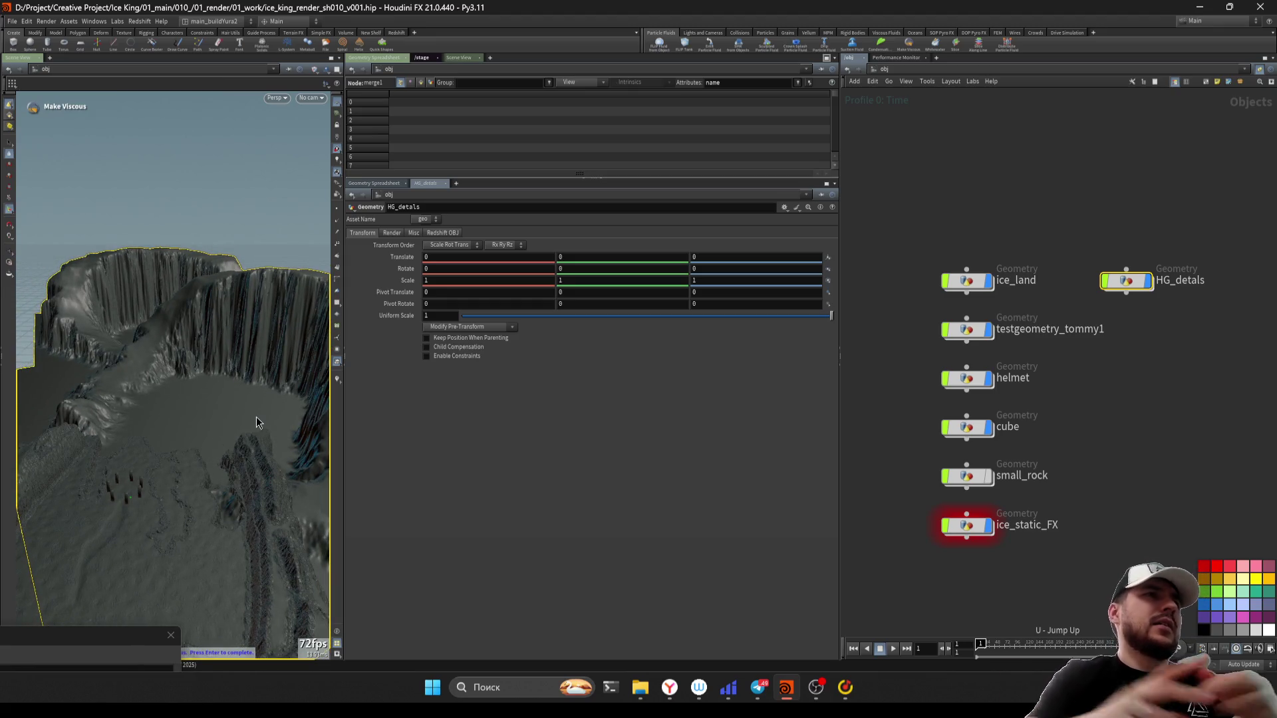
key("Escape")
mouse_move(257, 417)
left_mouse_down()
mouse_move(129, 528)
mouse_move(293, 443)
mouse_move(179, 485)
mouse_move(214, 450)
mouse_move(240, 474)
mouse_move(285, 462)
mouse_move(177, 465)
mouse_move(189, 470)
mouse_move(196, 556)
mouse_move(188, 456)
mouse_move(230, 461)
mouse_move(217, 442)
mouse_move(236, 460)
mouse_move(235, 486)
mouse_move(163, 486)
mouse_move(229, 493)
mouse_move(228, 534)
left_mouse_up()
left_click(310, 96)
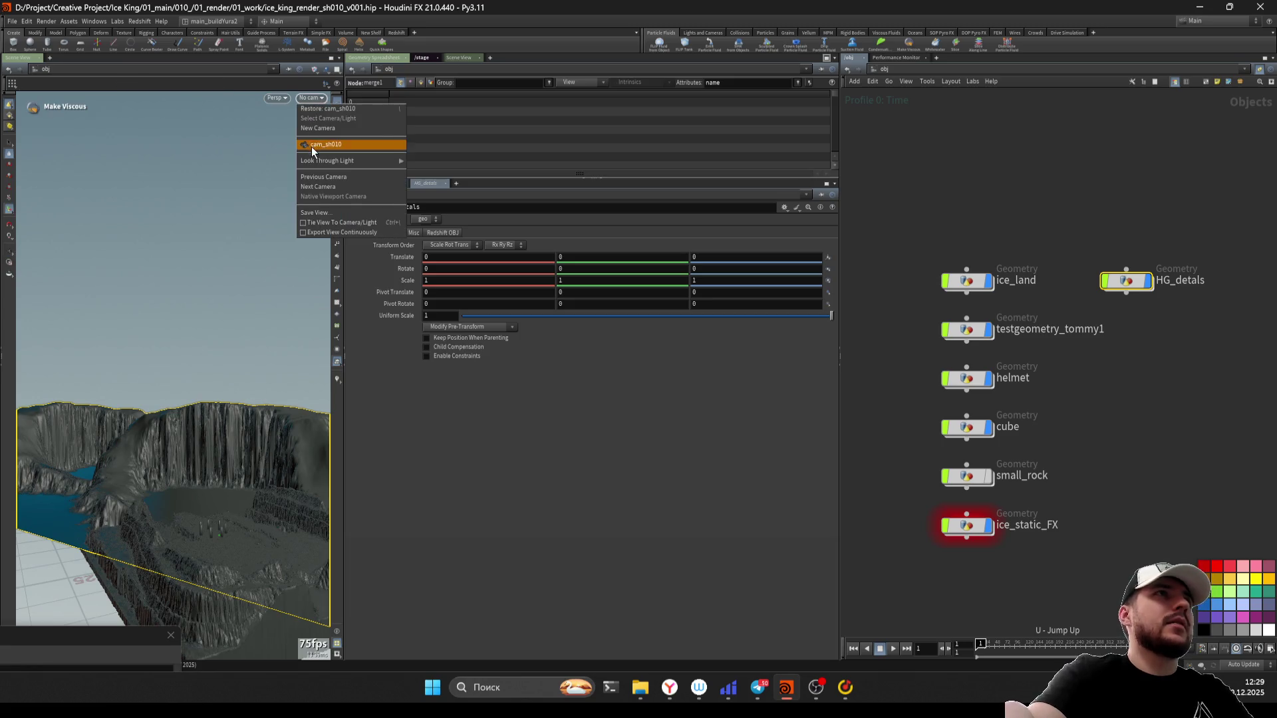
left_click(312, 147)
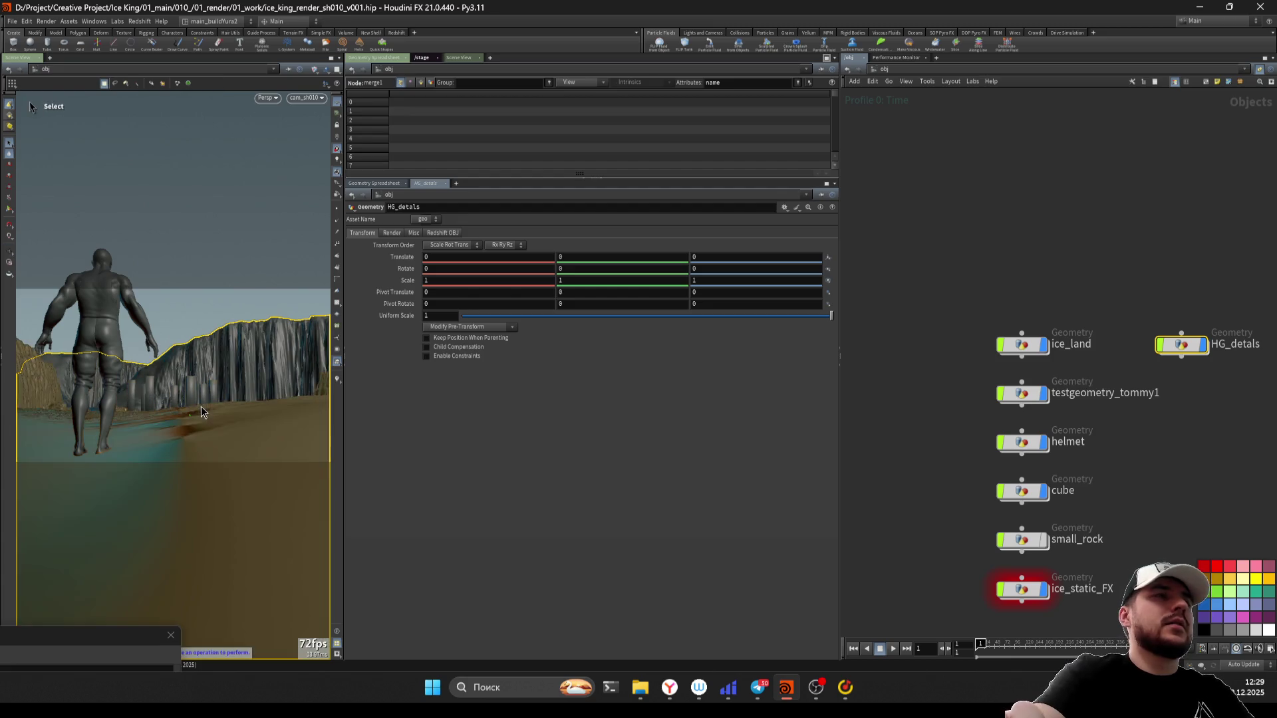
mouse_move(218, 389)
left_mouse_down()
mouse_move(212, 446)
mouse_move(330, 337)
mouse_move(223, 419)
mouse_move(224, 401)
left_mouse_up()
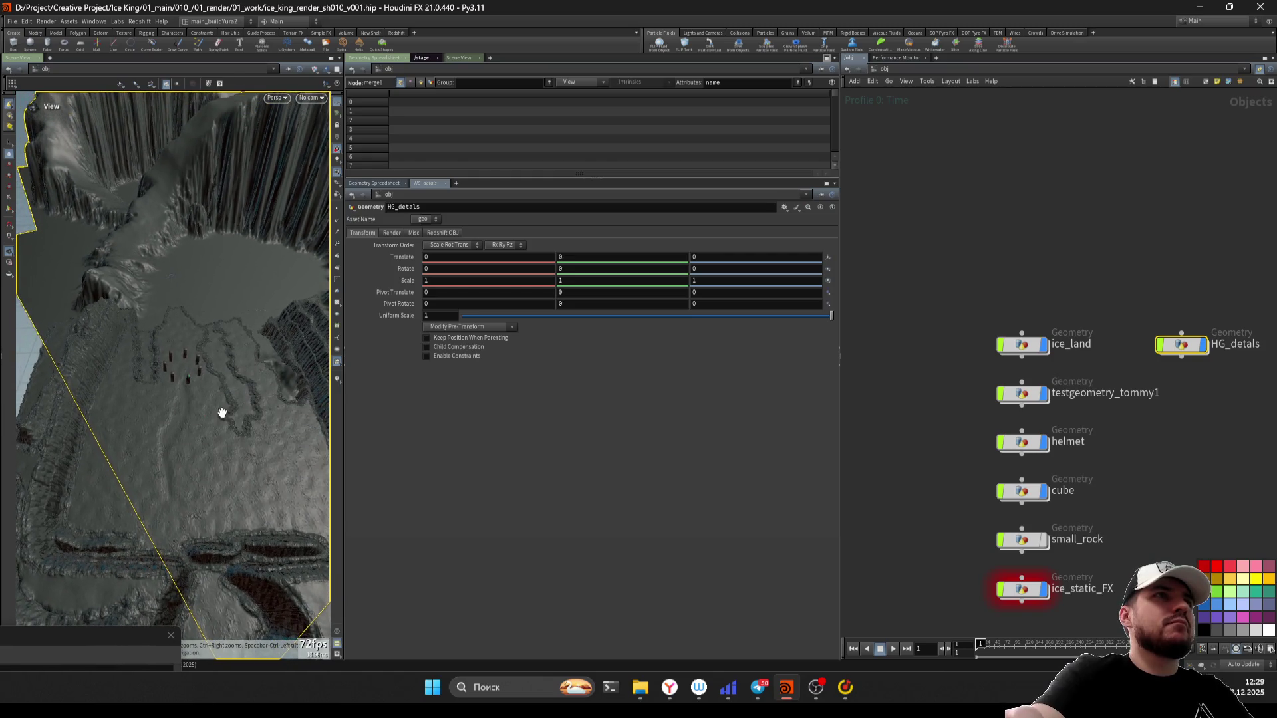
key("s")
scroll(1096, 427, "down", 2)
scroll(1055, 422, "down", 2)
scroll(1051, 458, "down", 2)
scroll(1090, 523, "down", 2)
scroll(1019, 500, "down", 1)
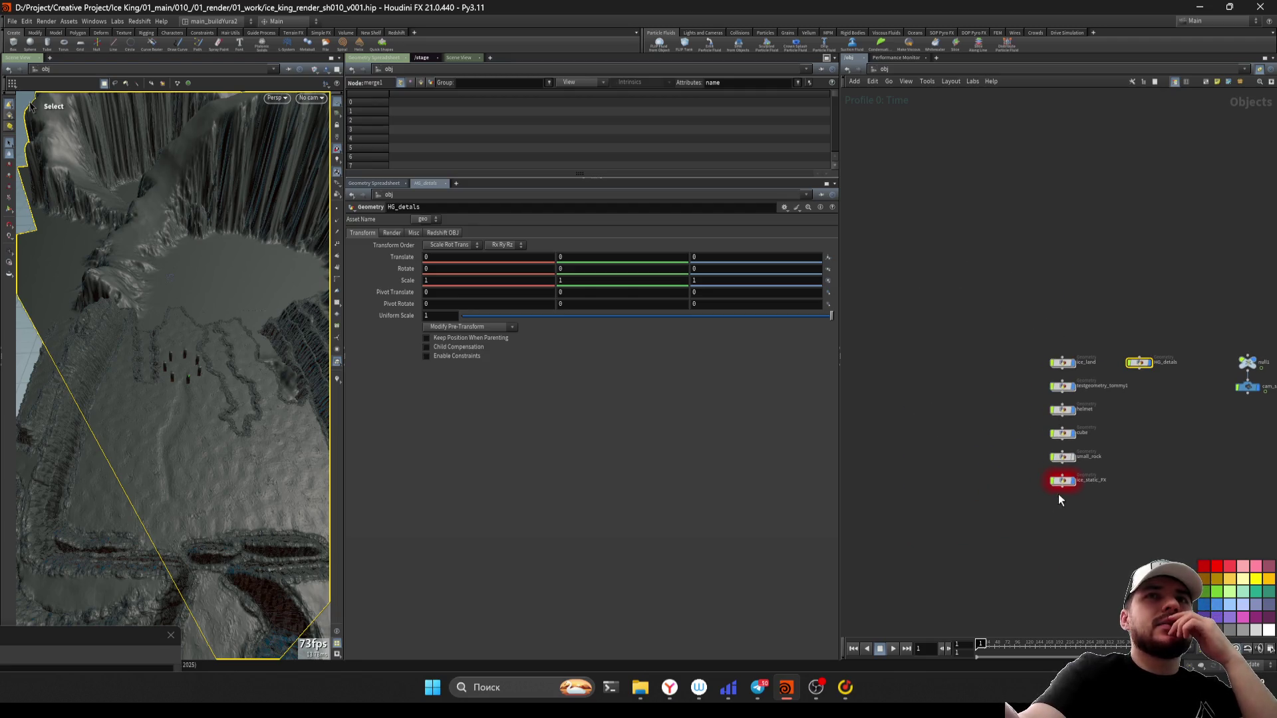
Move ice_static_FX aside and wrap it in a widened network box titled FX.
left_click_drag(891, 369, 903, 371)
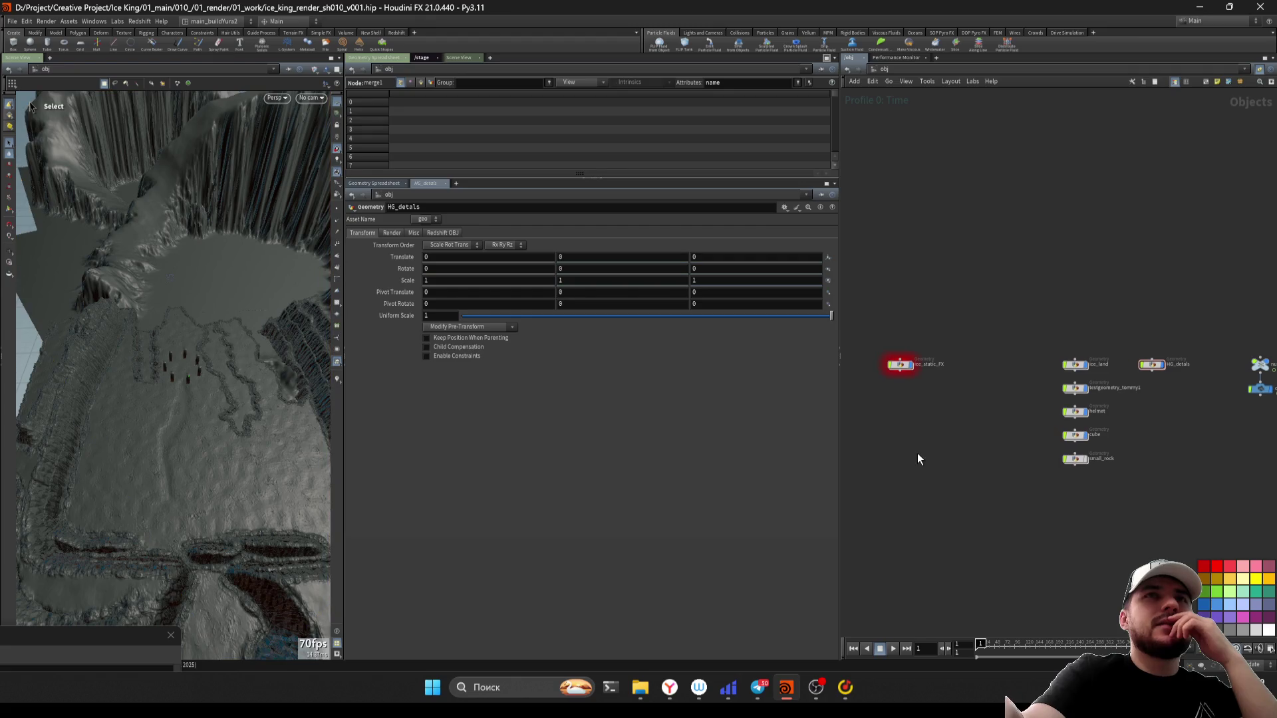
scroll(1115, 167, "up", 3)
scroll(1107, 328, "up", 2)
mouse_move(1103, 374)
left_mouse_down()
mouse_move(922, 341)
mouse_move(1043, 327)
mouse_move(1034, 331)
left_mouse_up()
double_click(1027, 332)
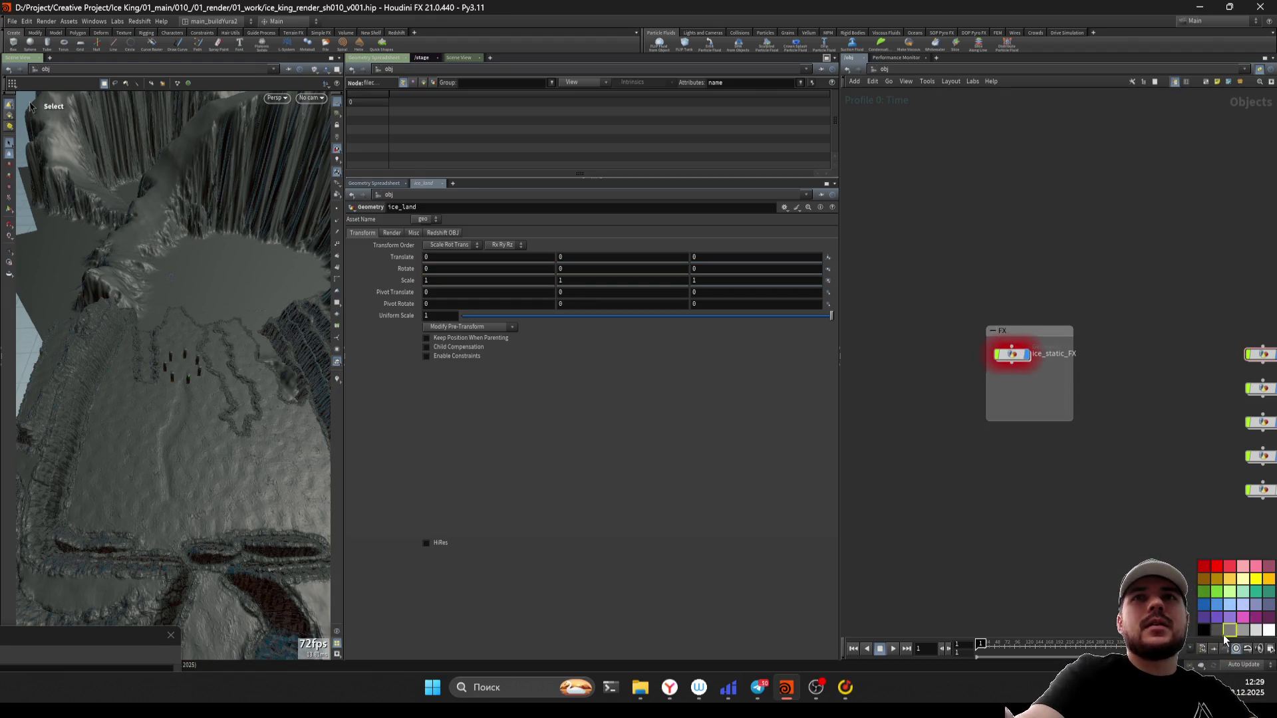
middle_click_drag(1073, 391, 955, 373)
mouse_move(956, 375)
left_mouse_down()
mouse_move(1077, 379)
mouse_move(1042, 486)
left_mouse_up()
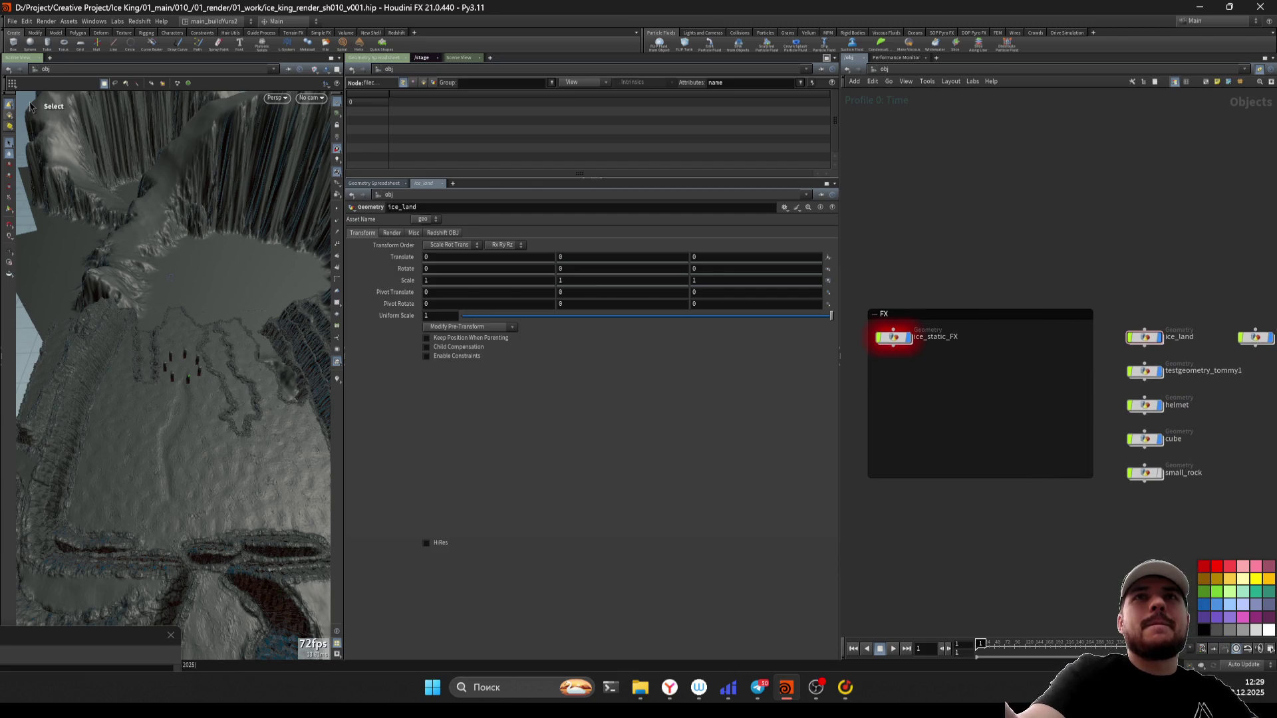
scroll(1075, 528, "down", 2)
Add a Geometry object named geo_scatter_ice_static_FX, then dive into ice_static_FX.
key("Tab")
type("g")
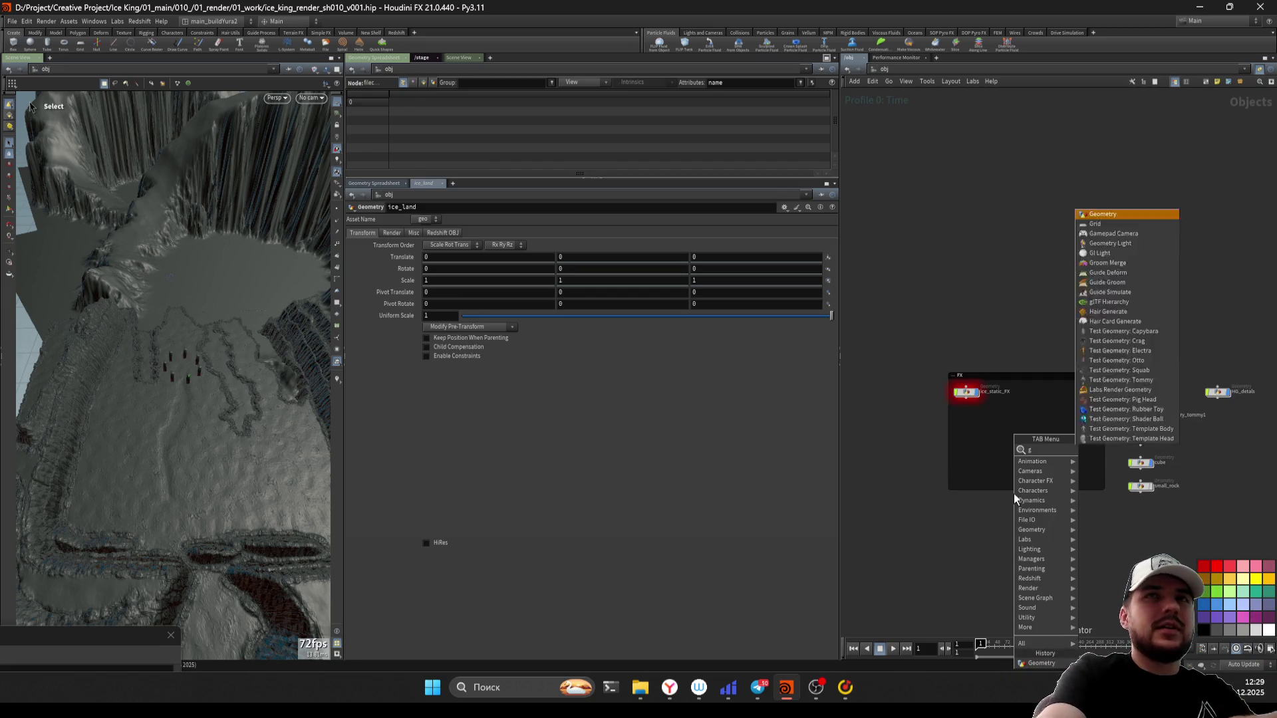
key("Return")
scroll(988, 472, "up", 2)
left_click(981, 507)
double_click(1025, 509)
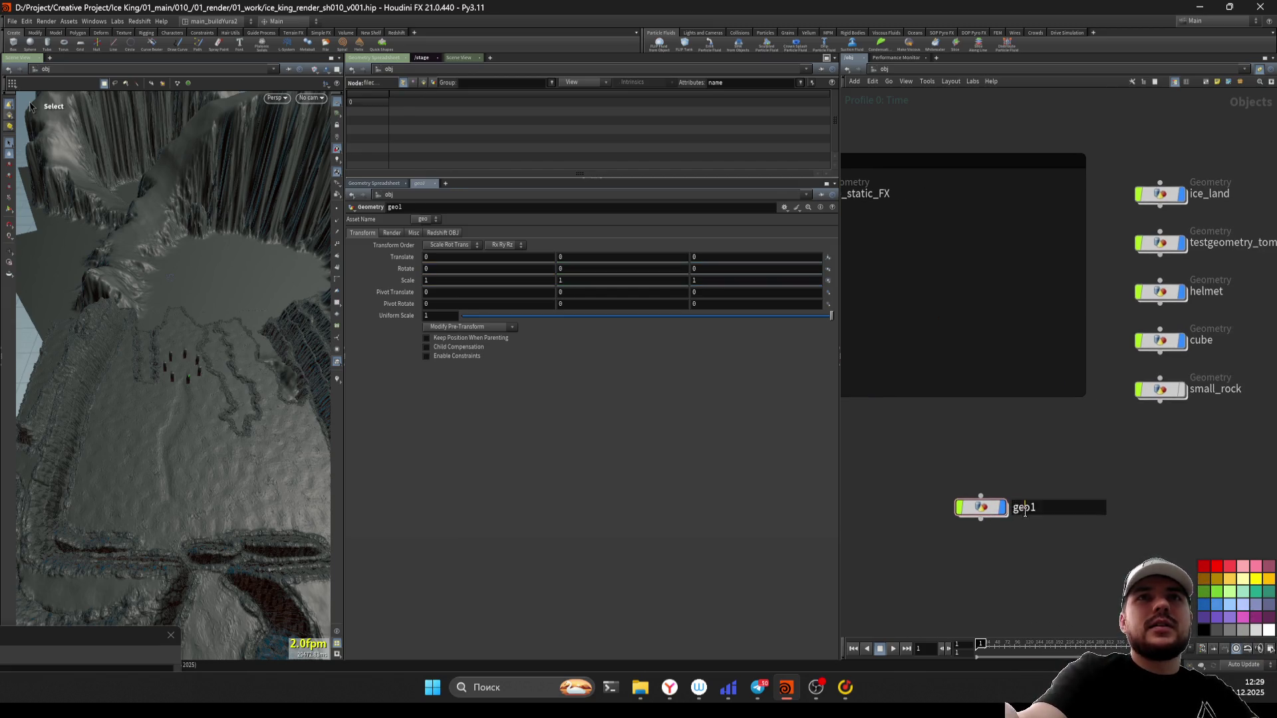
type("sta")
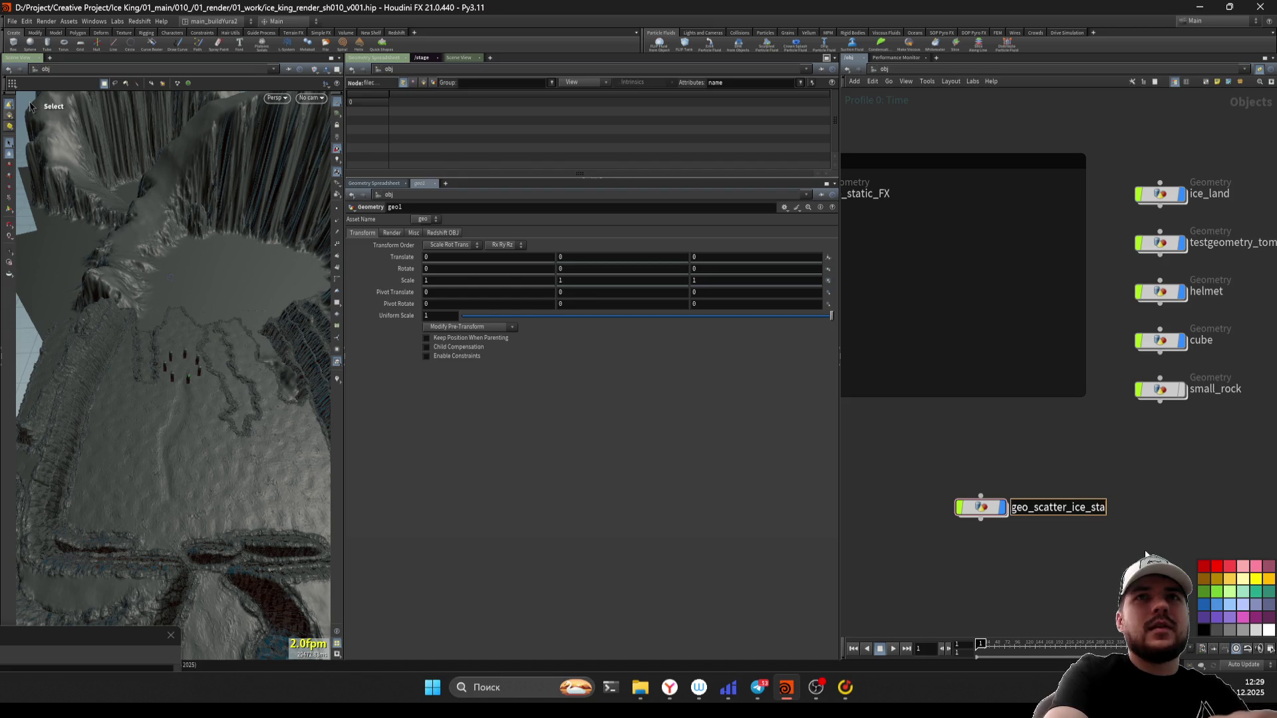
type("FX")
key("Return")
scroll(1093, 583, "down", 3)
scroll(1039, 544, "up", 3)
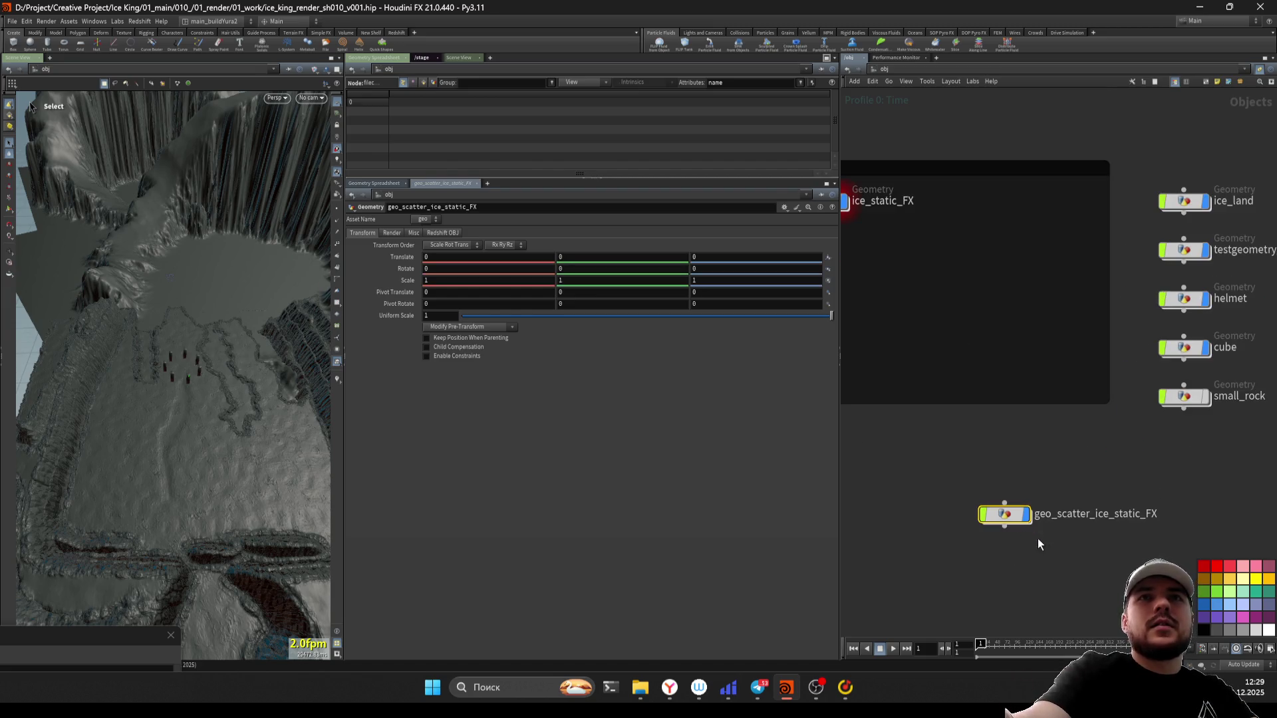
scroll(1086, 590, "down", 2)
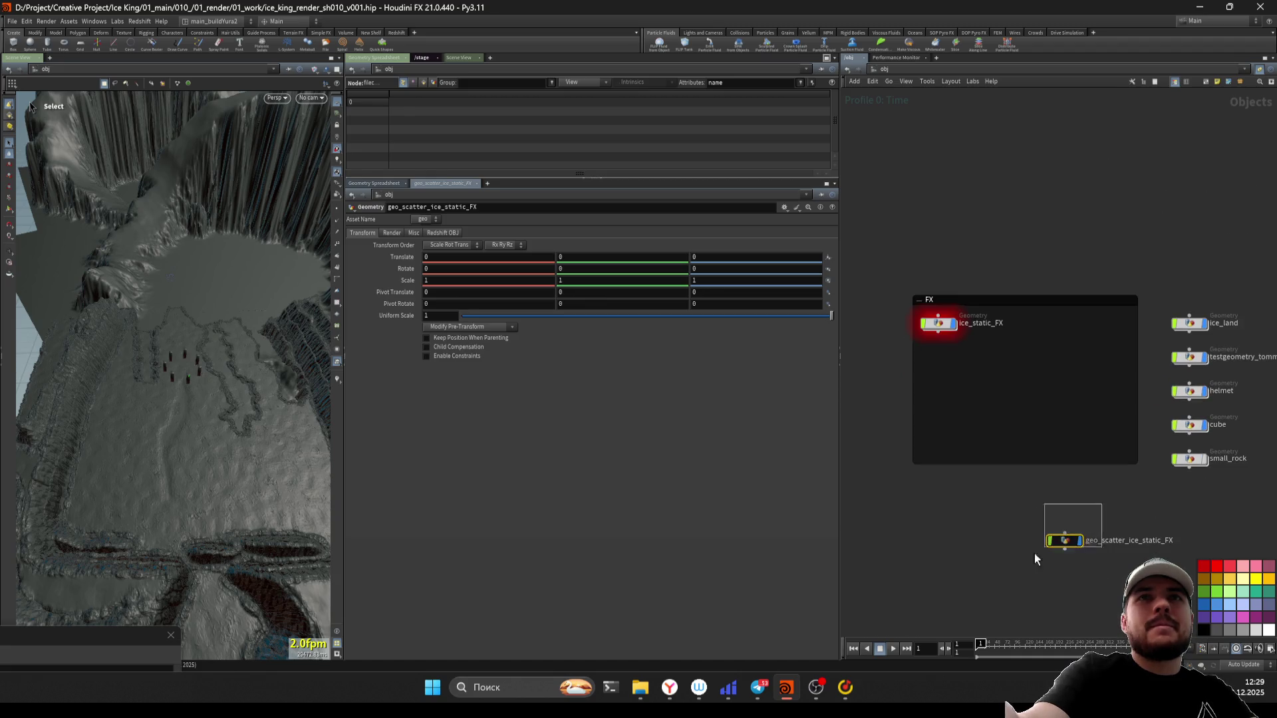
scroll(1062, 542, "down", 2)
middle_click_drag(1108, 506, 1151, 480)
scroll(1096, 490, "up", 2)
scroll(882, 326, "up", 3)
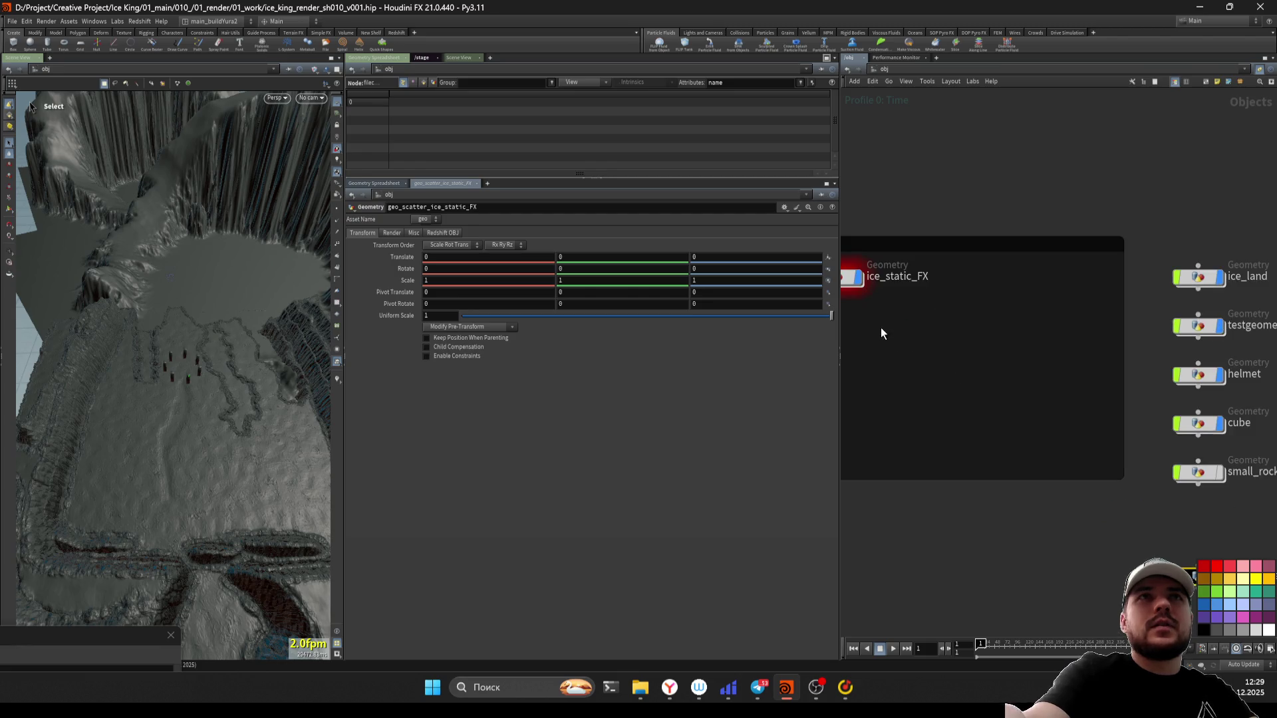
scroll(881, 326, "up", 2)
double_click(949, 322)
scroll(1041, 462, "up", 3)
key("ctrl+c")
scroll(1136, 487, "down", 1)
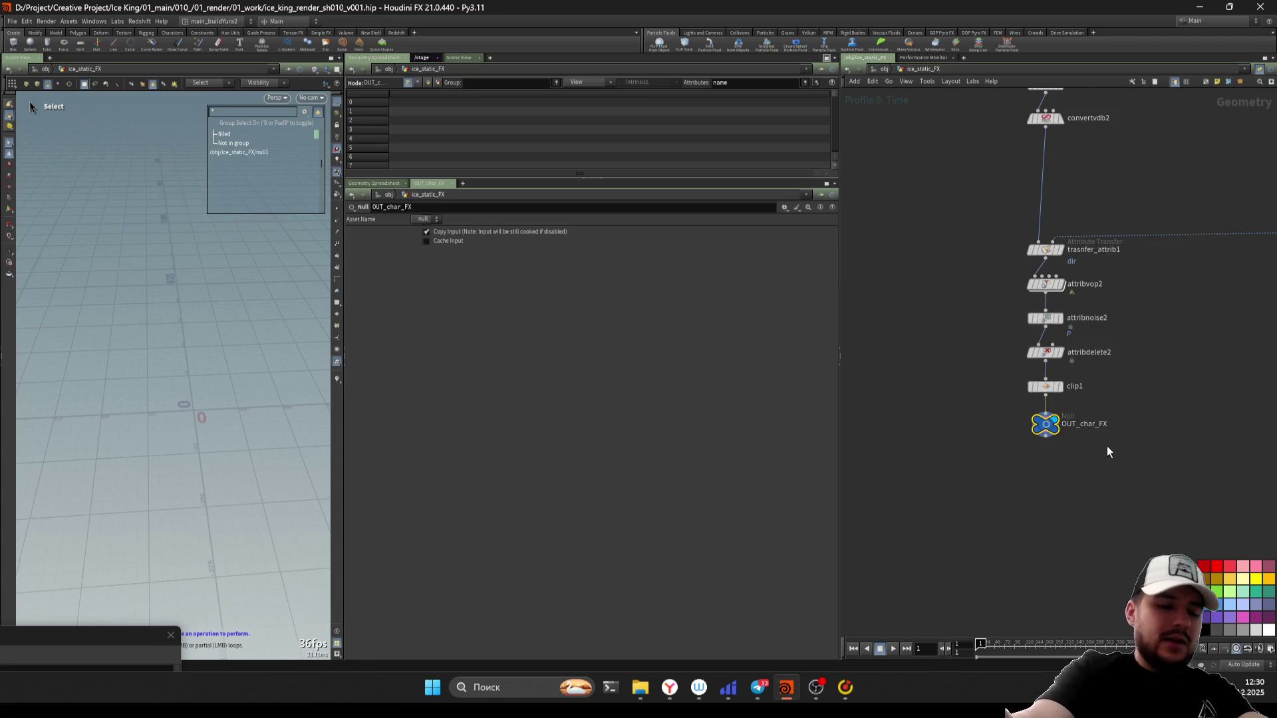
middle_click_drag(953, 380, 946, 459)
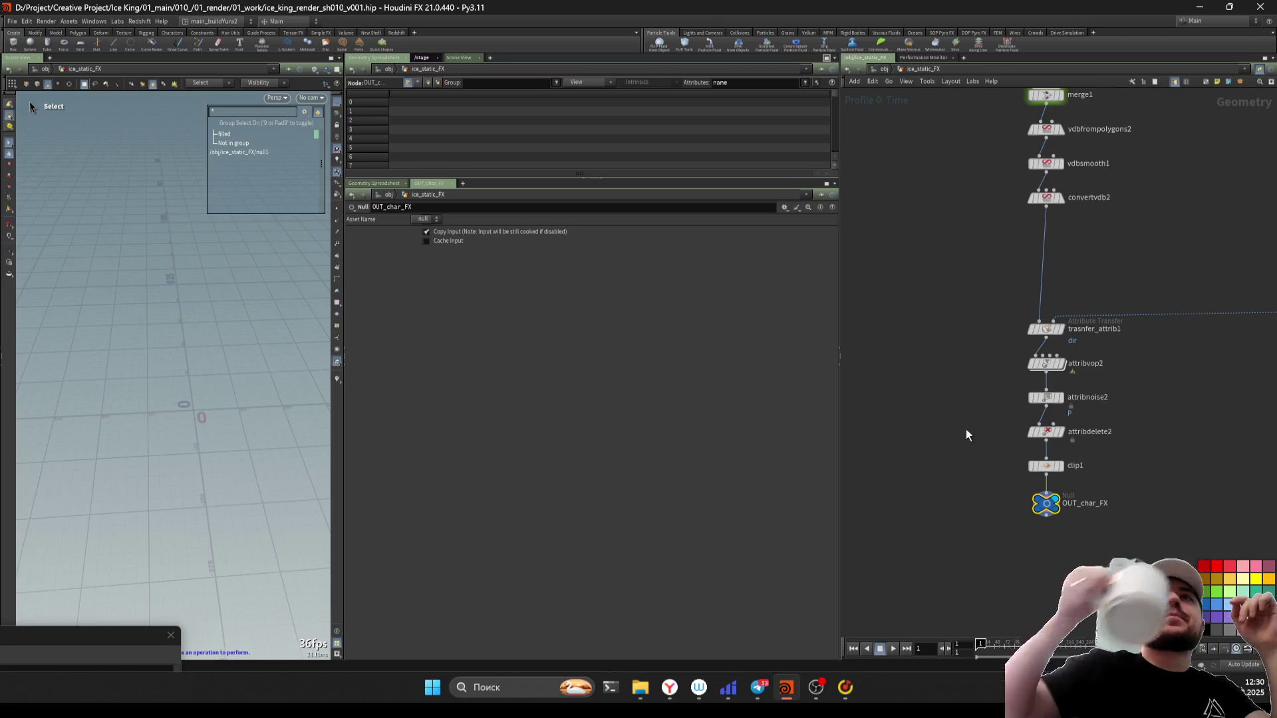
scroll(909, 391, "down", 5)
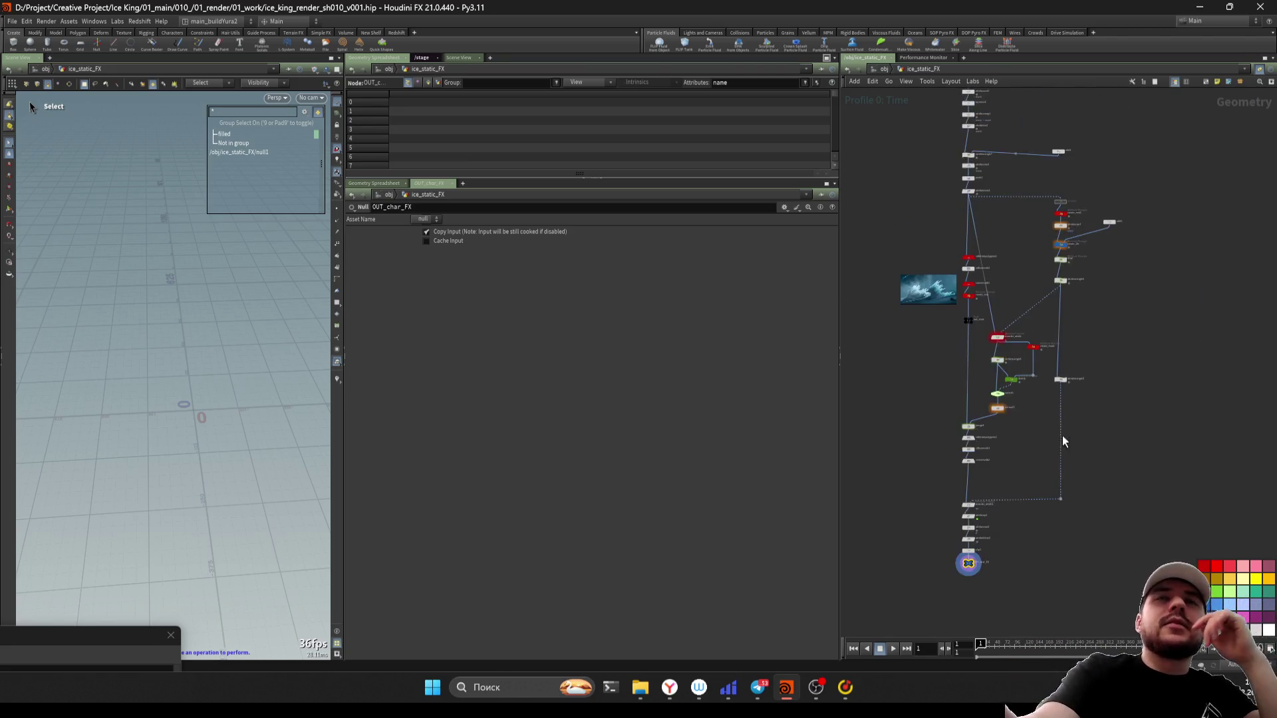
mouse_move(1064, 443)
middle_mouse_down()
mouse_move(951, 460)
mouse_move(954, 502)
middle_mouse_up()
scroll(951, 461, "up", 3)
scroll(953, 502, "down", 2)
scroll(1008, 494, "down", 2)
scroll(1075, 491, "down", 2)
scroll(1075, 491, "down", 2)
scroll(1098, 490, "up", 3)
scroll(1075, 470, "down", 1)
middle_click_drag(1074, 470, 1034, 433)
scroll(1034, 433, "up", 2)
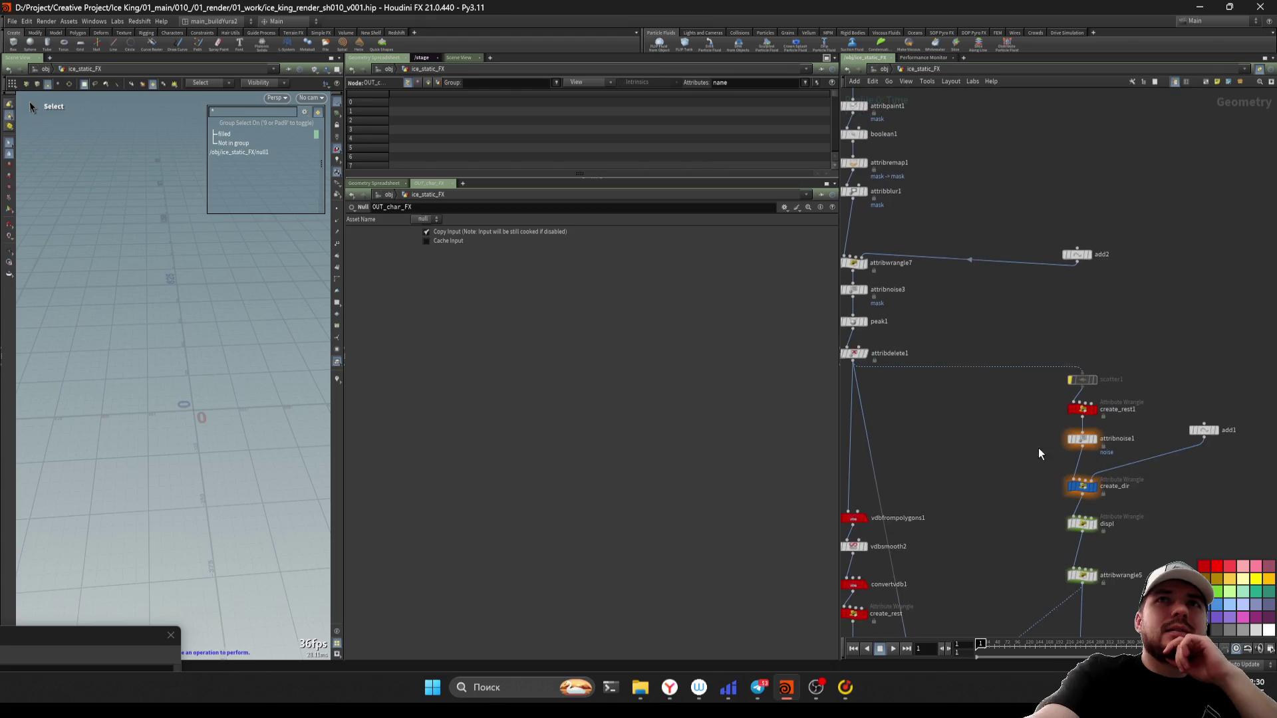
scroll(1133, 359, "up", 1)
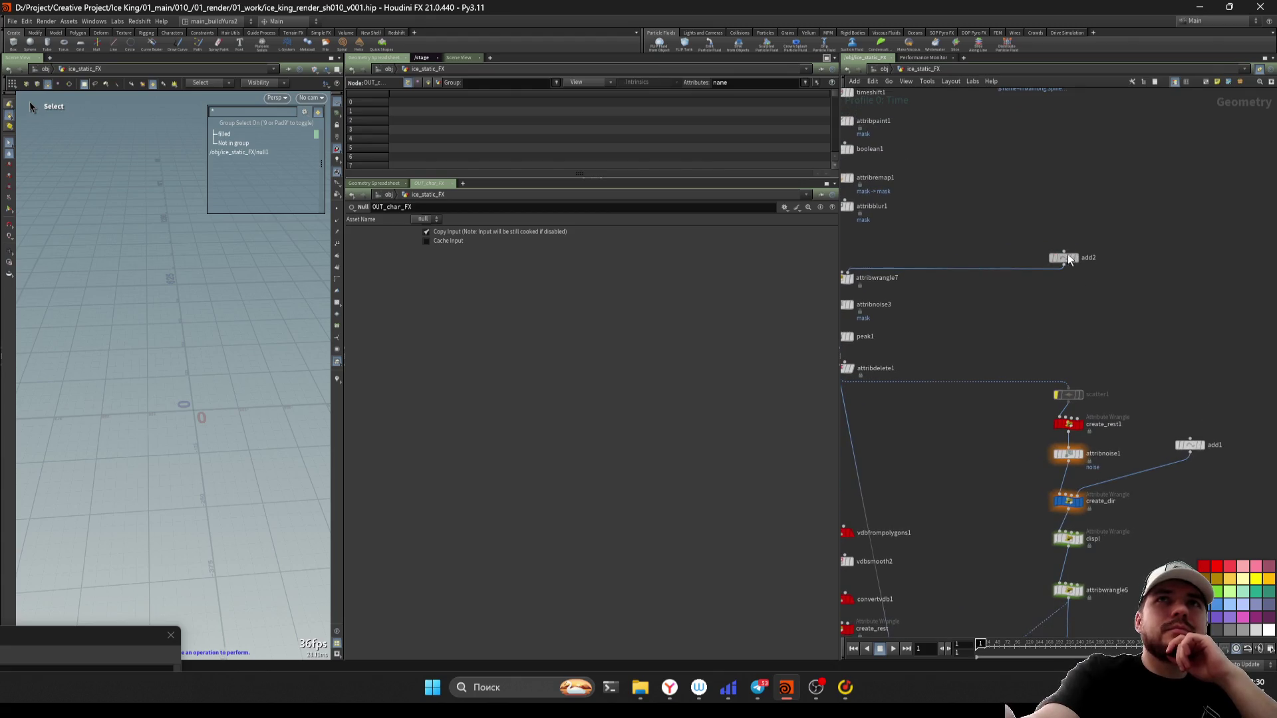
middle_click_drag(973, 444, 1033, 421)
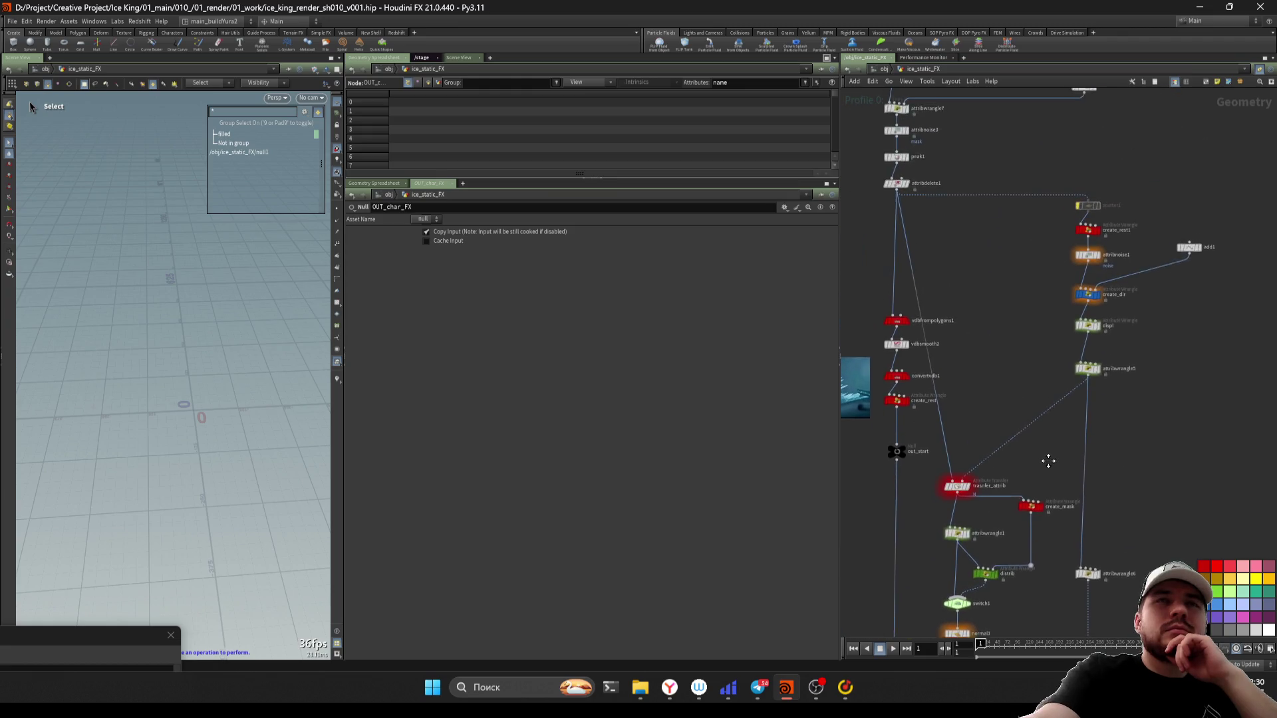
middle_click_drag(1073, 496, 1060, 469)
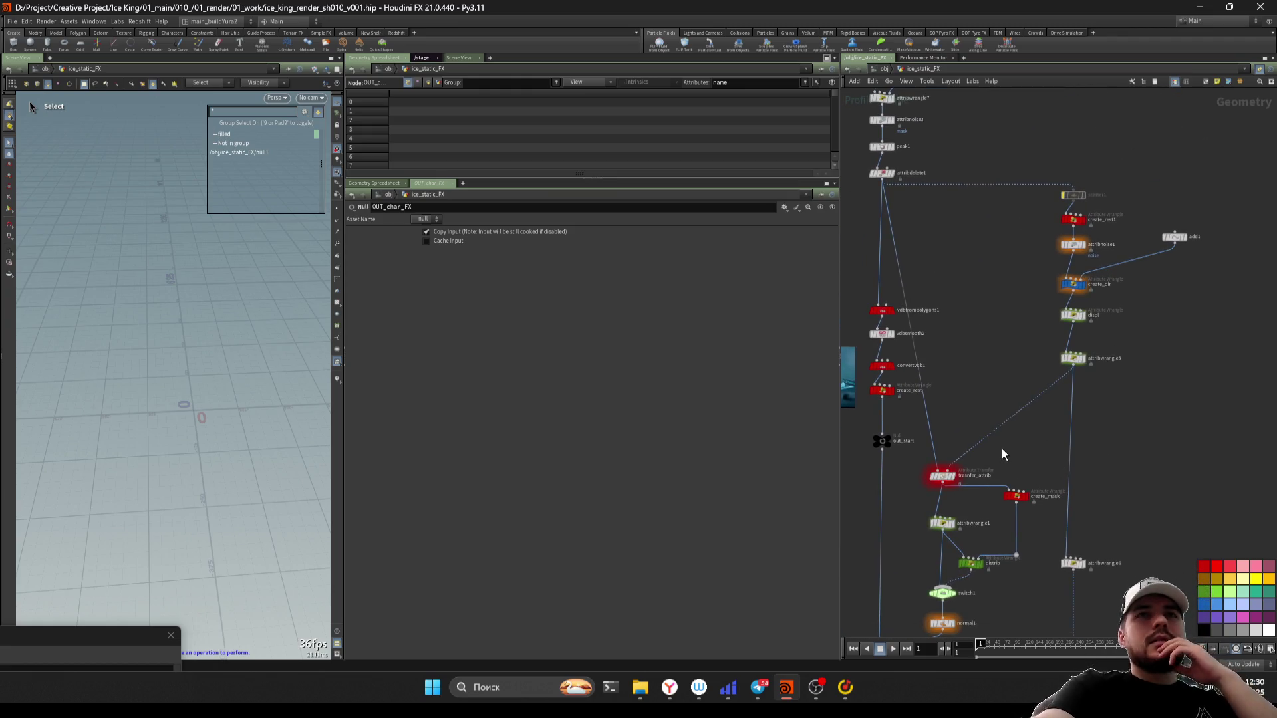
left_click(884, 68)
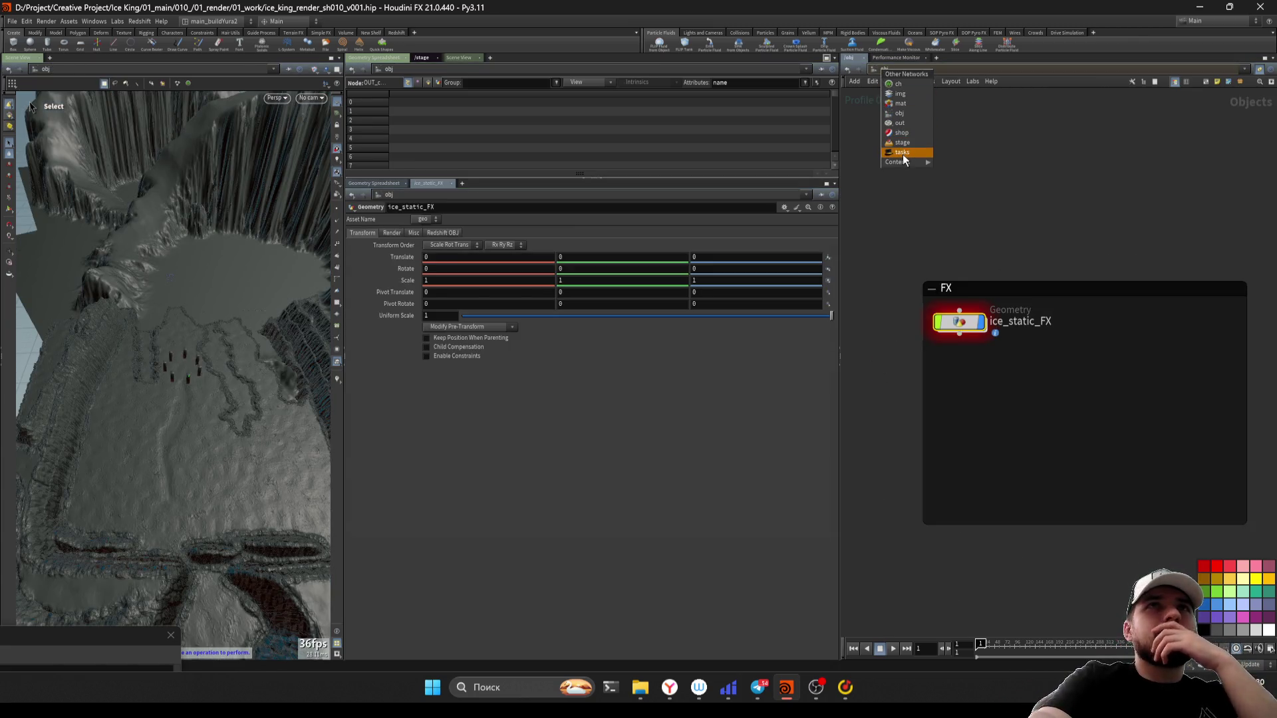
left_click(903, 152)
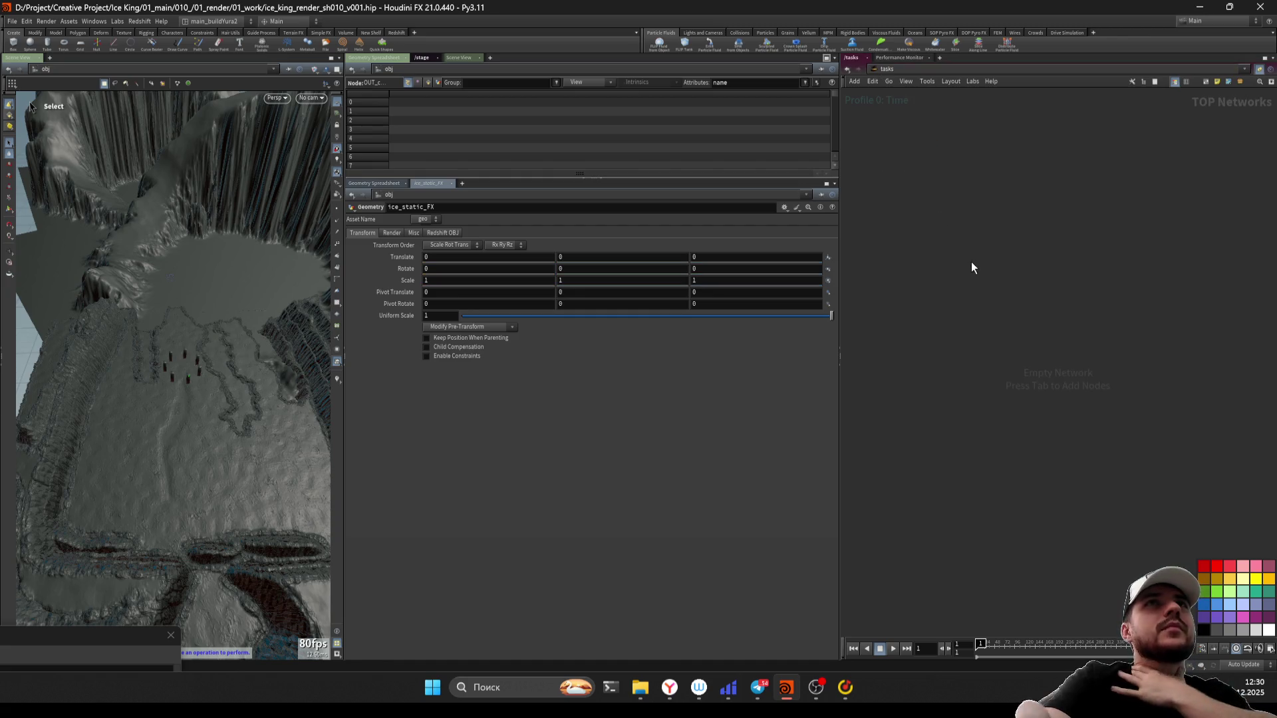
left_click(876, 72)
left_click(898, 113)
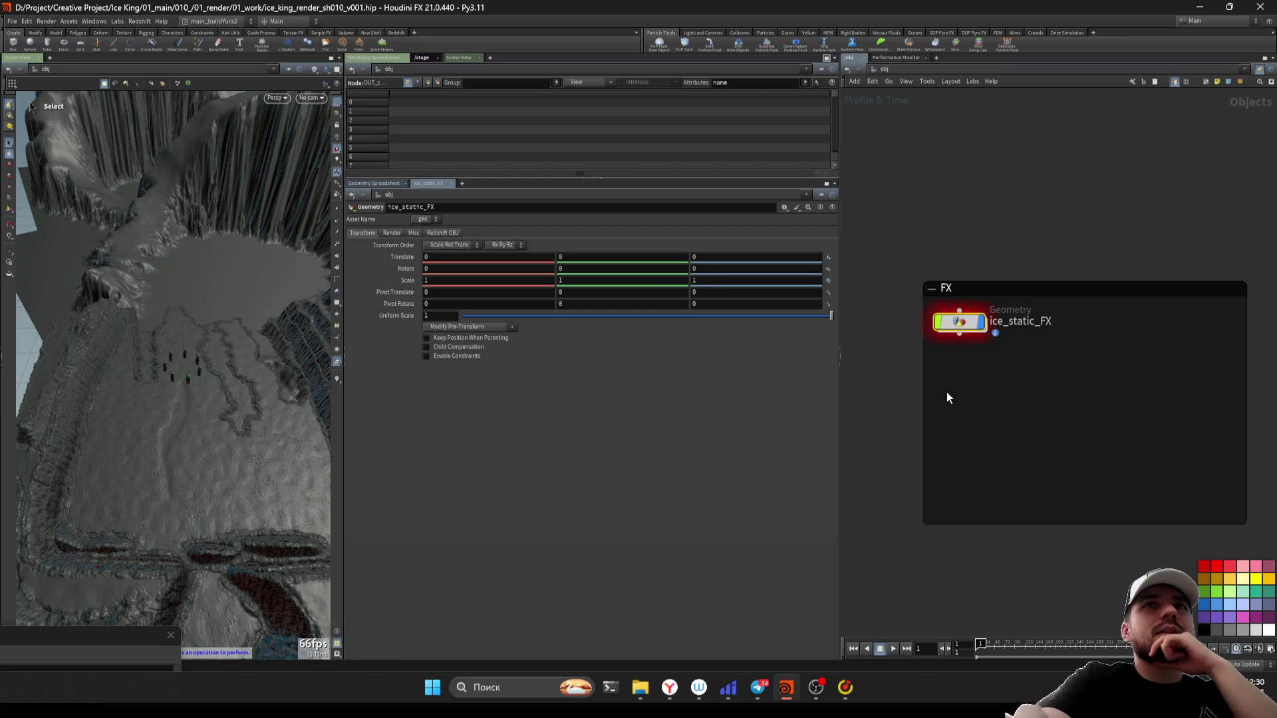
scroll(1008, 477, "up", 3)
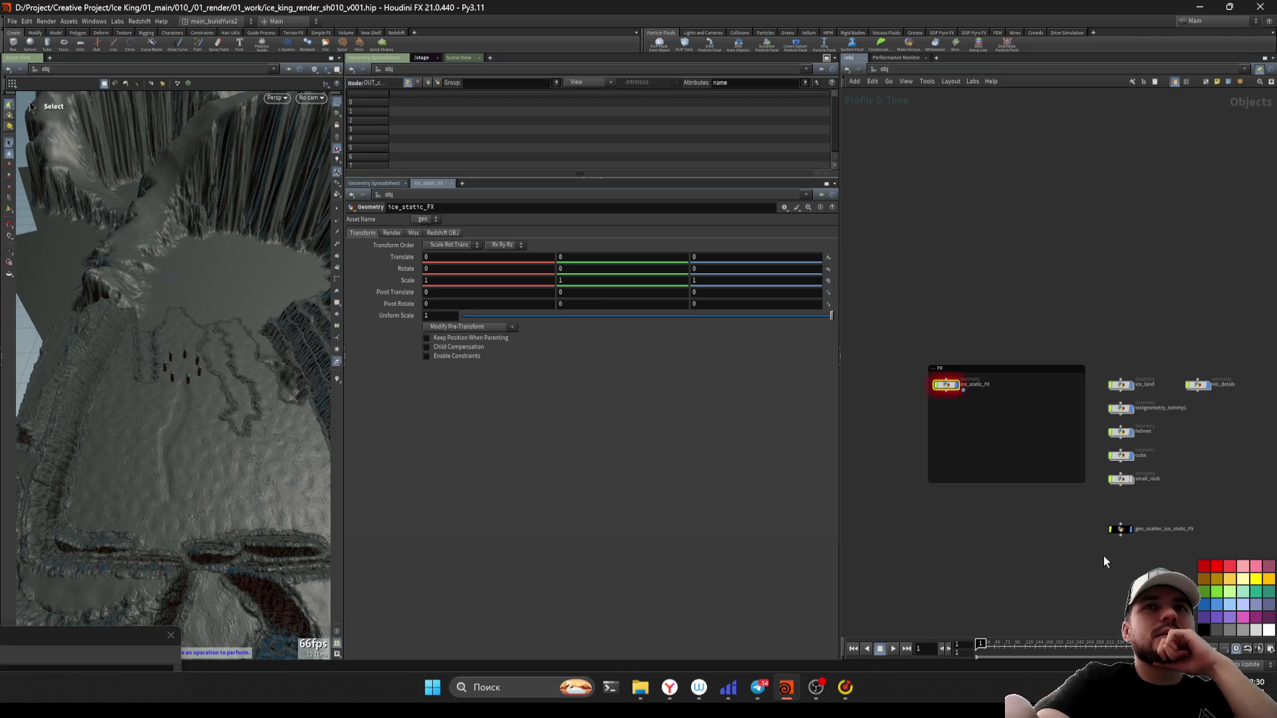
key("Escape")
double_click(933, 356)
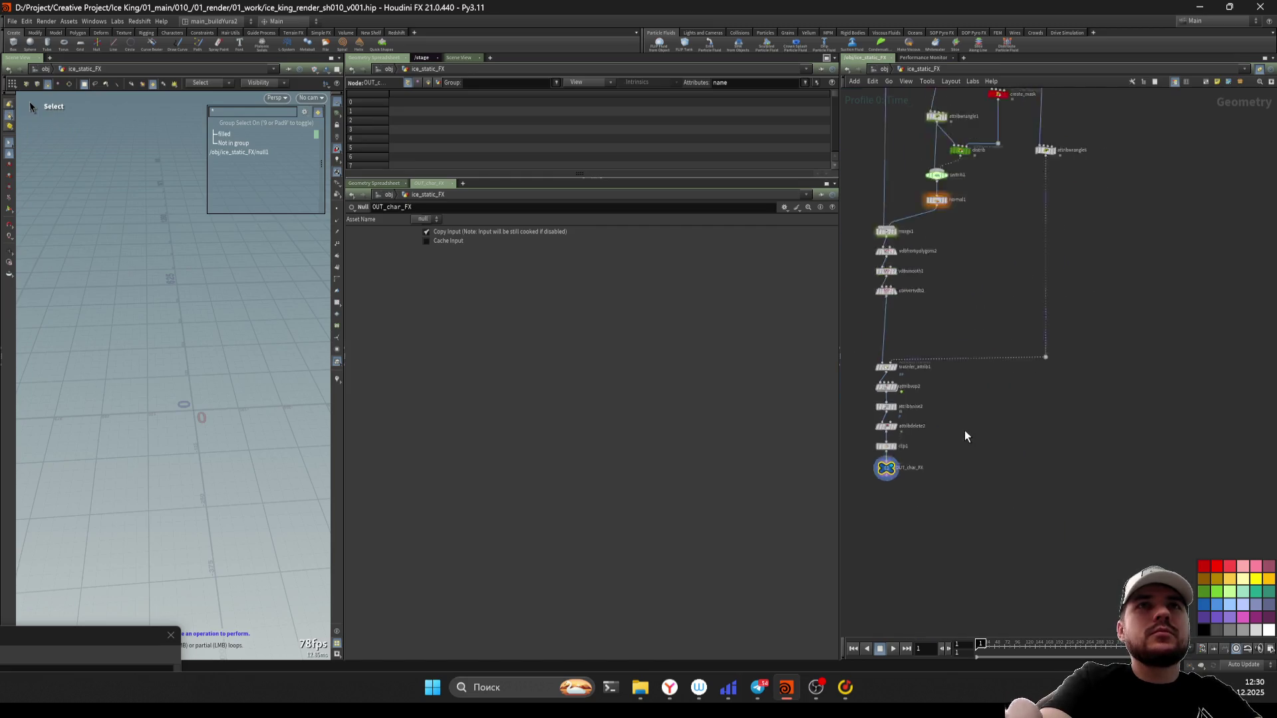
scroll(967, 462, "down", 1)
scroll(966, 462, "up", 1)
scroll(966, 463, "down", 1)
scroll(966, 462, "down", 1)
scroll(947, 450, "down", 2)
scroll(888, 539, "down", 2)
scroll(874, 509, "down", 1)
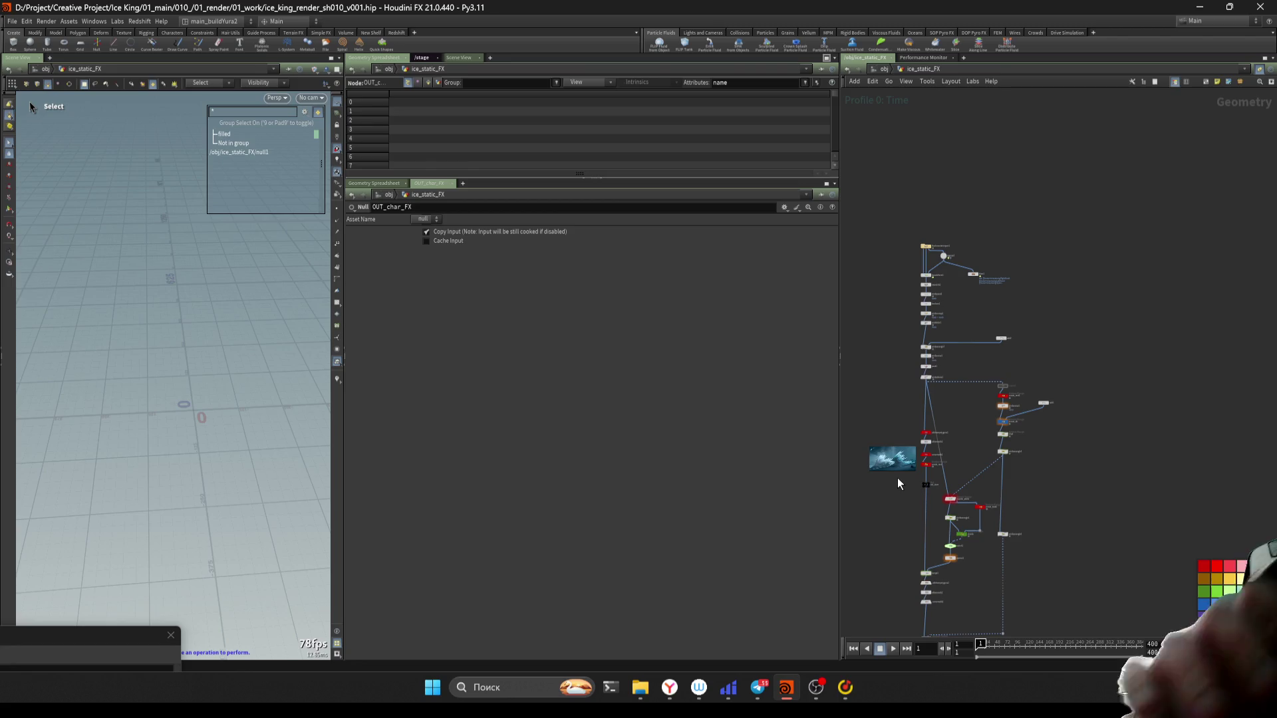
scroll(1064, 517, "up", 3)
scroll(1068, 504, "up", 2)
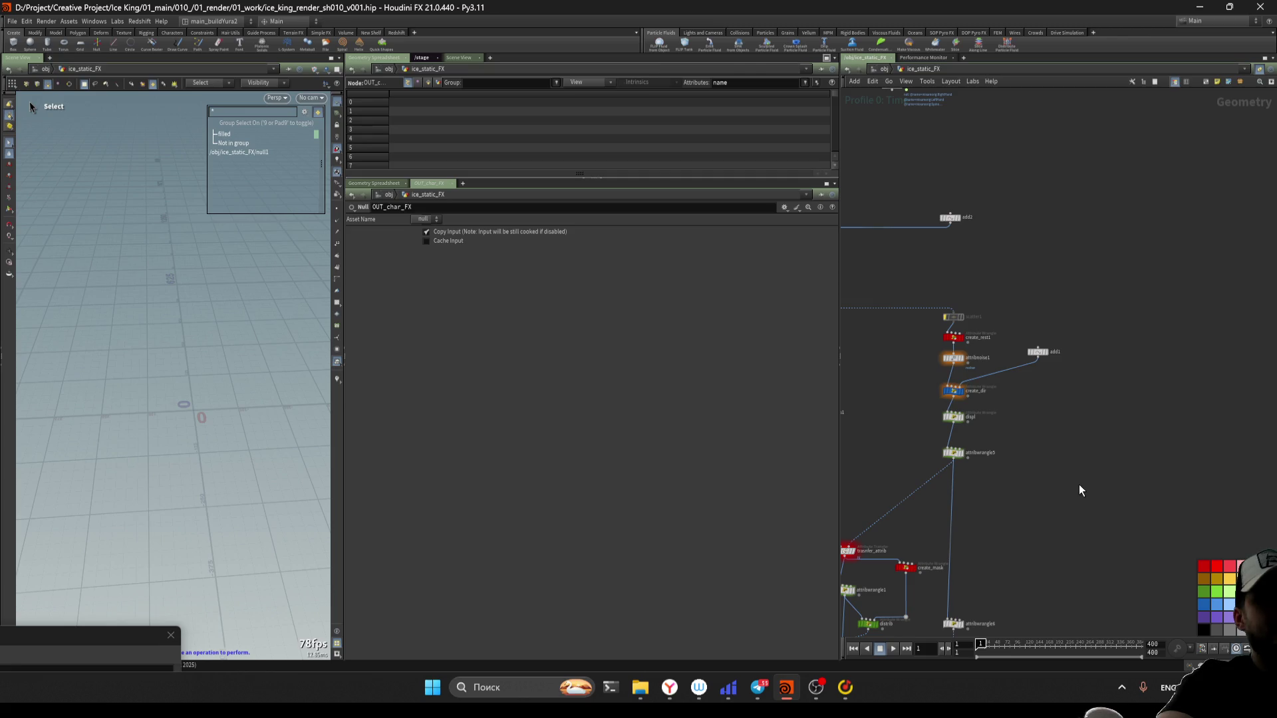
scroll(1079, 486, "down", 3)
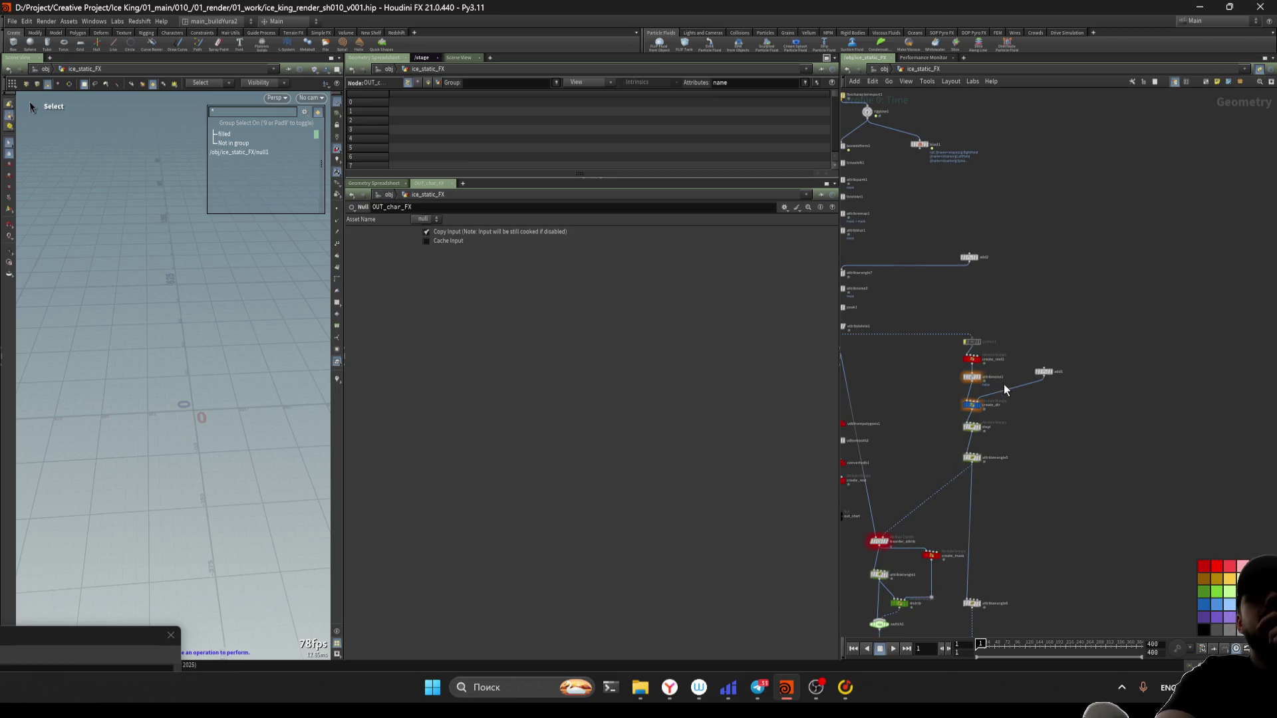
scroll(1006, 393, "up", 3)
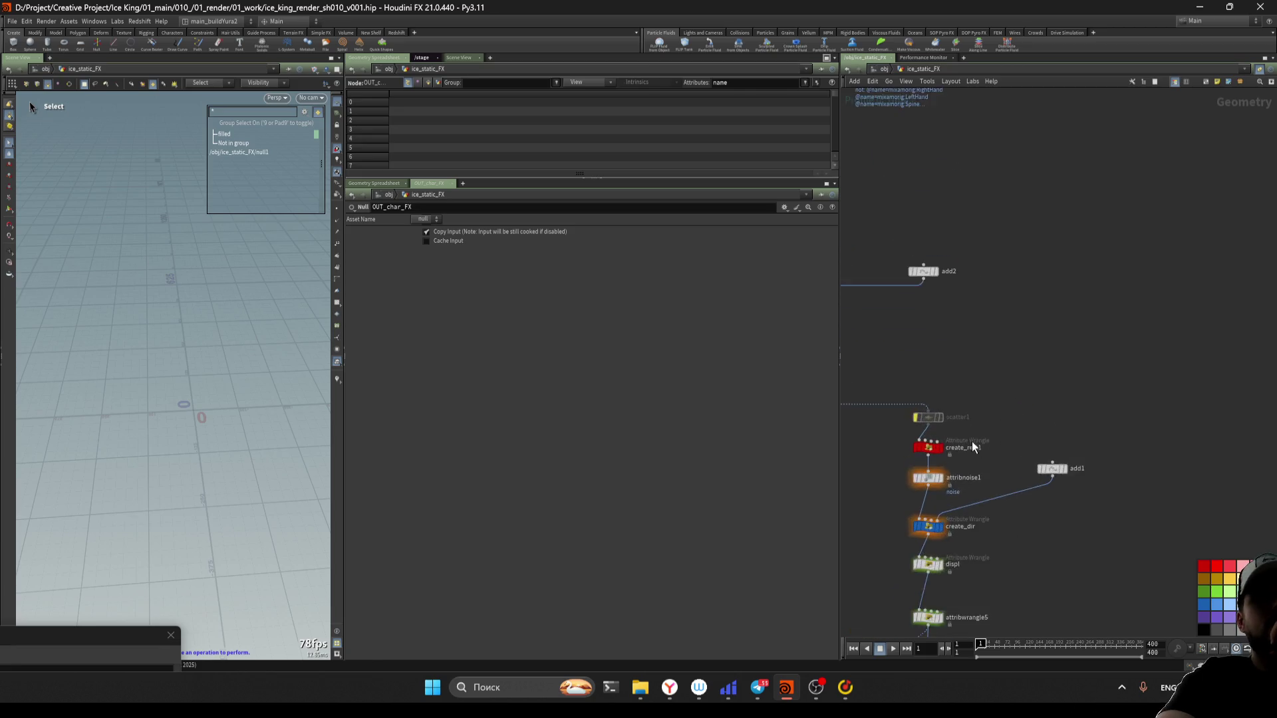
left_click(959, 406)
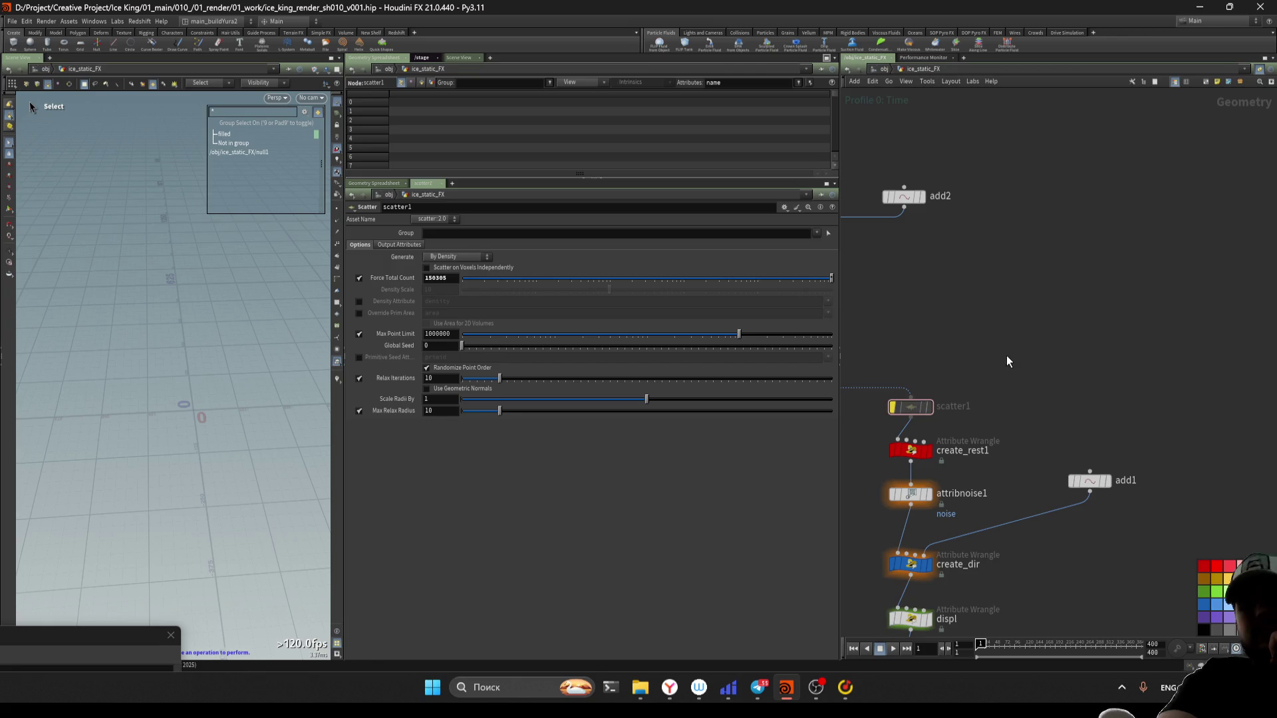
Inspect OUT_char_FX, go up to /obj and dive into geo_scatter_ice_static_FX.
mouse_move(998, 390)
middle_mouse_down()
mouse_move(1008, 420)
mouse_move(949, 433)
mouse_move(946, 414)
middle_mouse_up()
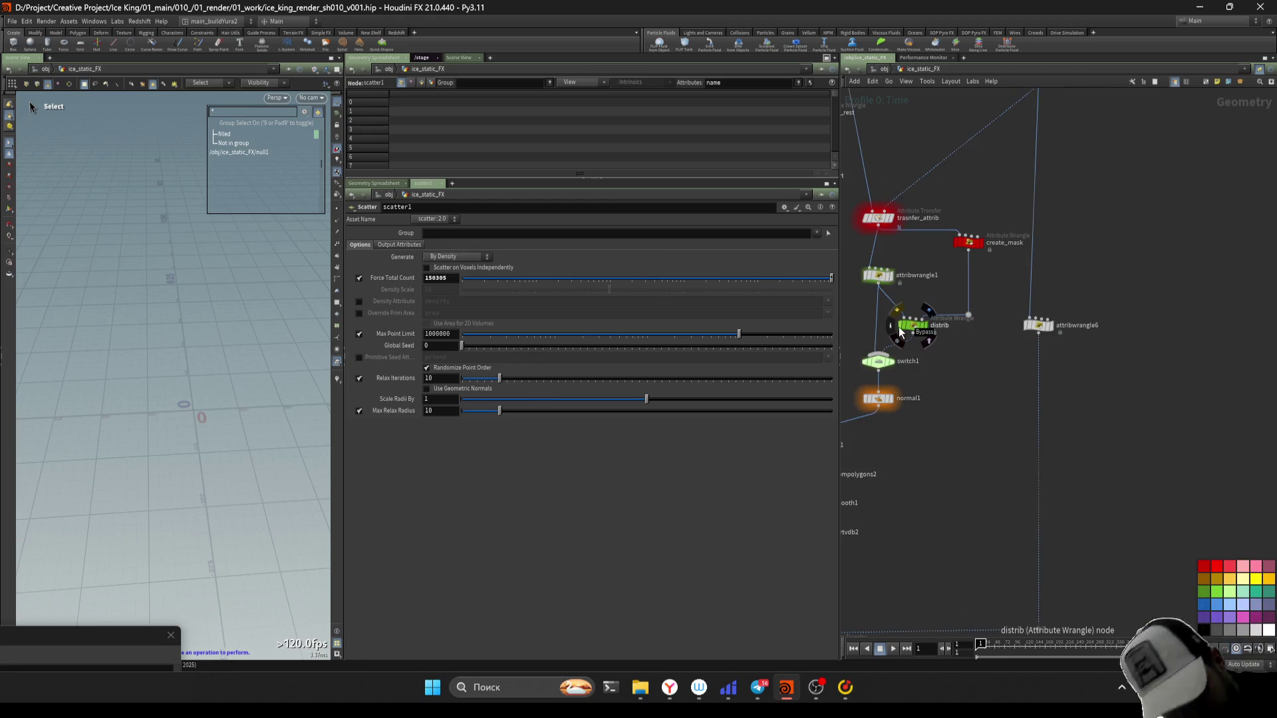
mouse_move(901, 332)
middle_mouse_down()
mouse_move(912, 520)
mouse_move(989, 502)
middle_mouse_up()
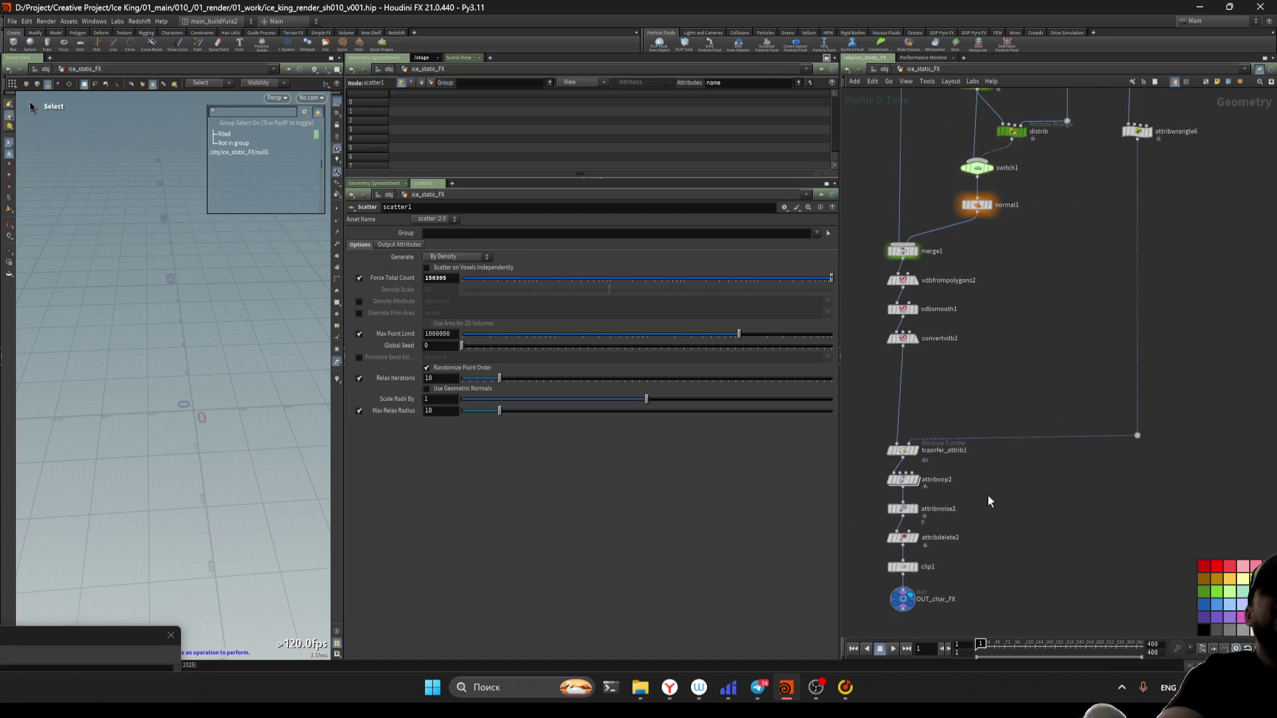
scroll(989, 502, "up", 1)
left_click(977, 499)
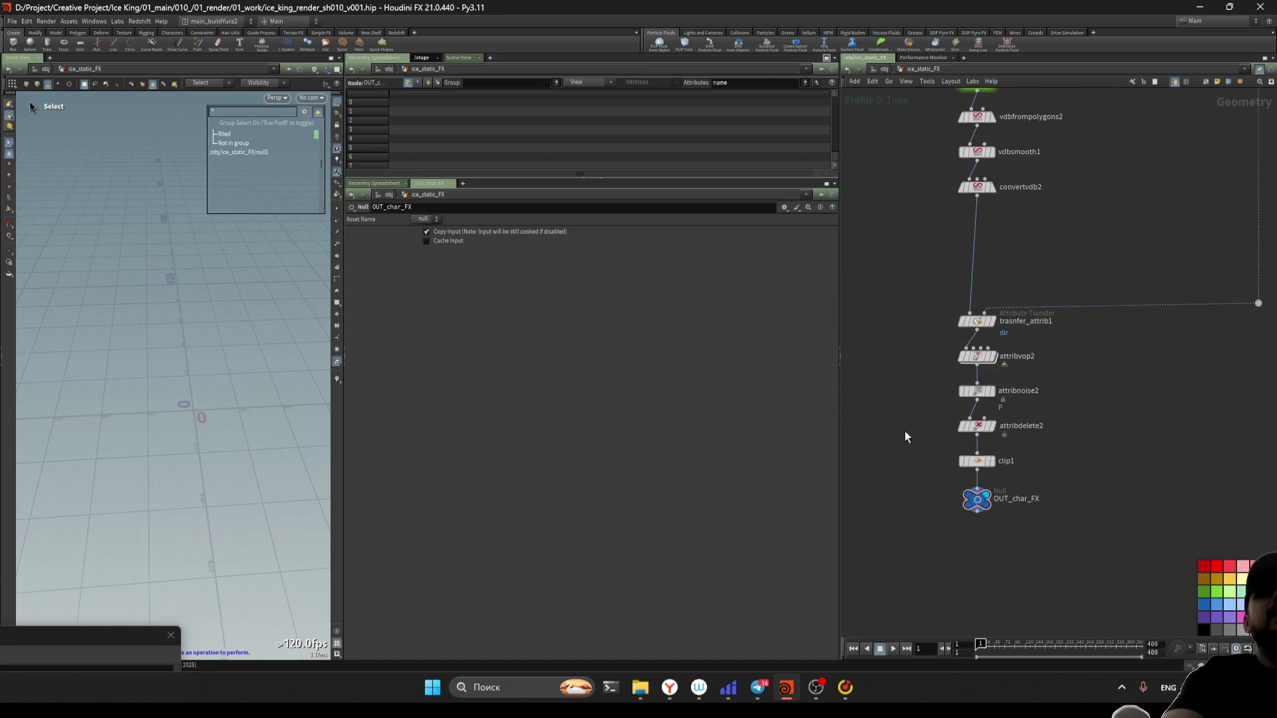
key("u")
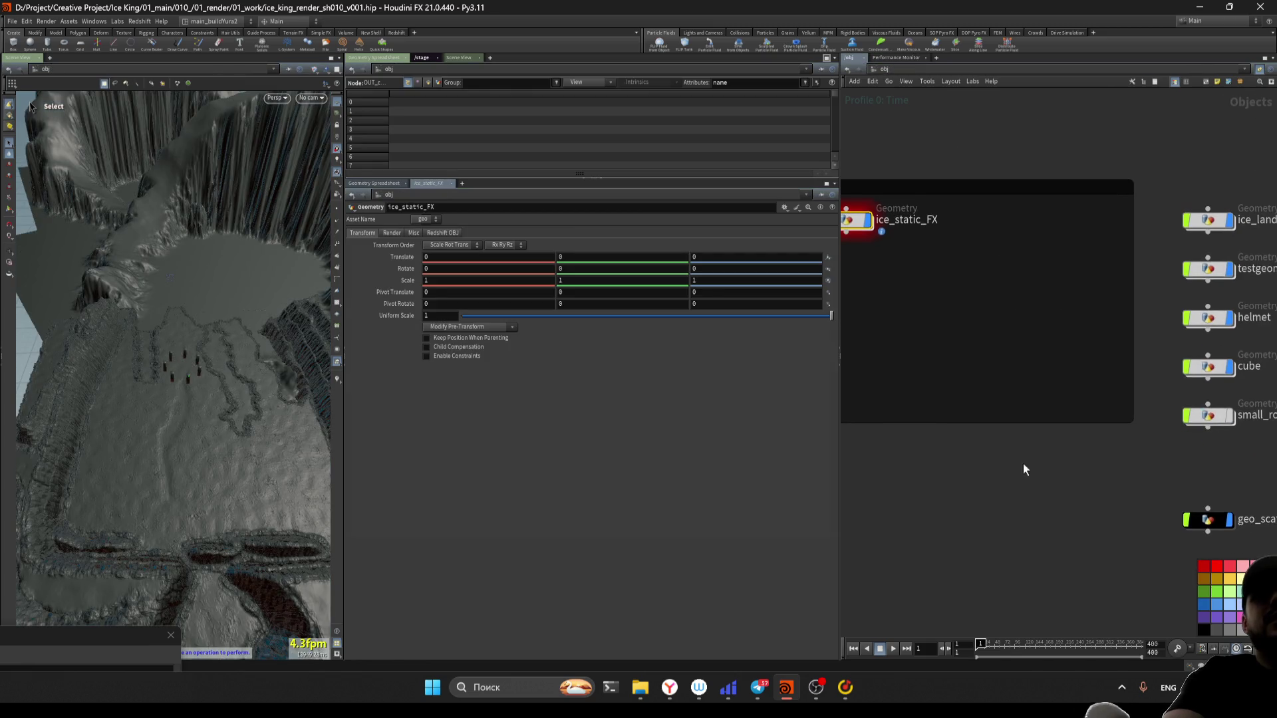
double_click(1210, 517)
Add an Object Merge pulling /obj/ice_static_FX/OUT_char_FX into the network.
key("Tab")
type("object")
key("Return")
left_click(1058, 471)
left_click_drag(1045, 452, 1058, 467)
right_click(1060, 499)
key("Escape")
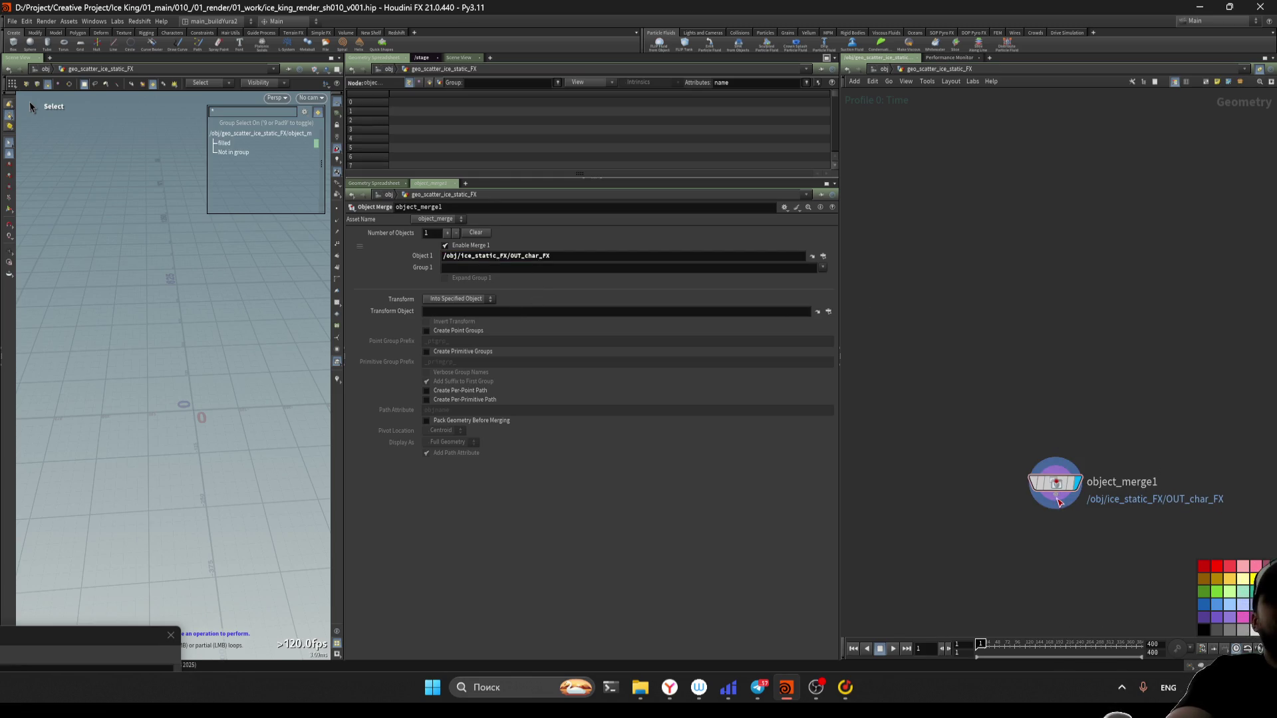
Append a Pack SOP below object_merge1 and frame the packed character geometry.
right_click(1060, 502)
left_click(1207, 150)
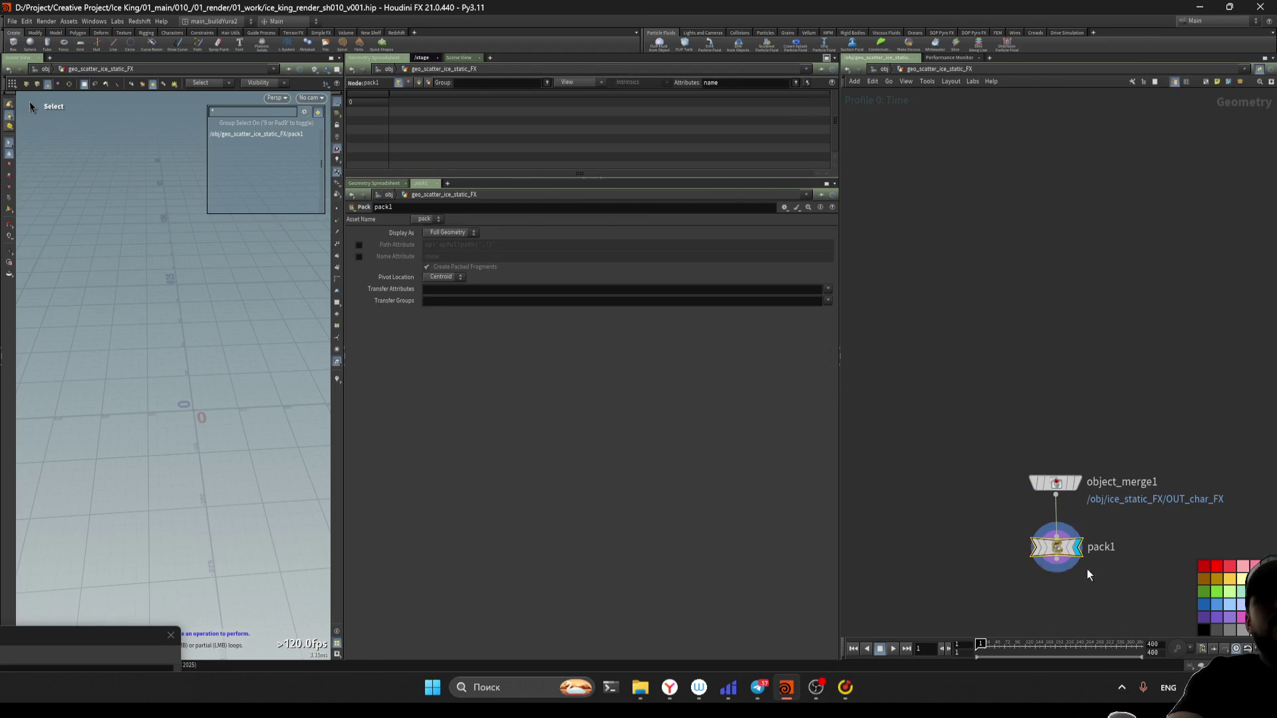
middle_click_drag(1132, 602, 954, 478)
scroll(955, 478, "down", 2)
scroll(1004, 531, "down", 1)
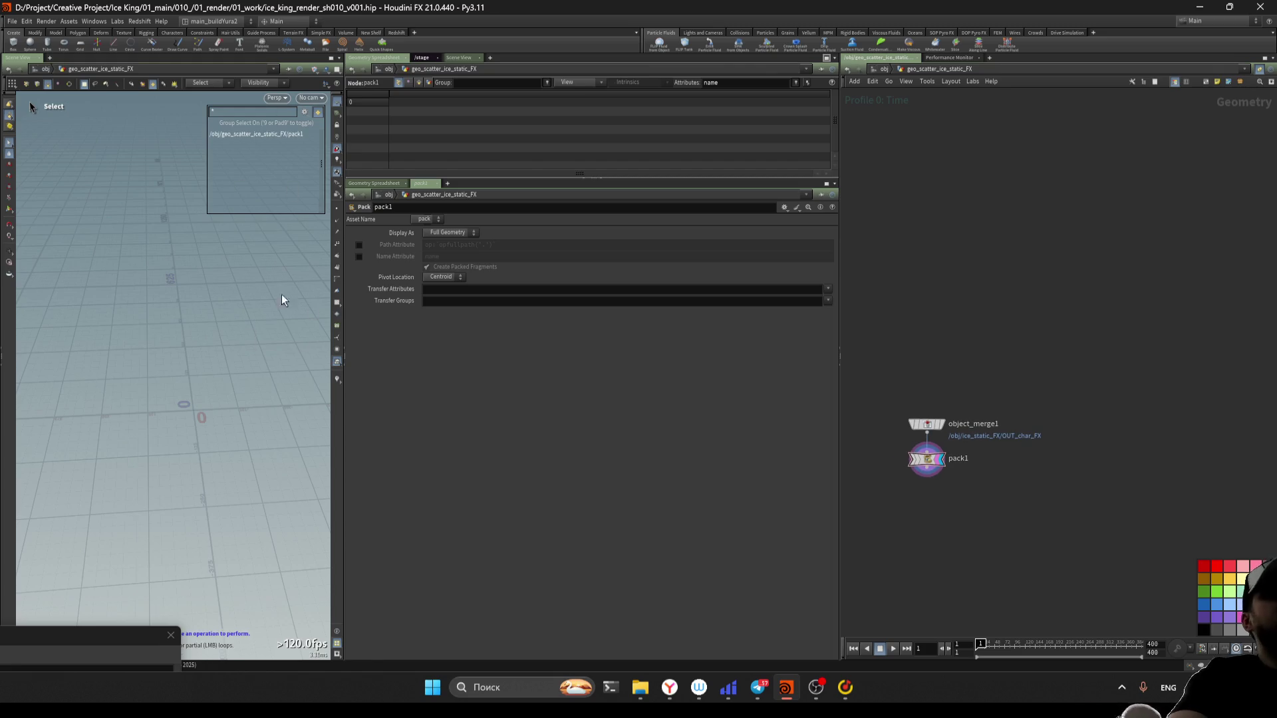
scroll(926, 465, "up", 3)
left_click_drag(928, 461, 927, 457)
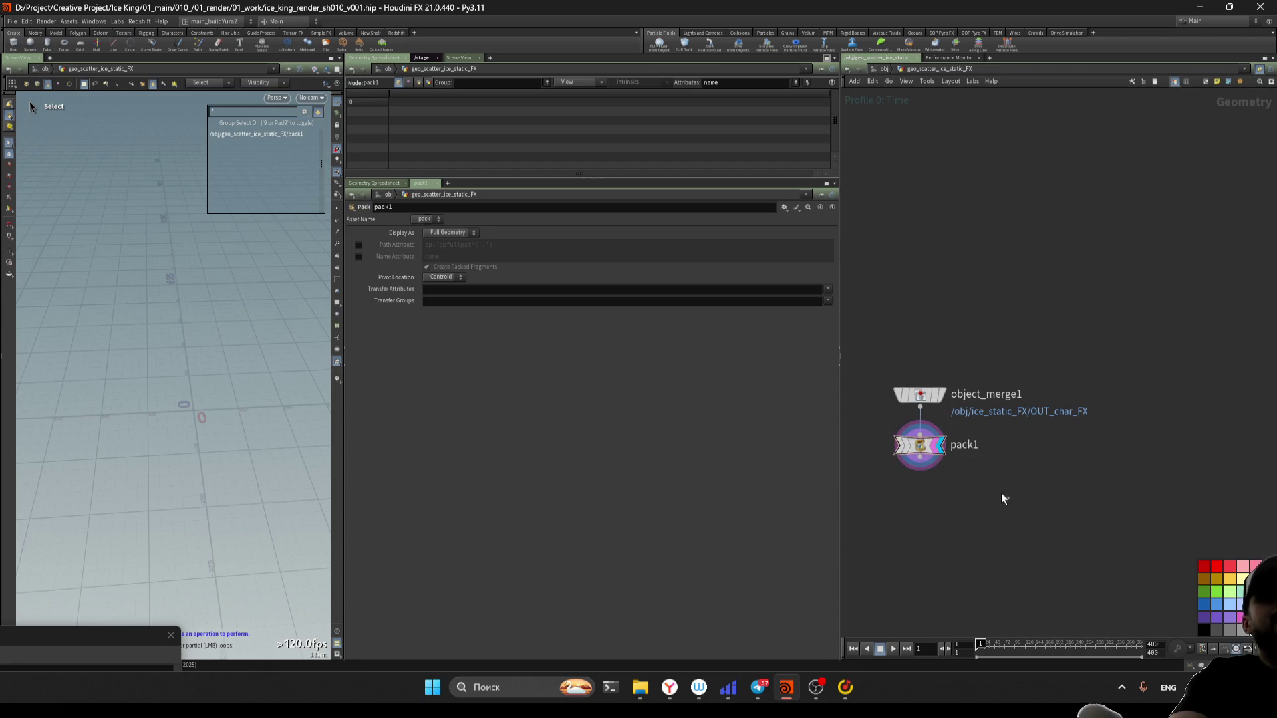
key("h")
scroll(190, 383, "down", 5)
key("Escape")
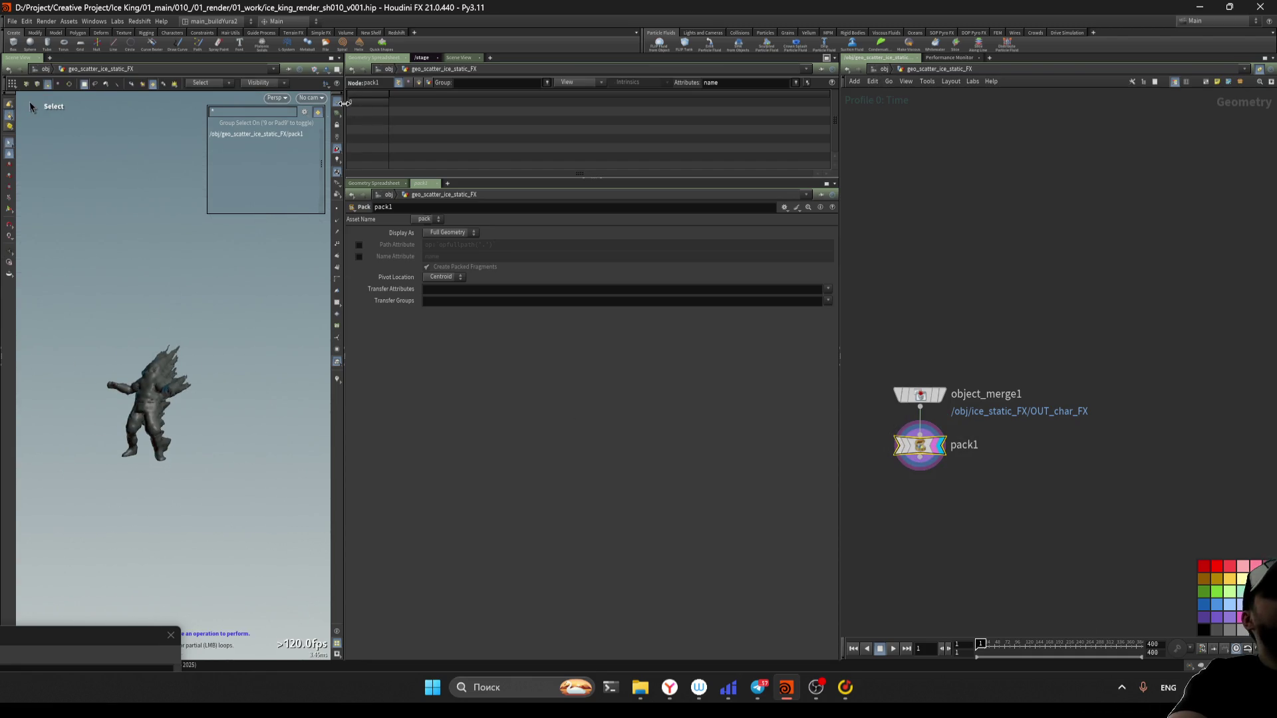
scroll(133, 424, "up", 5)
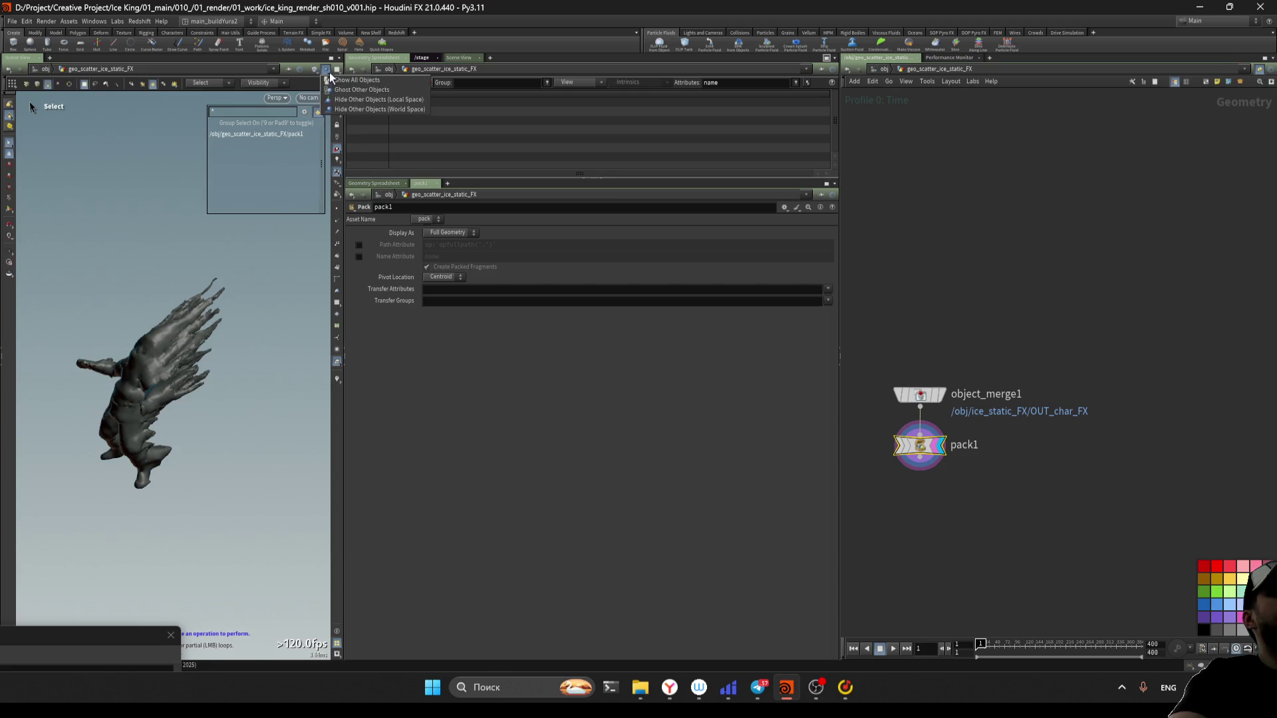
Change how other scene objects are shown, orbit the character, and go back up to /obj.
left_click(334, 74)
left_click(329, 73)
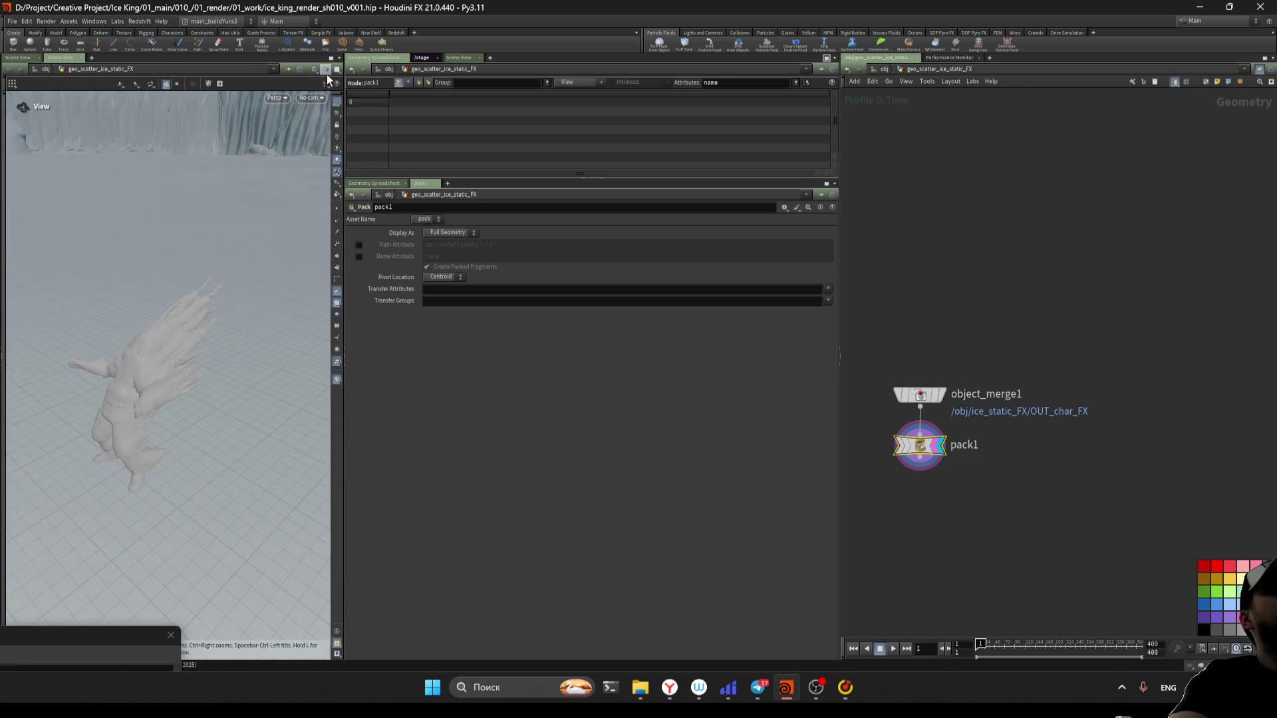
mouse_move(171, 414)
left_mouse_down()
mouse_move(197, 475)
mouse_move(227, 485)
left_mouse_up()
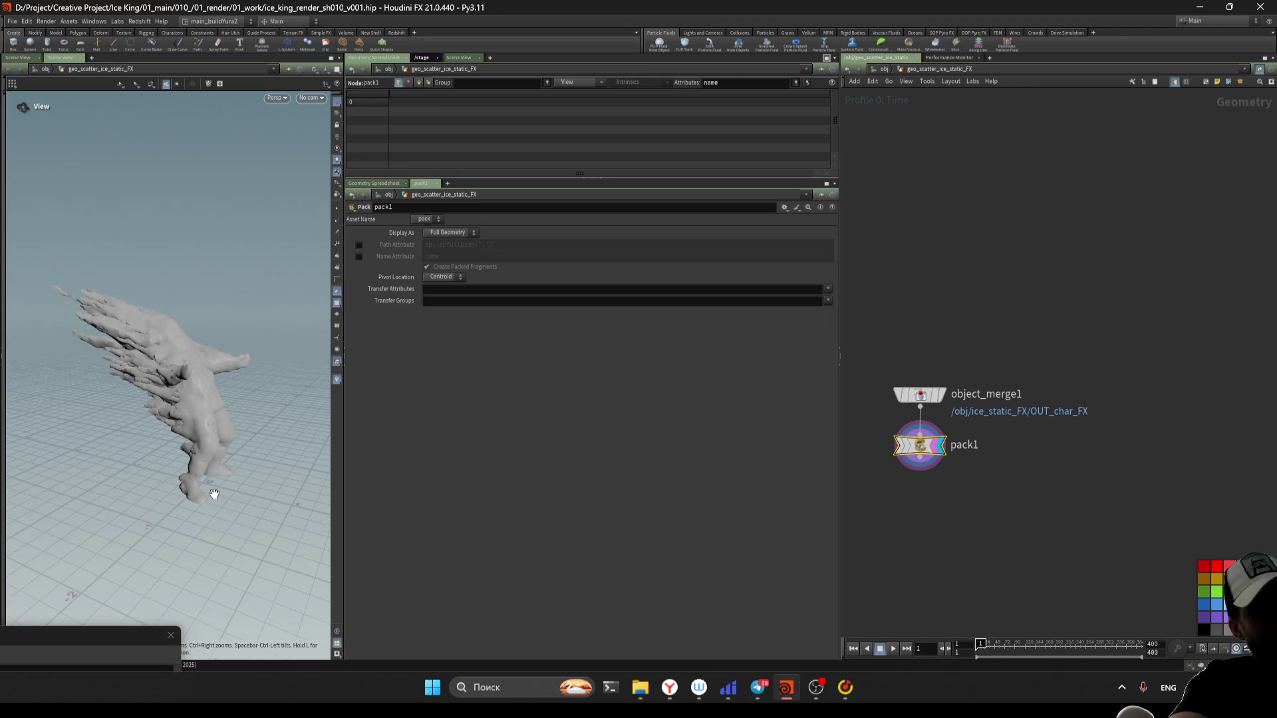
scroll(989, 528, "down", 2)
scroll(1107, 470, "down", 2)
scroll(938, 287, "down", 2)
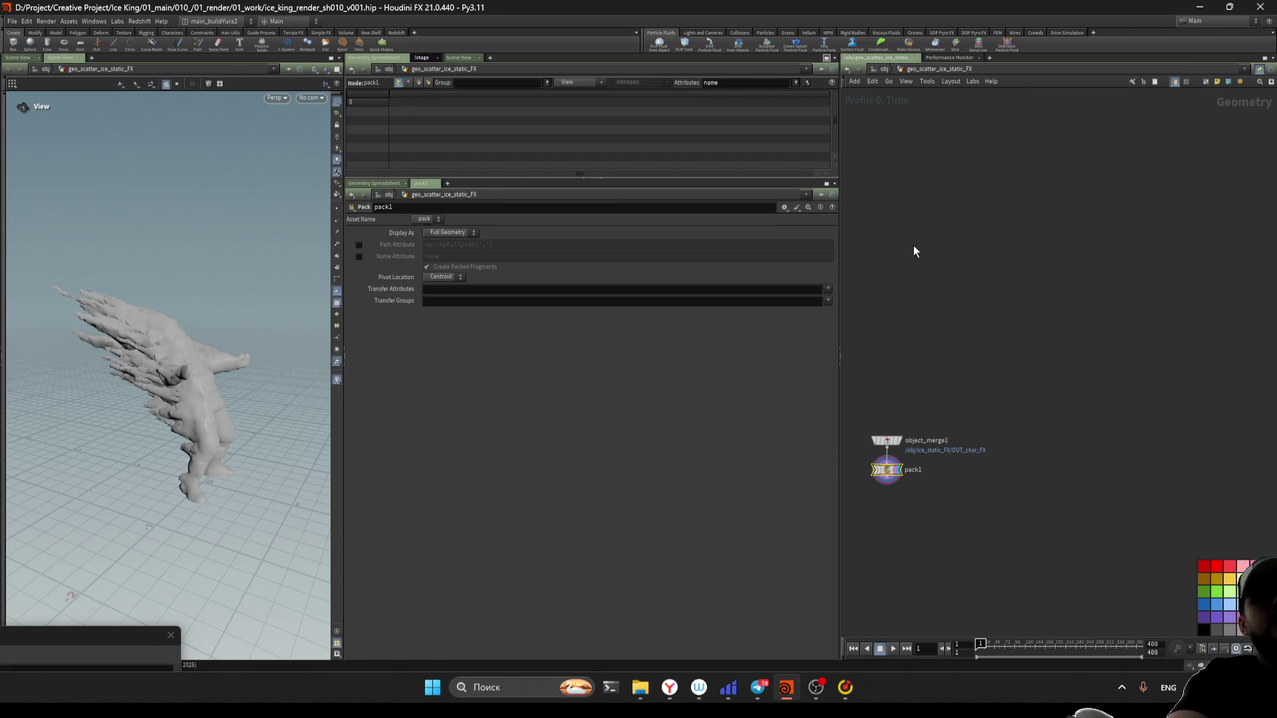
left_click(884, 69)
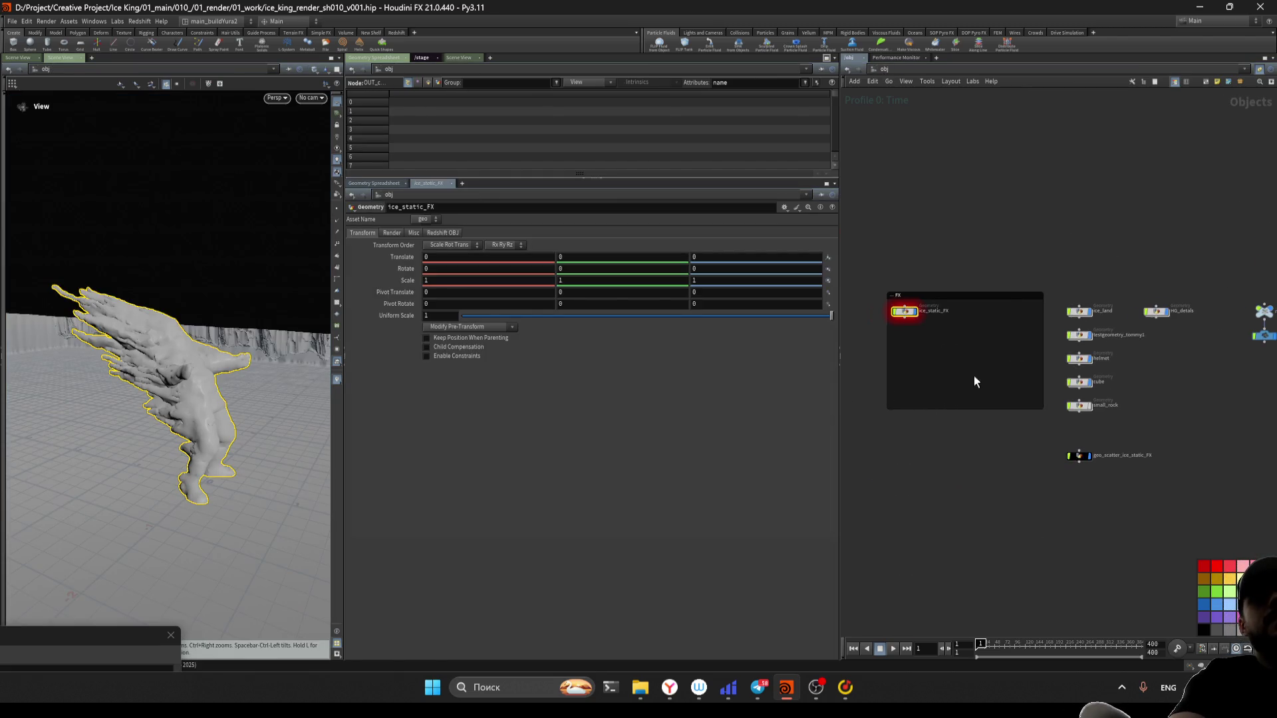
scroll(977, 375, "up", 2)
scroll(1042, 363, "up", 2)
left_click(1010, 335)
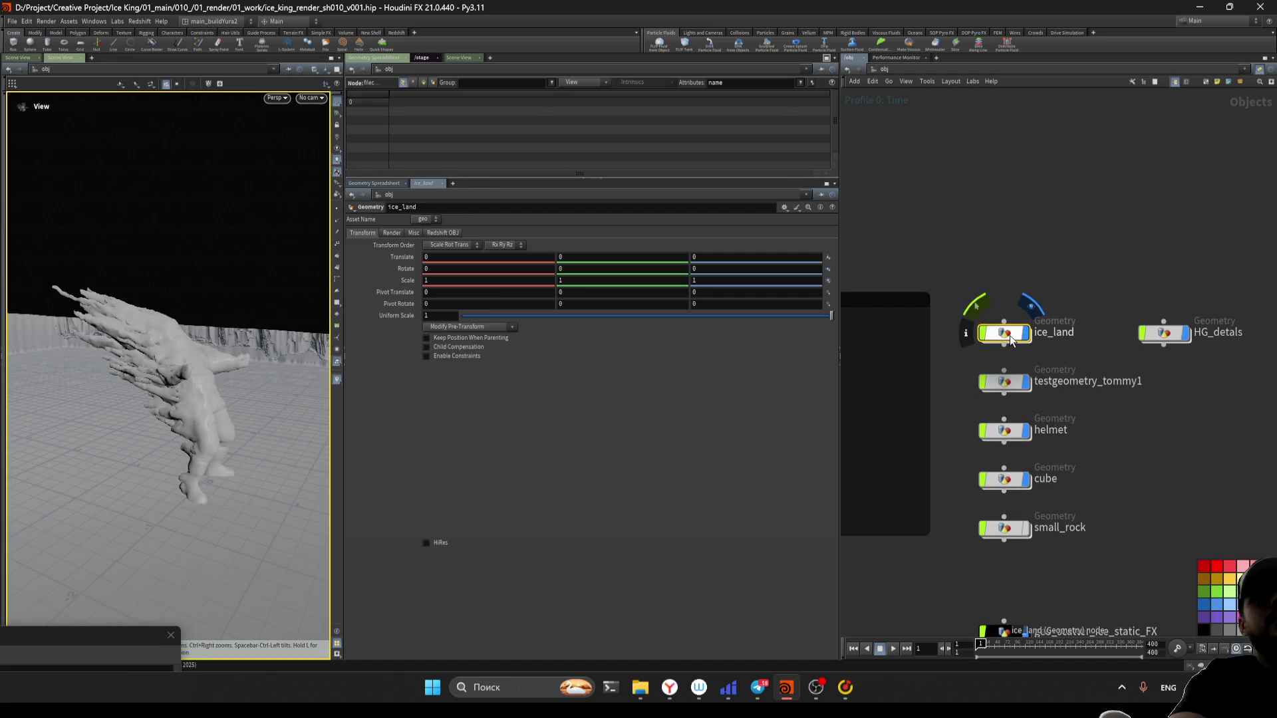
double_click(1010, 336)
scroll(1040, 365, "up", 2)
scroll(1061, 463, "up", 2)
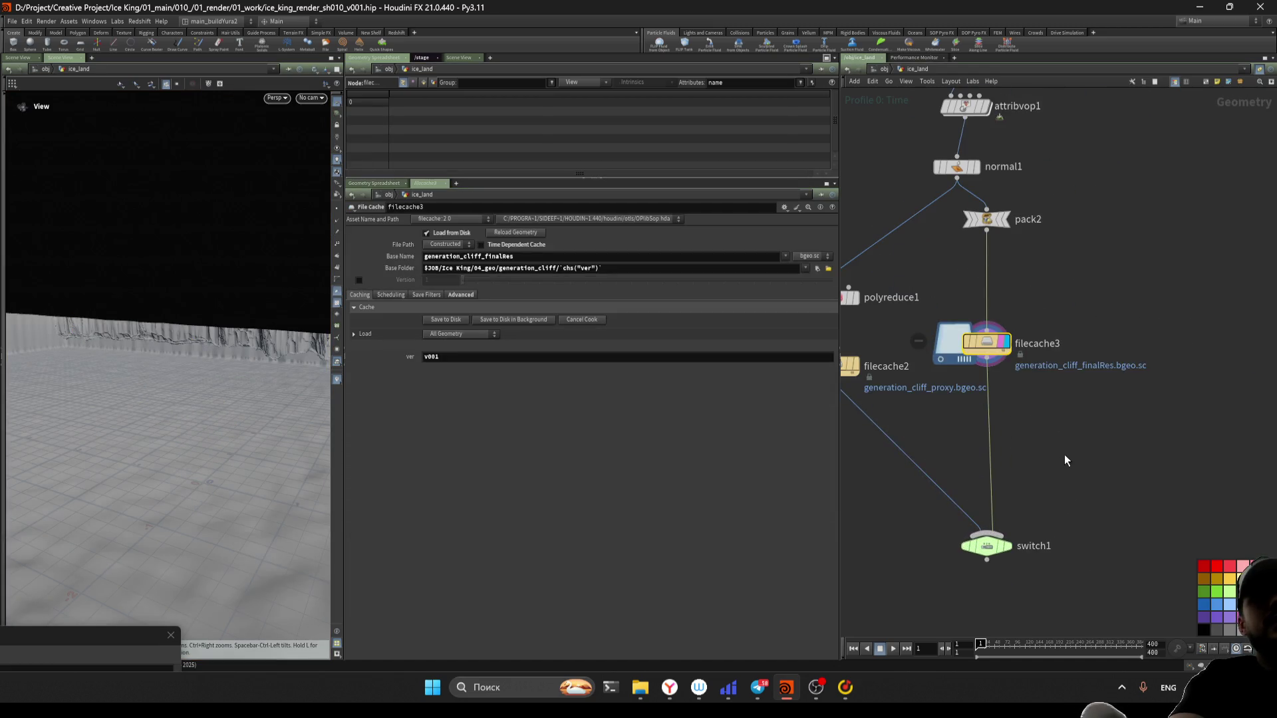
left_click(884, 70)
scroll(1006, 393, "up", 2)
double_click(889, 342)
scroll(905, 486, "up", 2)
scroll(969, 476, "down", 2)
scroll(921, 200, "down", 2)
Inside geo_scatter_ice_static_FX add object_merge2 fetching /obj/ice_land/filecache3.
left_click(883, 79)
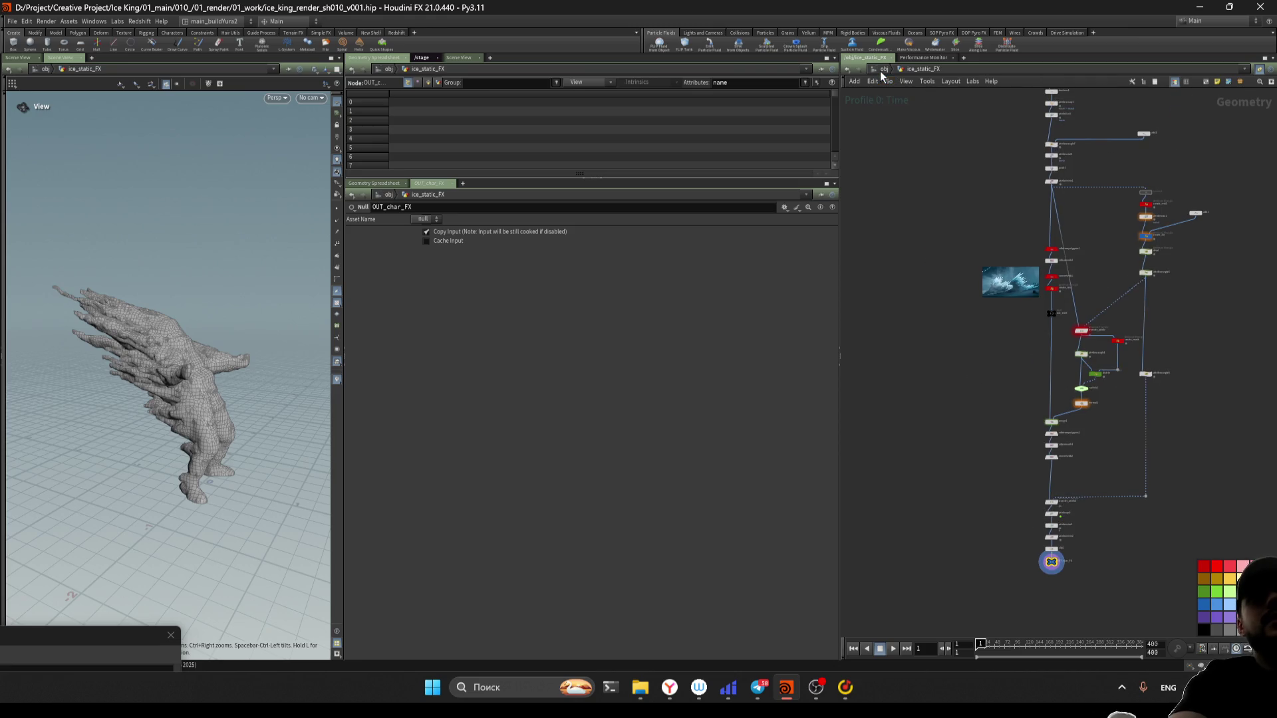
left_click(880, 70)
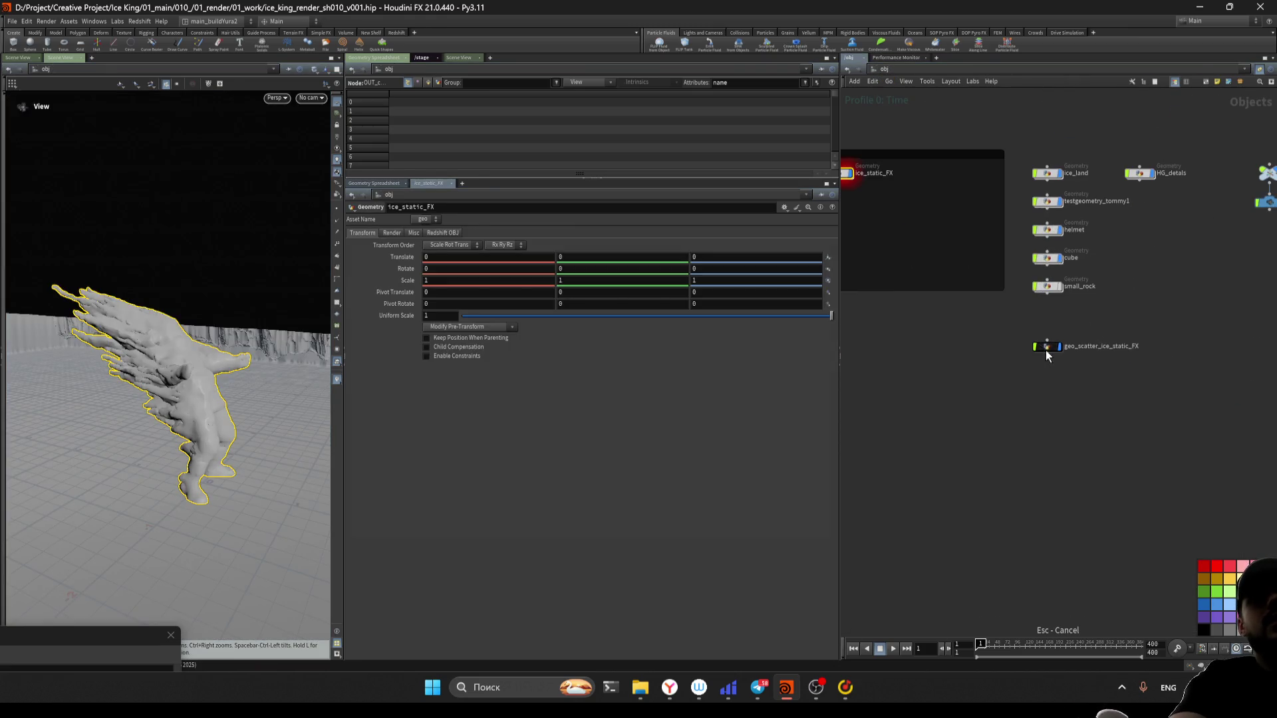
double_click(1046, 351)
left_click(952, 417)
left_click(1139, 418)
left_click(490, 257)
type("/obj/ice_land/filecache3")
key("Return")
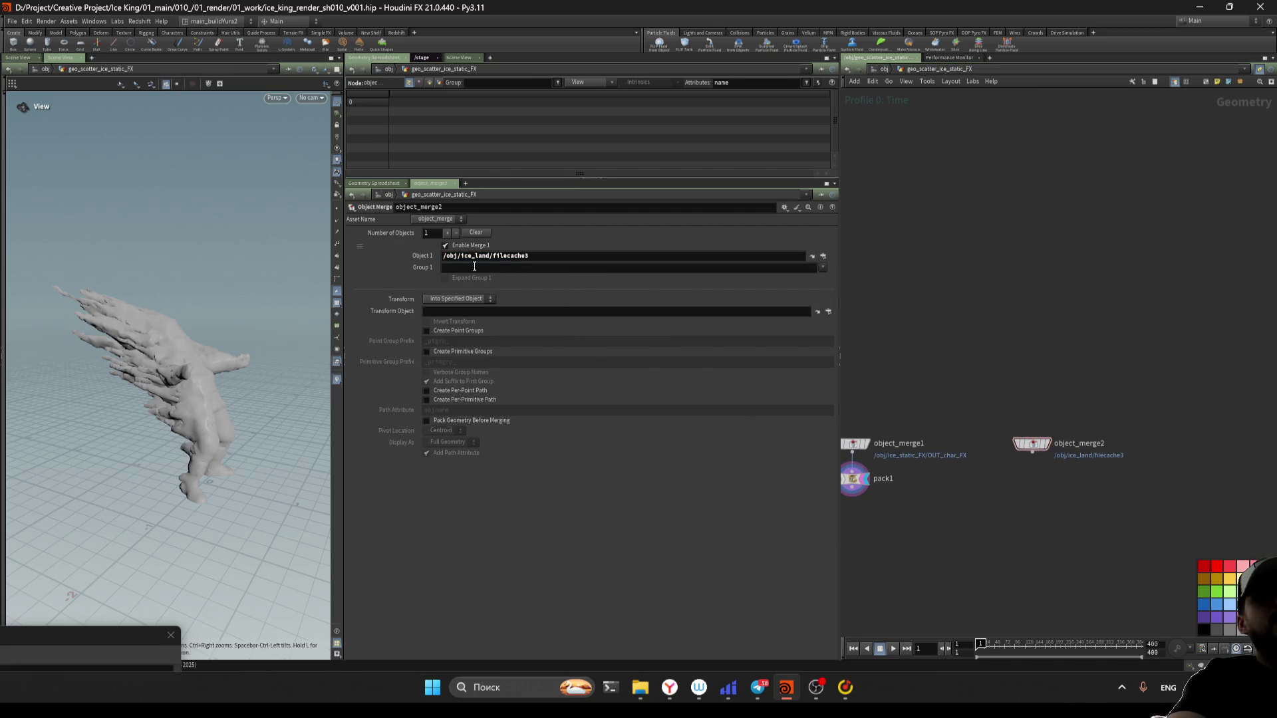
Rewrite object_merge2's Object 1 path as the relative ../../ice_land/filecache3.
left_click(489, 253)
key("shift+Home")
key("BackSpace")
type("../..")
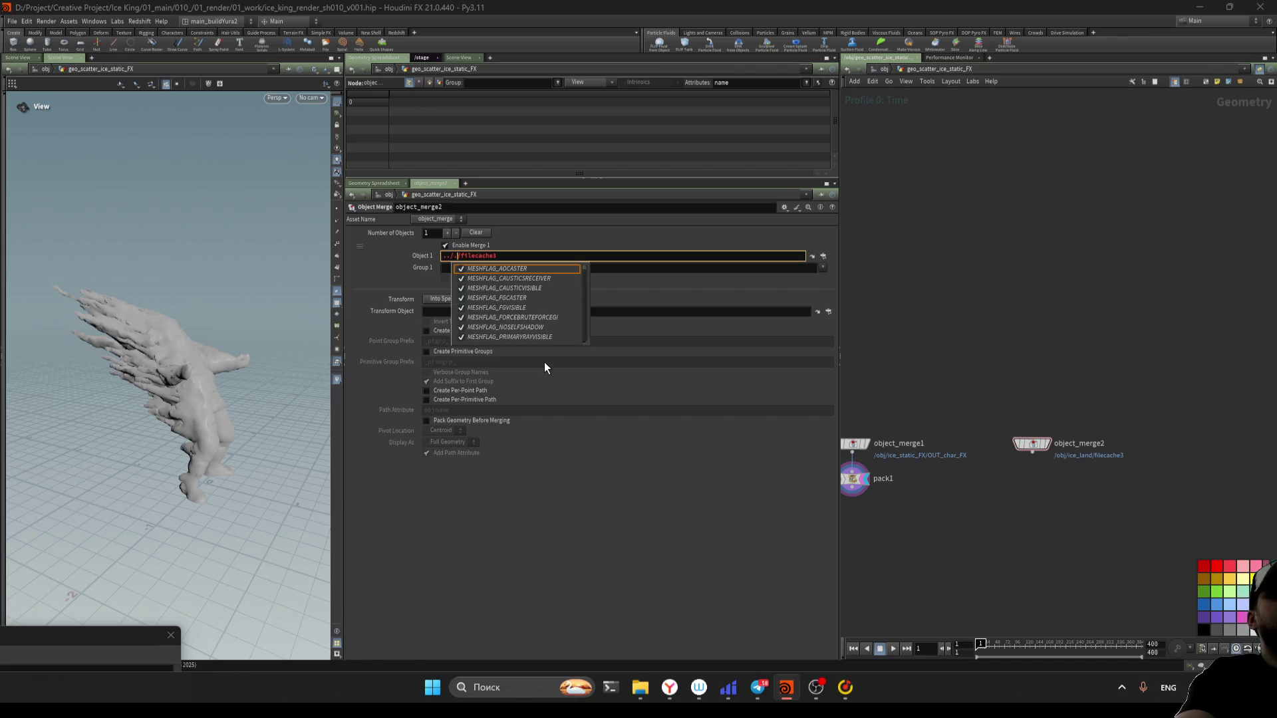
type("/")
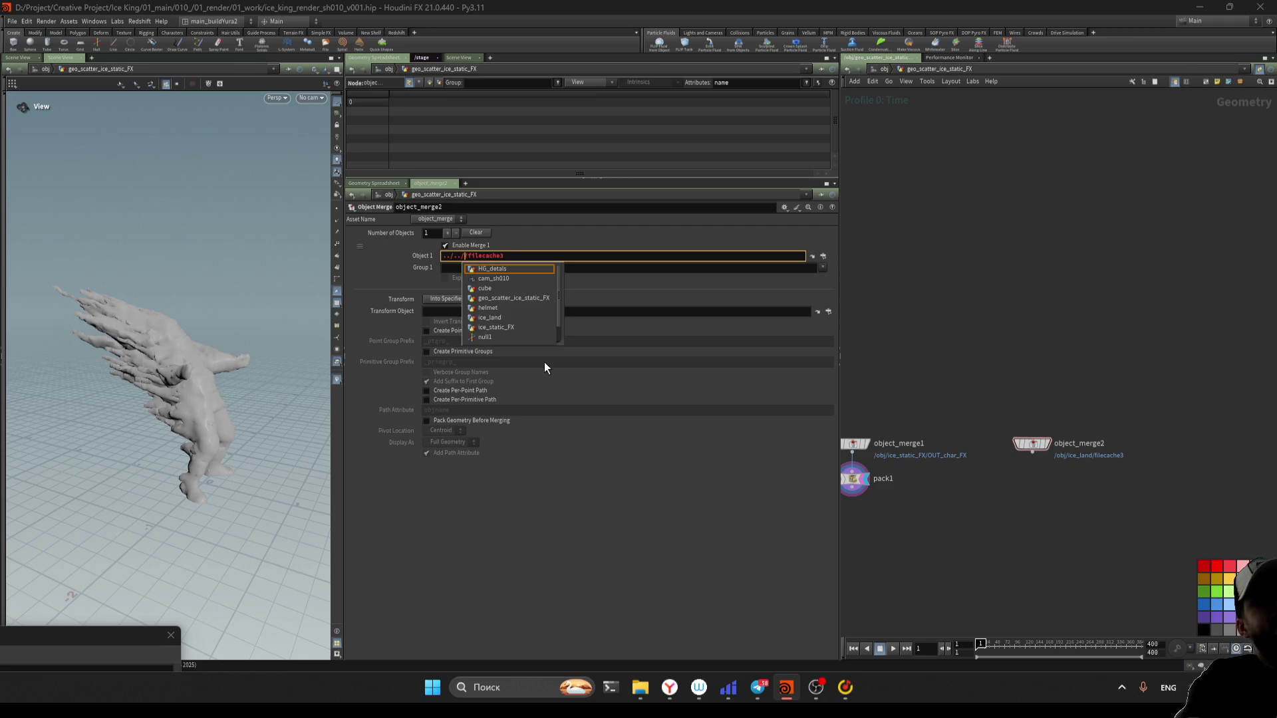
key("Down")
key("Return")
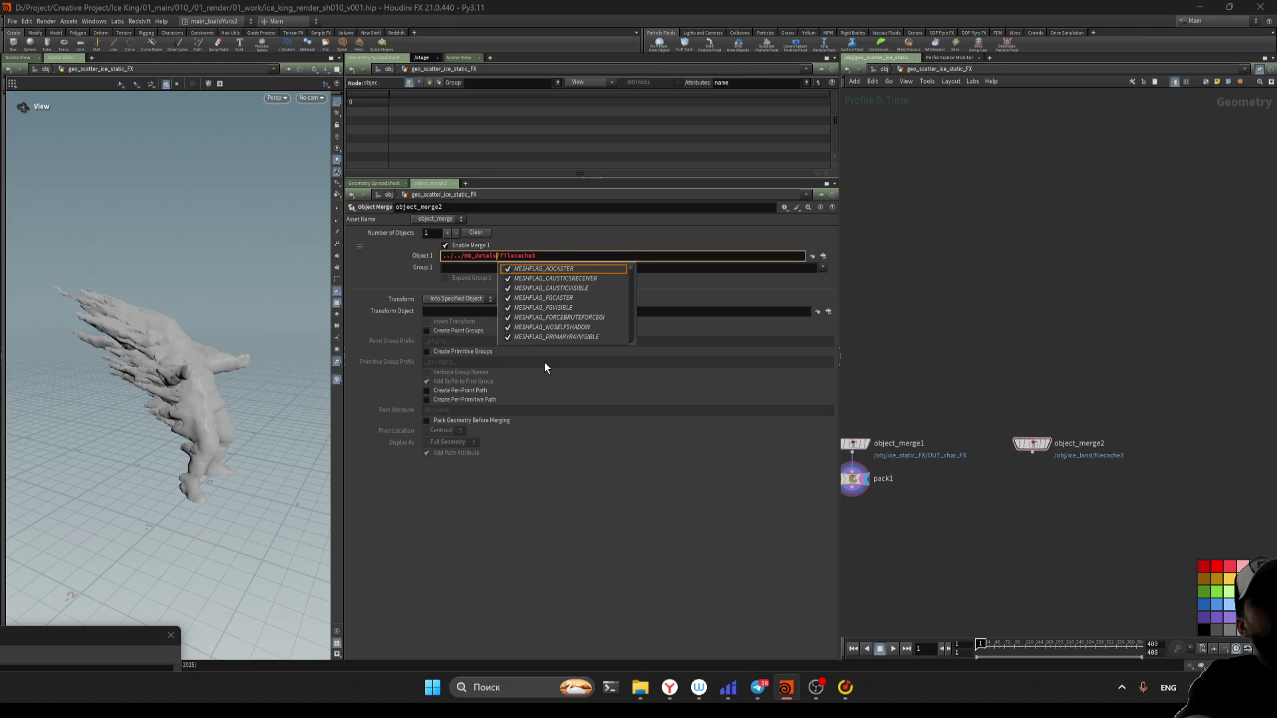
key("ctrl+BackSpace")
key("Down")
key("Down")
key("Down")
key("Return")
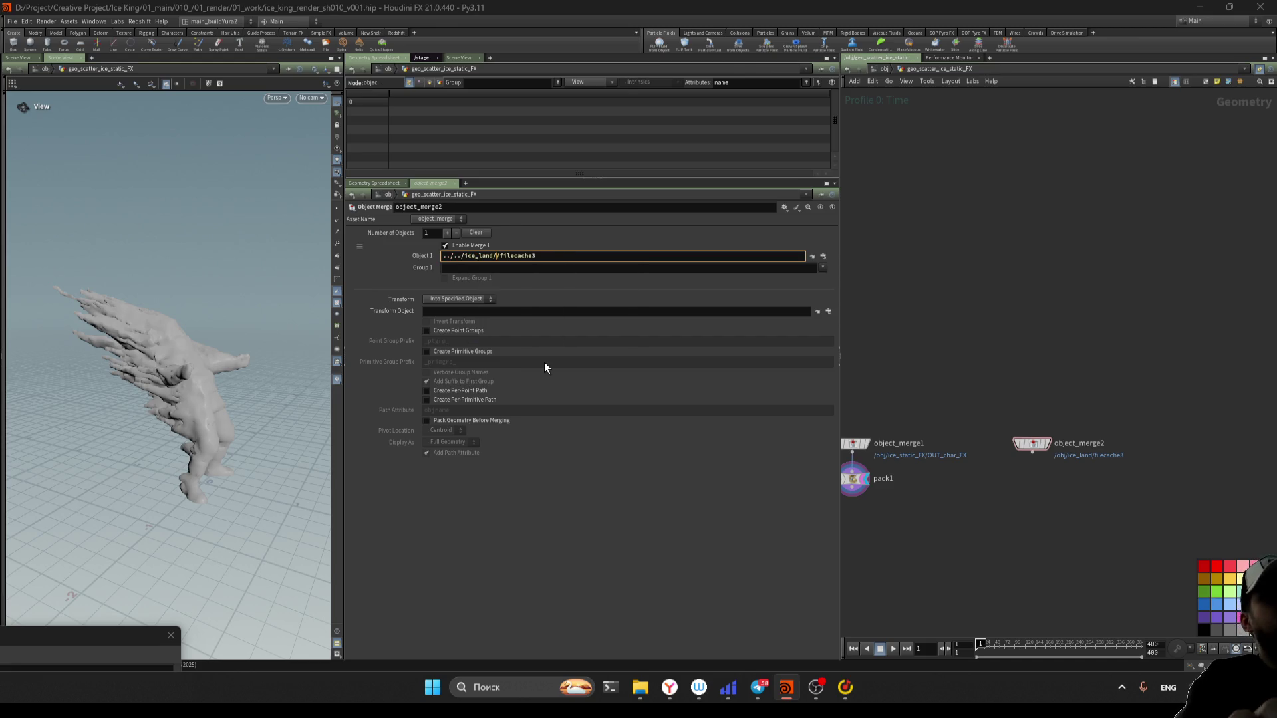
key("Return")
Make object_merge1's OUT_char_FX path relative too, then reselect object_merge2.
middle_click_drag(980, 524, 1050, 524)
scroll(890, 429, "up", 1)
left_click(930, 448)
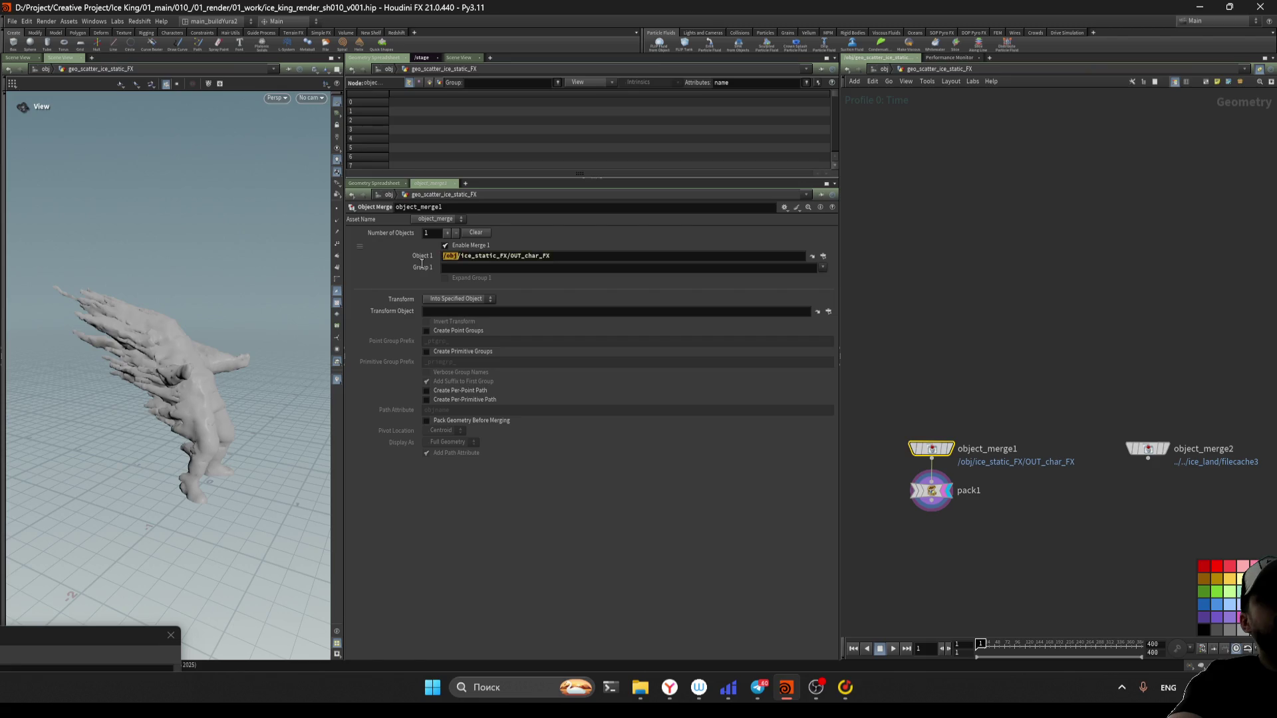
type("../..")
key("Return")
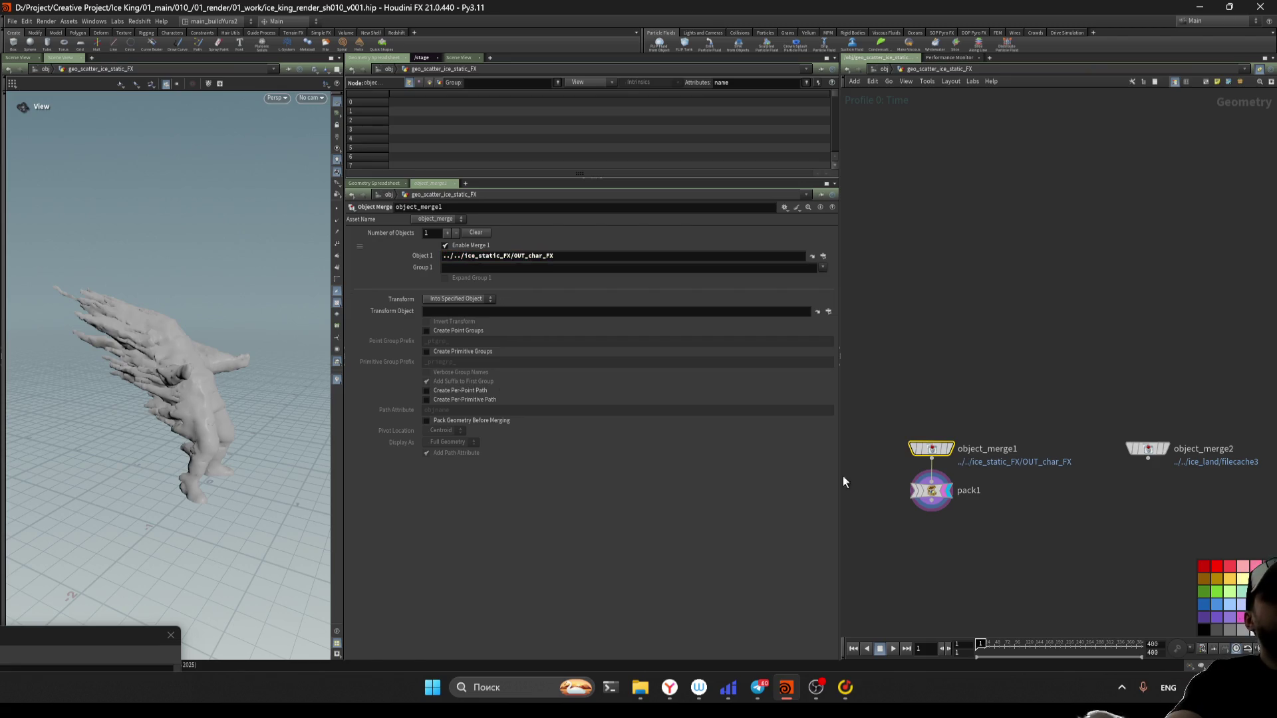
middle_click_drag(950, 524, 1150, 522)
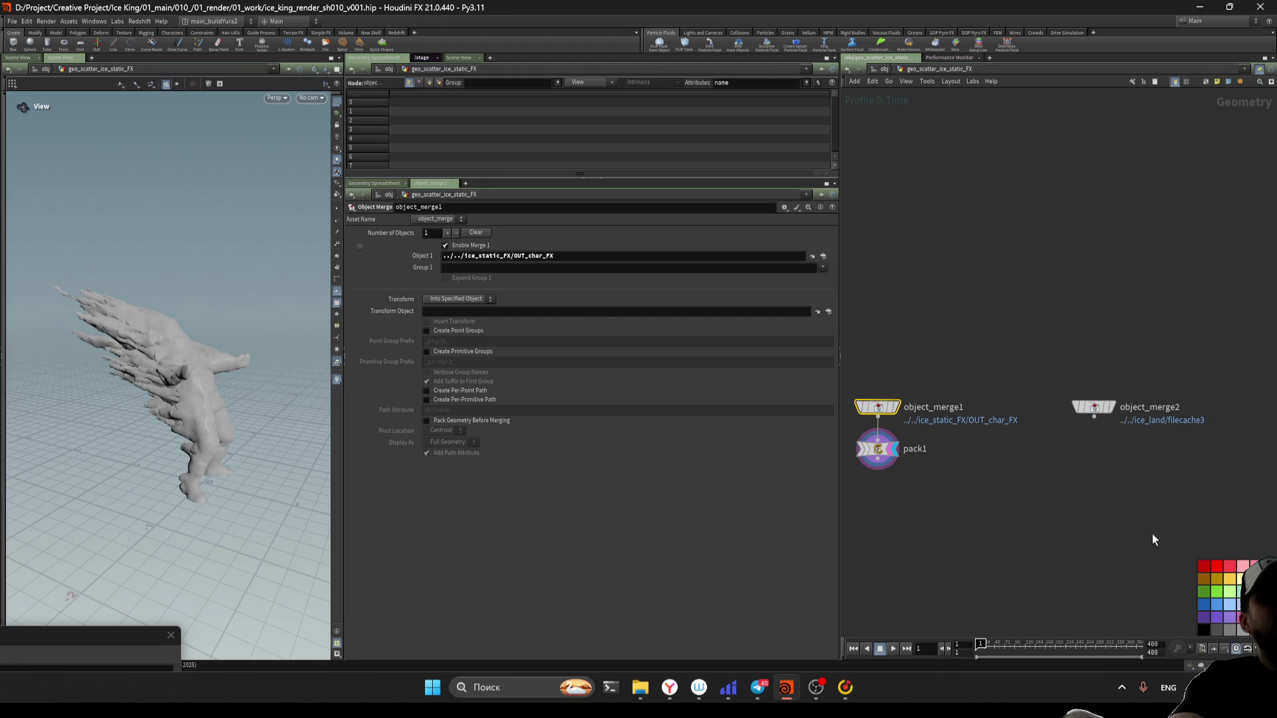
scroll(1103, 487, "down", 1)
left_click(1038, 442)
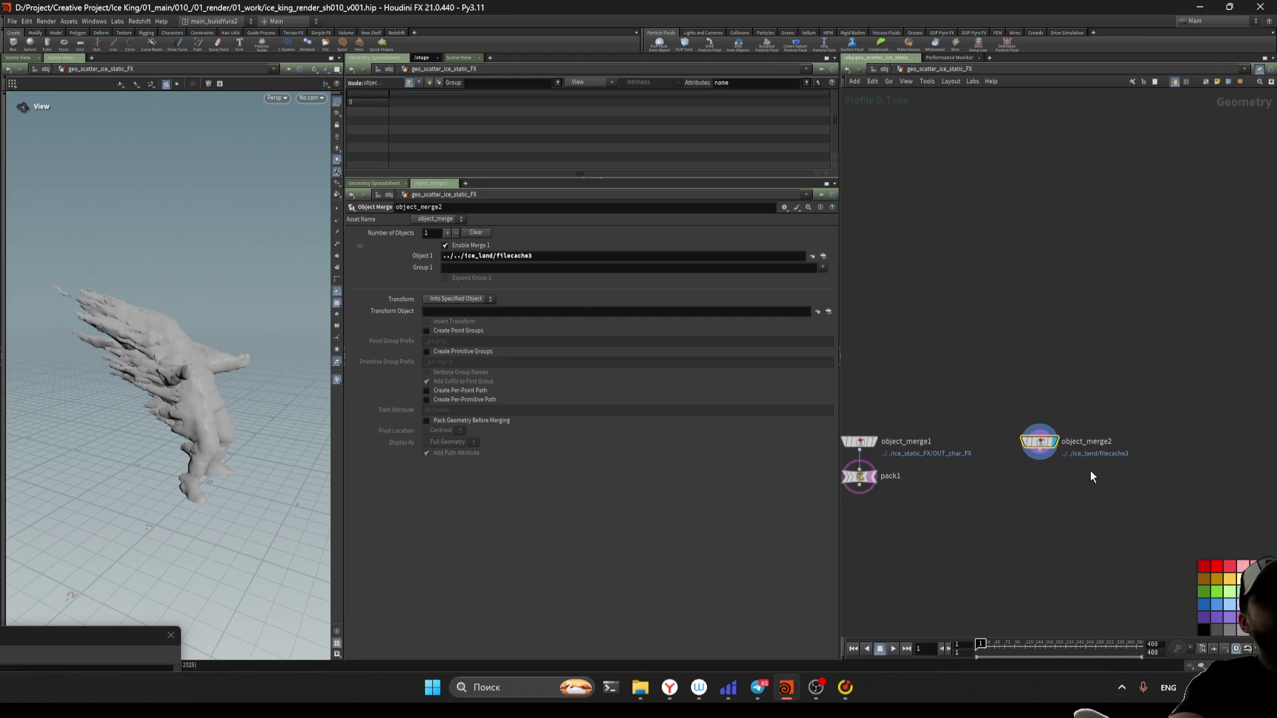
Display object_merge2's ice terrain, check its geometry info and frame it in the viewport.
key("r")
middle_click(1041, 441)
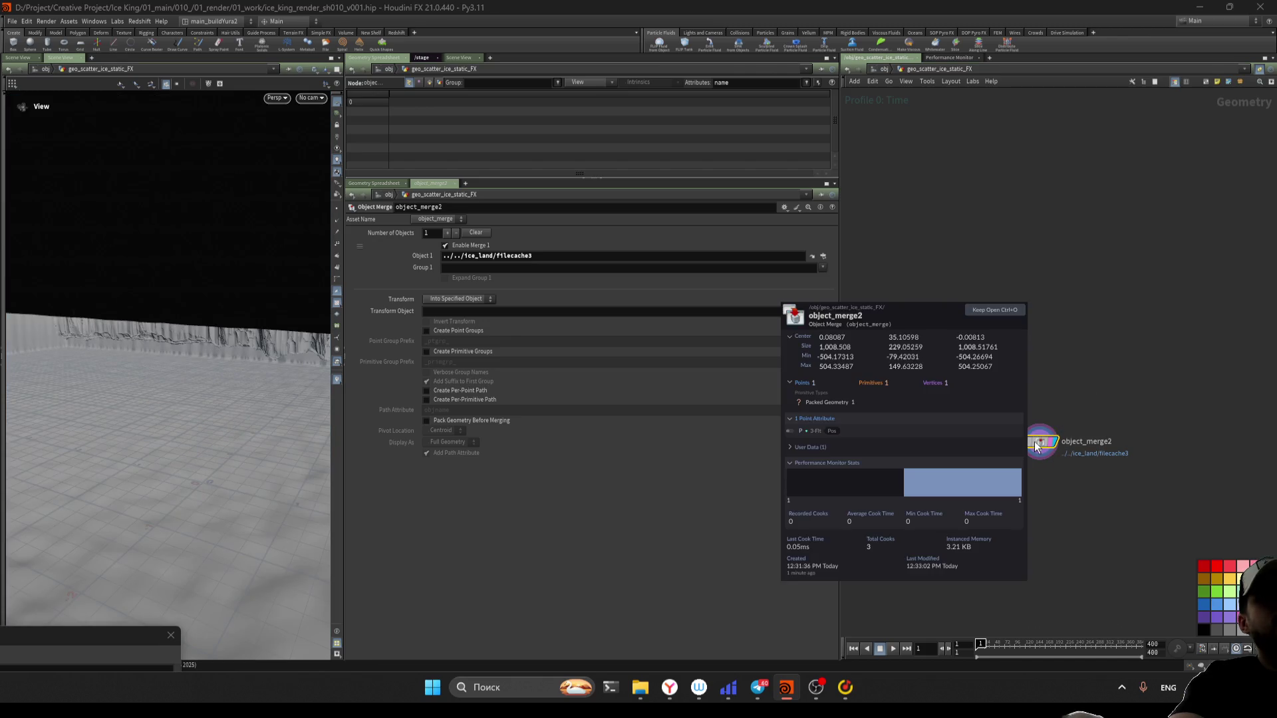
key("h")
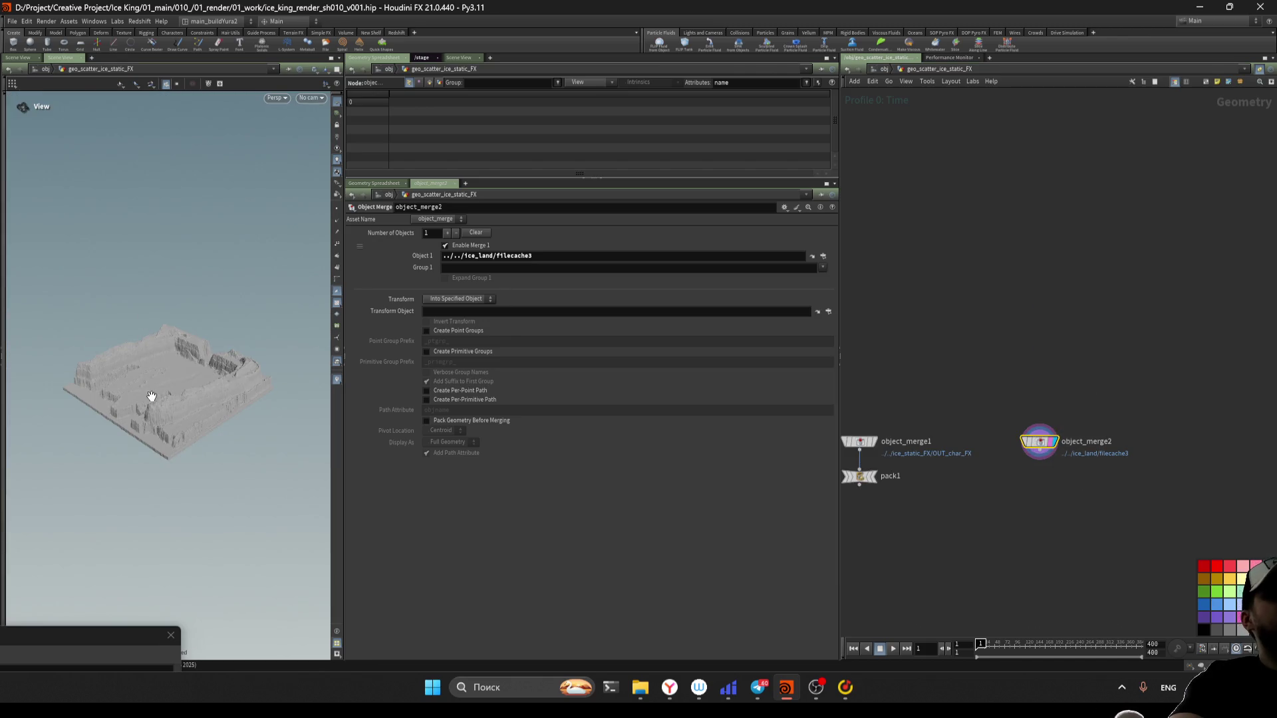
left_click_drag(148, 397, 238, 399)
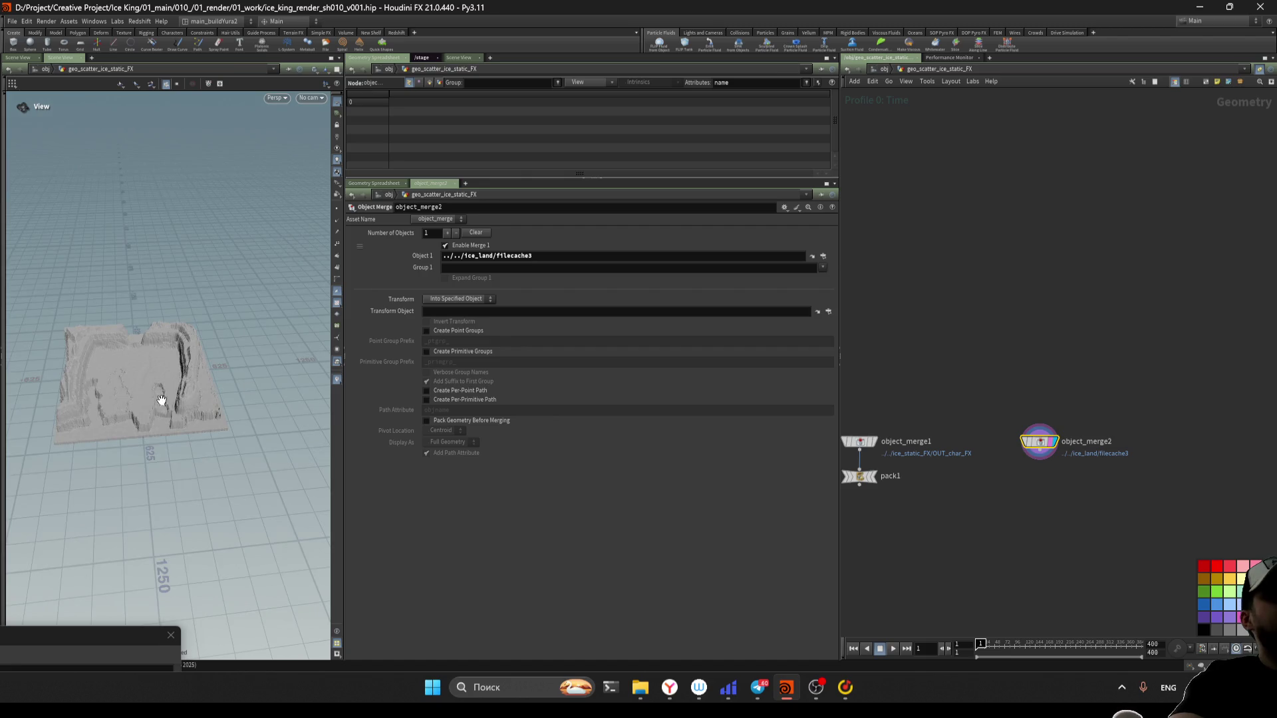
scroll(213, 382, "up", 5)
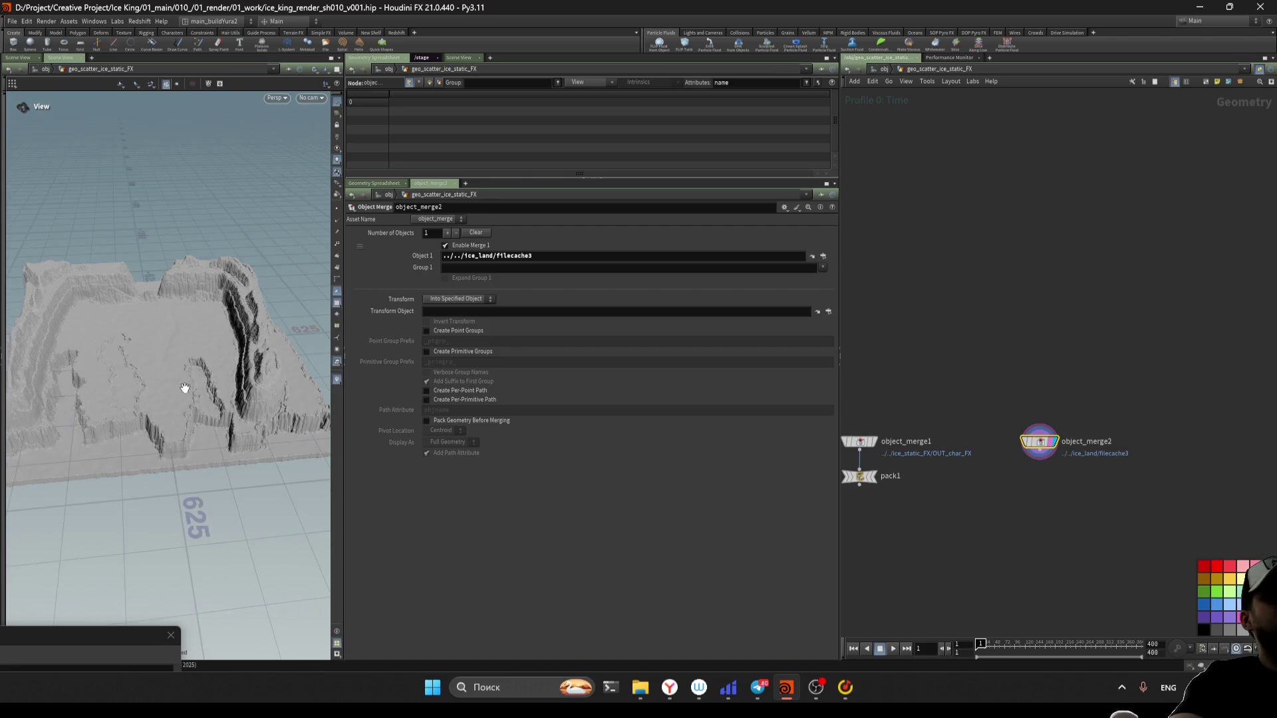
Visit ice_land to confirm filecache3 holds packed geometry, then return into geo_scatter_ice_static_FX.
left_click(885, 69)
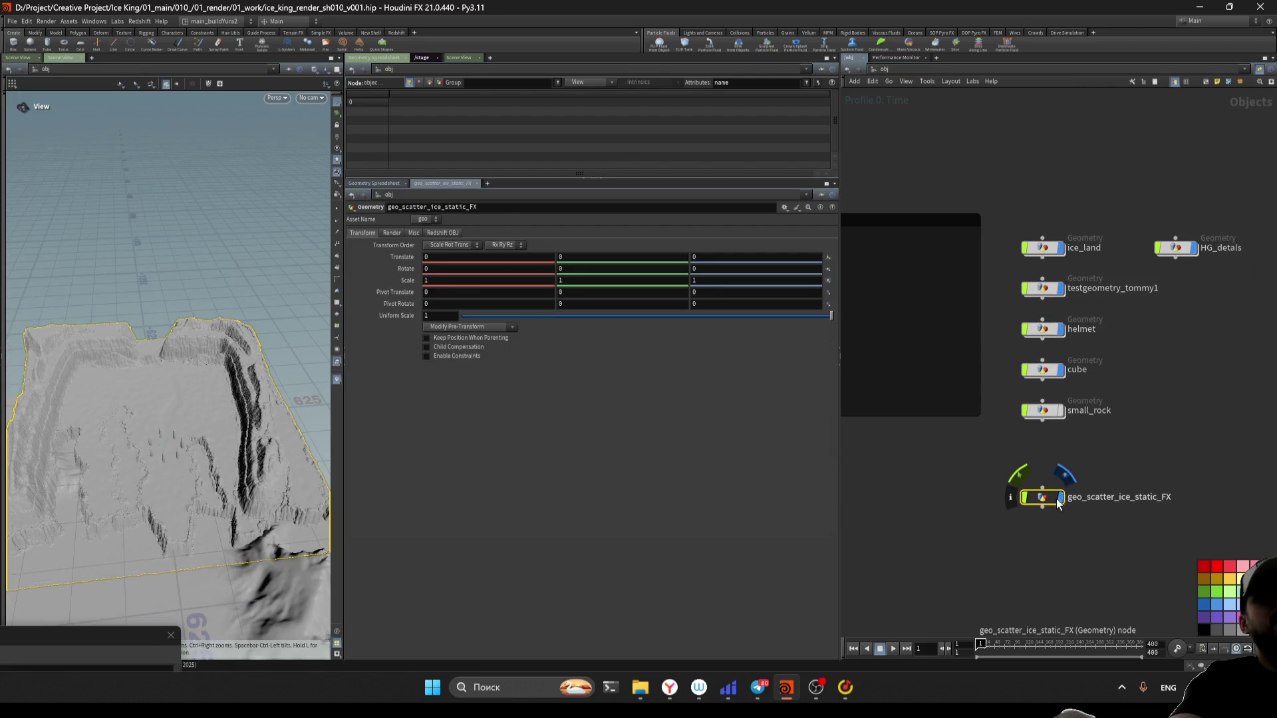
scroll(1126, 449, "up", 2)
scroll(1105, 501, "down", 2)
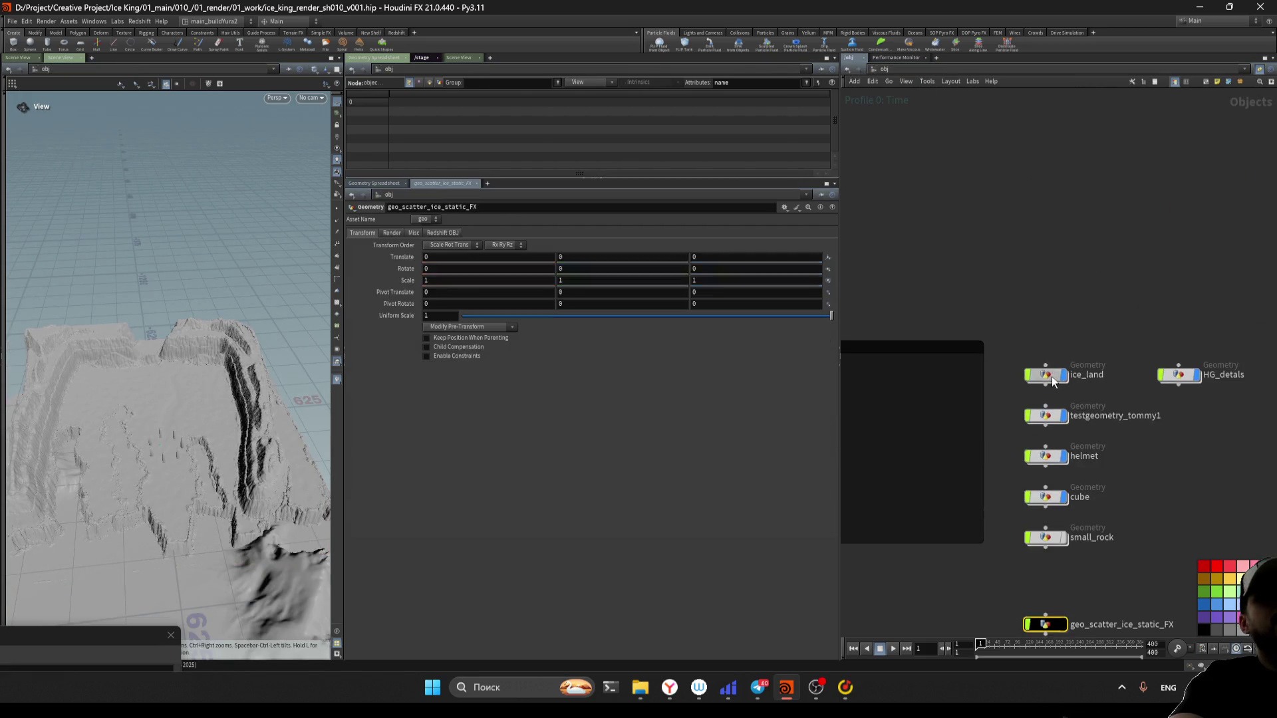
double_click(1055, 382)
mouse_move(180, 400)
left_mouse_down()
mouse_move(129, 446)
mouse_move(205, 402)
mouse_move(181, 419)
left_mouse_up()
middle_click_drag(987, 345, 984, 386)
middle_click(984, 385)
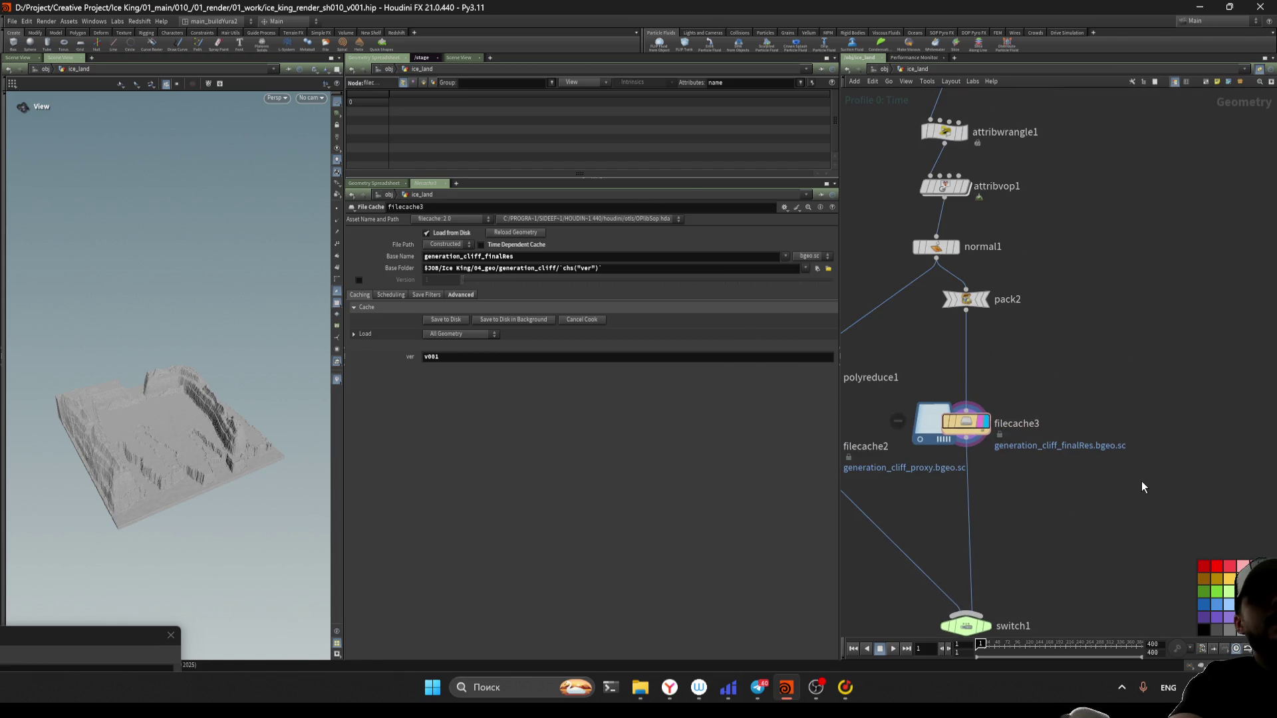
key("u")
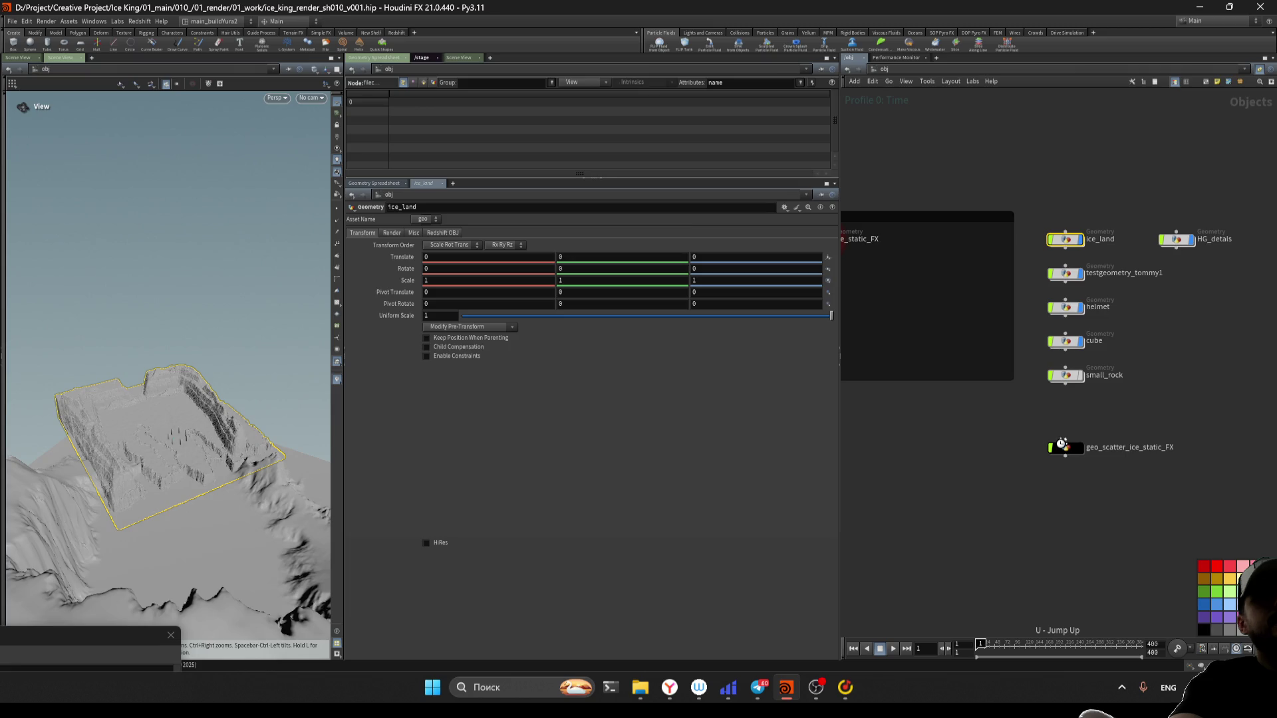
double_click(1061, 445)
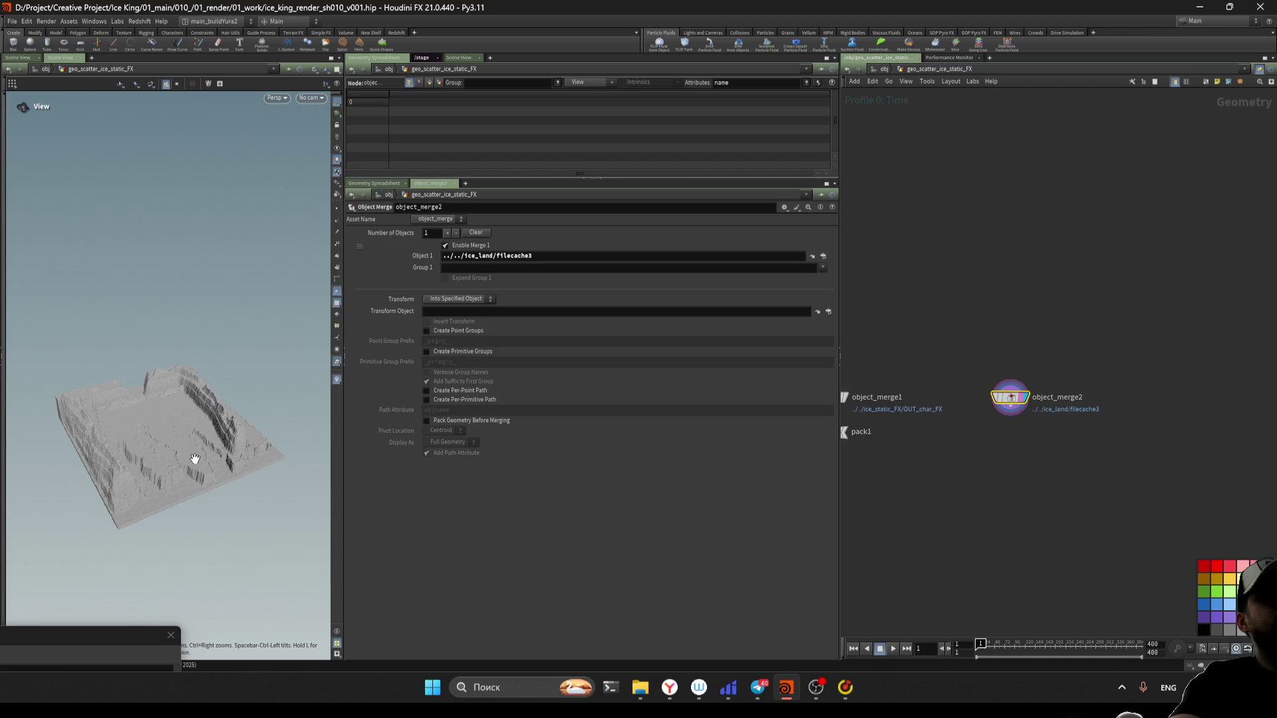
Set object_merge2's Transform to Into This Object and go up to /obj.
left_click(471, 298)
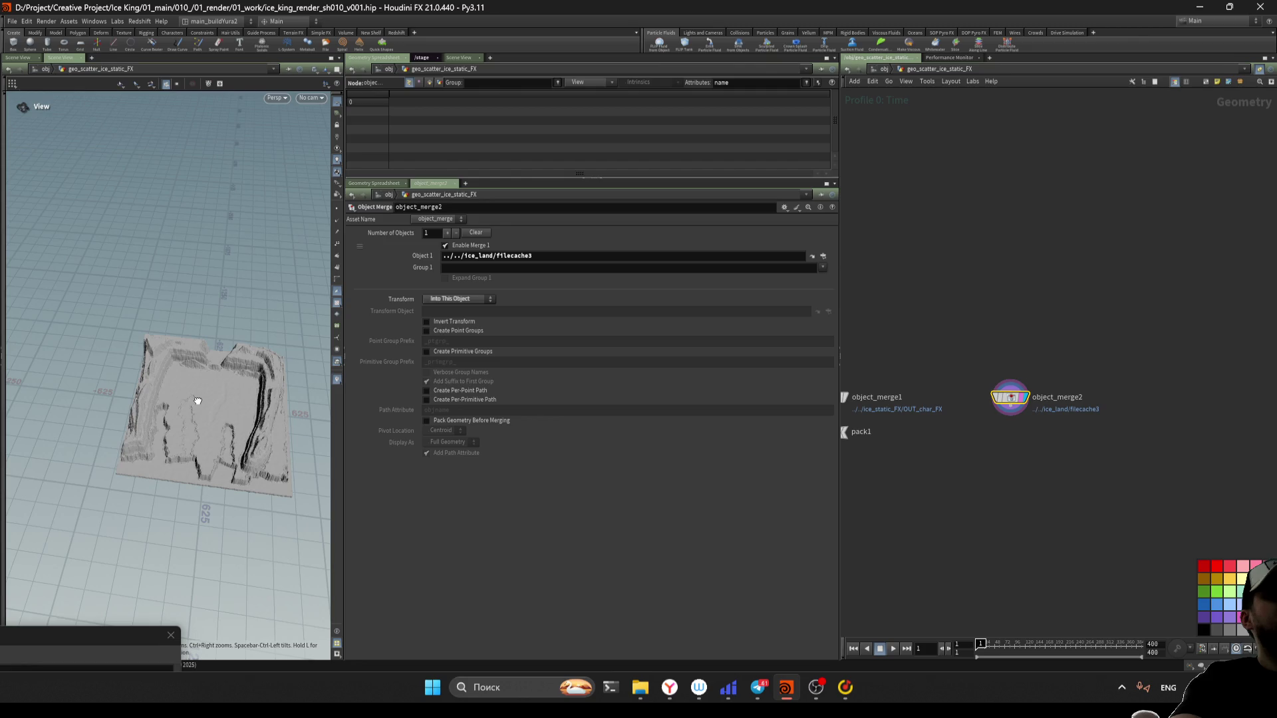
left_click_drag(198, 401, 978, 330)
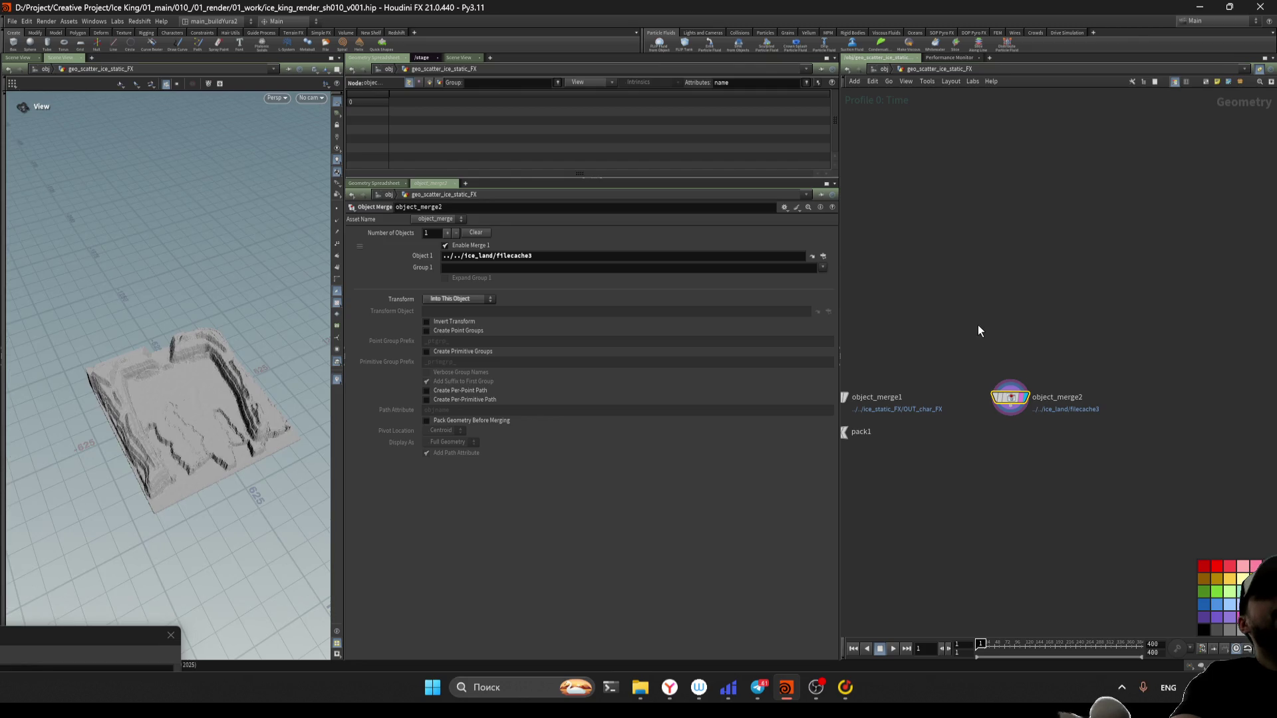
left_click(891, 69)
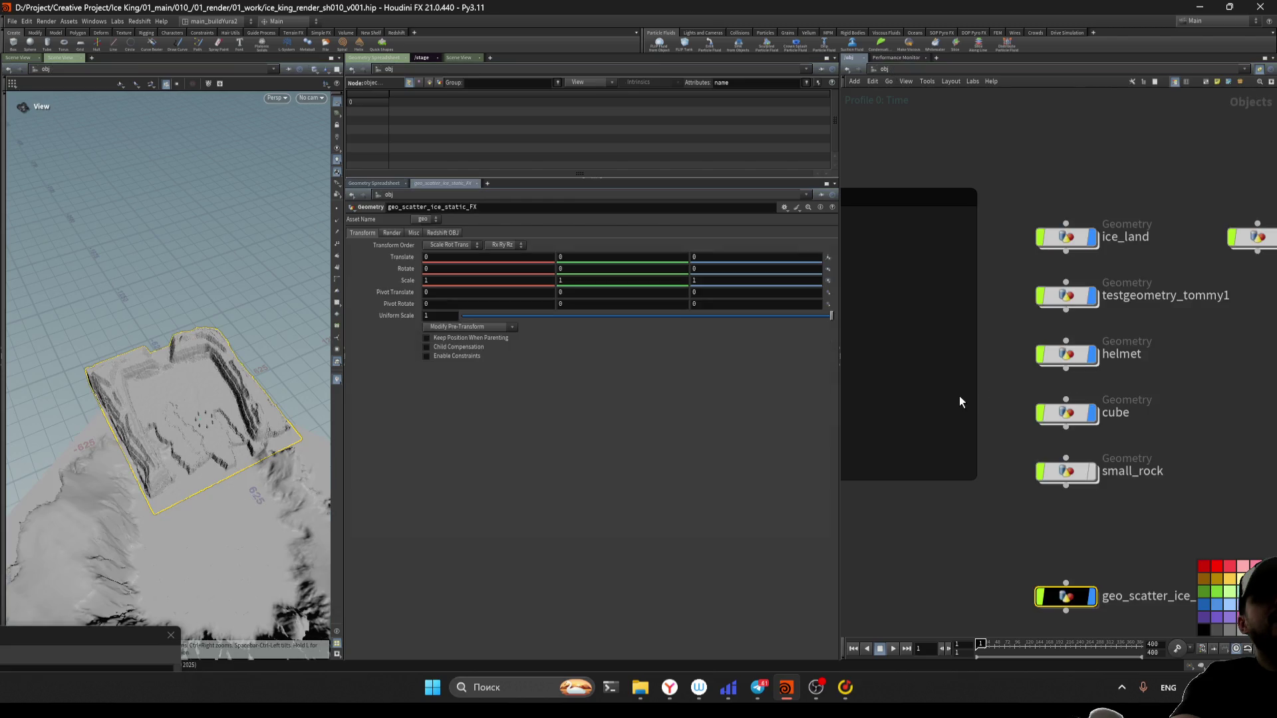
Take another look inside ice_land, then reselect and re-enter geo_scatter_ice_static_FX.
key("Up")
double_click(1070, 286)
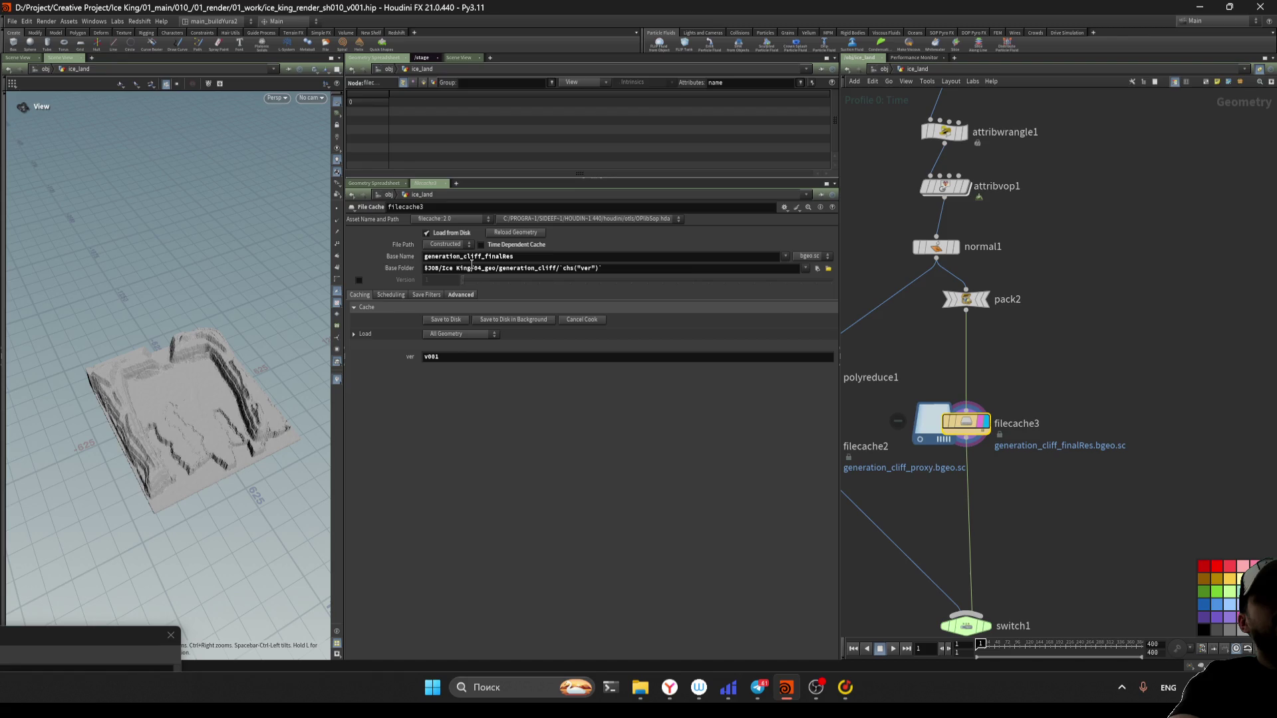
left_click(884, 70)
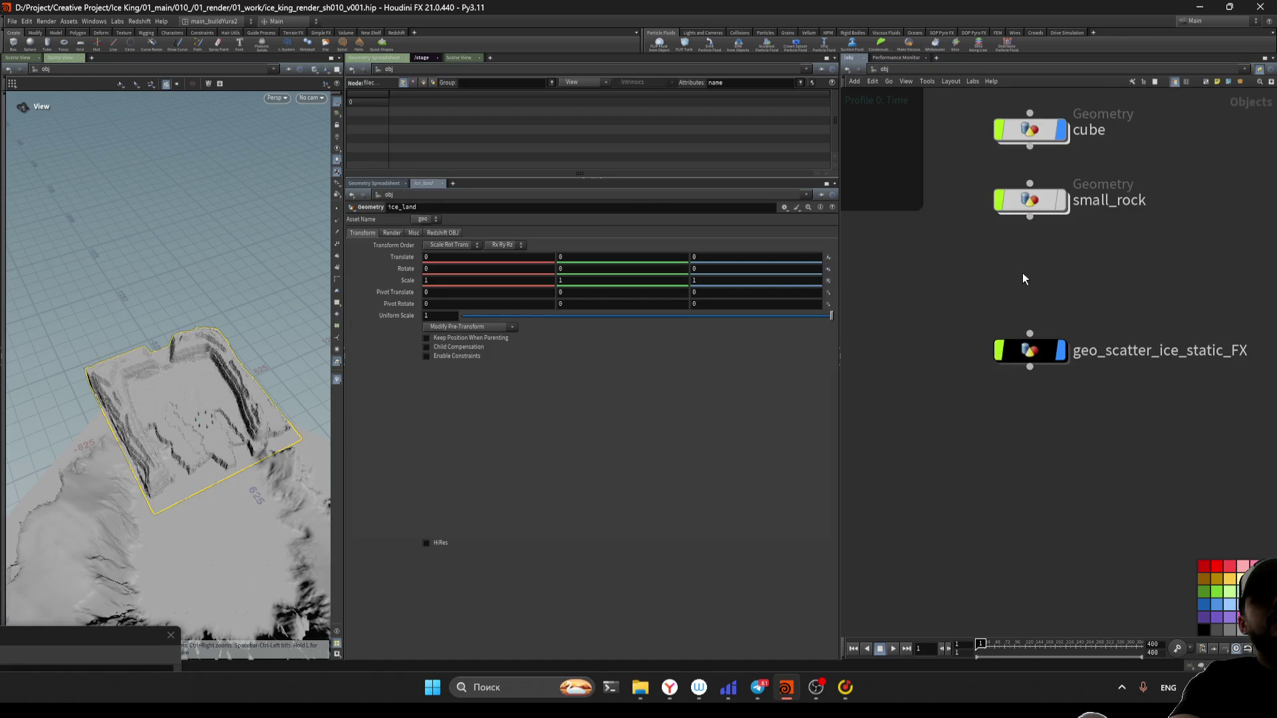
left_click(1029, 347)
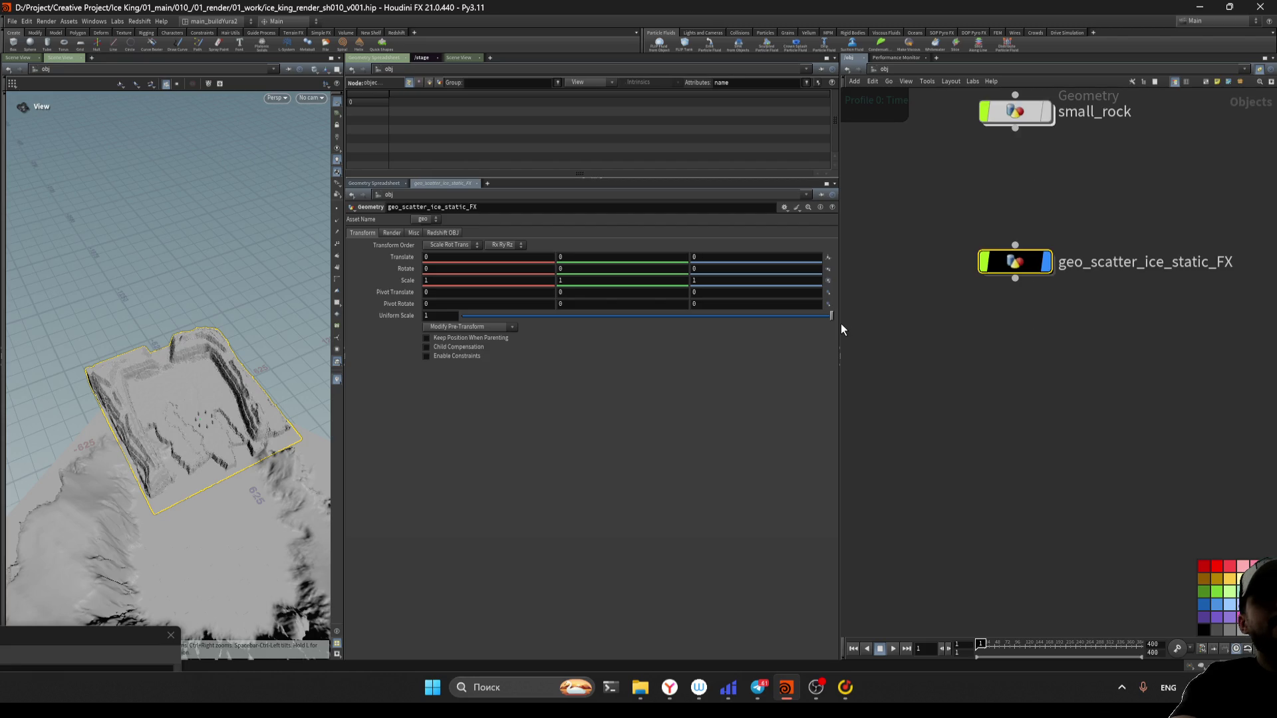
double_click(1017, 270)
key("Tab")
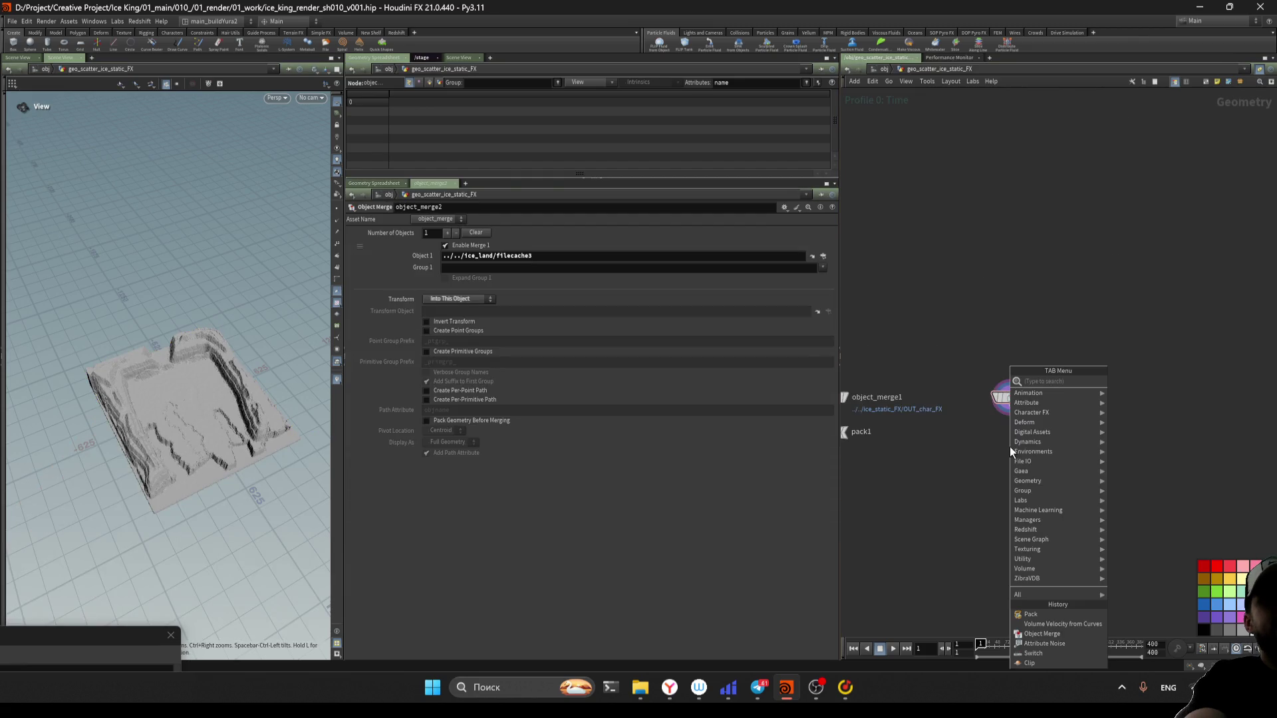
Add a File node and browse 04_geo to the generation_cliff_proxy v001 folder for its geometry.
mouse_move(1024, 461)
left_click(1128, 381)
left_click(1010, 445)
left_click(817, 245)
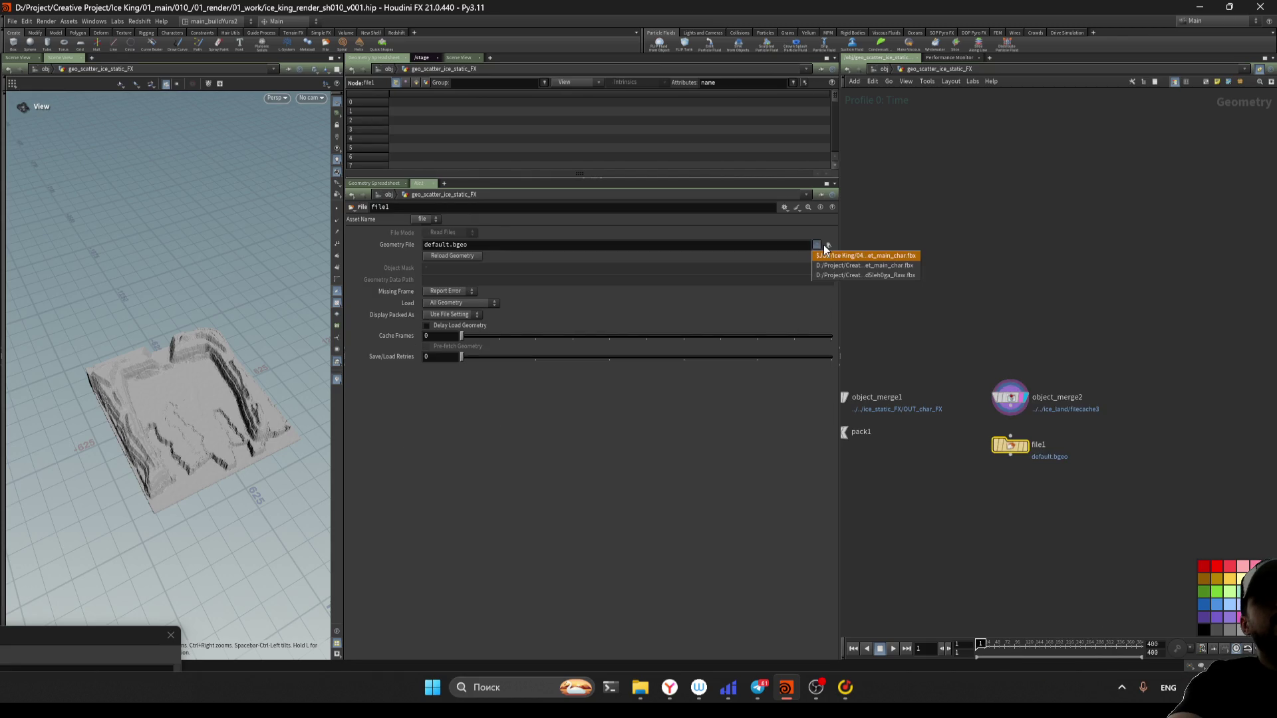
double_click(449, 159)
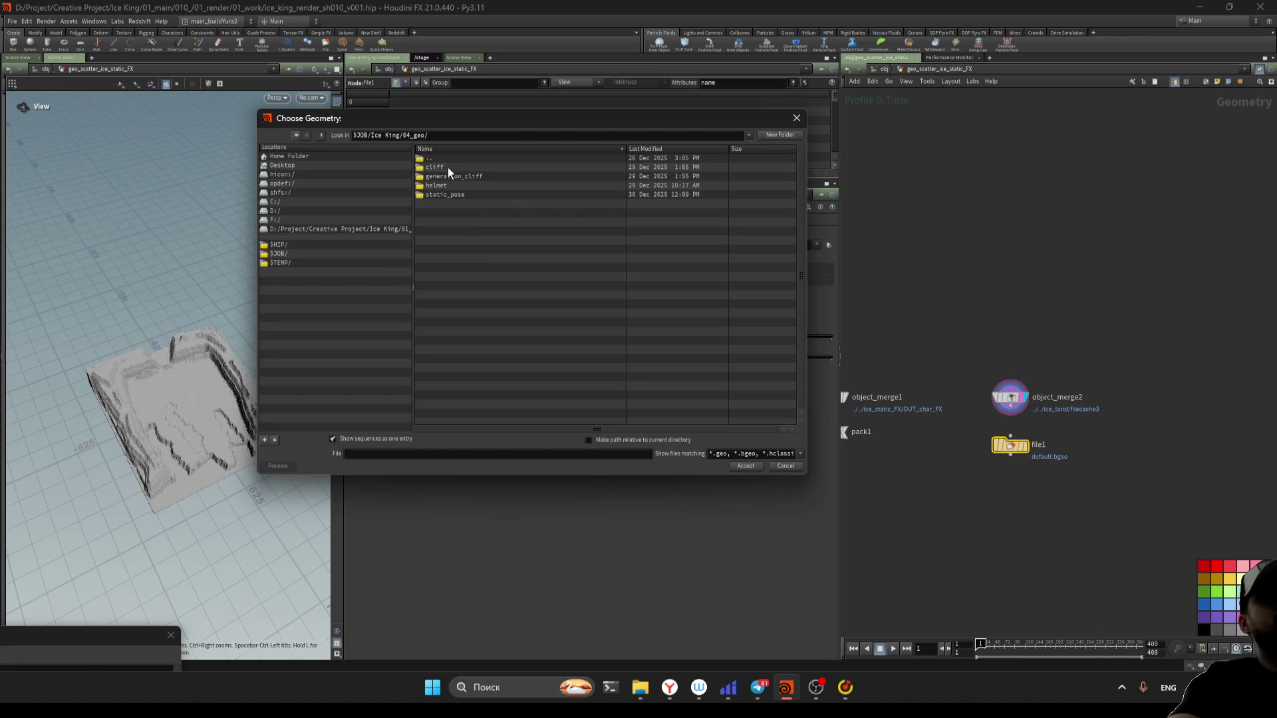
double_click(450, 195)
double_click(454, 168)
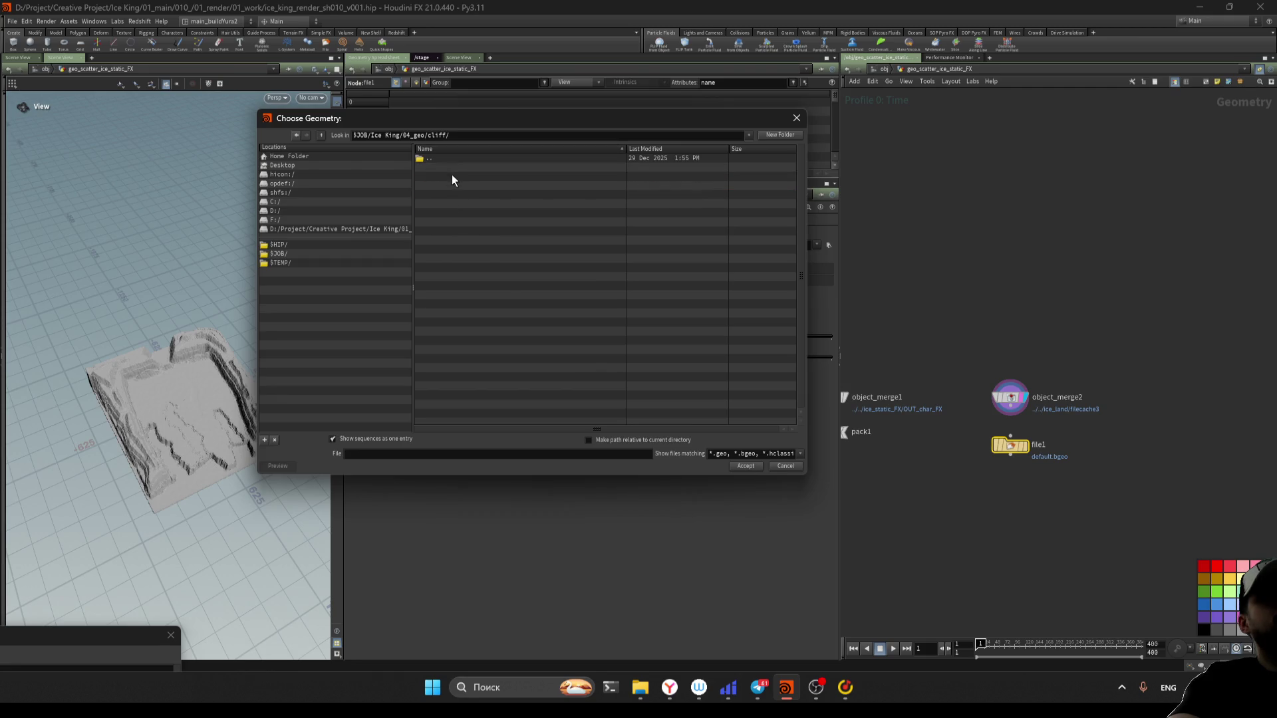
double_click(445, 166)
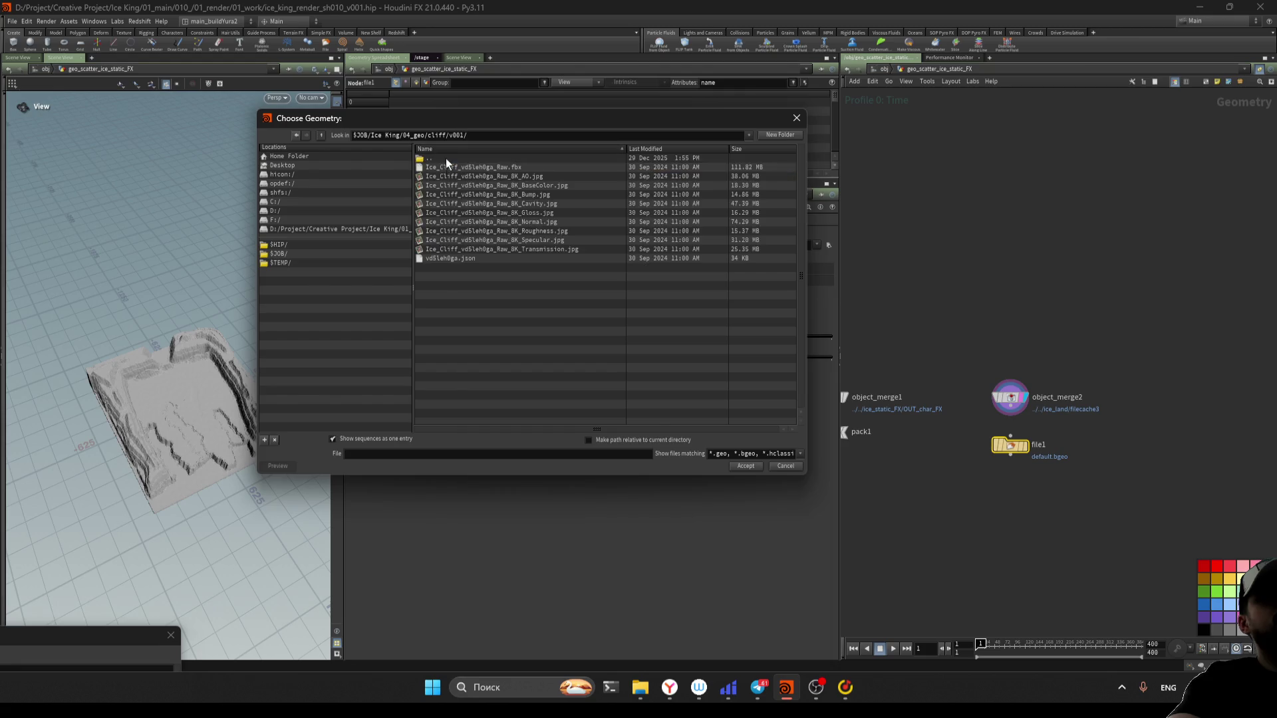
double_click(446, 157)
double_click(451, 177)
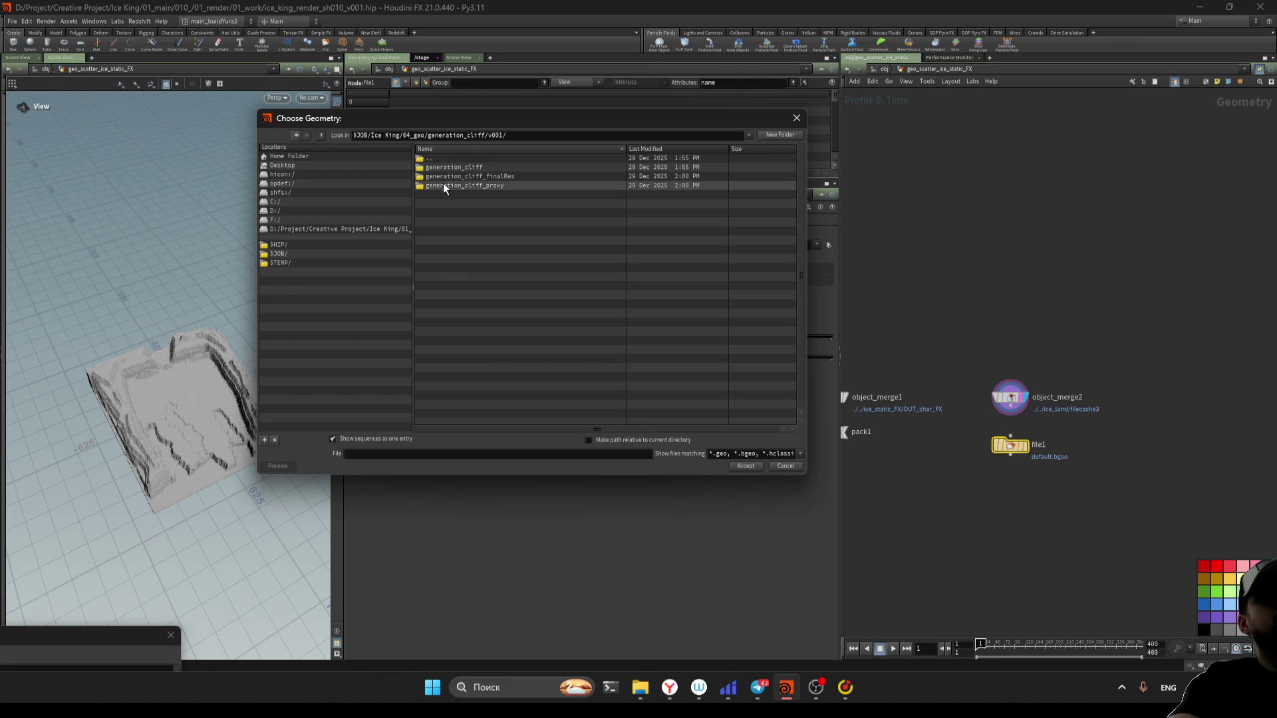
double_click(443, 184)
key("Escape")
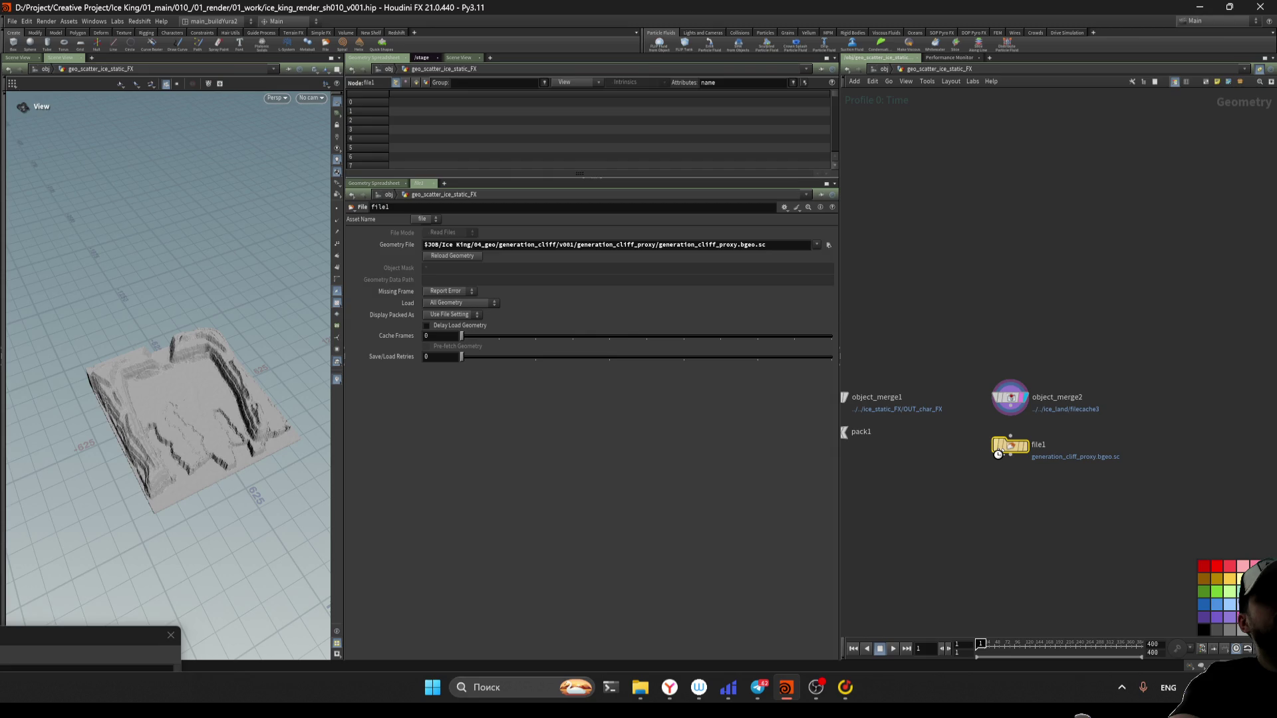
Display file1's cliff proxy geometry and delete the unneeded object_merge2.
left_click(1026, 447)
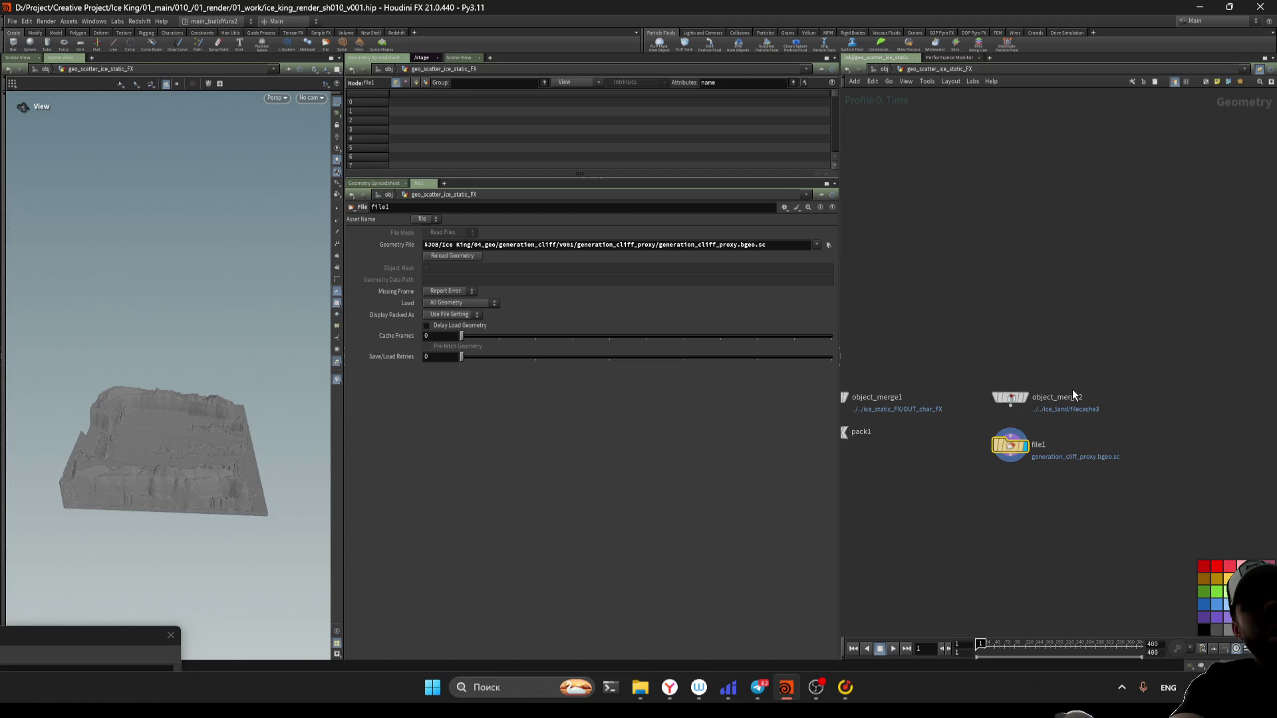
left_click(1056, 397)
key("Delete")
scroll(1005, 482, "up", 1)
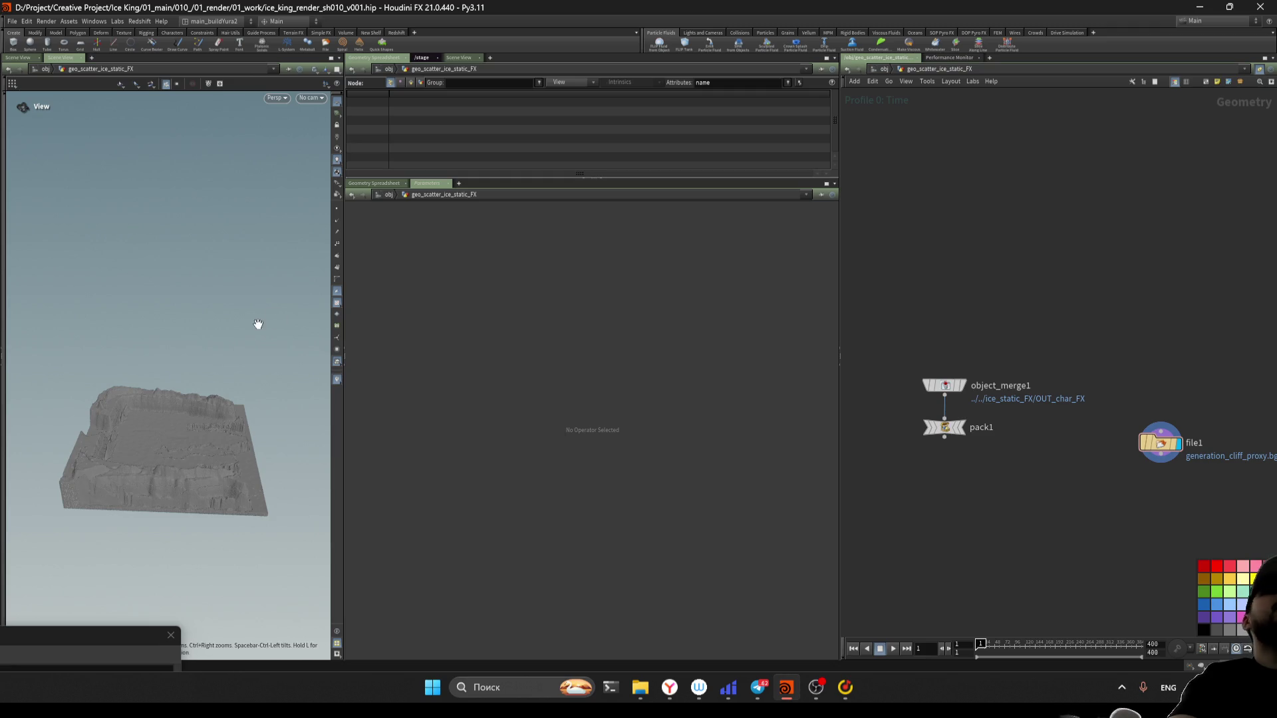
Inspect the cliff terrain from low and high angles, then move file1 up beside object_merge1.
mouse_move(177, 410)
left_mouse_down()
mouse_move(174, 397)
mouse_move(71, 393)
mouse_move(232, 412)
left_mouse_up()
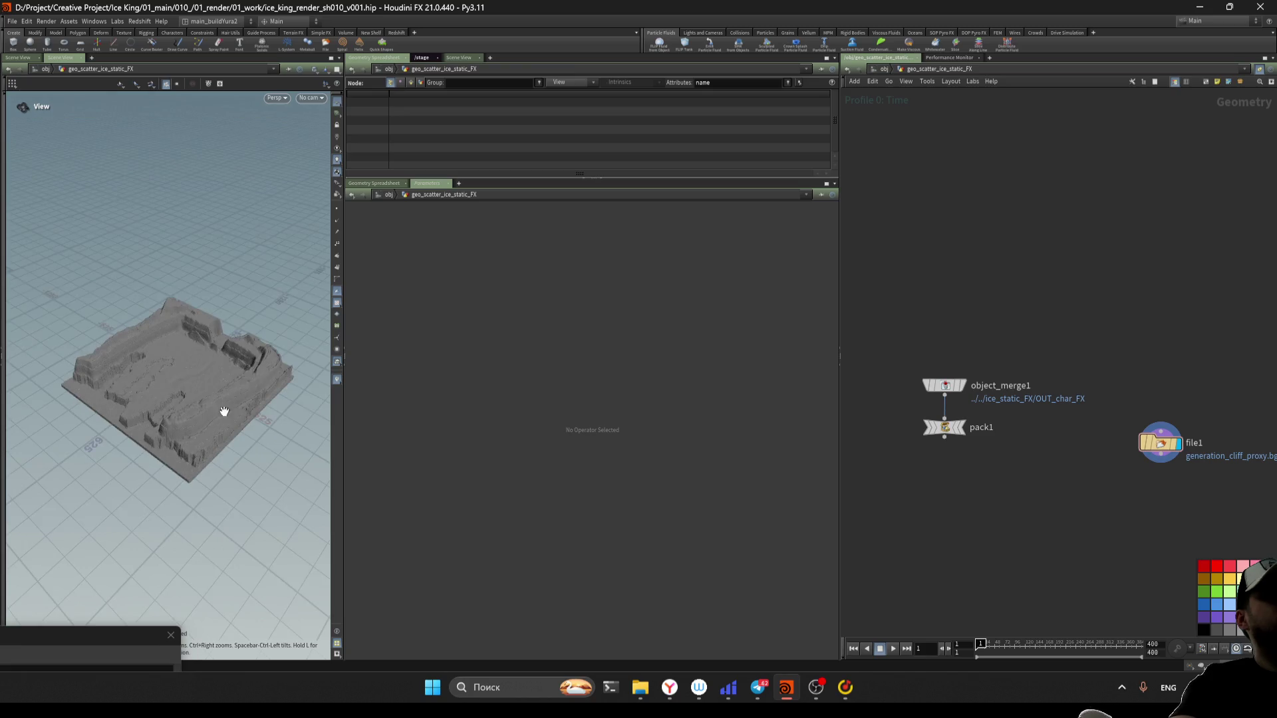
scroll(184, 461, "up", 3)
mouse_move(300, 371)
left_mouse_down()
mouse_move(228, 451)
mouse_move(194, 448)
left_mouse_up()
scroll(228, 449, "down", 8)
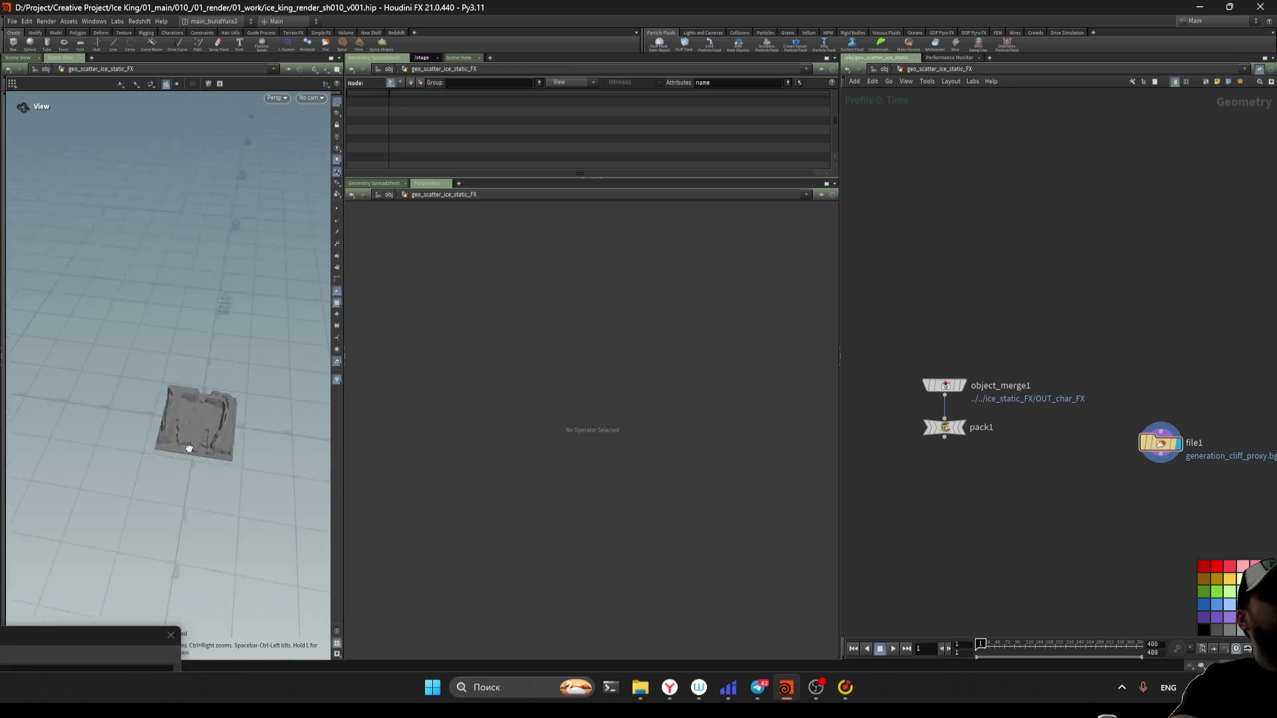
scroll(194, 449, "up", 3)
scroll(205, 406, "down", 3)
left_click_drag(206, 406, 191, 437)
scroll(191, 436, "up", 3)
scroll(271, 385, "up", 3)
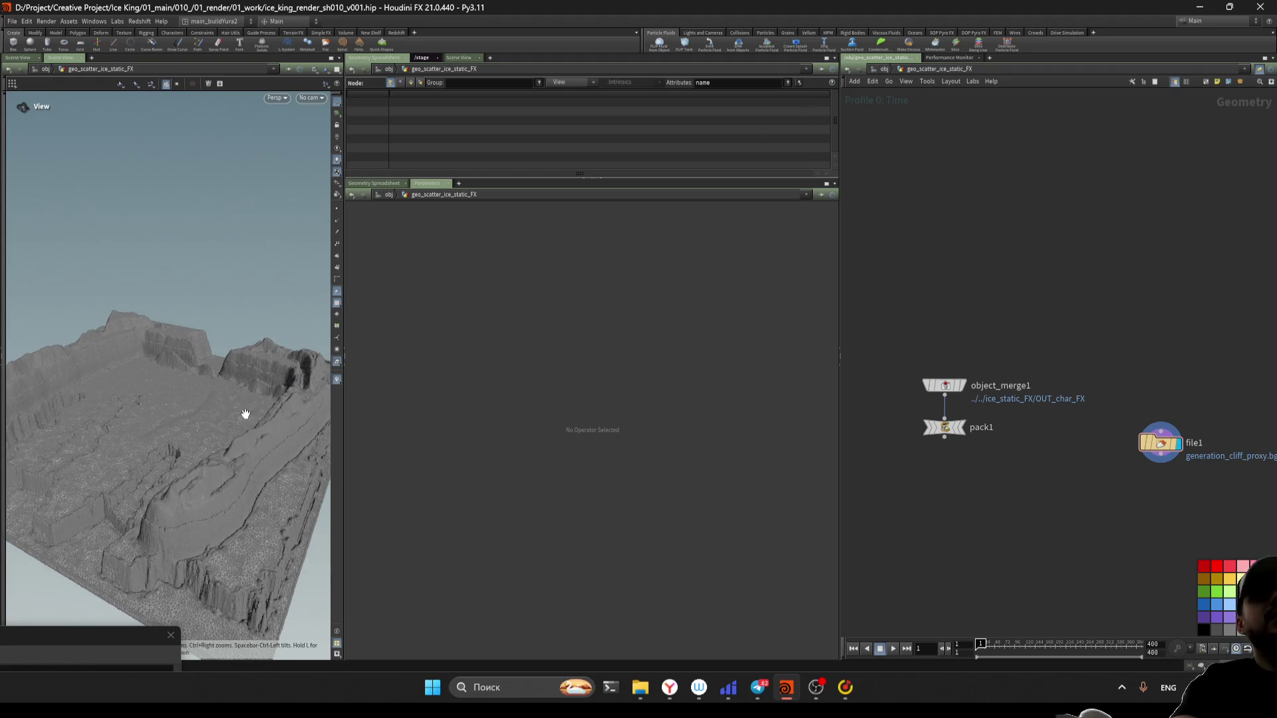
mouse_move(162, 478)
left_mouse_down()
mouse_move(137, 499)
mouse_move(206, 491)
left_mouse_up()
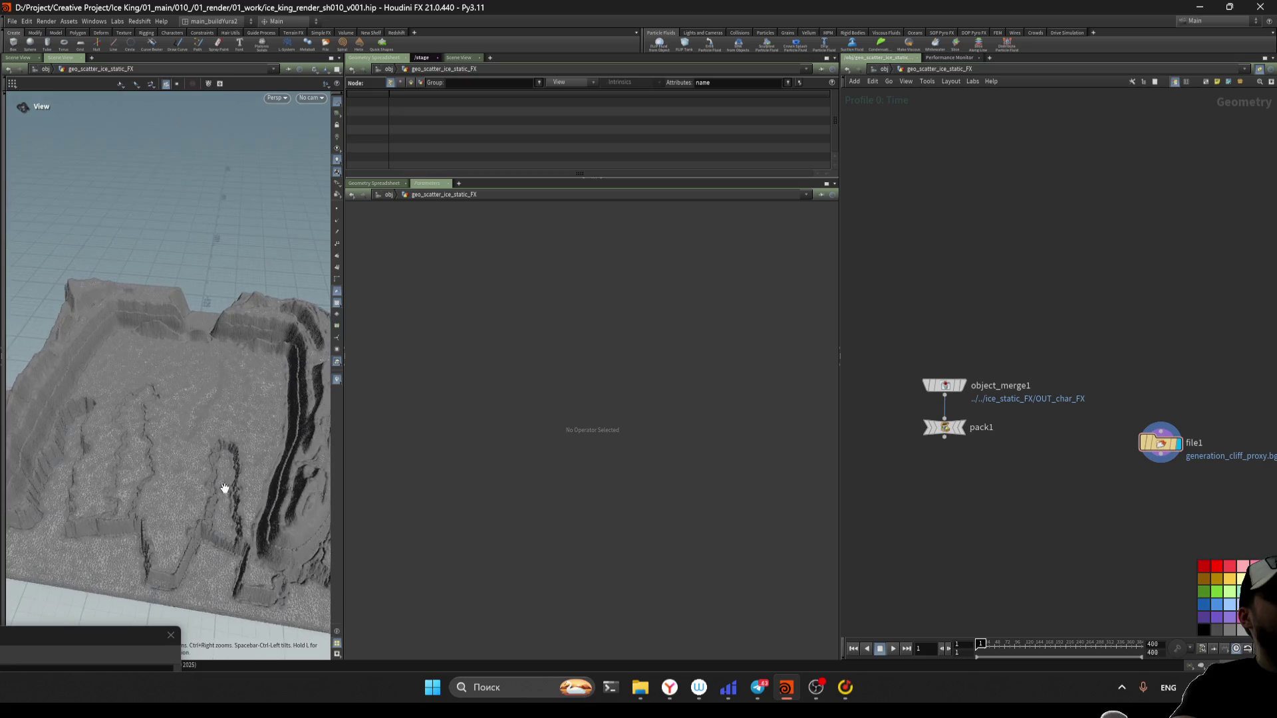
scroll(1094, 346, "down", 3)
left_click_drag(1086, 394, 1083, 367)
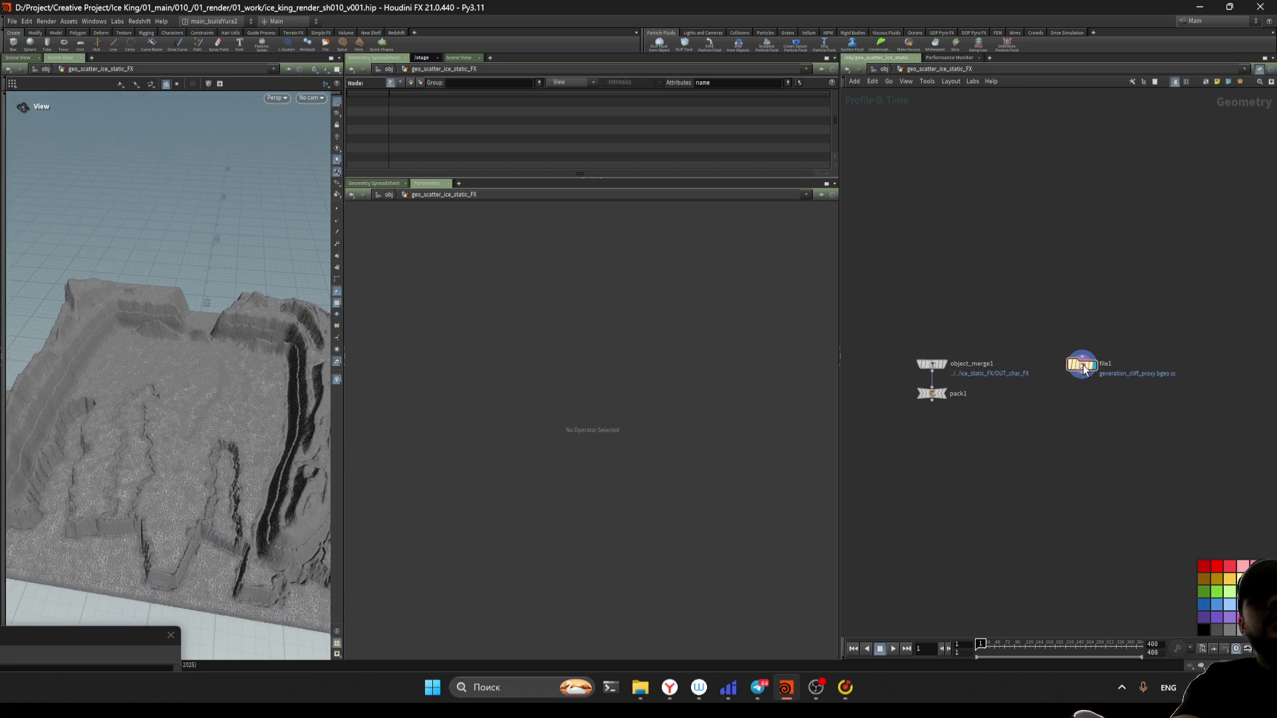
key("Tab")
type("olume")
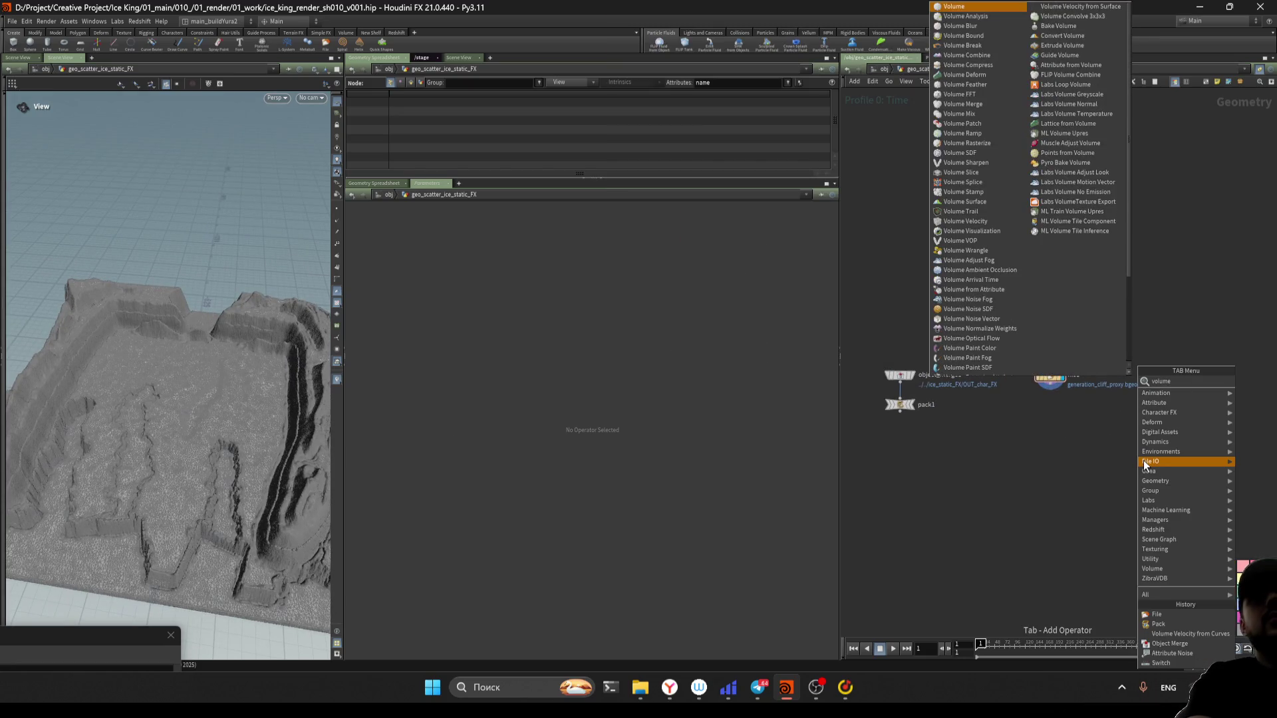
Add volume1 sized From Camera /obj/cam_sh010, named density, and display it.
key("Return")
scroll(1112, 392, "up", 3)
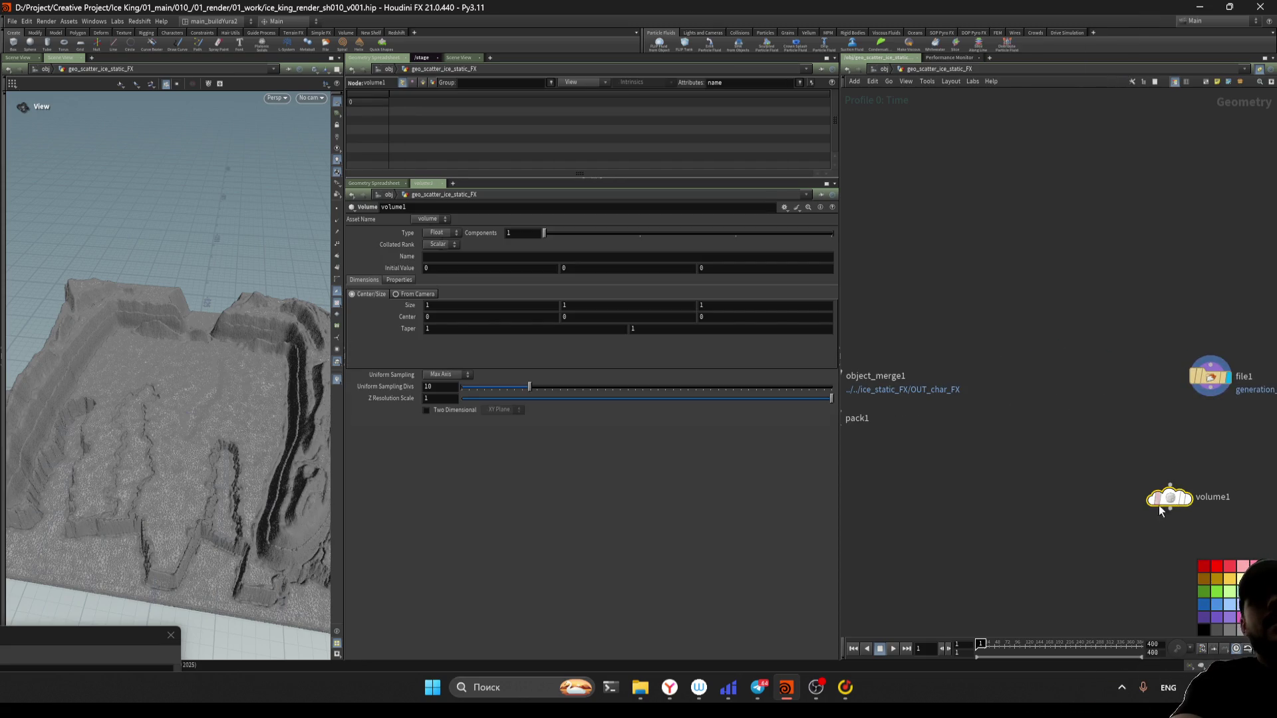
left_click_drag(1158, 496, 1067, 376)
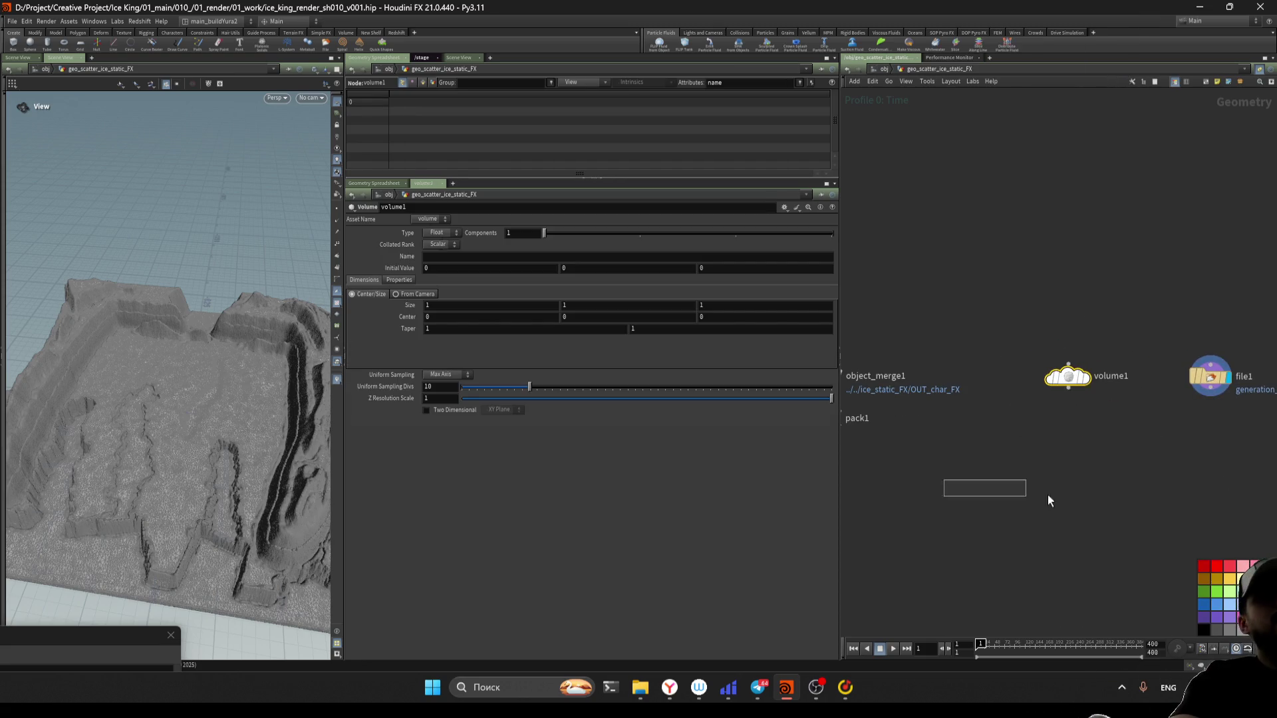
left_click(418, 294)
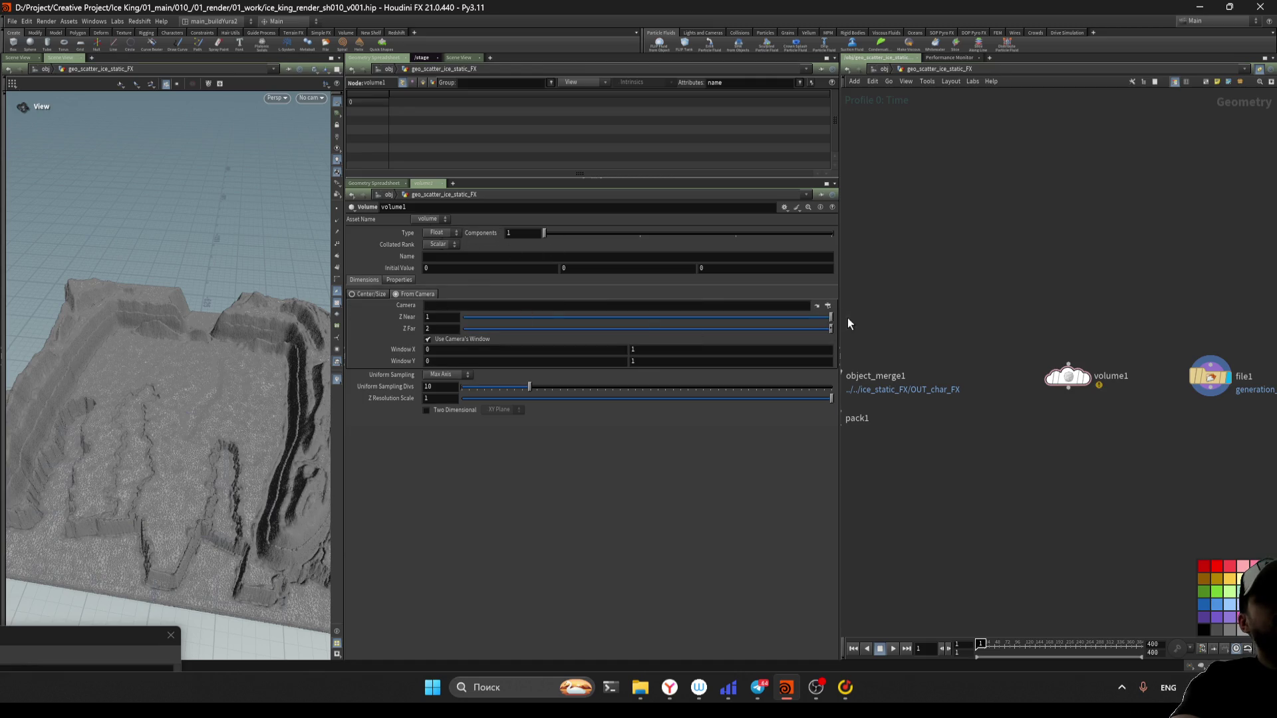
left_click(832, 304)
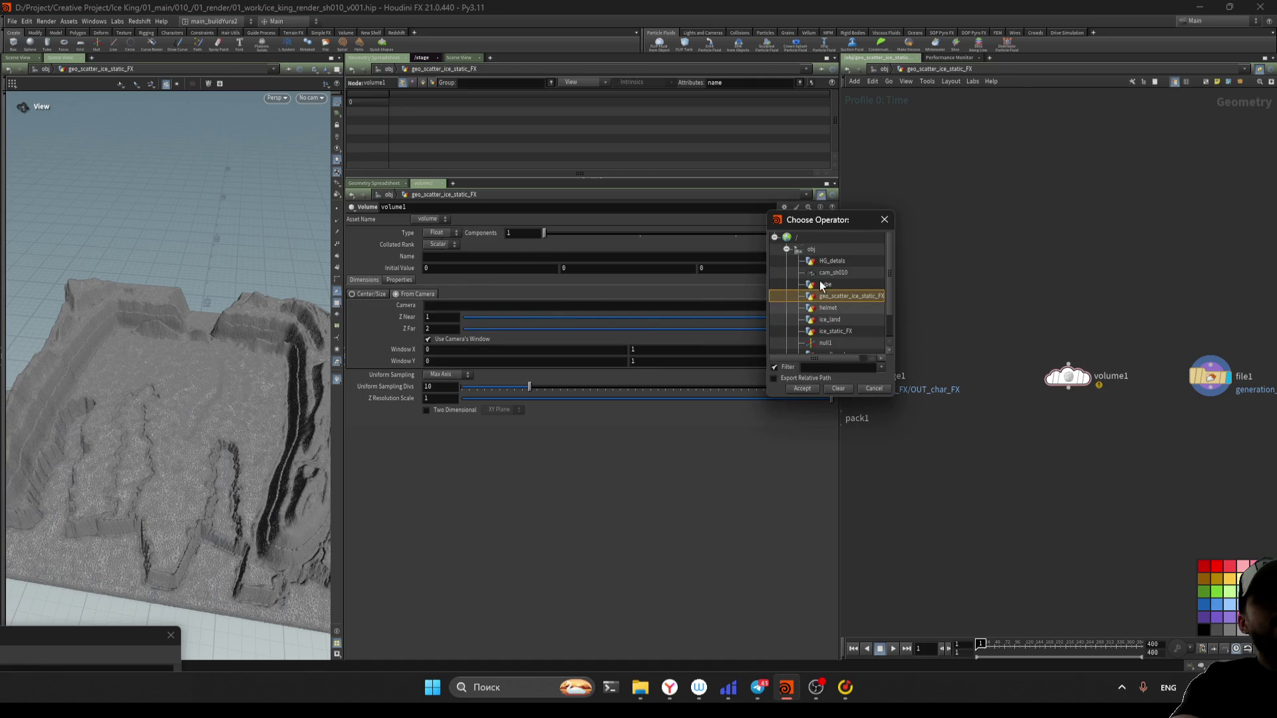
double_click(829, 272)
key("r")
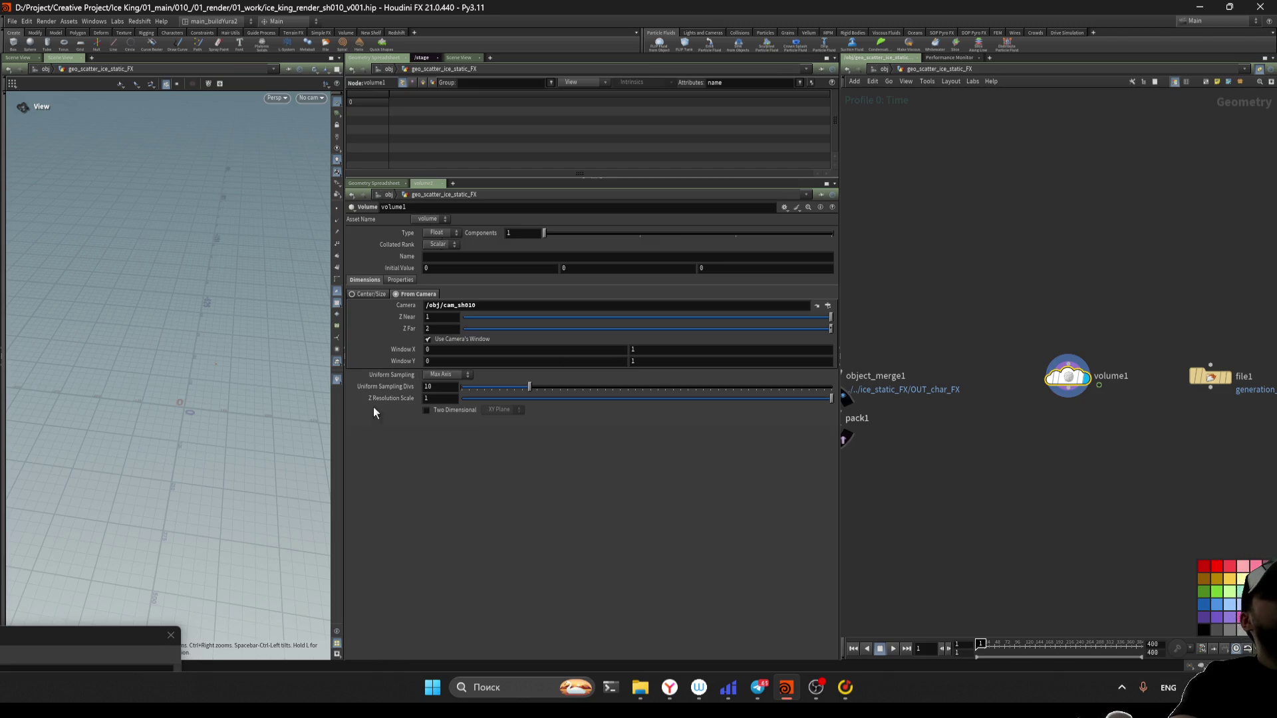
left_click(489, 257)
type("density")
key("Return")
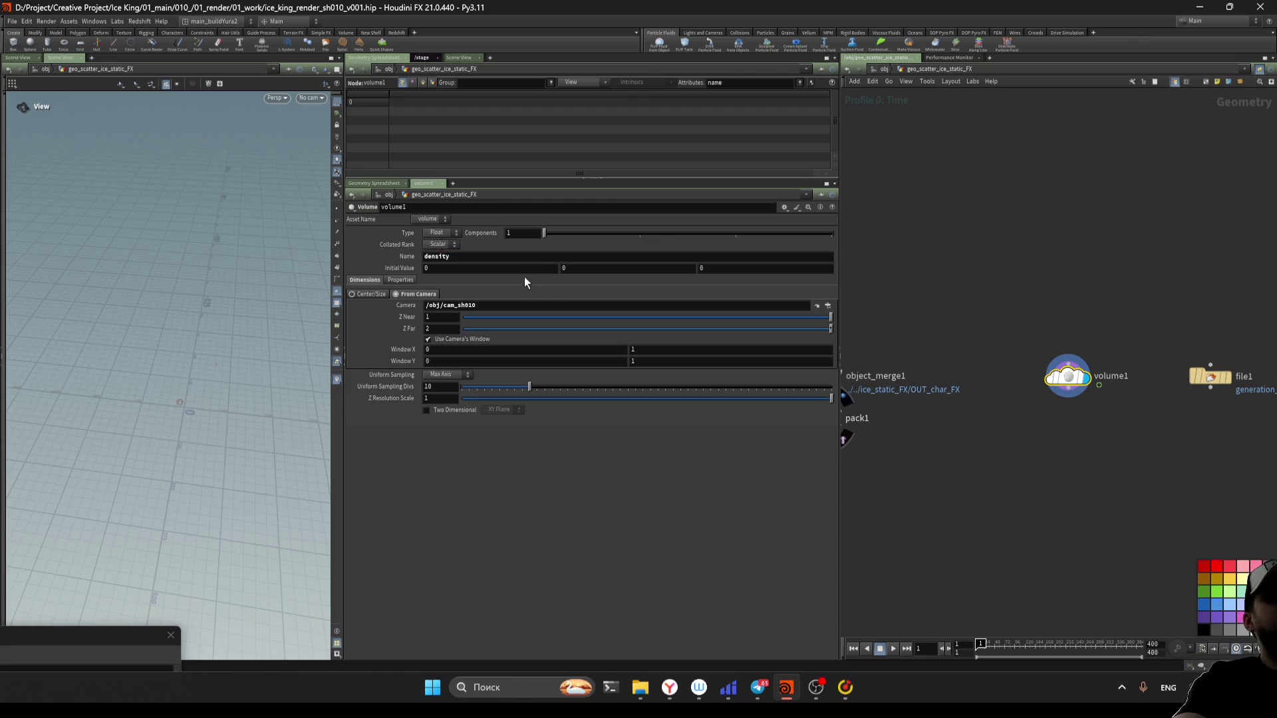
Set Uniform Sampling Divs to 50, trying larger window sizes before resetting them to 1.
left_click_drag(214, 385, 209, 386)
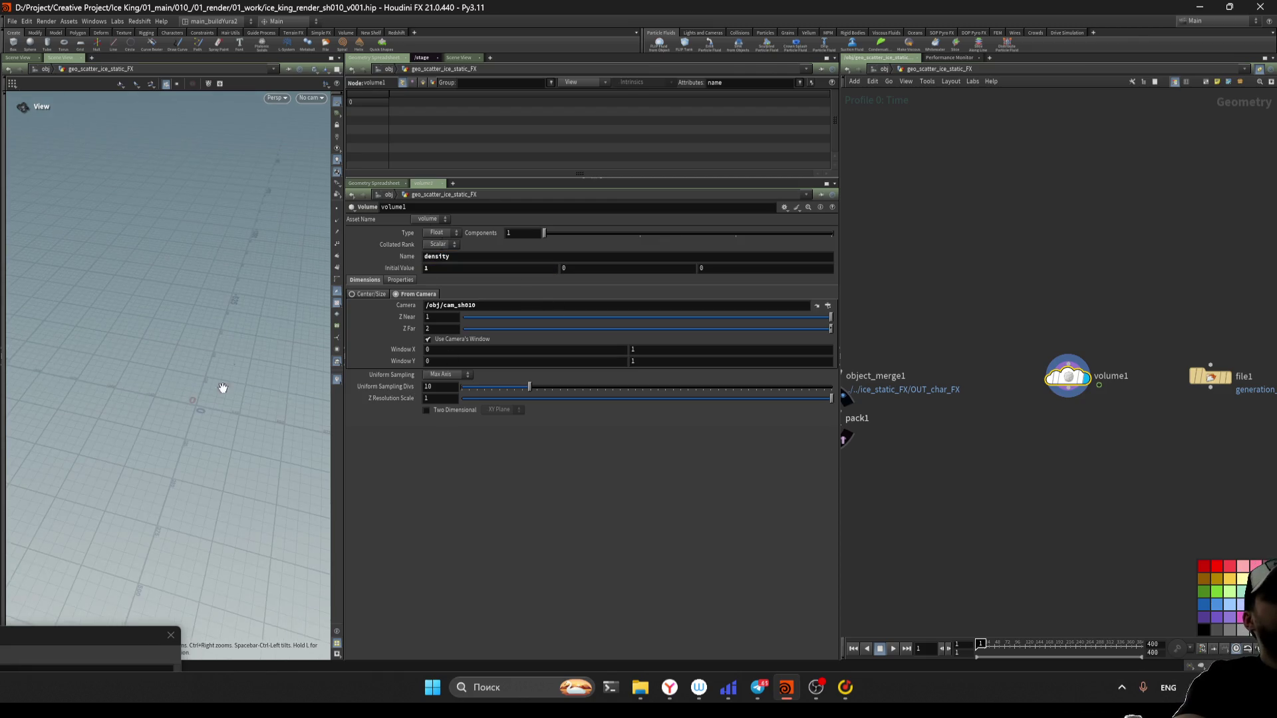
middle_click_drag(649, 348, 649, 339)
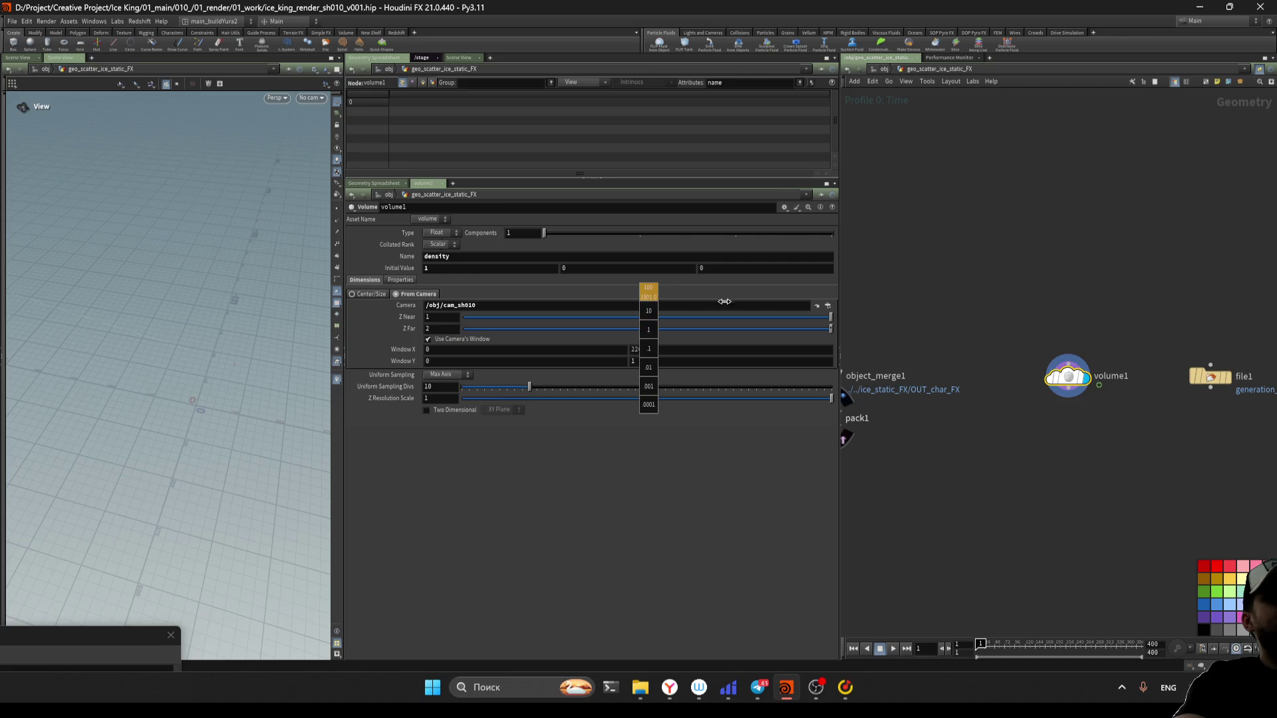
mouse_move(698, 303)
middle_mouse_down()
mouse_move(656, 384)
mouse_move(646, 362)
middle_mouse_up()
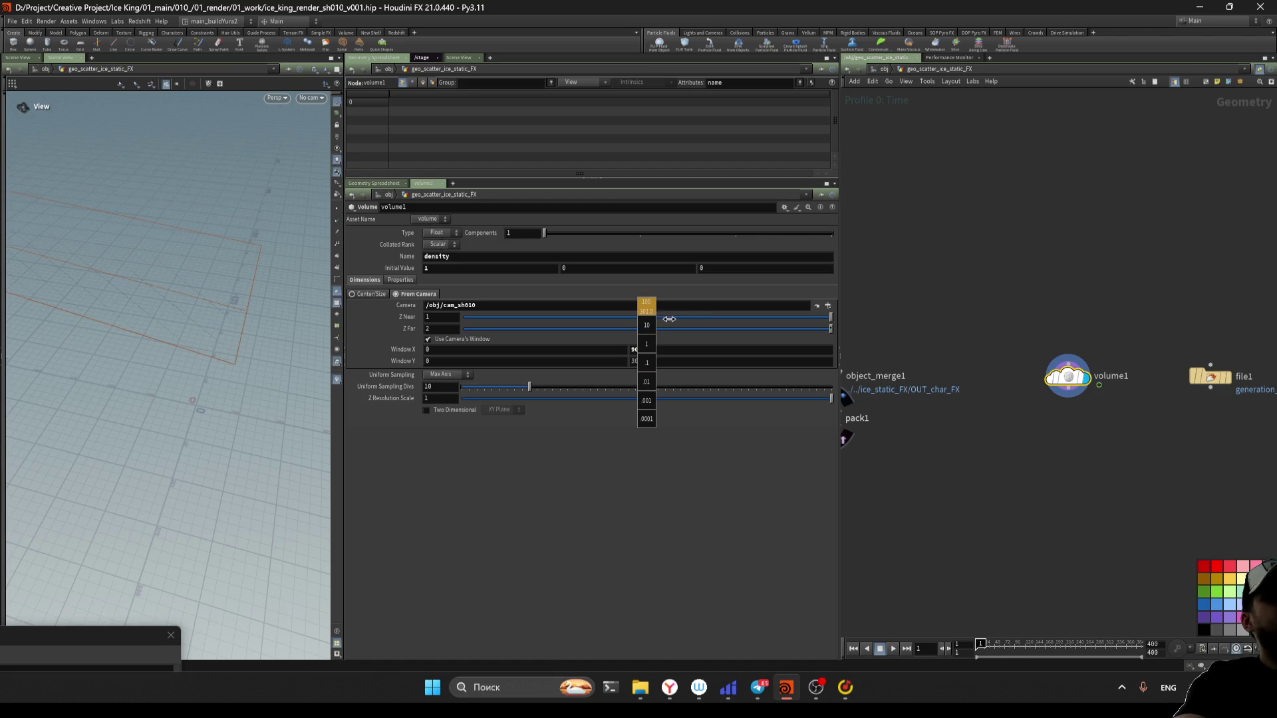
middle_click_drag(658, 316, 554, 400)
left_click_drag(678, 394, 830, 389)
left_click_drag(250, 333, 241, 348)
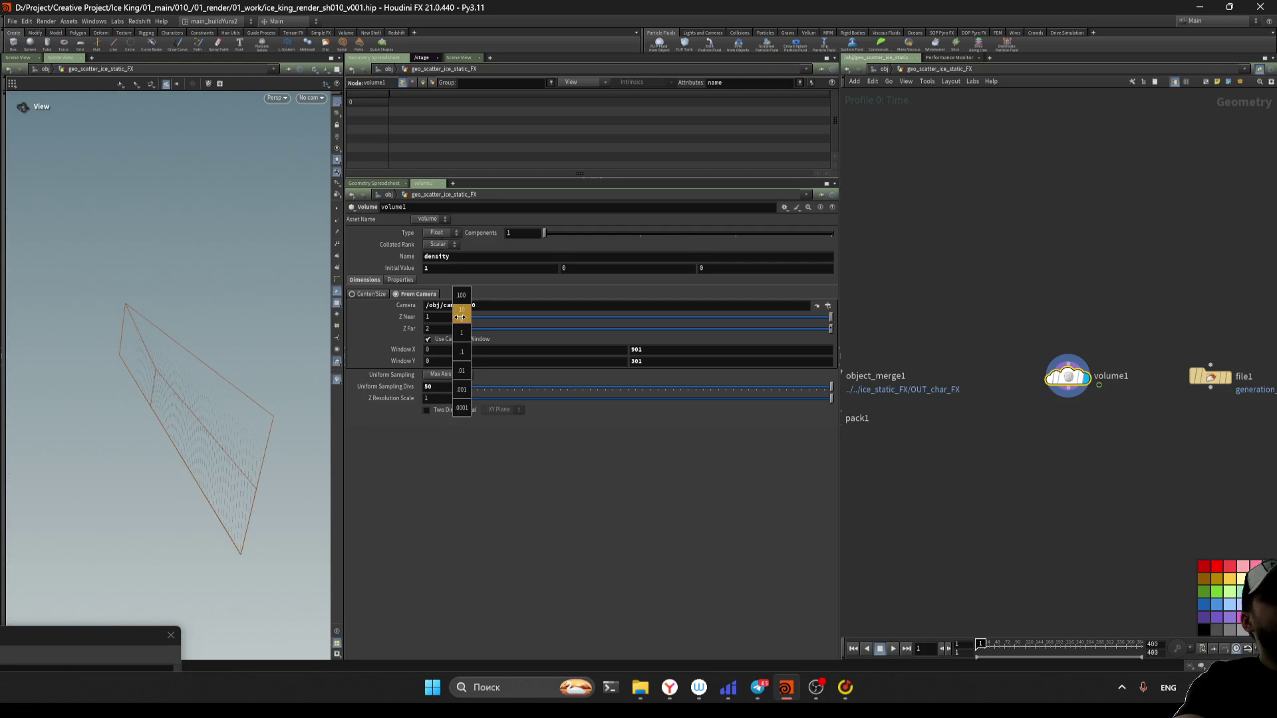
middle_click_drag(462, 349, 477, 385)
key("ctrl+z")
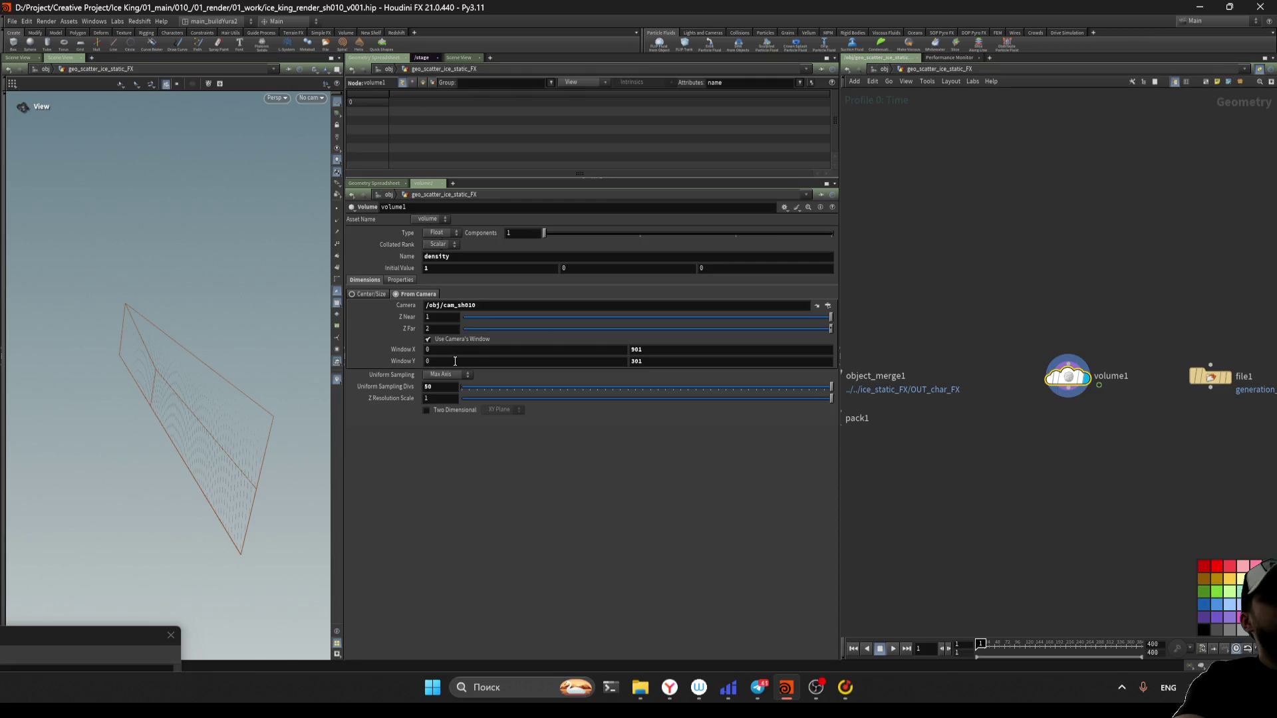
middle_click_drag(673, 354, 574, 355)
Tune Z Near to about 343 so the frustum fits, comparing against the cliff terrain.
middle_click_drag(451, 320, 450, 292)
middle_click_drag(684, 309, 719, 310)
left_click_drag(282, 353, 197, 451, "alt")
left_click_drag(171, 322, 229, 448, "alt")
mouse_move(450, 317)
middle_mouse_down()
mouse_move(599, 288)
mouse_move(454, 328)
middle_mouse_up()
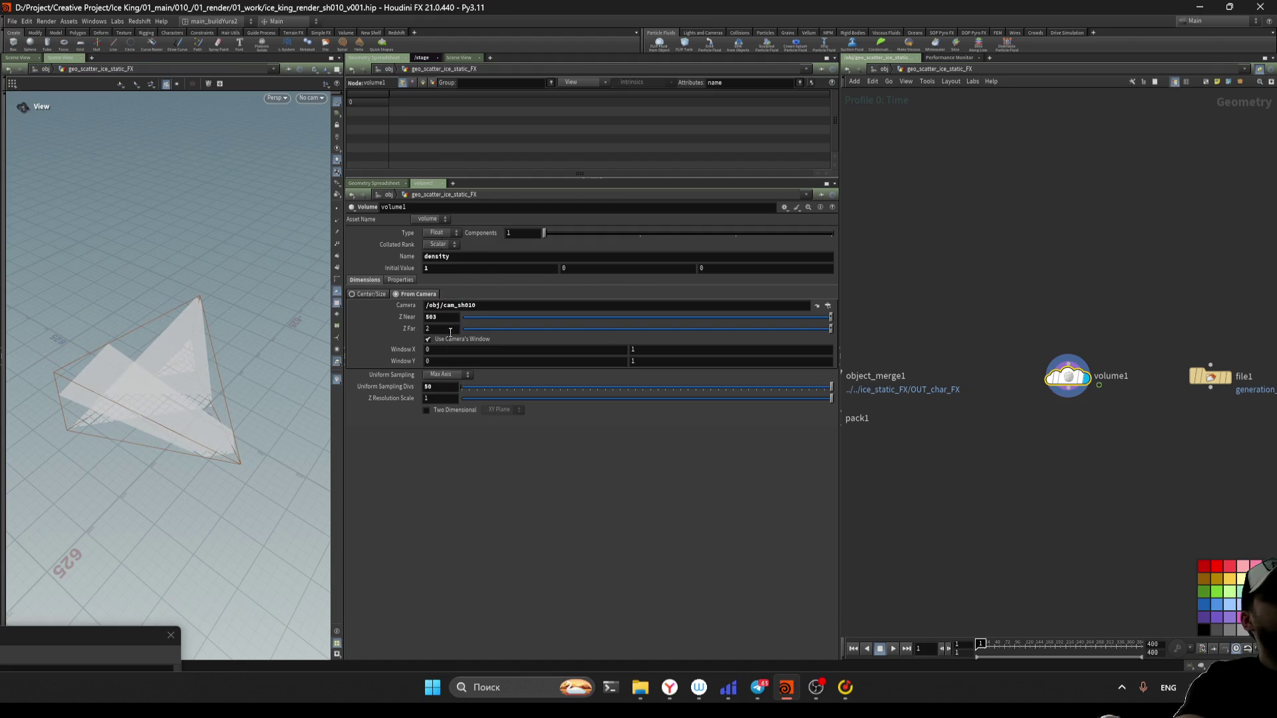
left_click(1228, 377)
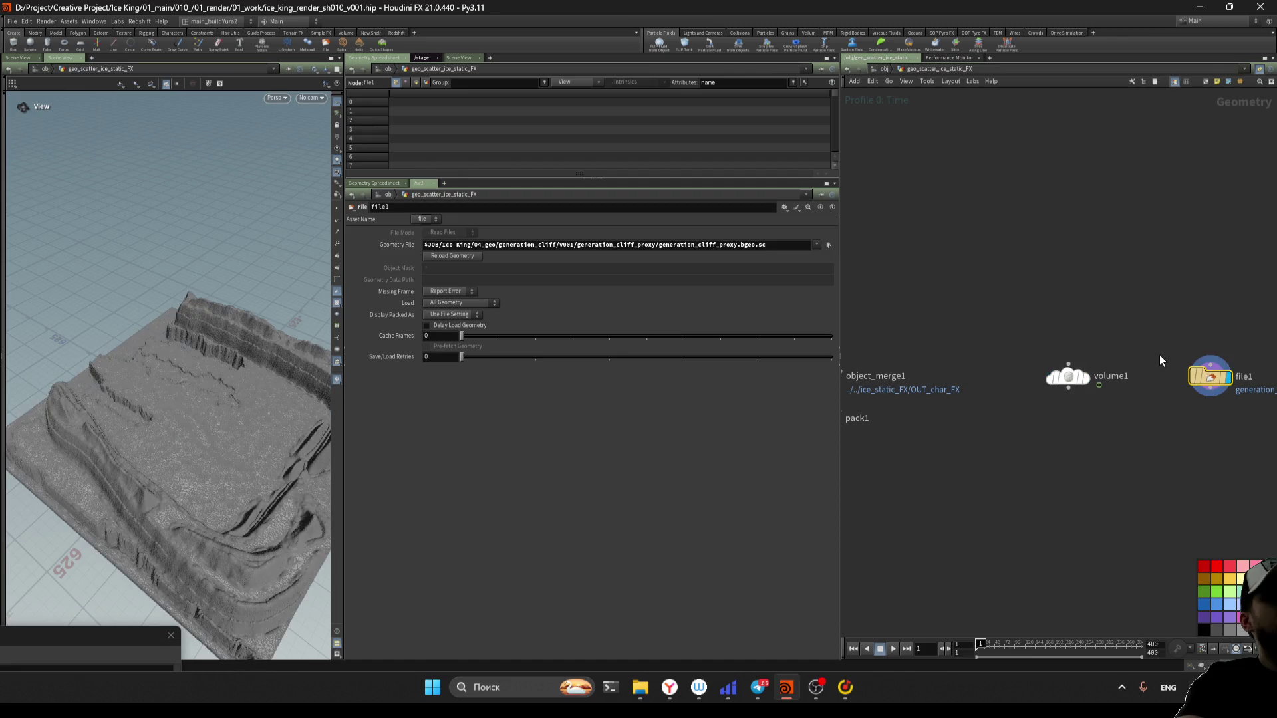
key("r")
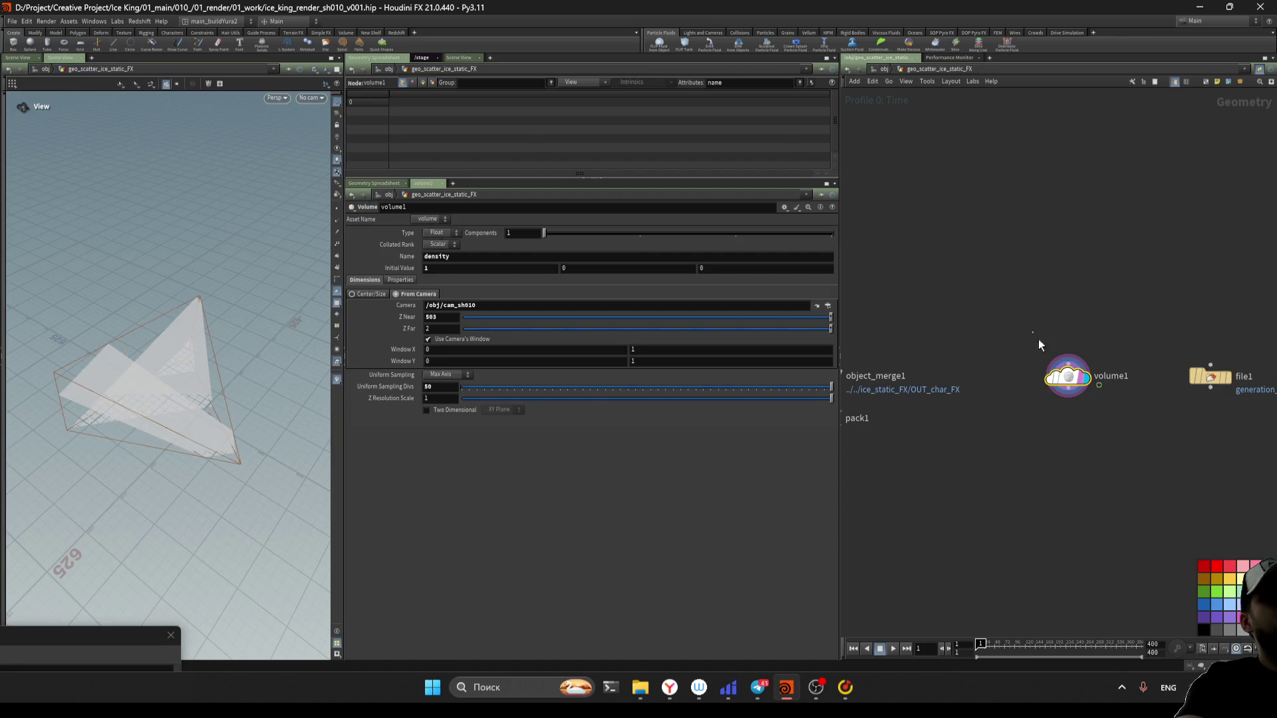
middle_click_drag(445, 317, 424, 319)
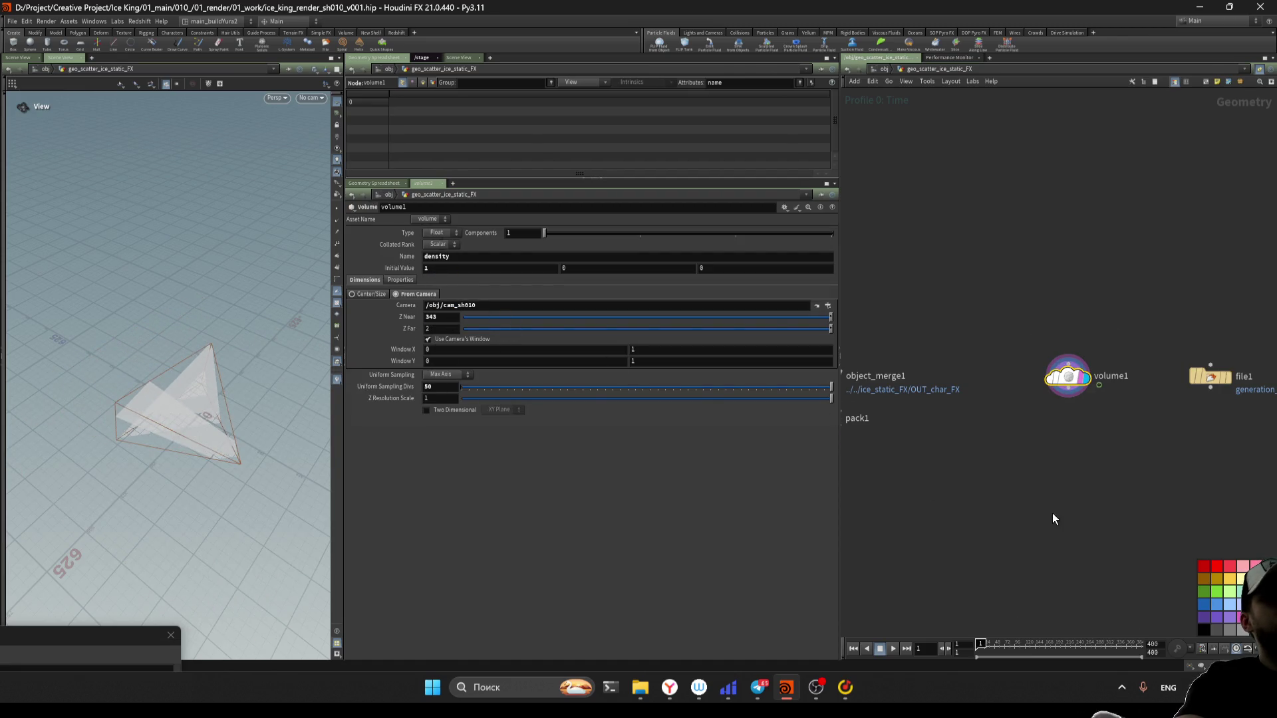
middle_click_drag(1125, 455, 1037, 445)
right_click(1037, 445)
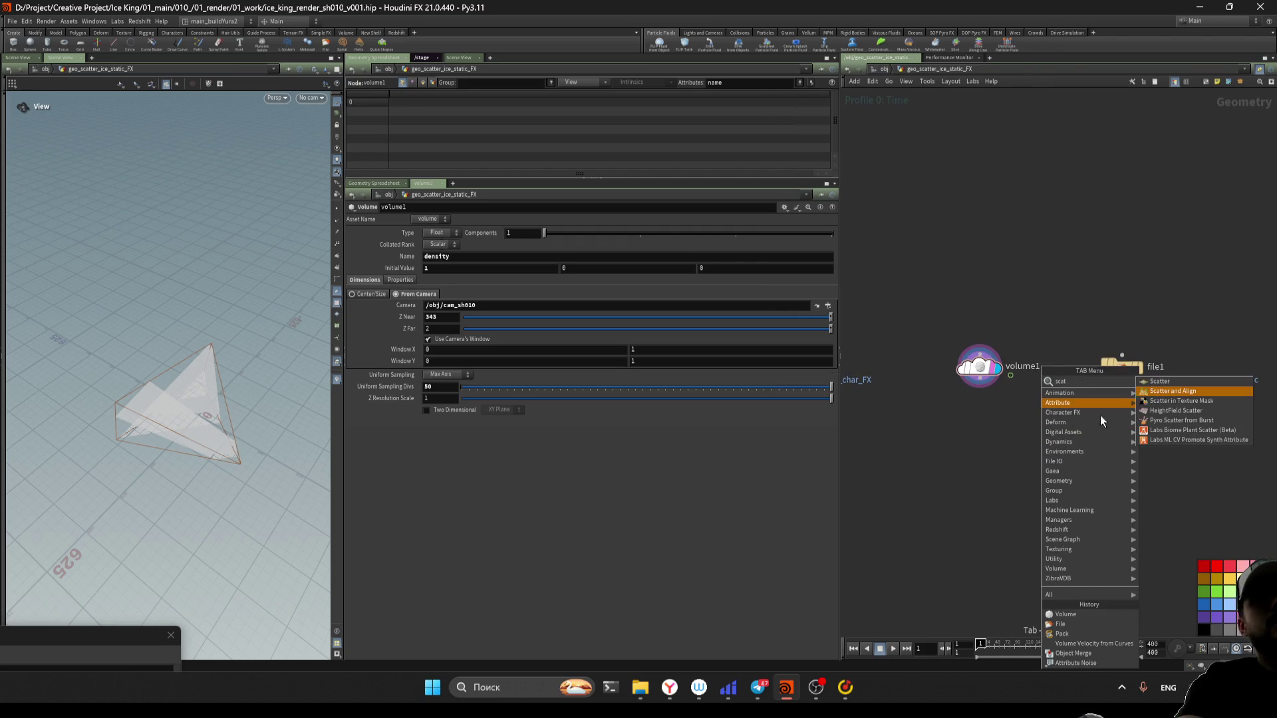
Add group1 with file1 in input 1 and volume1 in input 2, and display it.
left_click(942, 514)
scroll(941, 514, "up", 1)
scroll(958, 516, "up", 1)
key("Tab")
type("grou")
key("Return")
left_click(1005, 497)
left_click_drag(1029, 496, 1071, 388)
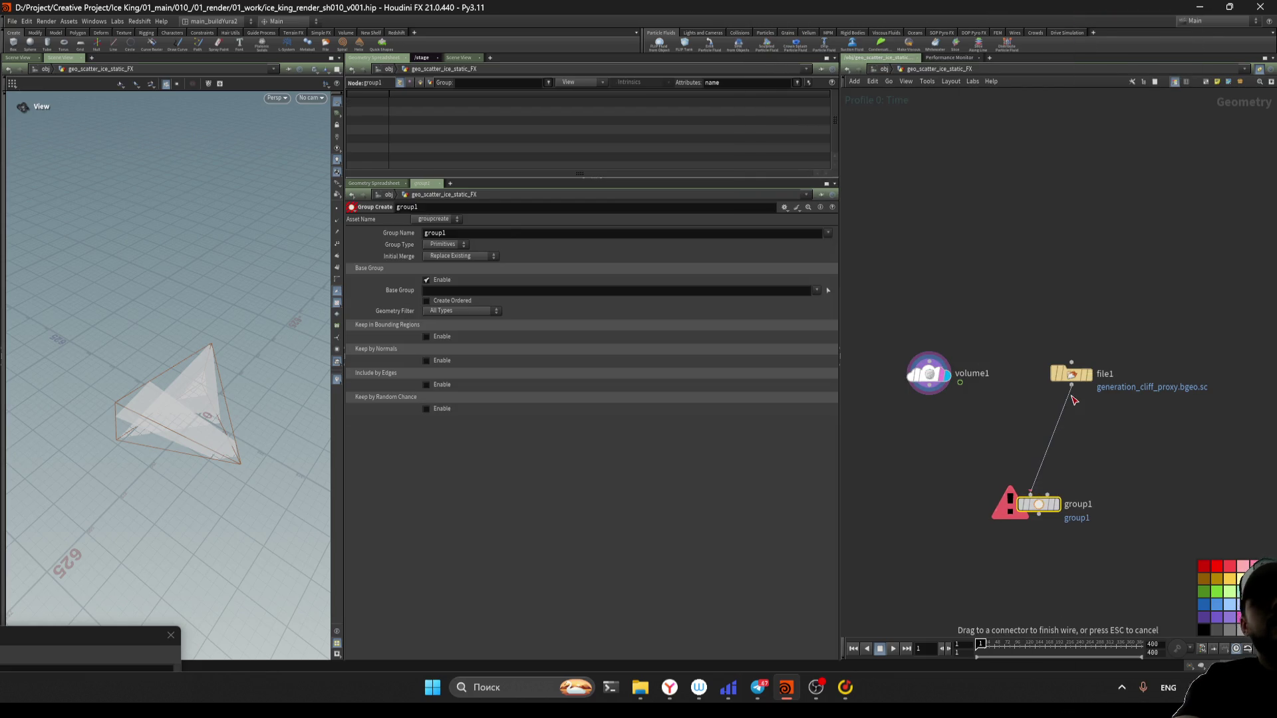
left_click_drag(1047, 497, 928, 383)
left_click(1059, 505)
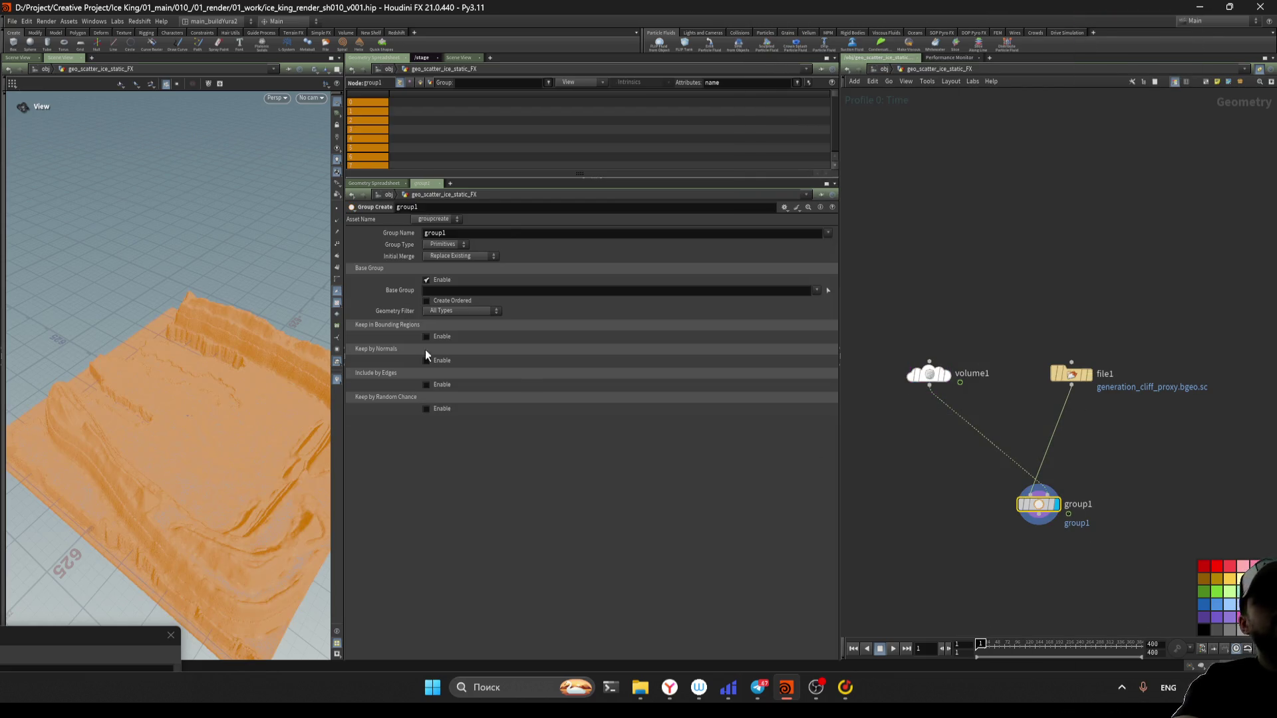
mouse_move(177, 442)
left_mouse_down()
mouse_move(226, 421)
mouse_move(228, 447)
left_mouse_up()
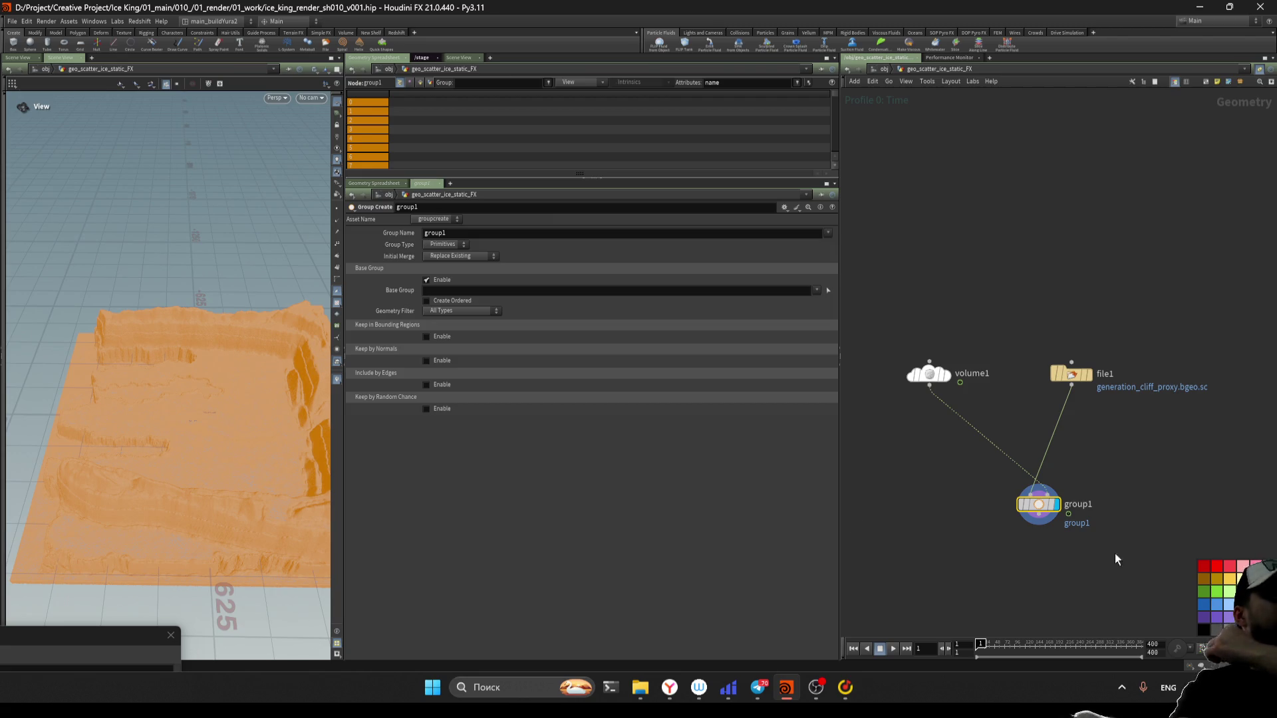
middle_click_drag(1137, 425, 1071, 444)
Insert group2 on the wire between file1 and group1, display it and turn off Base Group.
key("Tab")
left_click(1117, 440)
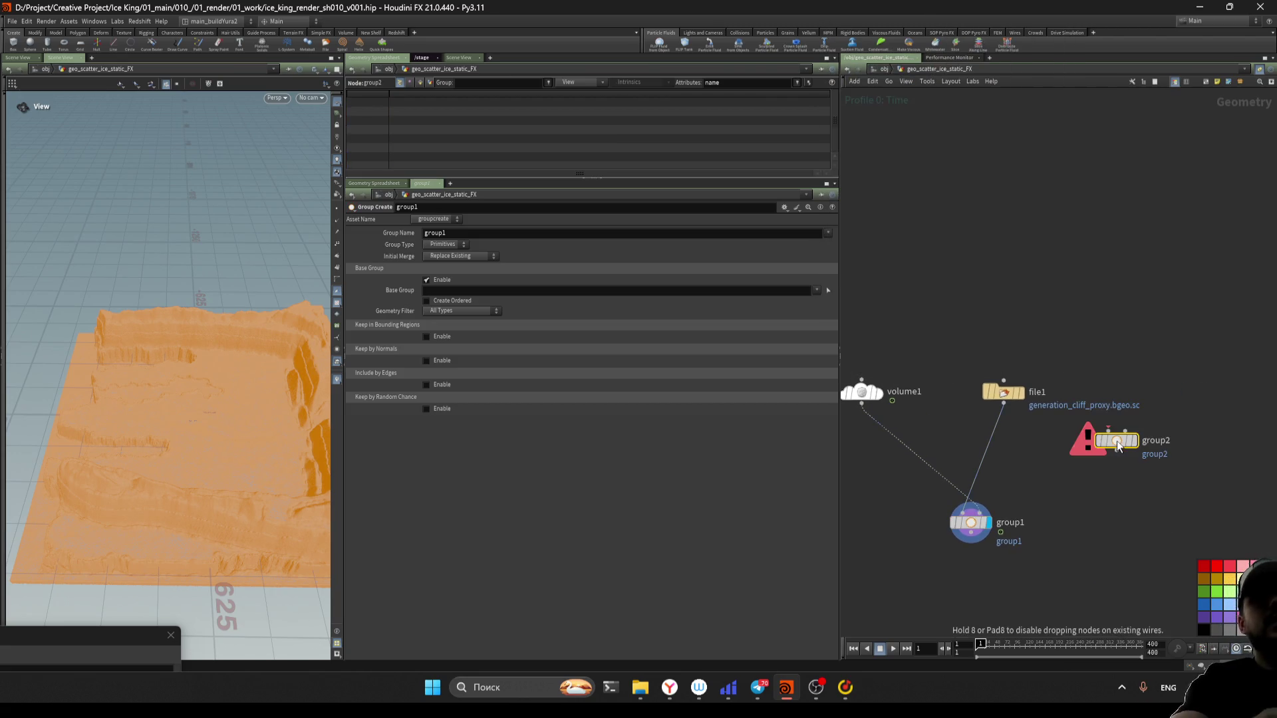
left_click(1006, 442)
key("r")
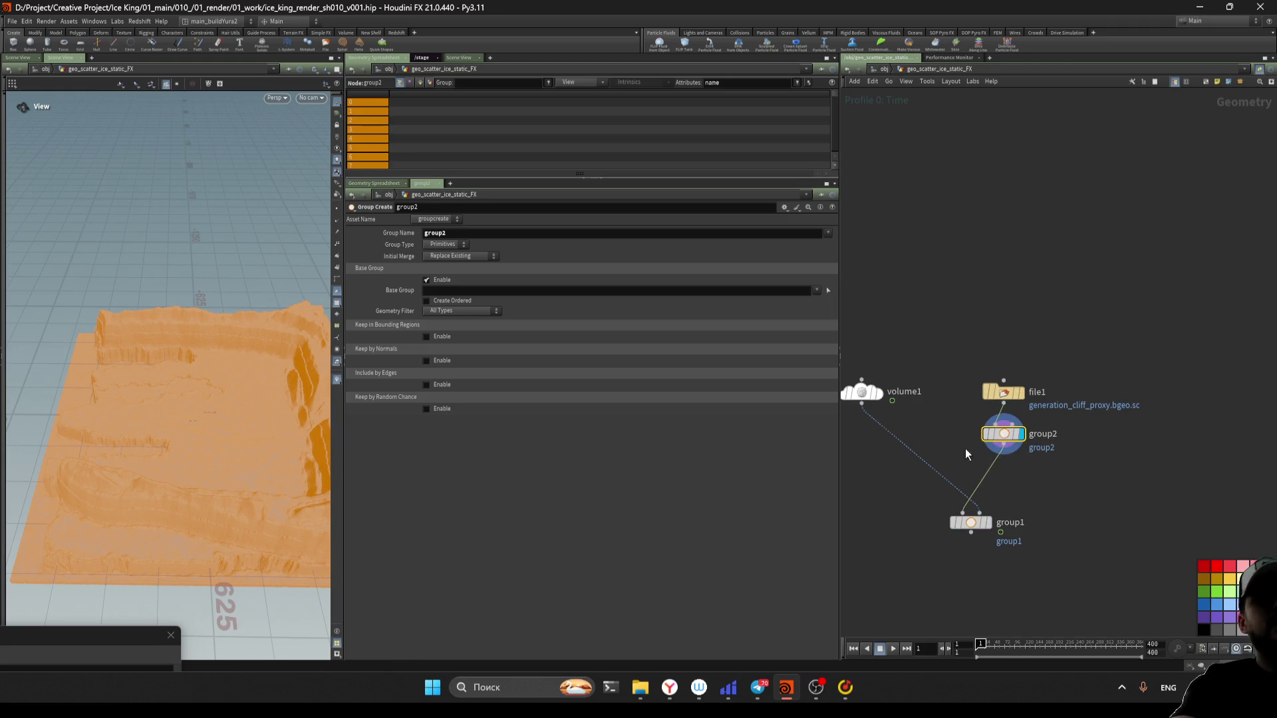
left_click(426, 280)
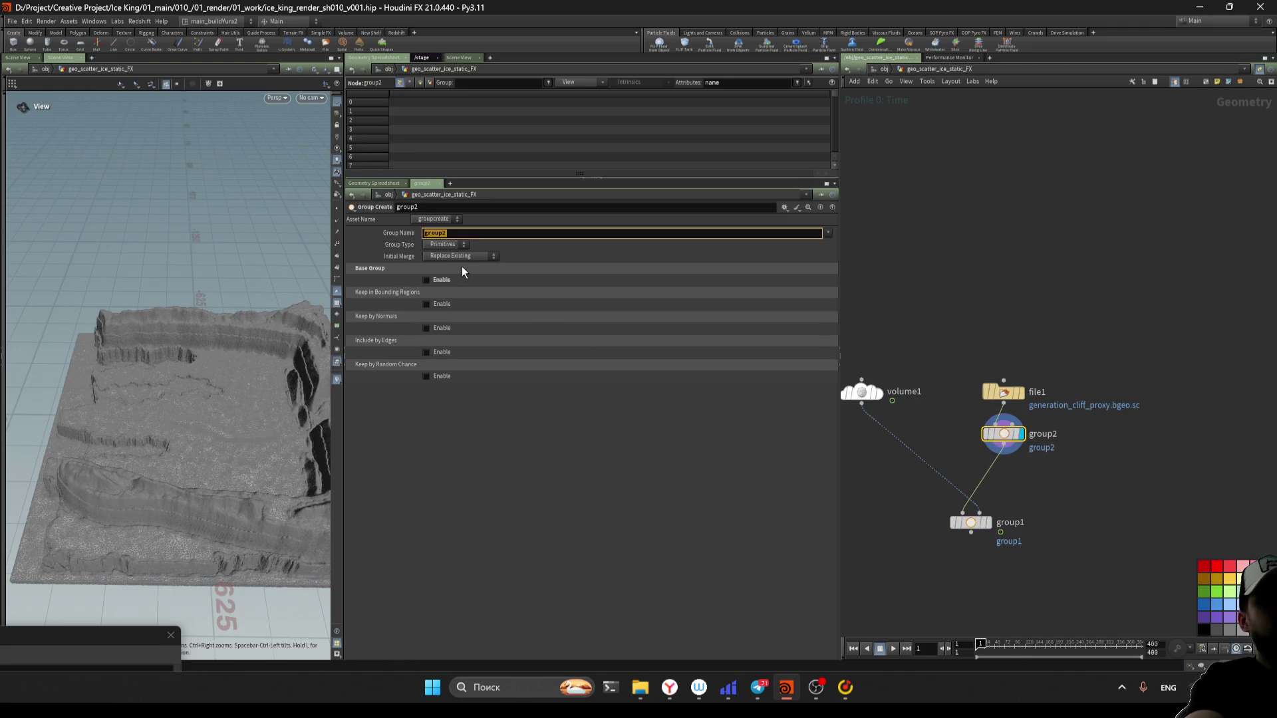
Name group2's group scatter, set type Primitives, and enable Keep by Normals instead of bounding regions.
key("Return")
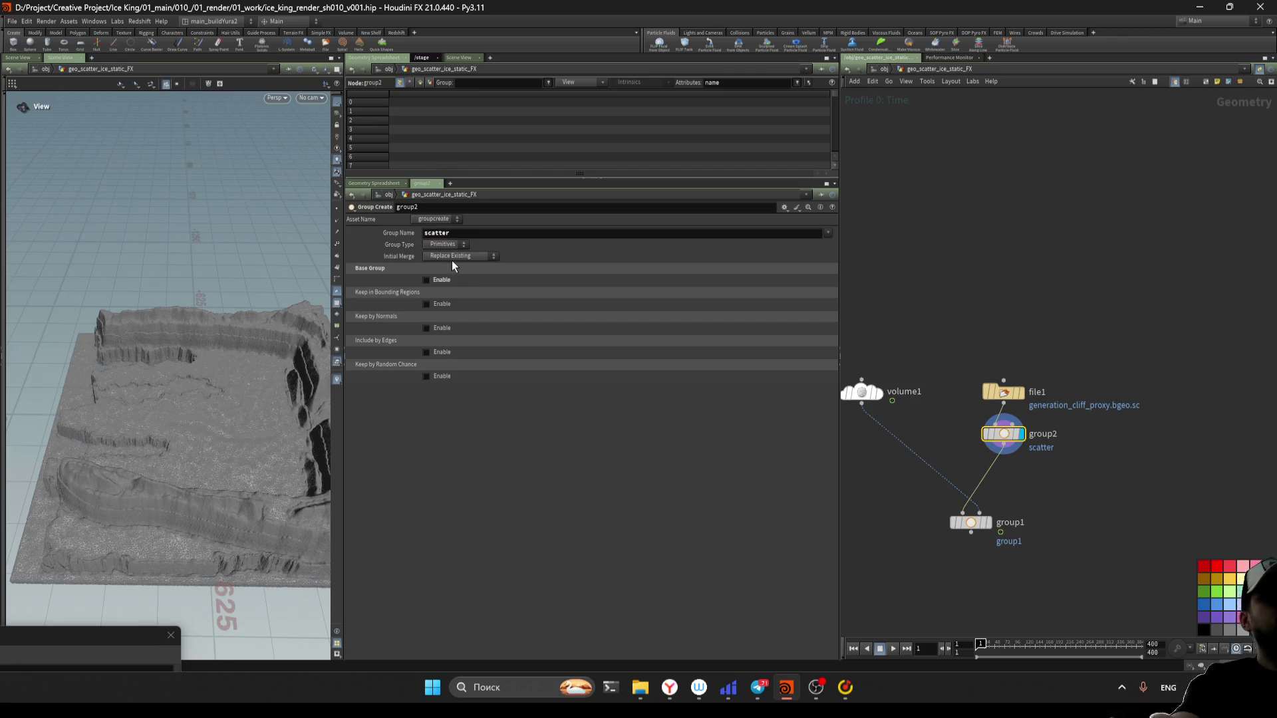
left_click(447, 245)
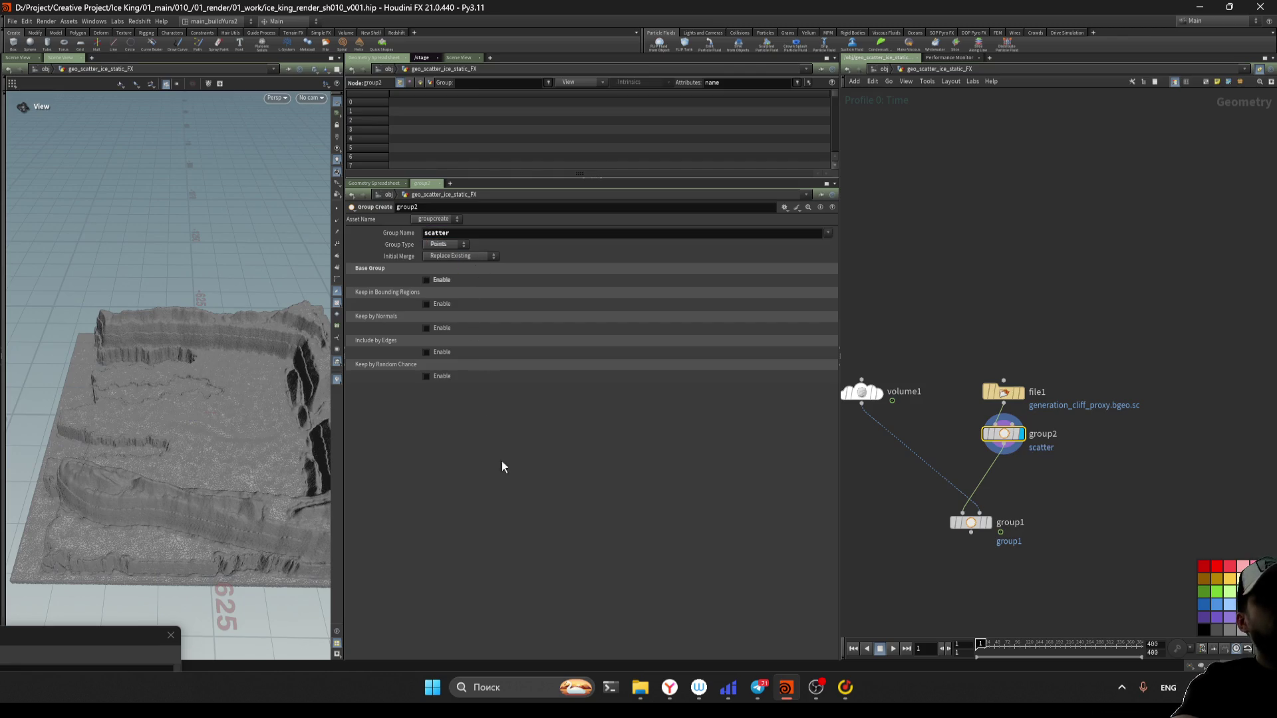
left_click(446, 244)
left_click(446, 256)
left_click(442, 305)
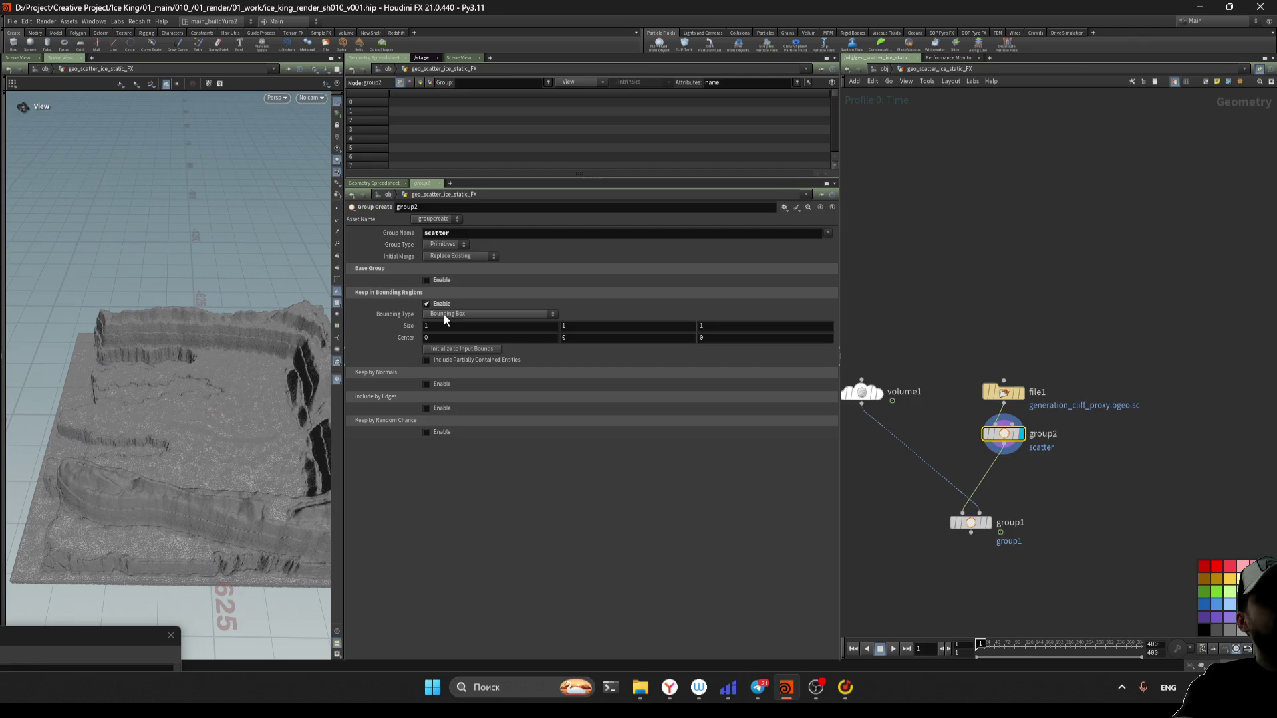
left_click(444, 304)
left_click(449, 305)
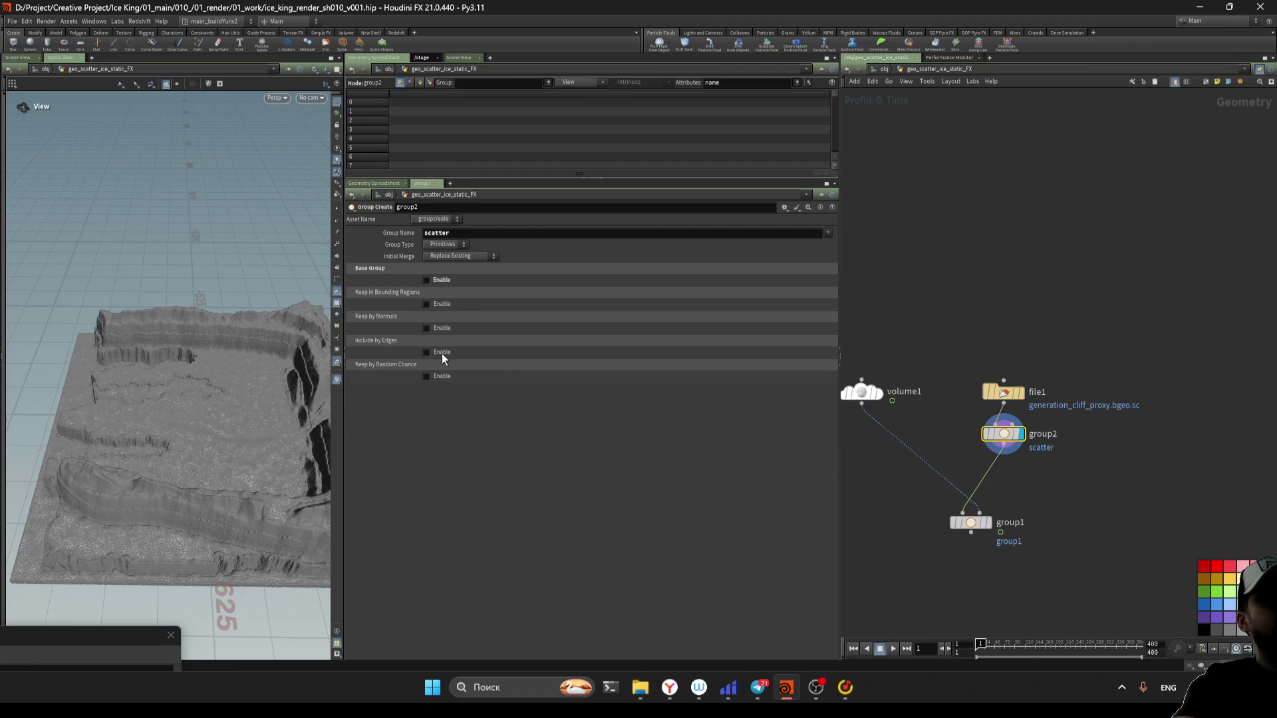
left_click(445, 329)
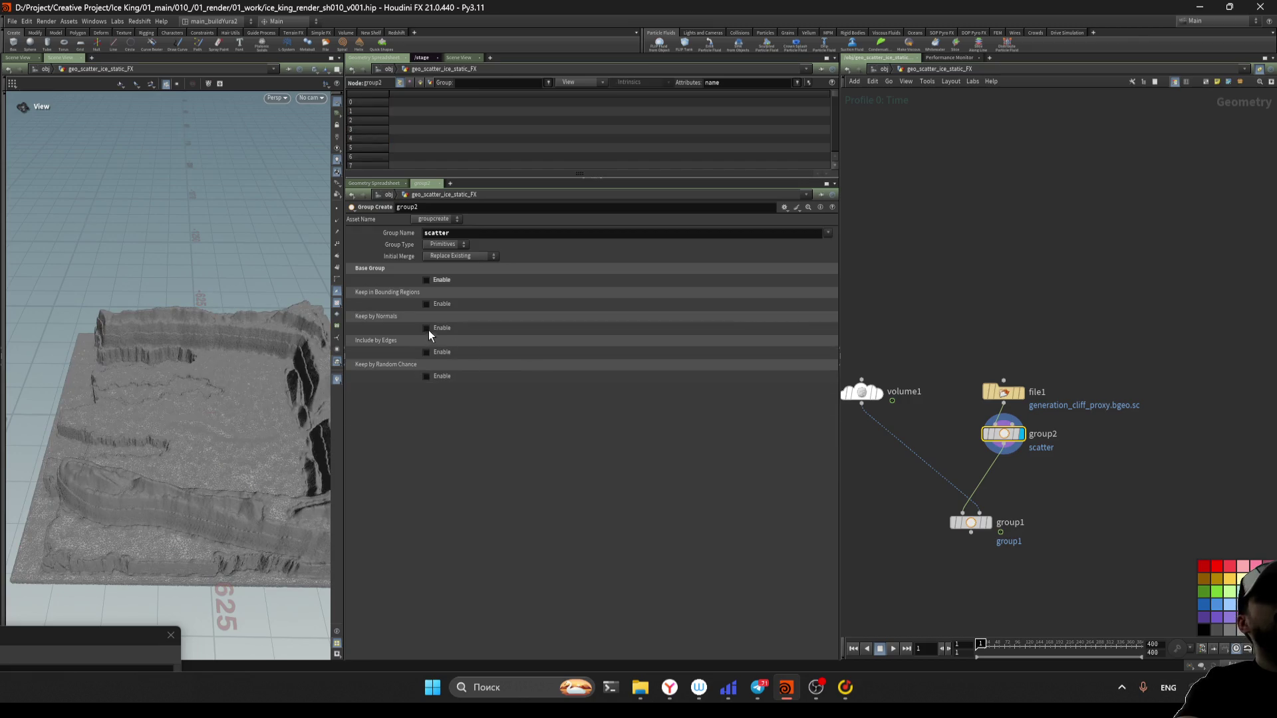
Set the normal Direction to 0 1 0 with a Spread Angle of about 10, and move group1 down.
left_click(706, 361)
type("0")
key("Return")
left_click_drag(648, 375, 483, 382)
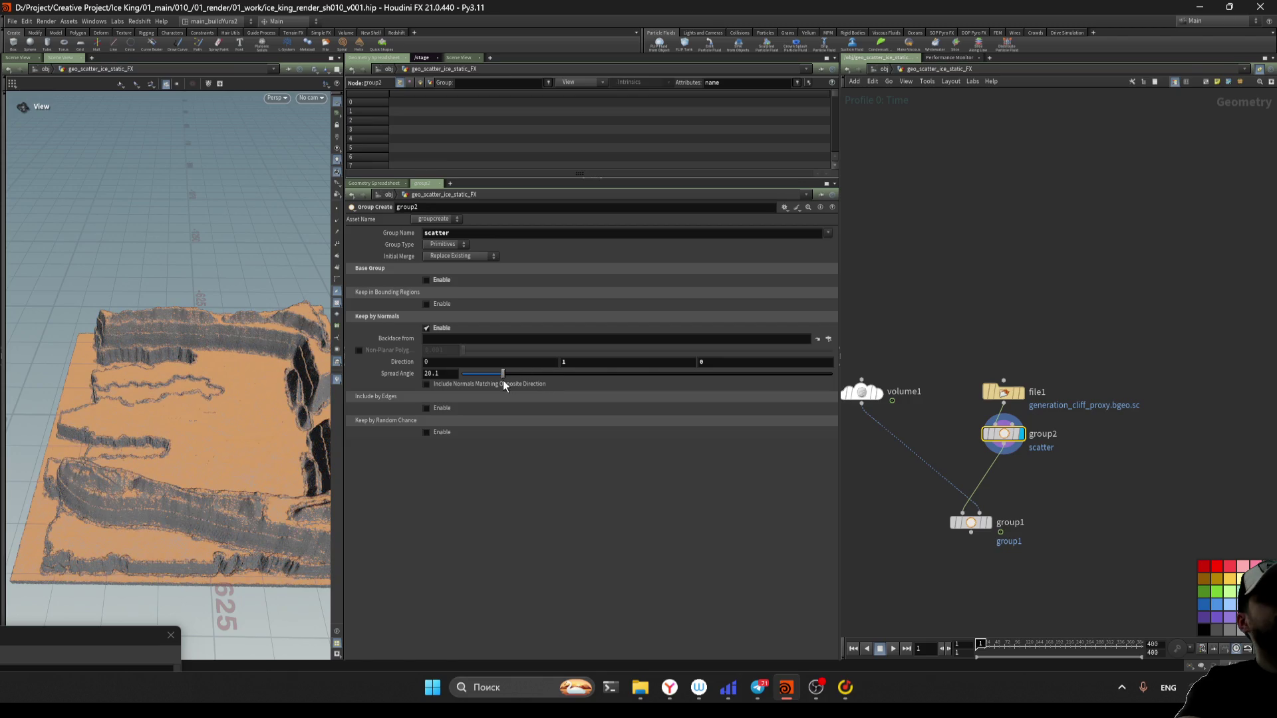
left_click_drag(474, 382, 483, 386)
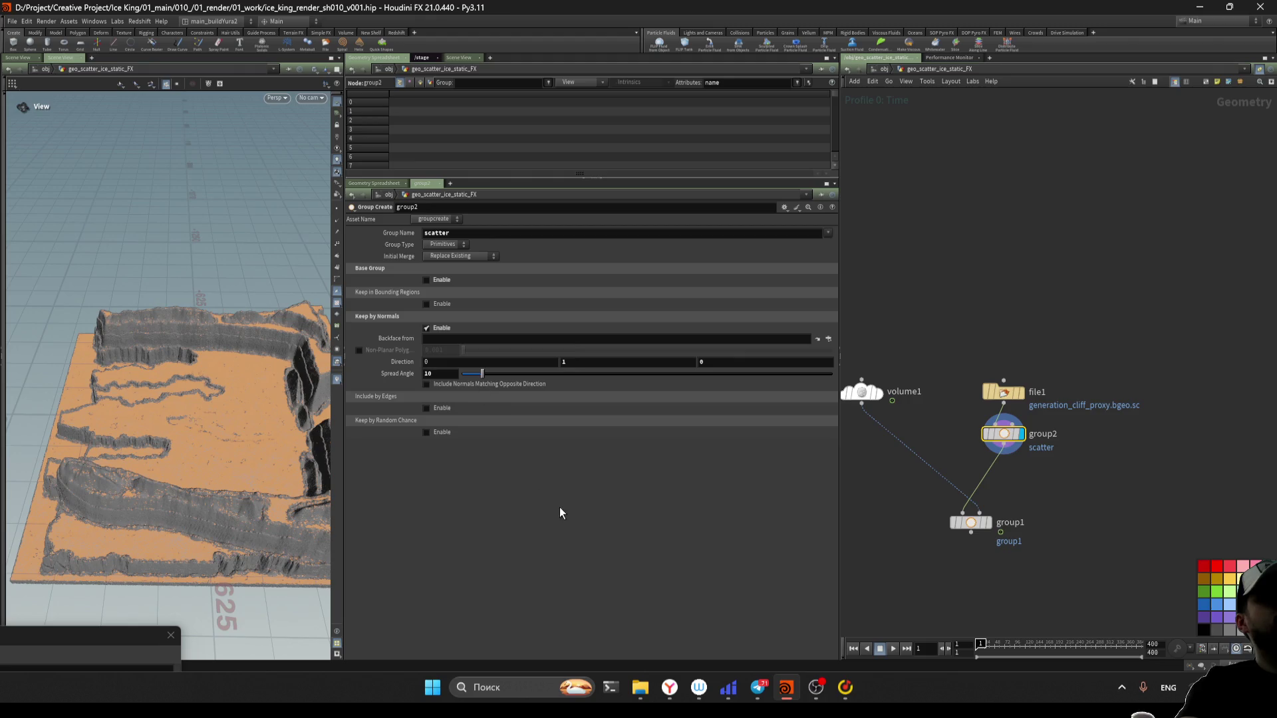
mouse_move(216, 409)
left_mouse_down()
mouse_move(156, 423)
mouse_move(584, 434)
left_mouse_up()
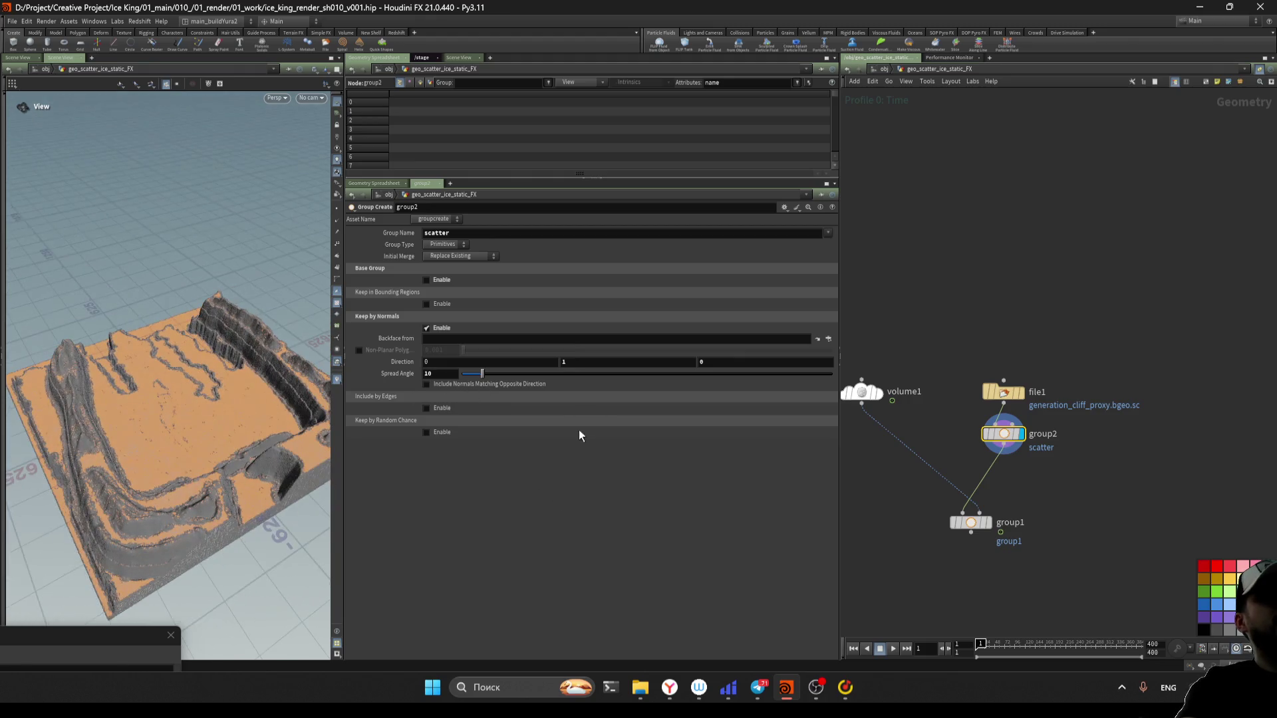
left_click_drag(174, 468, 206, 456)
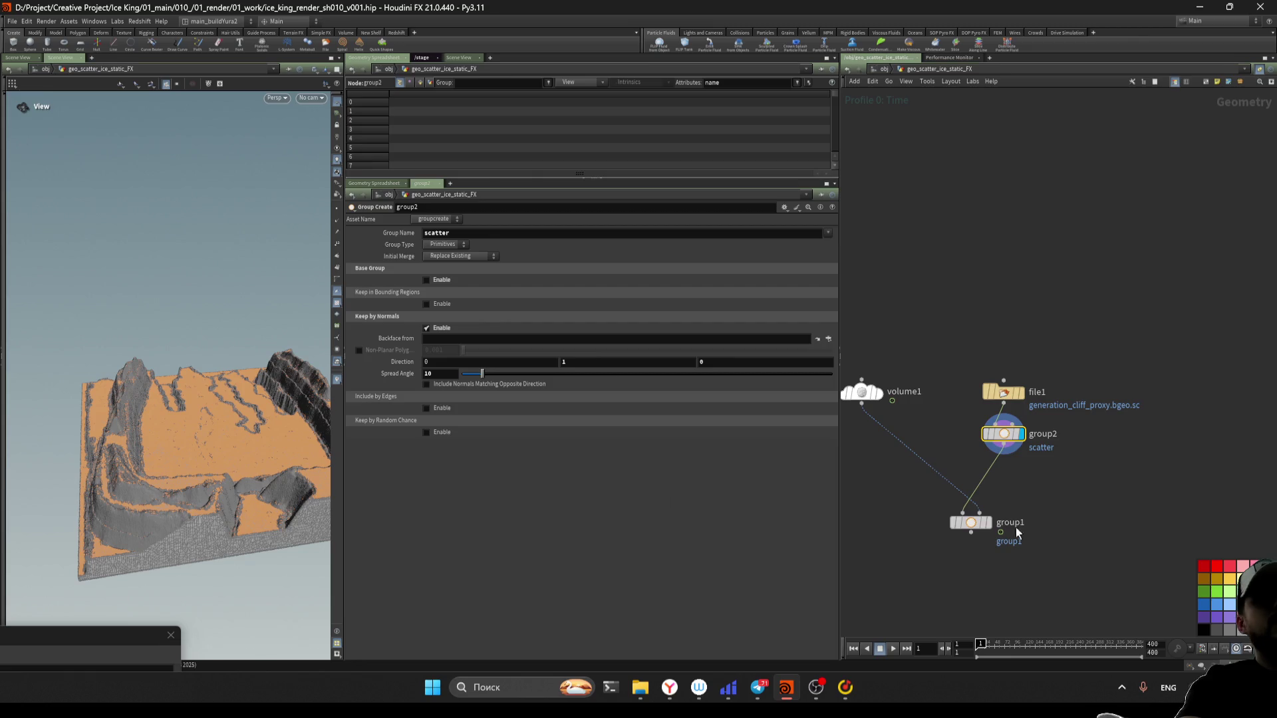
scroll(1038, 487, "up", 1)
left_click_drag(958, 528, 927, 601)
key("Tab")
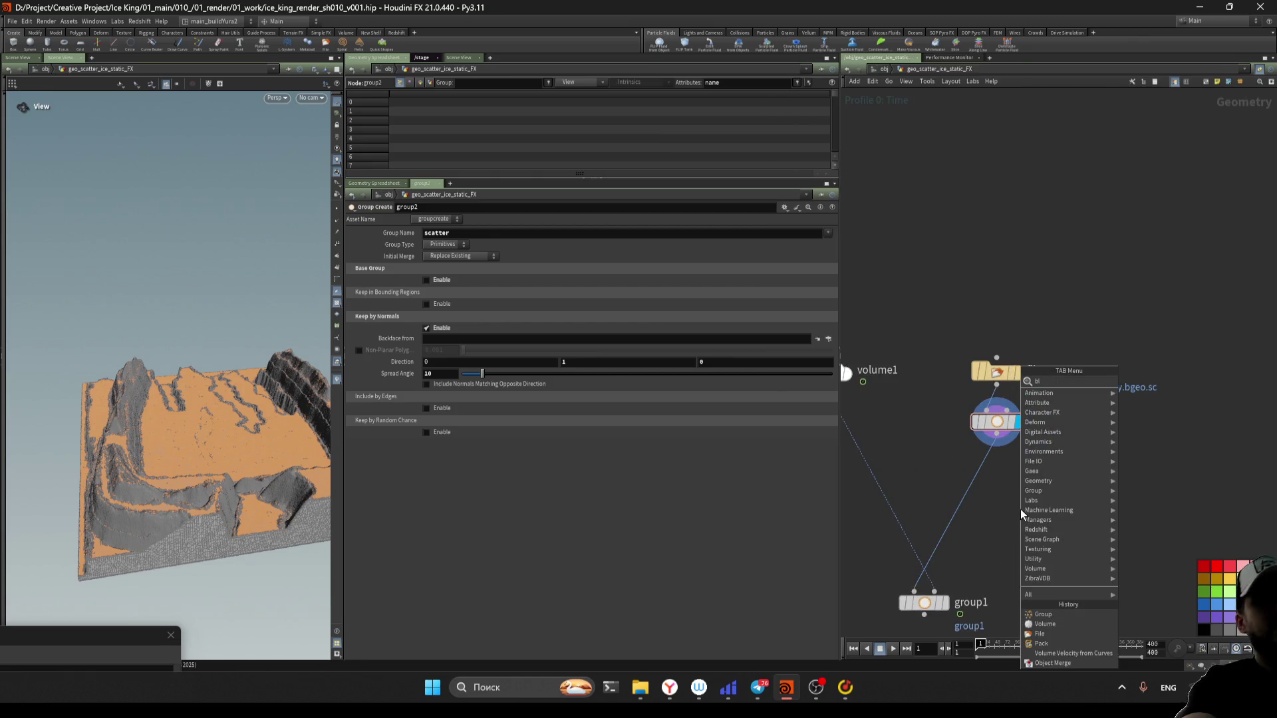
type("blast")
Insert blast1 after group2 keeping only the scatter group via Delete Non Selected, then select group1.
key("Return")
left_click(1020, 514)
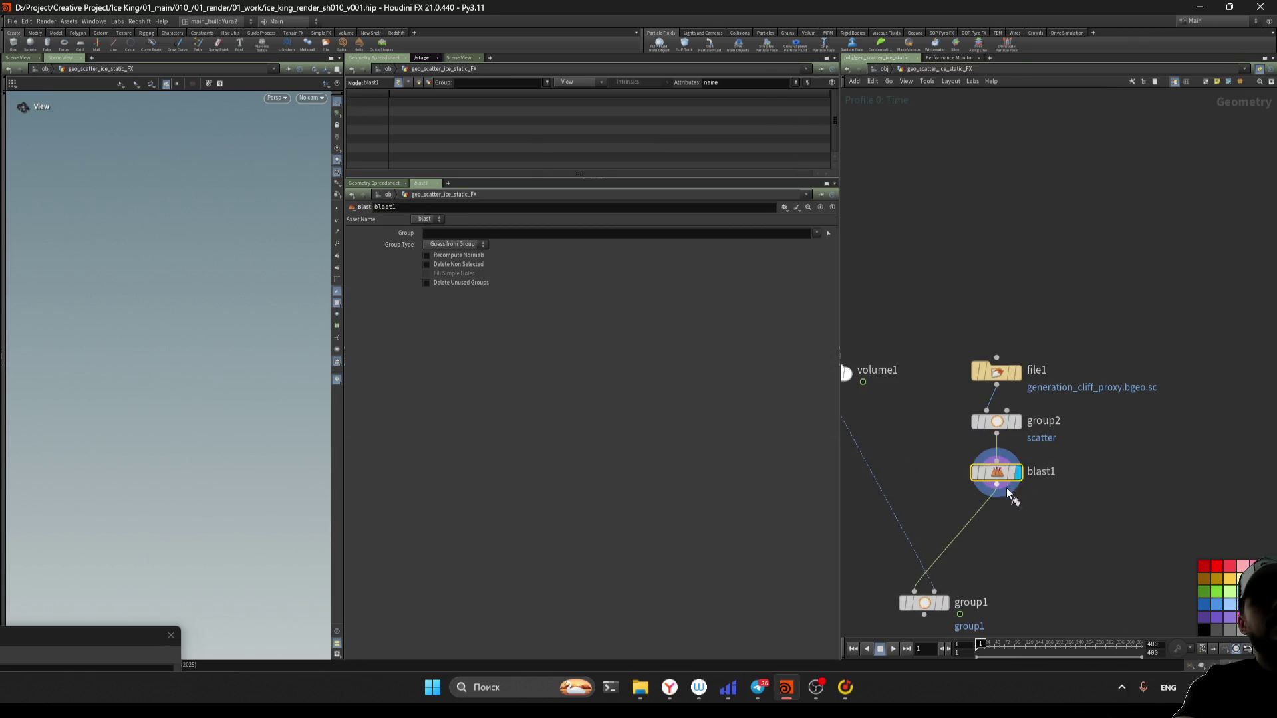
left_click(822, 235)
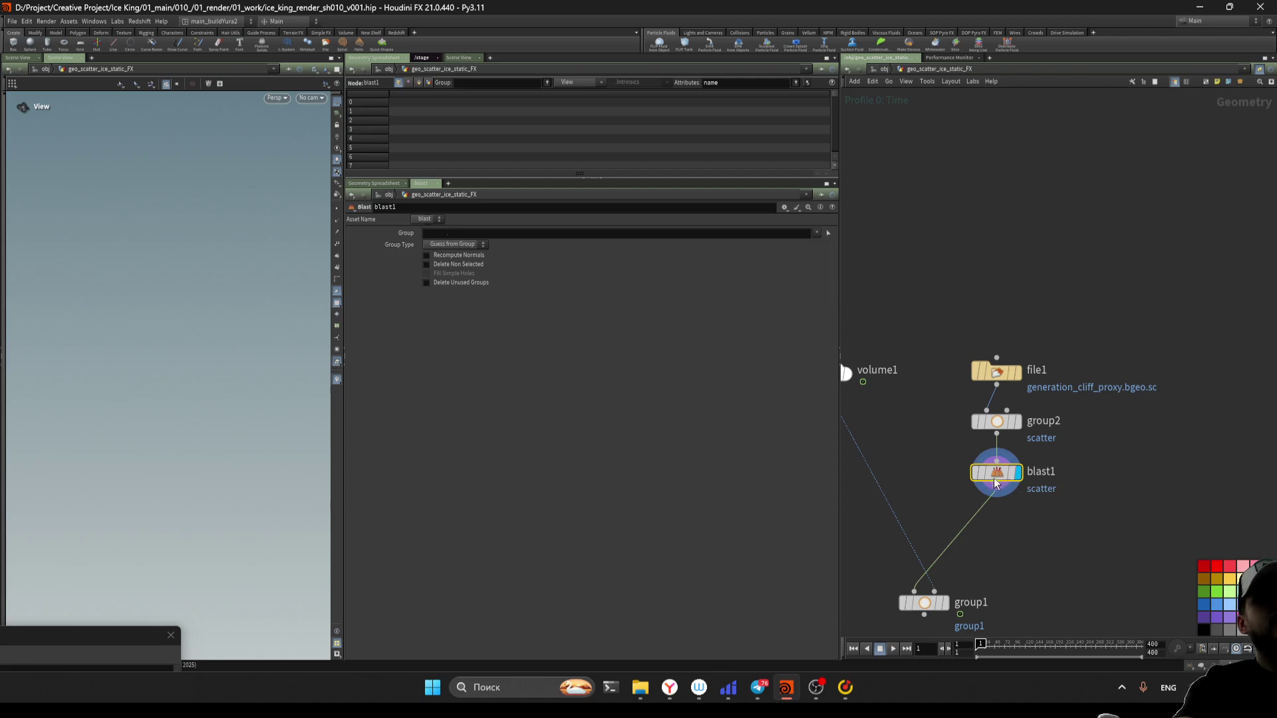
left_click(427, 263)
left_click_drag(214, 441, 228, 442)
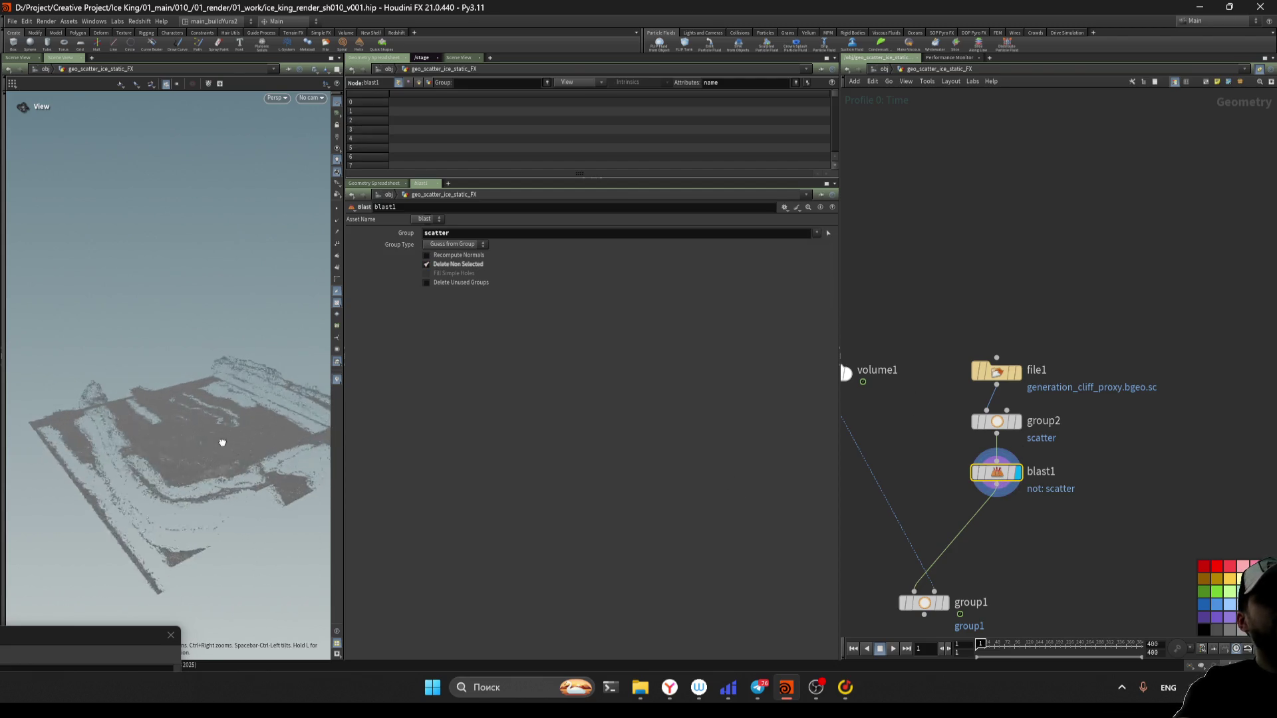
middle_click_drag(963, 582, 983, 485)
left_click(944, 508)
left_click(444, 244)
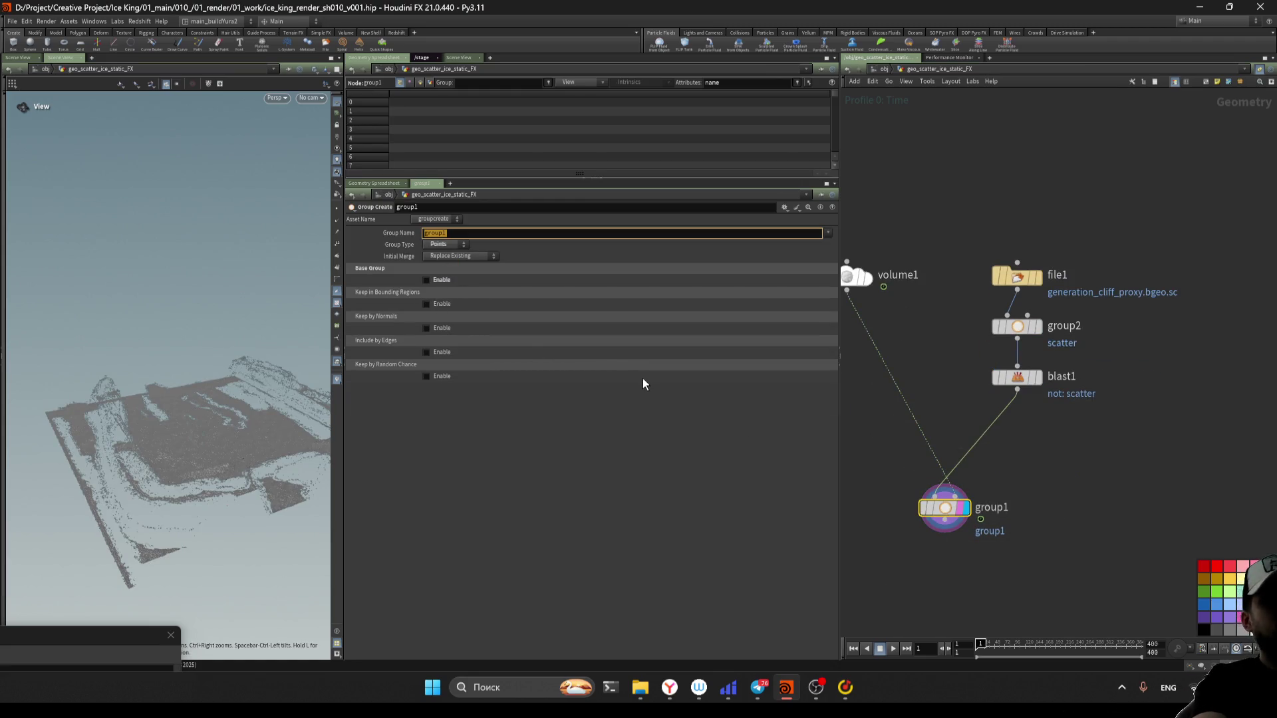
type("blast")
Name group1's group 'blast' and keep only points inside a Bounding Volume region.
key("Return")
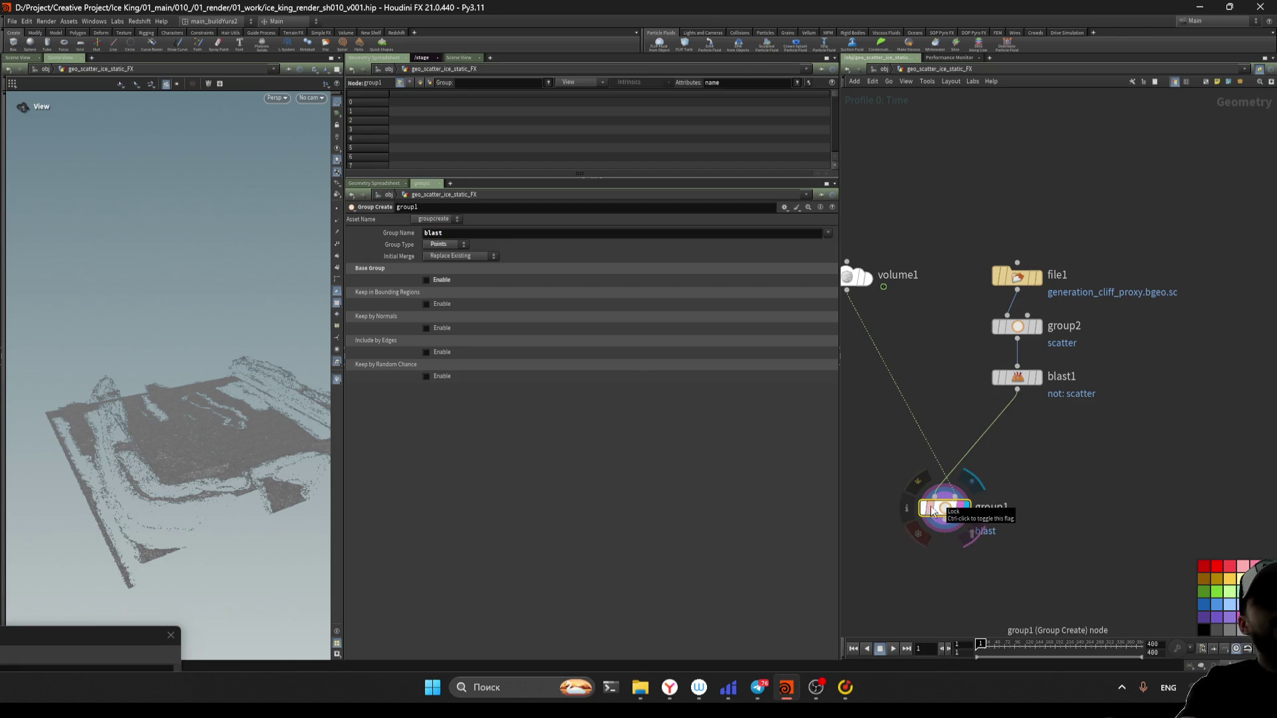
left_click(427, 303)
left_click(449, 314)
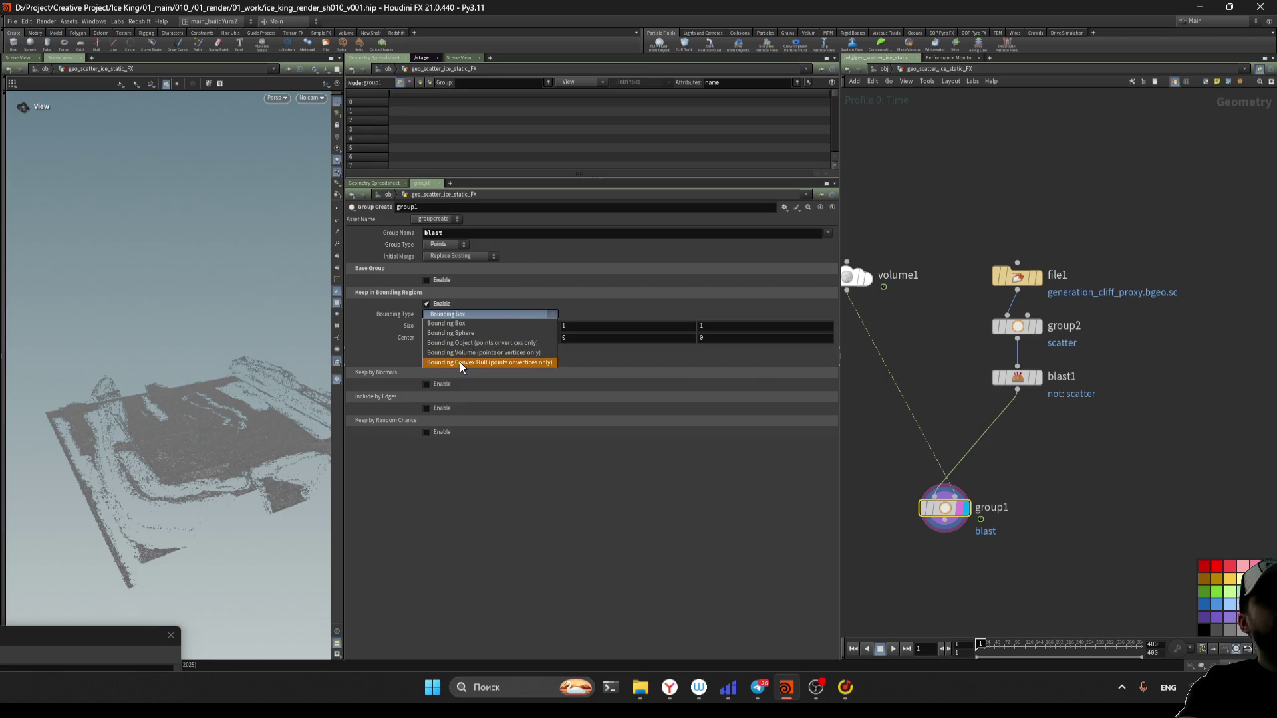
left_click(479, 353)
Add a Blast node (blast2) wired below group1.
left_click_drag(943, 508, 921, 480)
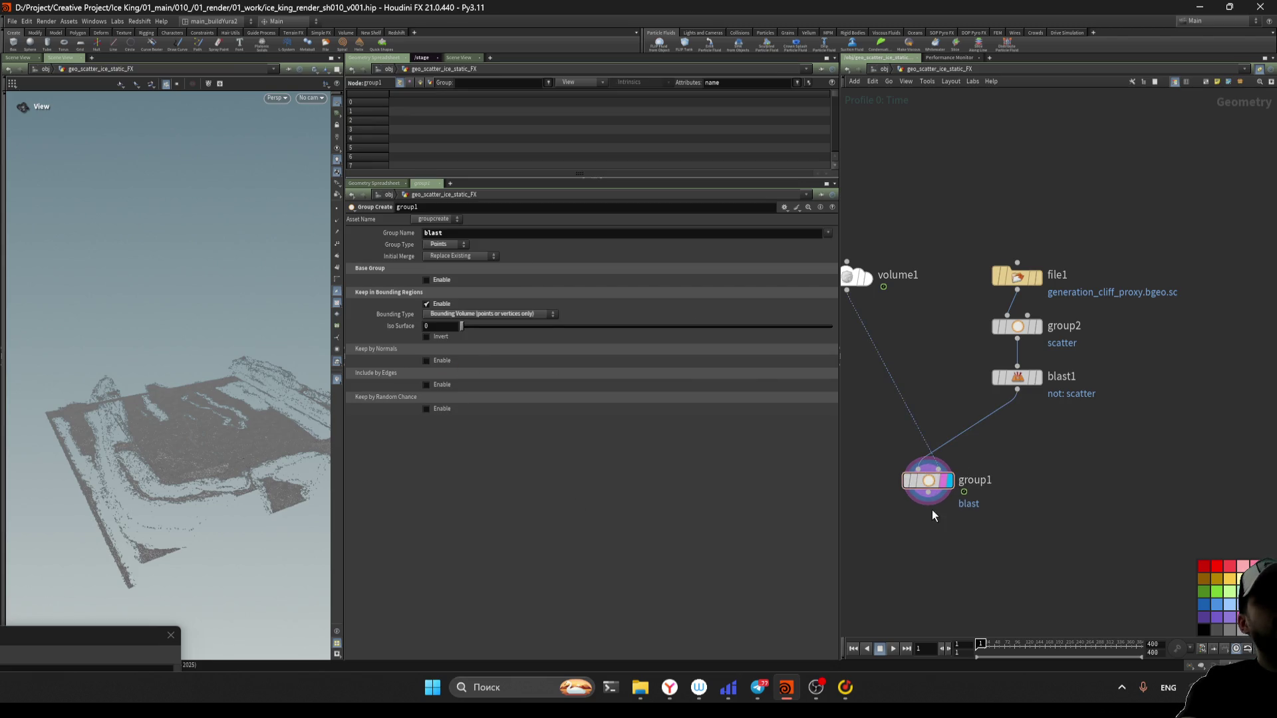
key("Tab")
type("blast")
key("Return")
left_click(955, 563)
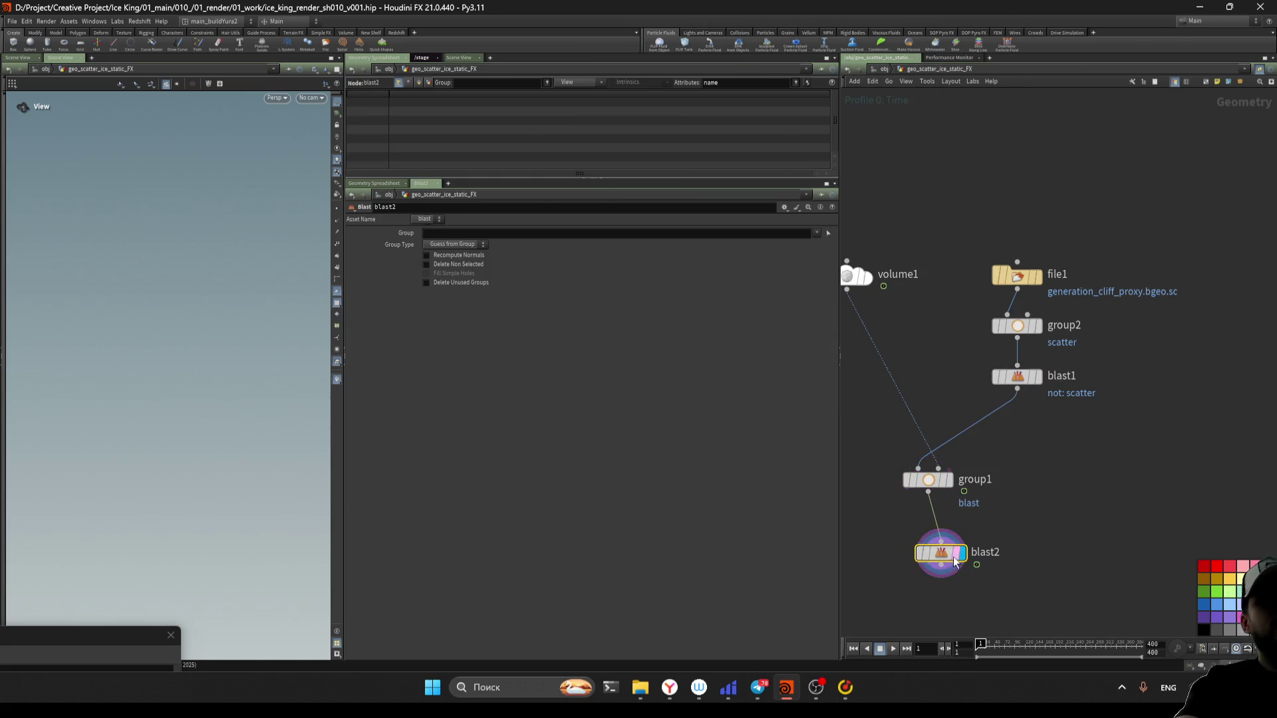
Set blast2's Group to blast, initially keeping only that group's points.
left_click(827, 233)
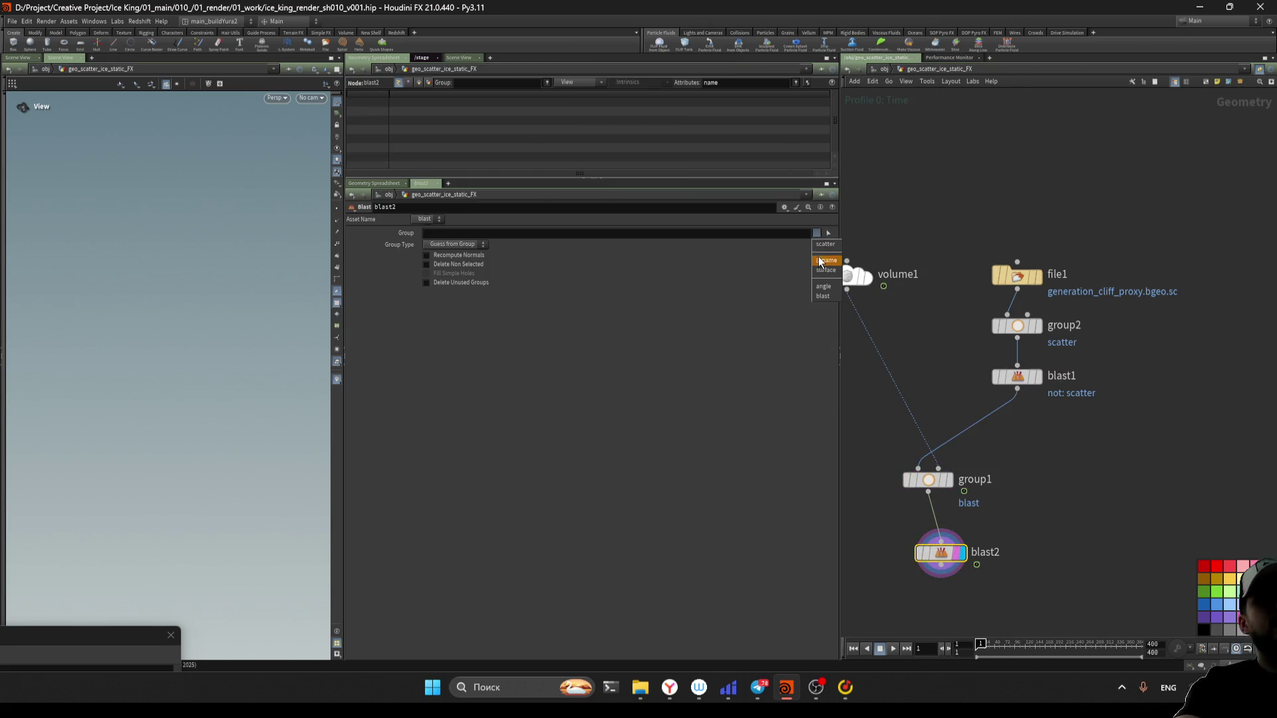
left_click(828, 294)
left_click(427, 264)
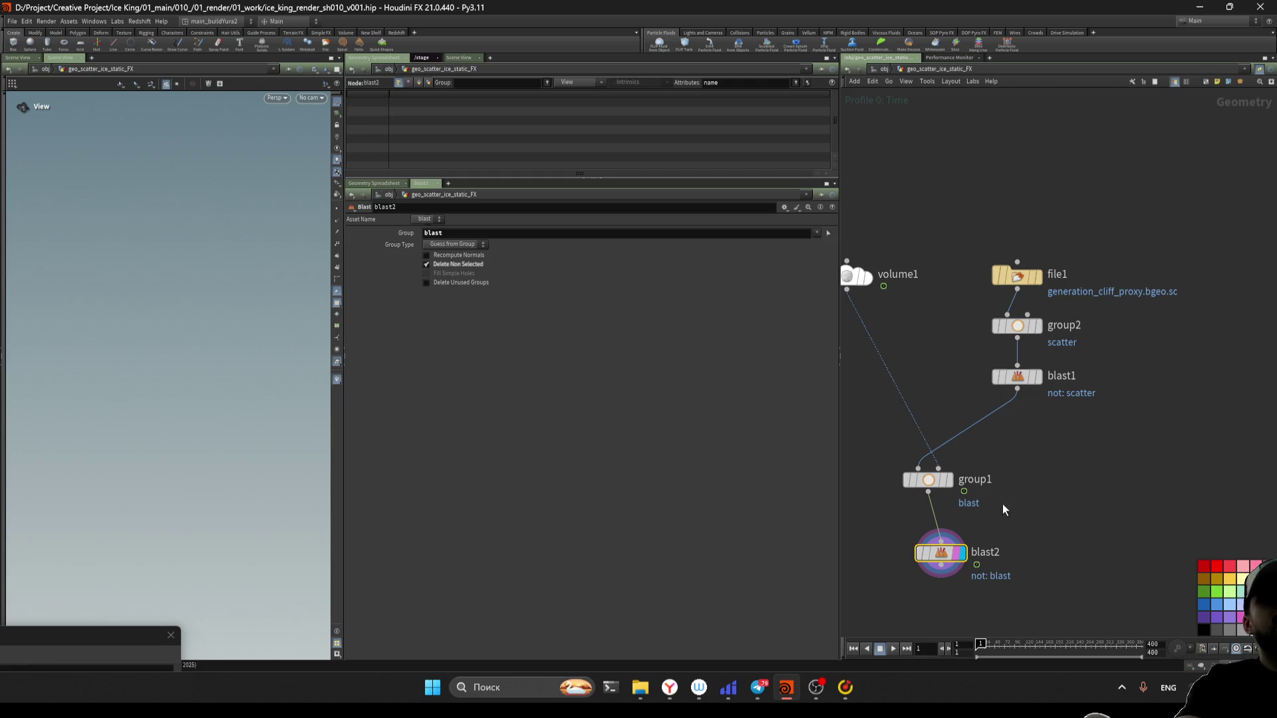
Raise group1's Iso Surface threshold slightly to about 0.02 while viewing its output.
middle_click_drag(1004, 505, 1024, 507)
left_click(948, 480)
key("r")
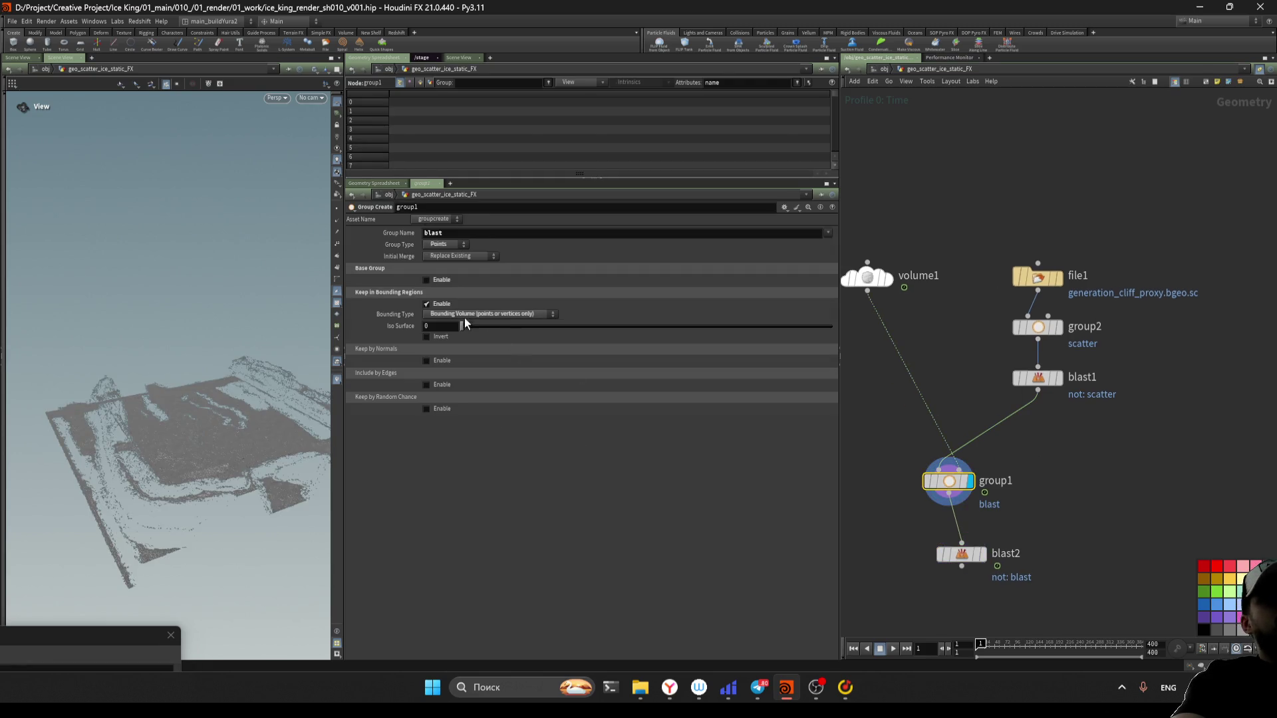
left_click_drag(461, 326, 462, 327)
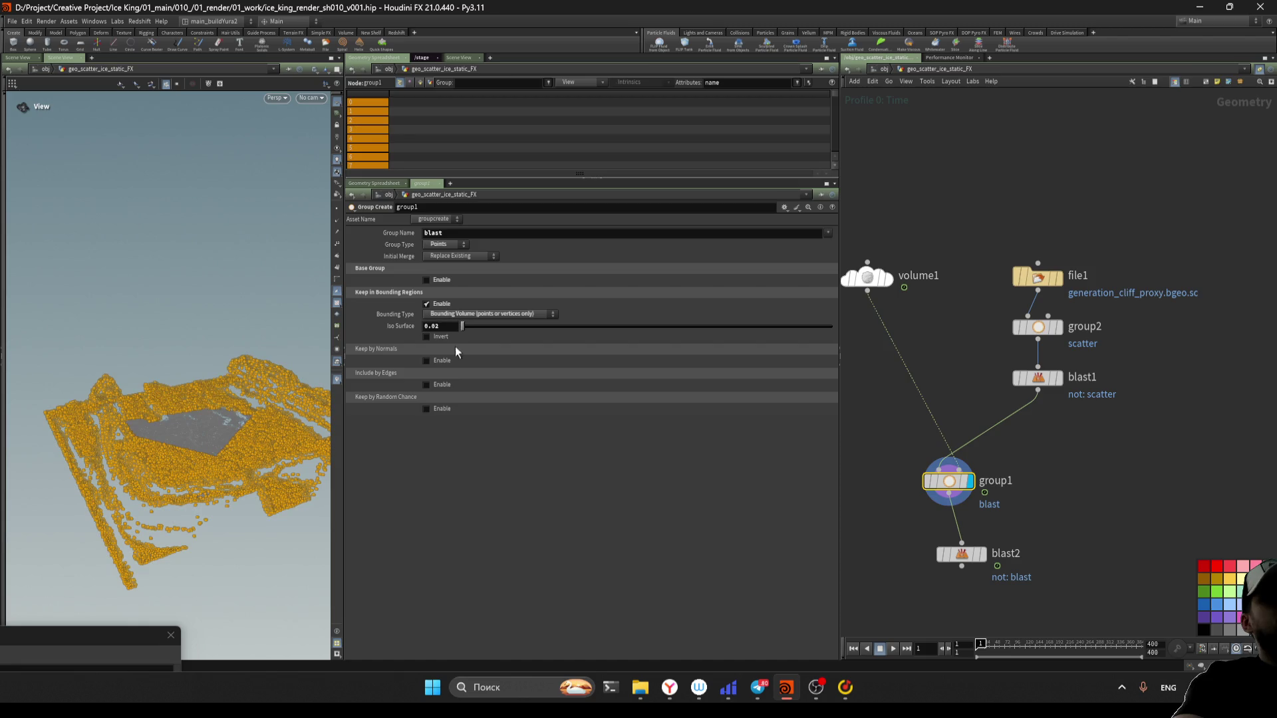
Switch blast2 to delete the blast points instead and inspect the remaining points.
left_click(961, 557)
key("r")
left_click_drag(938, 560, 925, 545)
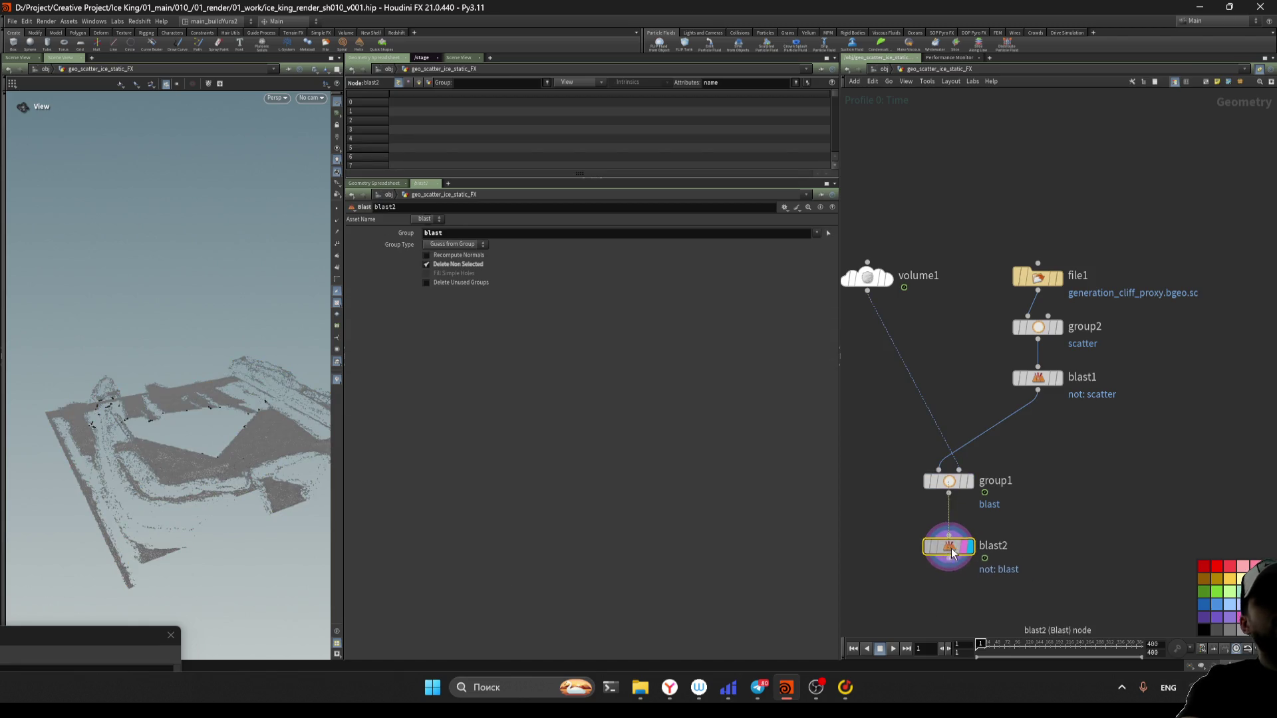
left_click(469, 264)
scroll(282, 397, "up", 3)
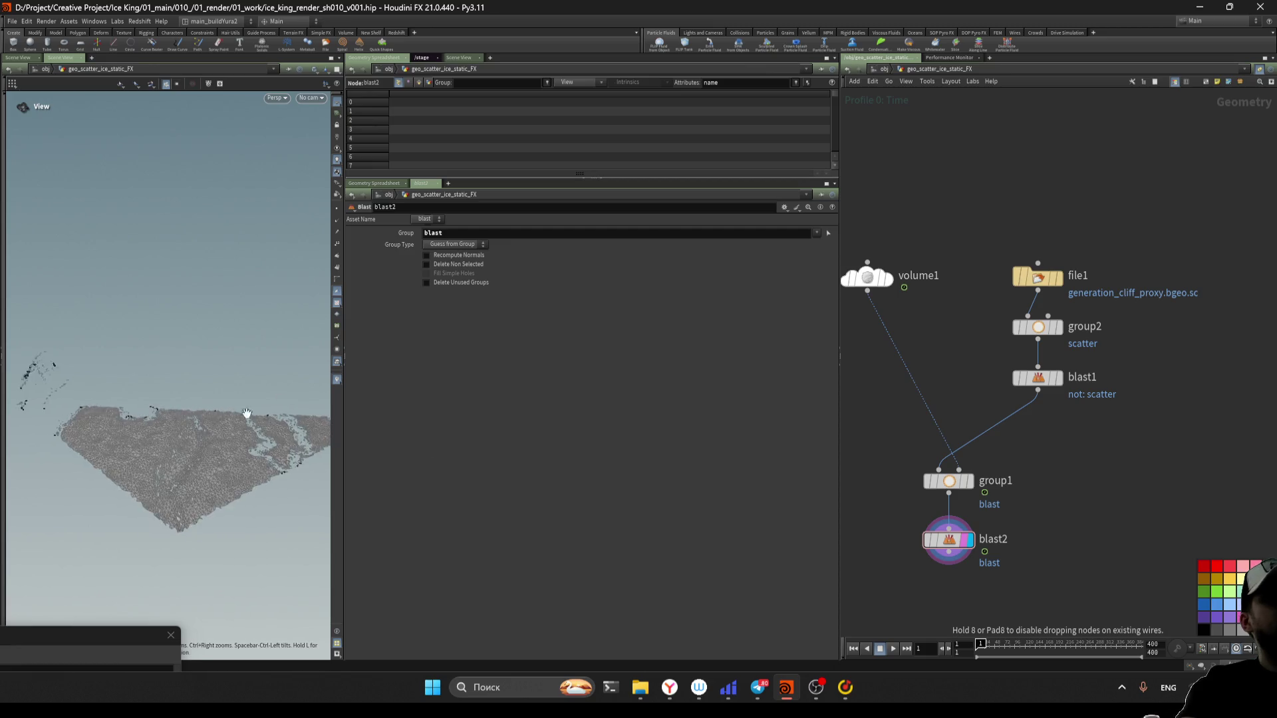
scroll(236, 456, "up", 3)
scroll(283, 408, "up", 3)
scroll(192, 457, "up", 3)
scroll(191, 456, "down", 3)
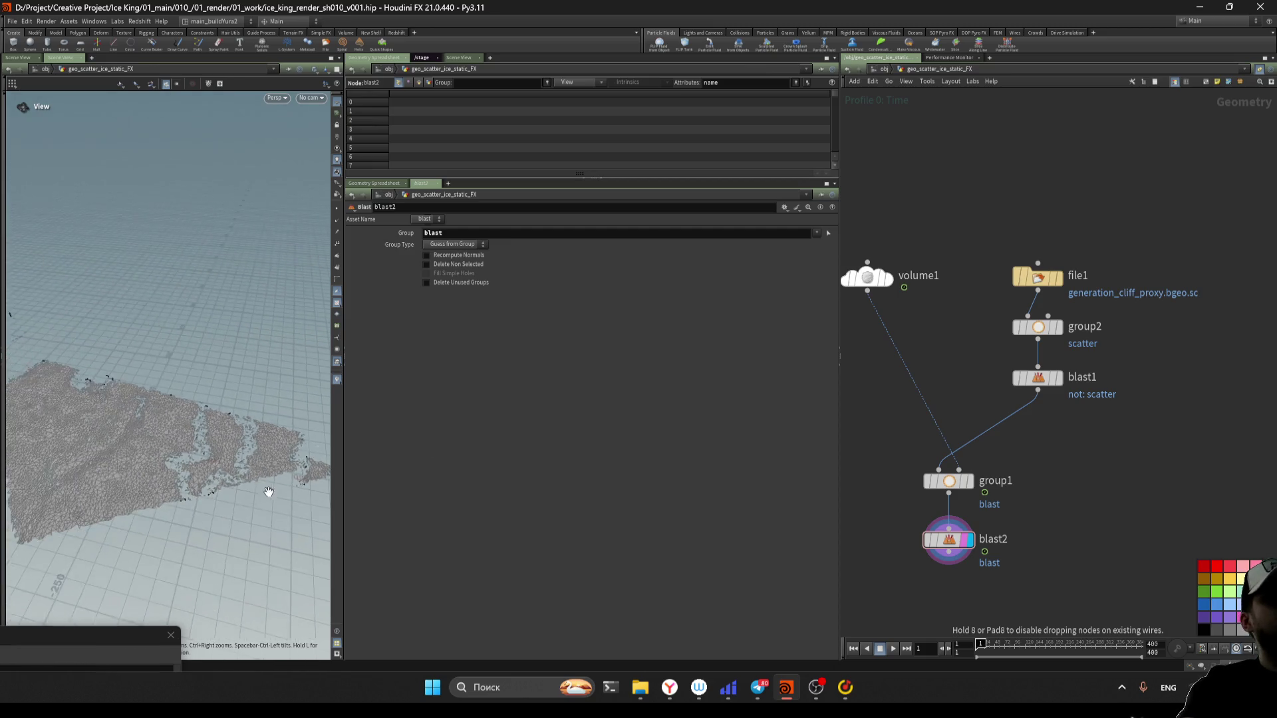
left_click_drag(265, 494, 270, 462)
middle_click_drag(1004, 570, 977, 477)
key("Tab")
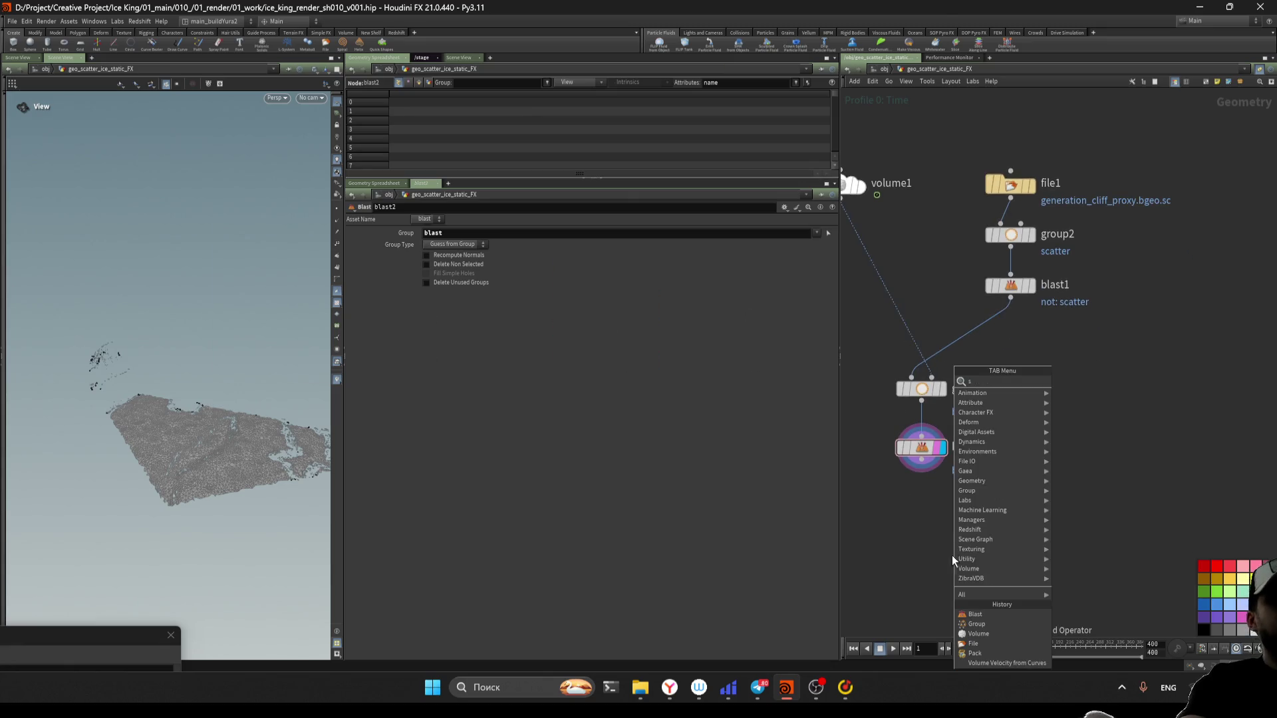
Add a Scatter node (scatter1) below blast2.
mouse_move(973, 482)
left_click(1088, 390)
left_click(921, 499)
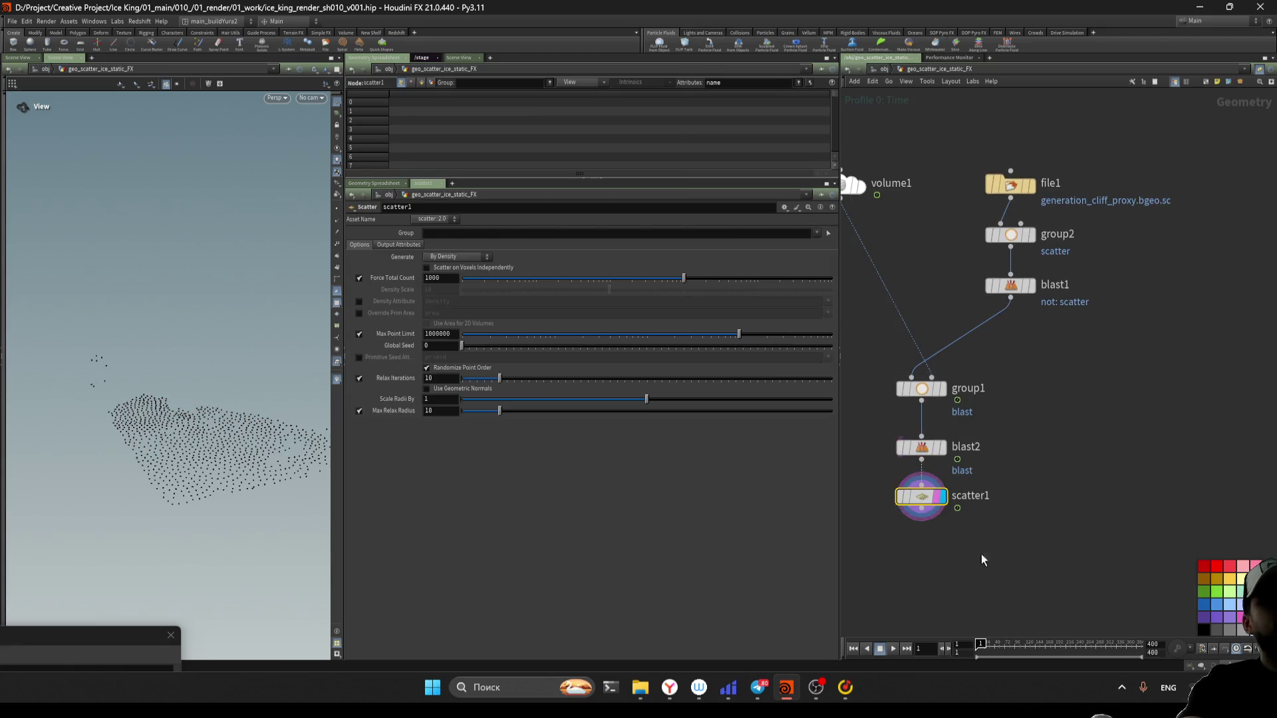
scroll(952, 539, "down", 1)
left_click(950, 506)
left_click_drag(930, 508, 930, 522)
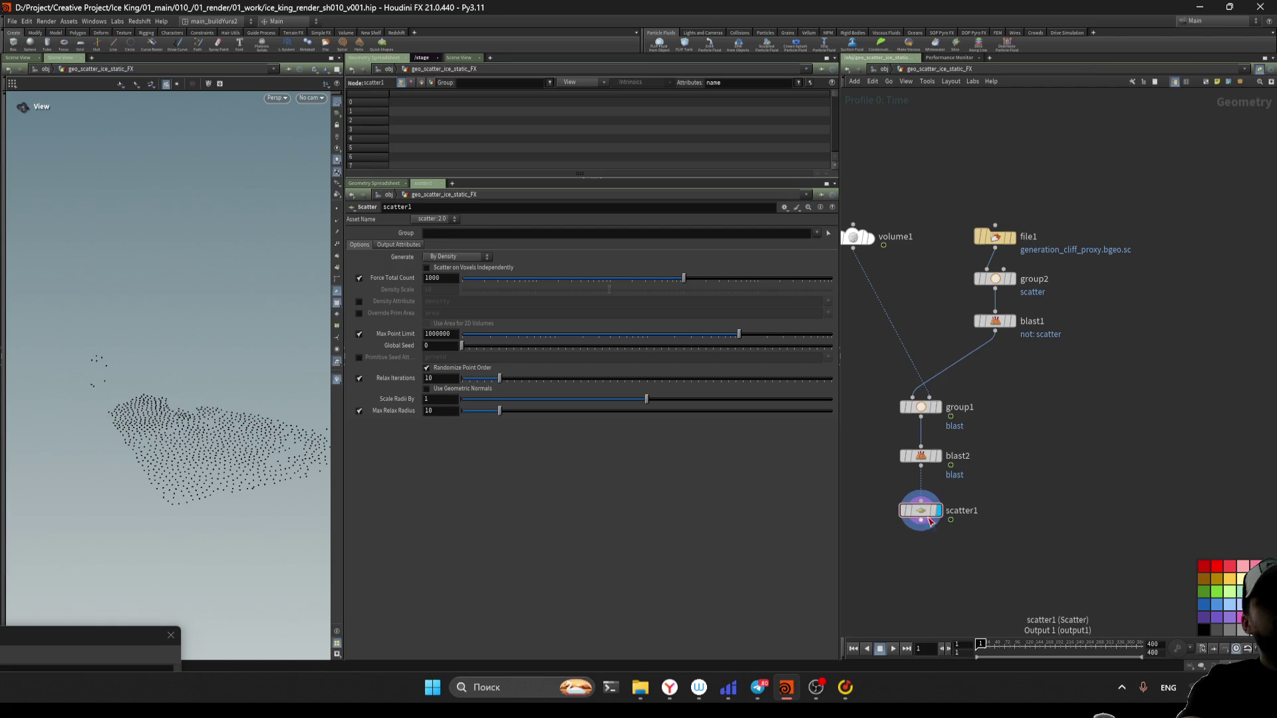
Force scatter1's total point count to just 25 points.
double_click(446, 279)
type("5")
key("Return")
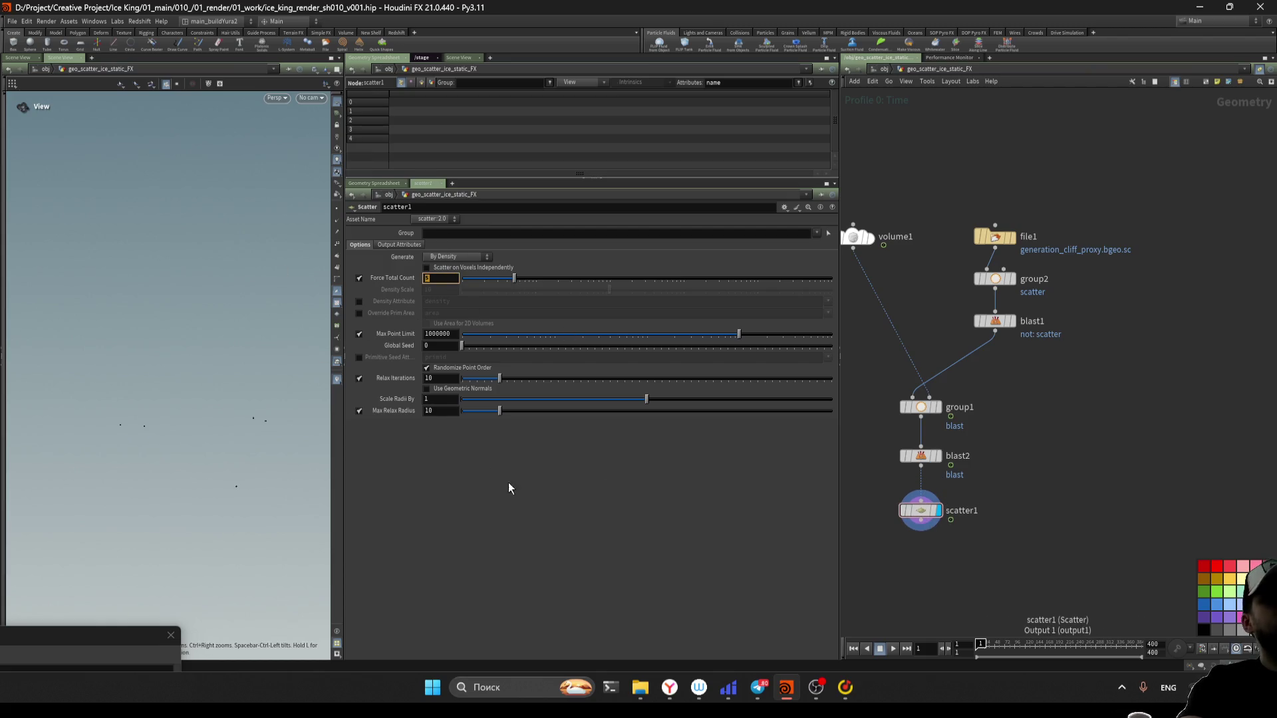
type("29")
key("Return")
key("h")
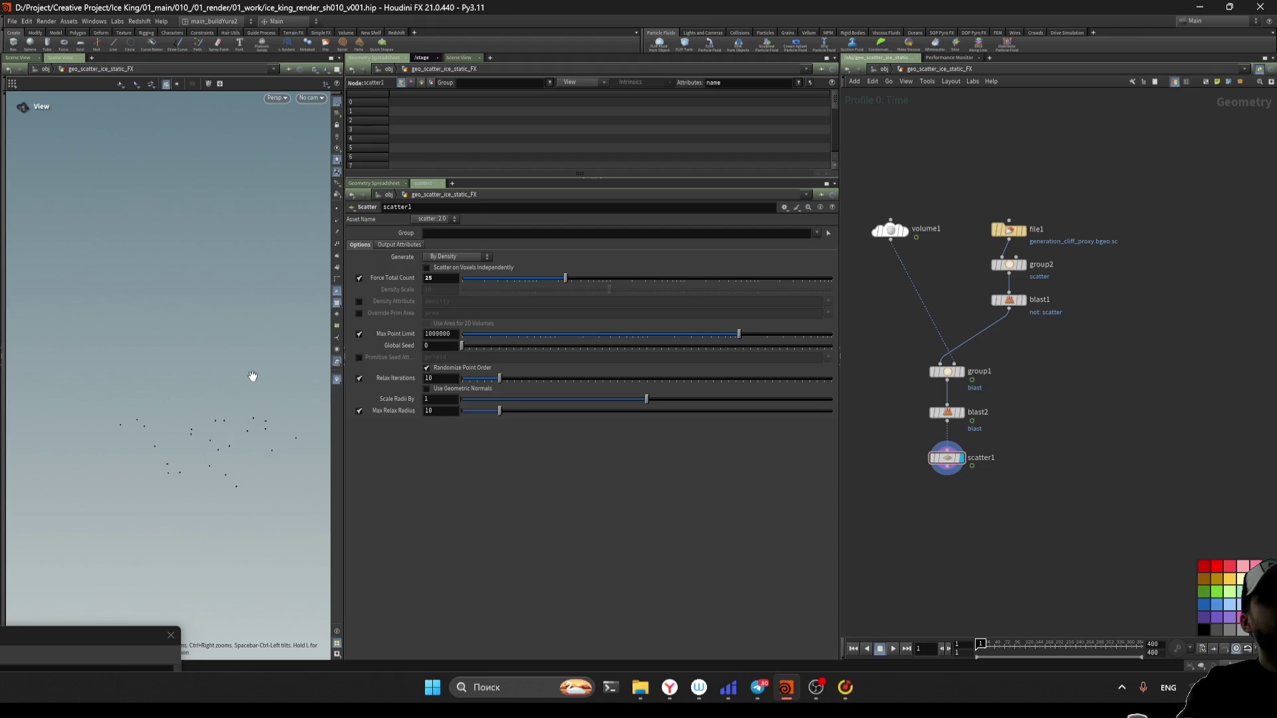
scroll(975, 532, "up", 3)
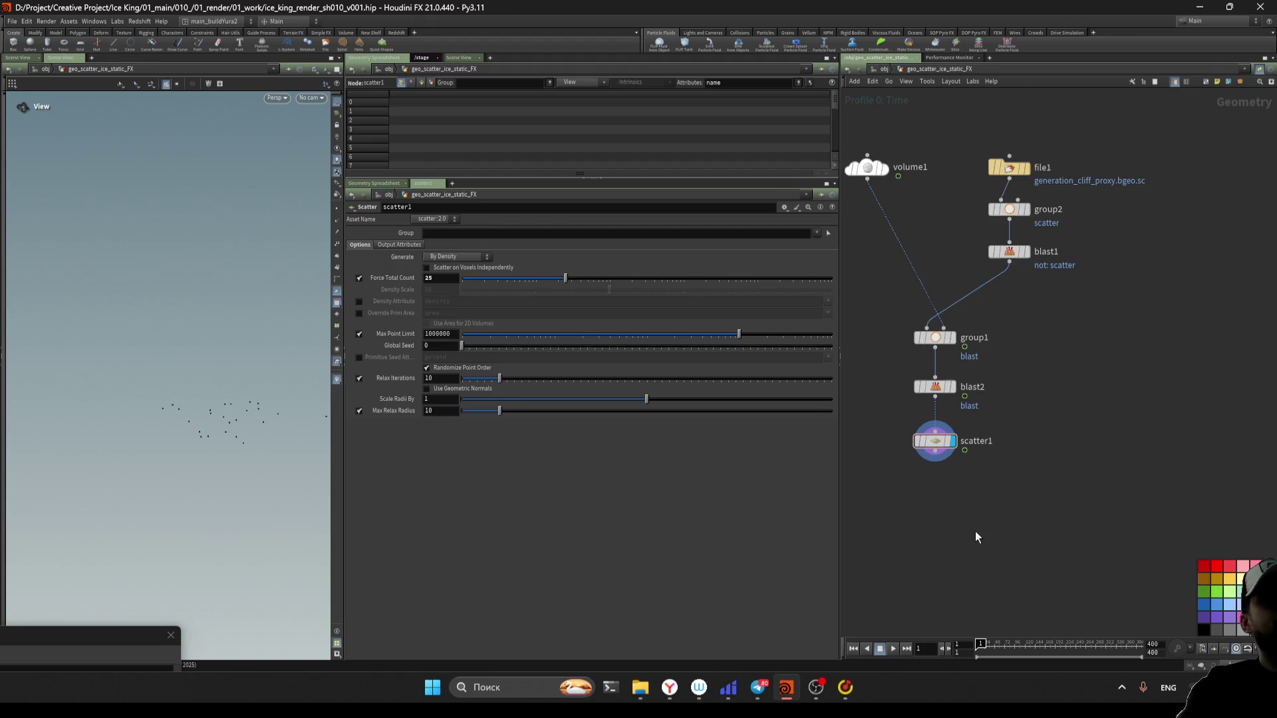
key("h")
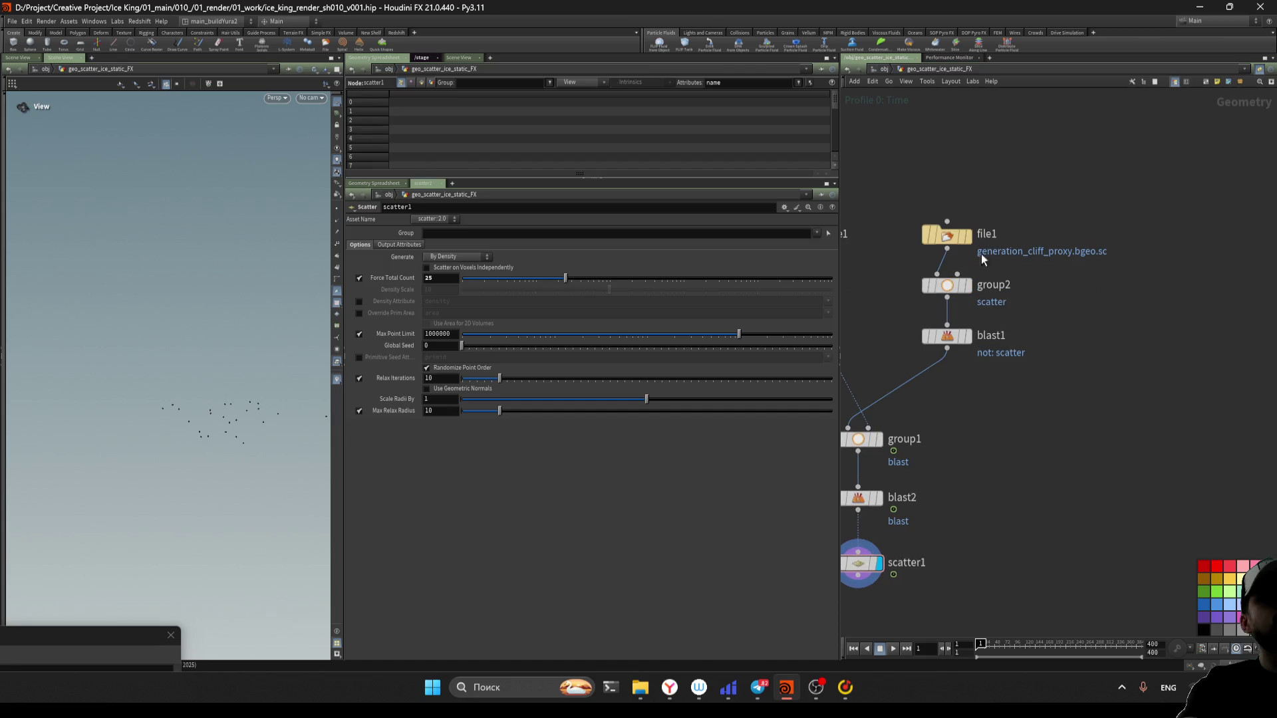
Review file1's settings and search the node menu for an Add node.
left_click_drag(911, 246, 912, 250)
key("Tab")
key("Escape")
key("Tab")
type("add")
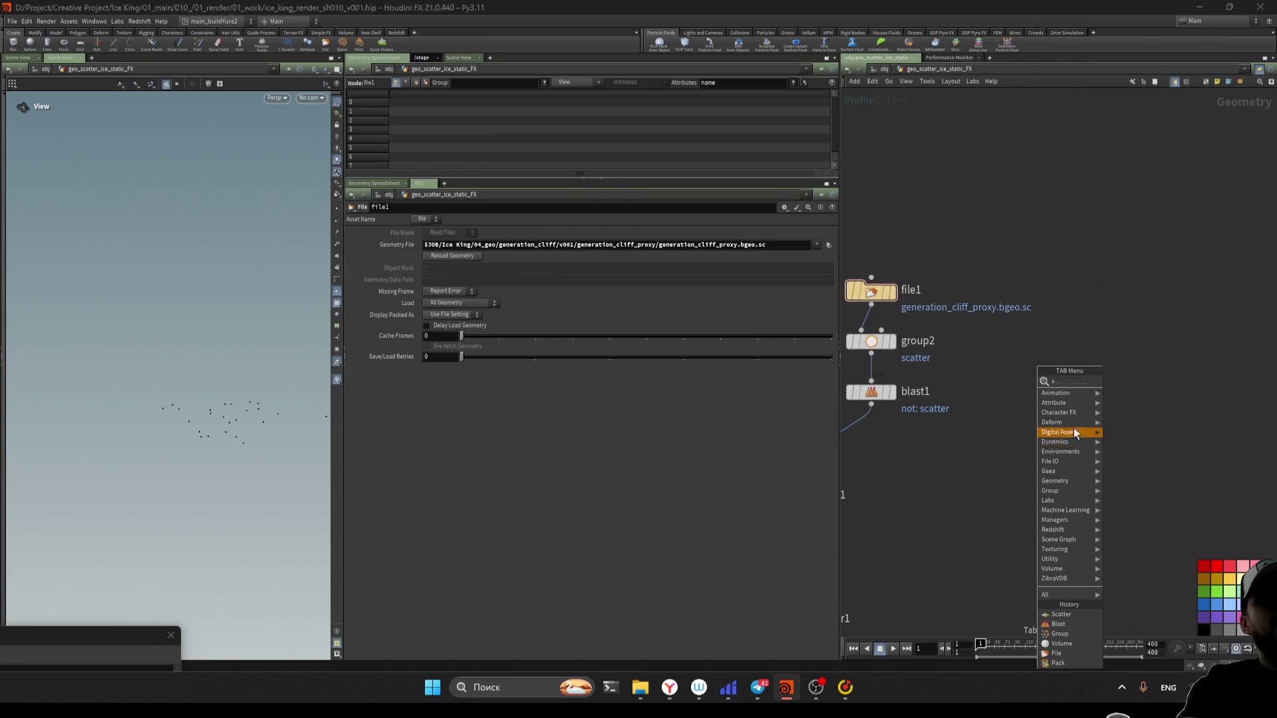
Place add1, delete it, and create object_merge2 instead.
left_click(1136, 384)
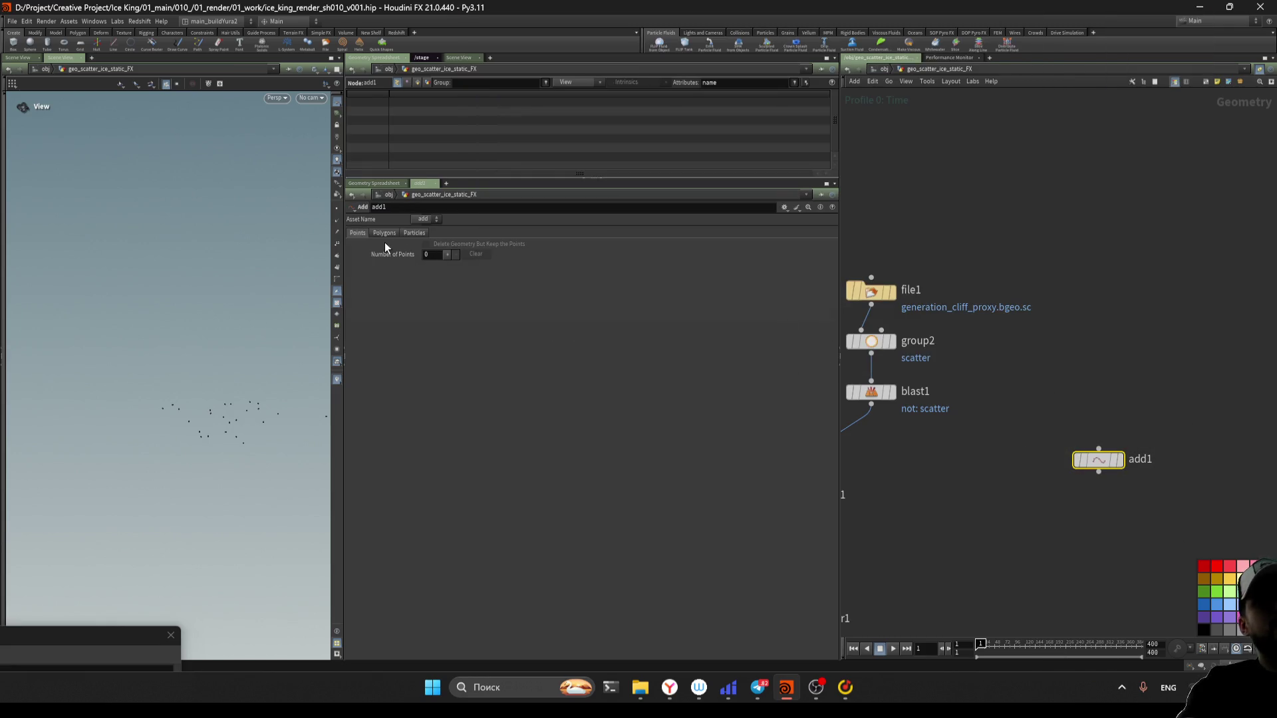
key("Delete")
key("Tab")
type("object merge")
key("Return")
left_click(1064, 508)
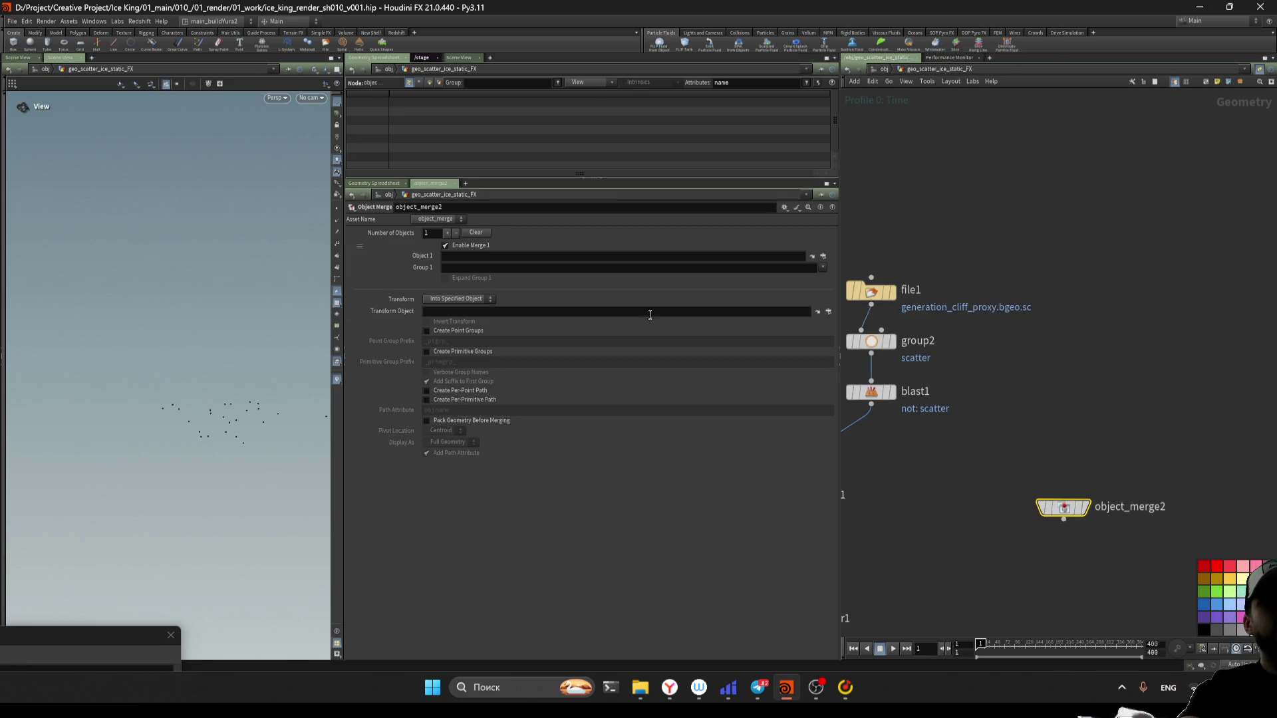
Browse object_merge2's Object 1 to cam_sh010/camOrigin, then switch to the streaming software.
left_click(811, 257)
left_click(790, 201)
left_click(824, 215)
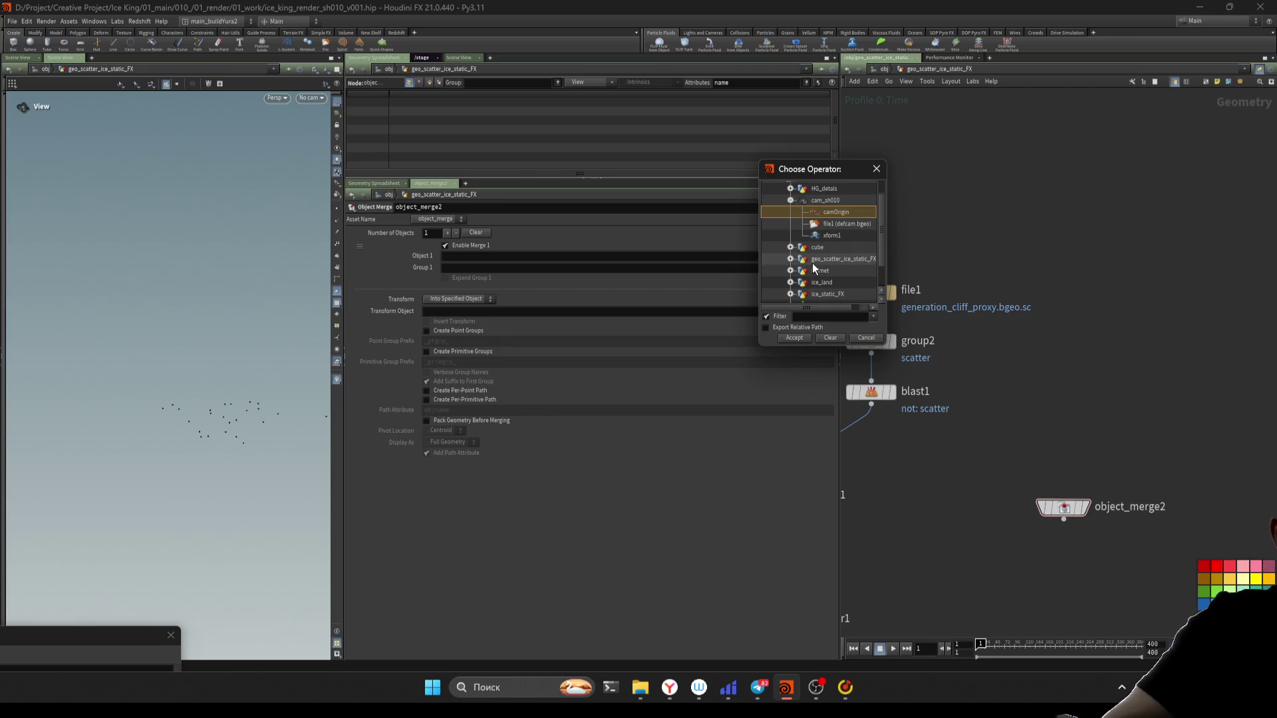
left_click(817, 688)
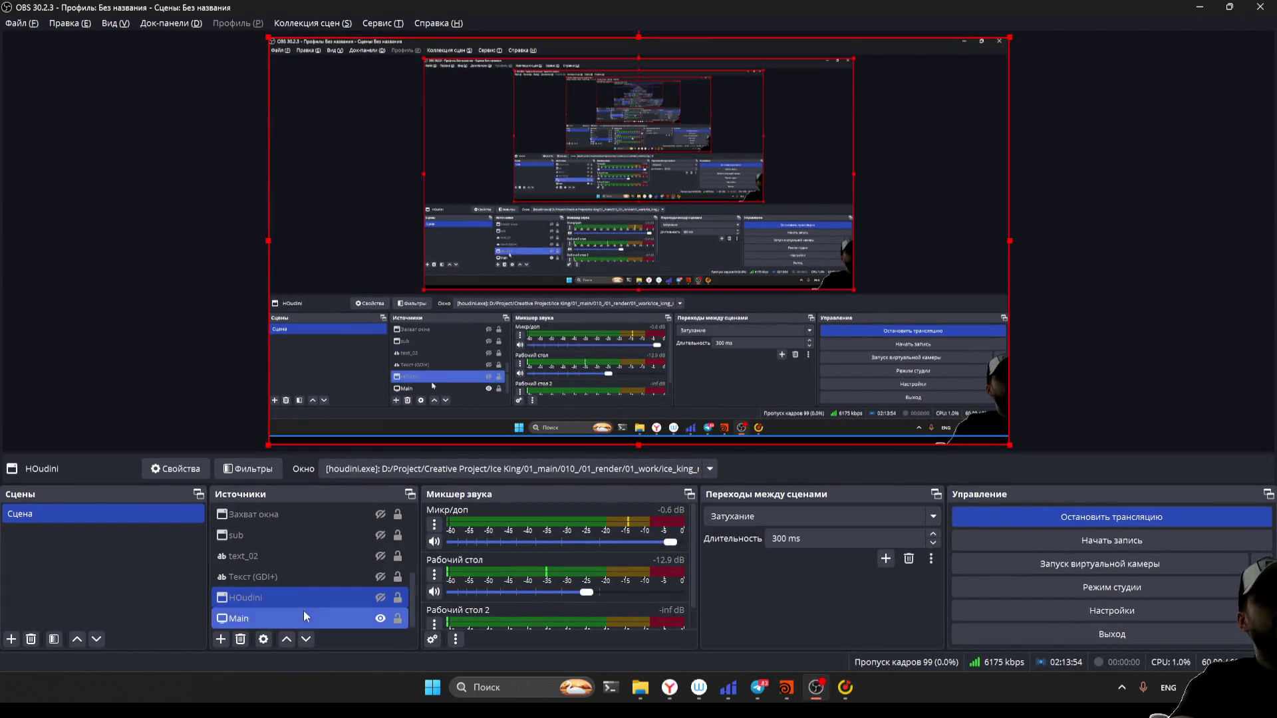
Select and deselect the text_02 overlay source in OBS's Sources list.
left_click(294, 559, "ctrl")
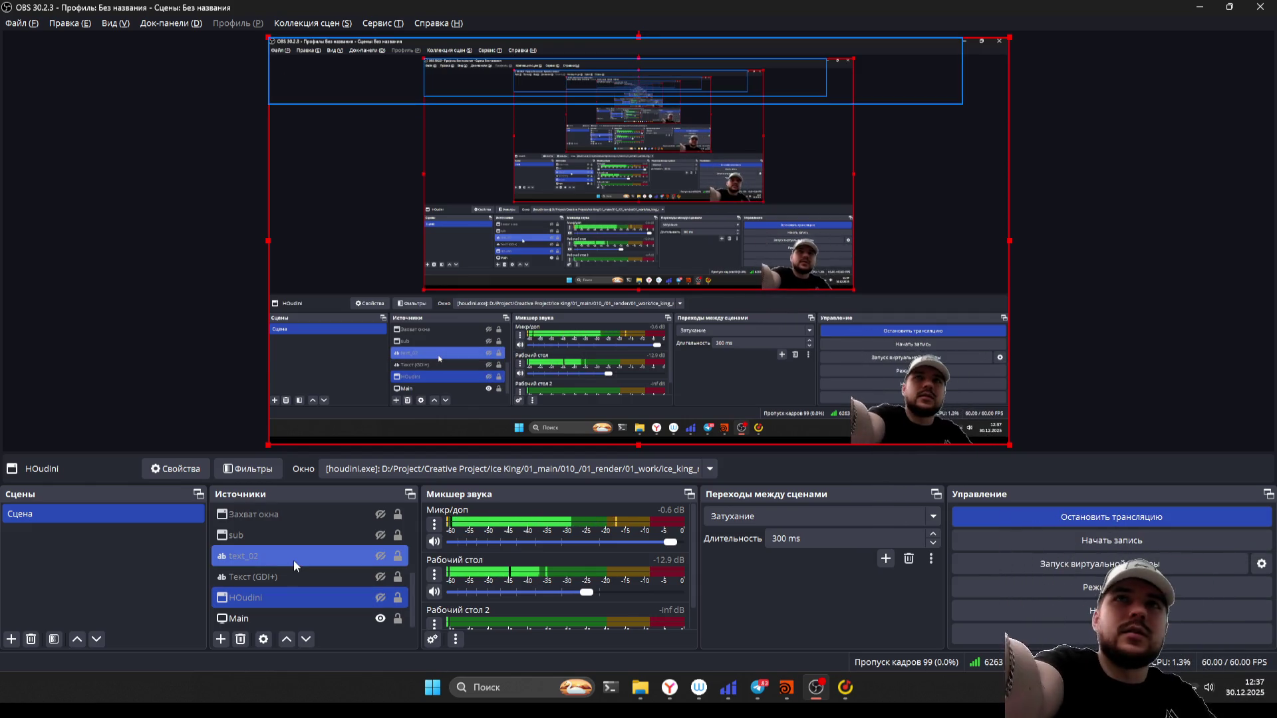
left_click(369, 559, "ctrl")
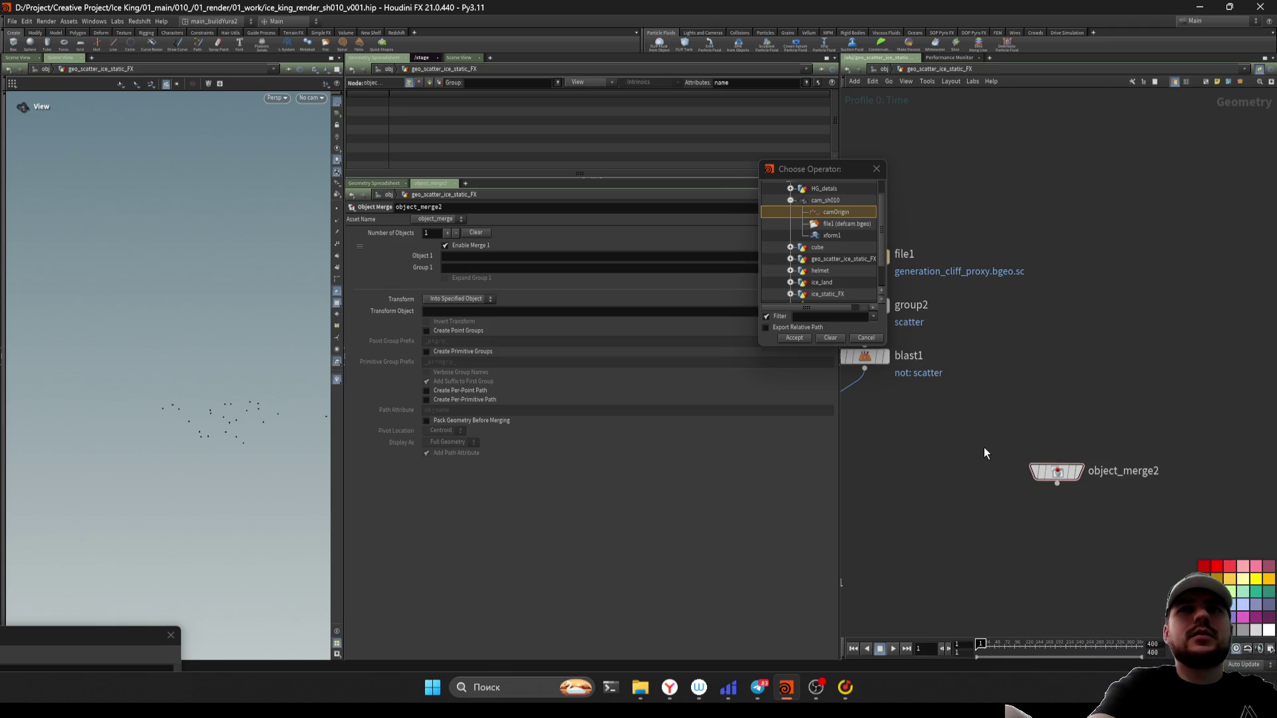
Accept /obj/cam_sh010/camOrigin for object_merge2 and display scatter1's points.
middle_click_drag(982, 455, 915, 449)
double_click(827, 211)
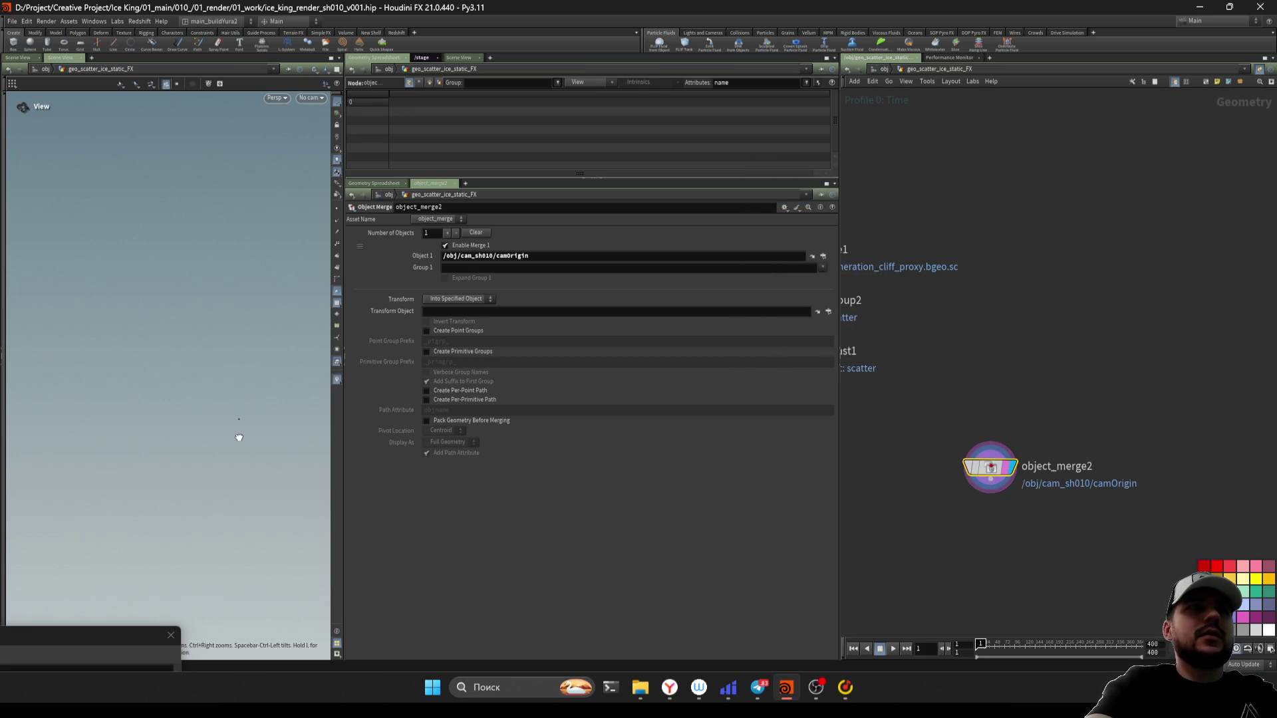
middle_click_drag(851, 540, 1059, 488)
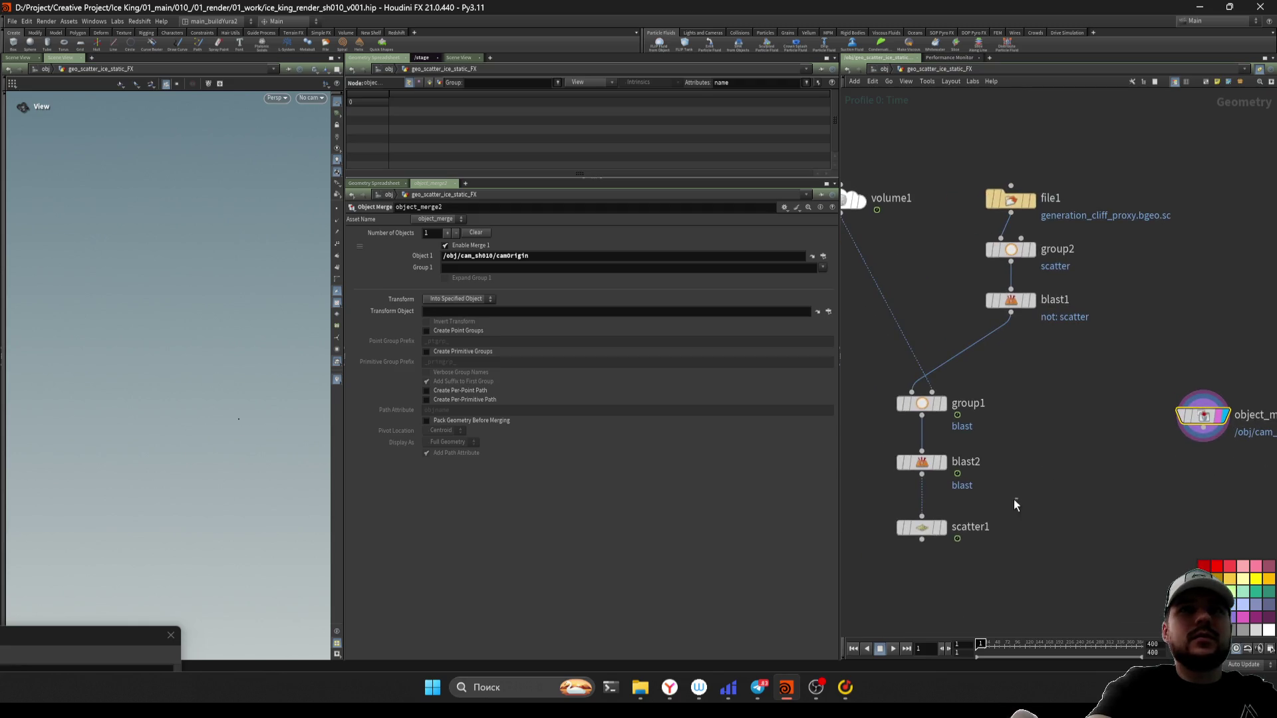
left_click(921, 527)
Look at the scattered points through the cam_sh010 camera.
left_click_drag(428, 455, 176, 456)
left_click(307, 97)
left_click(329, 128)
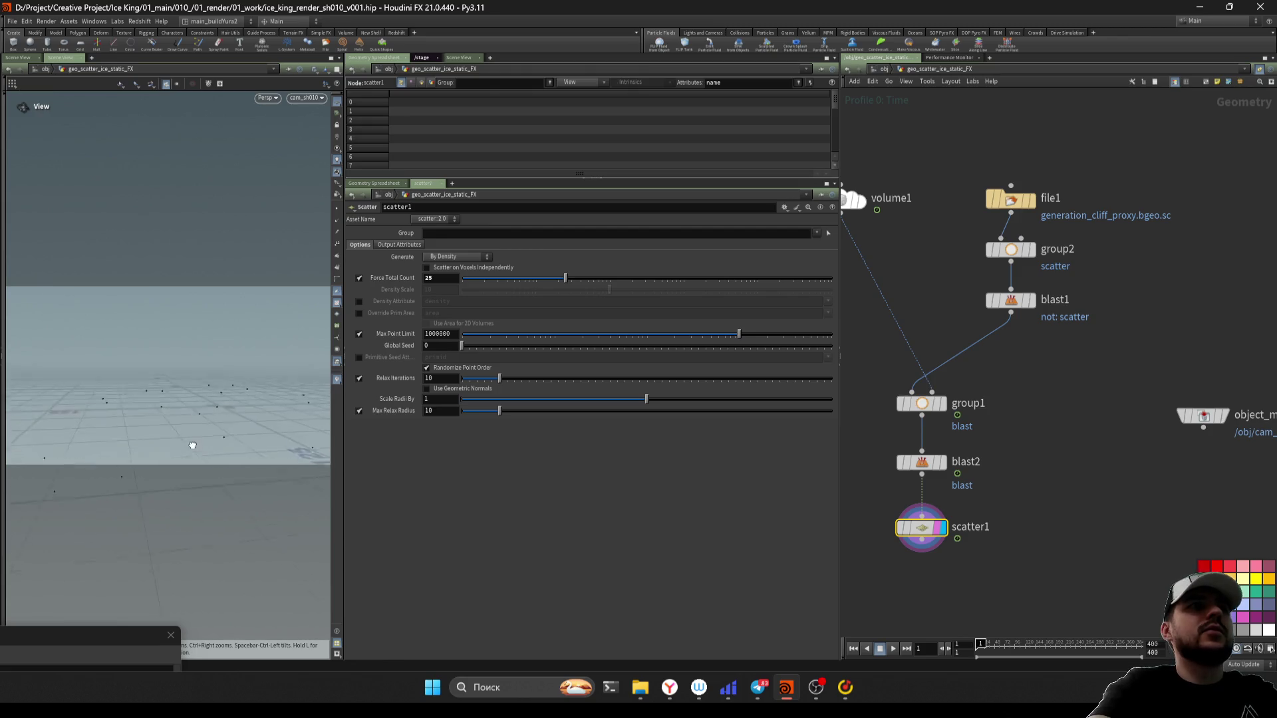
mouse_move(1019, 632)
middle_mouse_down()
mouse_move(972, 546)
mouse_move(991, 503)
middle_mouse_up()
key("Tab")
Create an Attribute Wrangle (attribwrangle1) below scatter1.
key("Escape")
key("Tab")
type("wr")
key("Down")
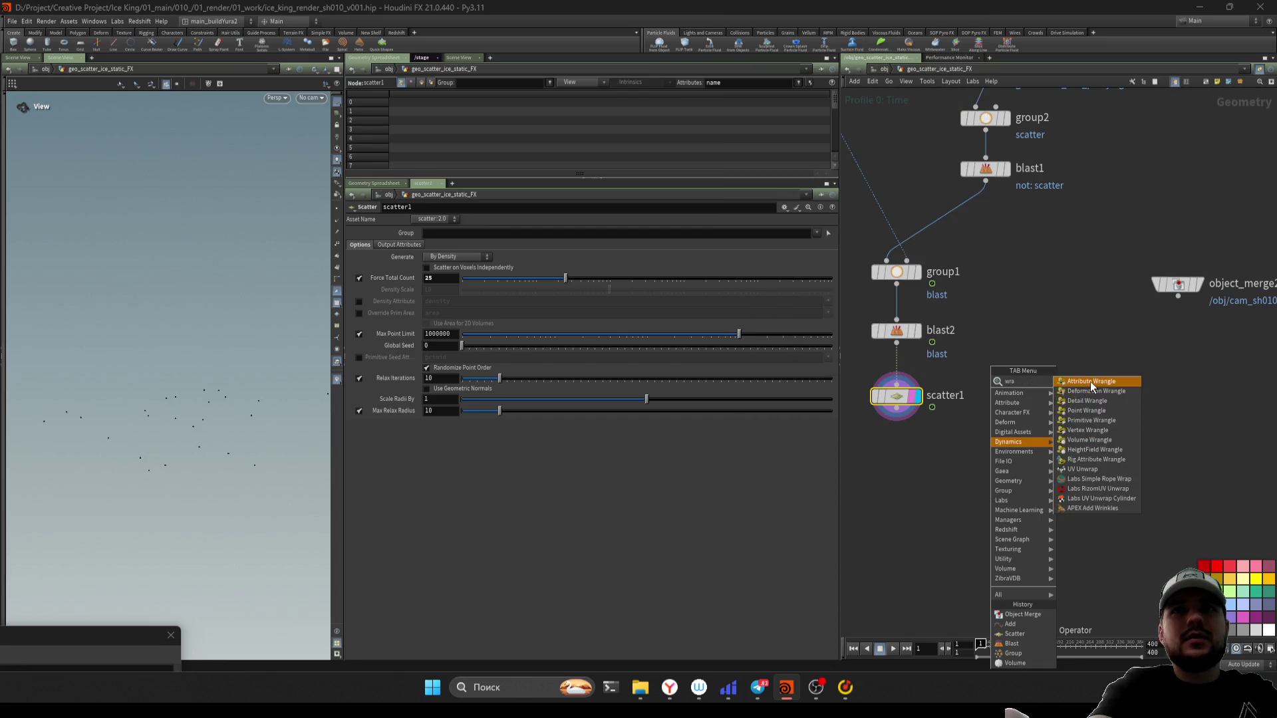
key("Return")
Write VEX that points each normal N away from the camOrigin position on input 2.
left_click(592, 340)
type("vecto")
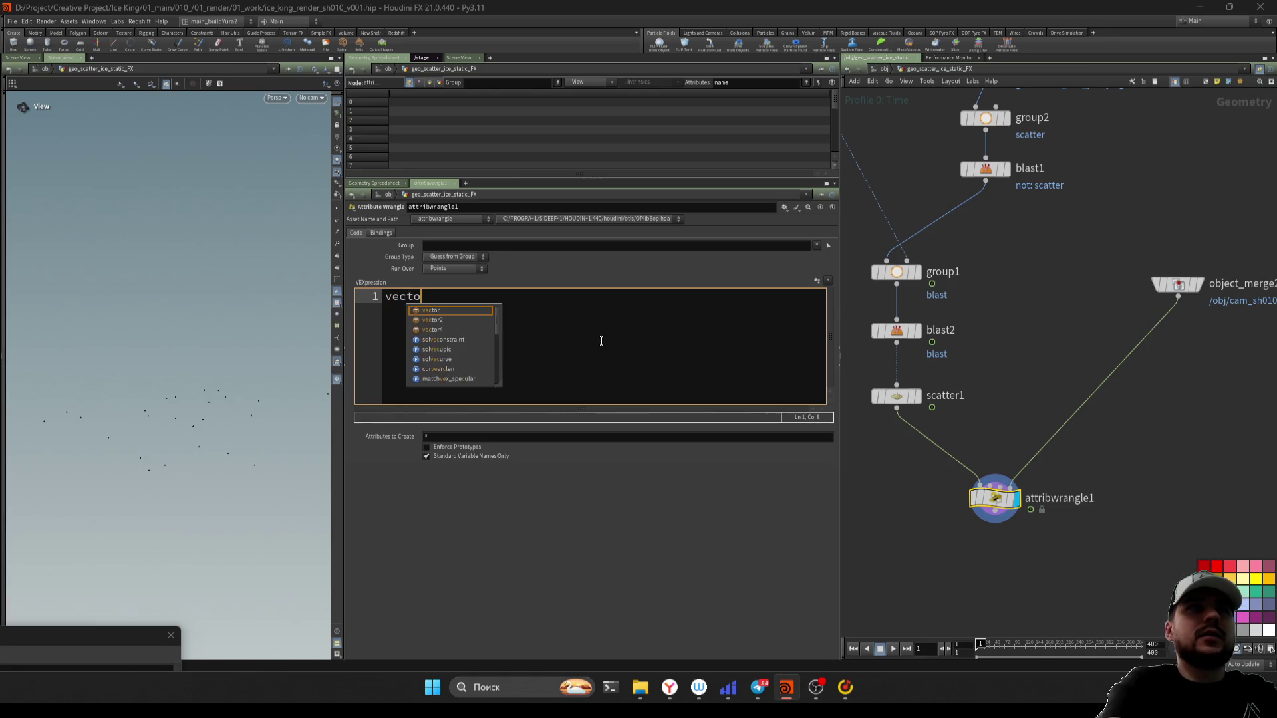
type("r pos =")
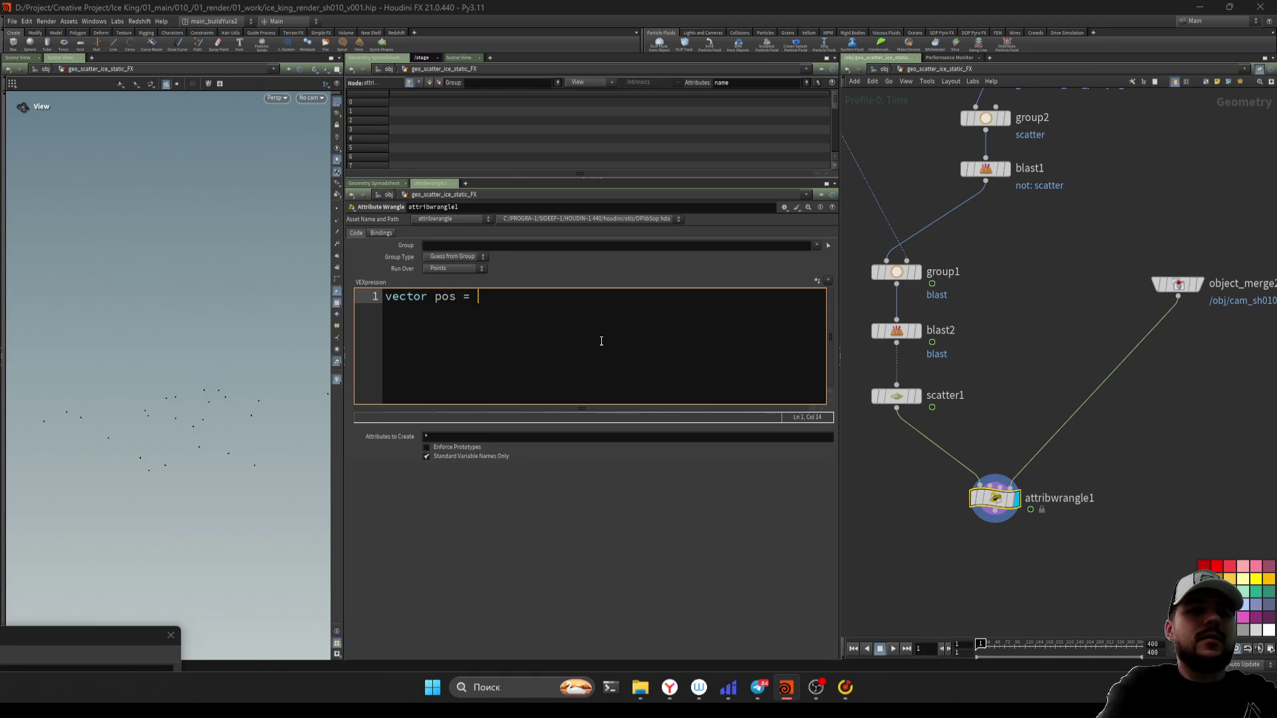
type(" po")
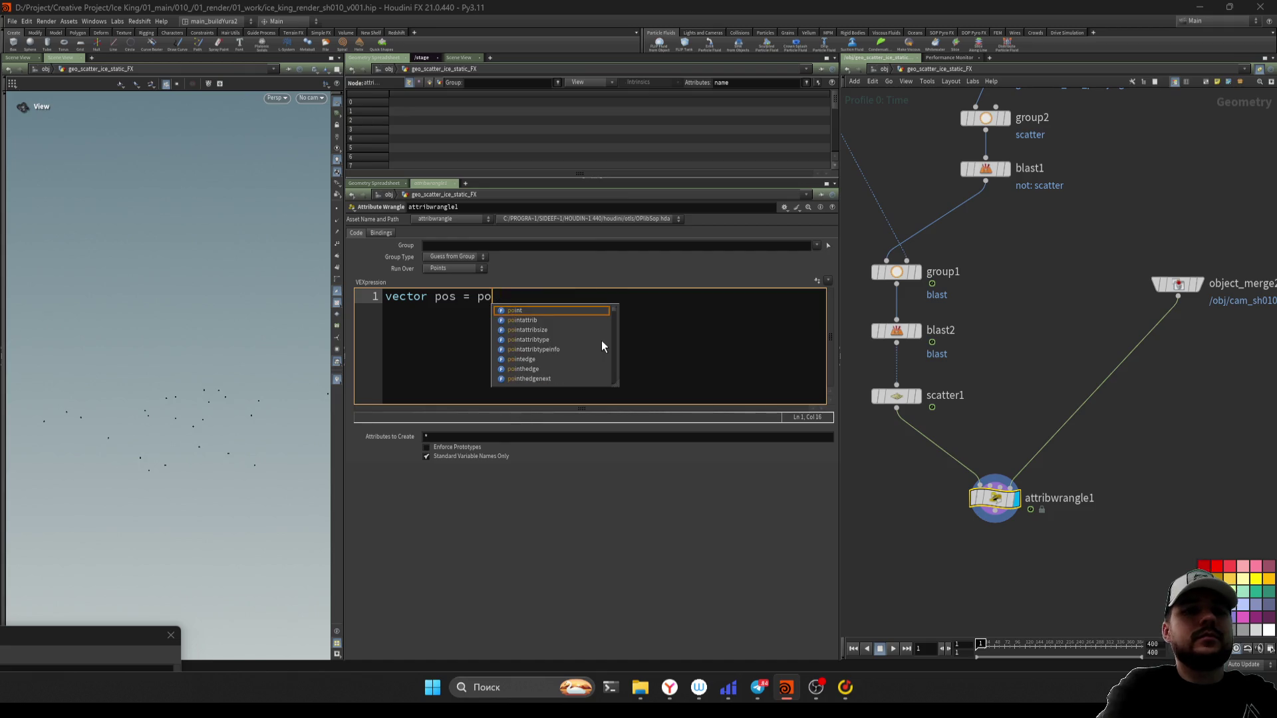
type("int( 1, \"P\", 0 );")
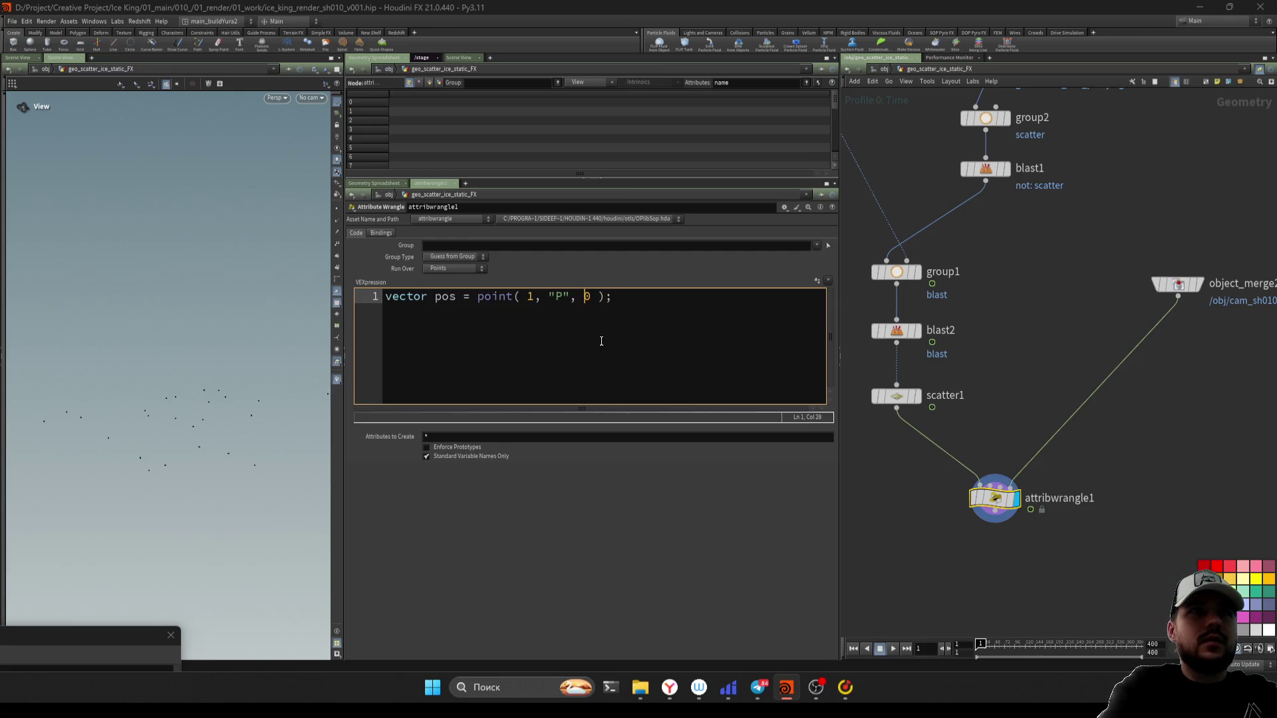
key("End")
key("Return")
key("Return")
type("v@")
type("ector")
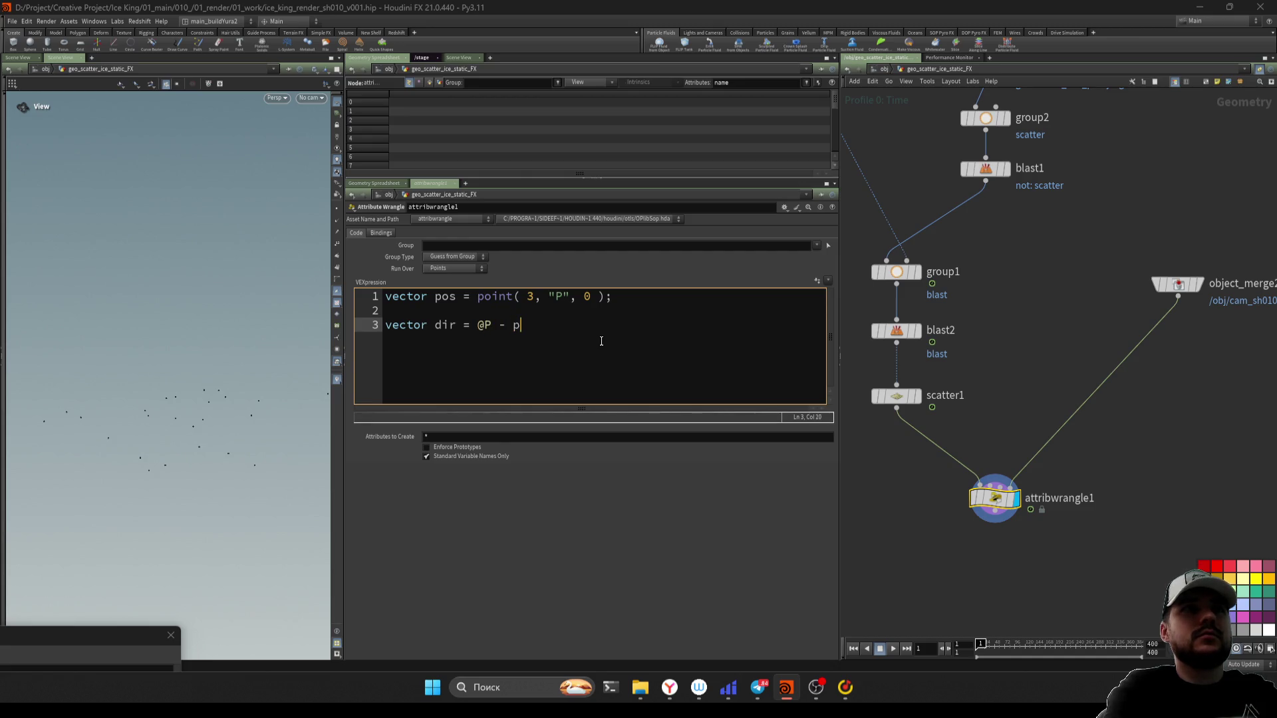
key("Return")
key("Return")
type("v@")
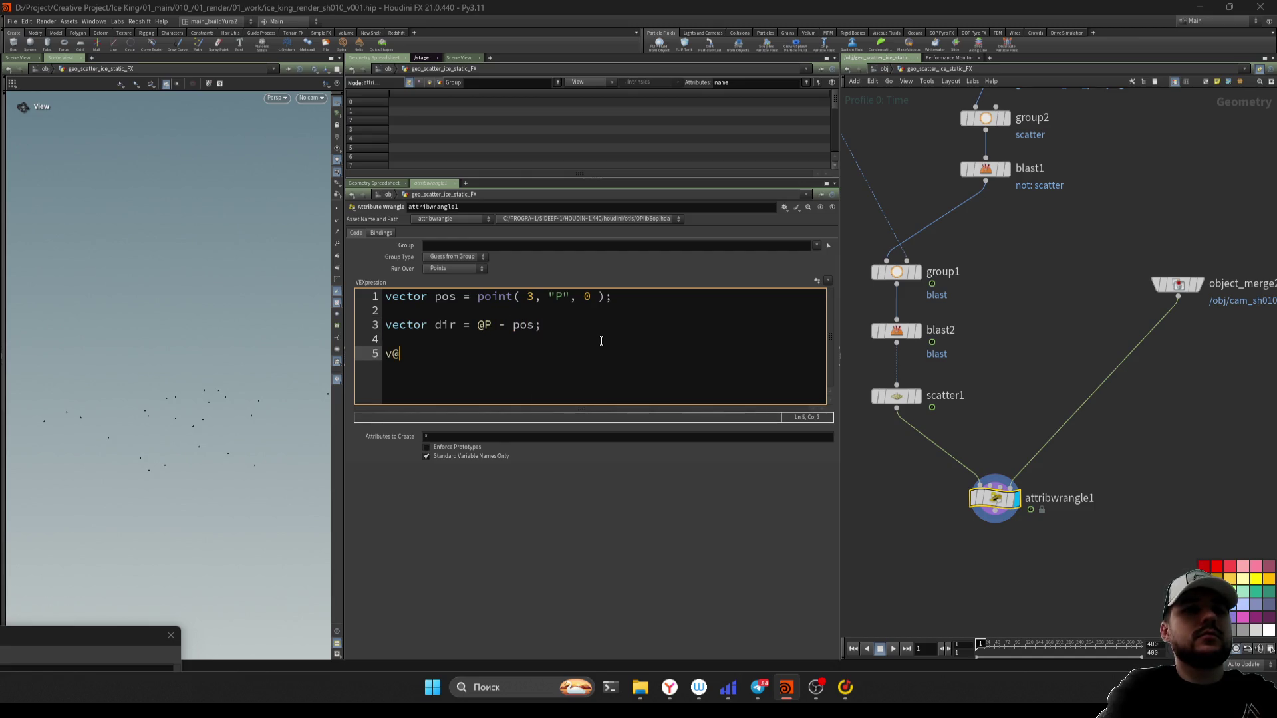
type("r;")
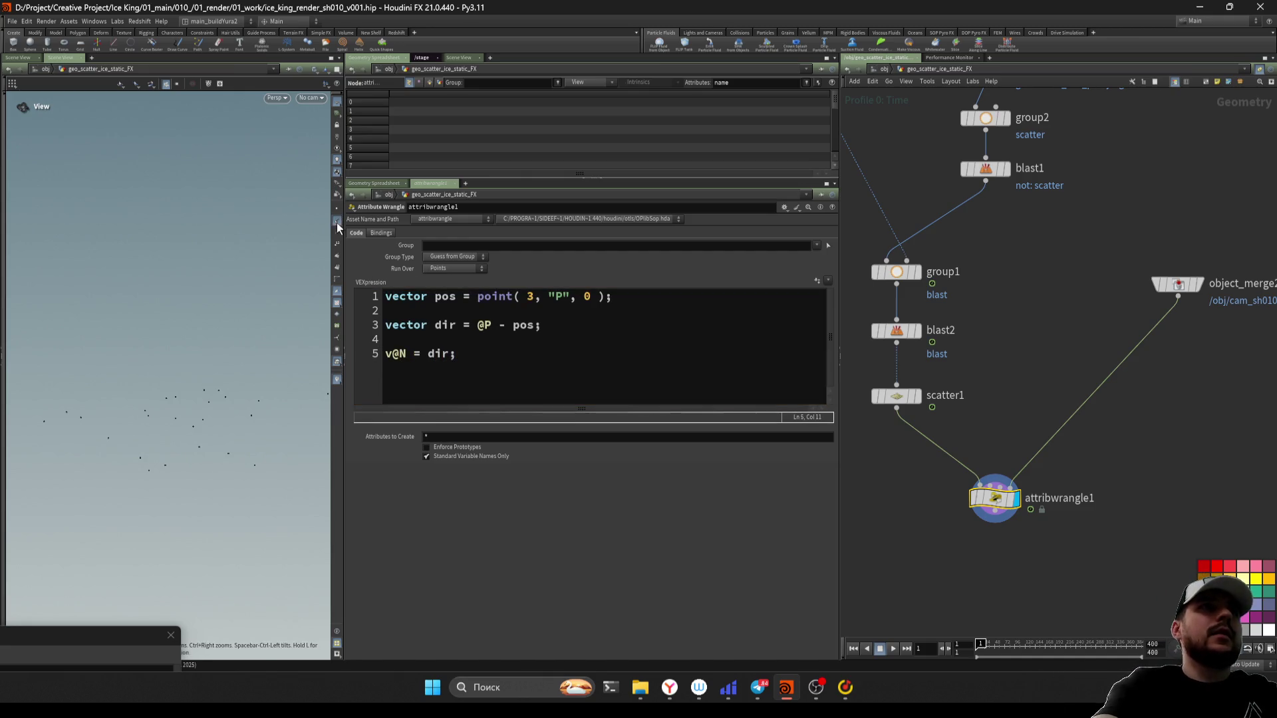
left_click_drag(141, 479, 210, 464)
scroll(209, 463, "down", 2)
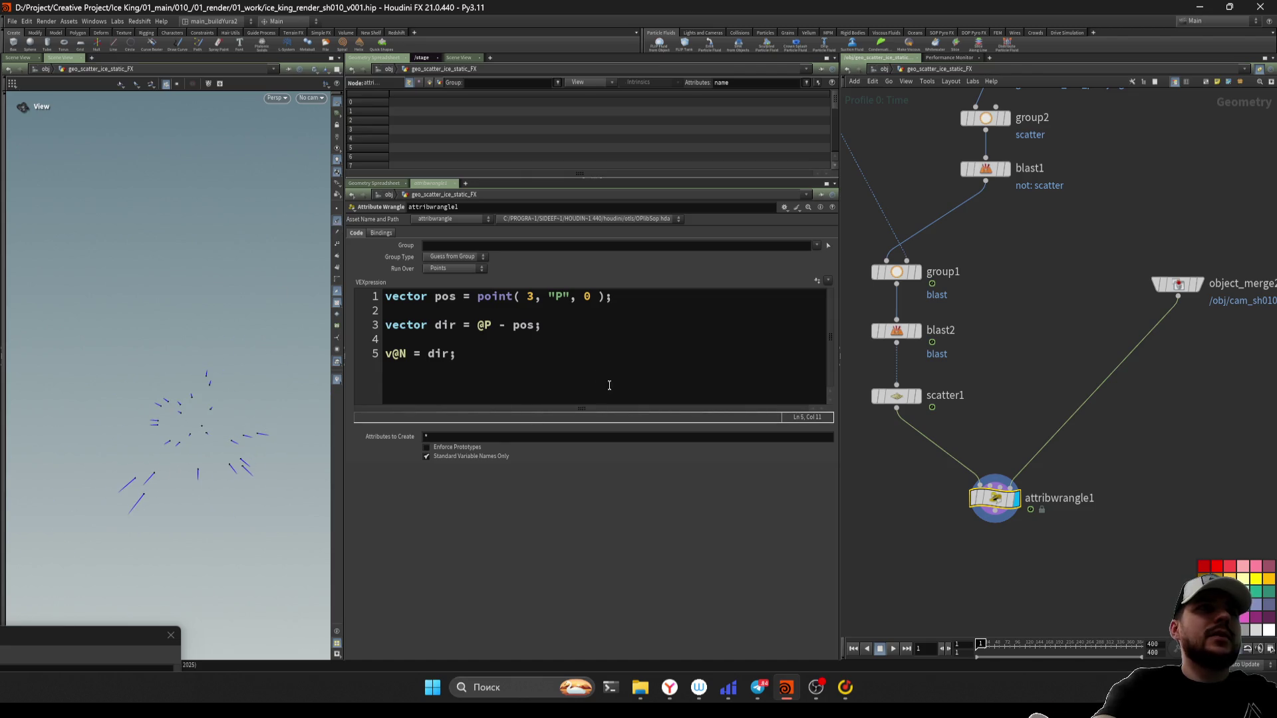
left_click(429, 354)
type("nornal")
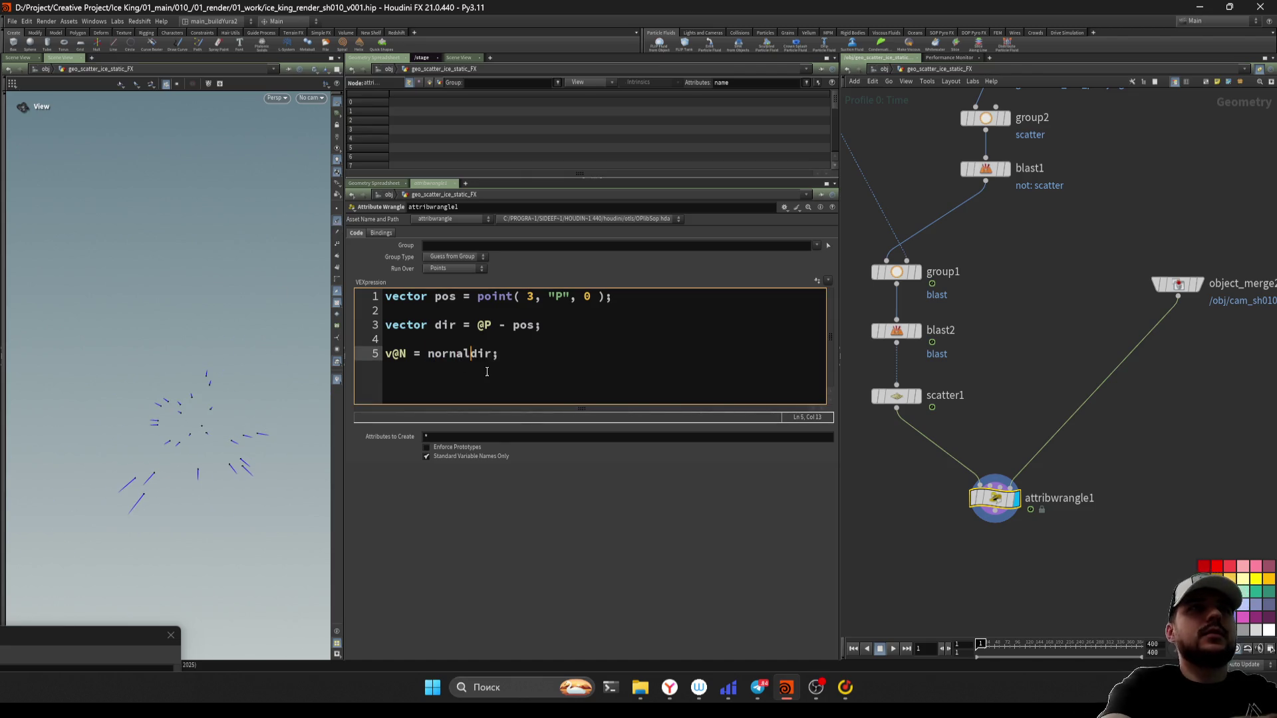
key("BackSpace")
key("BackSpace")
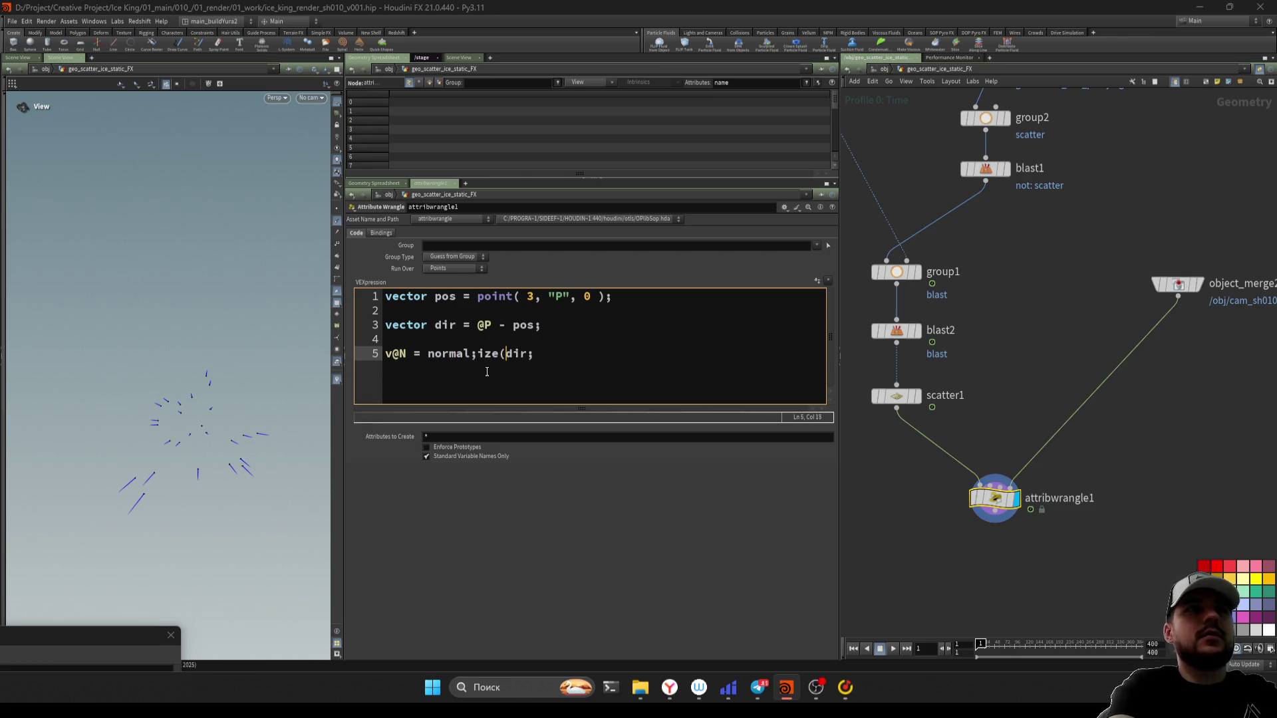
type("e(")
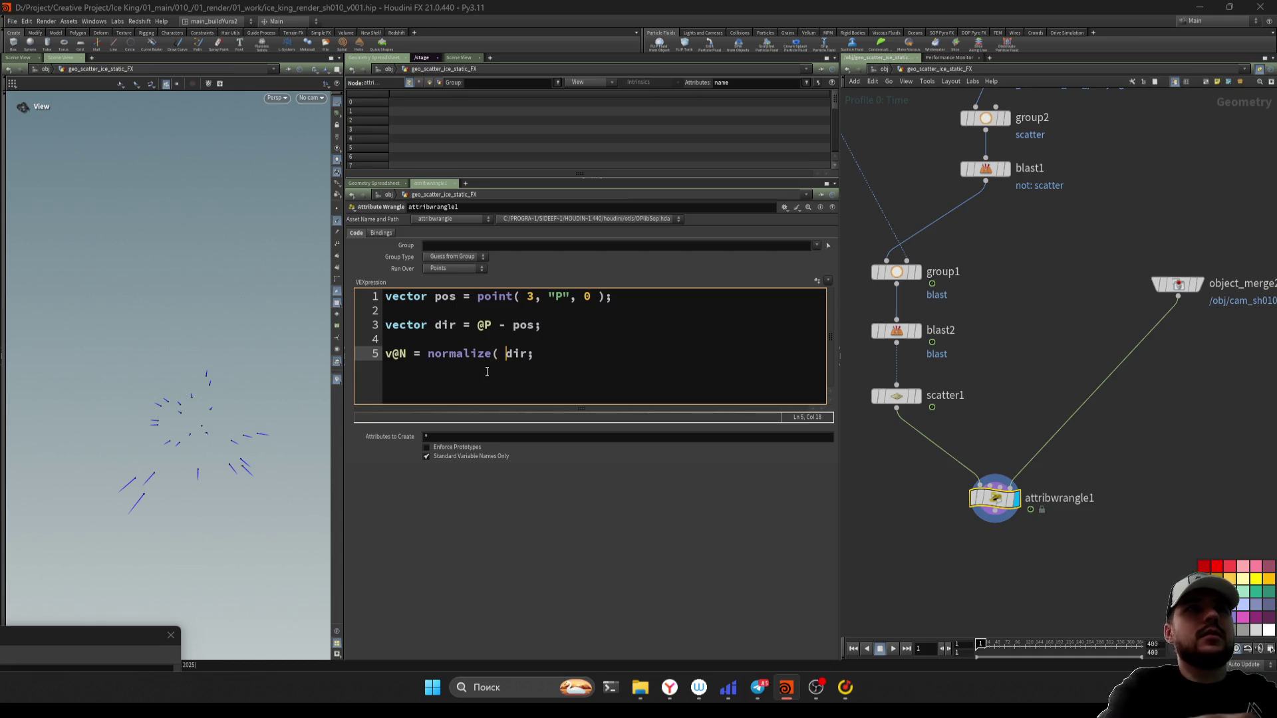
key("Left")
type(")")
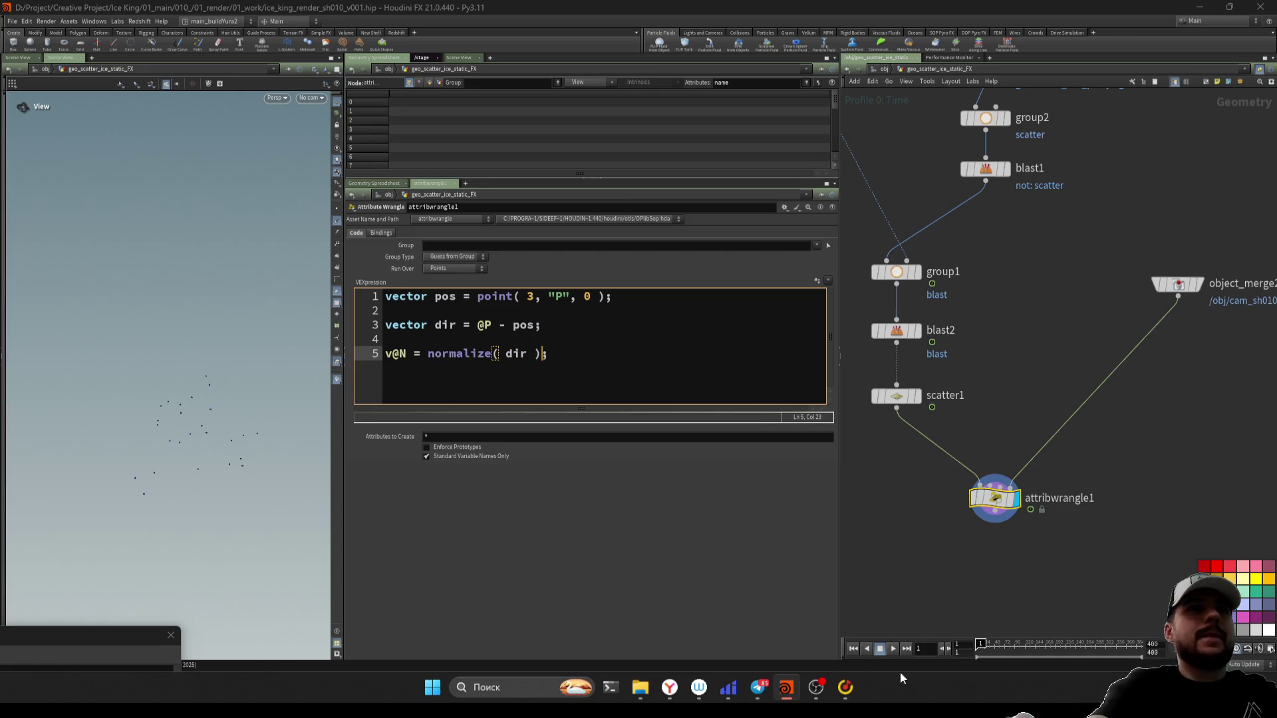
Add a pscale line driven by chf('pscale') and create the spare Pscale parameter.
mouse_move(950, 566)
middle_mouse_down()
mouse_move(1098, 530)
mouse_move(1066, 513)
middle_mouse_up()
left_click(999, 435)
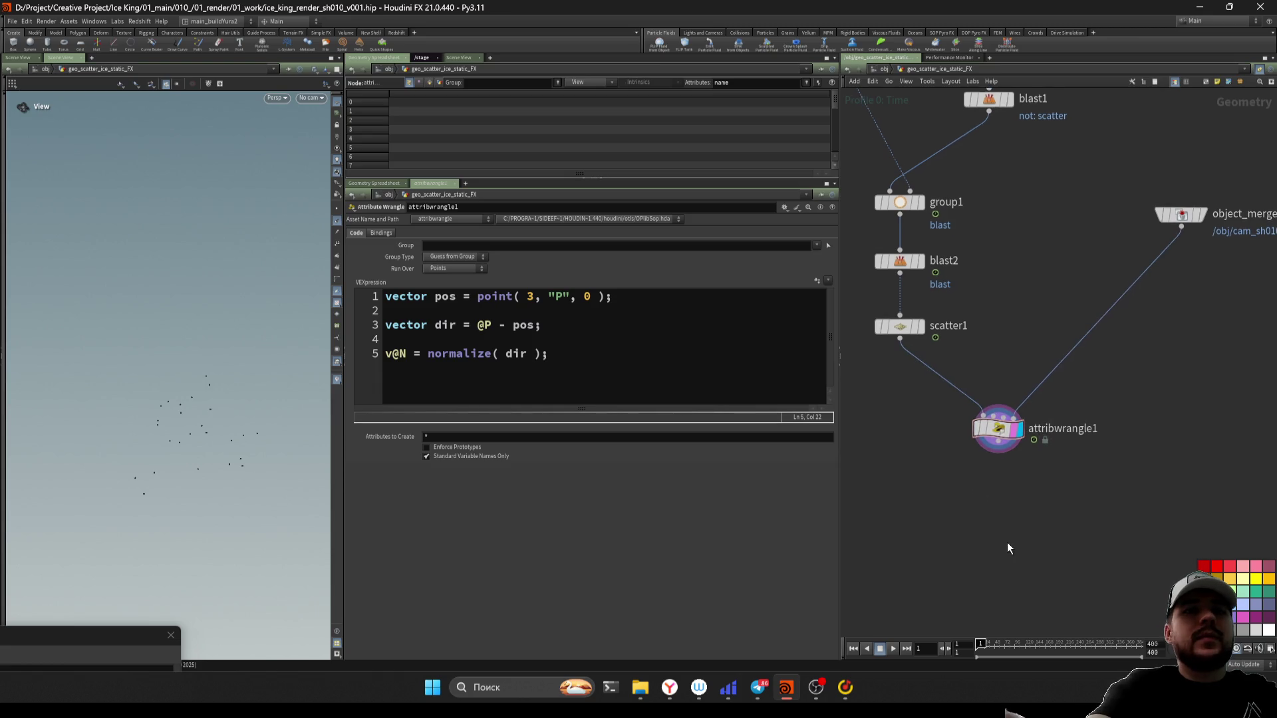
key("Tab")
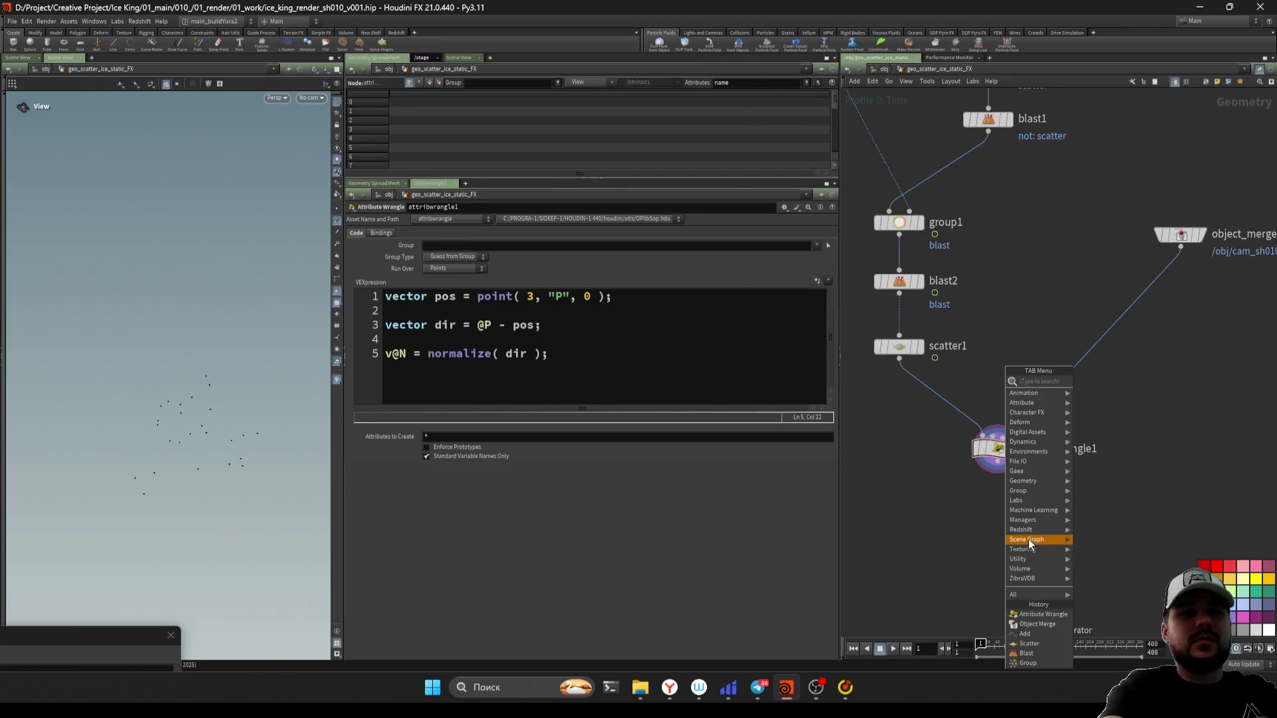
left_click(993, 523)
left_click(699, 349)
key("Return")
key("Return")
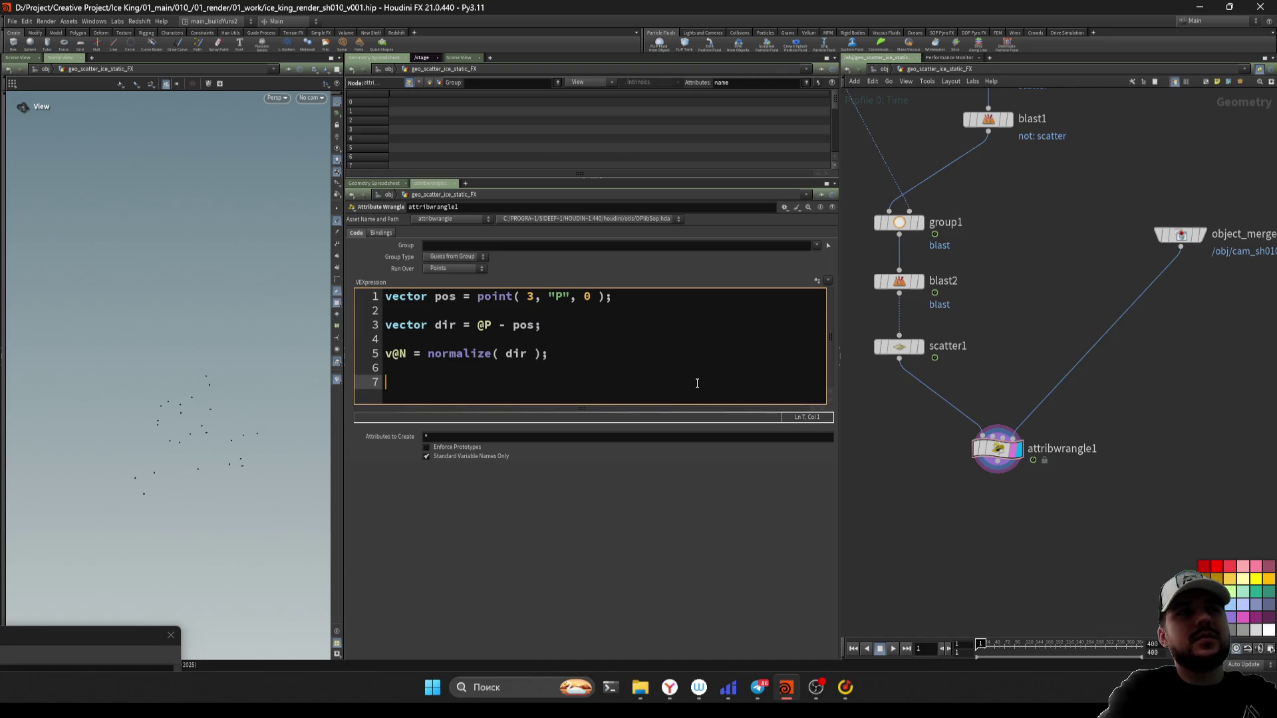
key("BackSpace")
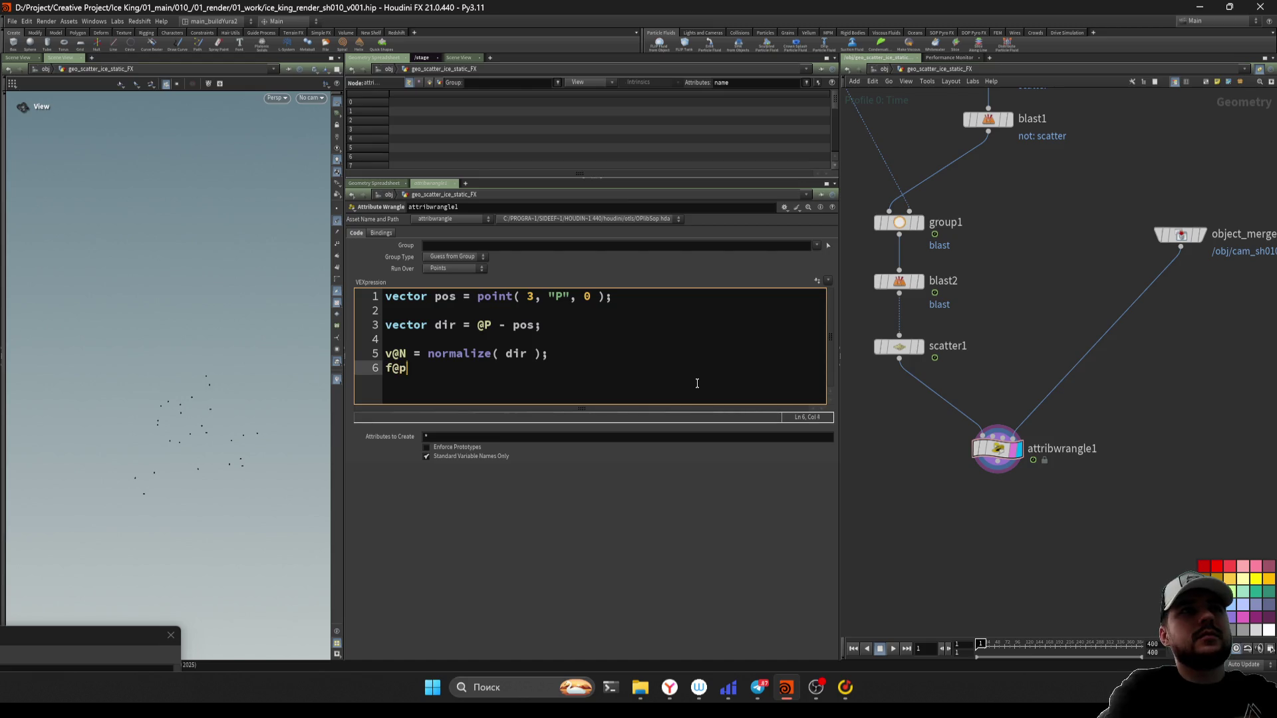
type("( 'pscale' );")
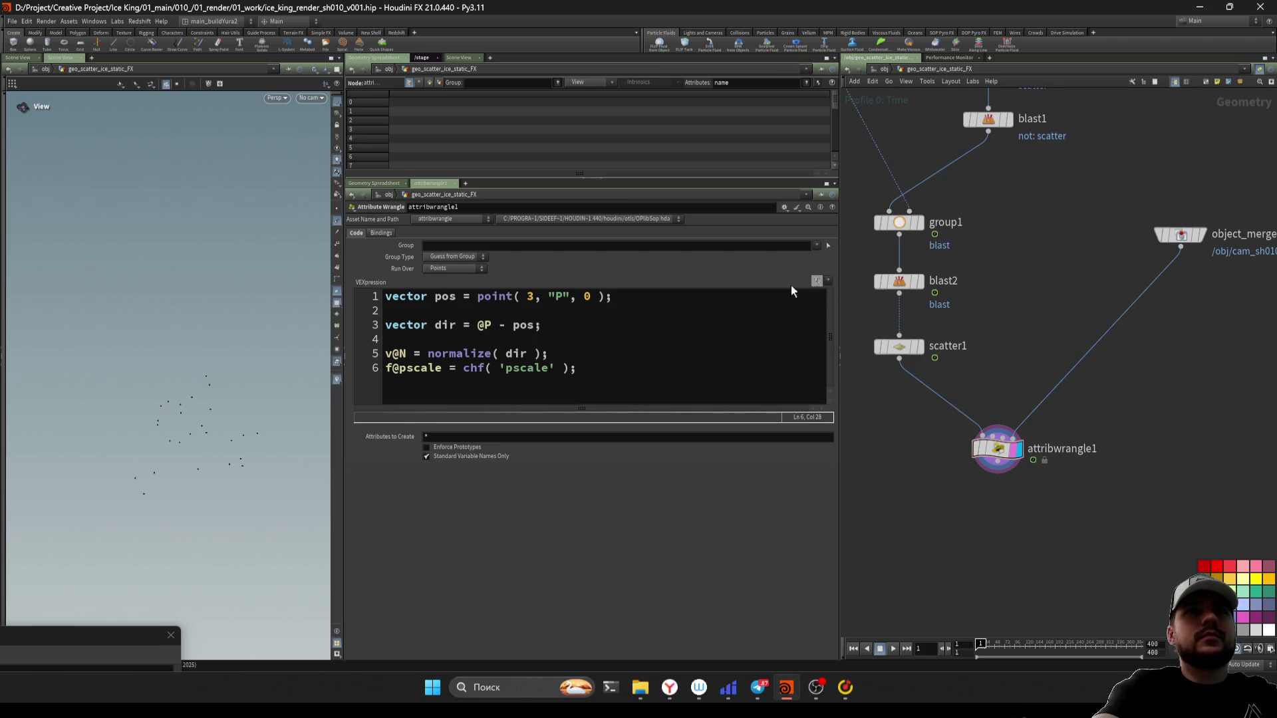
left_click(816, 283)
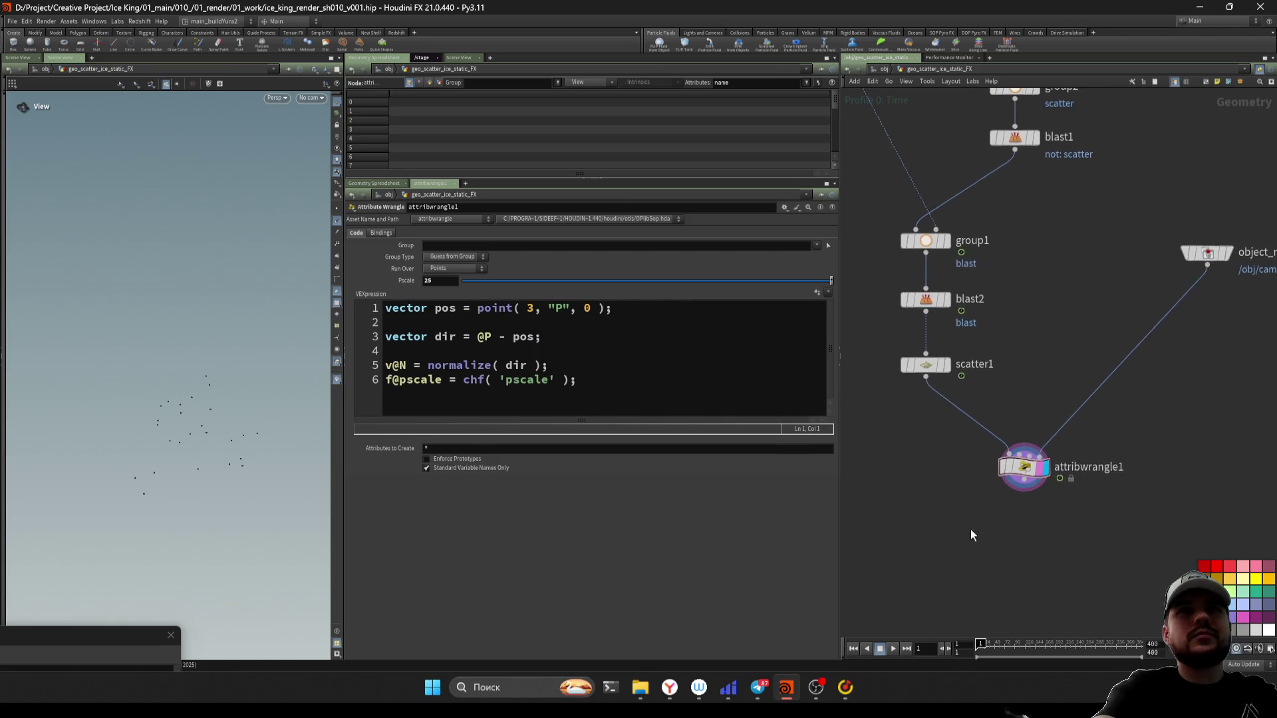
scroll(976, 536, "down", 2)
middle_click_drag(978, 537, 1002, 521)
scroll(1035, 343, "down", 2)
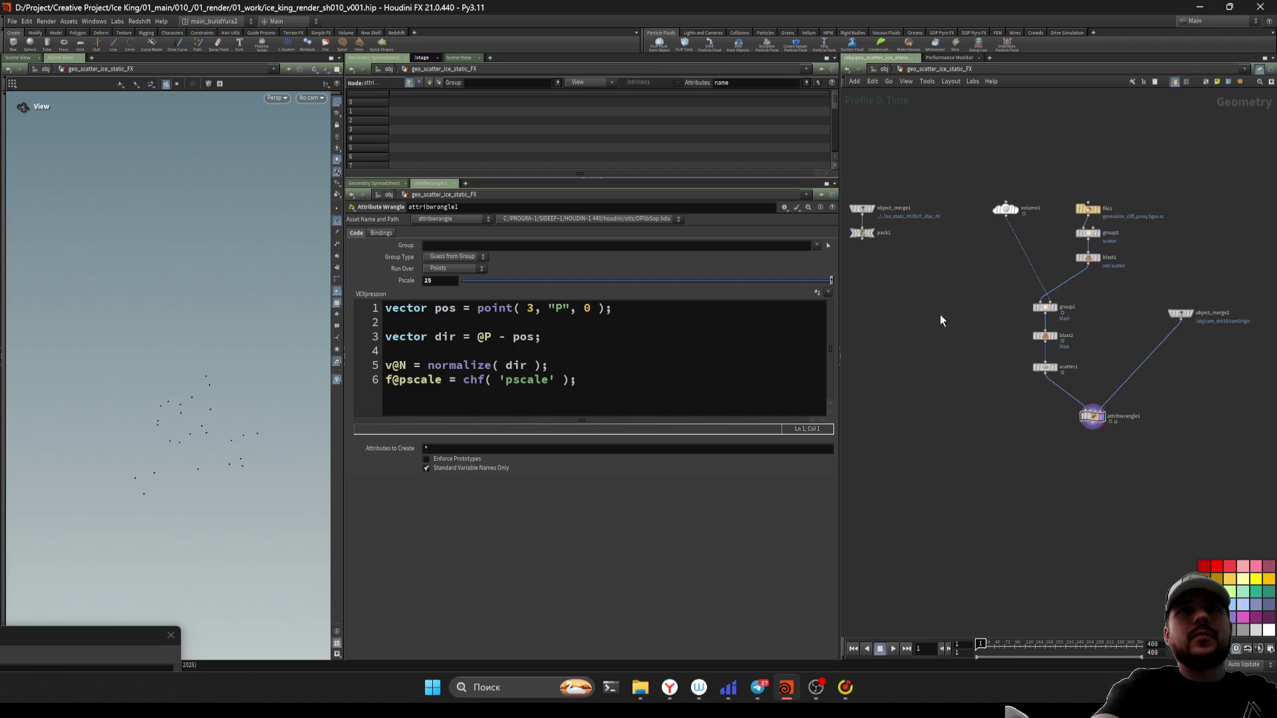
middle_click_drag(1004, 430, 1038, 417)
key("Tab")
type("copy")
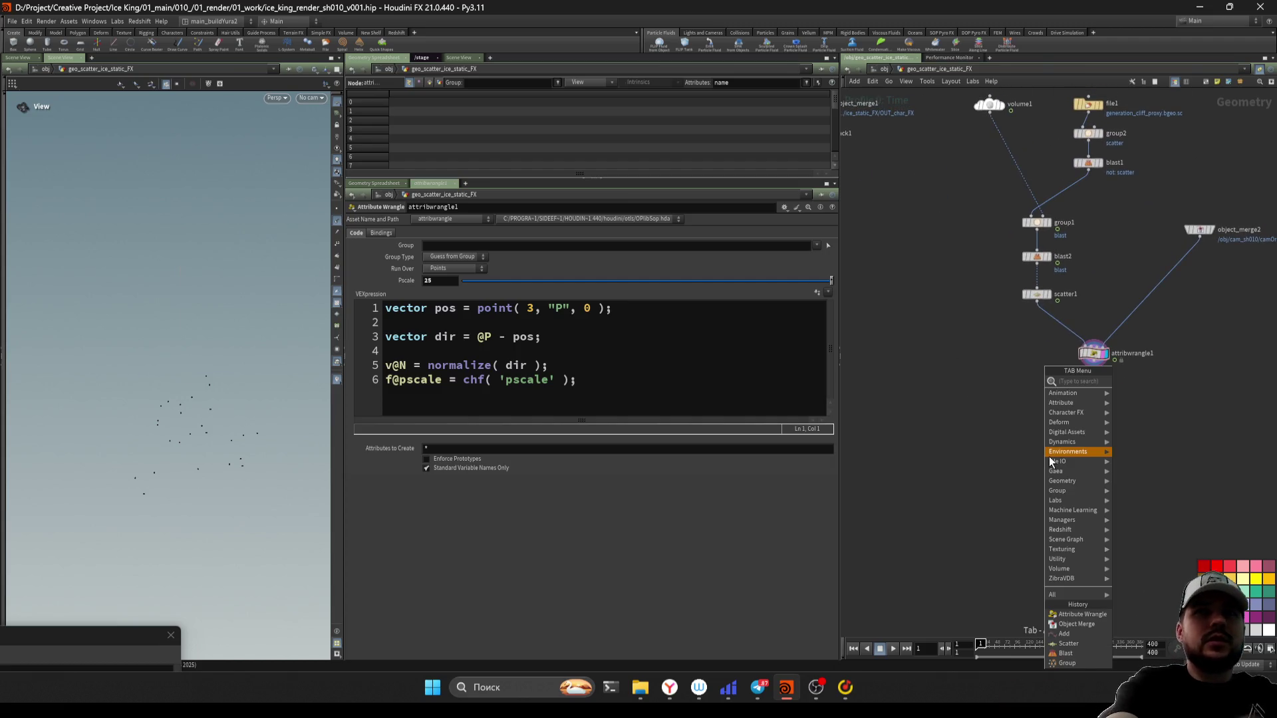
Create copytopoints1, wire the character geometry into it, and display the result.
key("Return")
left_click(1046, 453)
left_click_drag(1042, 448, 993, 323)
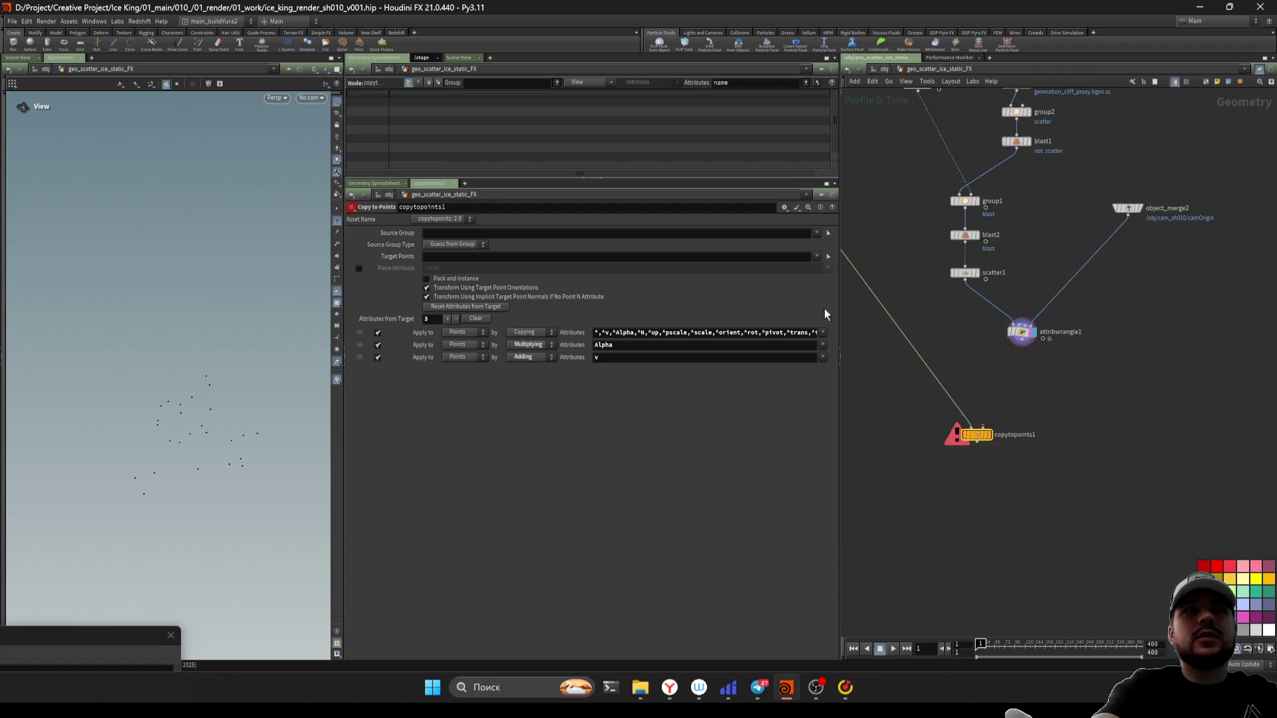
middle_click_drag(993, 323, 1118, 424)
left_click(987, 442)
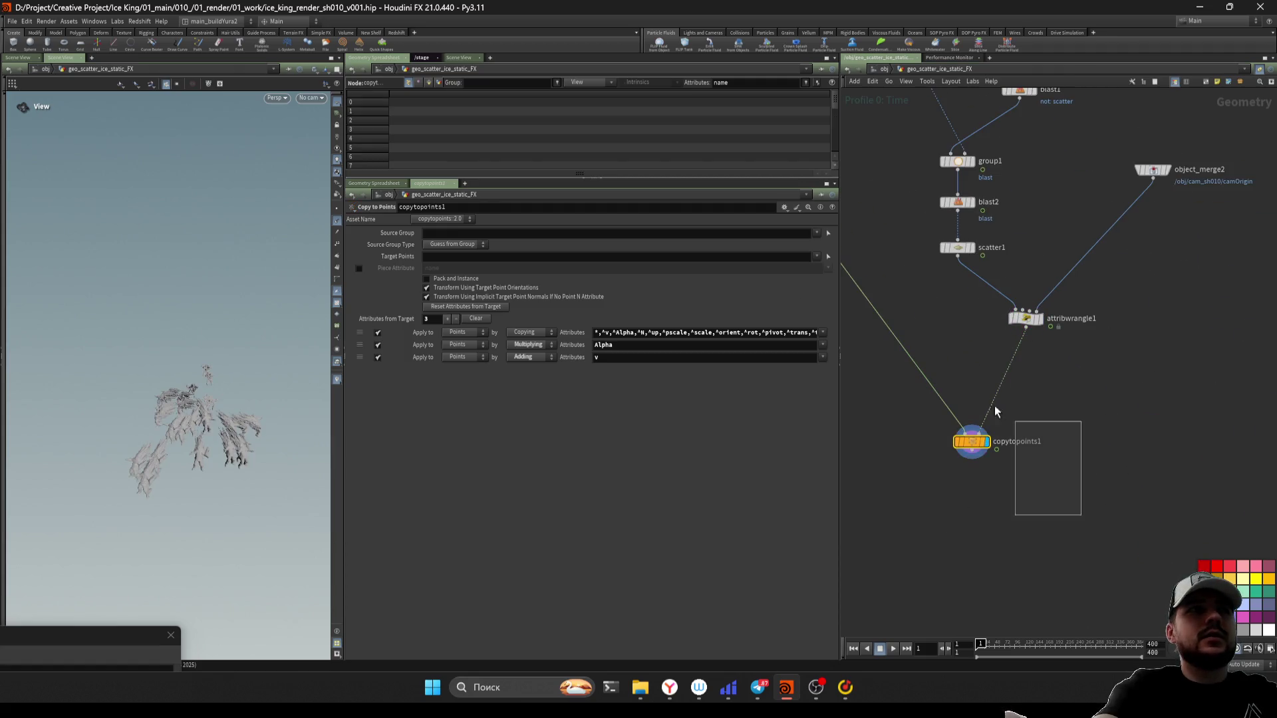
View the instanced characters through the cam_sh010 camera.
mouse_move(253, 437)
left_mouse_down()
mouse_move(143, 419)
mouse_move(165, 439)
left_mouse_up()
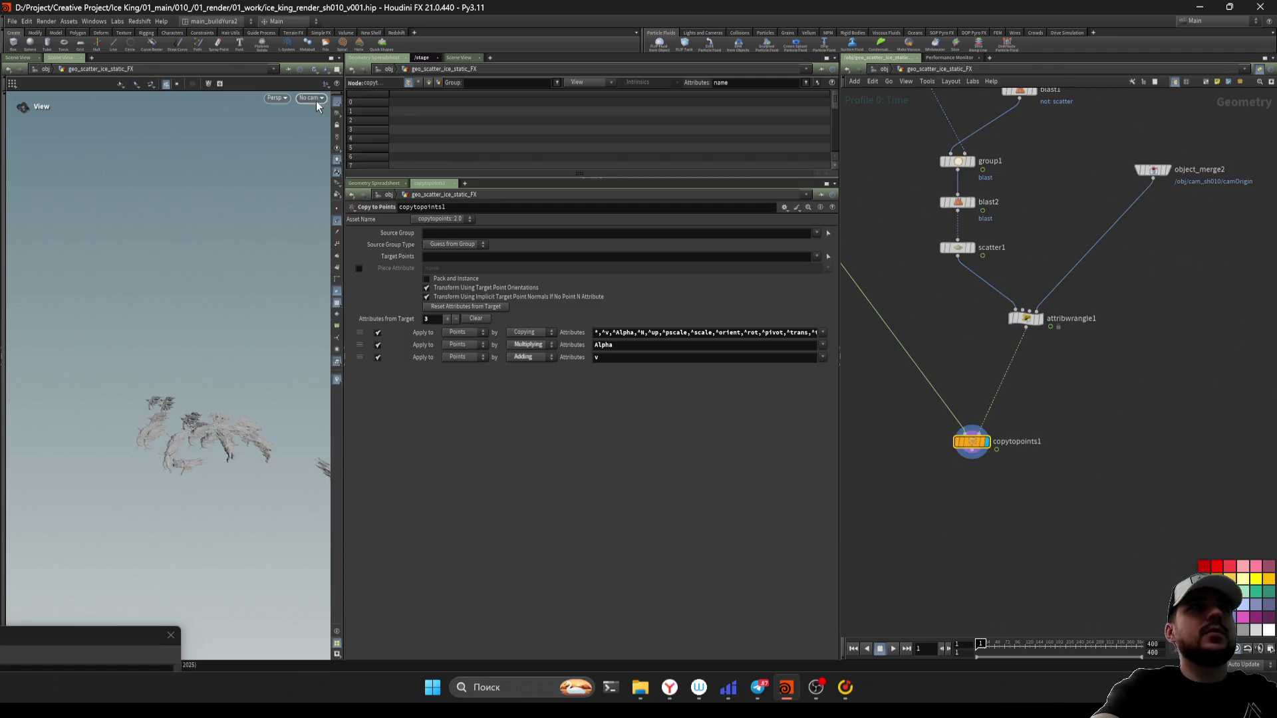
left_click(310, 98)
left_click(319, 115)
middle_click_drag(967, 536, 987, 557)
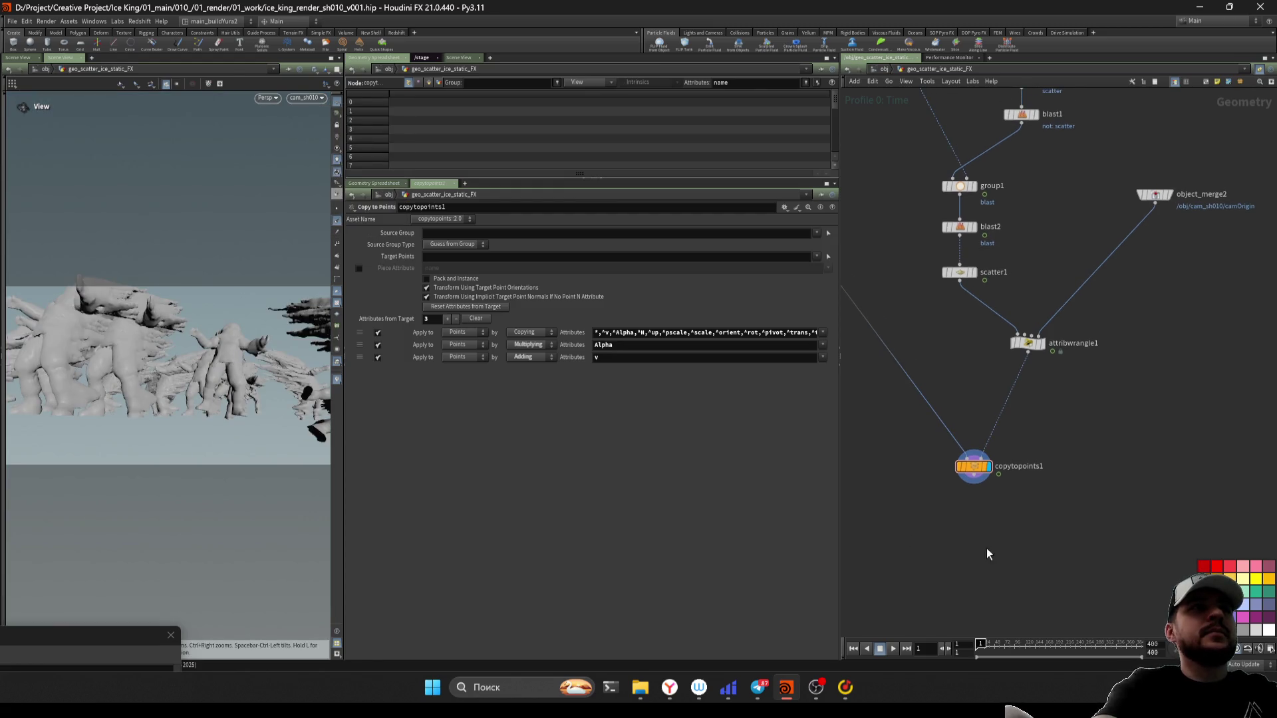
scroll(1149, 461, "up", 2)
scroll(1077, 499, "up", 2)
Scrub attribwrangle1's Pscale until the characters reappear, settling at 7.
left_click(930, 452)
left_click_drag(579, 285, 670, 294)
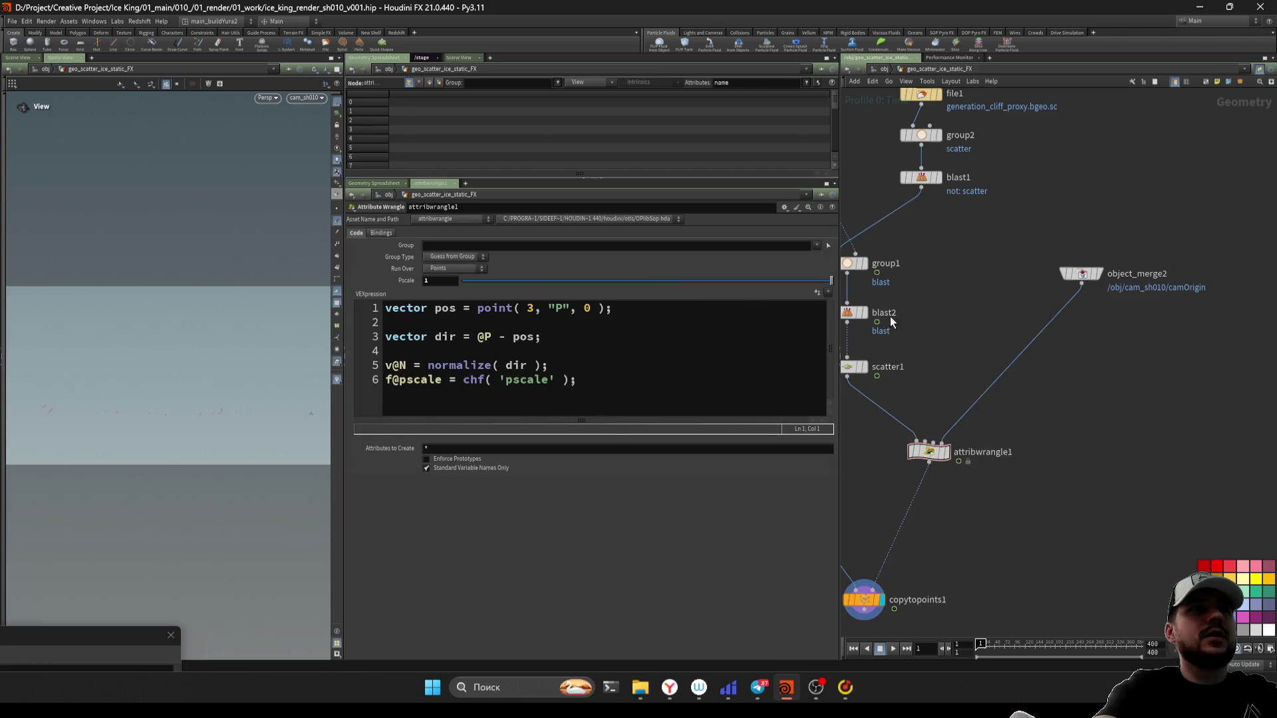
middle_click_drag(440, 281, 473, 260)
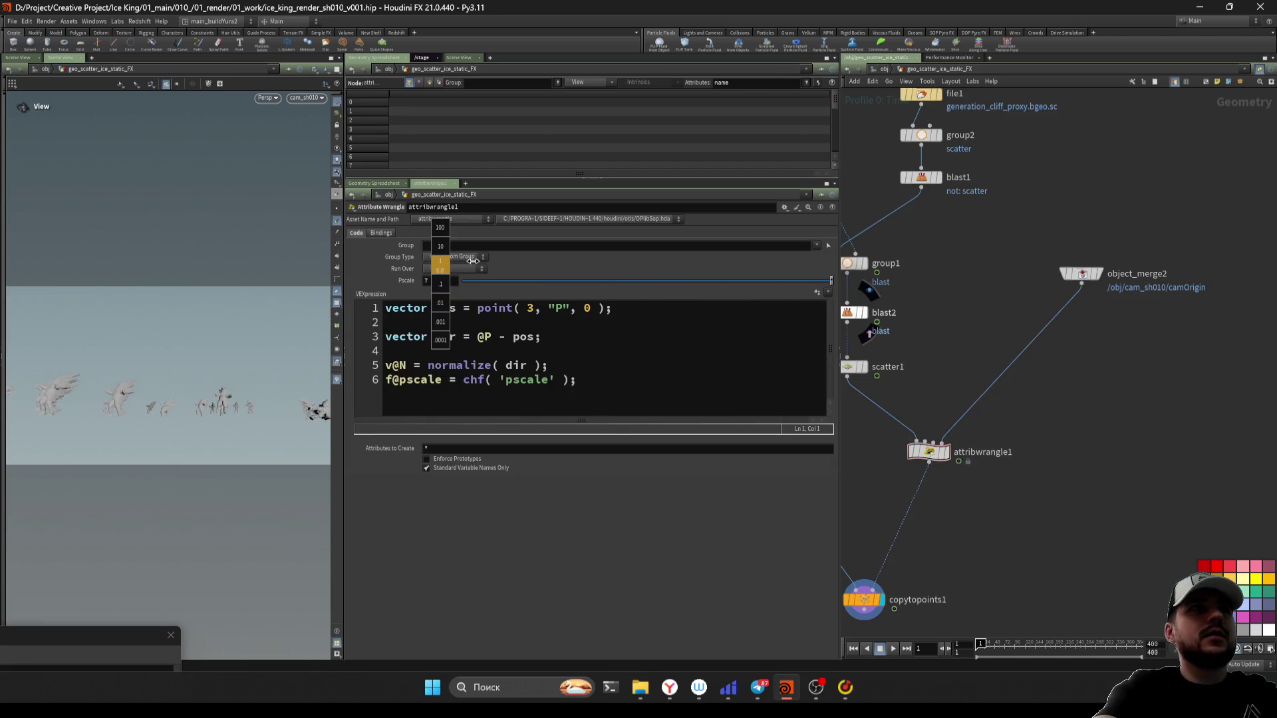
mouse_move(317, 459)
left_mouse_down()
mouse_move(213, 432)
mouse_move(299, 426)
mouse_move(286, 433)
left_mouse_up()
middle_click_drag(858, 350, 905, 412)
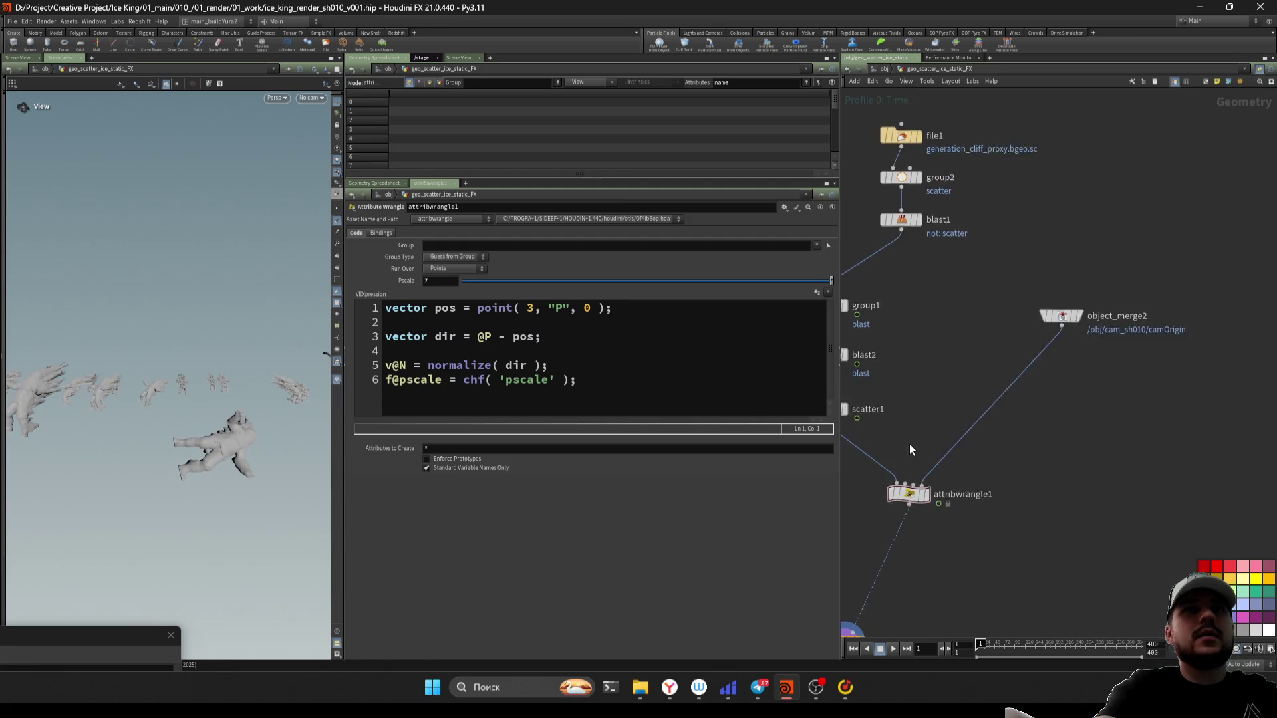
left_click(905, 405)
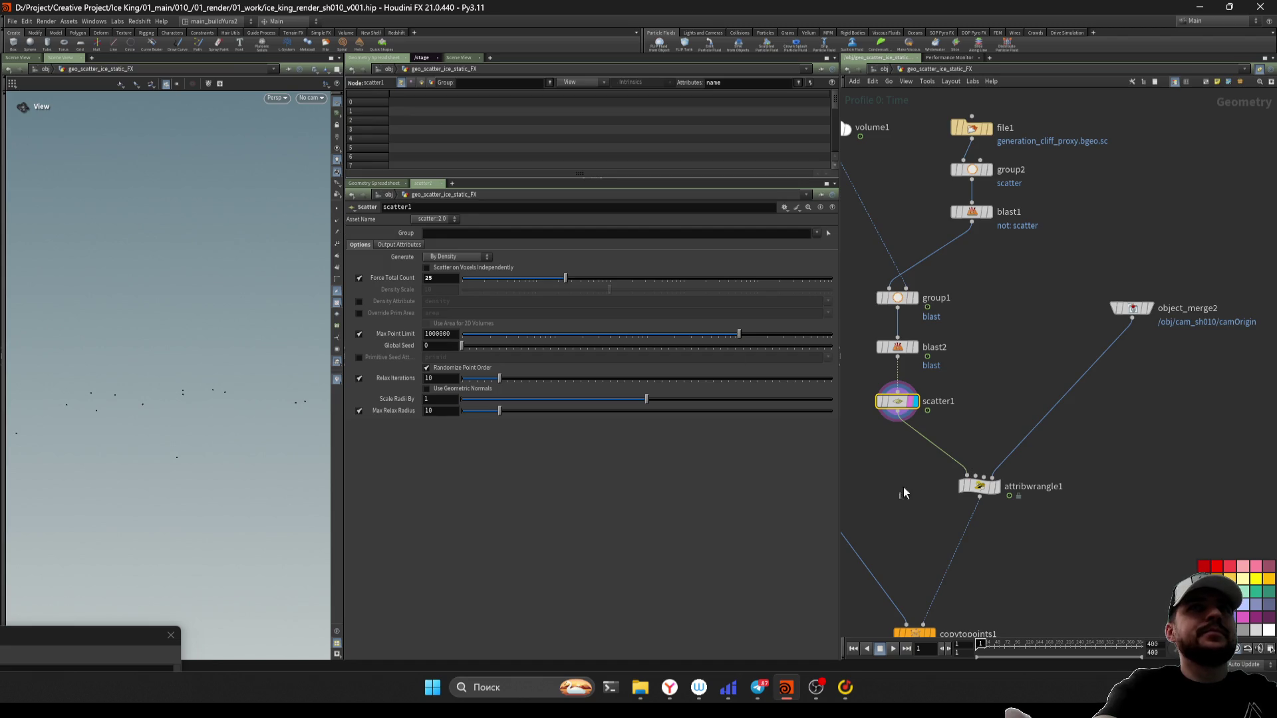
Add 'v@up = {0,1,0};' to attribwrangle1's VEXpression so copies stand upright.
left_click(979, 487)
left_click(995, 486)
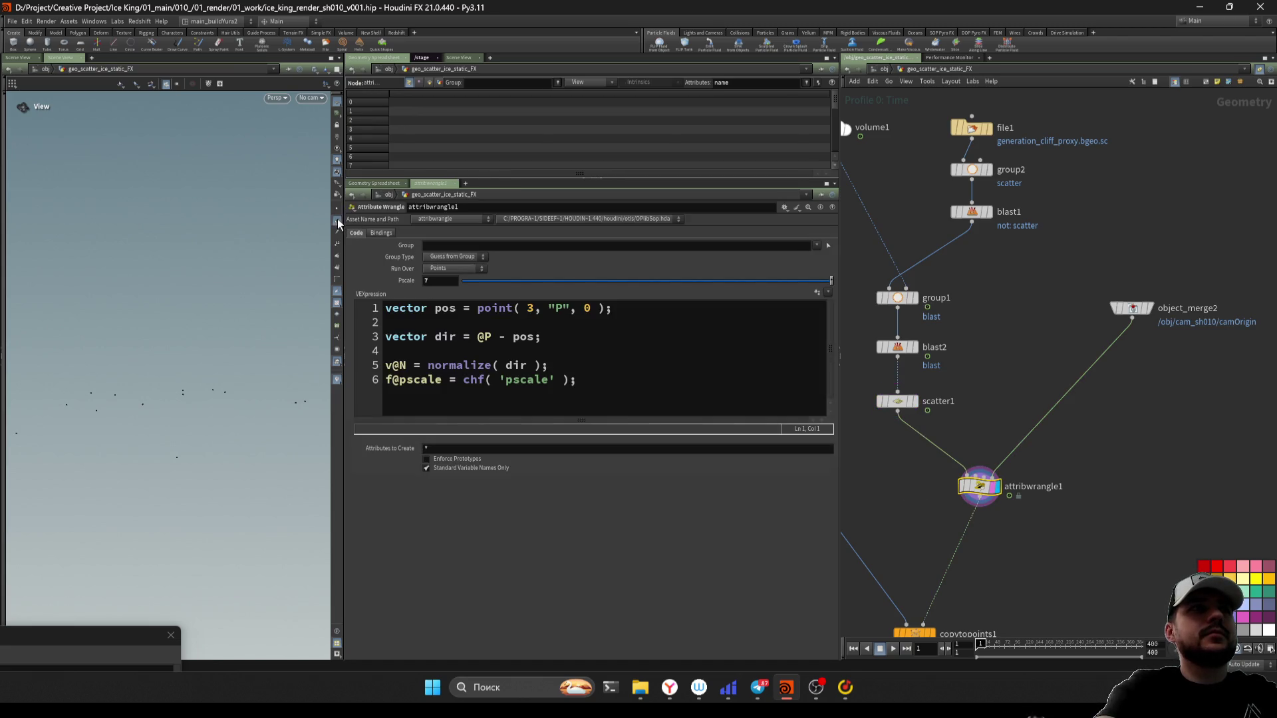
middle_click_drag(859, 461, 938, 438)
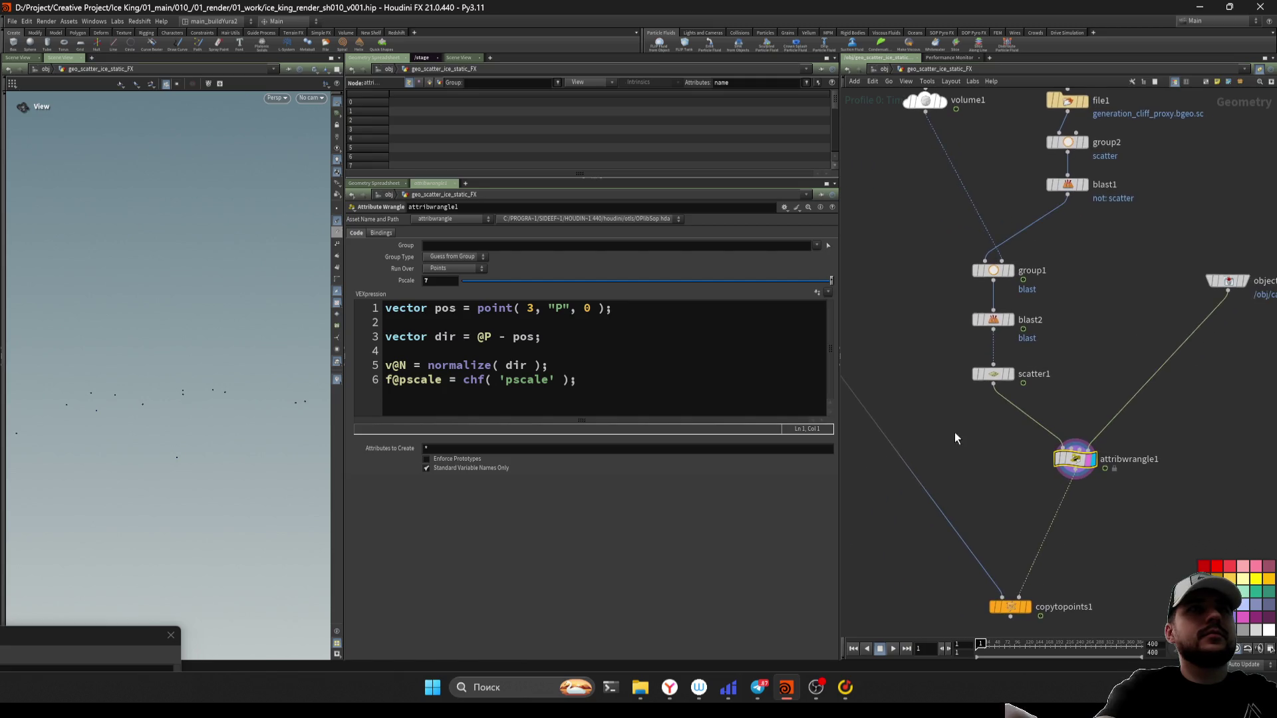
left_click(689, 388)
key("Return")
type("v@up = { 0, 1, 0 };")
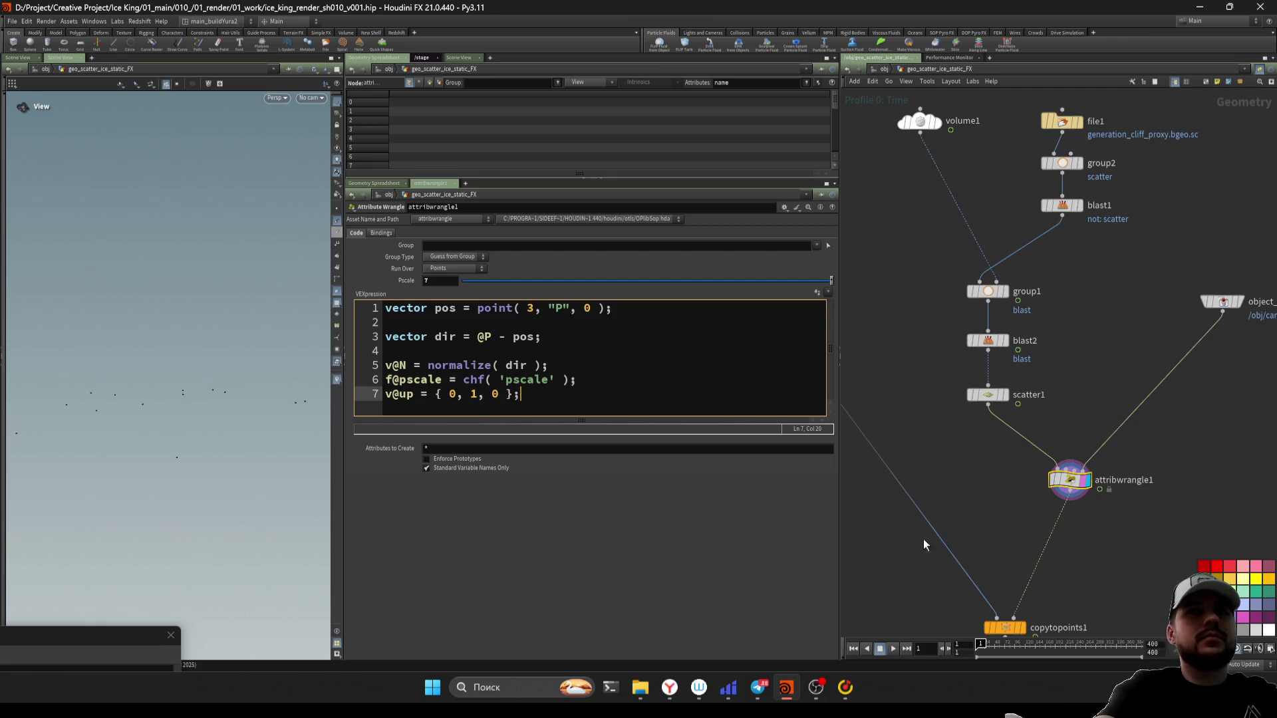
Display copytopoints1 with the rest of the scene and inspect the characters on the cliffs from cam_sh010.
left_click(1017, 628)
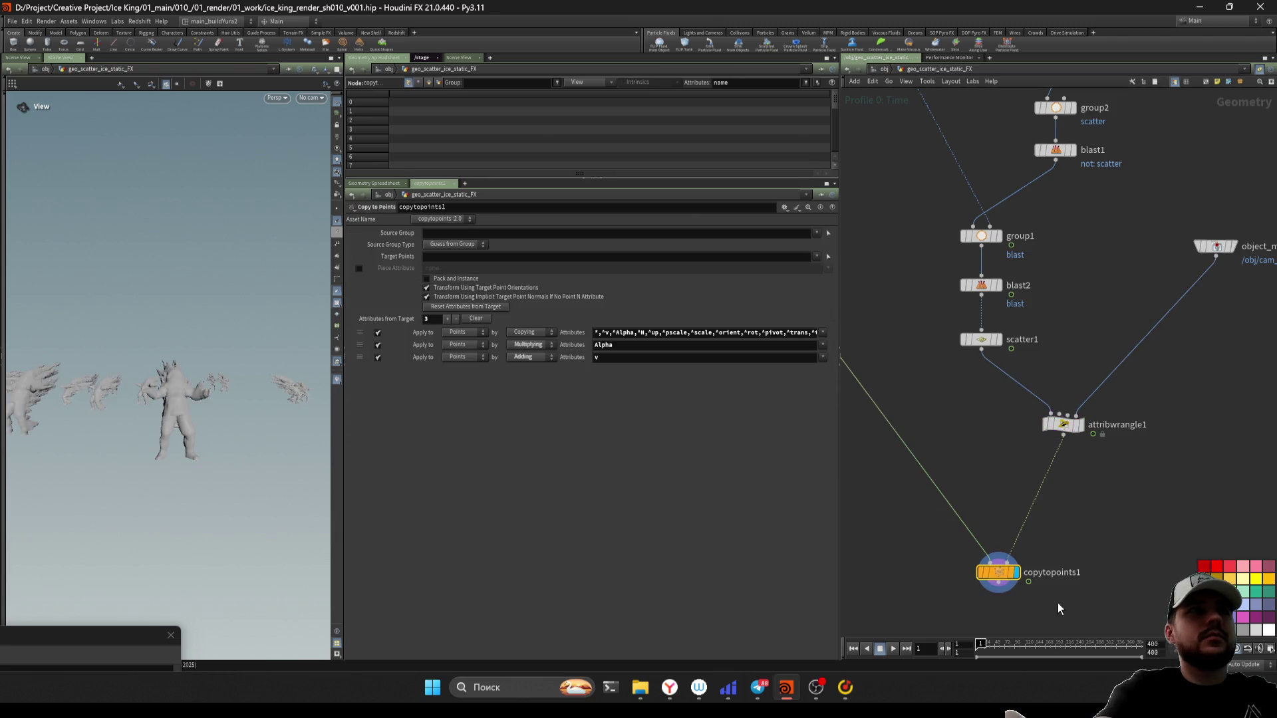
left_click_drag(270, 427, 183, 483)
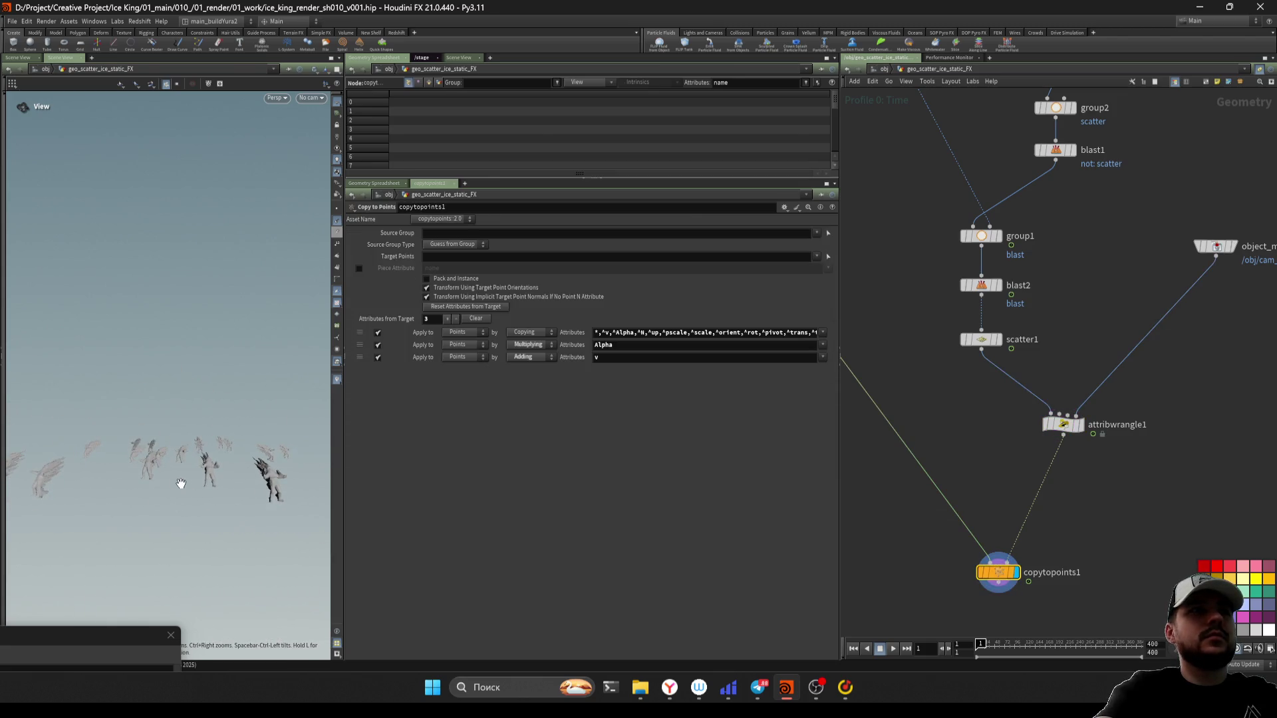
key("bracketleft")
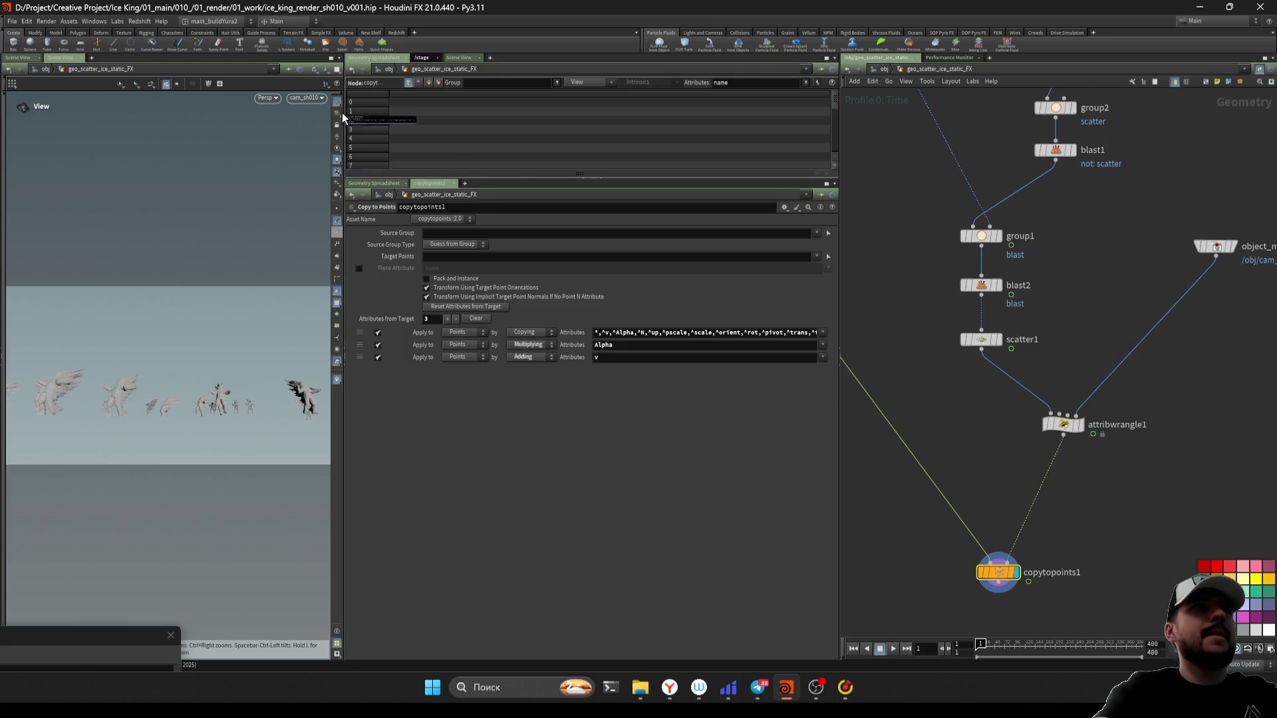
left_click(337, 308)
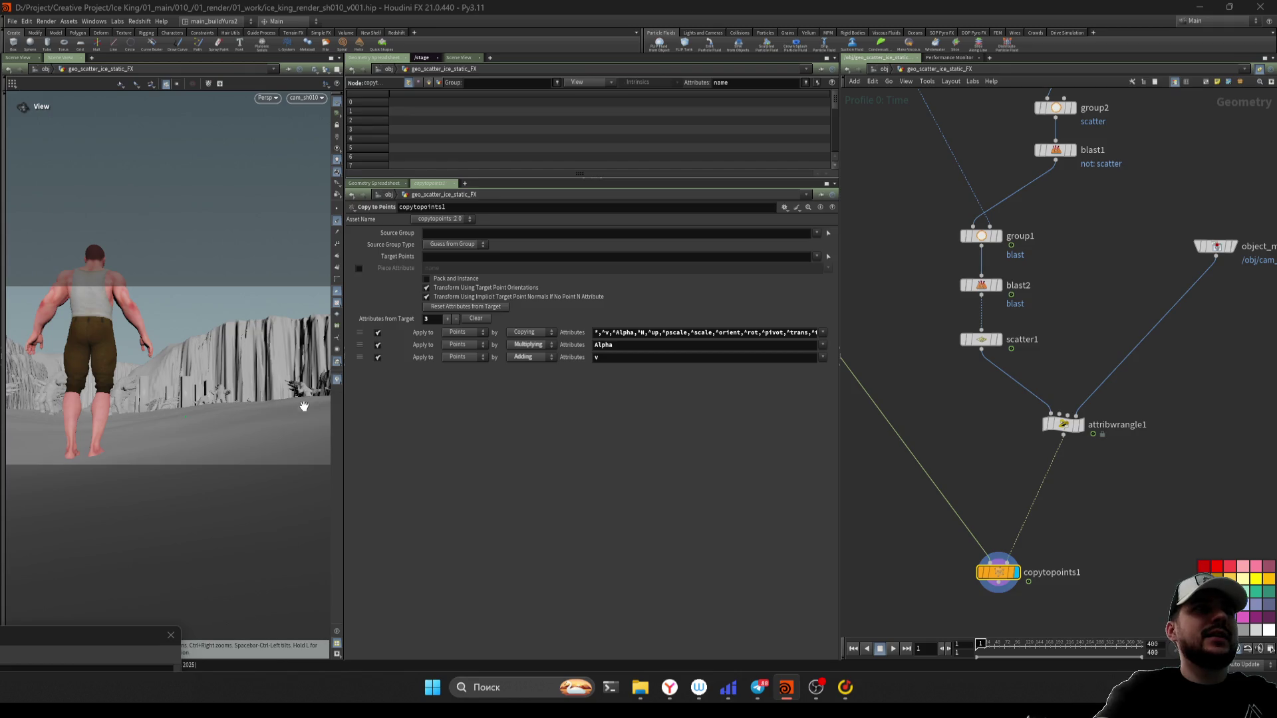
left_click_drag(295, 390, 286, 437)
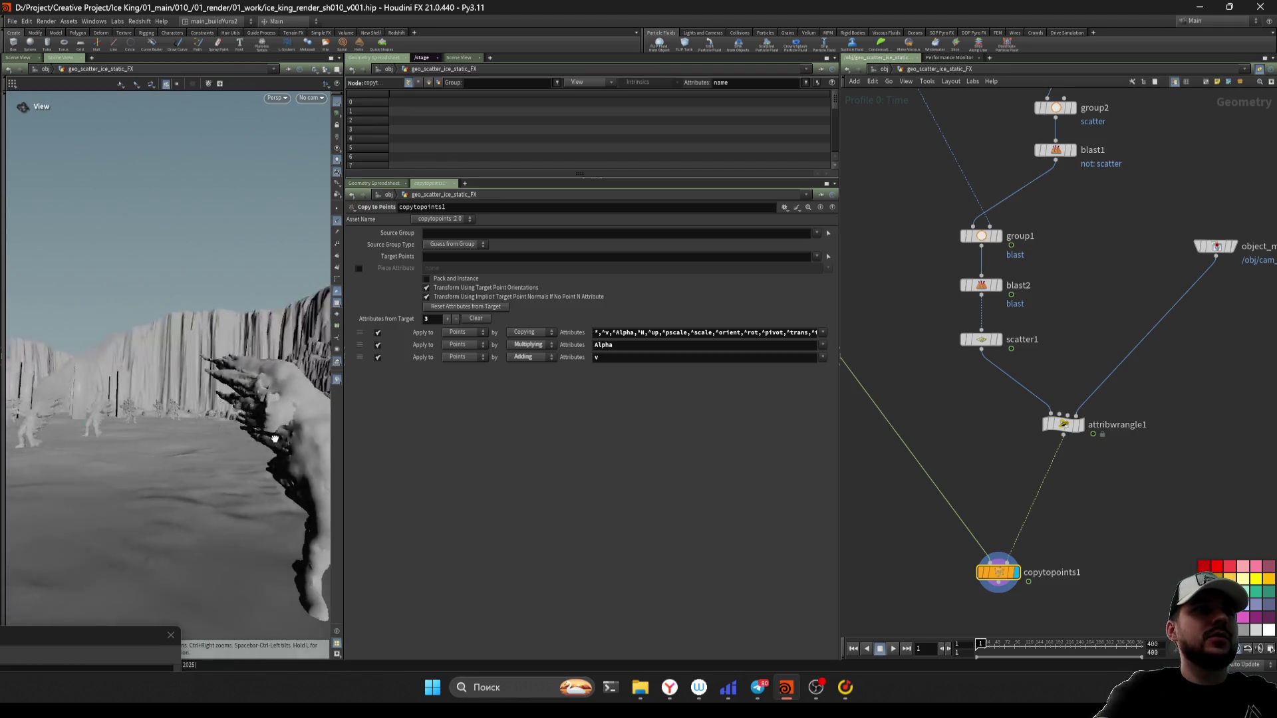
key("bracketleft")
key("bracketleft")
key("bracketleft")
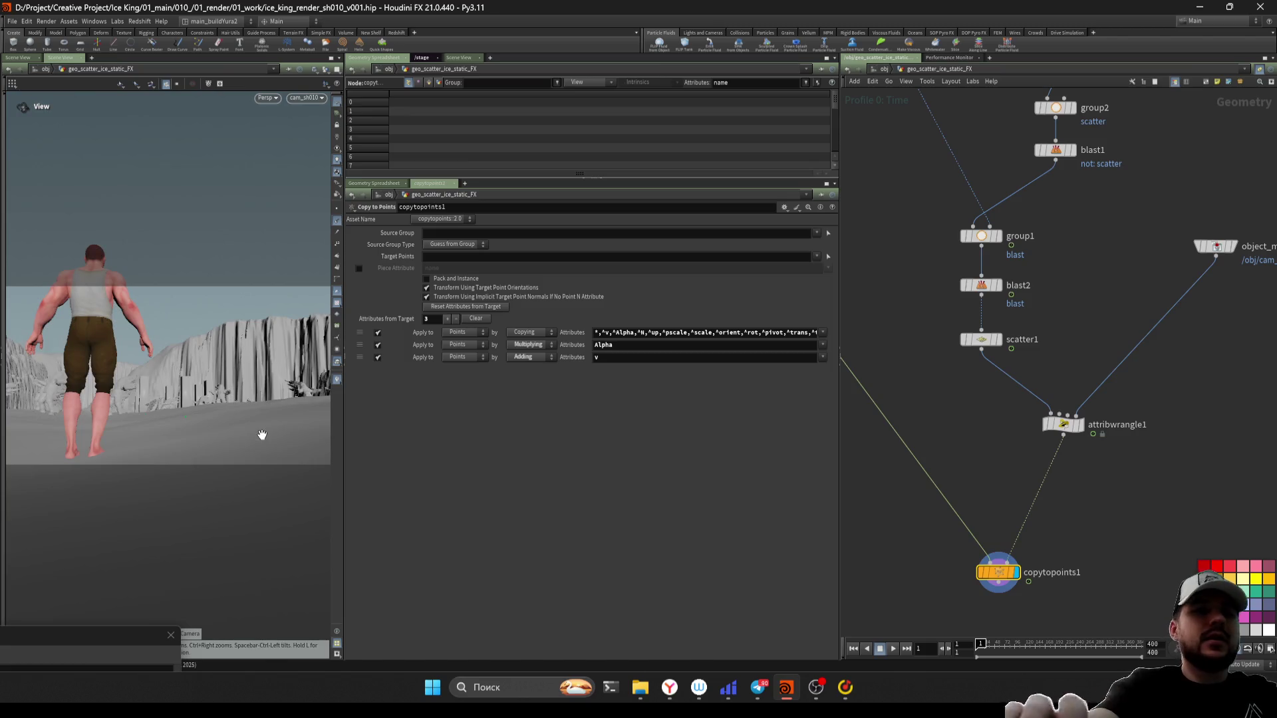
mouse_move(68, 415)
left_mouse_down()
mouse_move(133, 482)
mouse_move(172, 498)
mouse_move(204, 409)
left_mouse_up()
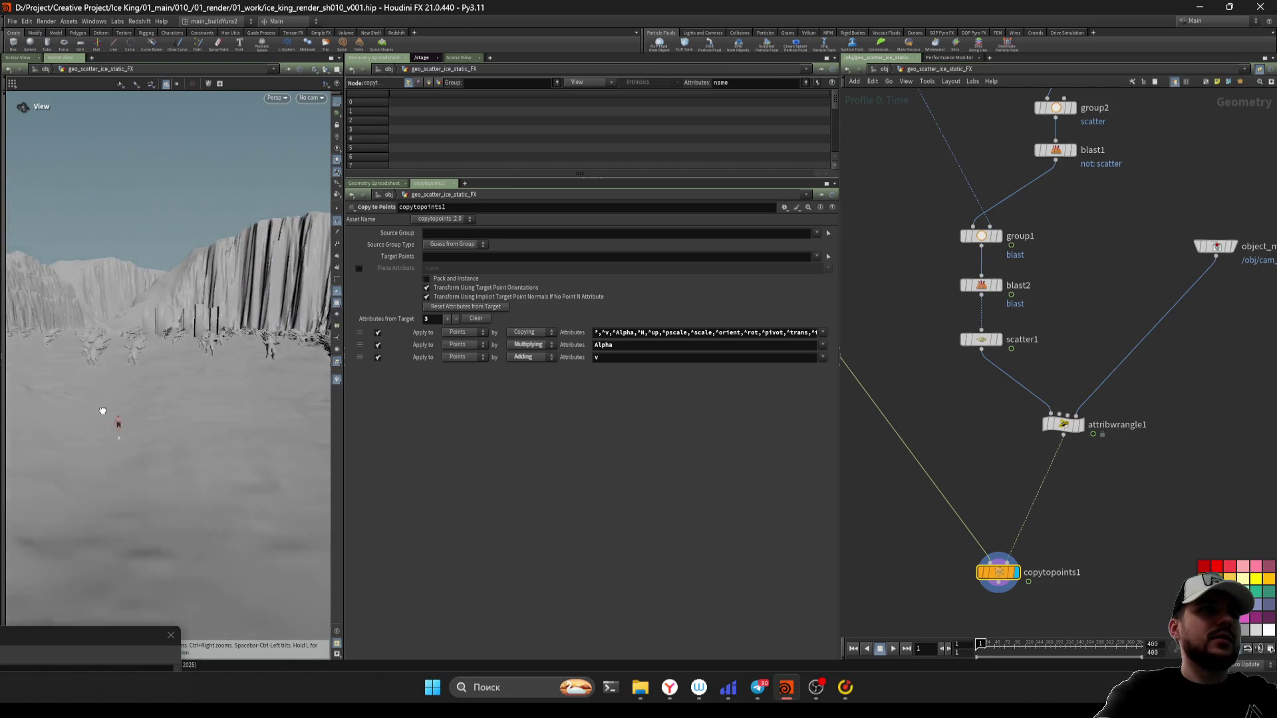
mouse_move(204, 408)
left_mouse_down()
mouse_move(125, 420)
mouse_move(124, 455)
left_mouse_up()
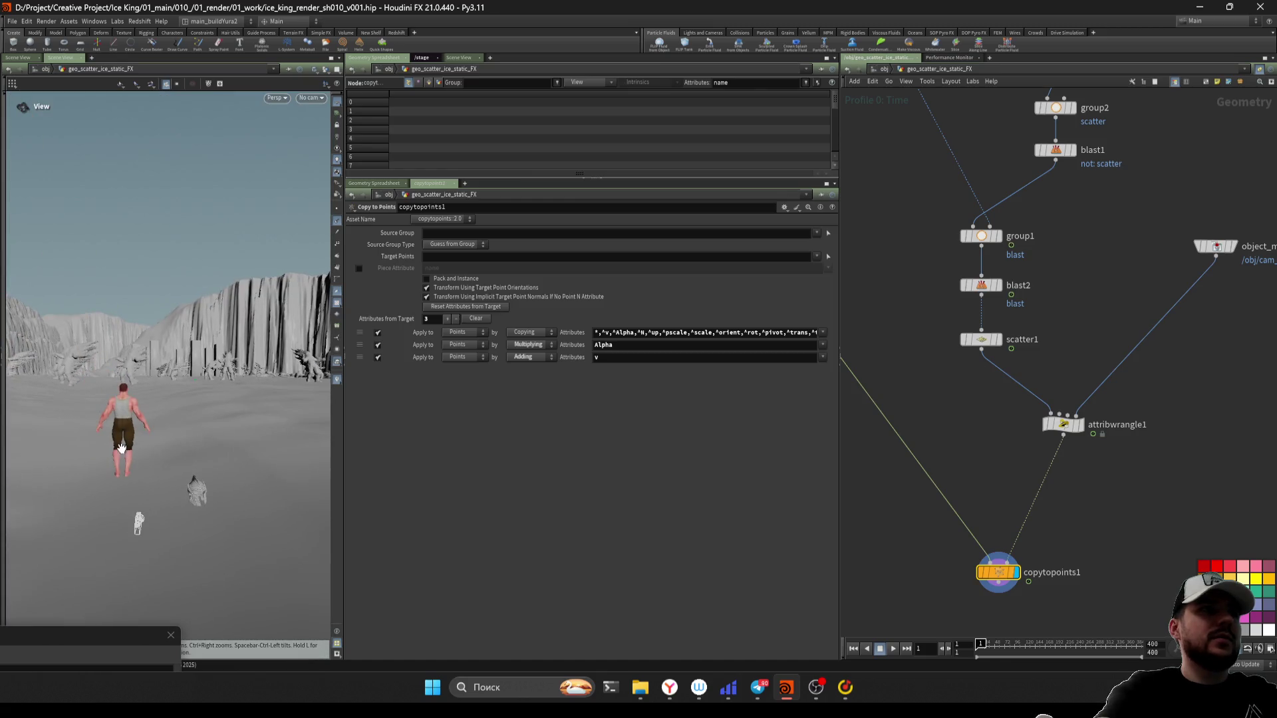
Start changing scatter1's Global Seed to vary the character placements.
left_click(982, 339)
middle_click_drag(963, 434, 983, 514)
left_click_drag(477, 349, 532, 361)
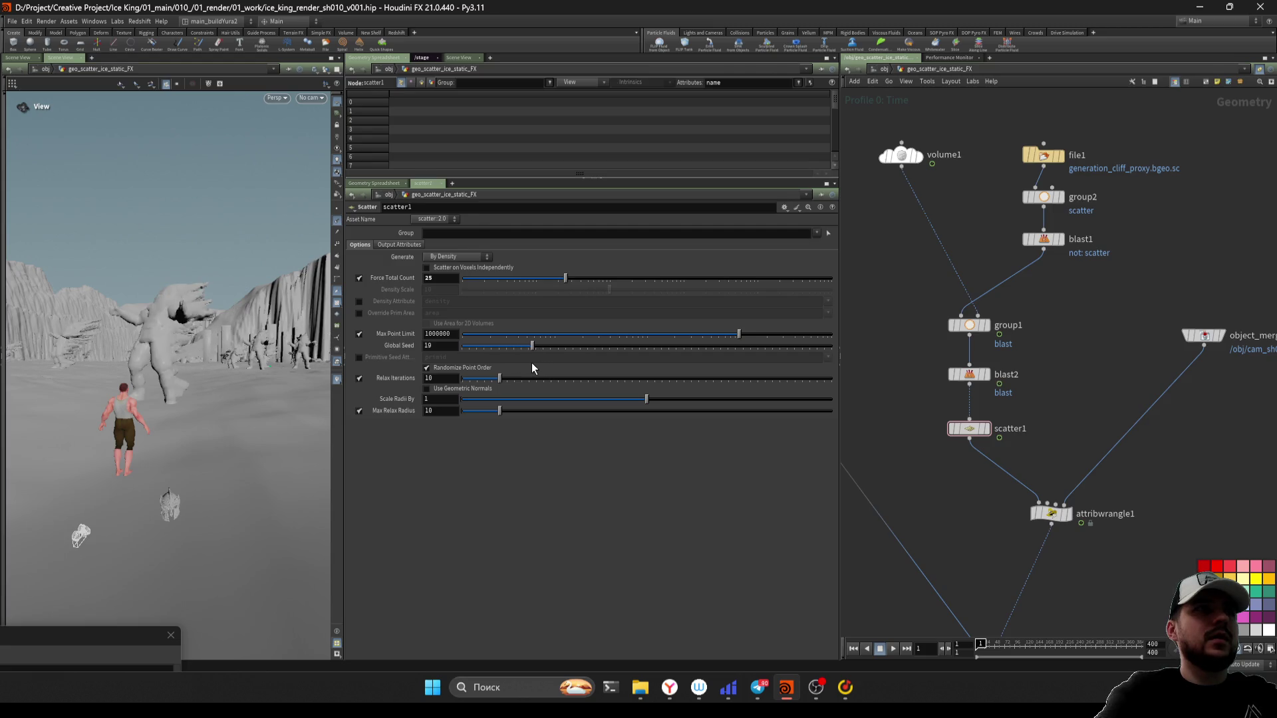
Settle the scatter seed at 19 and lower attribwrangle1's Pscale to 3.
mouse_move(190, 379)
left_mouse_down()
mouse_move(265, 405)
mouse_move(290, 399)
left_mouse_up()
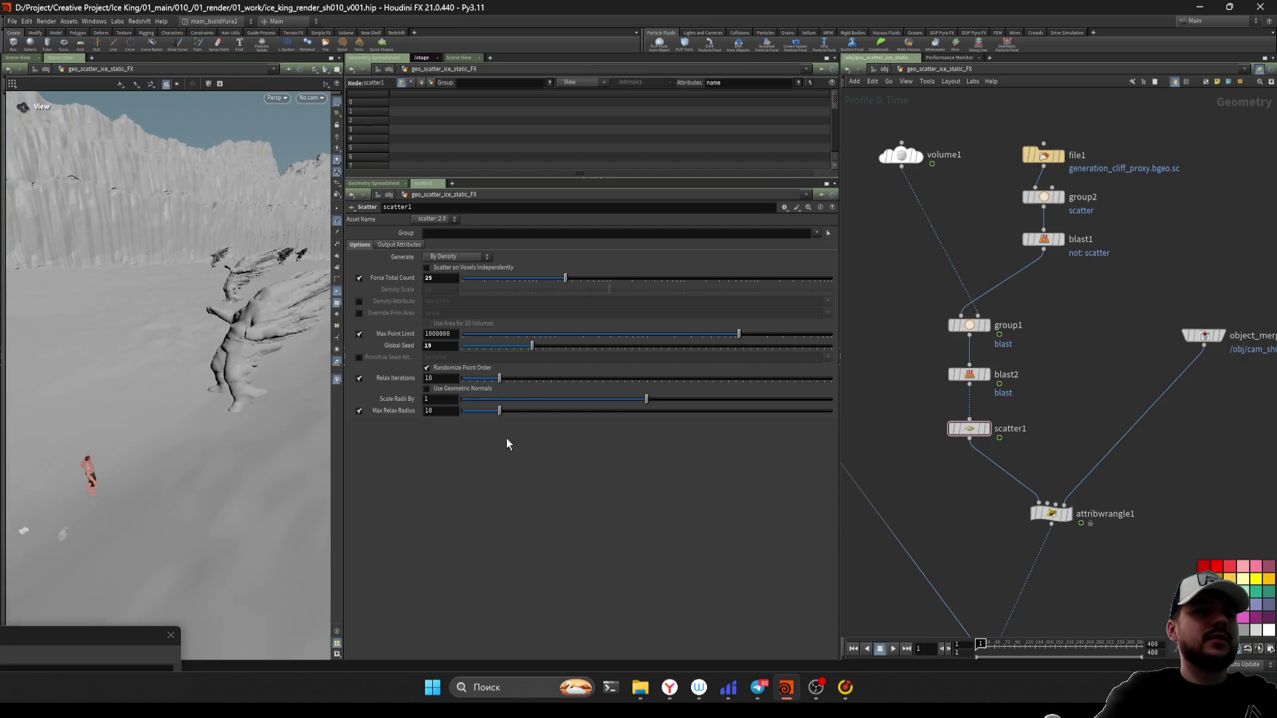
left_click(1051, 513)
middle_click(431, 280)
middle_click_drag(421, 266, 408, 267)
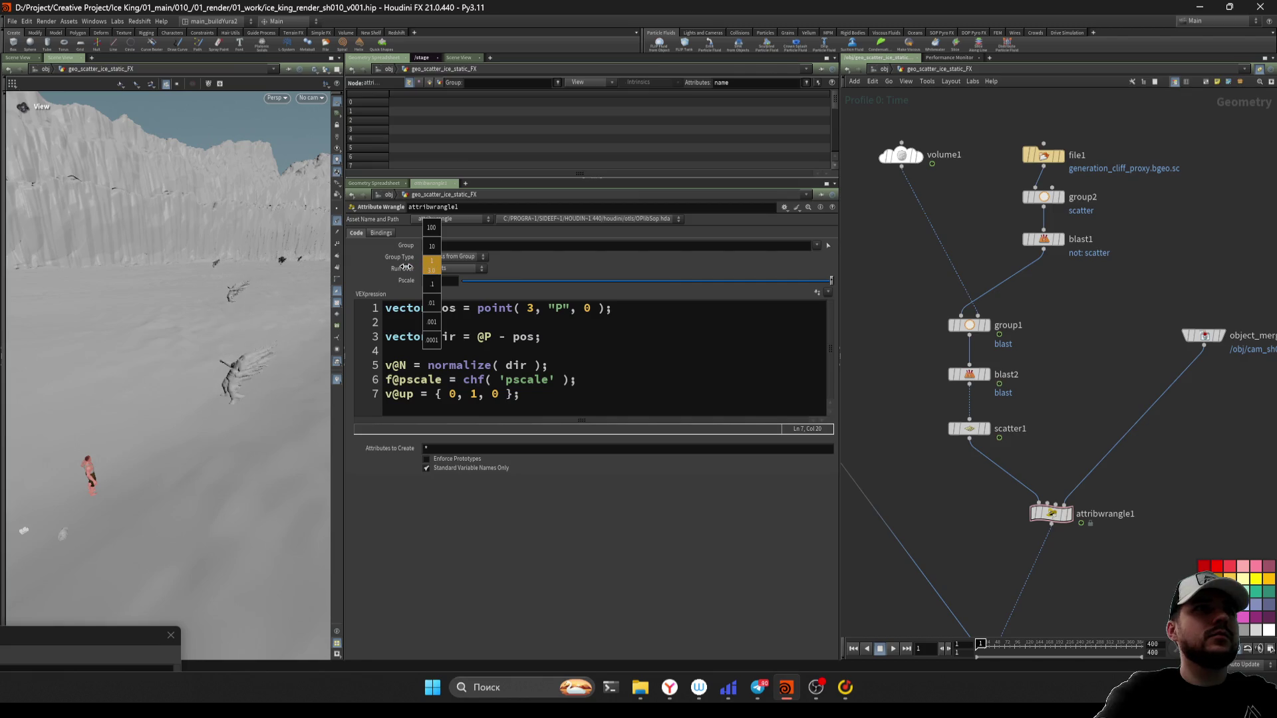
Check the smaller characters from ground level and through cam_sh010.
mouse_move(106, 473)
left_mouse_down()
mouse_move(156, 455)
mouse_move(106, 468)
mouse_move(147, 441)
left_mouse_up()
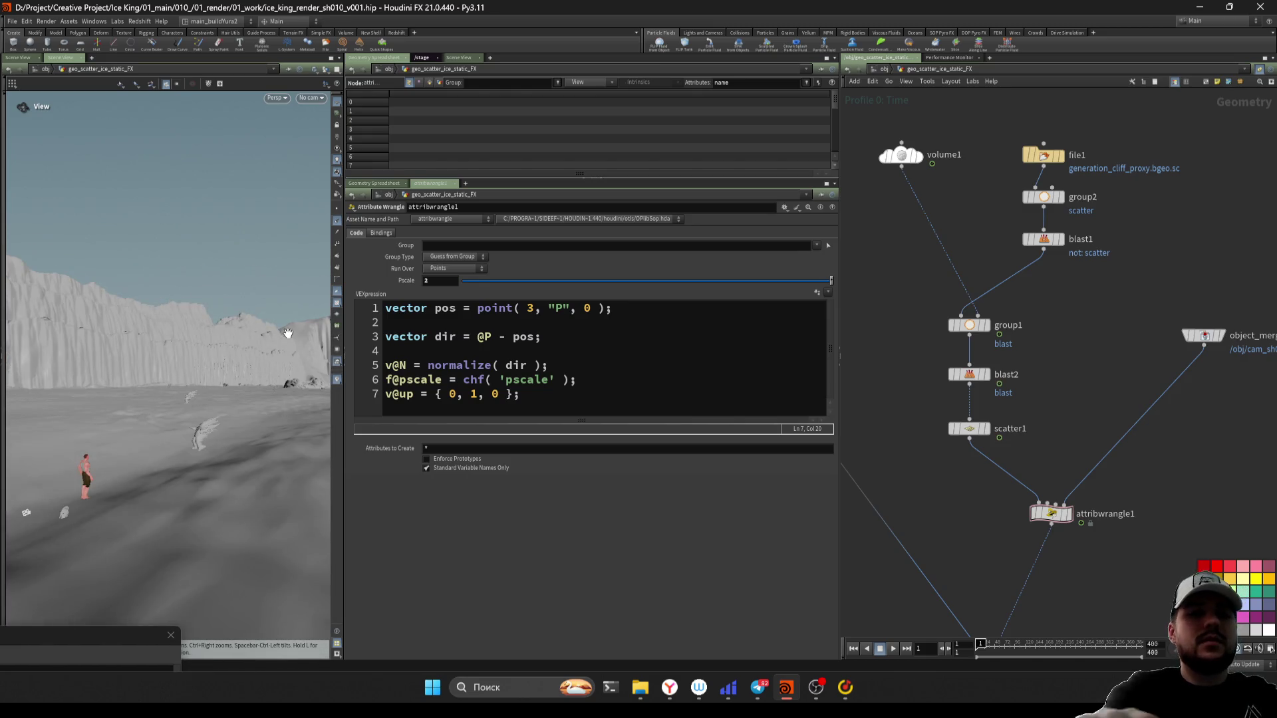
key("bracketleft")
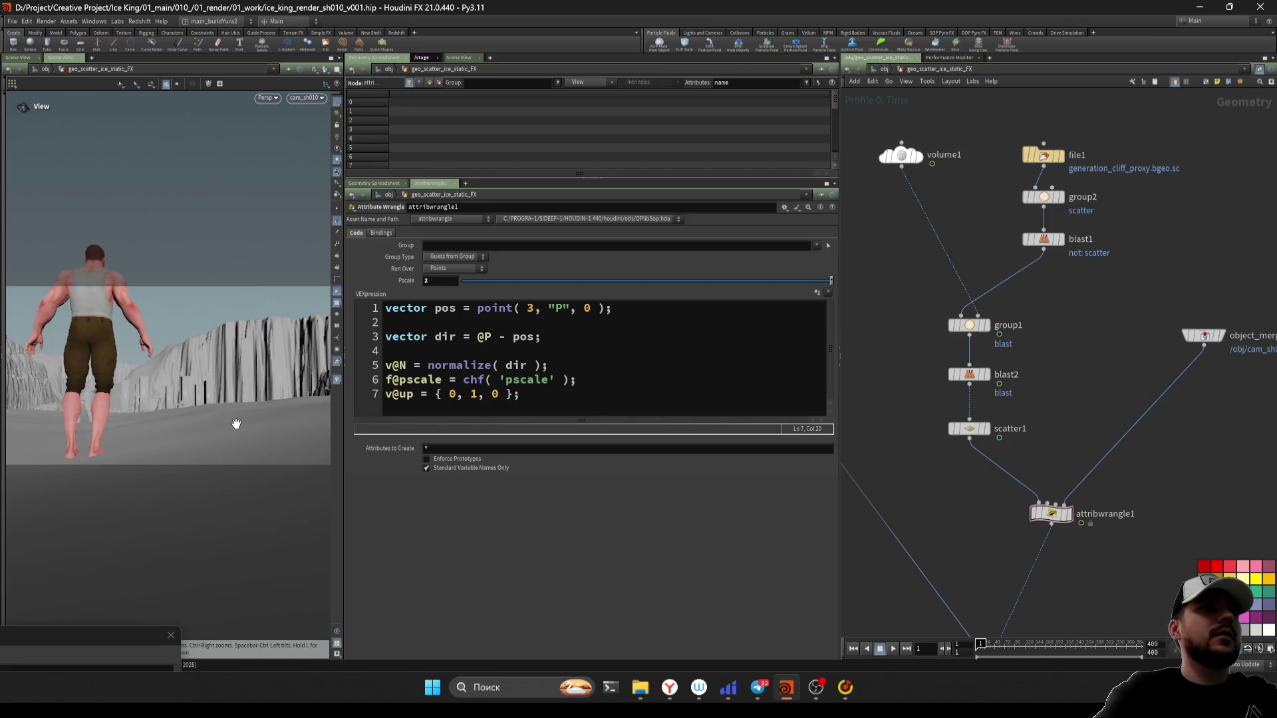
key("bracketleft")
key("bracketright")
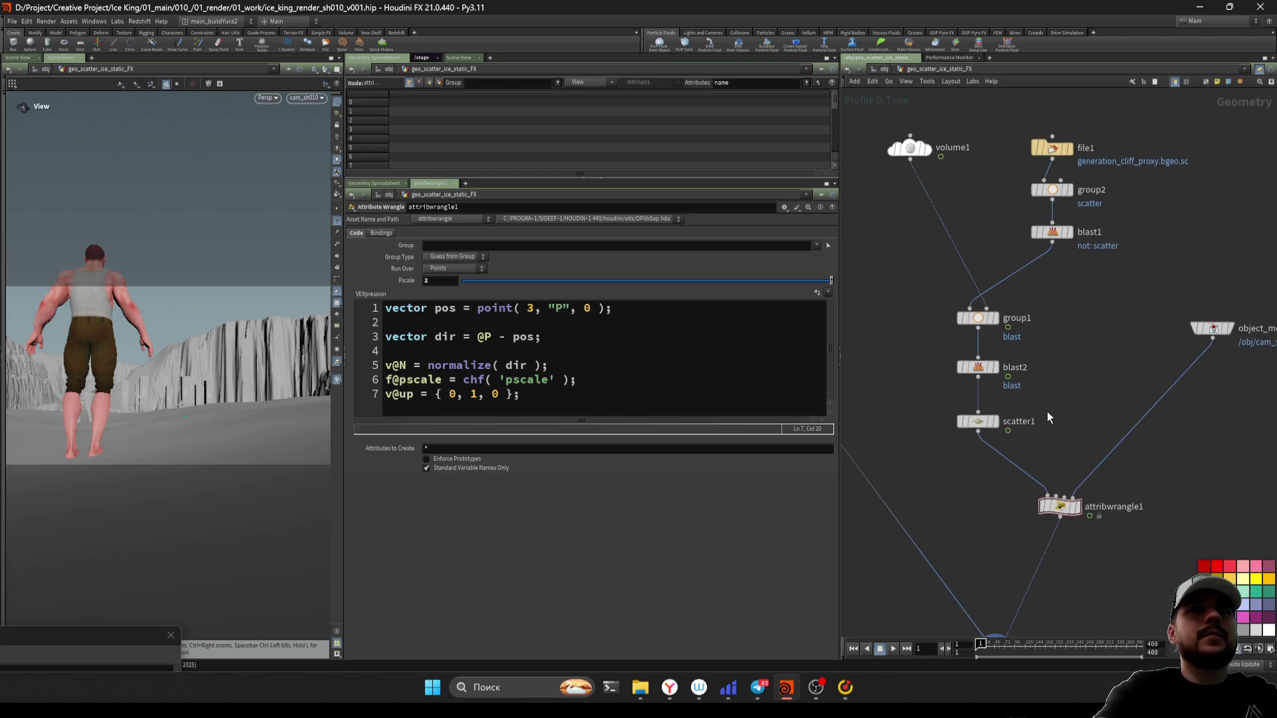
left_click(978, 421)
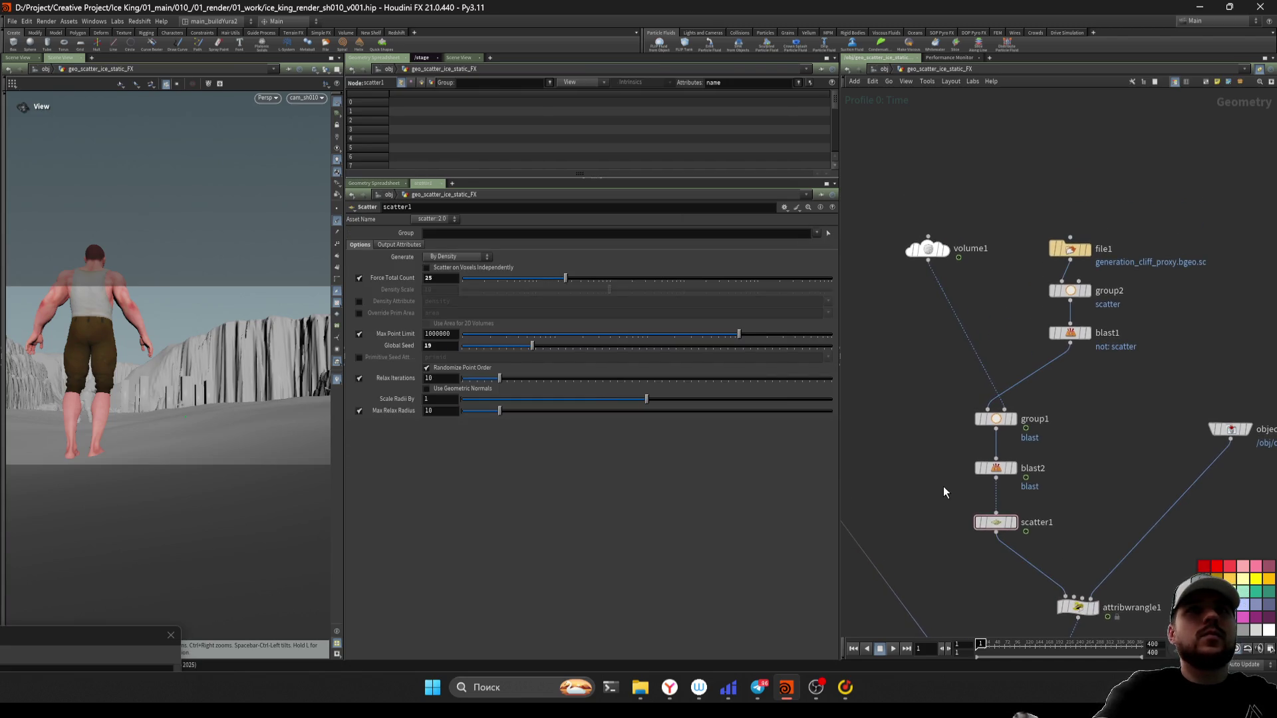
Raise scatter1's Force Total Count to 57 and display only the scattered points from attribwrangle1.
left_click_drag(571, 292, 590, 293)
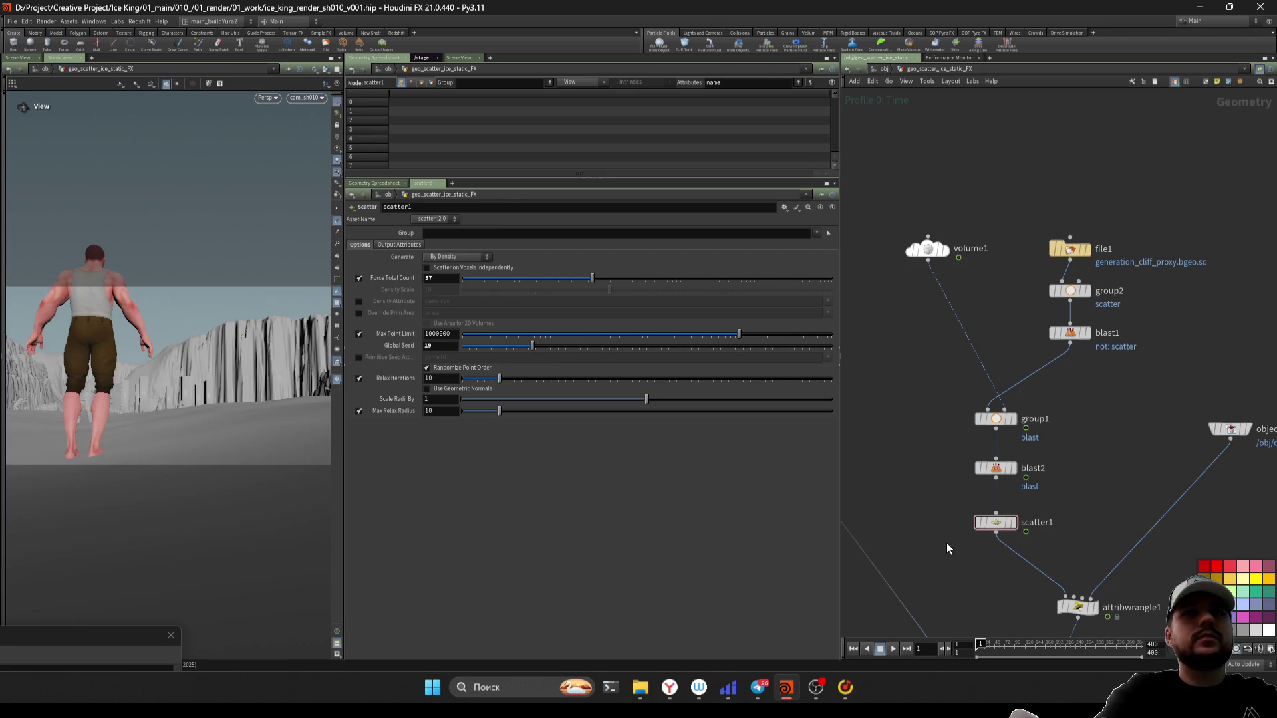
middle_click_drag(947, 547, 921, 475)
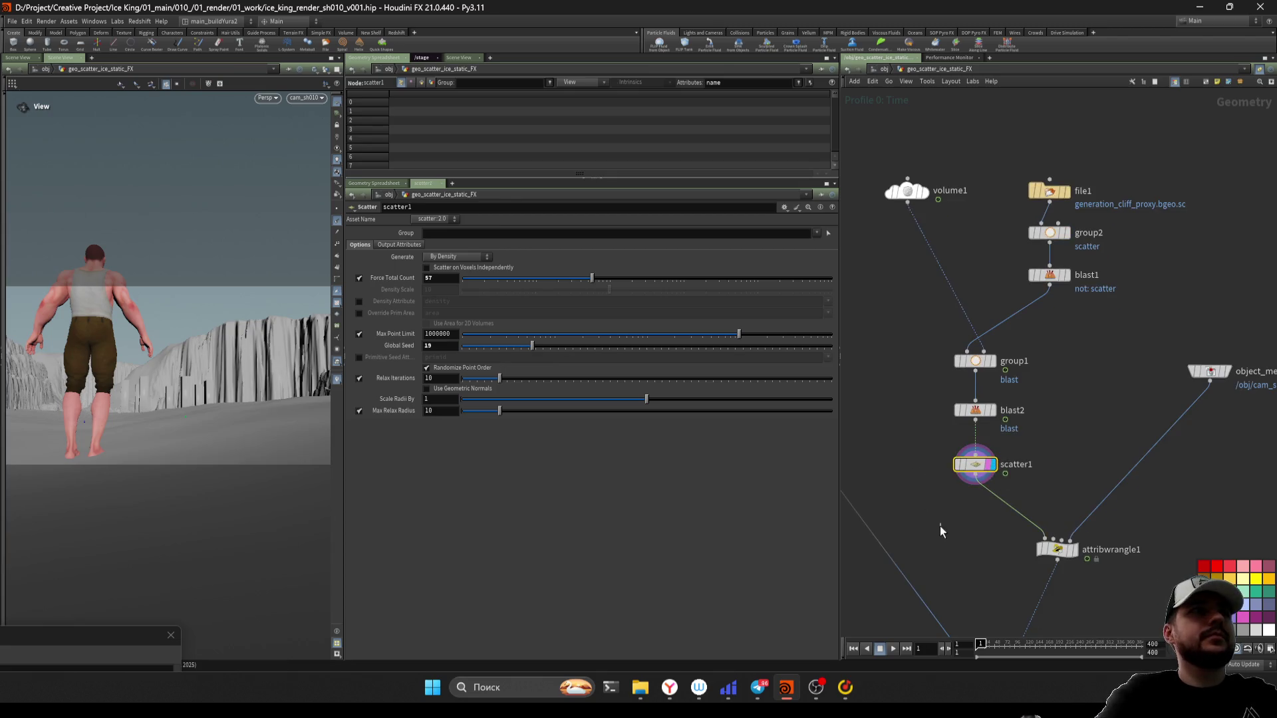
left_click(322, 73)
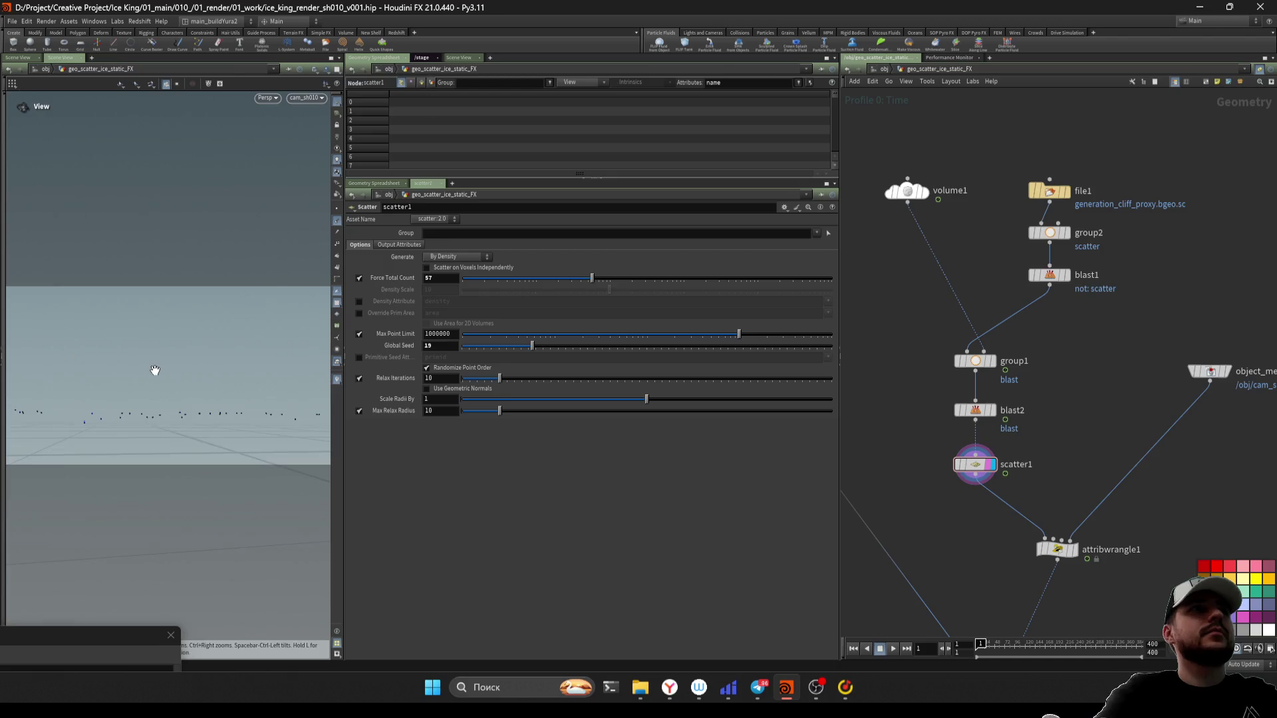
Inspect the points from a higher view and bring up object_merge2's camOrigin parameters.
left_click_drag(126, 456, 120, 437)
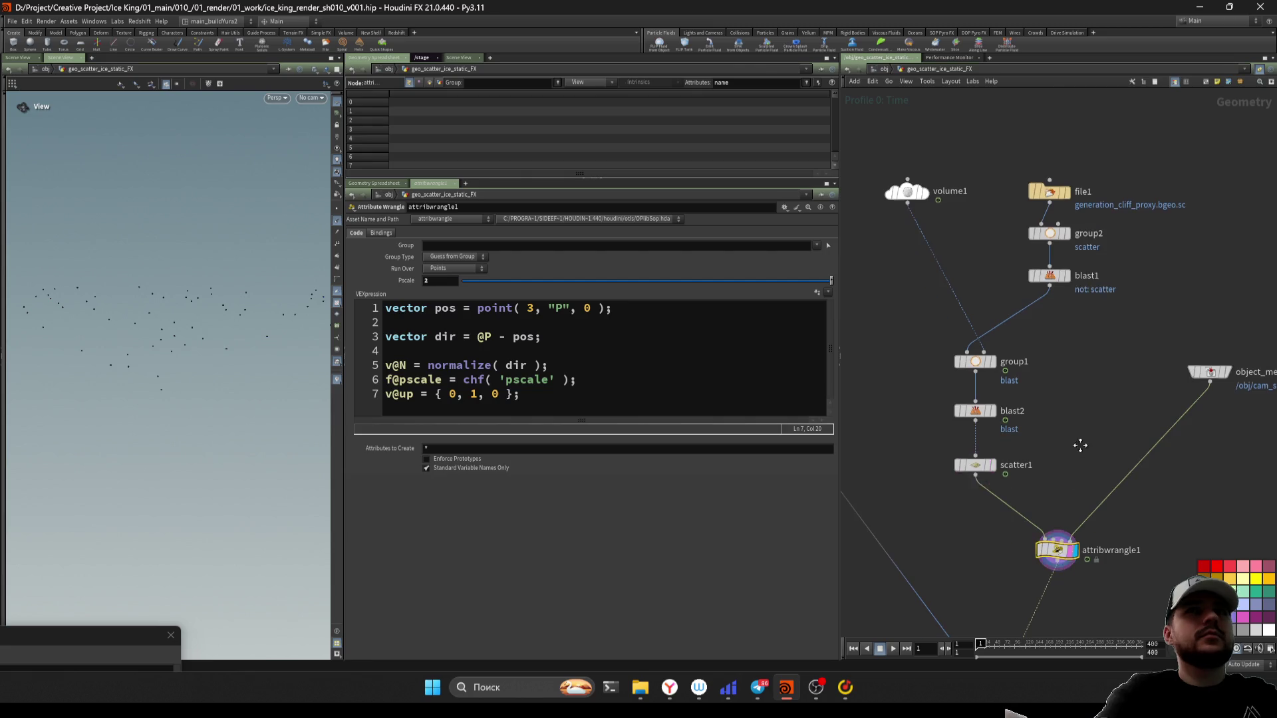
middle_click_drag(1075, 519, 1058, 591)
left_click(1193, 445)
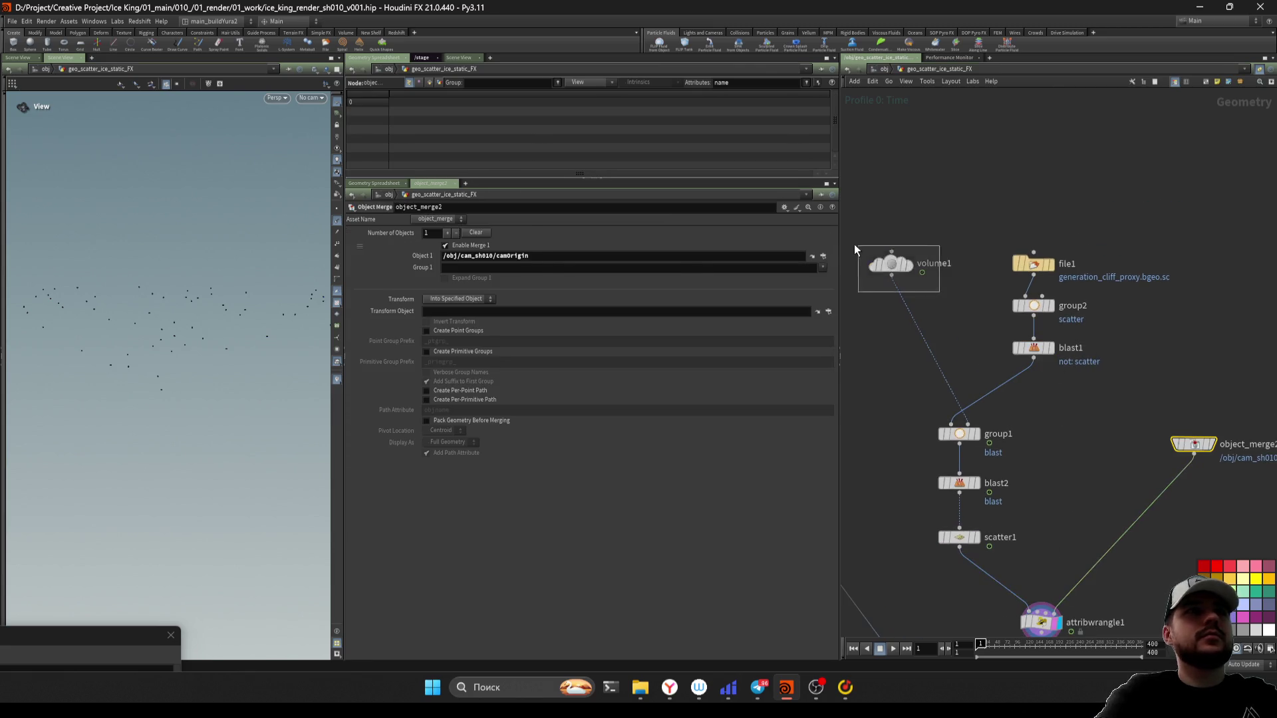
Set volume1's Uniform Sampling Divs to 140.
left_click_drag(861, 247, 853, 247)
middle_click_drag(453, 387, 496, 373)
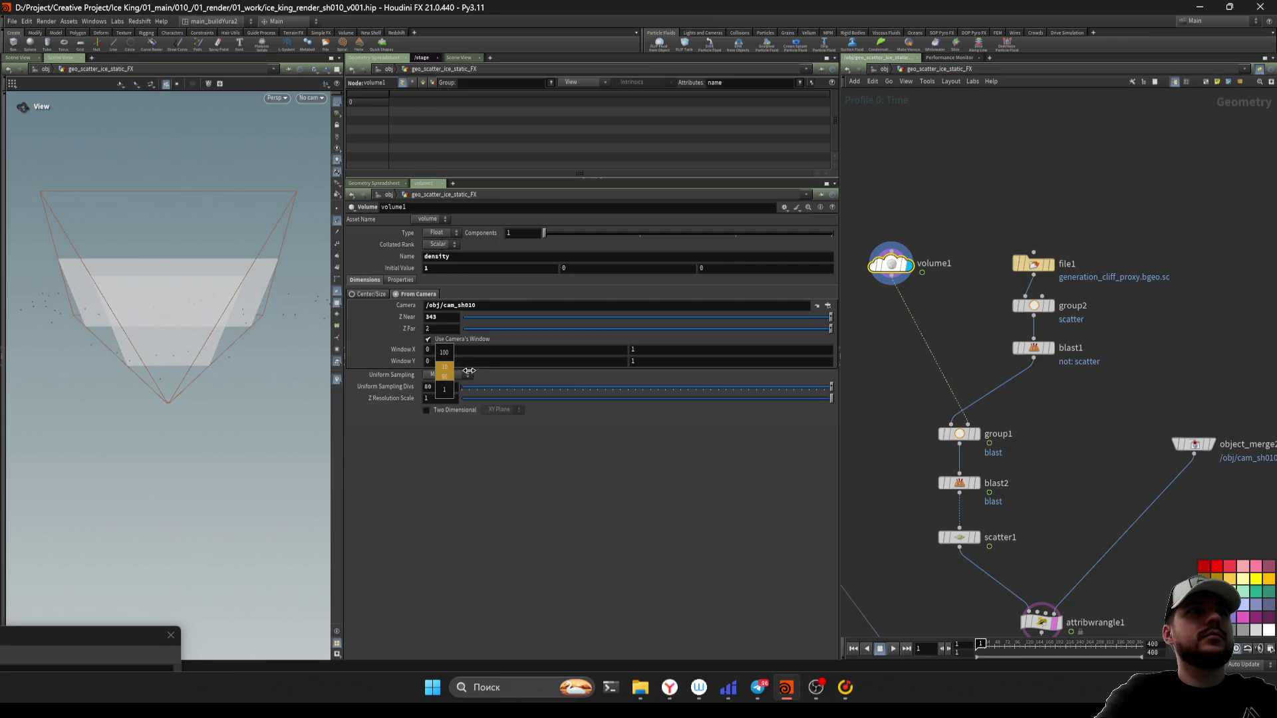
mouse_move(495, 372)
middle_mouse_down()
mouse_move(442, 397)
mouse_move(450, 406)
middle_mouse_up()
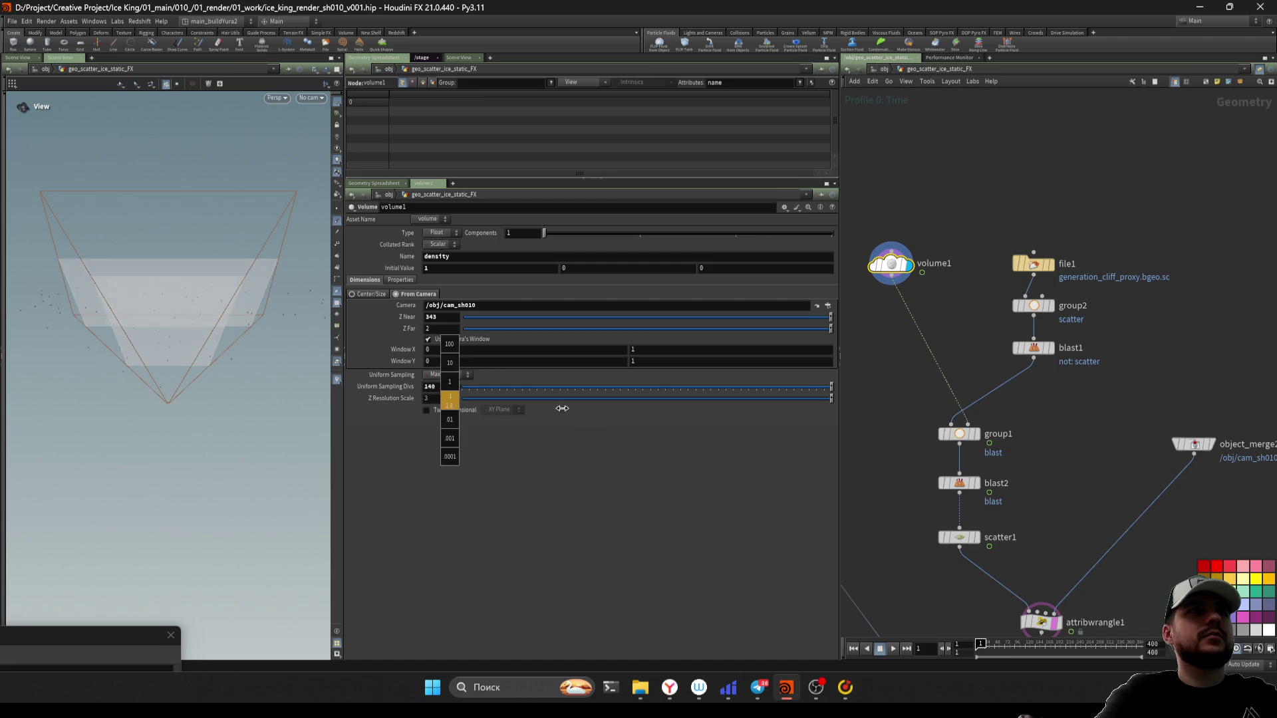
Pull volume1's Z Near in from 343 to 173, then move on to copytopoints1.
mouse_move(440, 317)
middle_mouse_down()
mouse_move(971, 391)
mouse_move(499, 316)
mouse_move(527, 519)
middle_mouse_up()
mouse_move(131, 366)
left_mouse_down()
mouse_move(190, 308)
mouse_move(163, 354)
mouse_move(200, 359)
left_mouse_up()
middle_click_drag(448, 317, 368, 284)
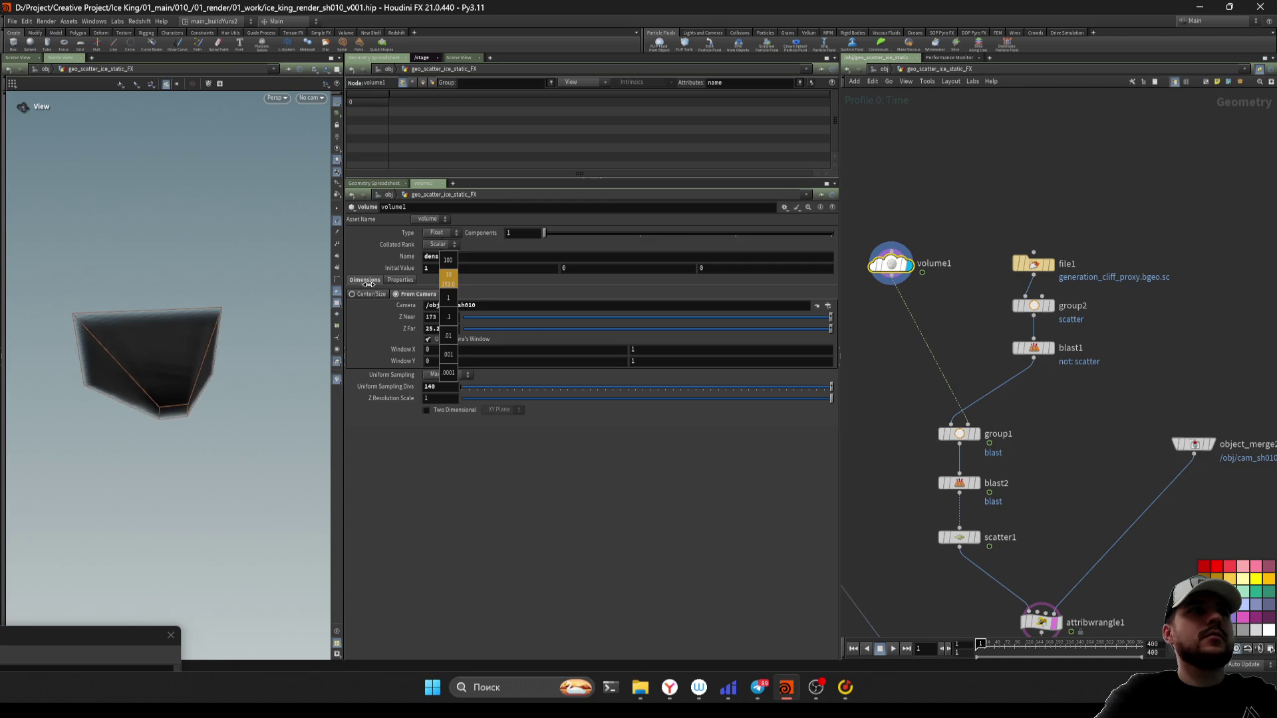
middle_click_drag(893, 545, 969, 465)
left_click(987, 533)
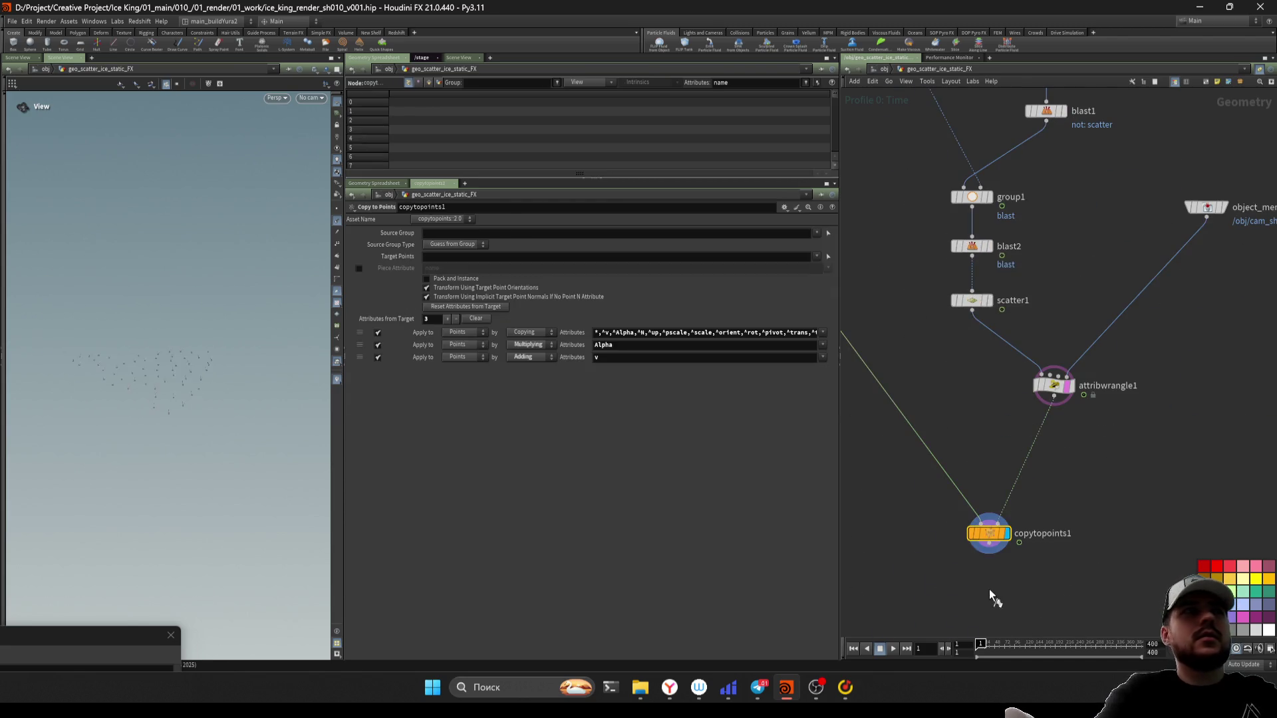
Look through cam_sh010, toggle bypass on copytopoints1 and show the other scene objects.
left_click(307, 97)
left_click(326, 148)
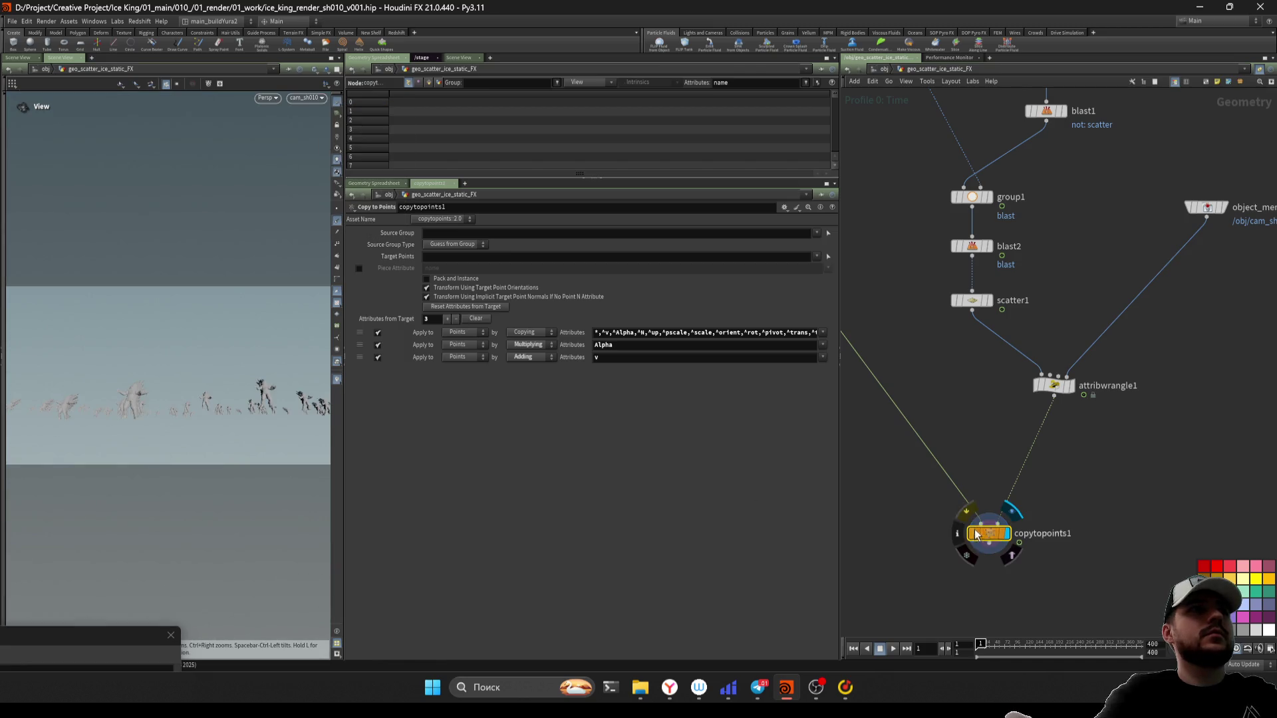
key("b")
key("b")
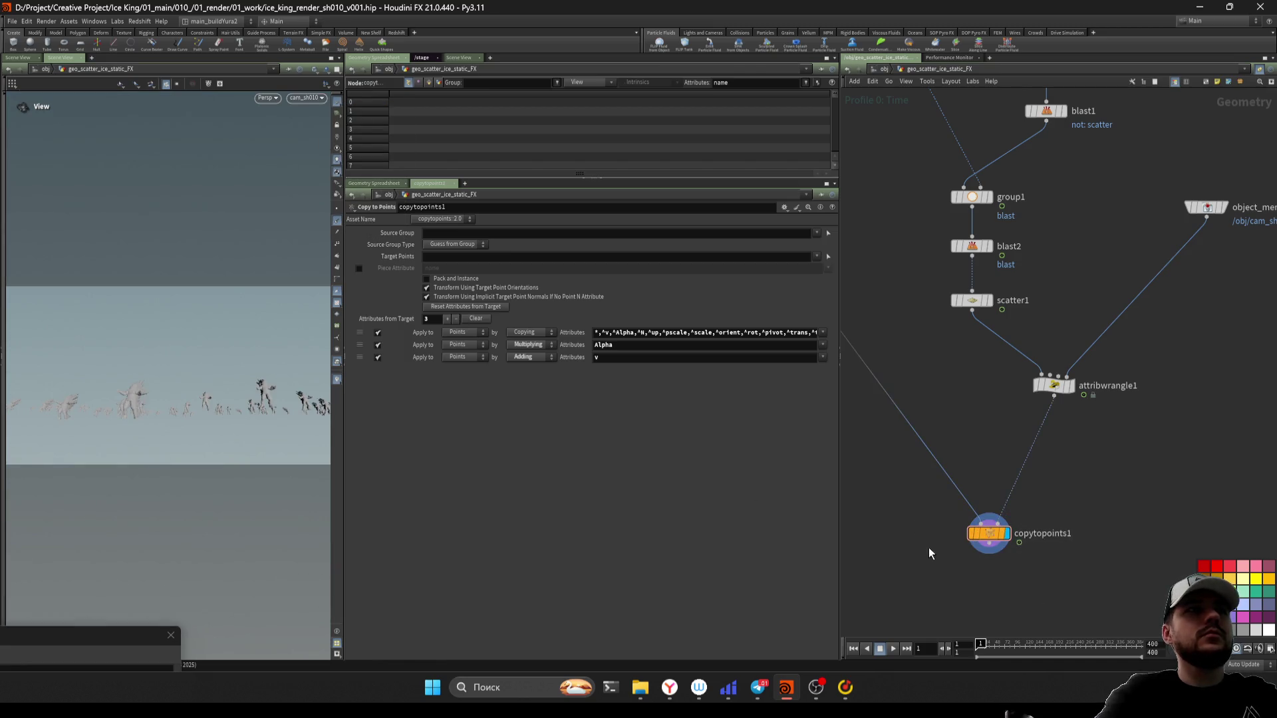
middle_click_drag(929, 547, 936, 409)
left_click(327, 86)
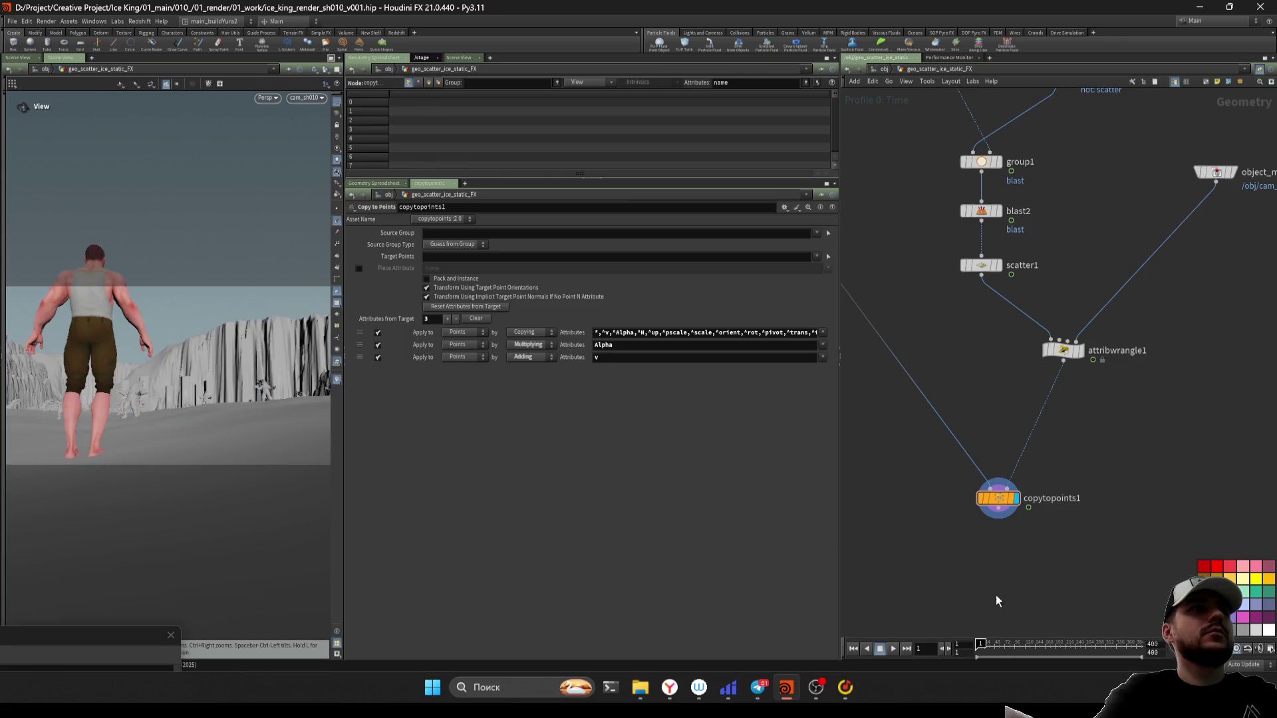
Scrub the shot to frame 400 and back to 1, then select file1's cliff proxy.
left_click_drag(980, 644, 1135, 644)
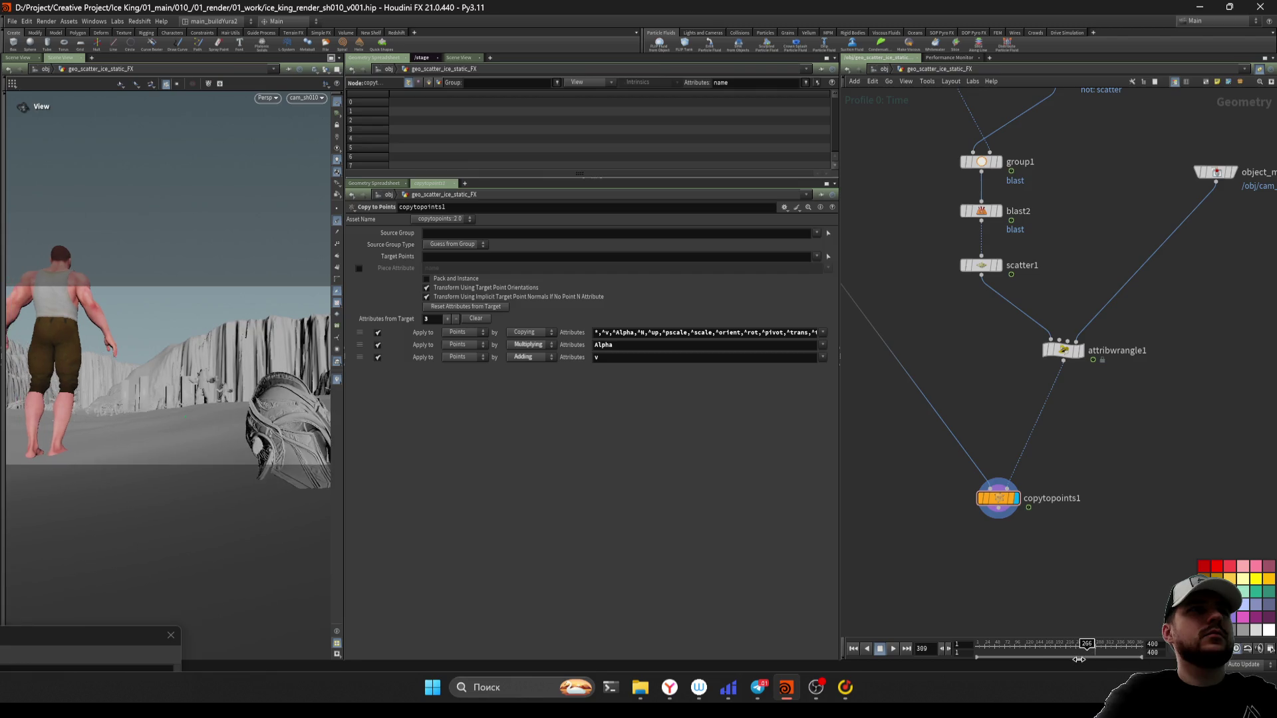
left_click_drag(1139, 645, 980, 645)
middle_click_drag(999, 249, 943, 614)
left_click(1039, 357)
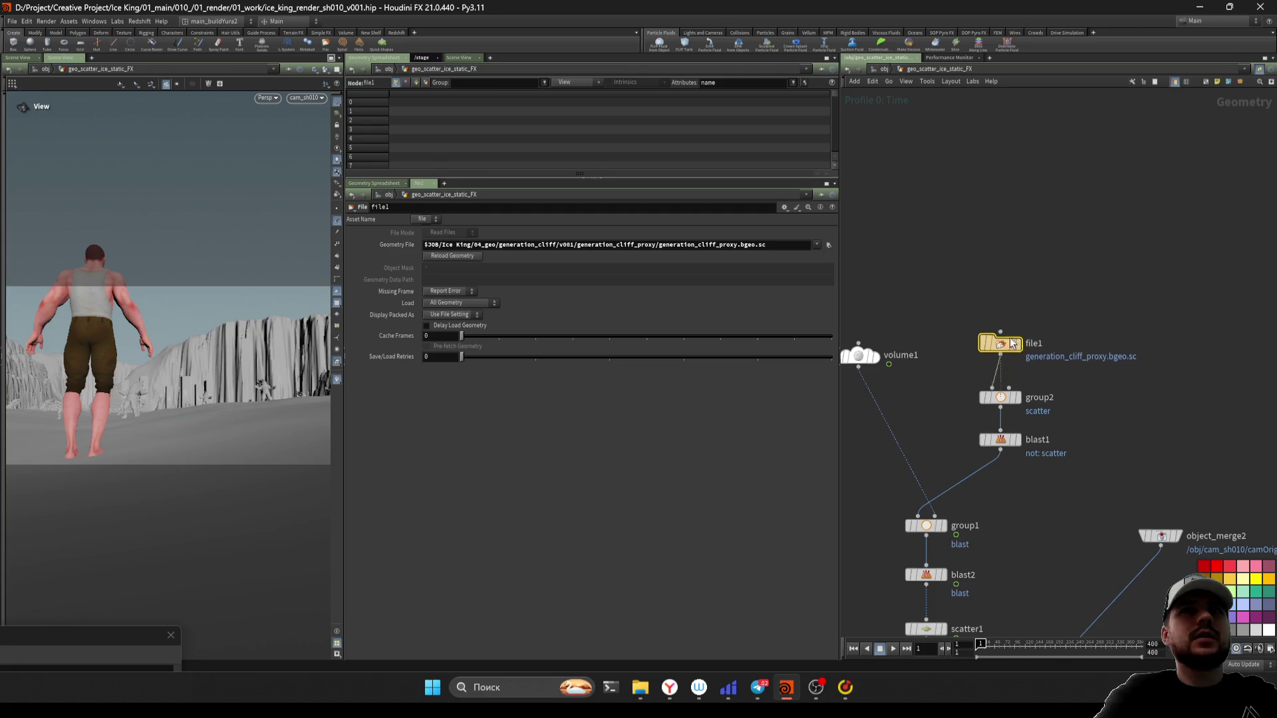
Insert a Time Shift node between object_merge2 and attribwrangle1 to freeze the camera merge.
middle_click_drag(1109, 602, 996, 417)
key("Tab")
type("timeshift")
key("Return")
left_click(937, 463)
left_click_drag(936, 462, 1049, 409)
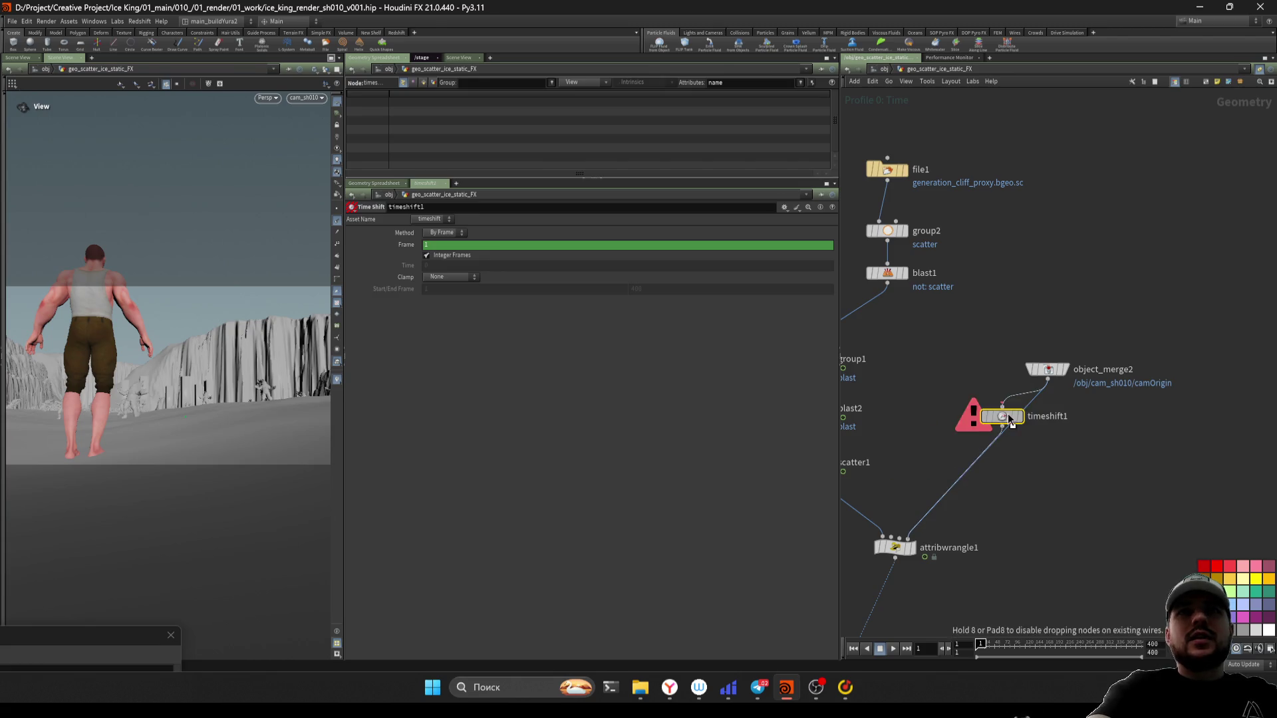
Check copytopoints1 around frame 31 and return to frame 1.
middle_click_drag(985, 416, 1002, 357)
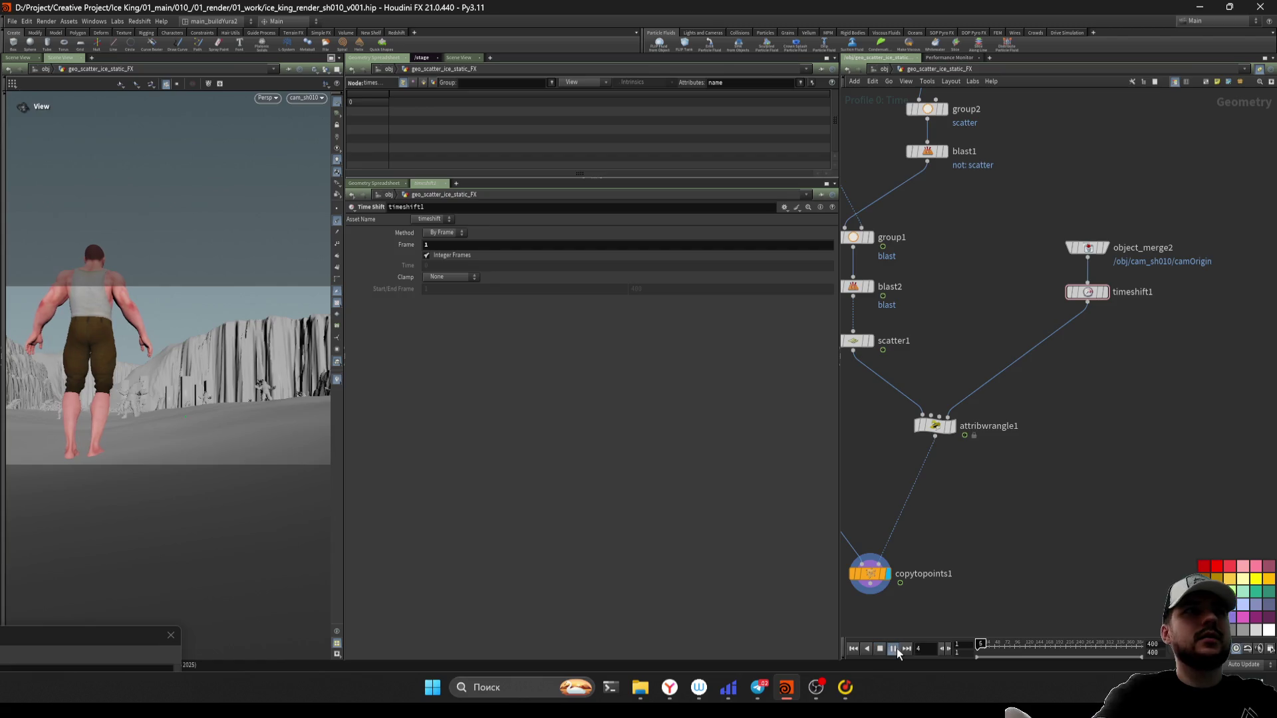
left_click_drag(981, 645, 997, 644)
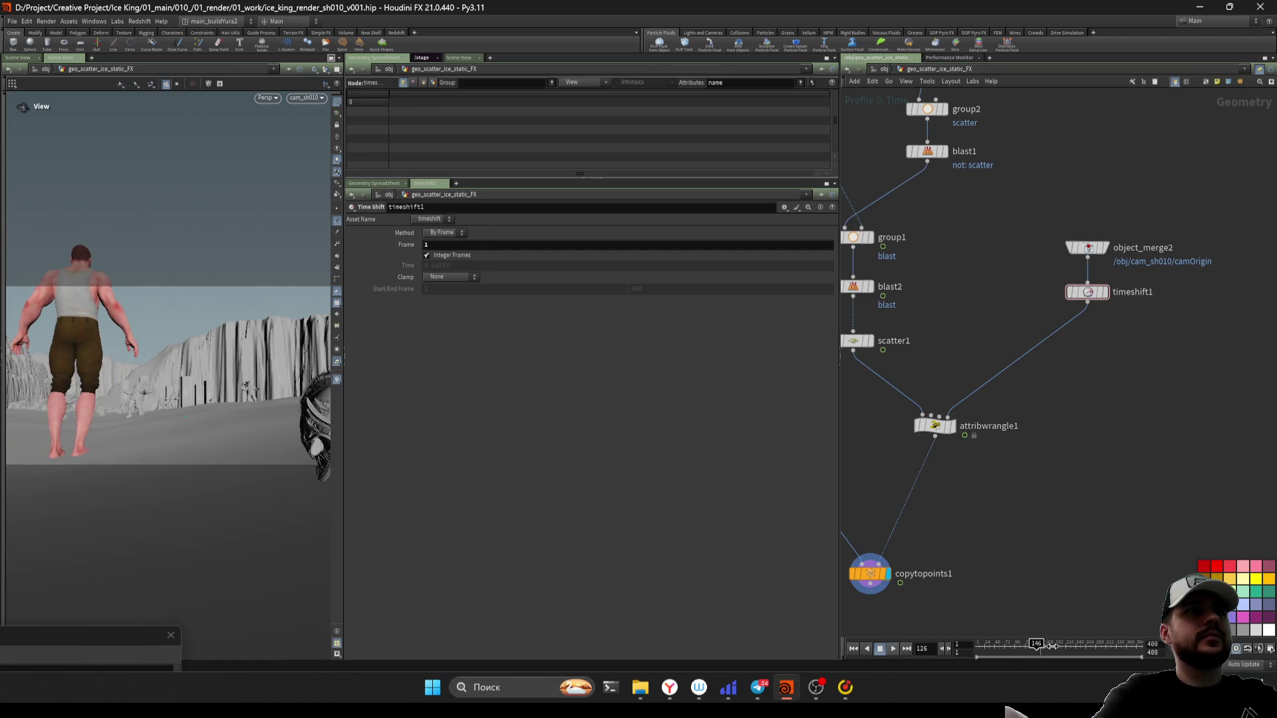
left_click(889, 648)
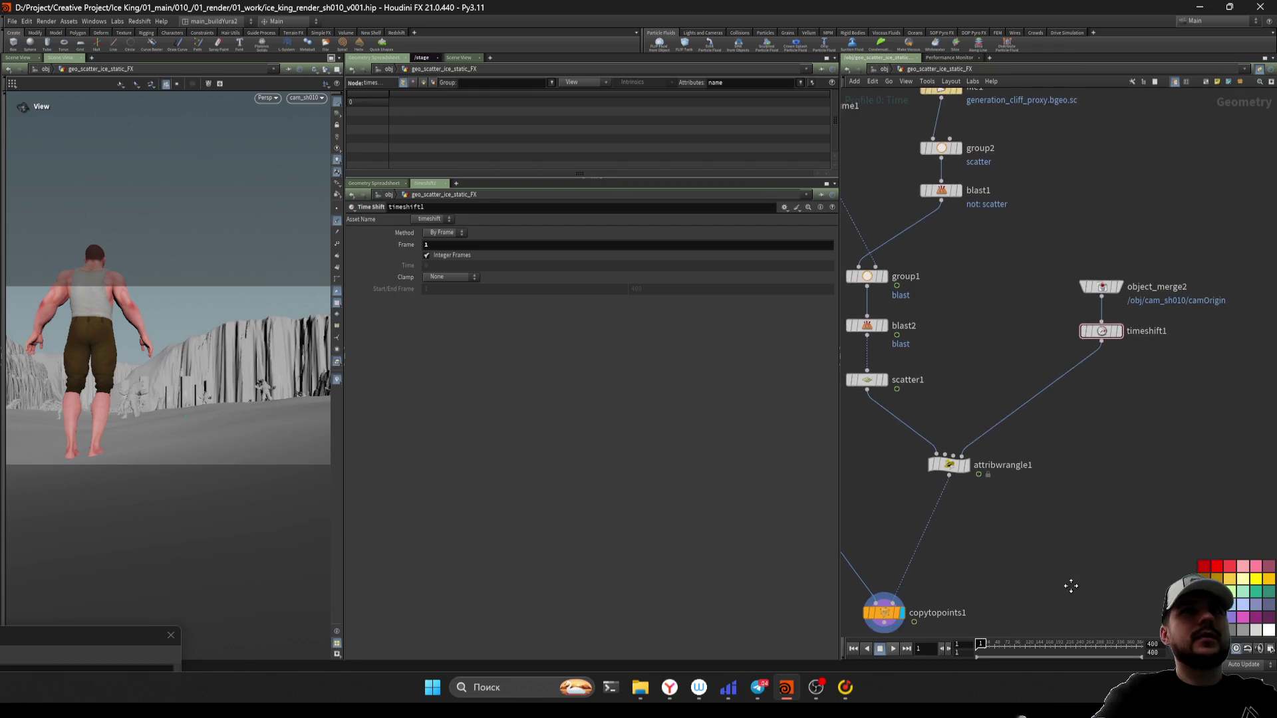
middle_click_drag(1045, 547, 1059, 577)
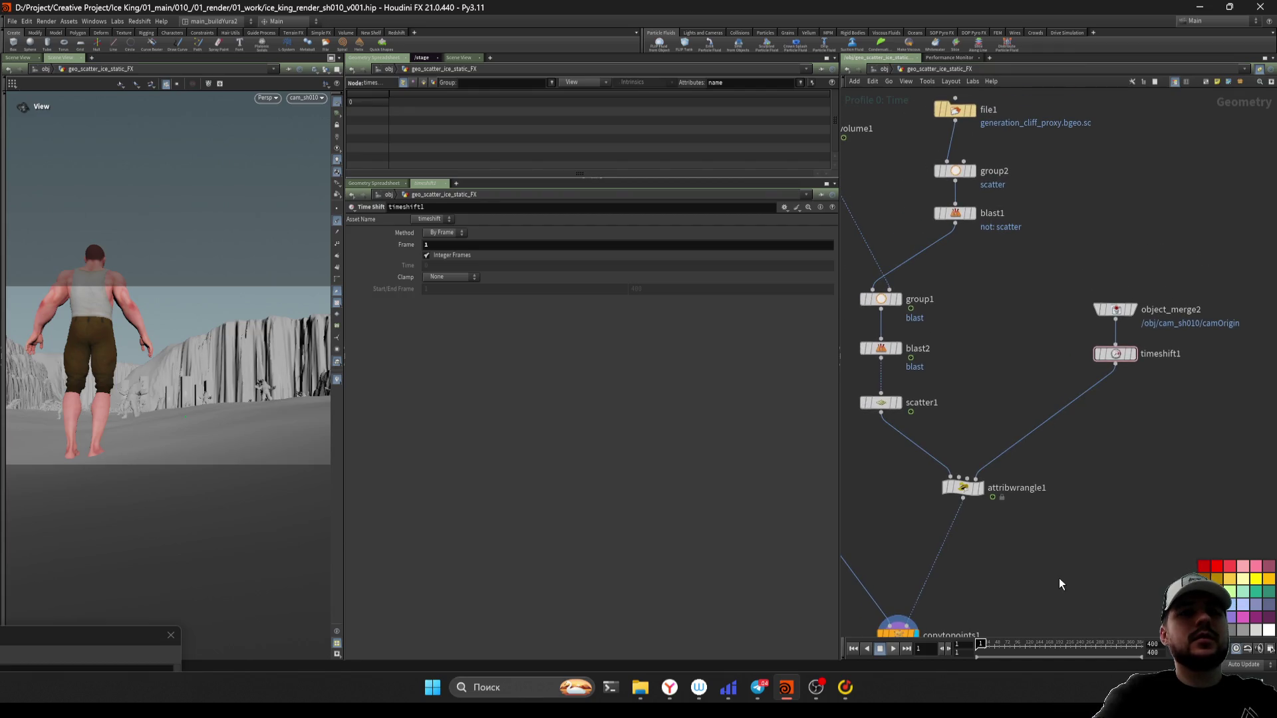
scroll(1064, 477, "up", 5)
Copy timeshift1 below volume1 to freeze the frustum, then play the shot on copytopoints1.
left_click(1129, 503)
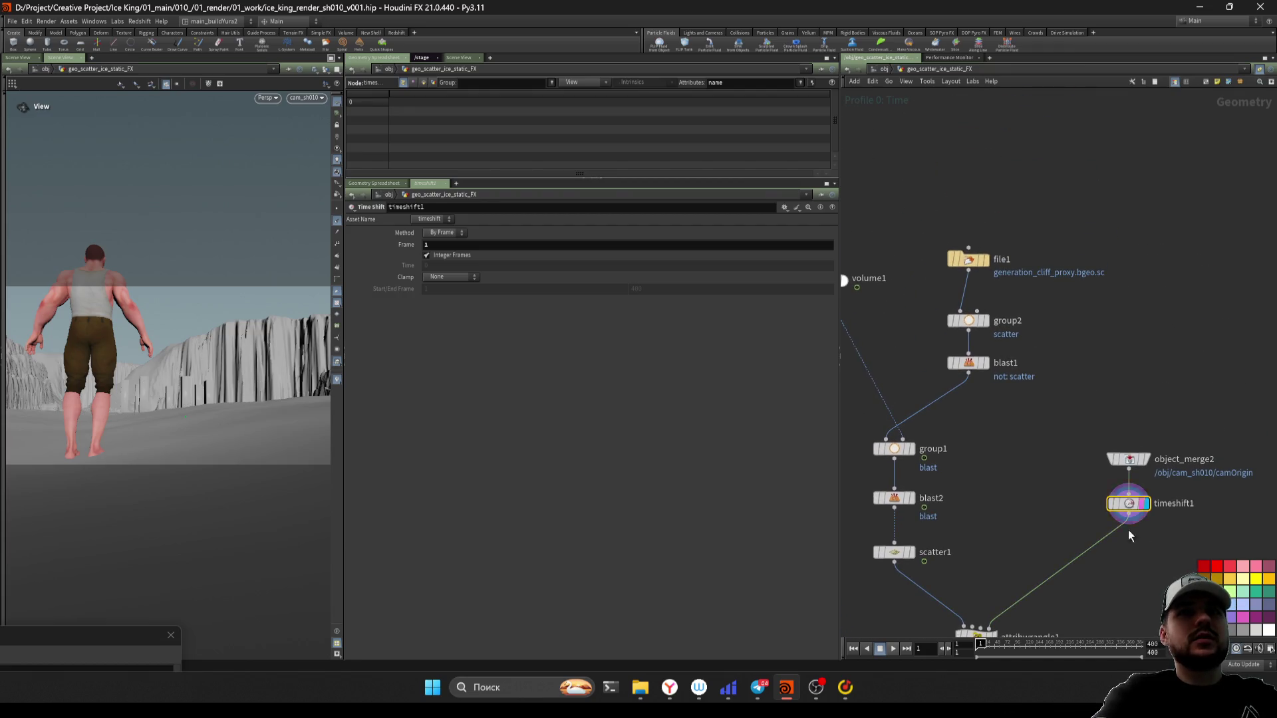
mouse_move(1073, 504)
middle_mouse_down()
mouse_move(1020, 467)
mouse_move(1032, 495)
mouse_move(1095, 503)
middle_mouse_up()
left_click_drag(1170, 528, 908, 364, "alt")
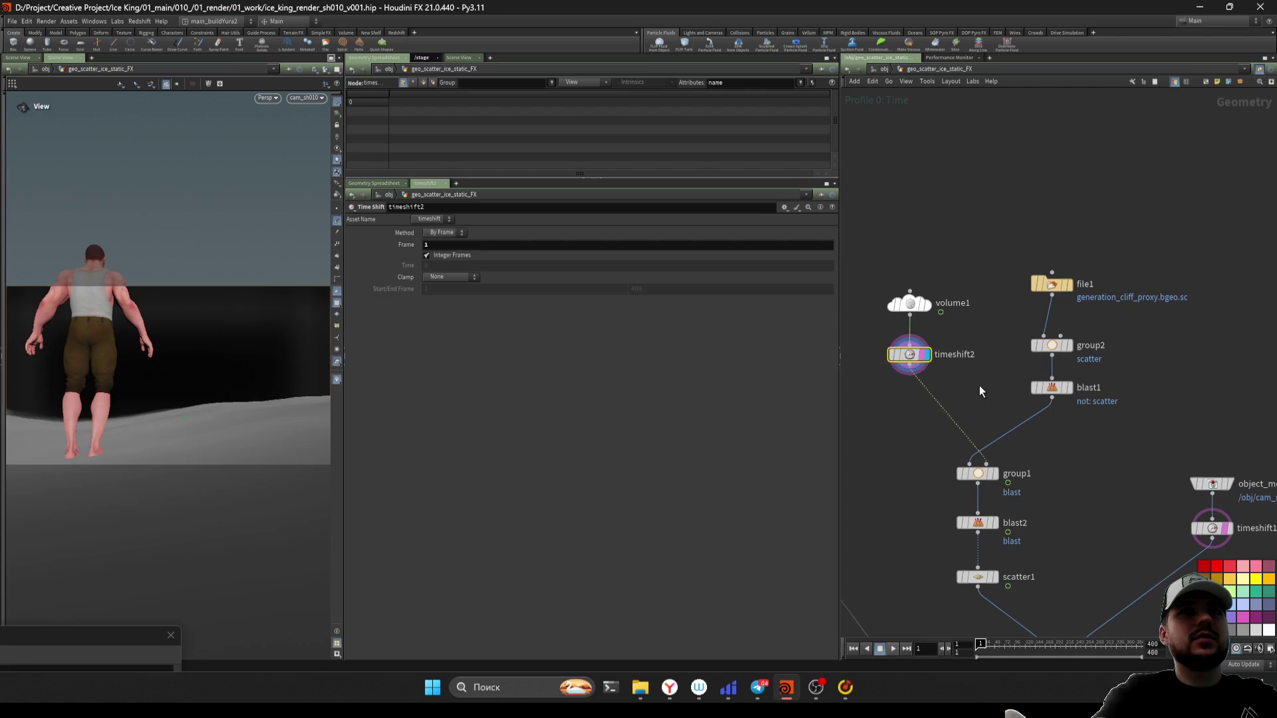
scroll(913, 389, "down", 2)
scroll(948, 425, "down", 3)
left_click(963, 540)
left_click(893, 649)
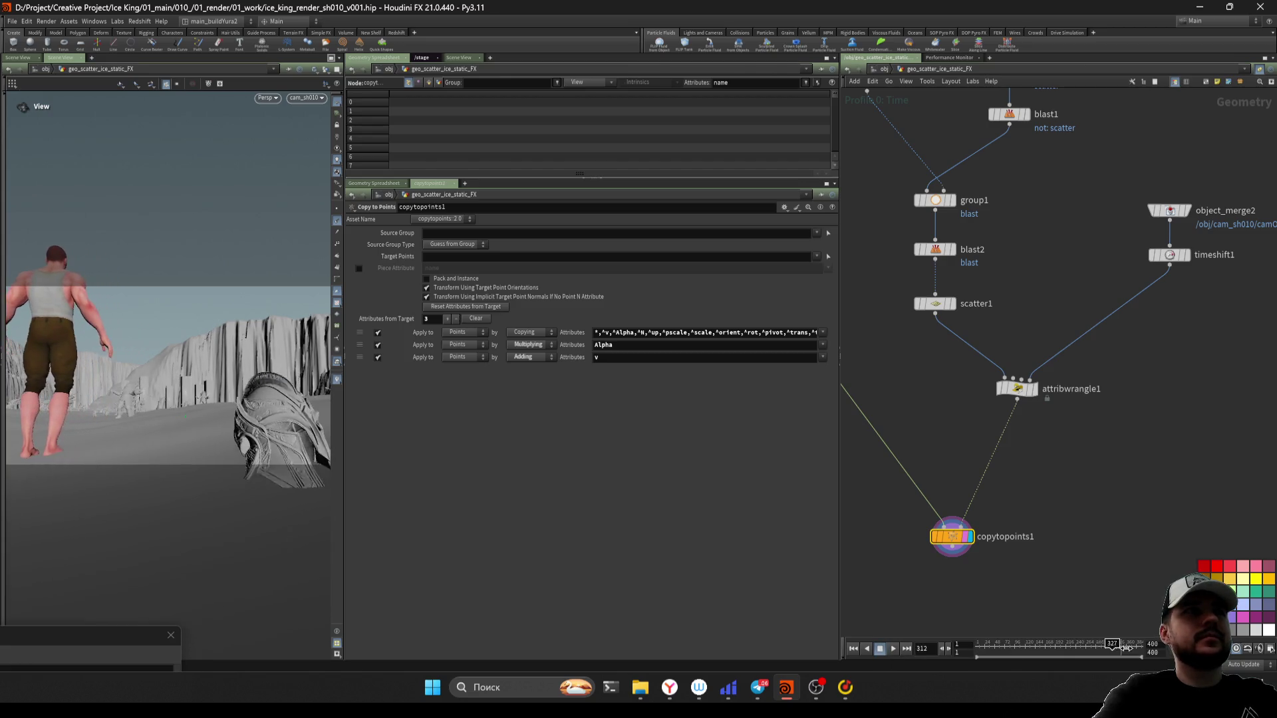
Stop playback, fly a free view toward the cliffs and scattered figures, then select blast1.
left_click(853, 649)
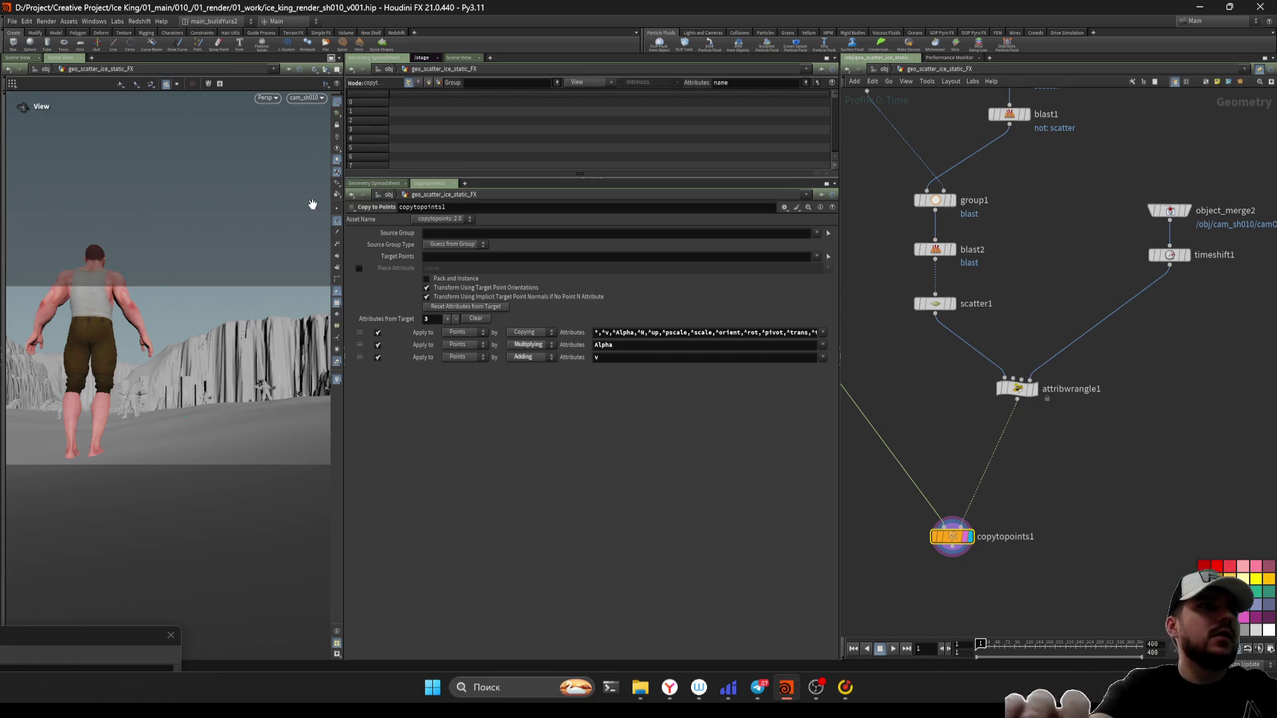
mouse_move(200, 418)
left_mouse_down("alt")
mouse_move(157, 424)
mouse_move(297, 425)
mouse_move(233, 467)
mouse_move(258, 434)
left_mouse_up("alt")
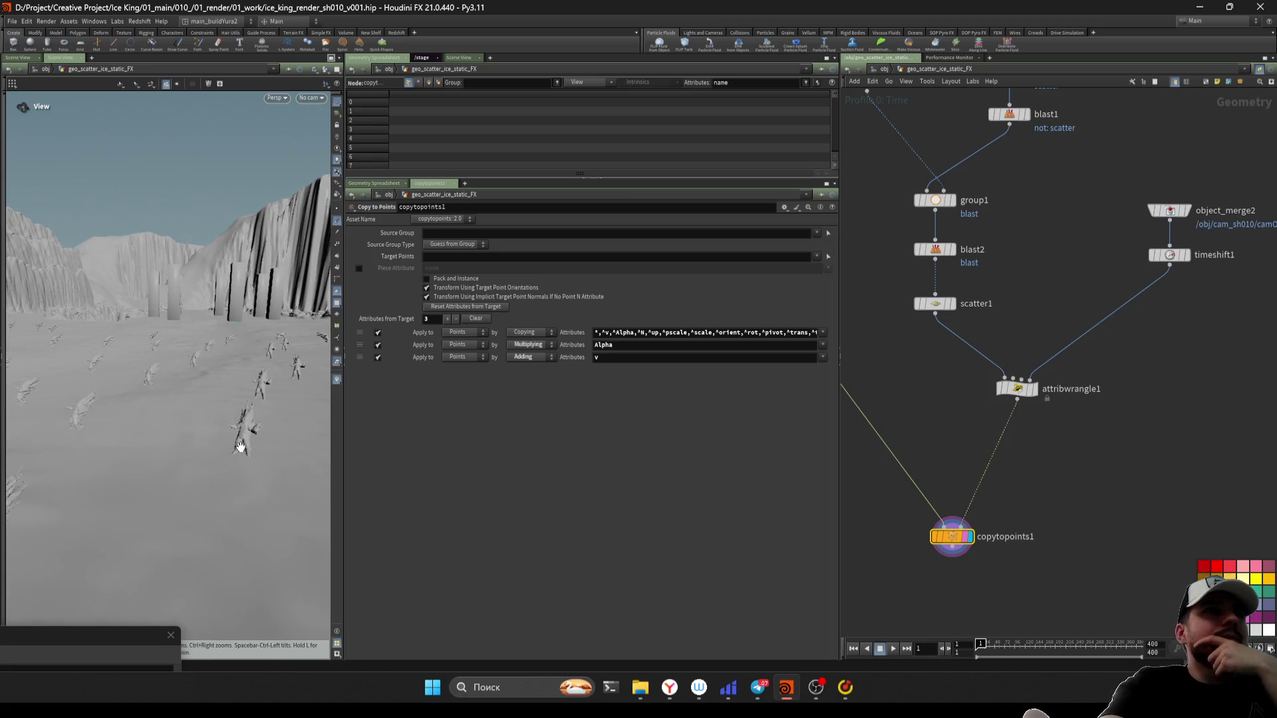
mouse_move(244, 432)
left_mouse_down()
mouse_move(134, 522)
mouse_move(280, 455)
mouse_move(235, 509)
mouse_move(262, 490)
left_mouse_up()
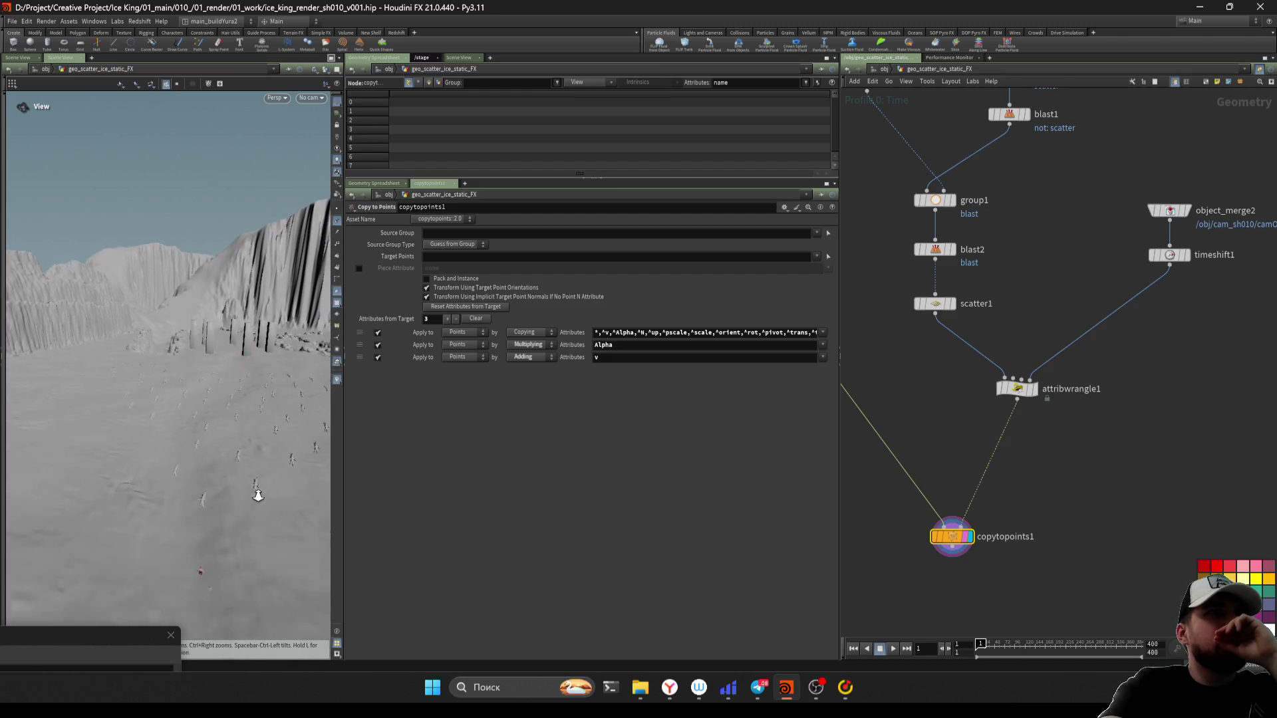
middle_click_drag(1041, 142, 1031, 322)
left_click(999, 295)
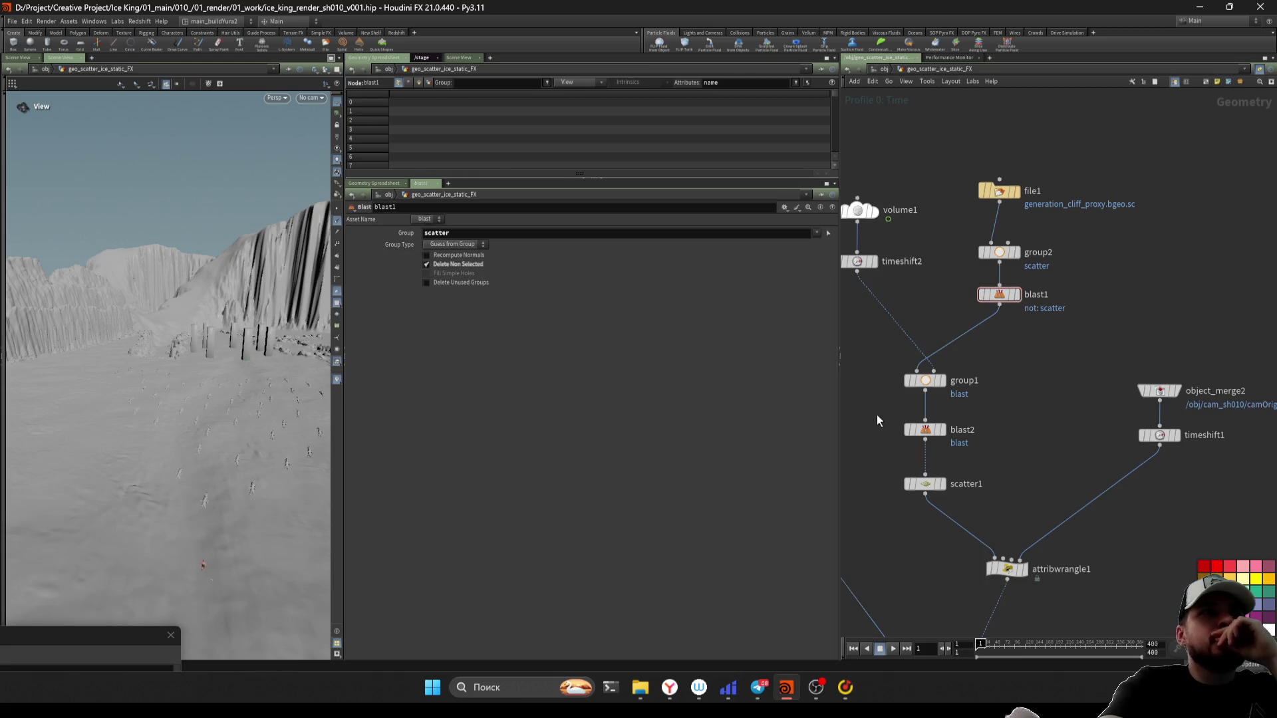
On scatter1, turn off Relax Iterations and Max Relax Radius.
middle_click_drag(887, 419, 899, 461)
middle_click_drag(985, 384, 1028, 456)
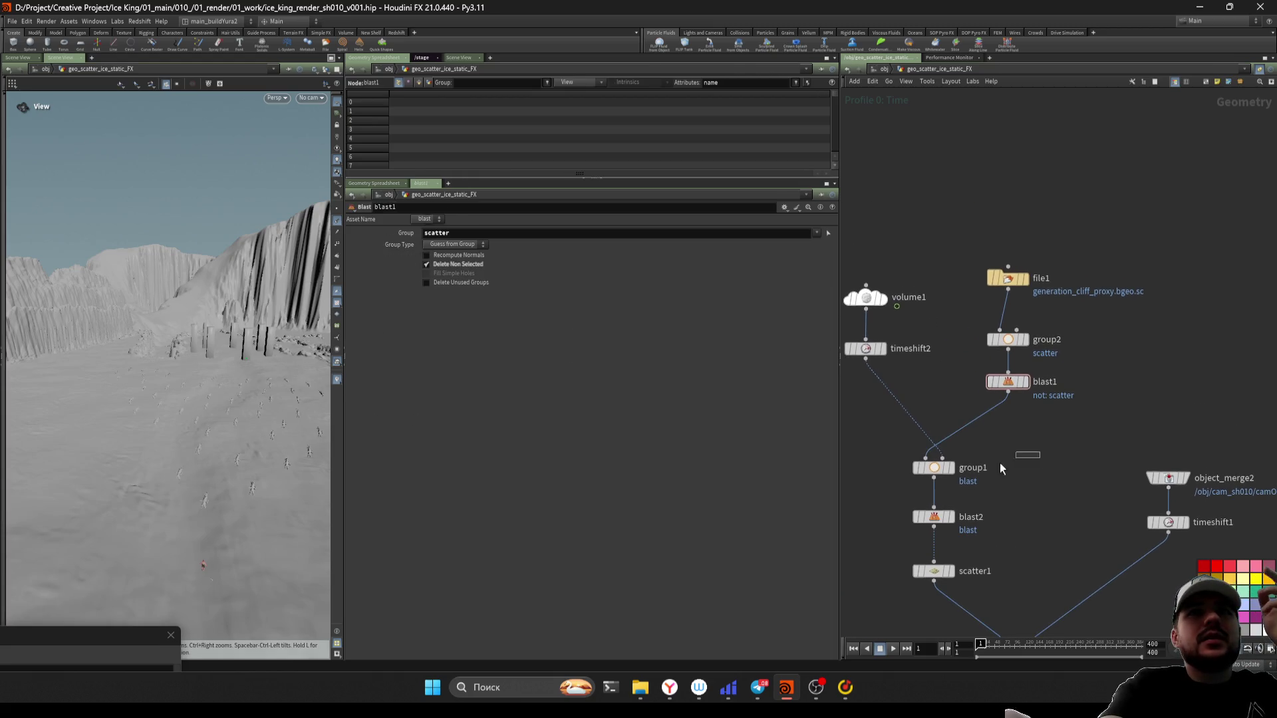
left_click(953, 465)
left_click(926, 513)
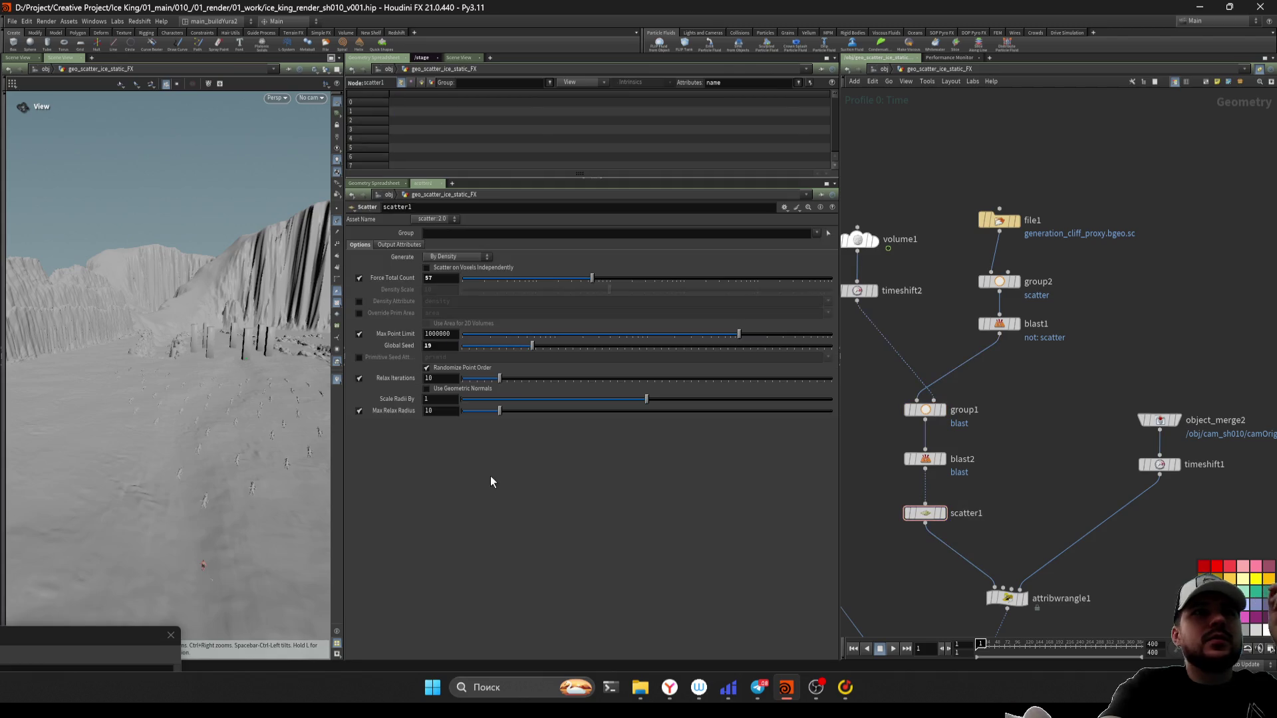
left_click(359, 409)
left_click(359, 377)
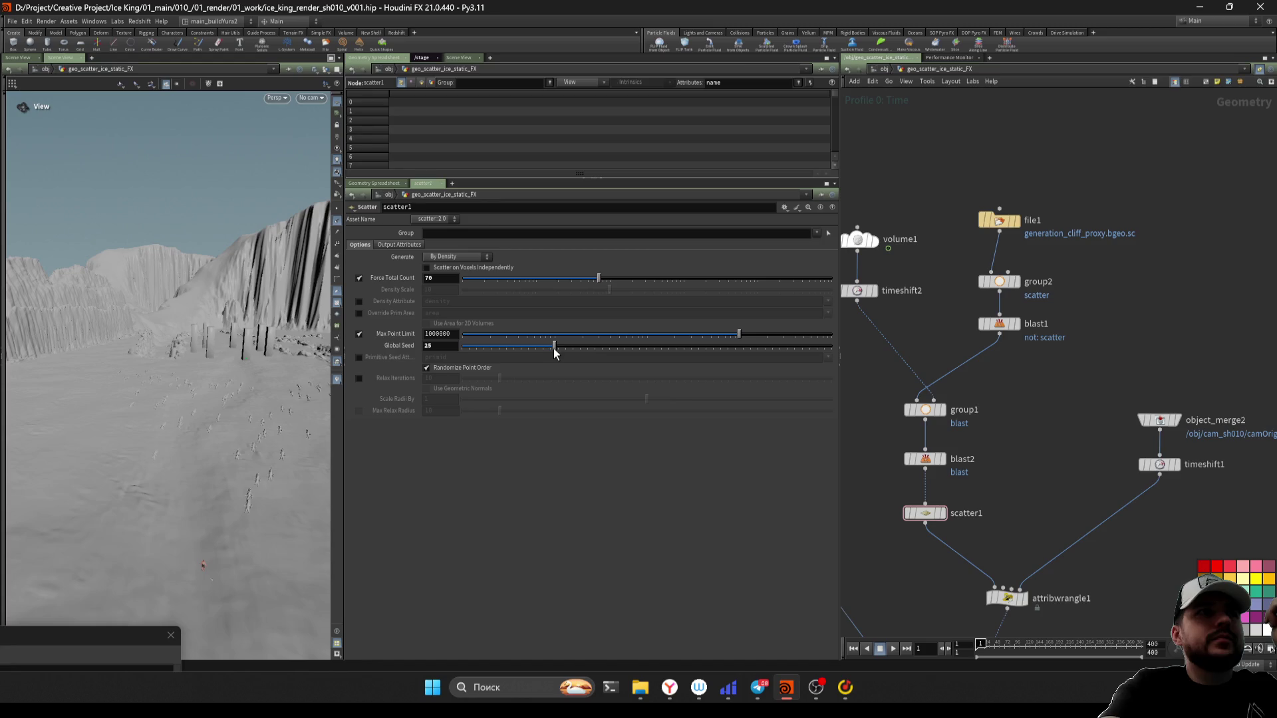
Look through cam_sh010 again and drag the Global Seed for a new scatter pattern.
left_click(310, 97)
left_click(320, 135)
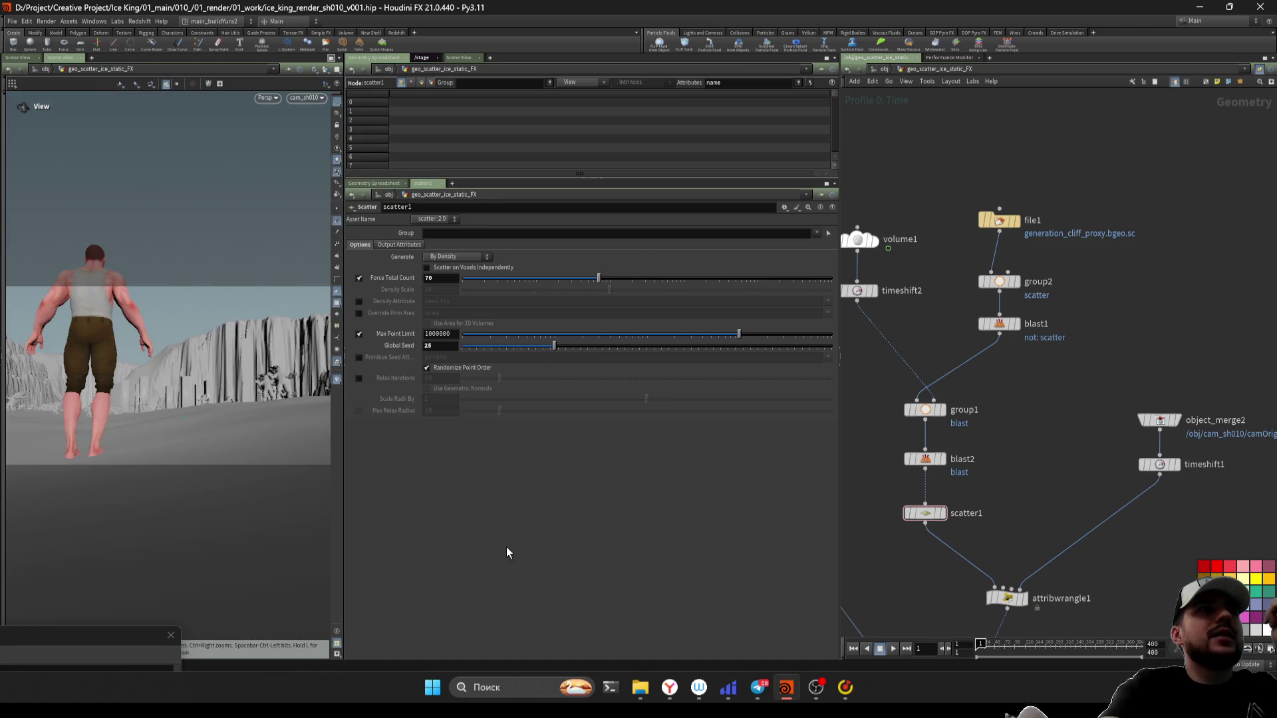
mouse_move(554, 346)
left_mouse_down()
mouse_move(666, 348)
mouse_move(505, 348)
left_mouse_up()
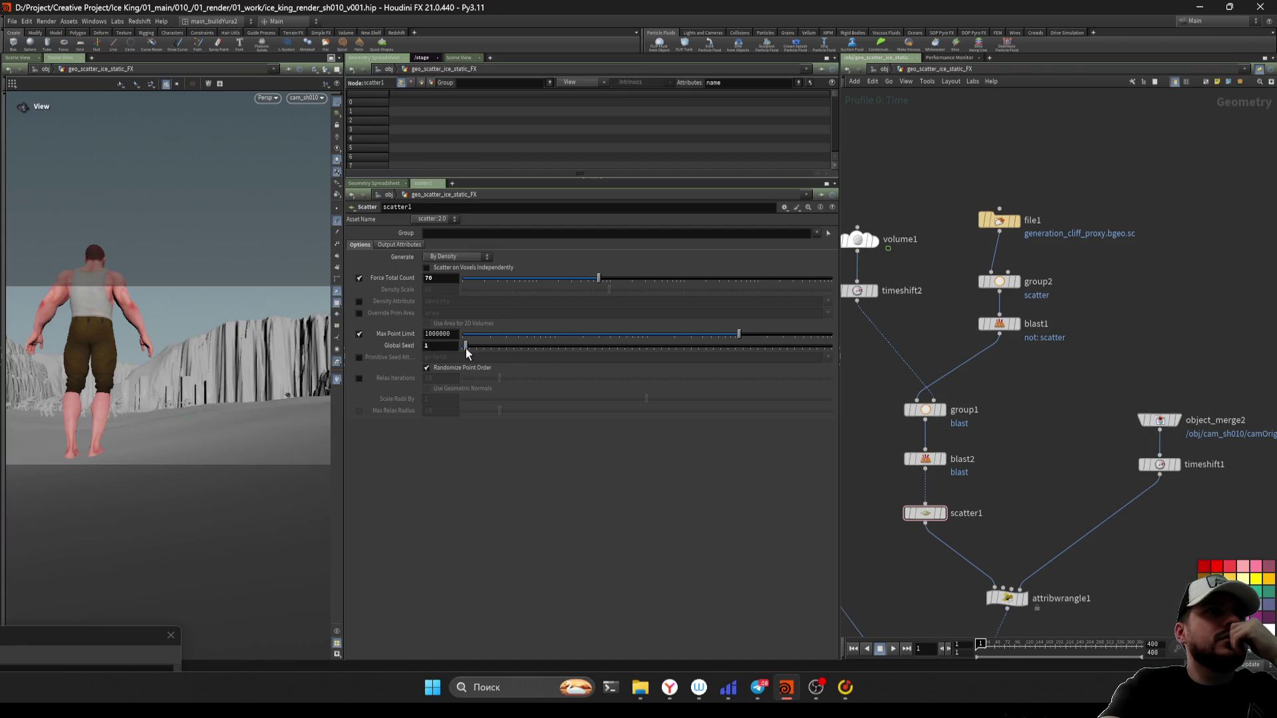
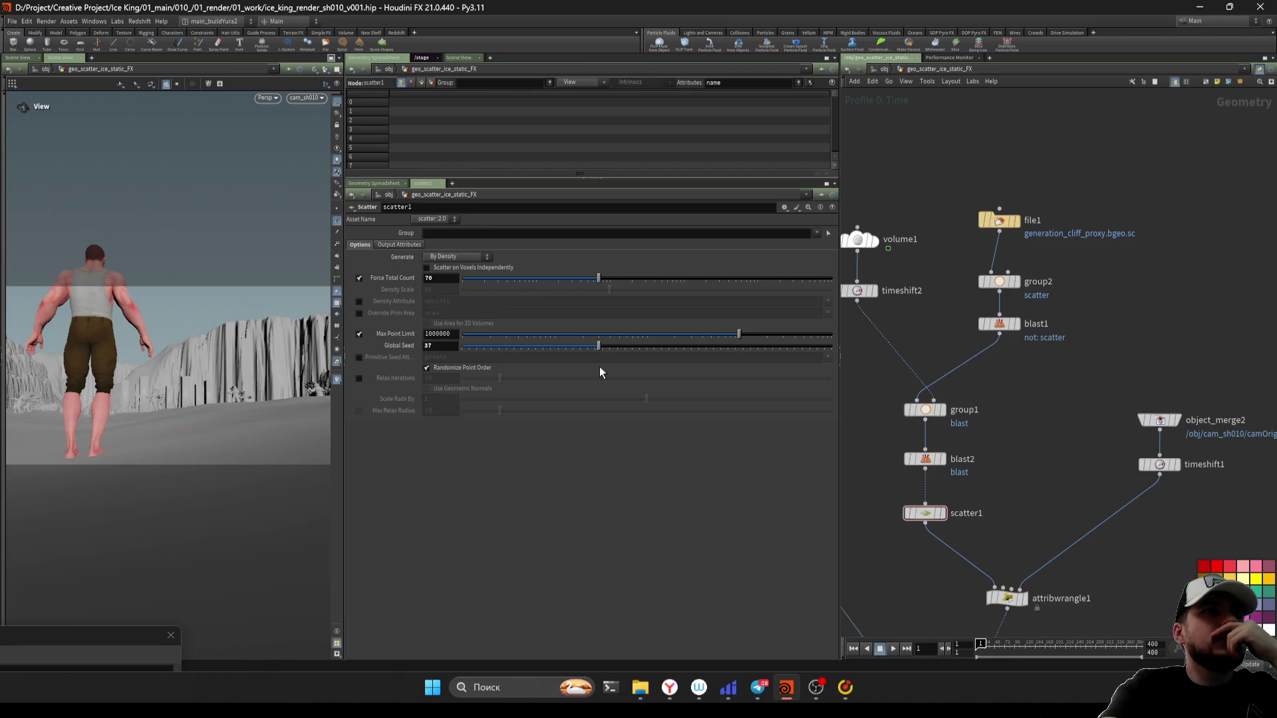
Change scatter1's Global Seed to 74 for a new point arrangement.
left_click_drag(573, 375, 542, 374)
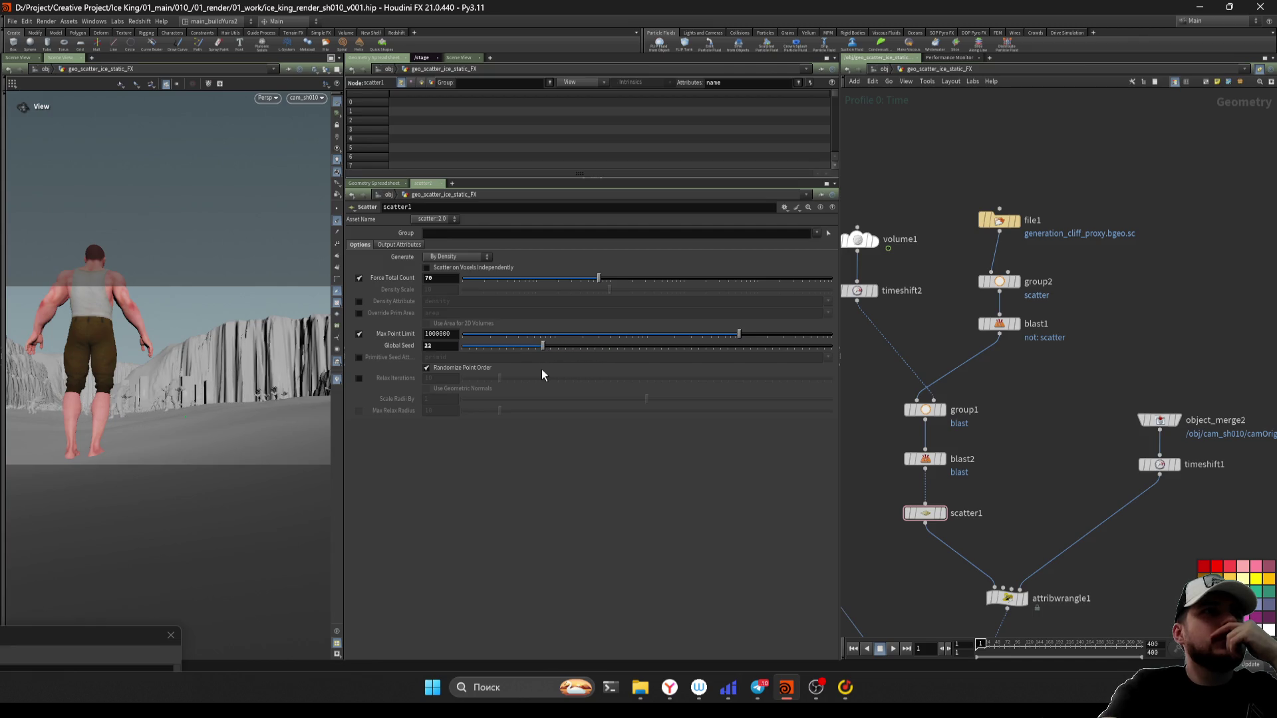
left_click_drag(542, 369, 736, 374)
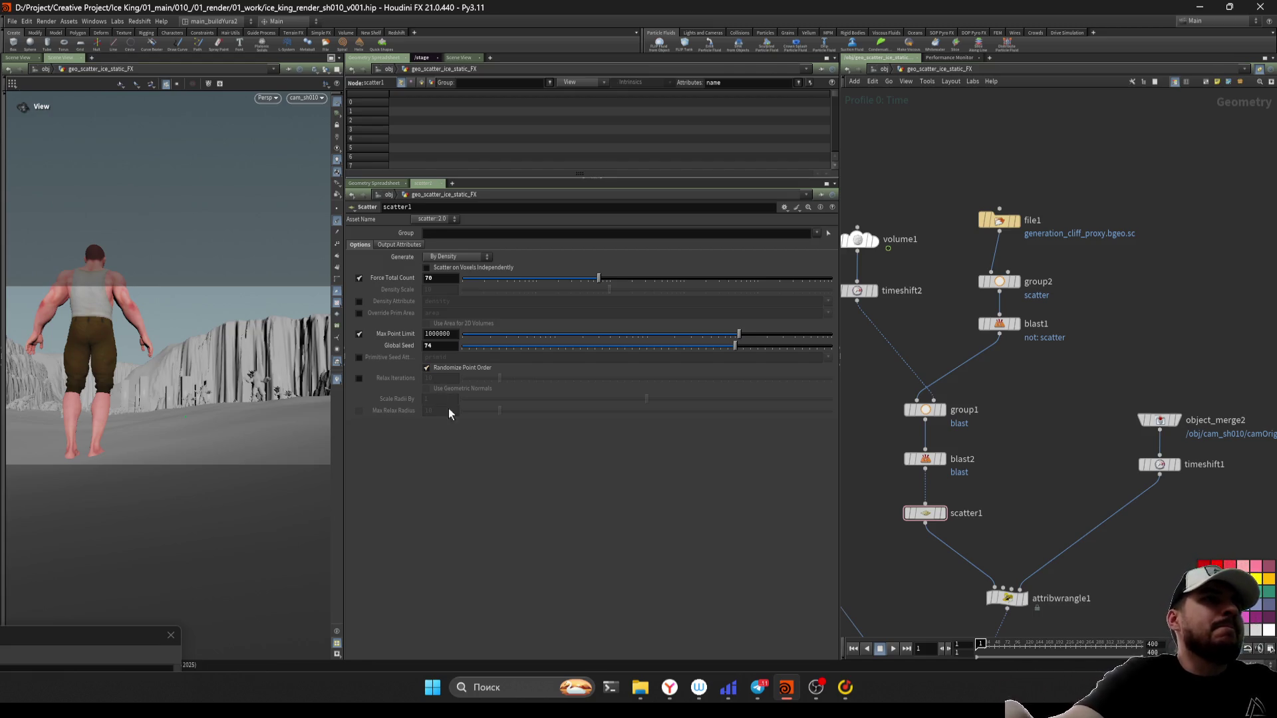
Select attribwrangle1 to show its VEX code, with copytopoints1 in view below.
middle_click_drag(1030, 476, 969, 433)
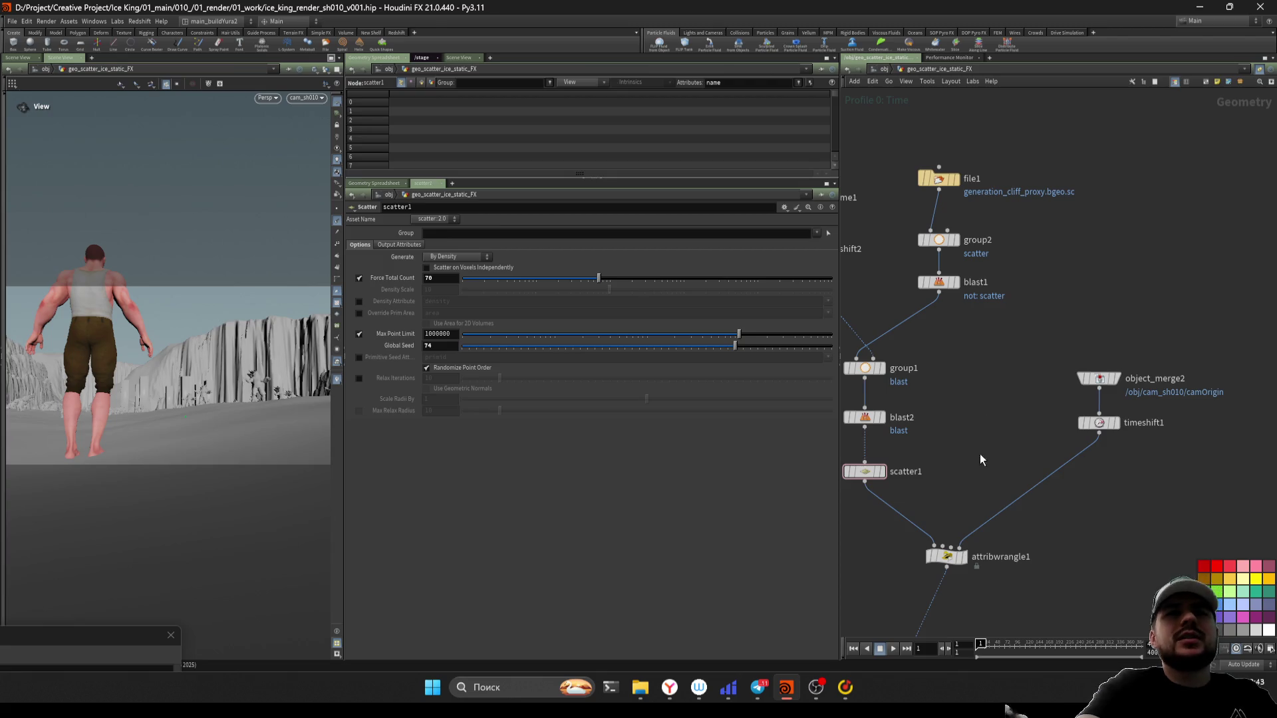
left_click(926, 557)
middle_click_drag(889, 538, 979, 443)
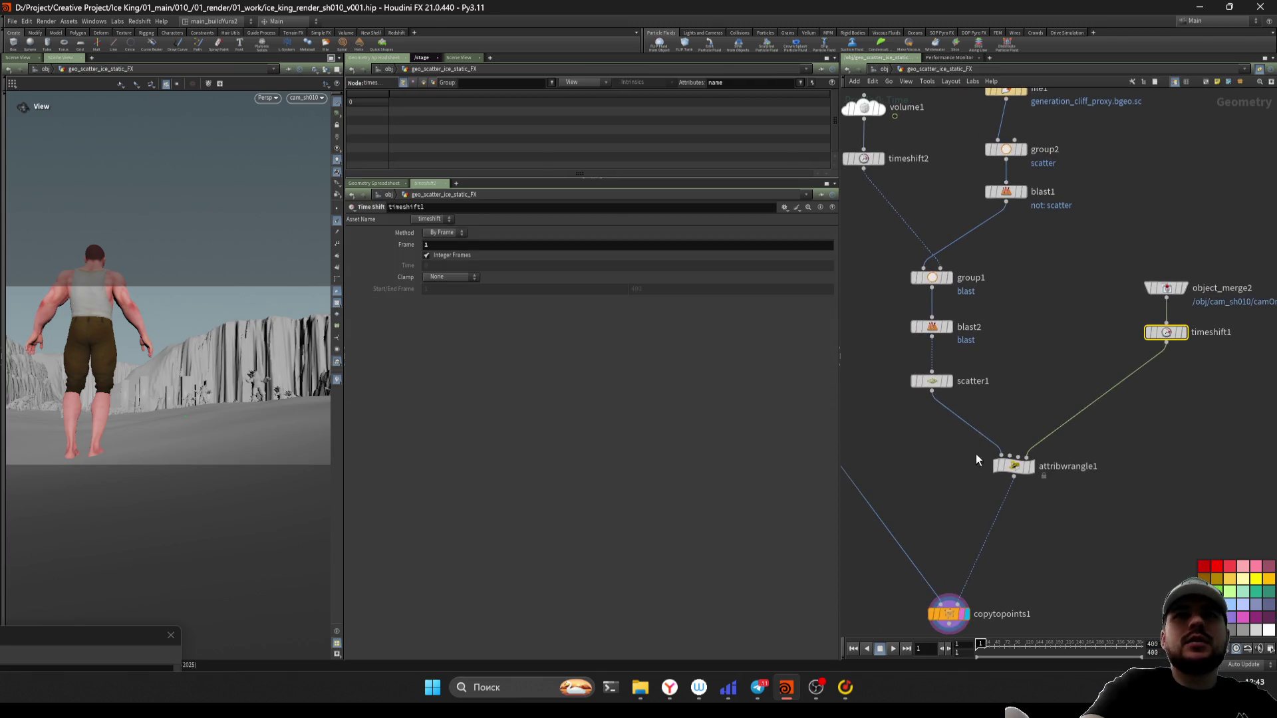
middle_click_drag(1053, 499, 1047, 486)
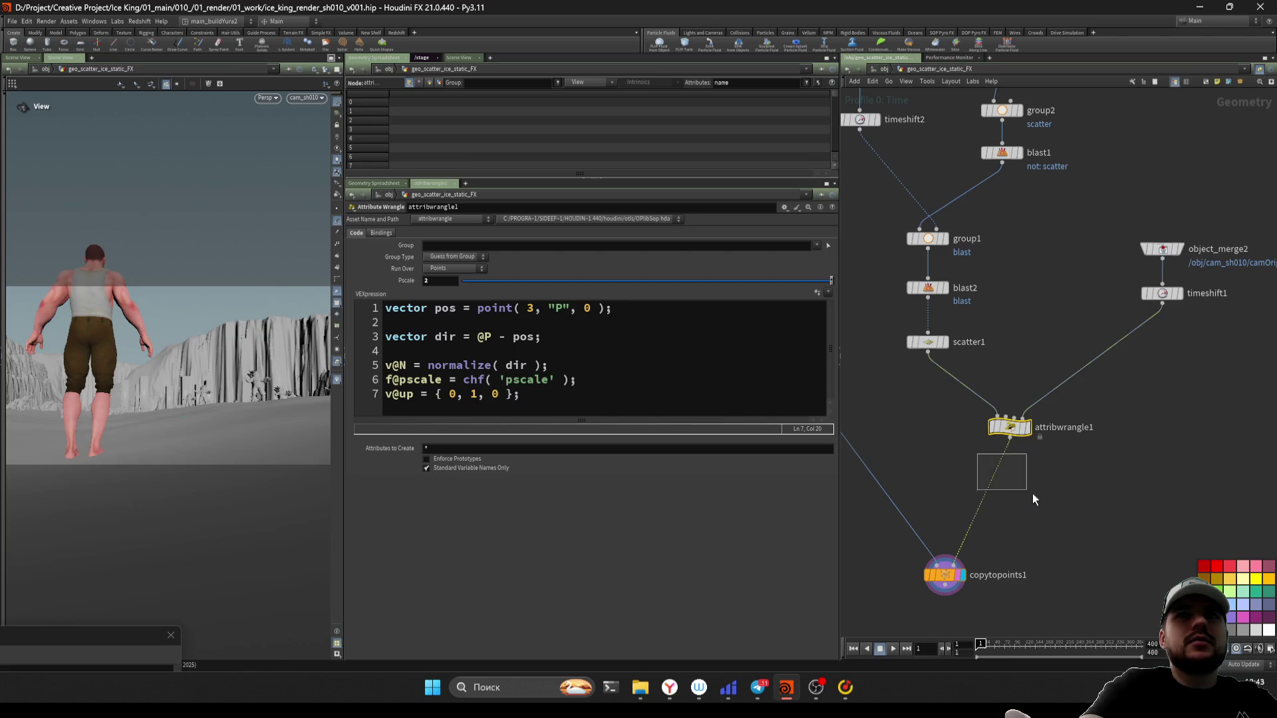
Insert an Attribute Noise node below attribwrangle1 acting on the N attribute.
right_click(1027, 490)
left_click(1017, 470)
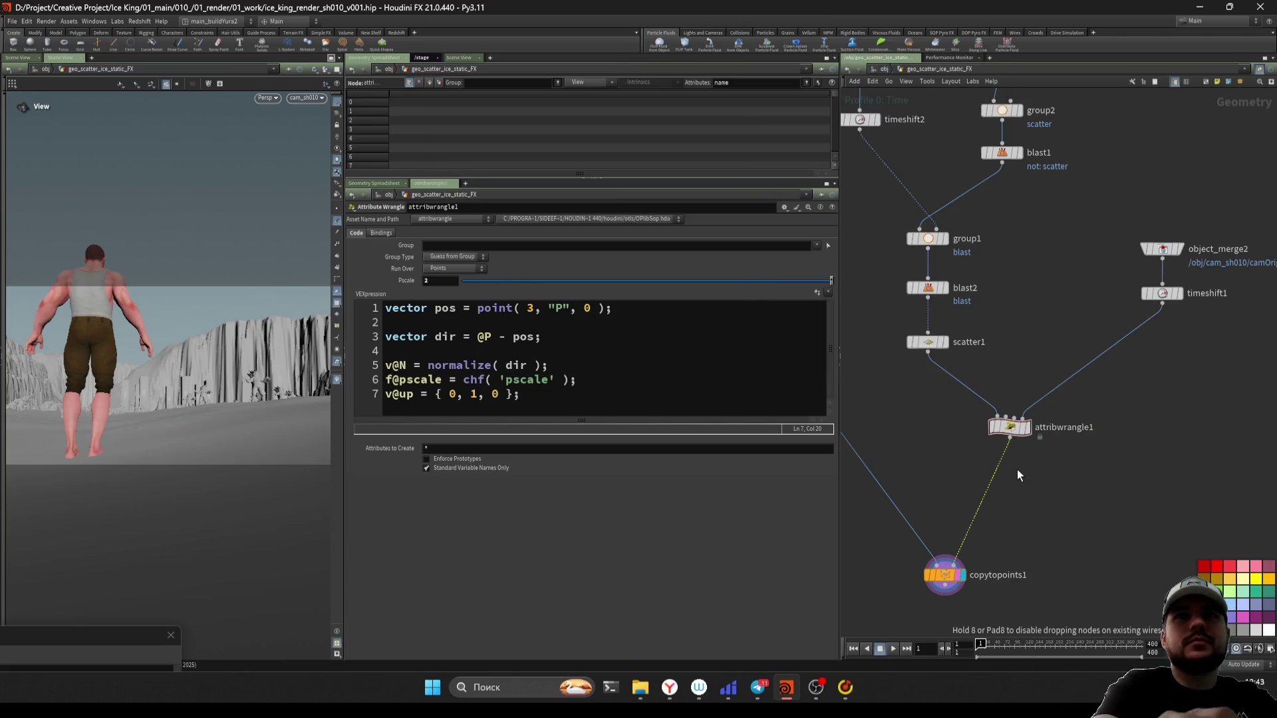
left_click(1017, 470)
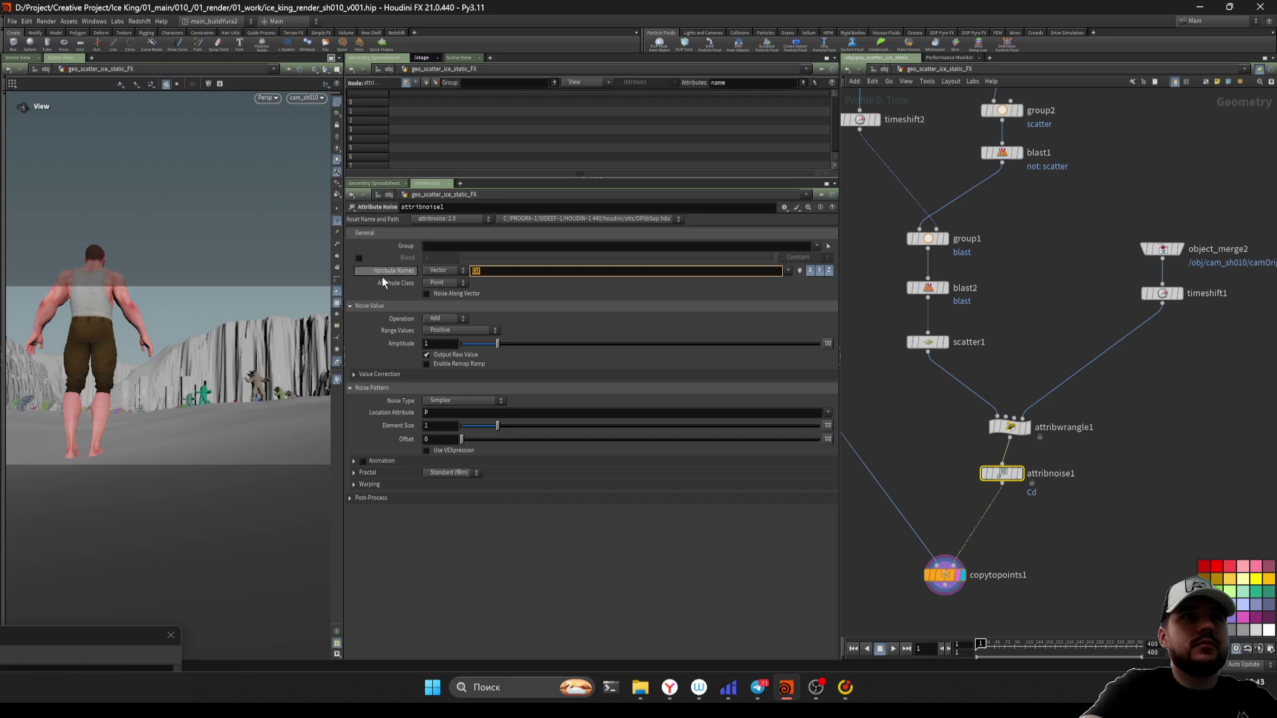
type("N")
key("Return")
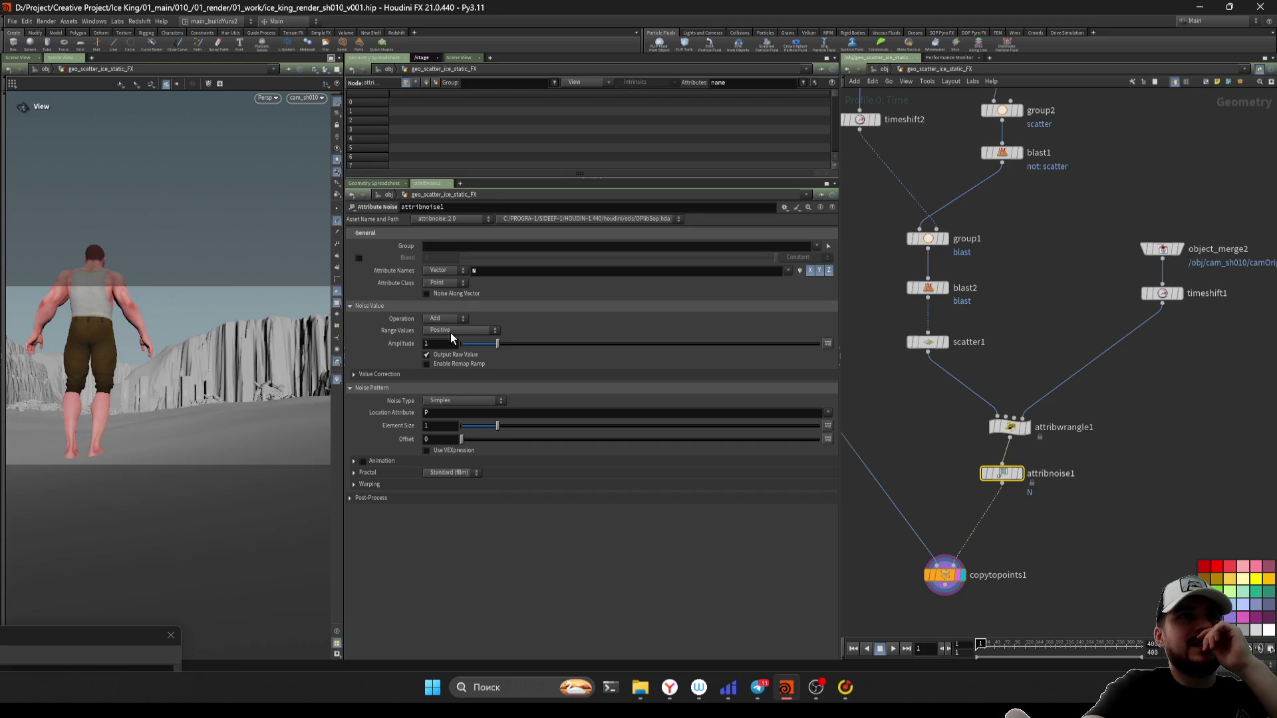
Try noise-along-vector and Multiply, then settle on Operation Add with amplitude 0.63.
left_click(444, 295)
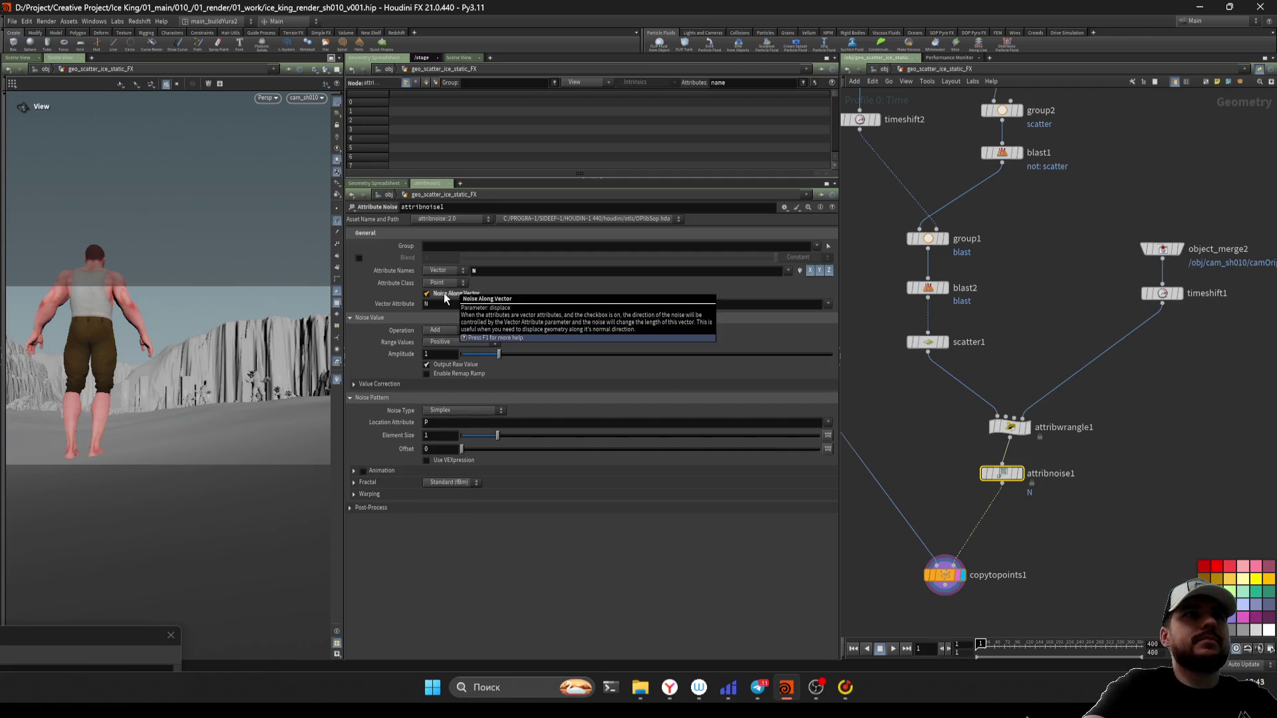
left_click(444, 293)
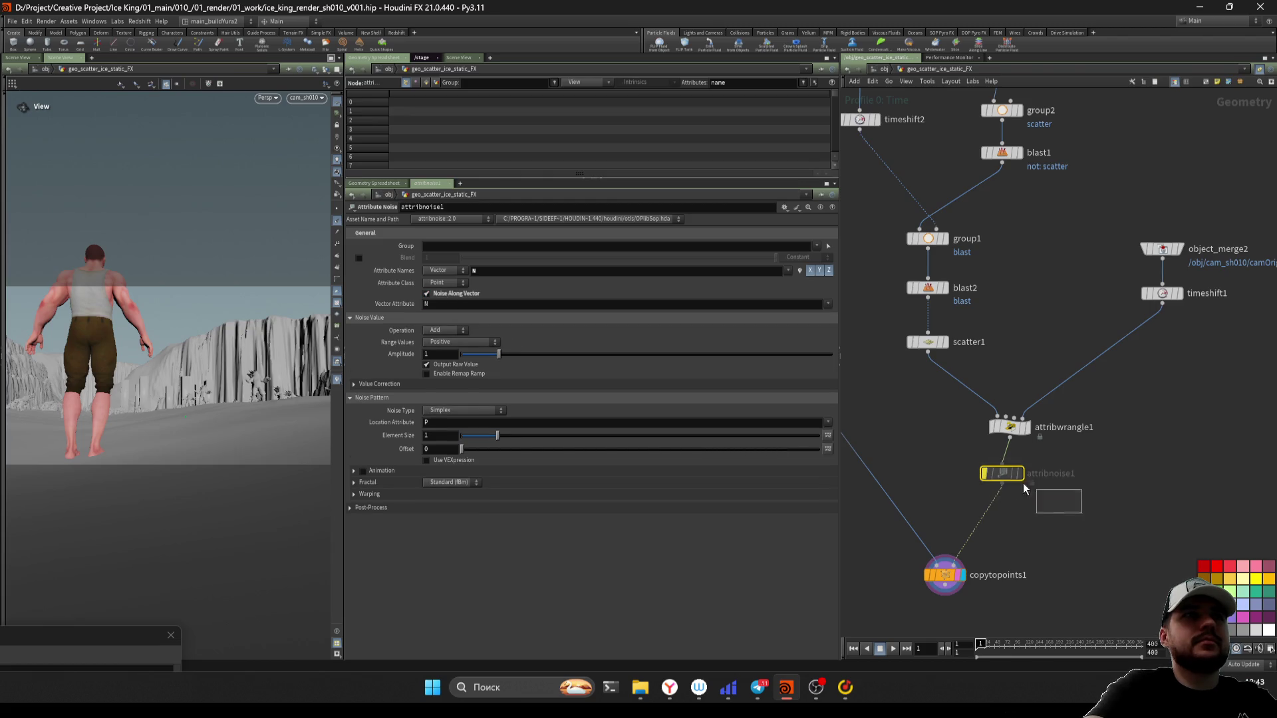
left_click(447, 292)
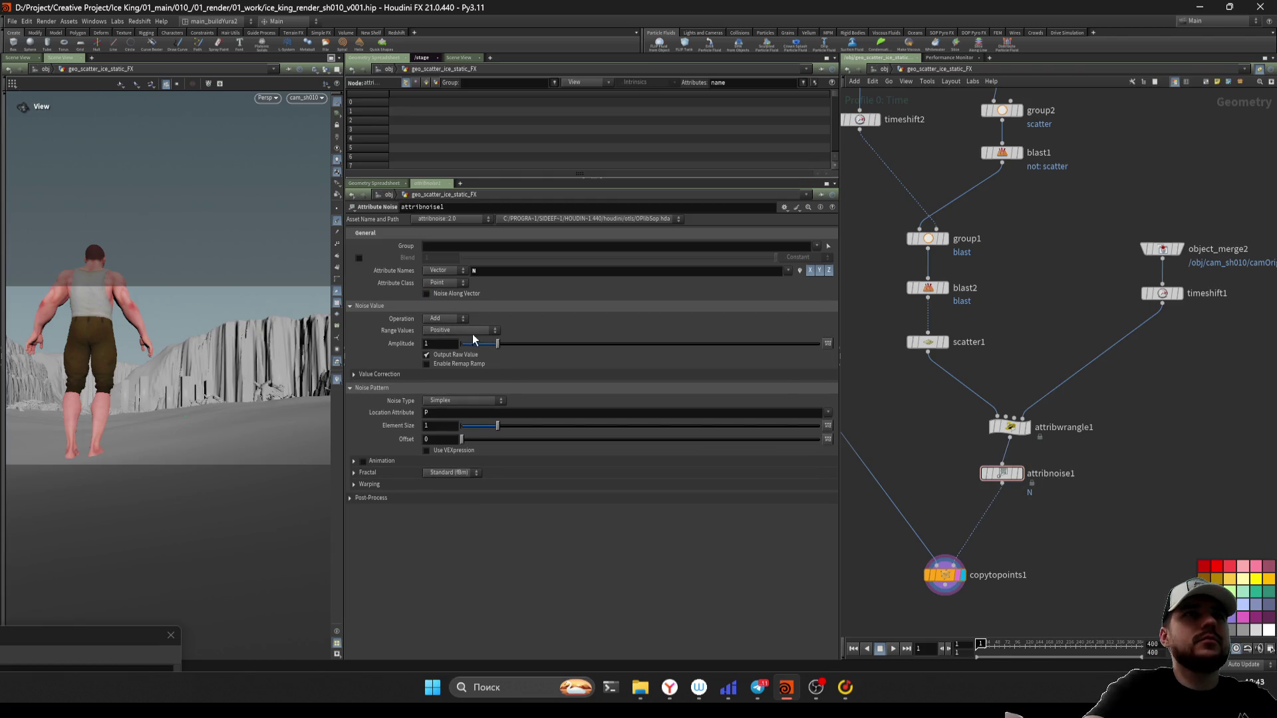
left_click(453, 320)
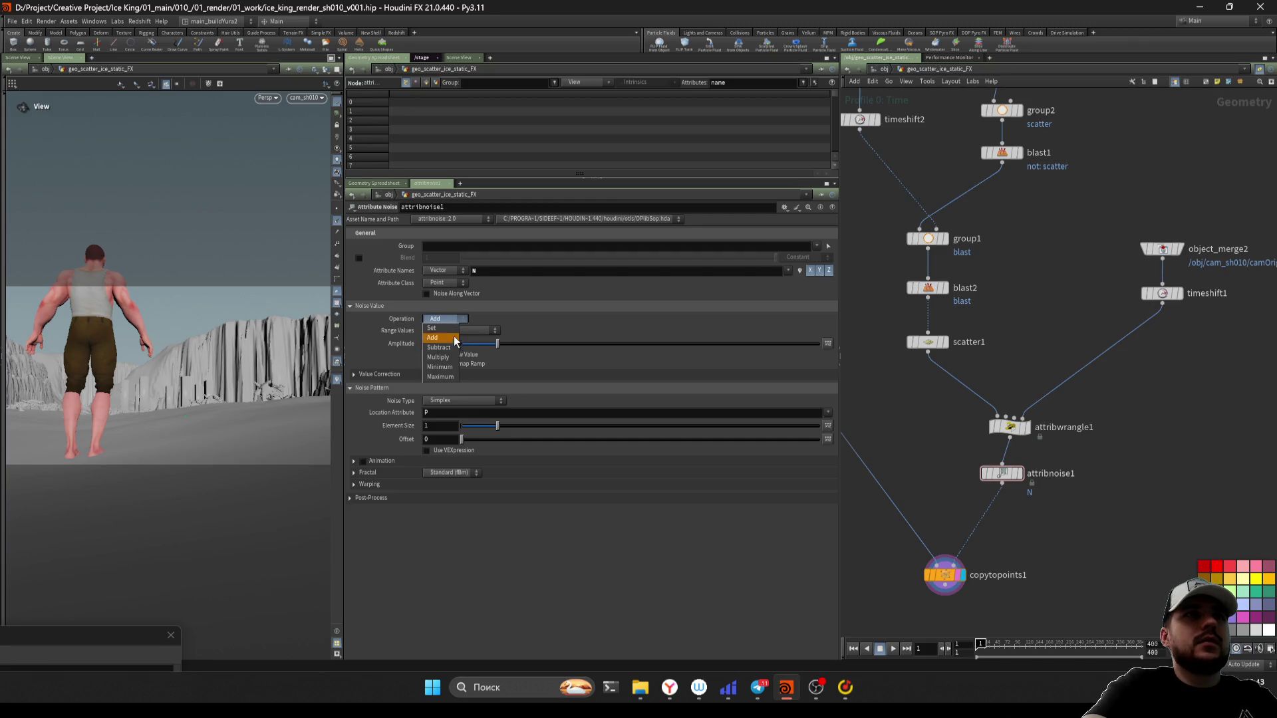
left_click(452, 364)
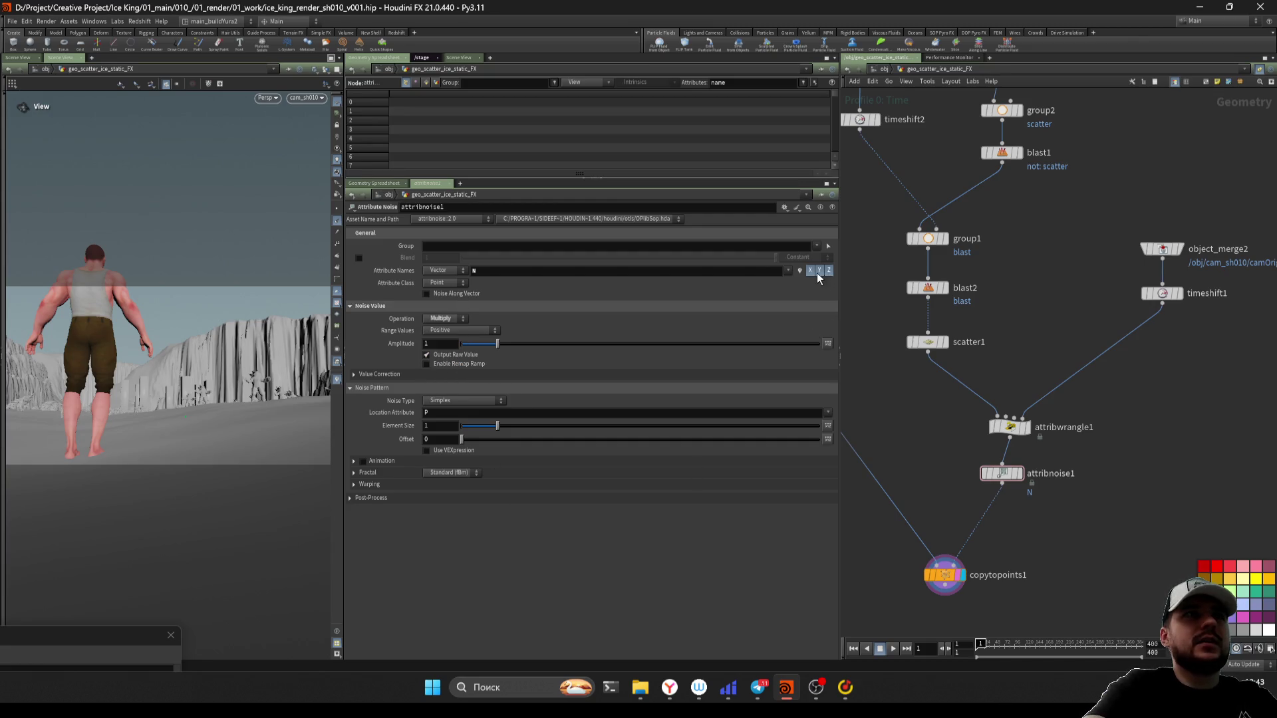
left_click_drag(503, 345, 479, 342)
left_click(445, 318)
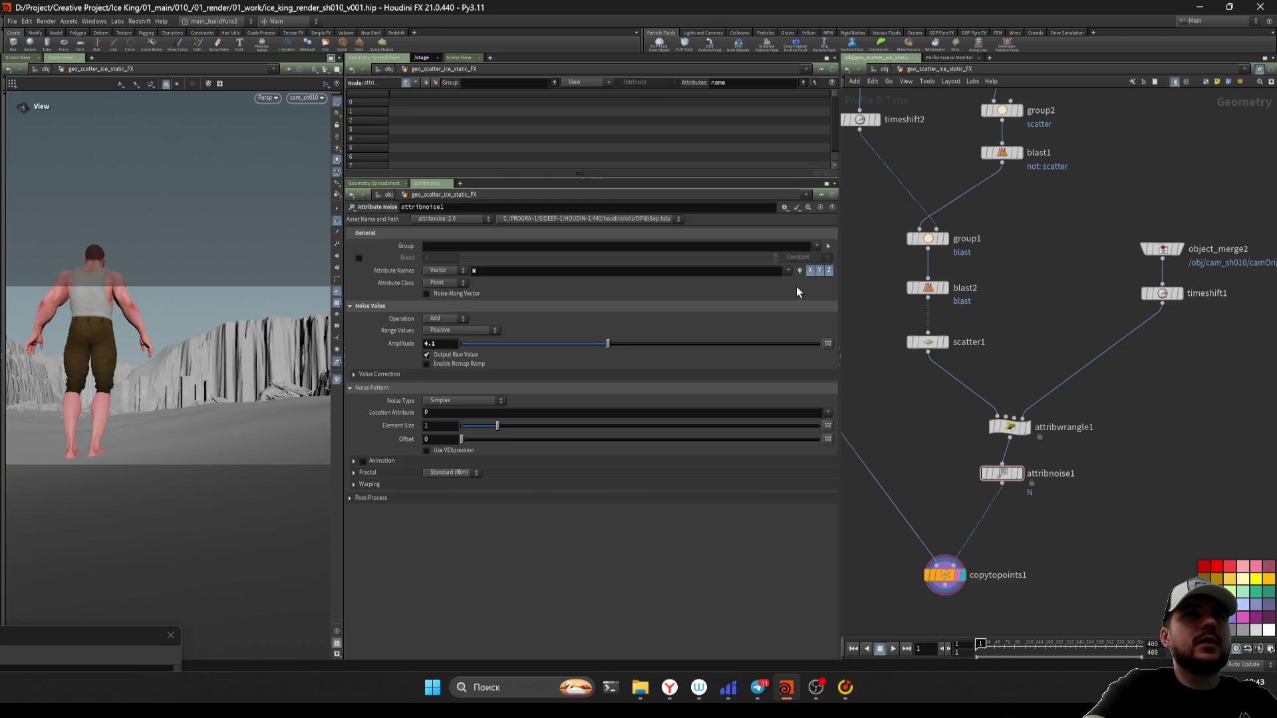
left_click_drag(607, 343, 484, 344)
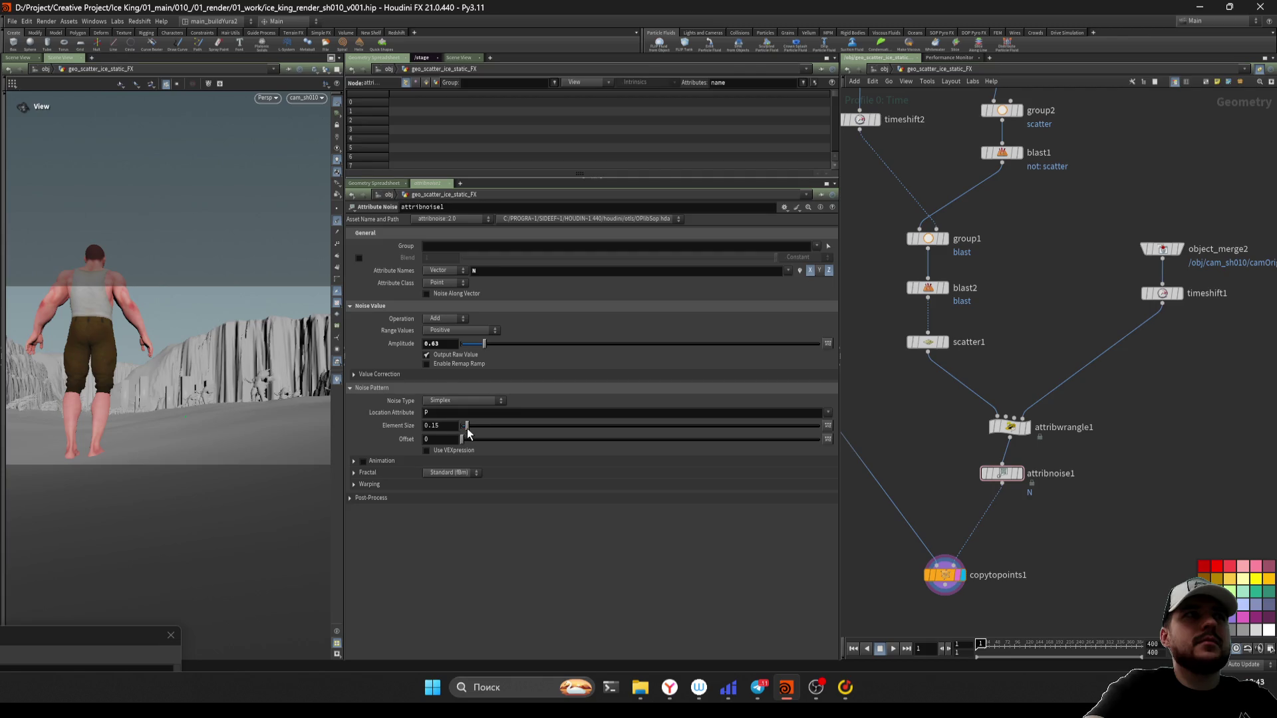
Make the noise range Zero Centered and set element size to 2.05.
left_click(482, 331)
left_click(470, 332)
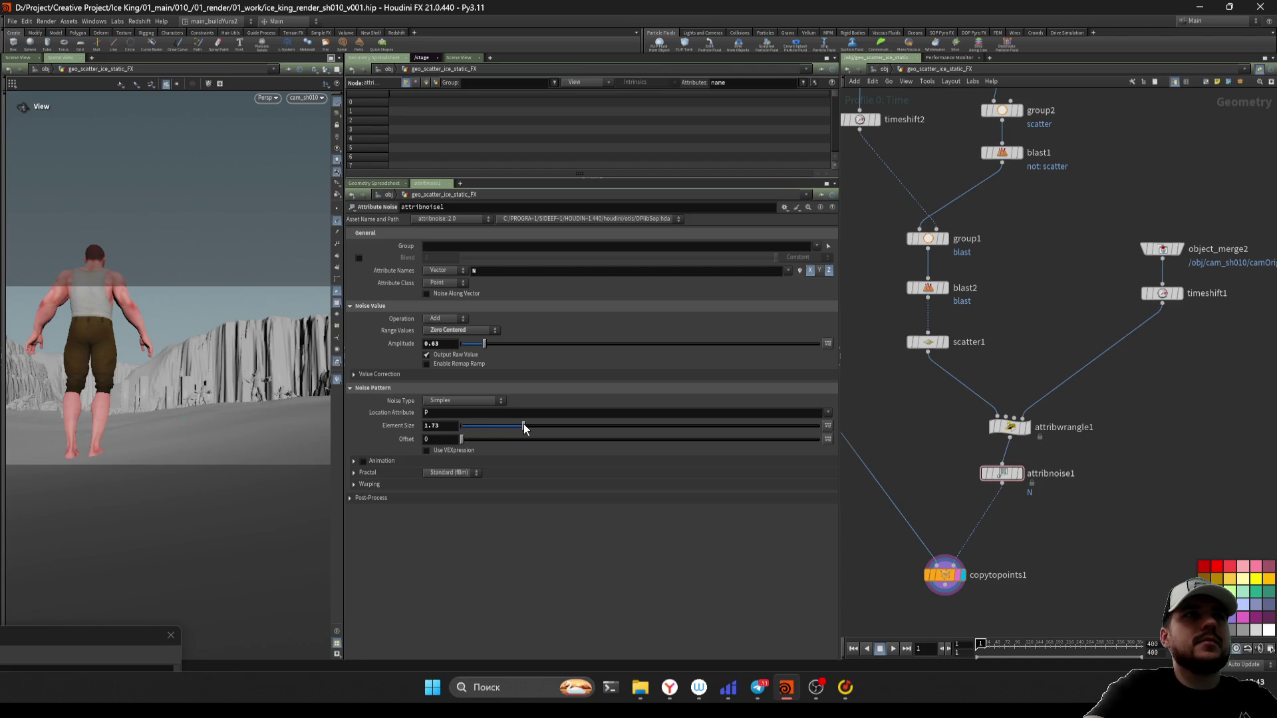
left_click_drag(532, 428, 535, 428)
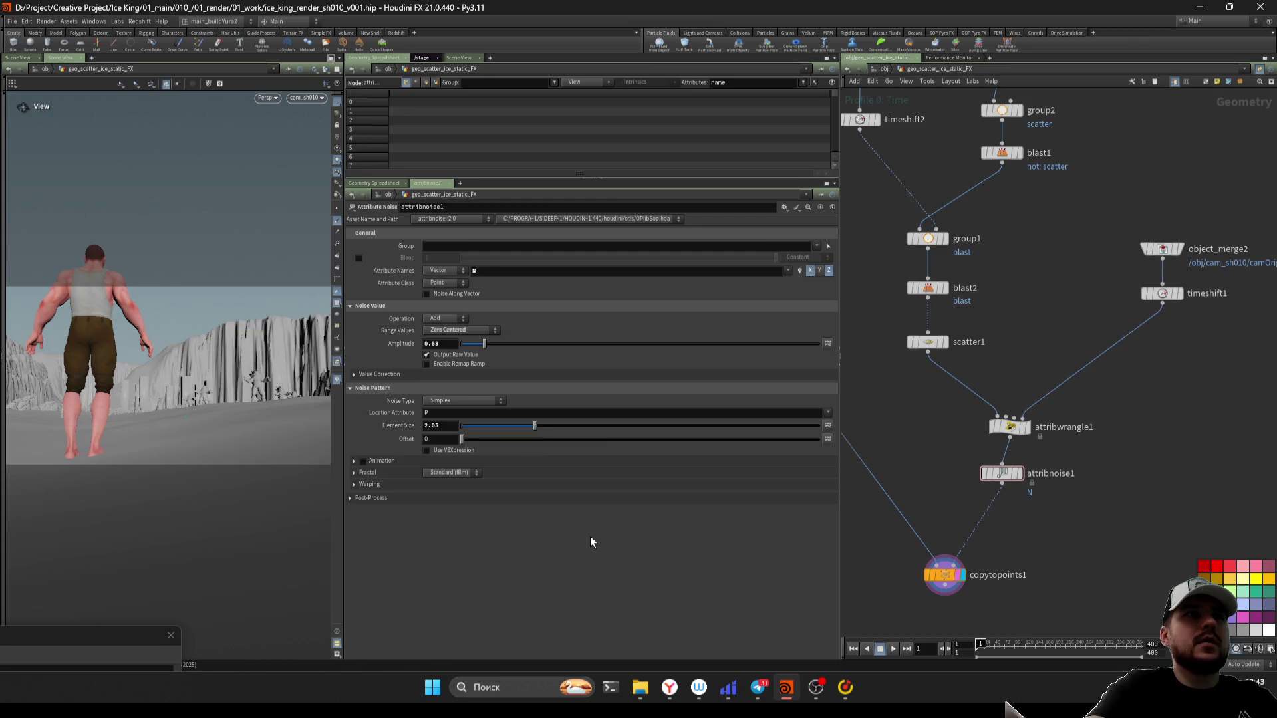
mouse_move(927, 343)
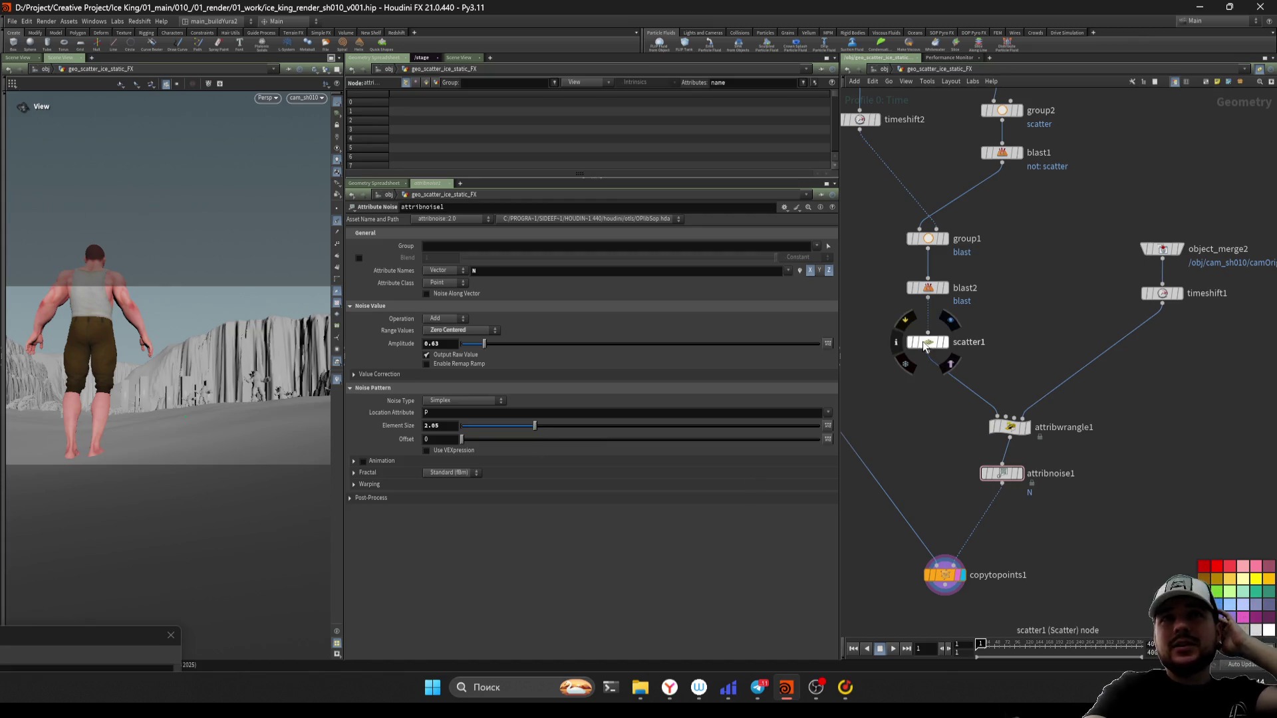
middle_click_drag(998, 325, 999, 336)
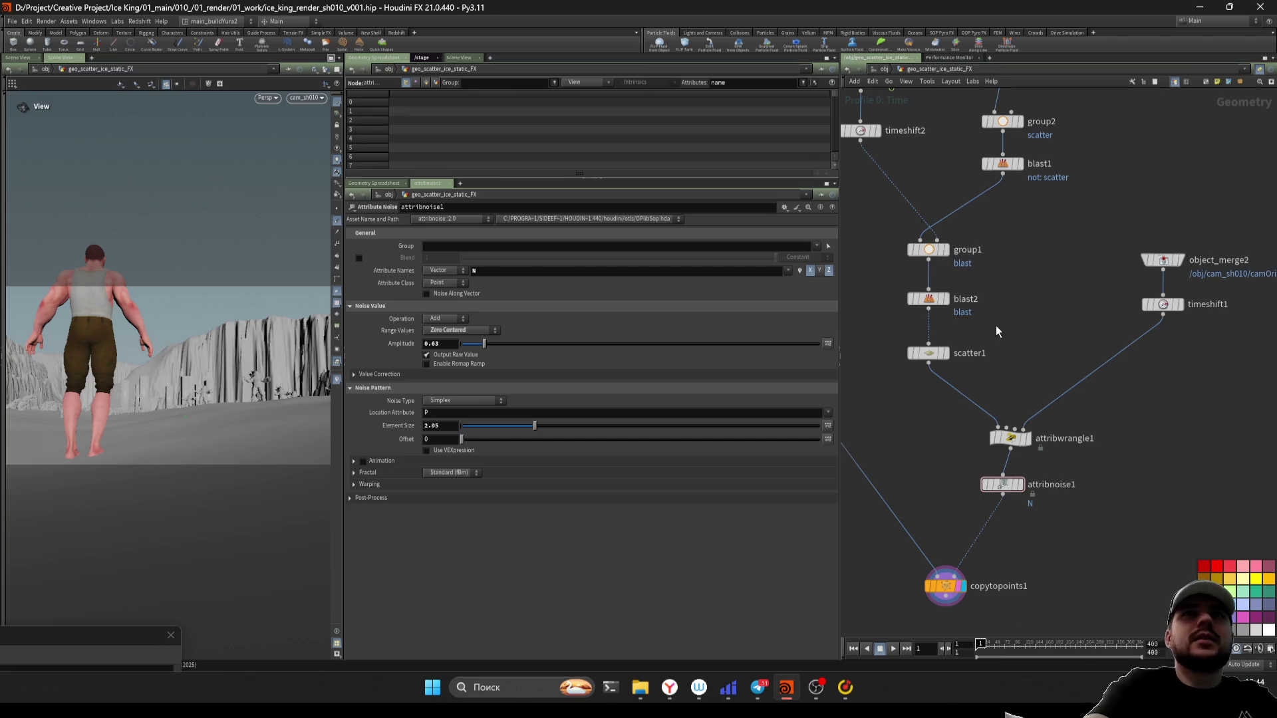
Check blast2 and neighbouring nodes, then select attribwrangle1 for editing.
left_click(930, 298)
middle_click_drag(930, 236, 913, 310)
middle_click_drag(981, 371, 1009, 368)
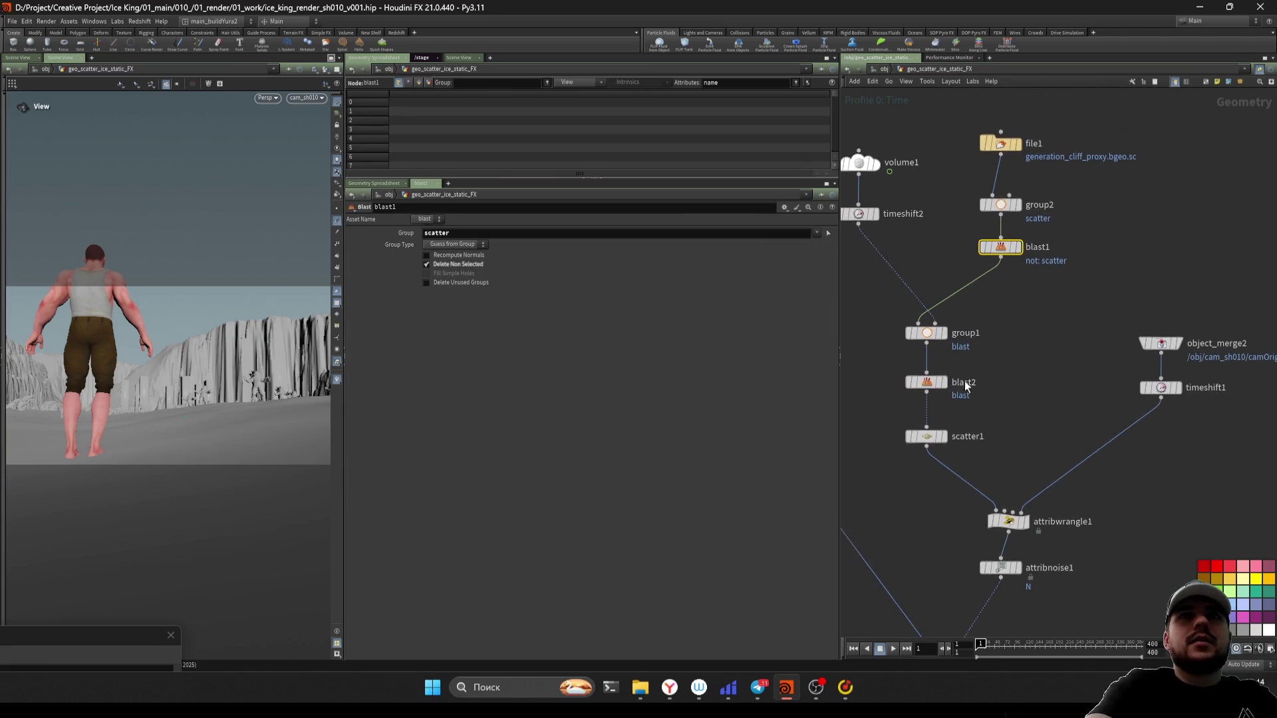
left_click(940, 424)
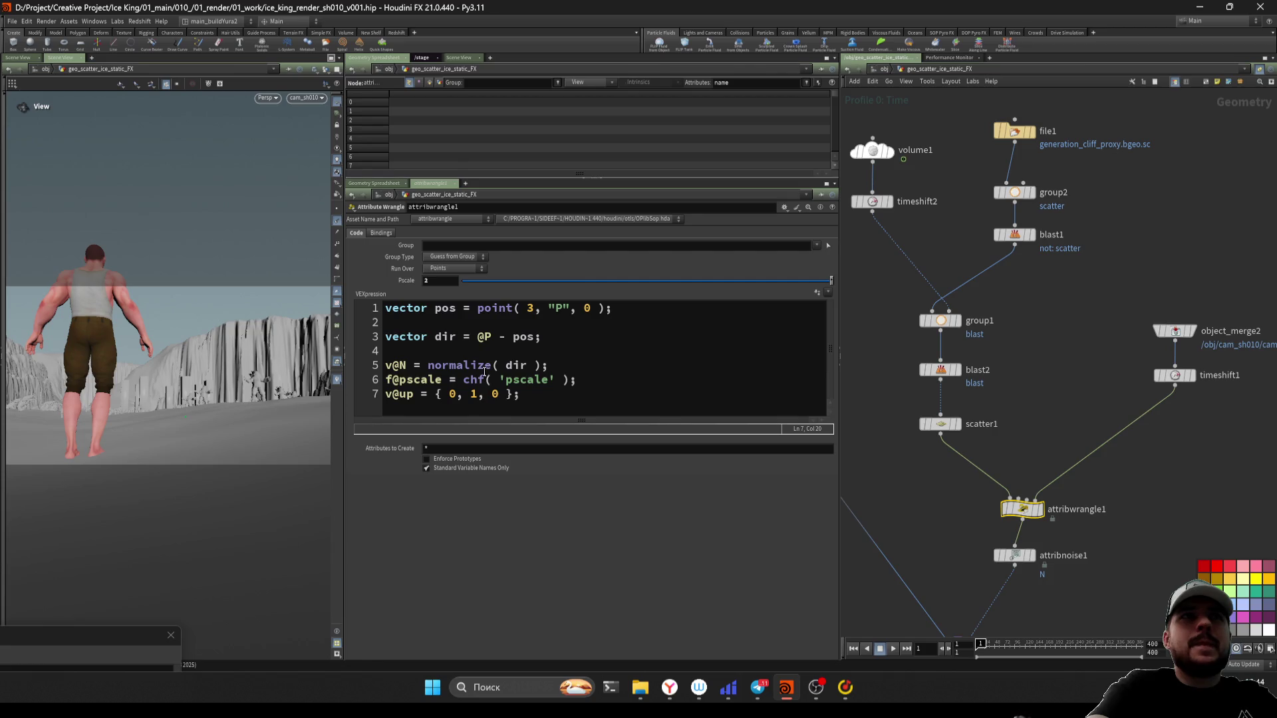
Rewrite line 3's direction from '@P - pos' to 'pos - @P', reversing the normals.
left_click(507, 335)
left_click(539, 336)
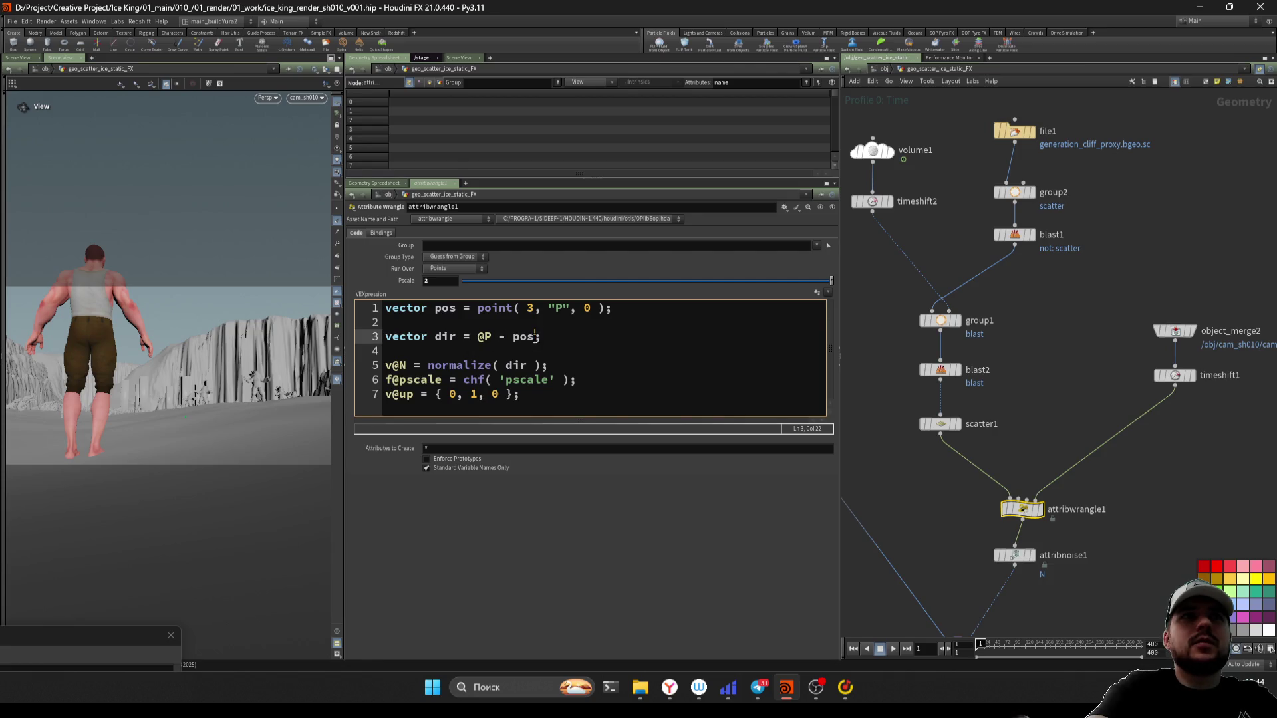
key("shift+ctrl+Left")
key("shift+ctrl+Left")
key("shift+ctrl+Left")
type("pos @")
key("Escape")
key("BackSpace")
type("- @P")
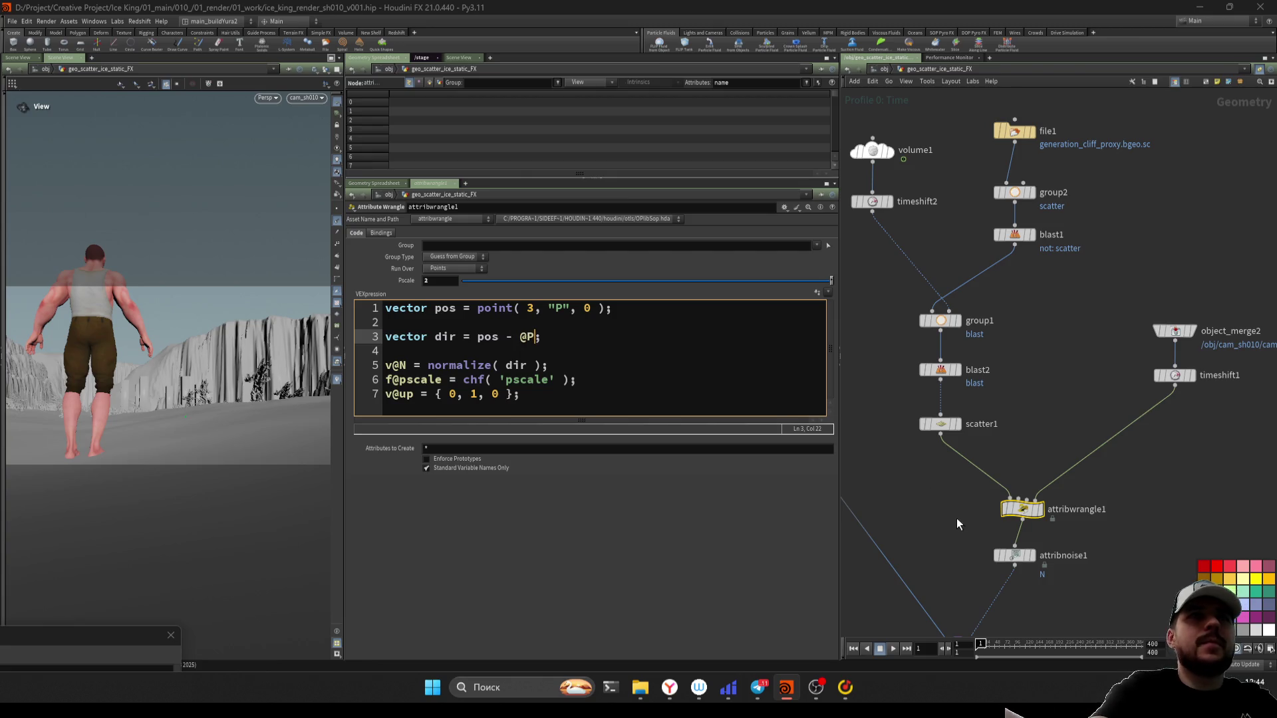
middle_click_drag(956, 520, 973, 495)
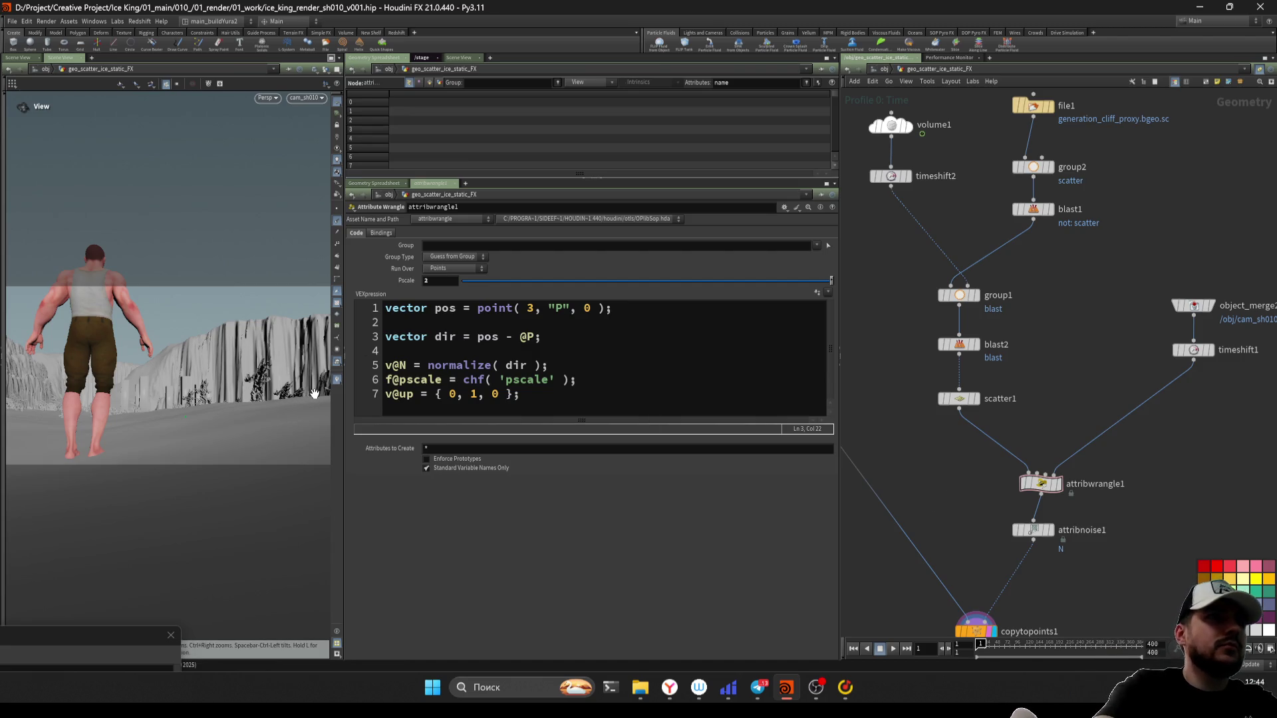
mouse_move(315, 393)
left_mouse_down()
mouse_move(252, 420)
mouse_move(213, 404)
left_mouse_up()
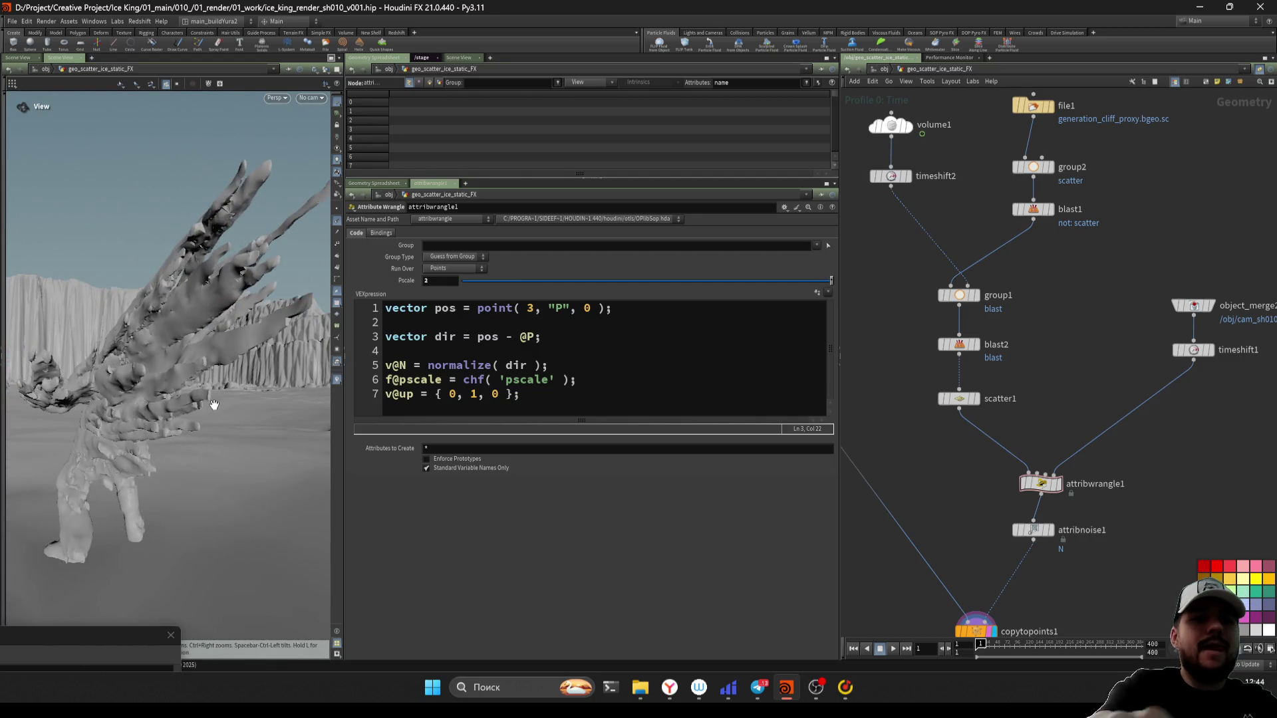
key("bracketleft")
mouse_move(241, 399)
left_mouse_down()
mouse_move(263, 389)
mouse_move(265, 355)
left_mouse_up()
key("bracketleft")
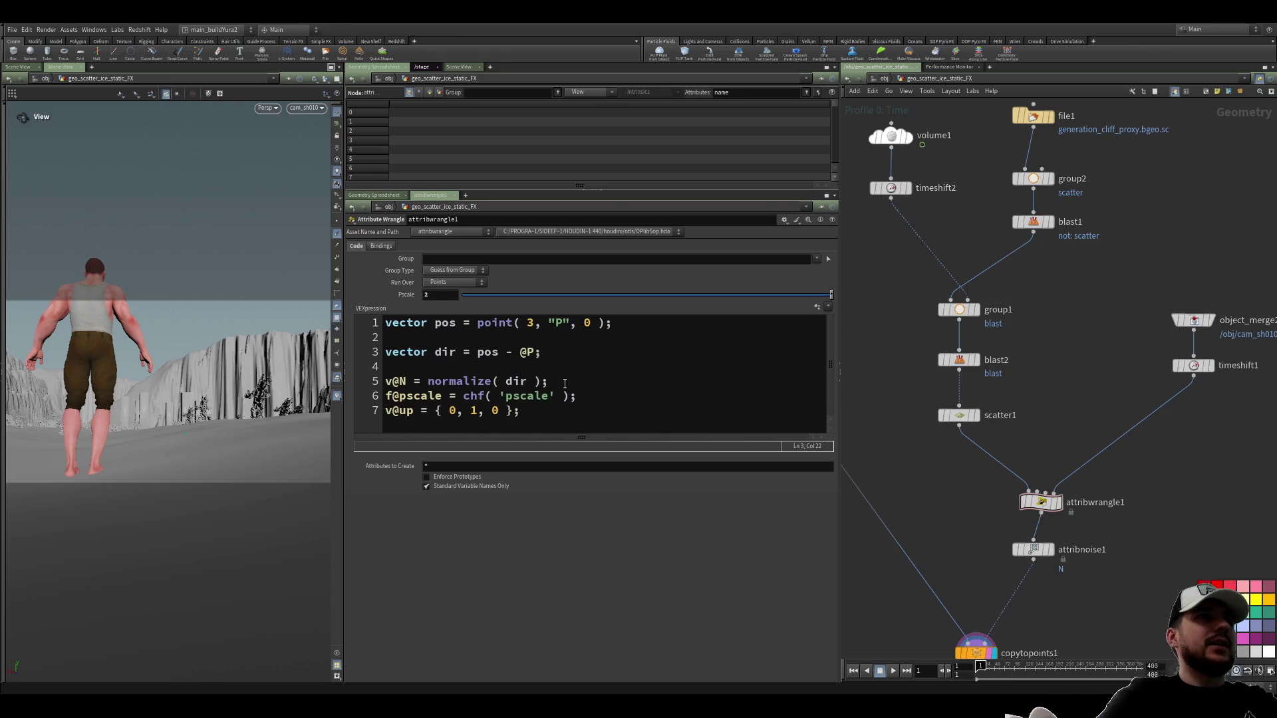
scroll(143, 431, "up", 5)
Reframe the viewport over the scatter and review timeshift2, blast2 and scatter1 settings.
mouse_move(149, 447)
left_mouse_down()
mouse_move(156, 469)
mouse_move(208, 476)
left_mouse_up()
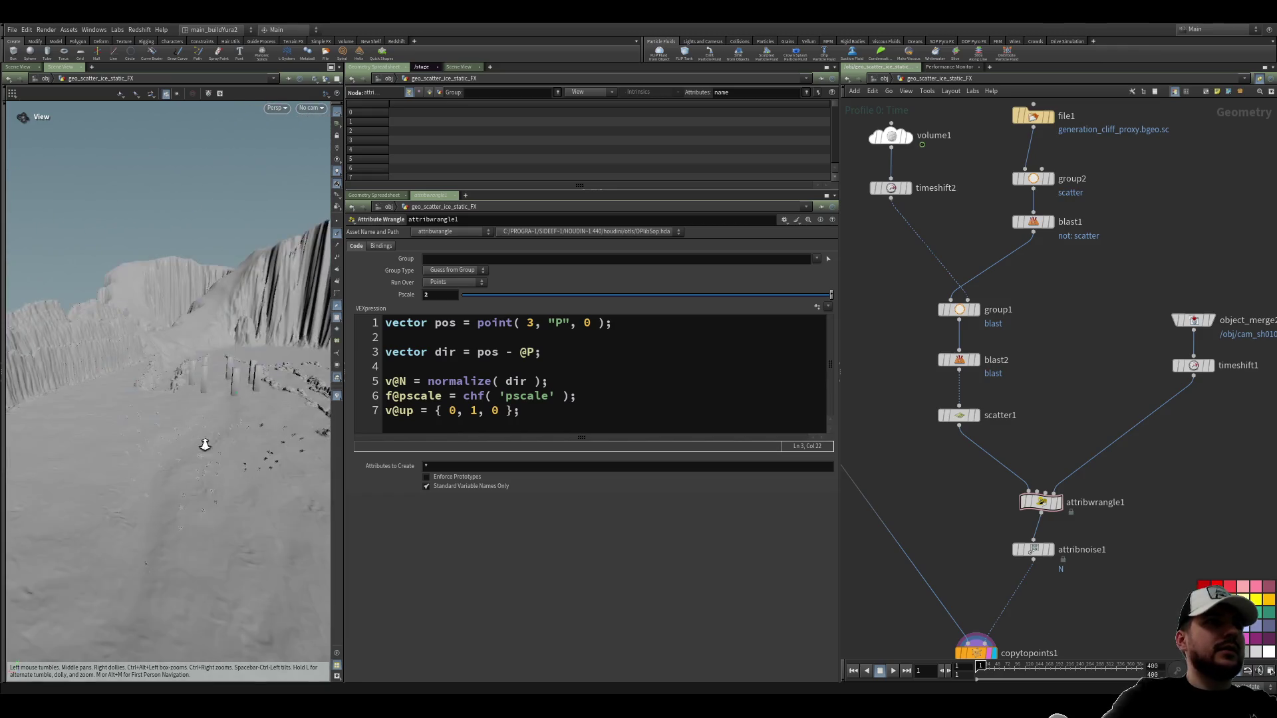
left_click_drag(208, 477, 195, 442)
scroll(1065, 516, "down", 2)
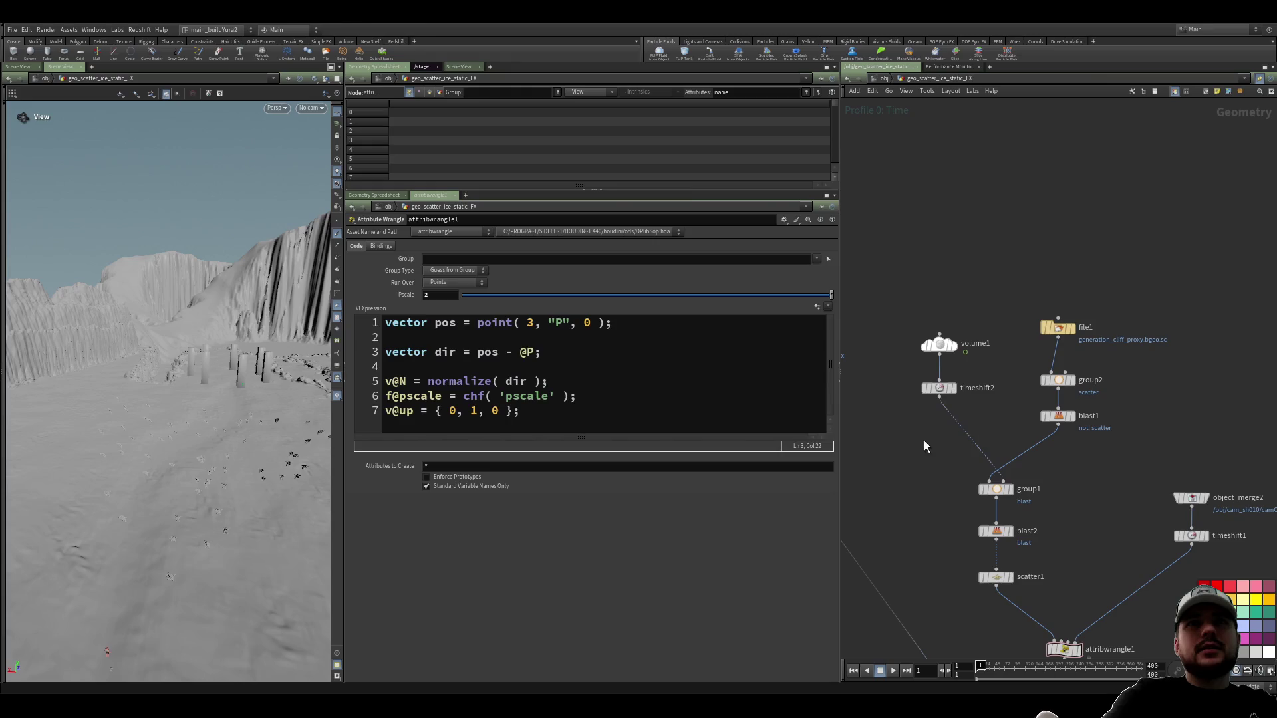
left_click(938, 387)
scroll(928, 509, "up", 3)
left_click(989, 508)
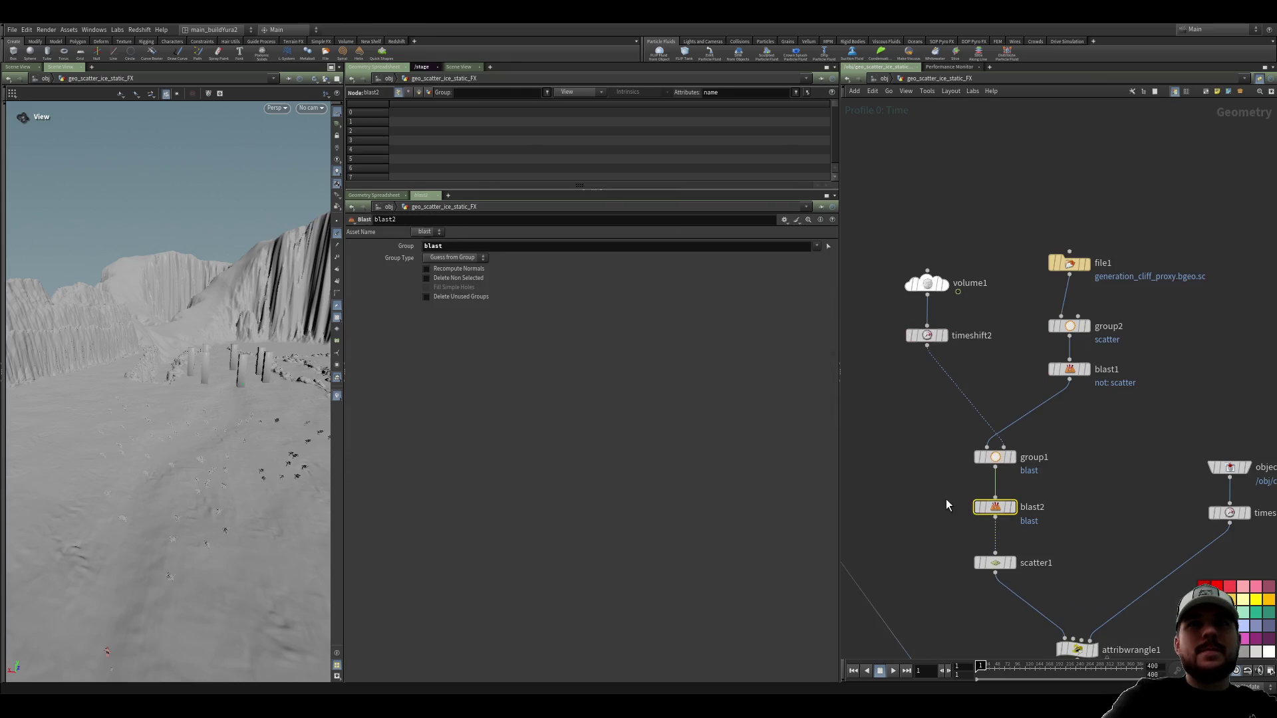
left_click(981, 563)
Bring up the volume1 node's camera-bound parameters.
mouse_move(926, 592)
middle_mouse_down()
mouse_move(1061, 503)
mouse_move(1016, 478)
middle_mouse_up()
middle_click_drag(889, 502, 993, 562)
scroll(967, 518, "down", 1)
left_click(969, 346)
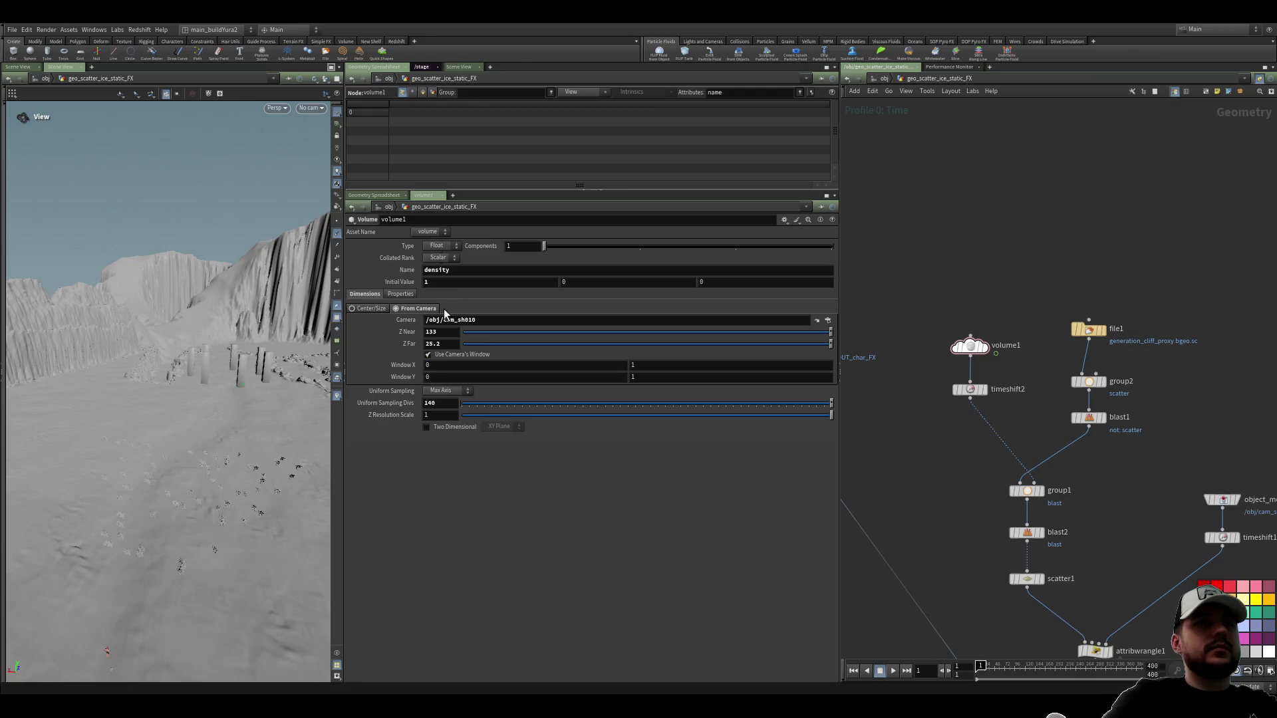
Look through cam_sh010, try lowering volume1's Z Far, and undo it.
left_click(315, 112)
left_click(319, 163)
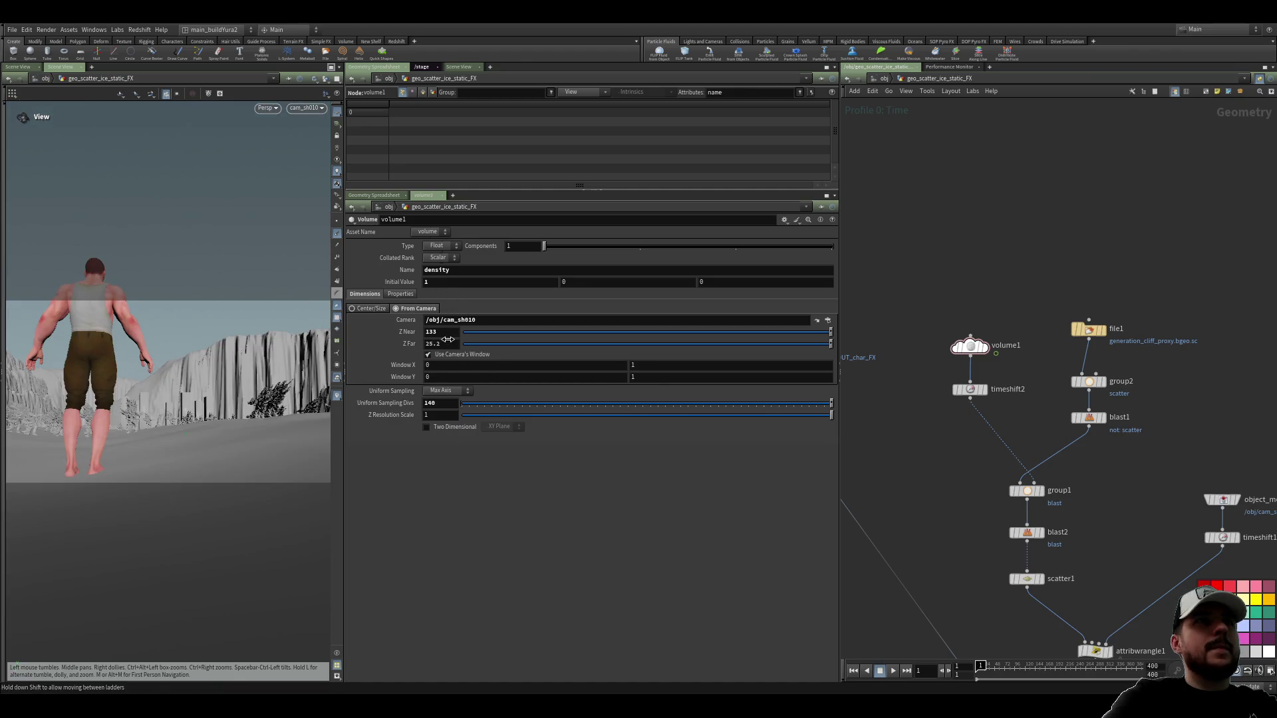
mouse_move(447, 337)
middle_mouse_down()
mouse_move(429, 310)
mouse_move(445, 313)
mouse_move(442, 344)
mouse_move(463, 365)
middle_mouse_up()
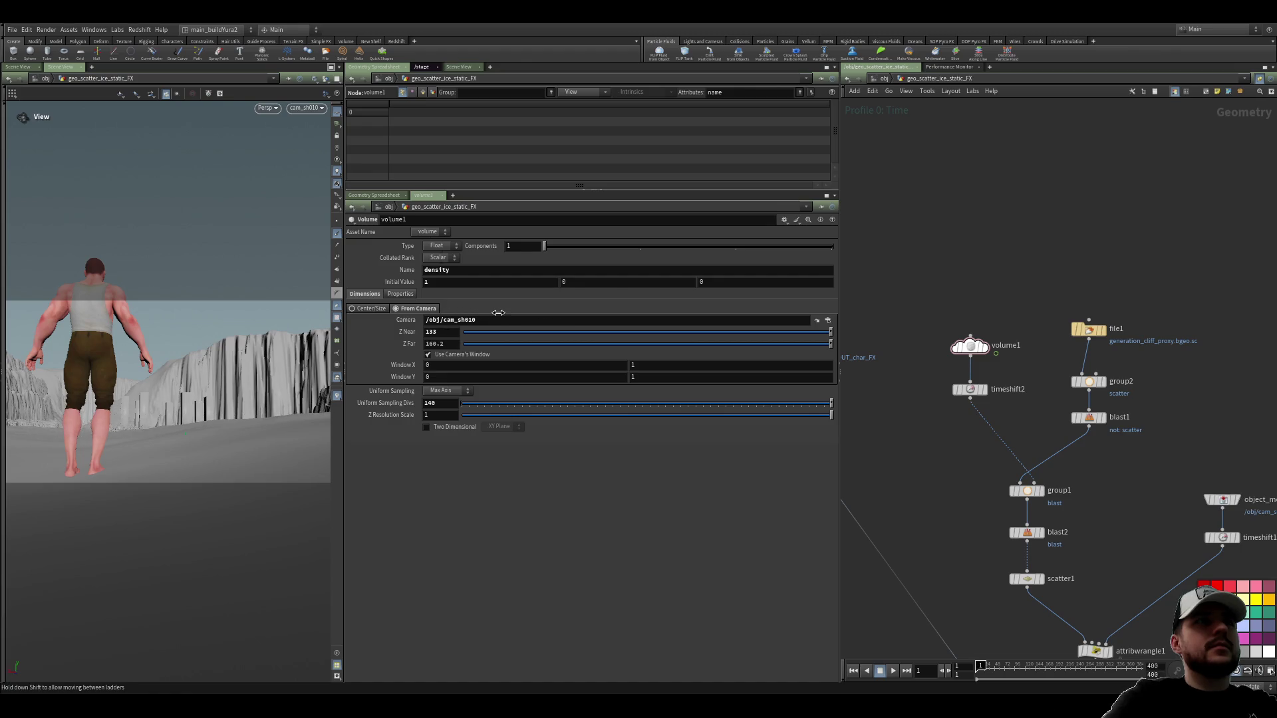
key("ctrl+z")
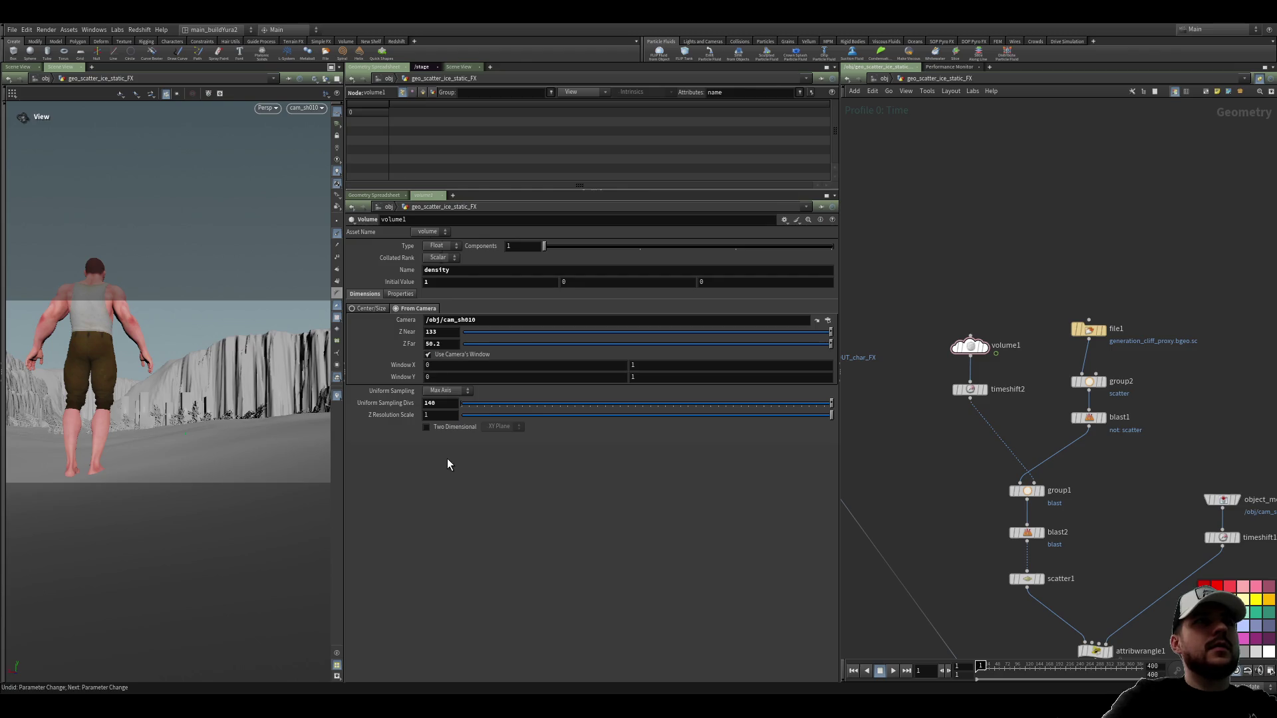
left_click_drag(210, 428, 223, 428)
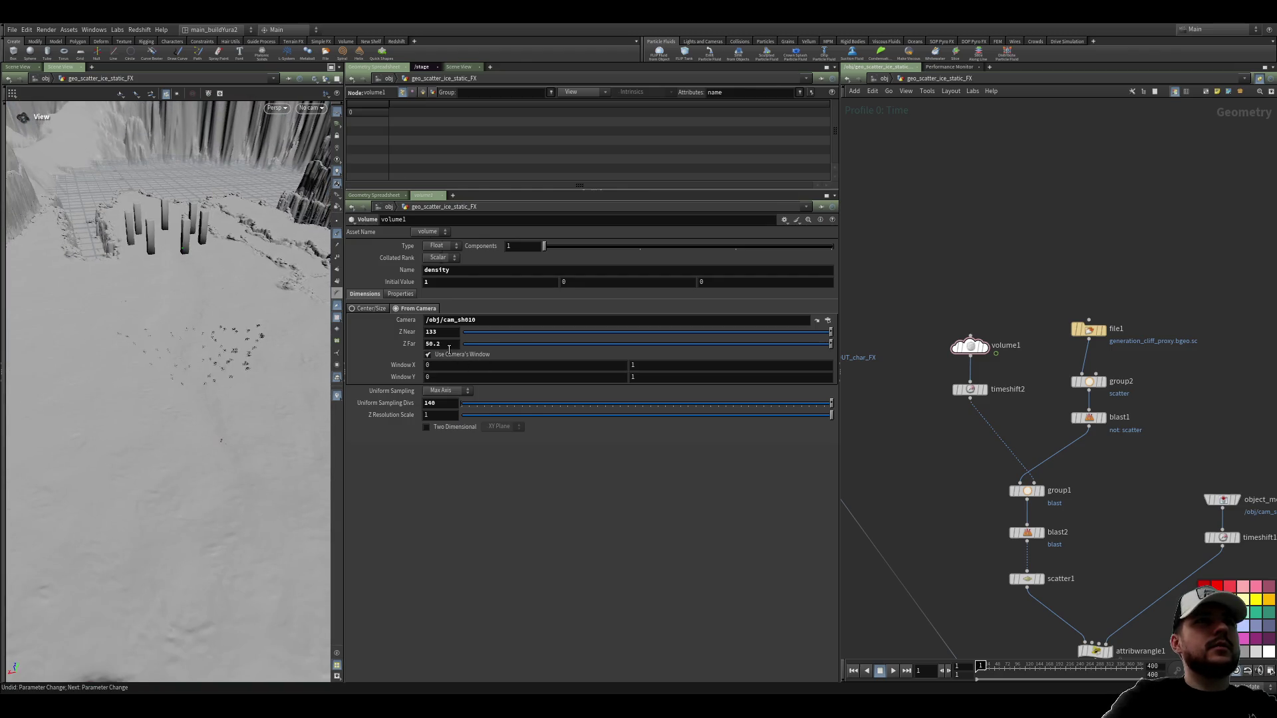
Set volume1's Z Far to -19.8 and Z Near to 313, checking again through cam_sh010.
middle_click_drag(446, 309, 411, 308)
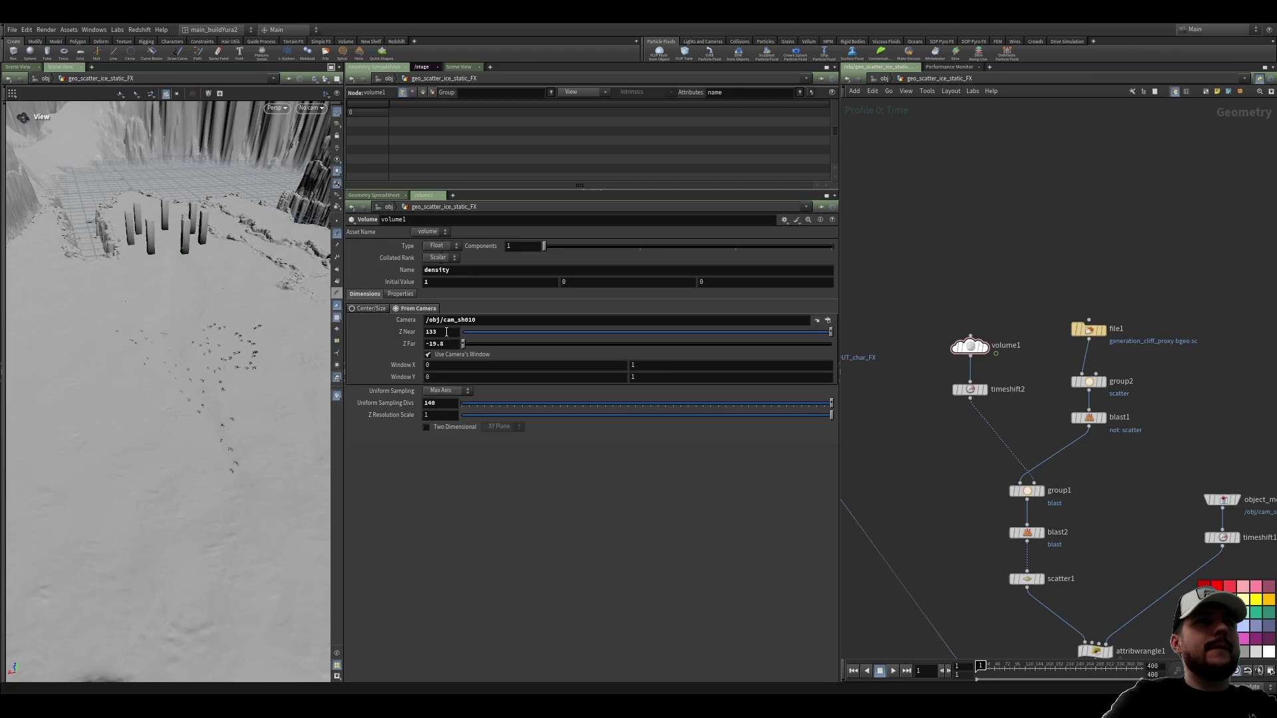
middle_click_drag(470, 293, 530, 298)
left_click(312, 110)
left_click(321, 163)
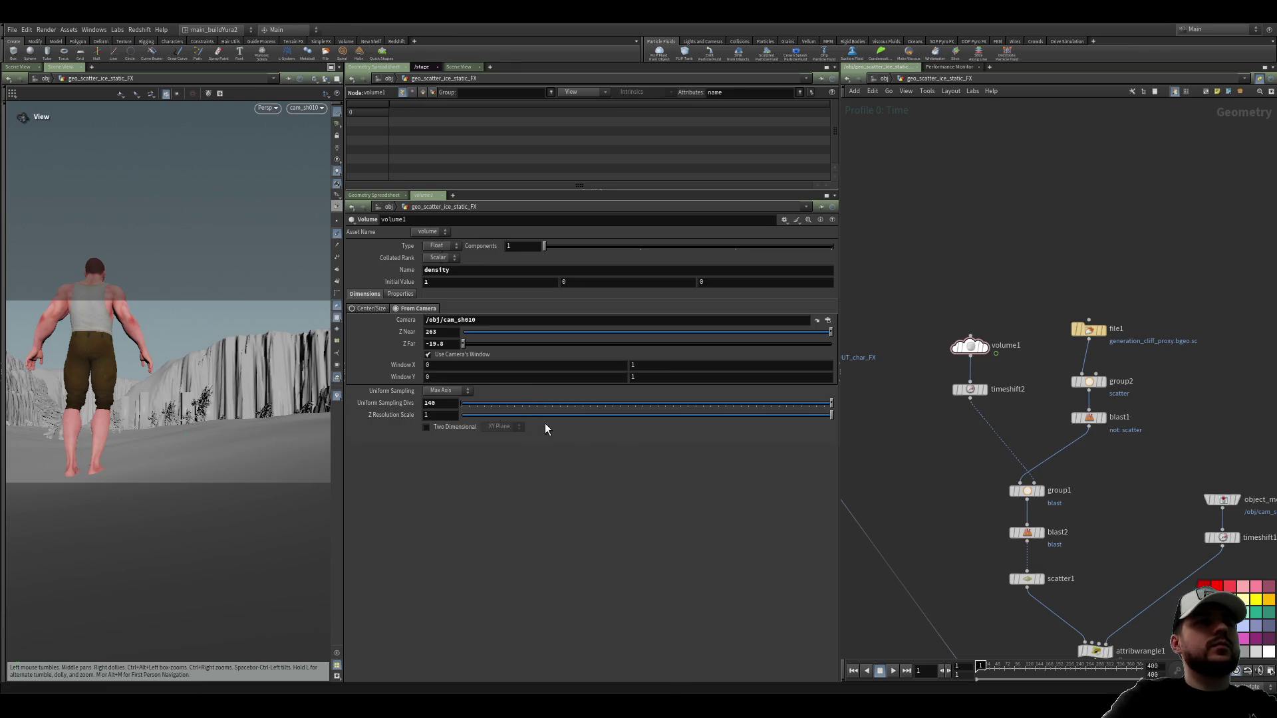
middle_click_drag(999, 579, 967, 470)
Reseed scatter1's Global Seed to reshuffle the ice, and save the scene.
left_click(991, 471)
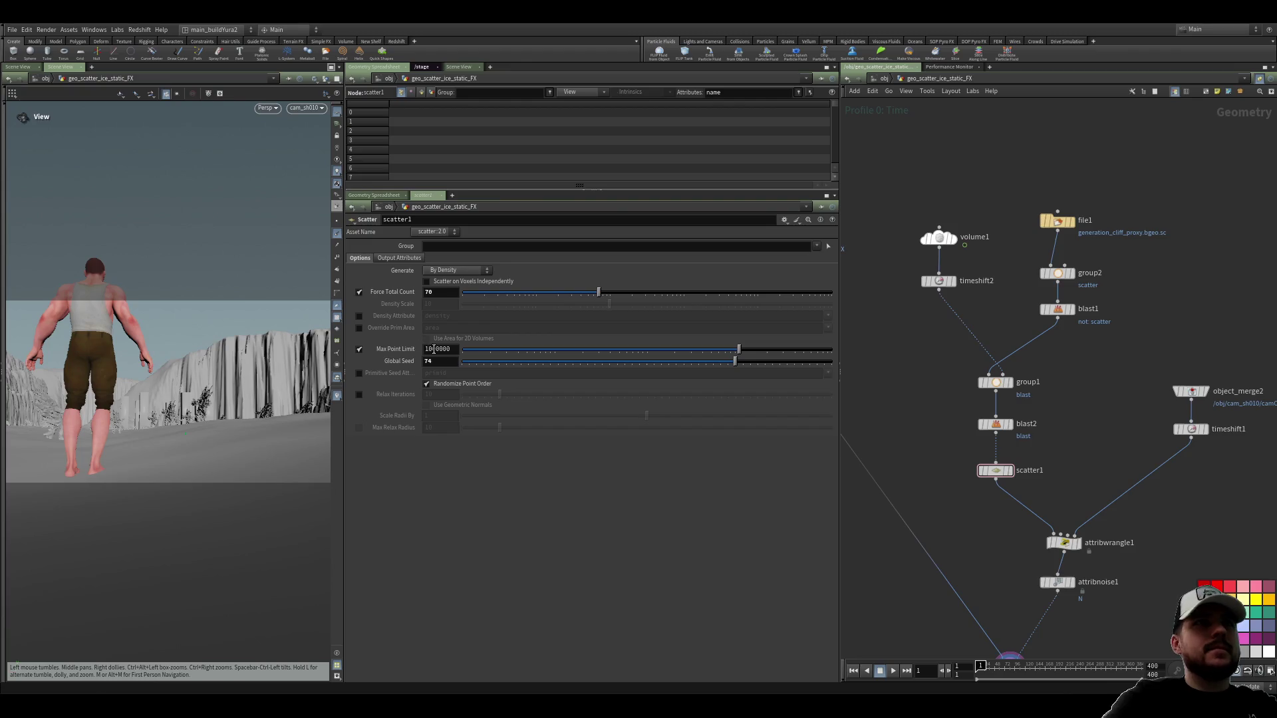
left_click_drag(590, 362, 581, 365)
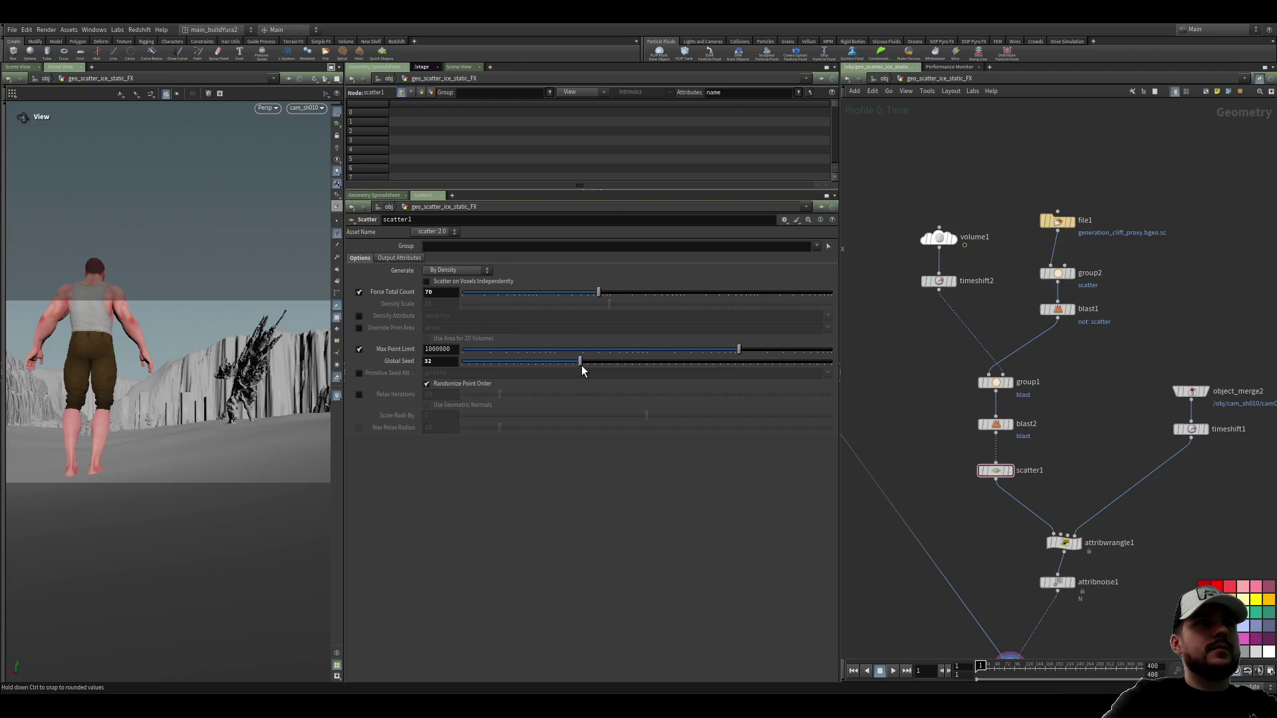
key("ctrl+s")
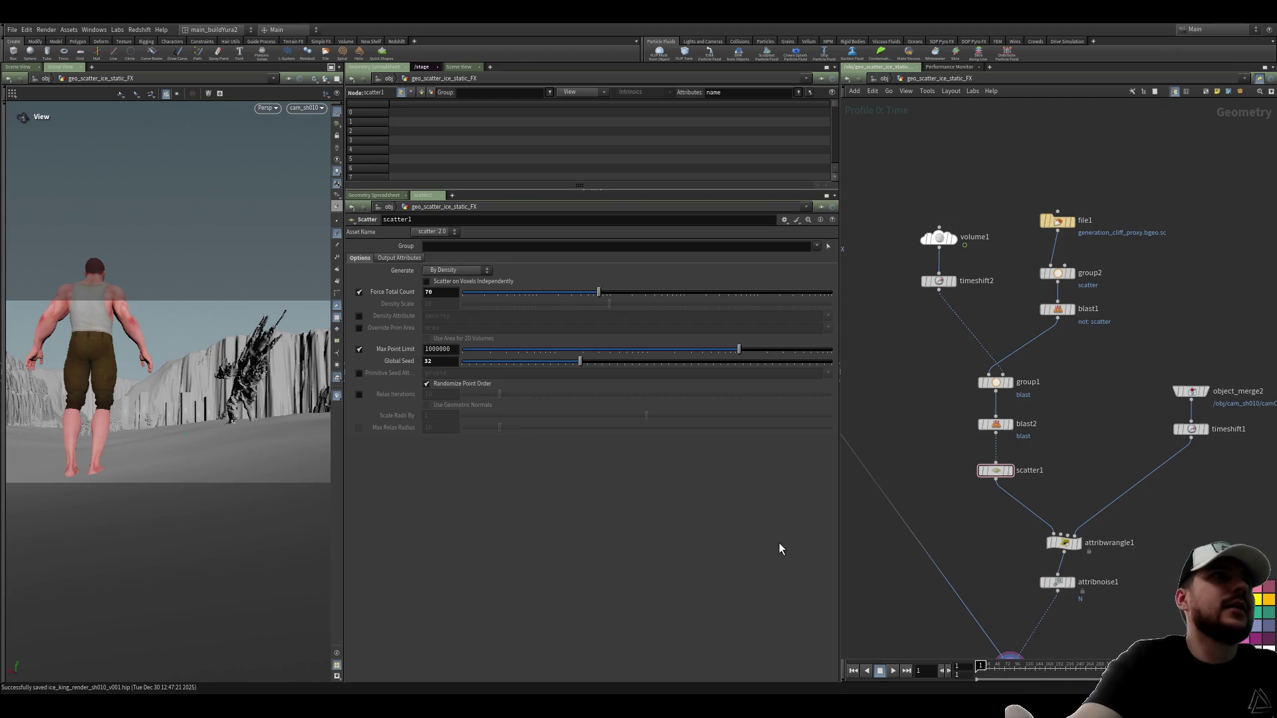
Play the shot from frame 1, scrub ahead, then go up to /obj near cam_sh010.
left_click(1017, 666)
left_click_drag(1017, 671, 906, 675)
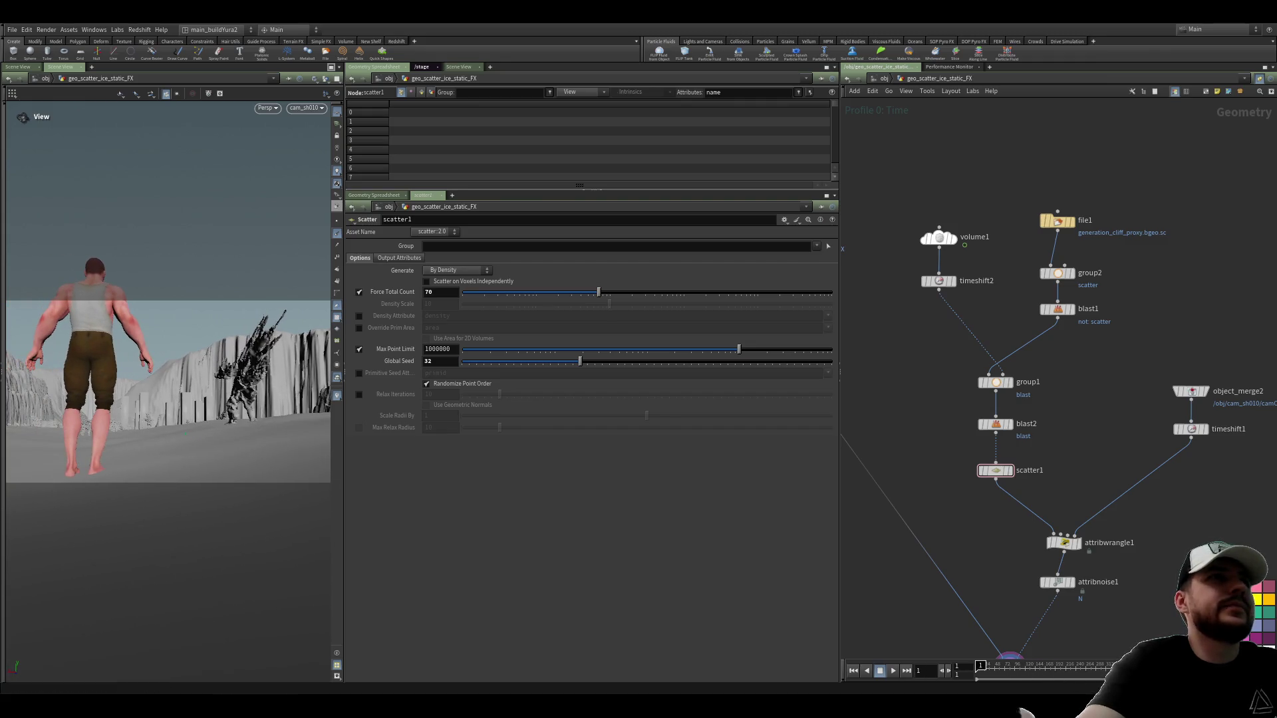
left_click(895, 671)
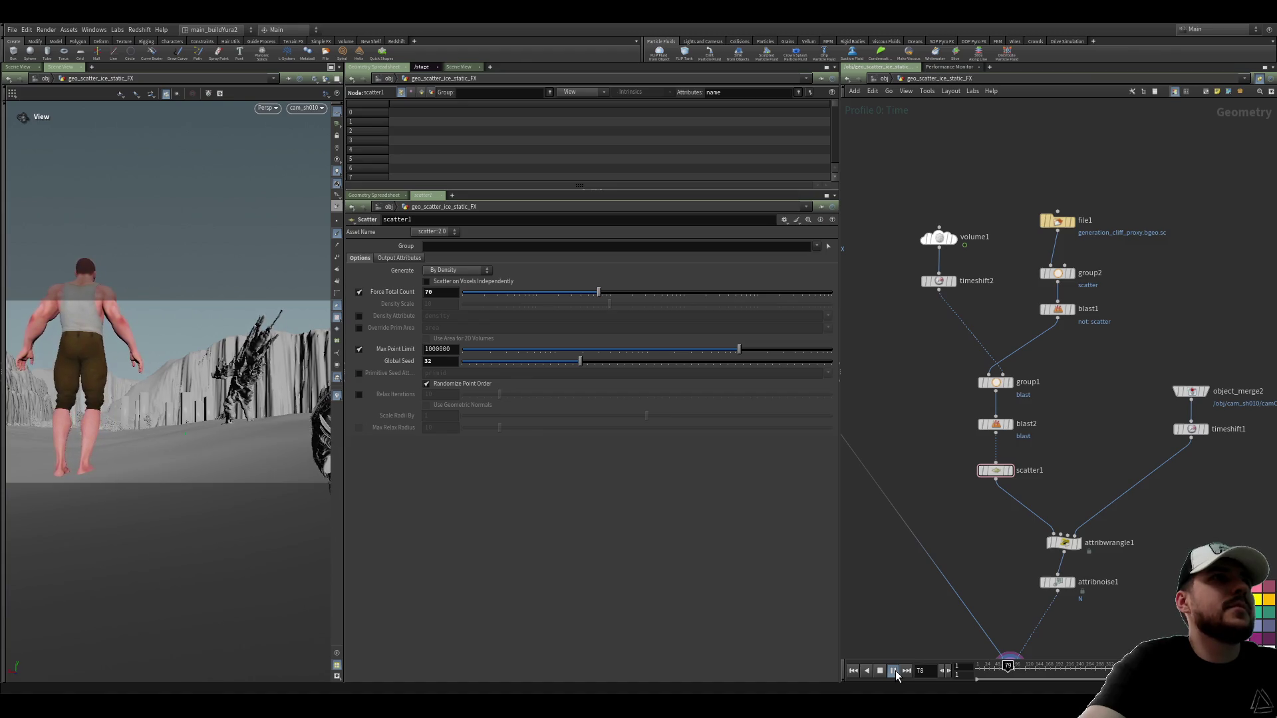
left_click_drag(1013, 667, 1129, 669)
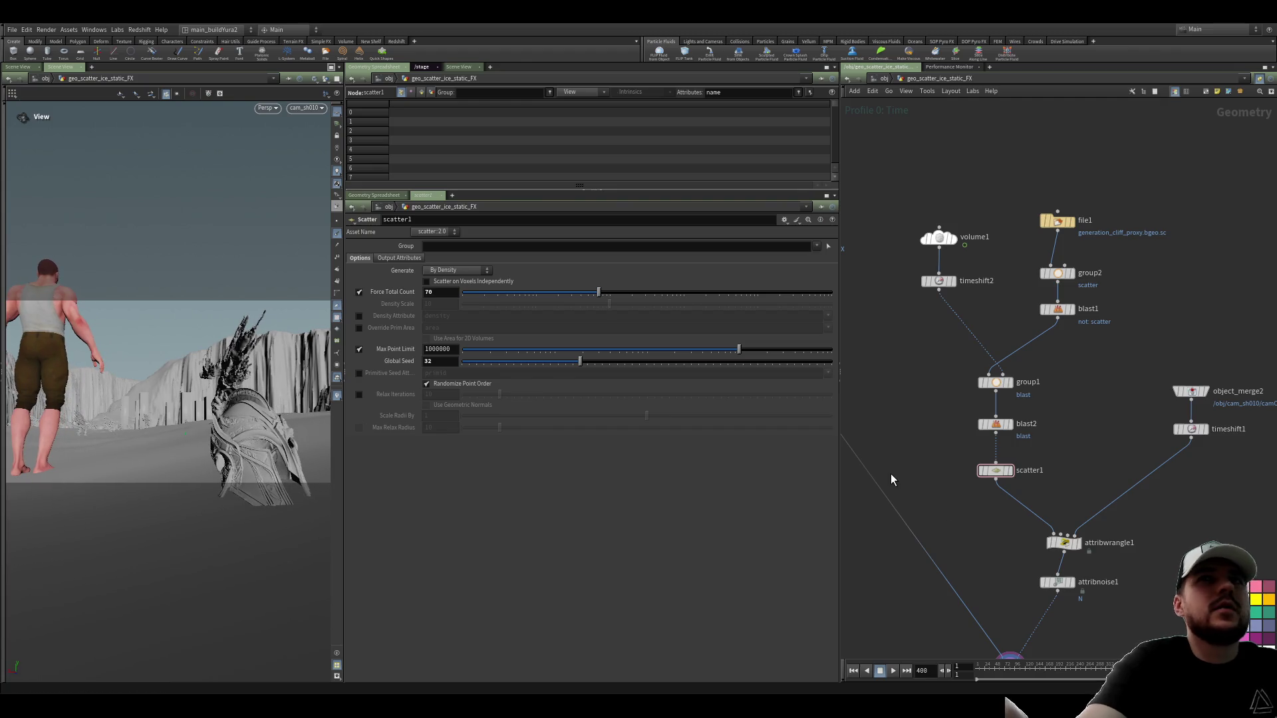
left_click(873, 77)
scroll(1002, 390, "down", 2)
middle_click_drag(1008, 419, 1041, 476)
scroll(1011, 466, "up", 3)
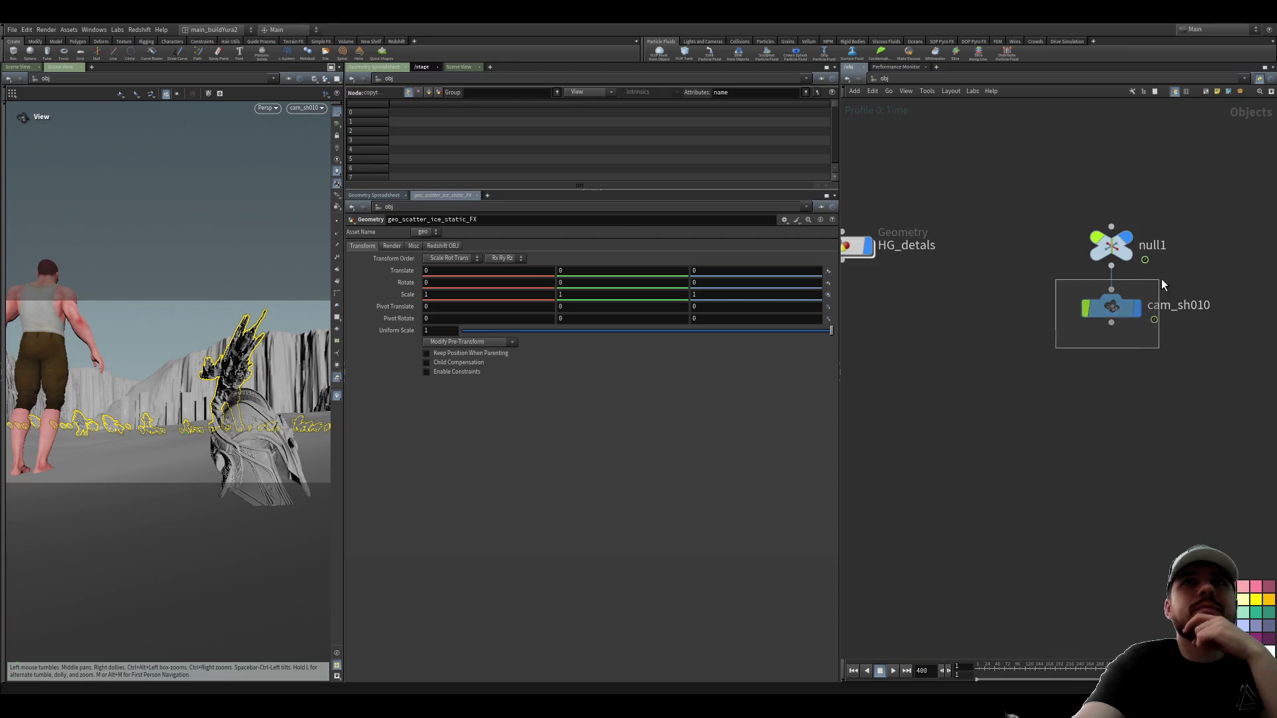
Nudge cam_sh010 closer to the ice helmet from the viewport, undoing one move.
left_click_drag(1055, 349, 1142, 287)
scroll(1148, 379, "up", 1)
key("Return")
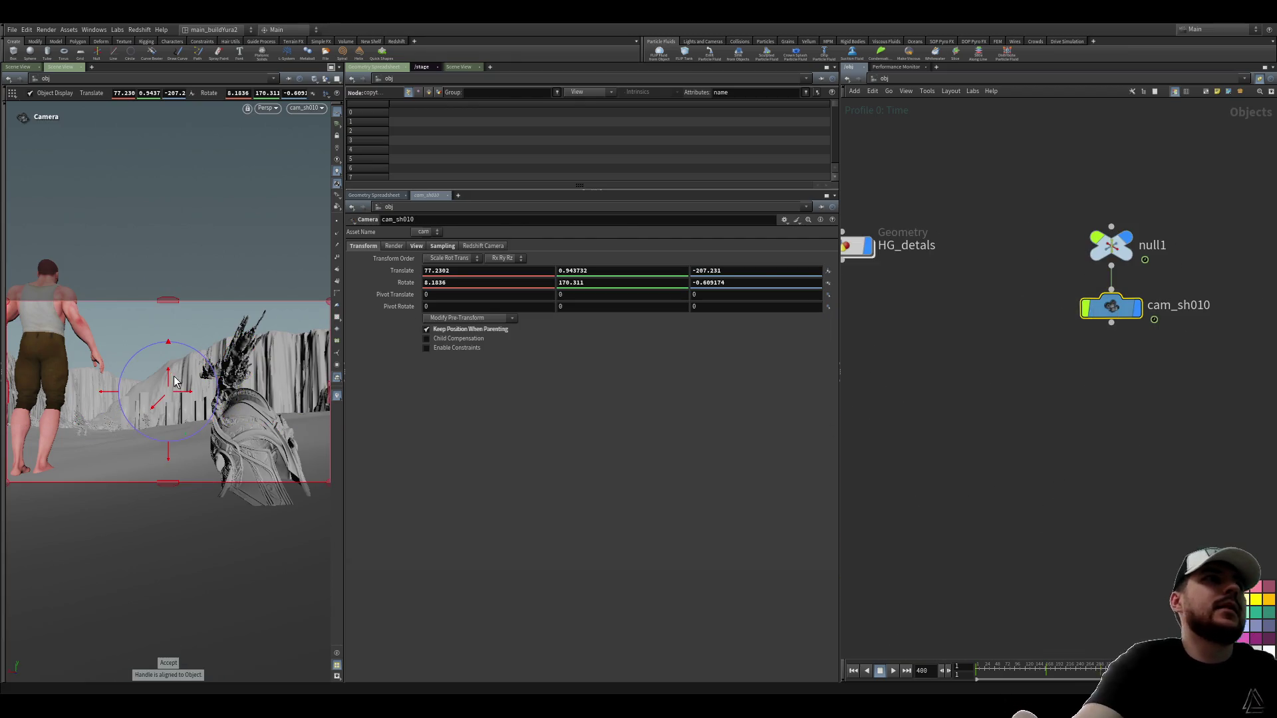
middle_click_drag(188, 424, 169, 394)
scroll(174, 399, "up", 5)
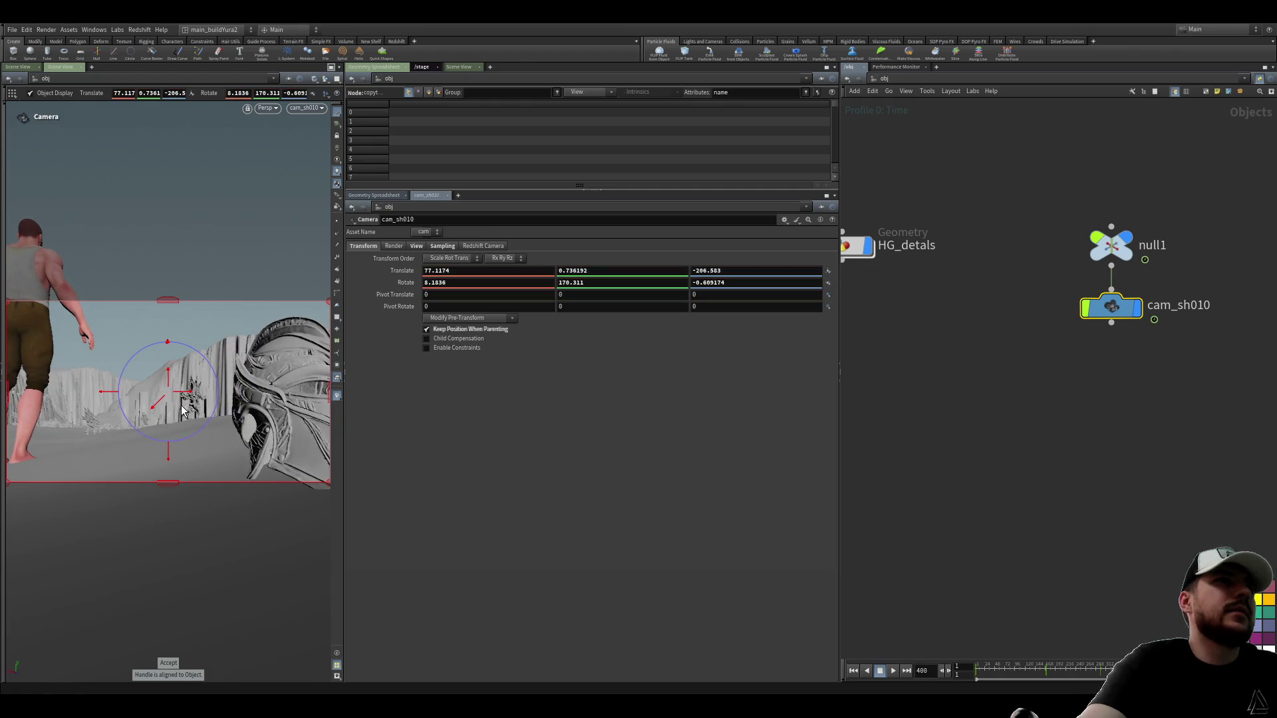
key("ctrl+z")
scroll(160, 409, "up", 3)
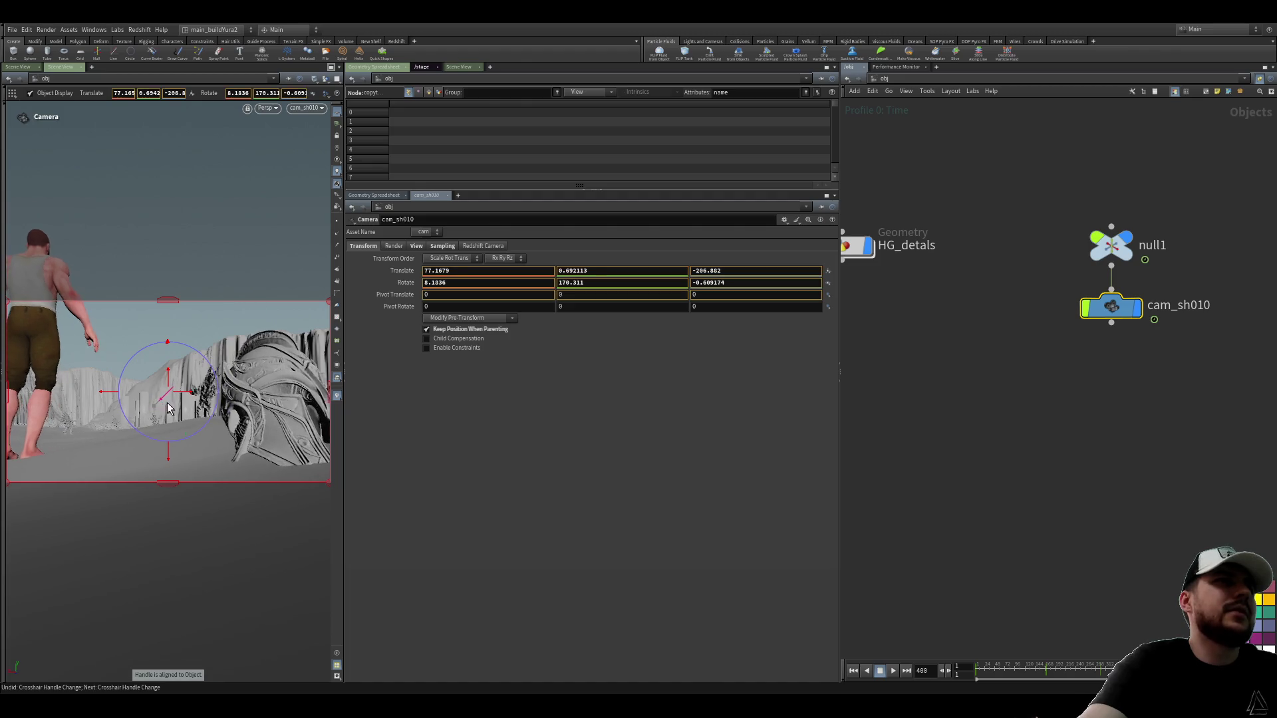
scroll(177, 412, "up", 2)
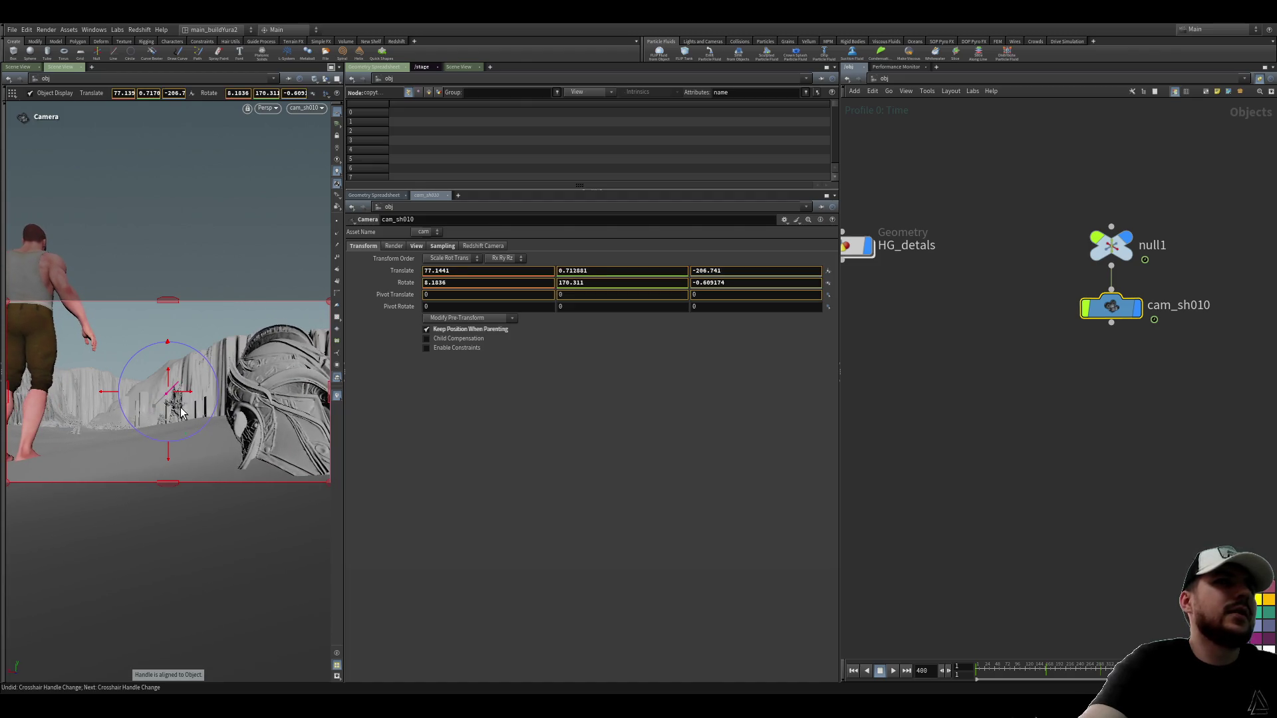
scroll(190, 402, "up", 3)
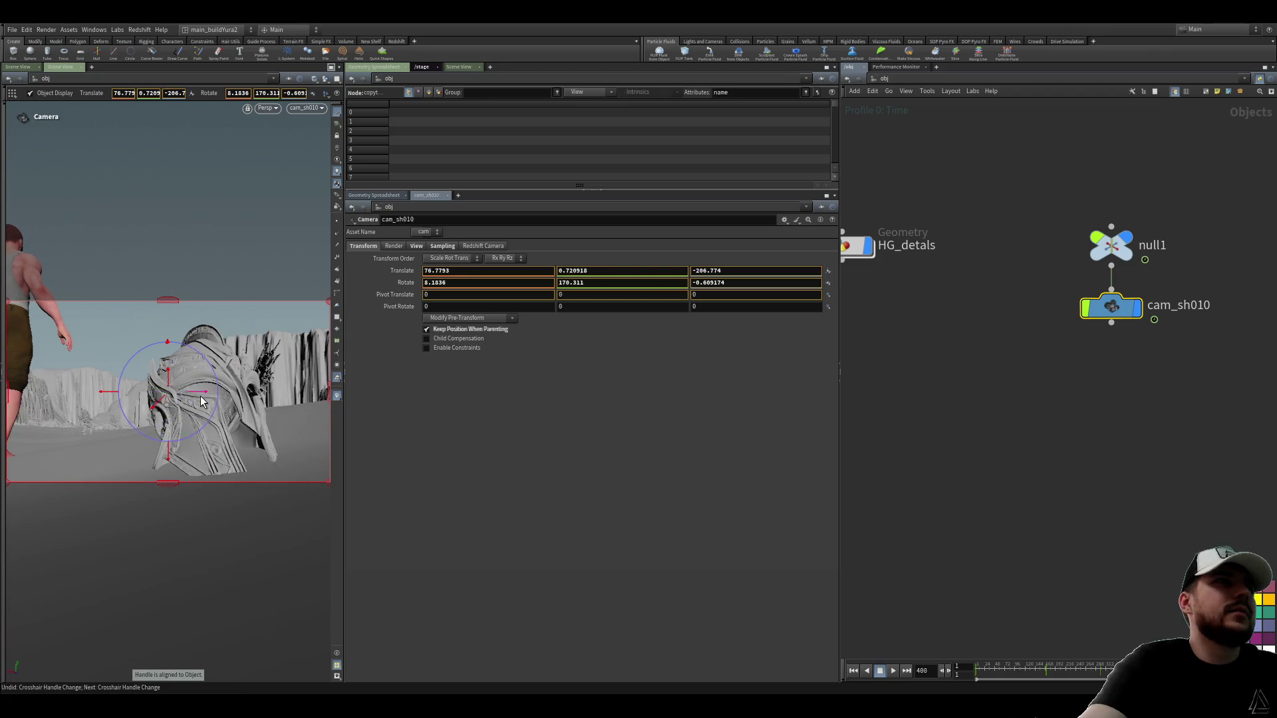
scroll(172, 407, "up", 2)
scroll(170, 409, "down", 2)
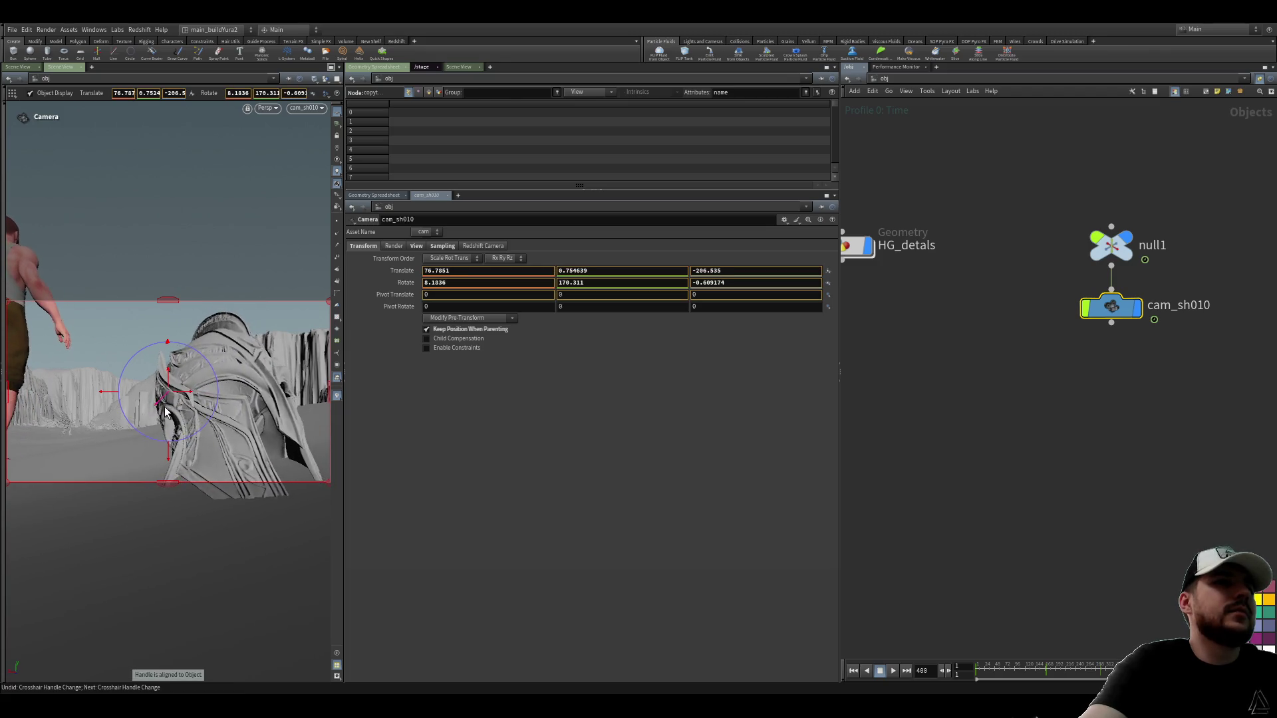
scroll(165, 411, "down", 2)
scroll(164, 411, "up", 2)
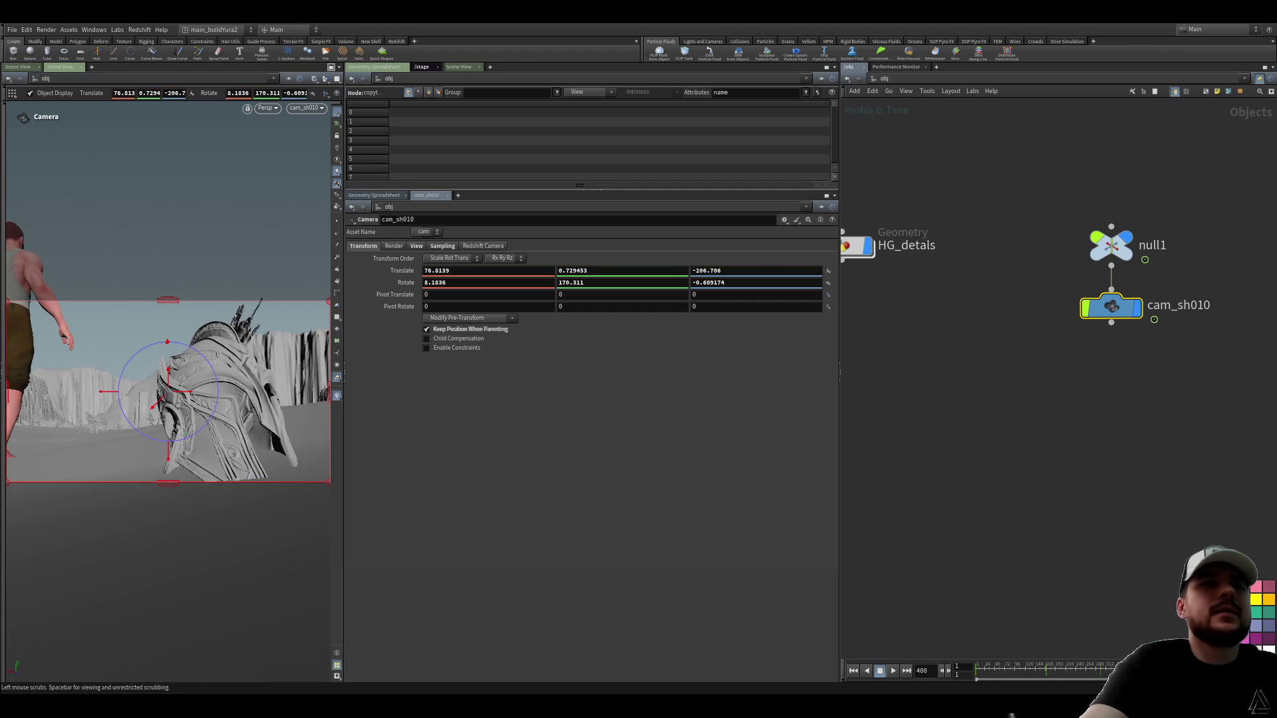
Play the shot from frame 1 to check framing and save the scene.
left_click_drag(1098, 669, 959, 674)
left_click(893, 671)
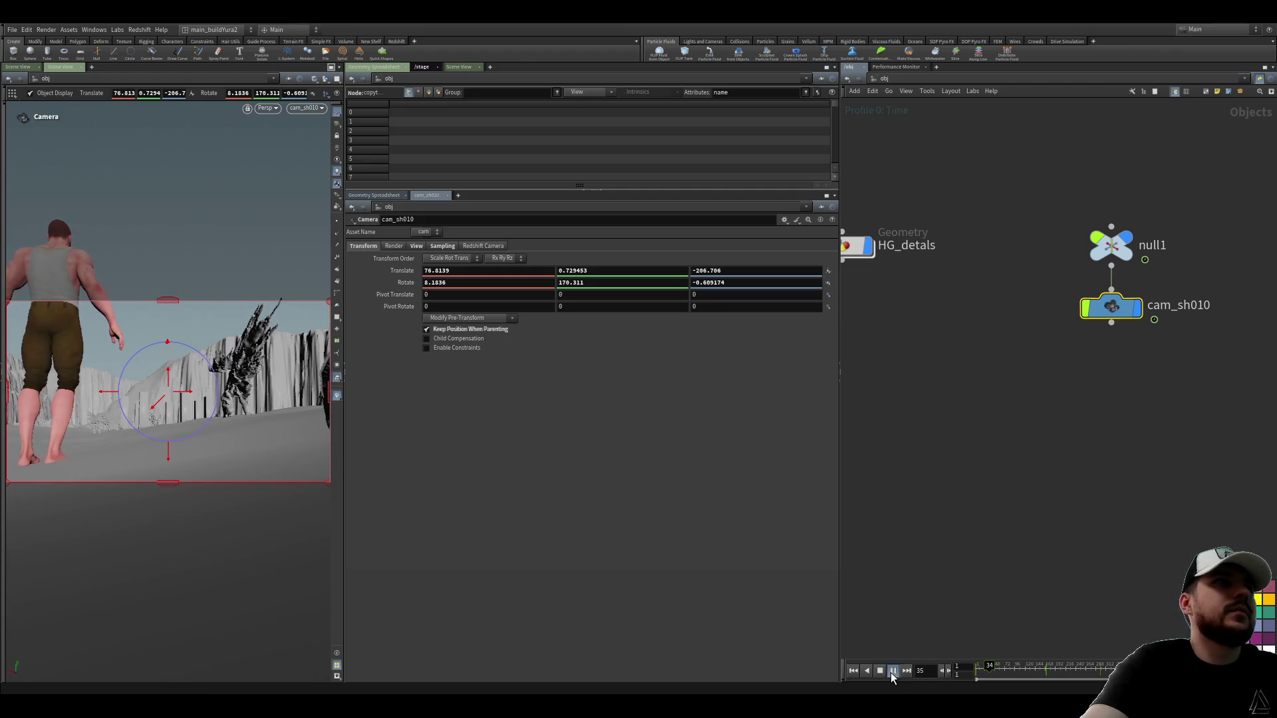
key("ctrl+s")
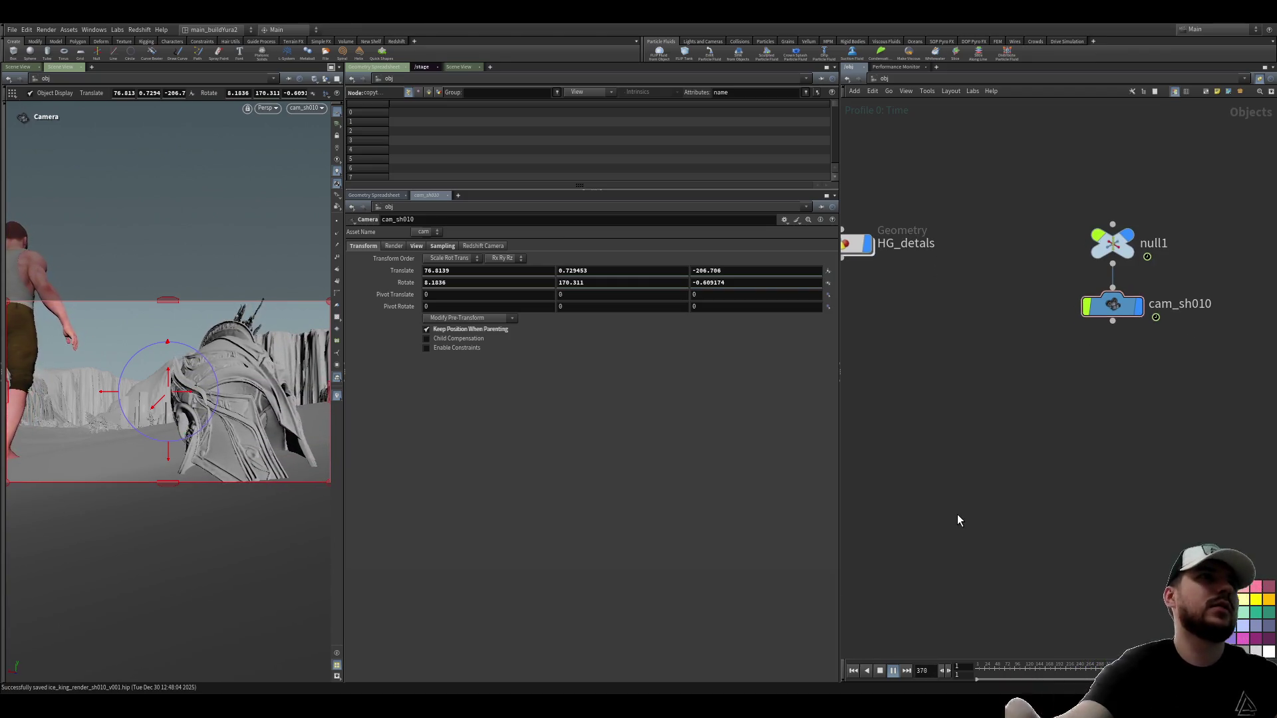
left_click(881, 671)
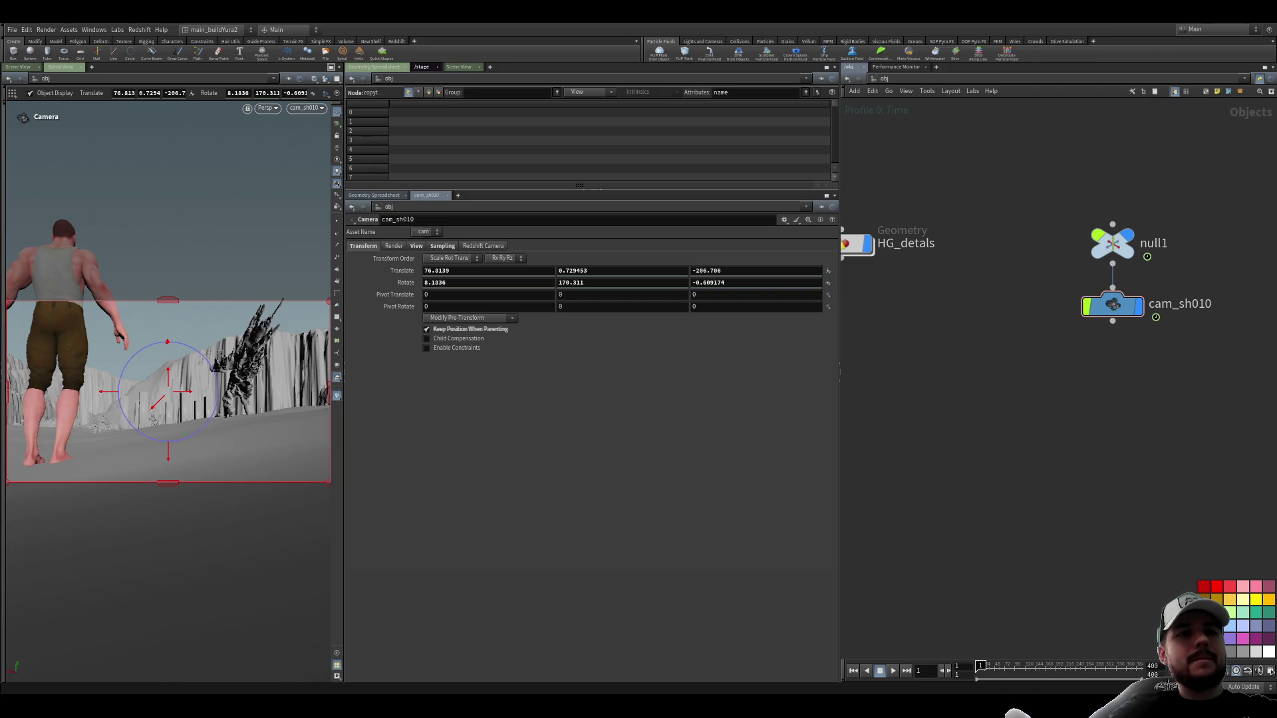
Save the scene and widen the 3D view against the parameter pane.
key("ctrl+s")
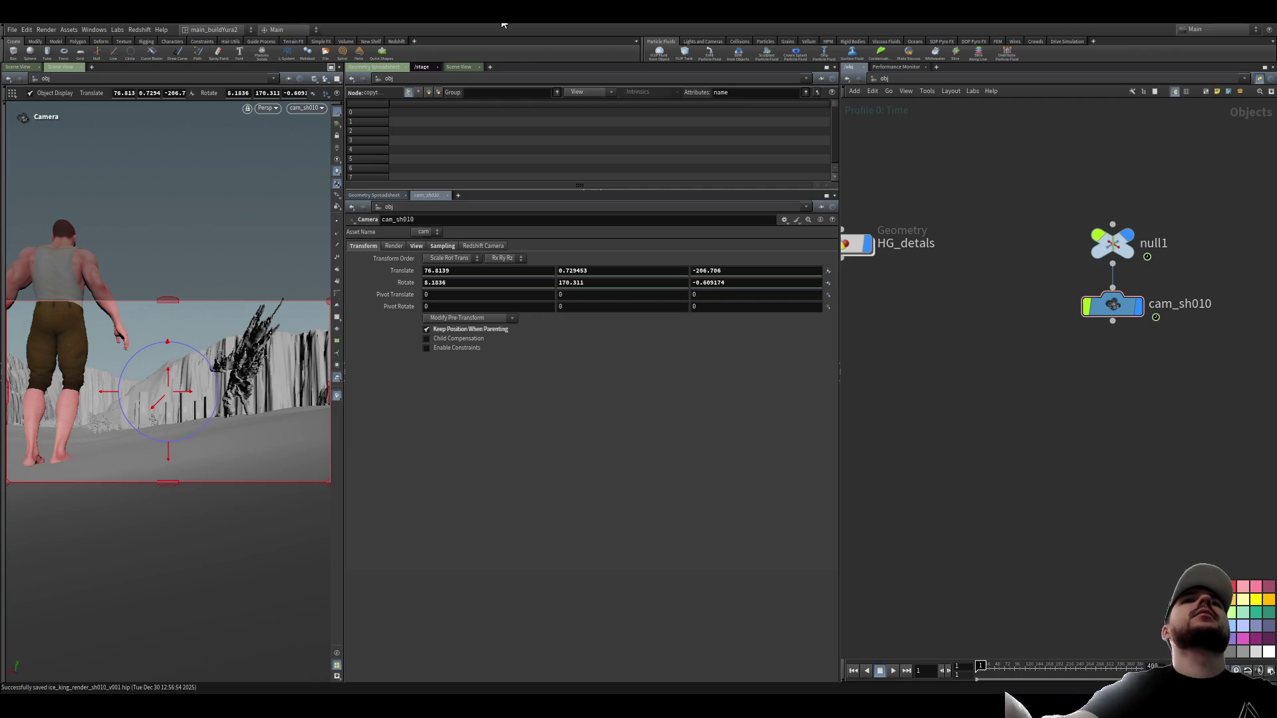
scroll(993, 337, "down", 1)
scroll(987, 418, "up", 1)
scroll(1005, 398, "down", 1)
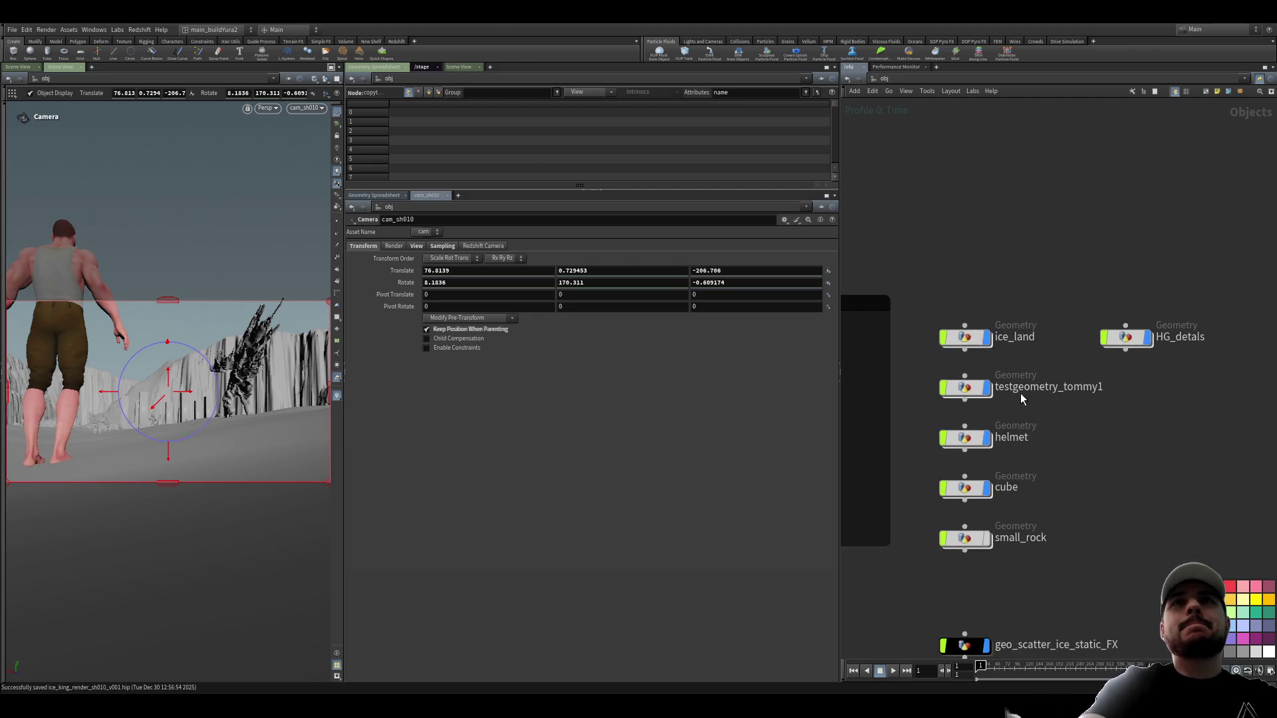
scroll(1024, 380, "up", 1)
scroll(1002, 338, "down", 1)
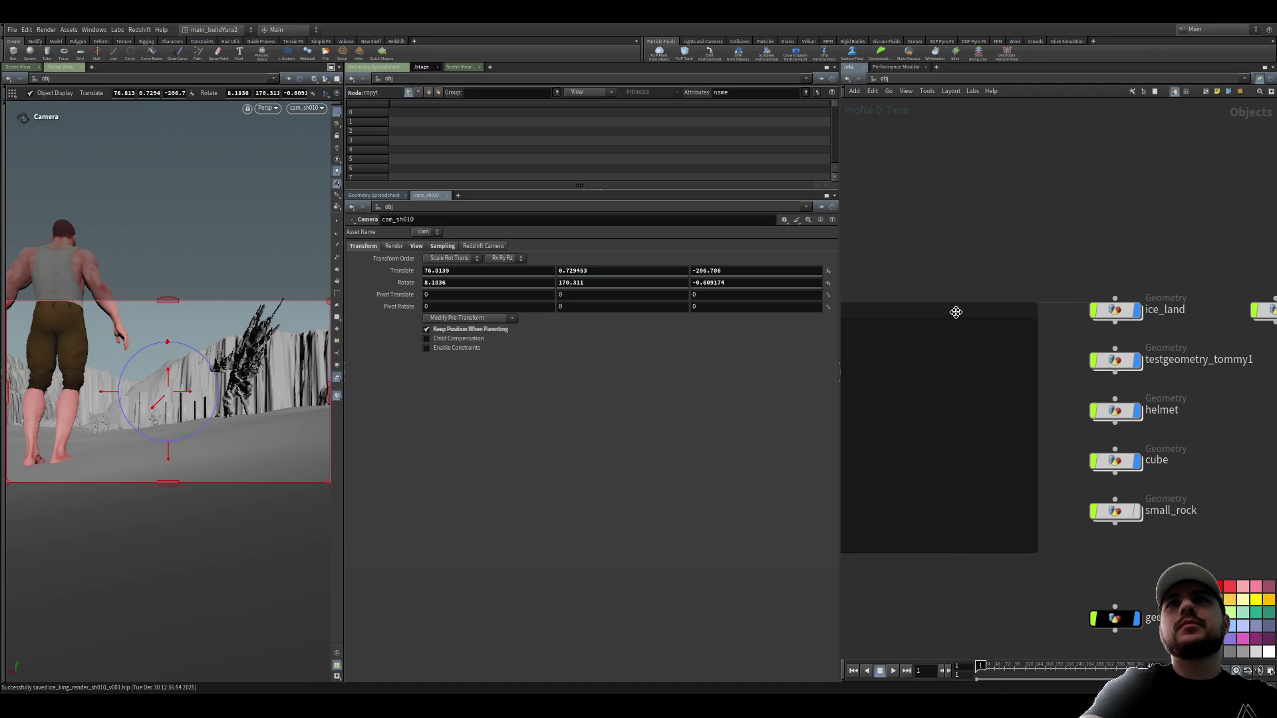
middle_click_drag(1053, 383, 1076, 305)
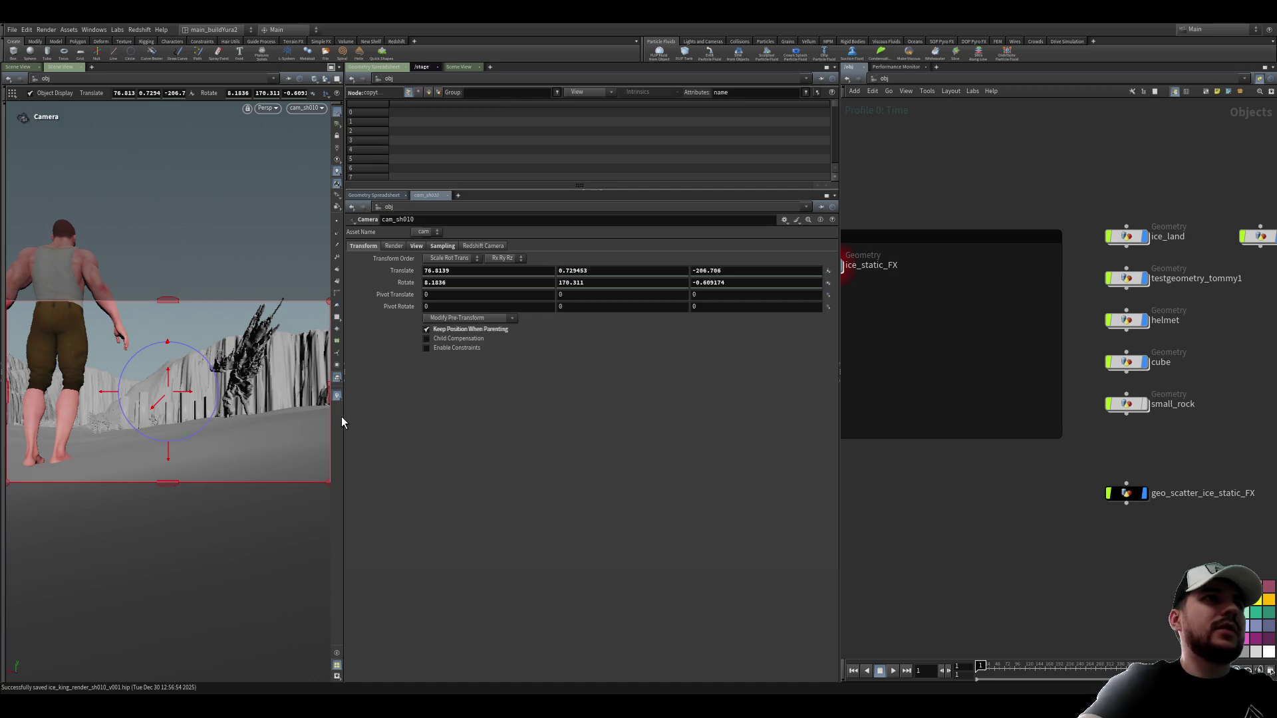
left_click_drag(338, 416, 547, 439)
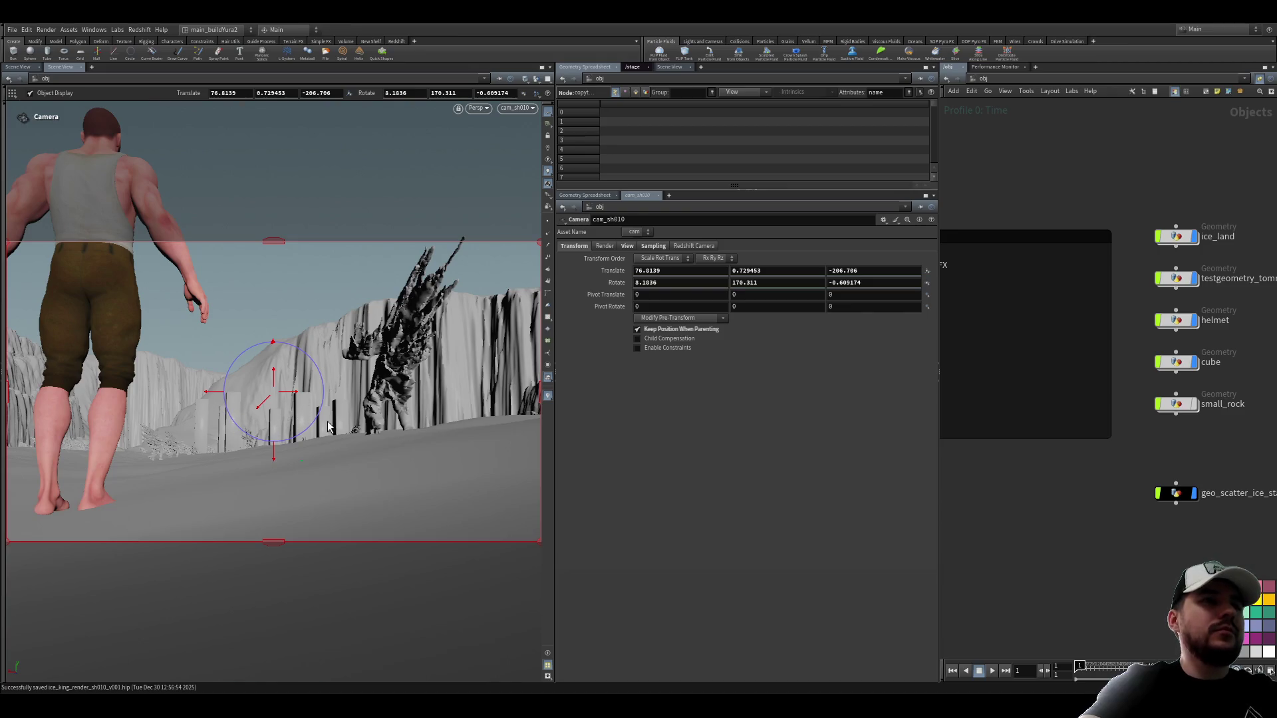
Select the HG_detals object to show its transform parameters.
mouse_move(1028, 465)
middle_mouse_down()
mouse_move(1228, 363)
mouse_move(1117, 363)
middle_mouse_up()
left_click(1075, 311)
middle_click_drag(1075, 311, 1147, 319)
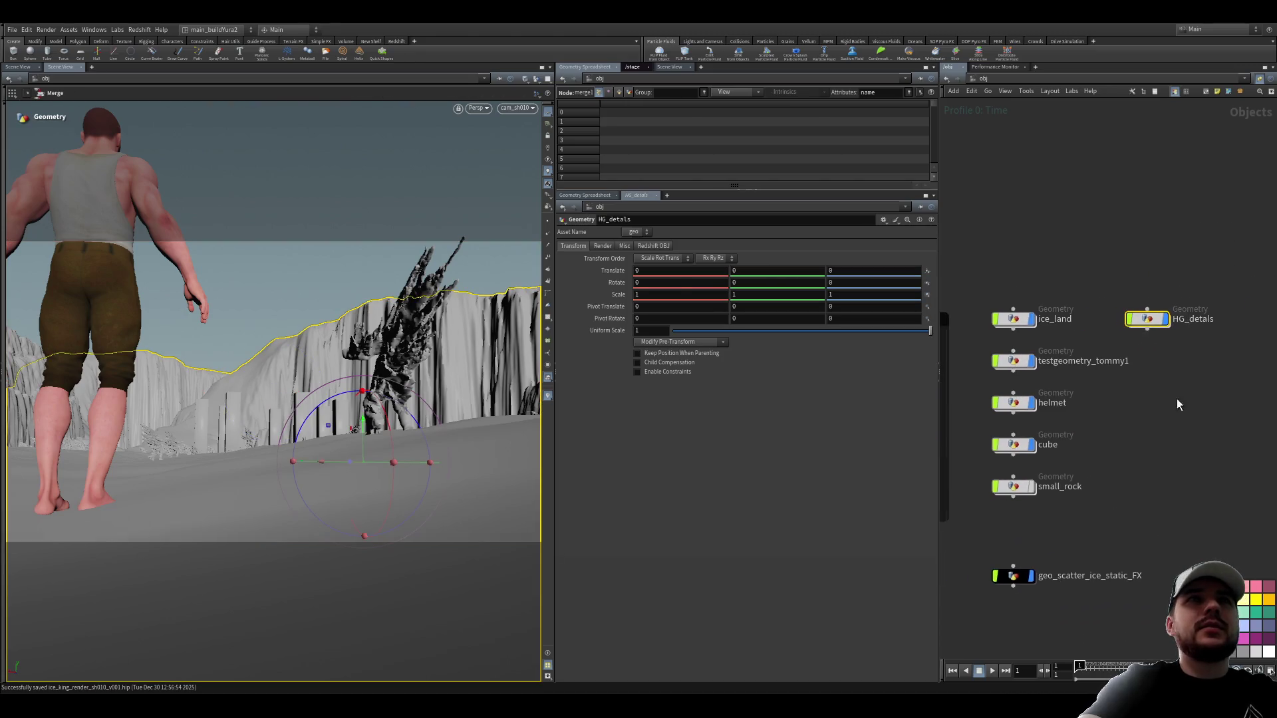
Rename HG_detals to HG_BG and dive inside its network.
double_click(1192, 319)
left_click_drag(1220, 320, 1189, 343)
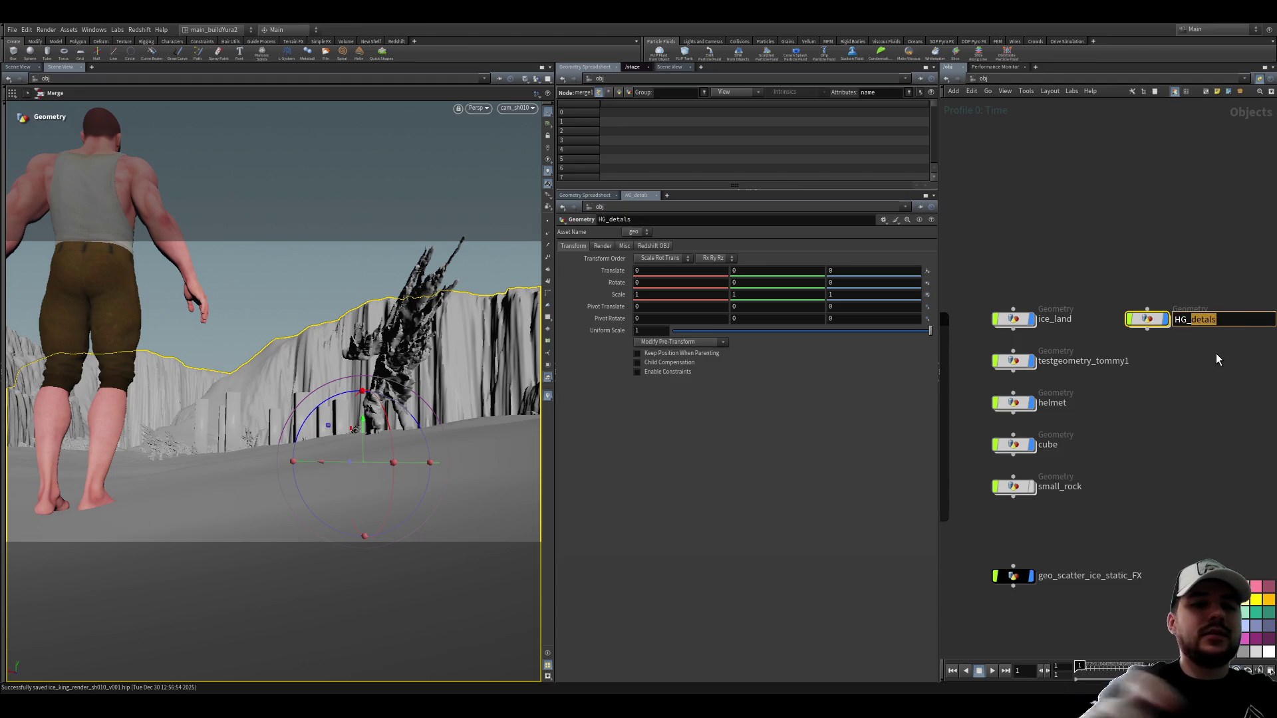
type("b")
key("BackSpace")
type("BG")
key("Return")
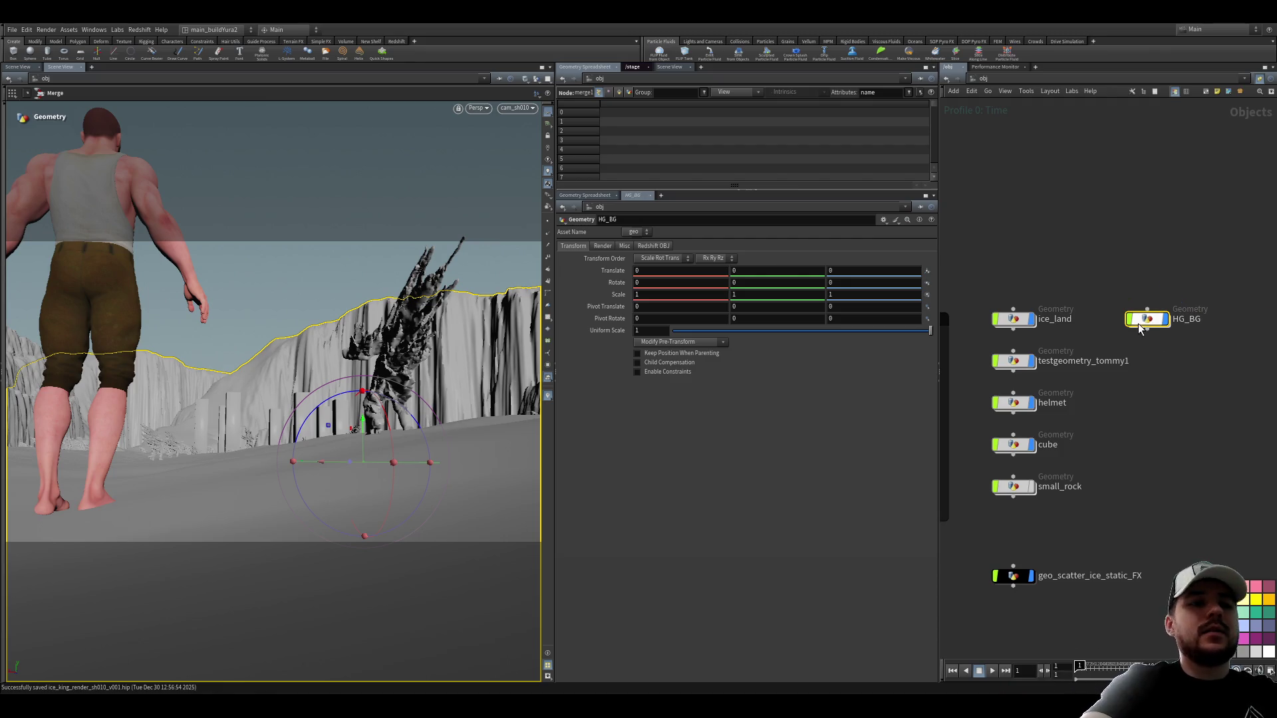
double_click(1146, 319)
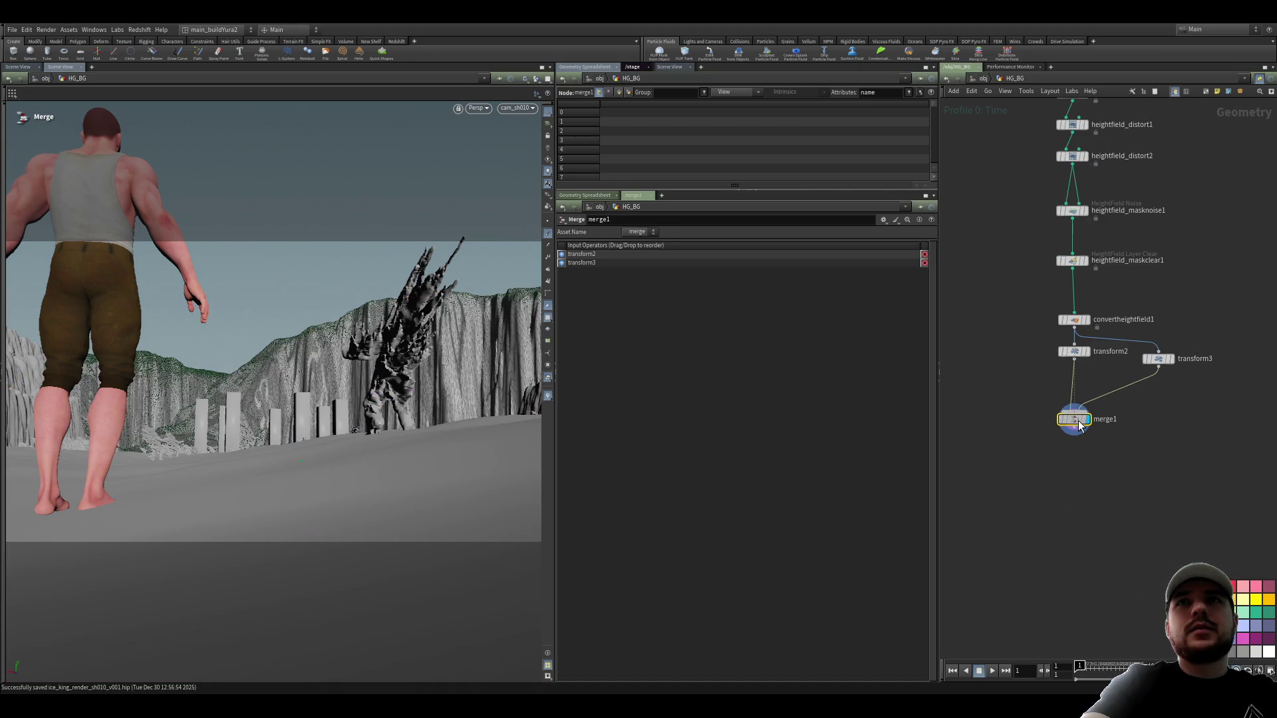
Add a purple Color SOP after merge1 for the cliffs, then return to /obj.
left_click(1073, 433)
key("Tab")
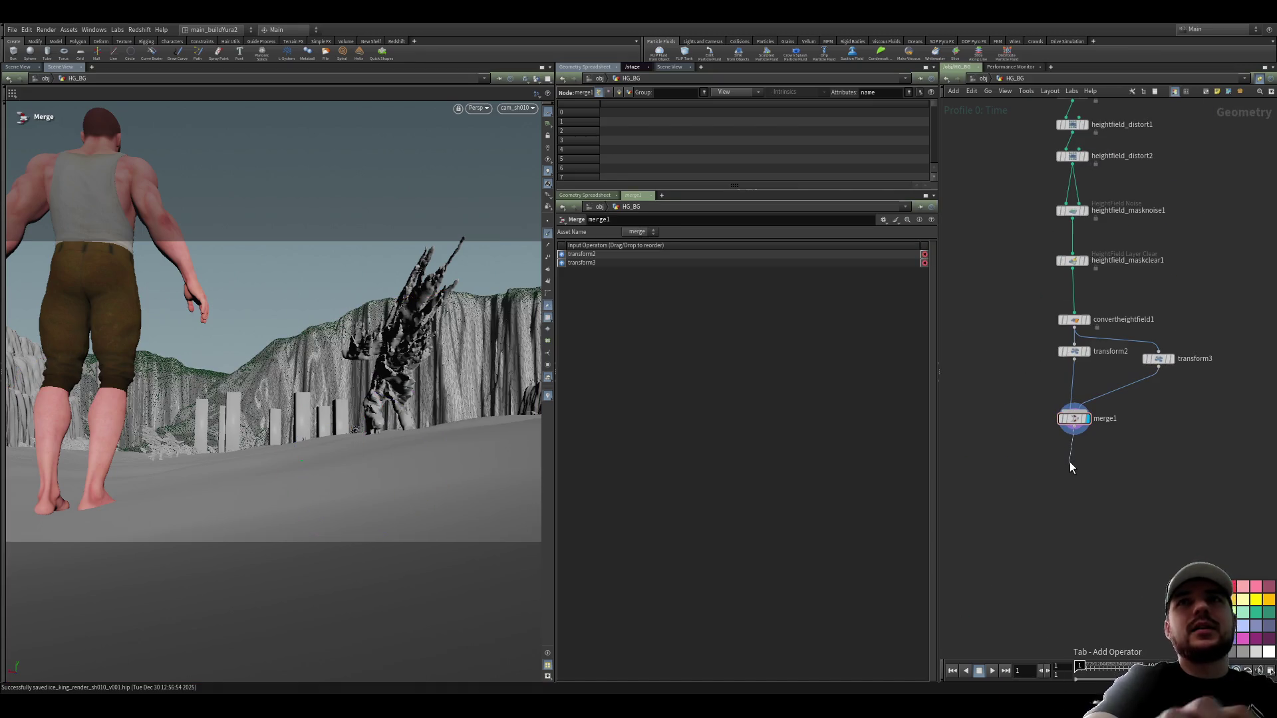
type("color")
key("Return")
key("s")
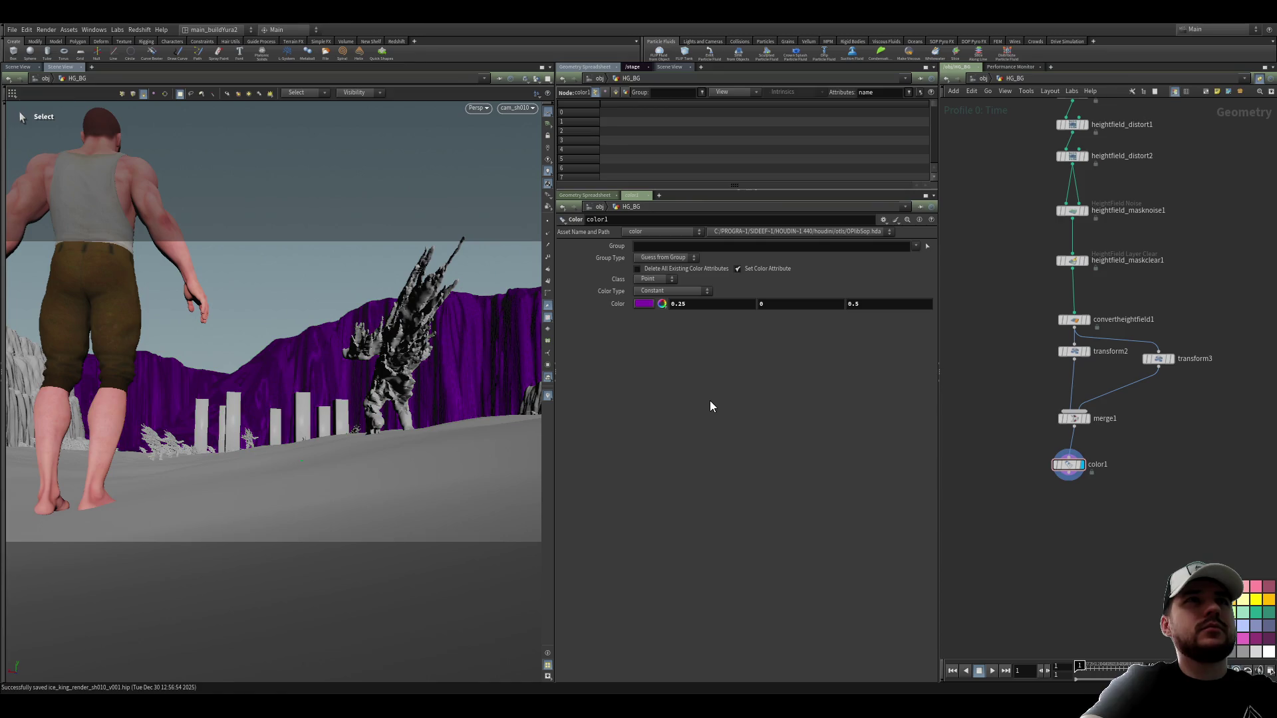
key("u")
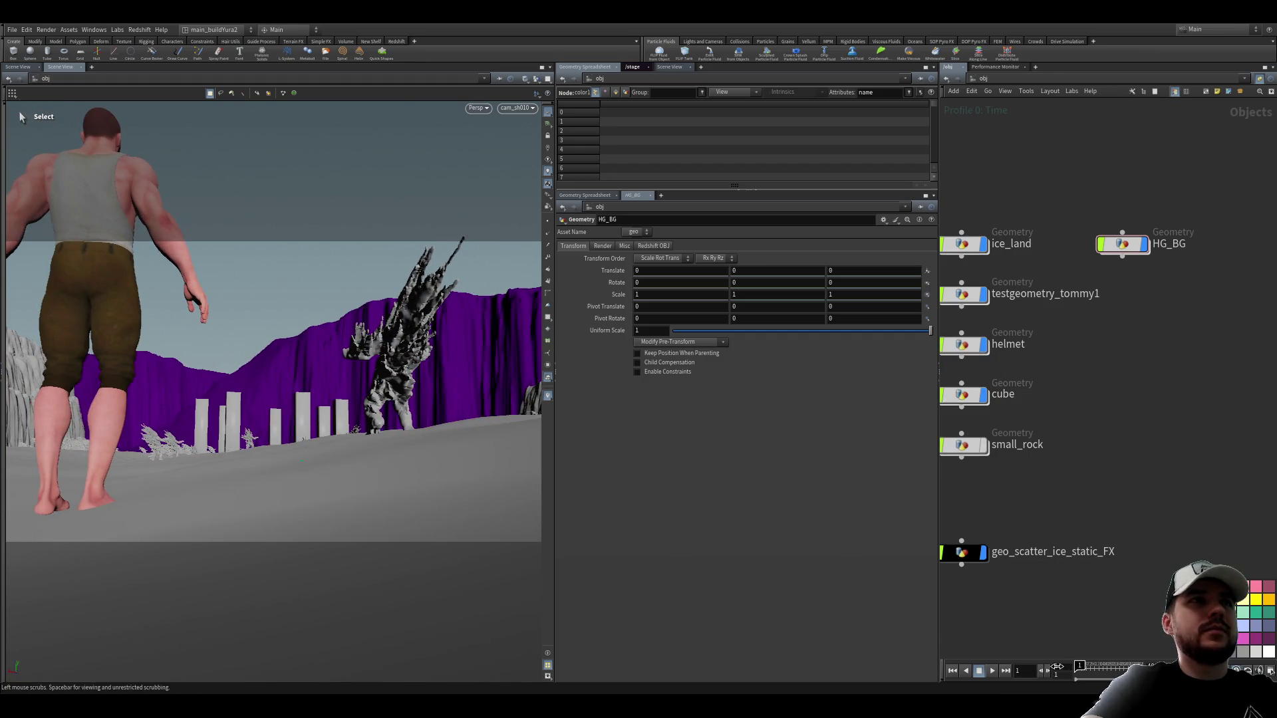
Fly in close to the purple terrain, return to the shot camera, and save the scene.
key("Escape")
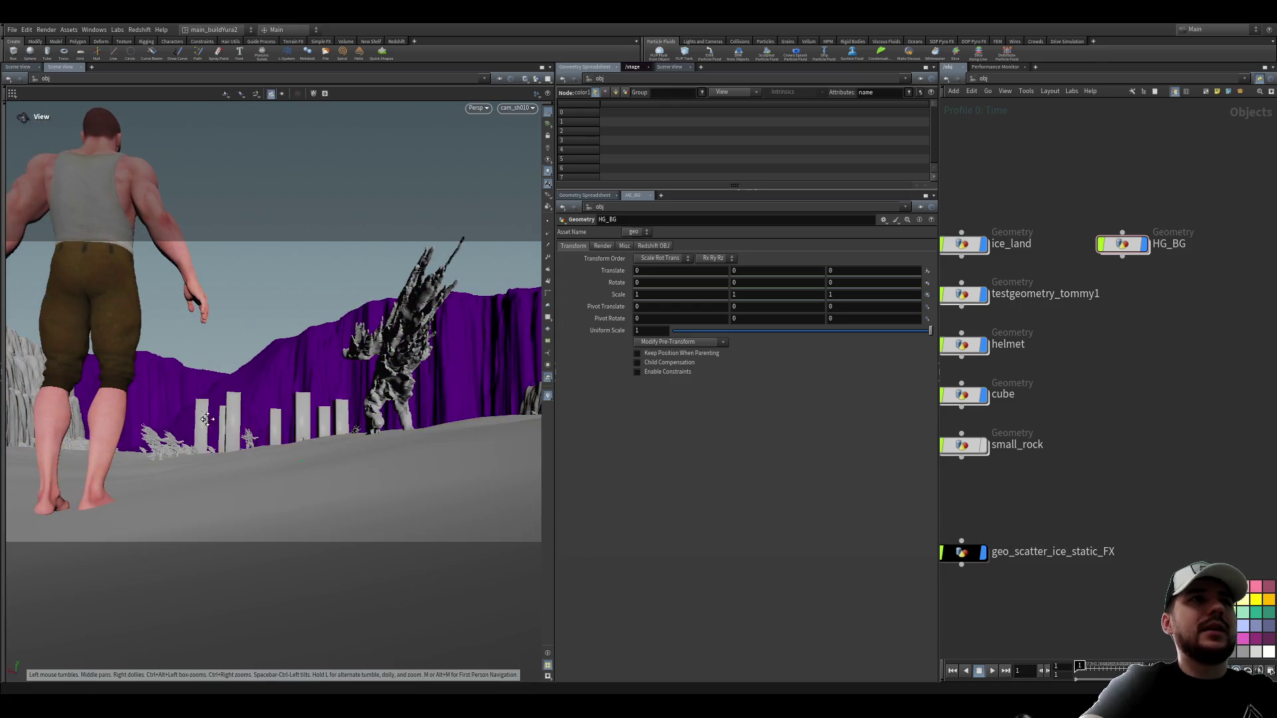
right_click_drag(206, 411, 328, 484)
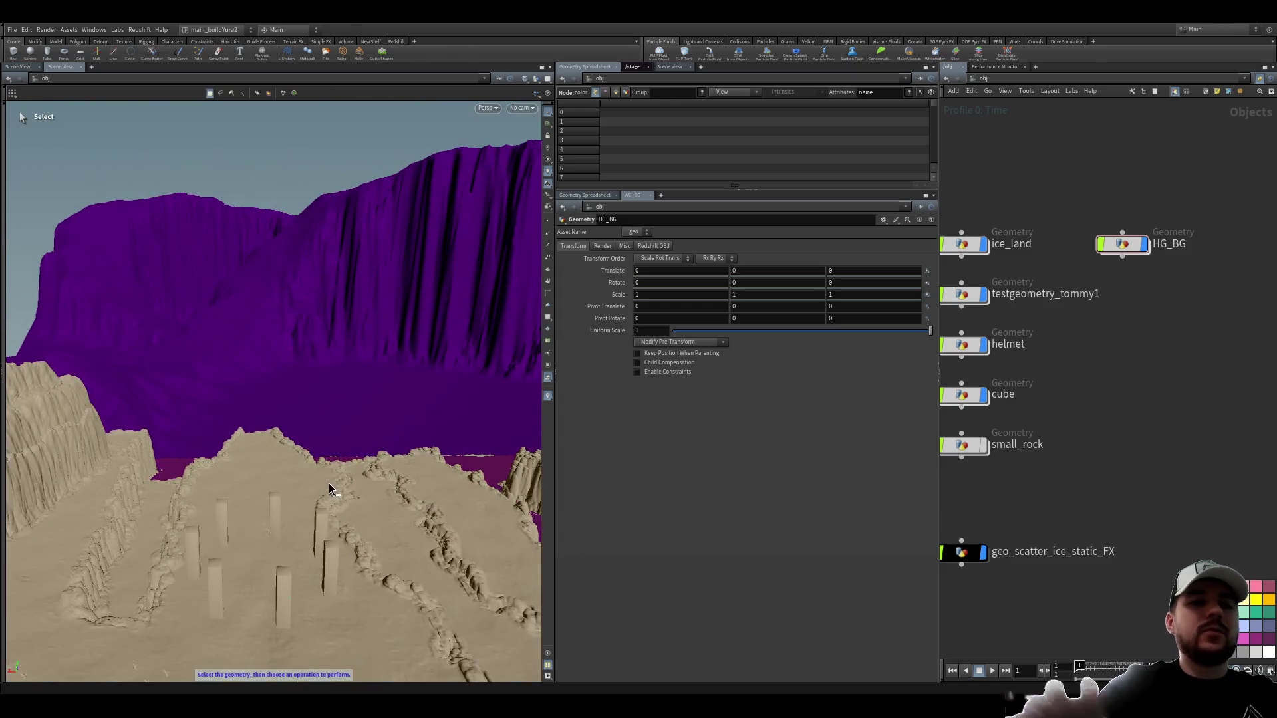
key("z")
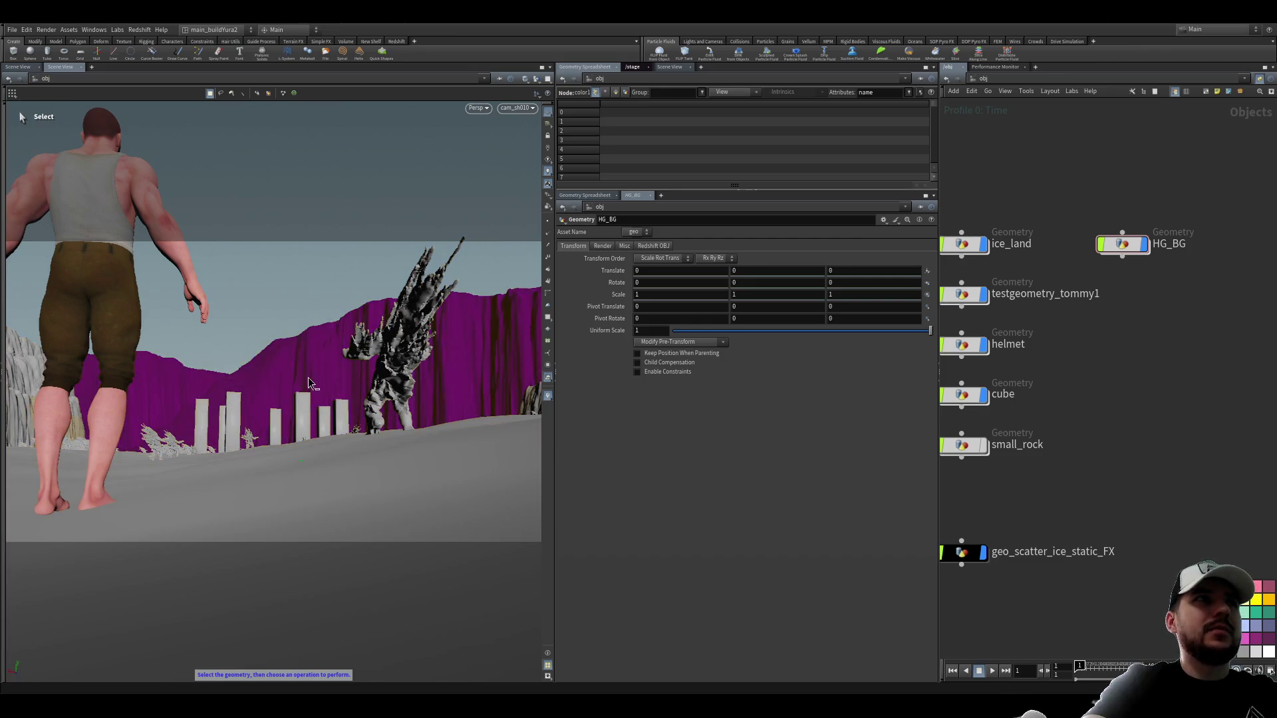
key("ctrl+s")
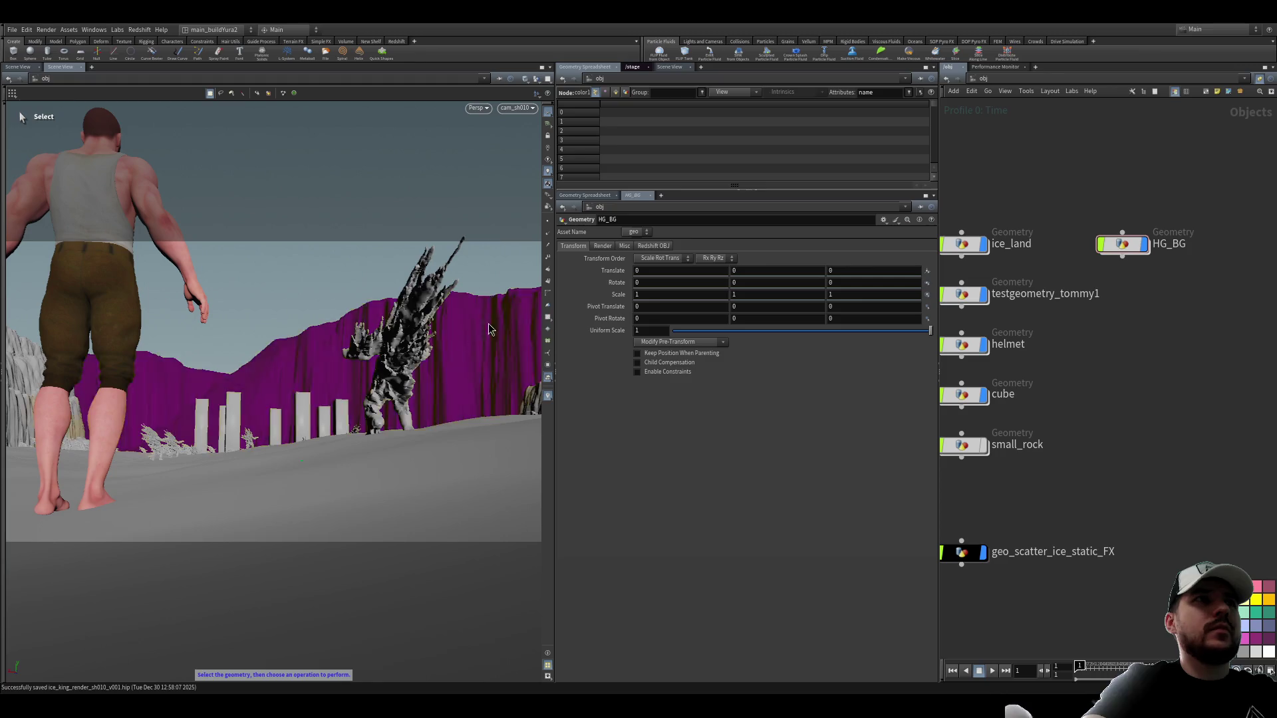
Dive into the cube object's network and auto-layout box1, transform1 and polybevel1 into a column.
left_click(230, 424)
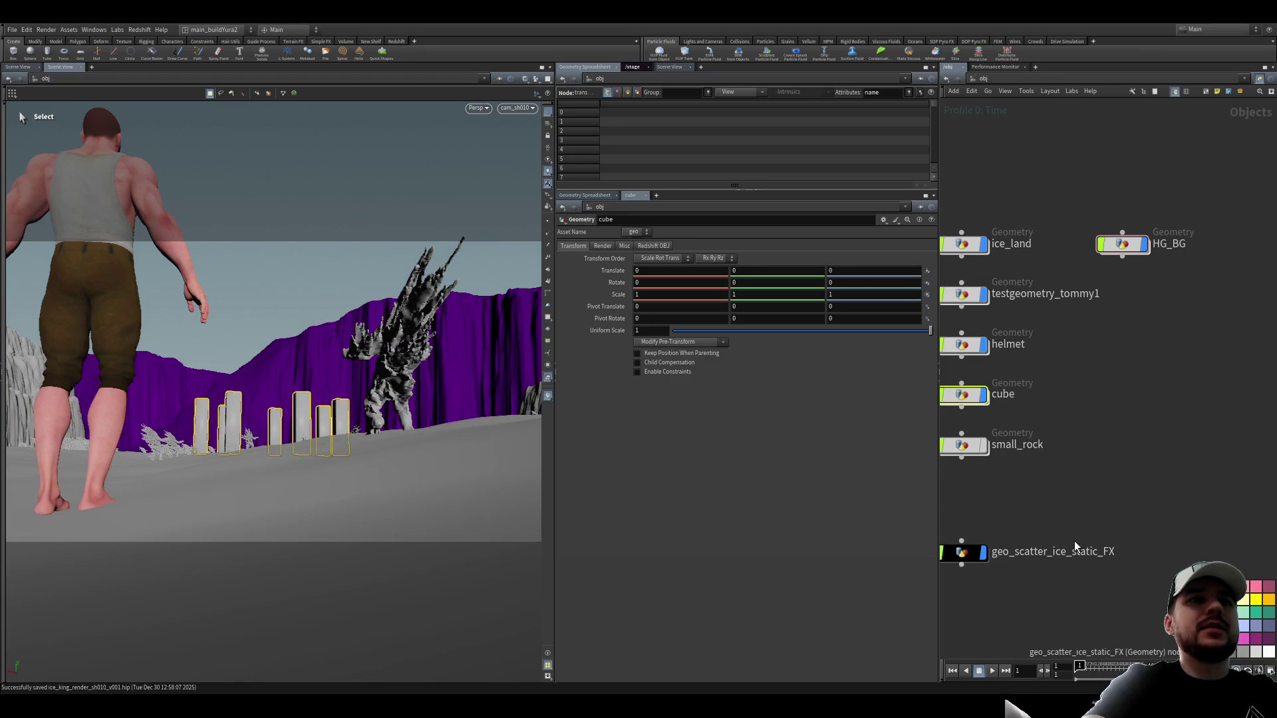
key("h")
key("Return")
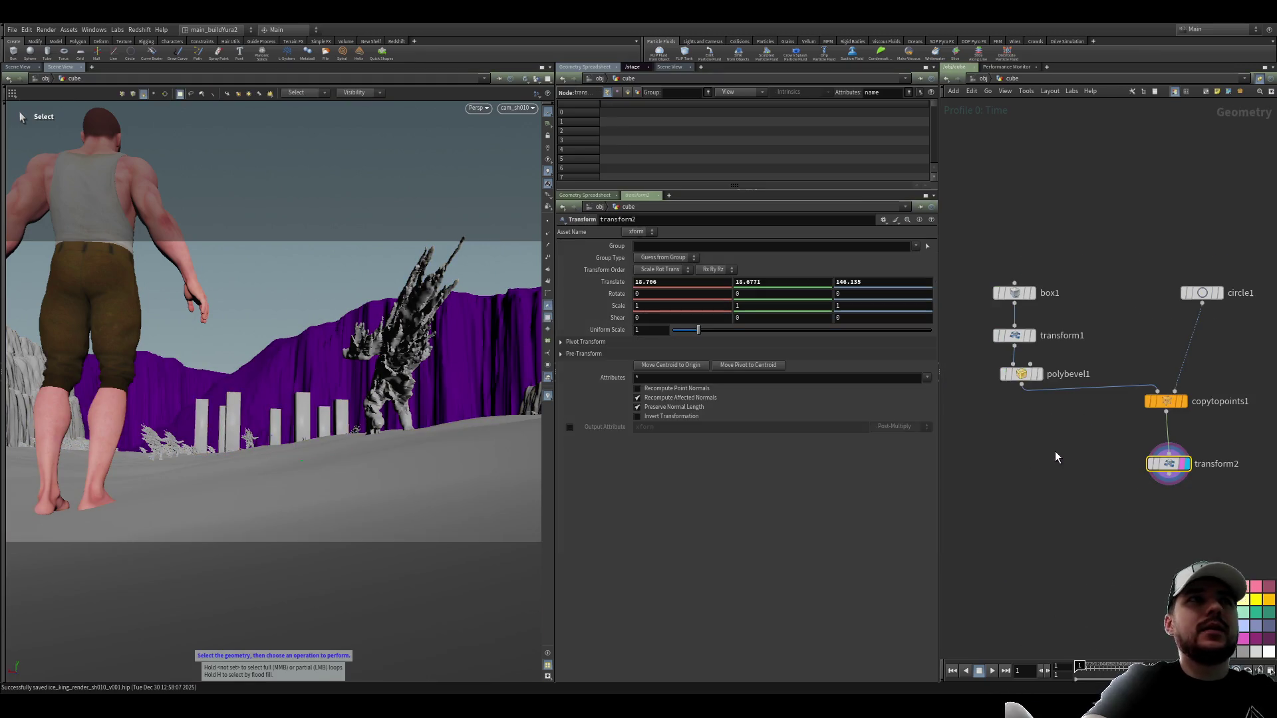
left_click_drag(1028, 490, 979, 302)
key("l")
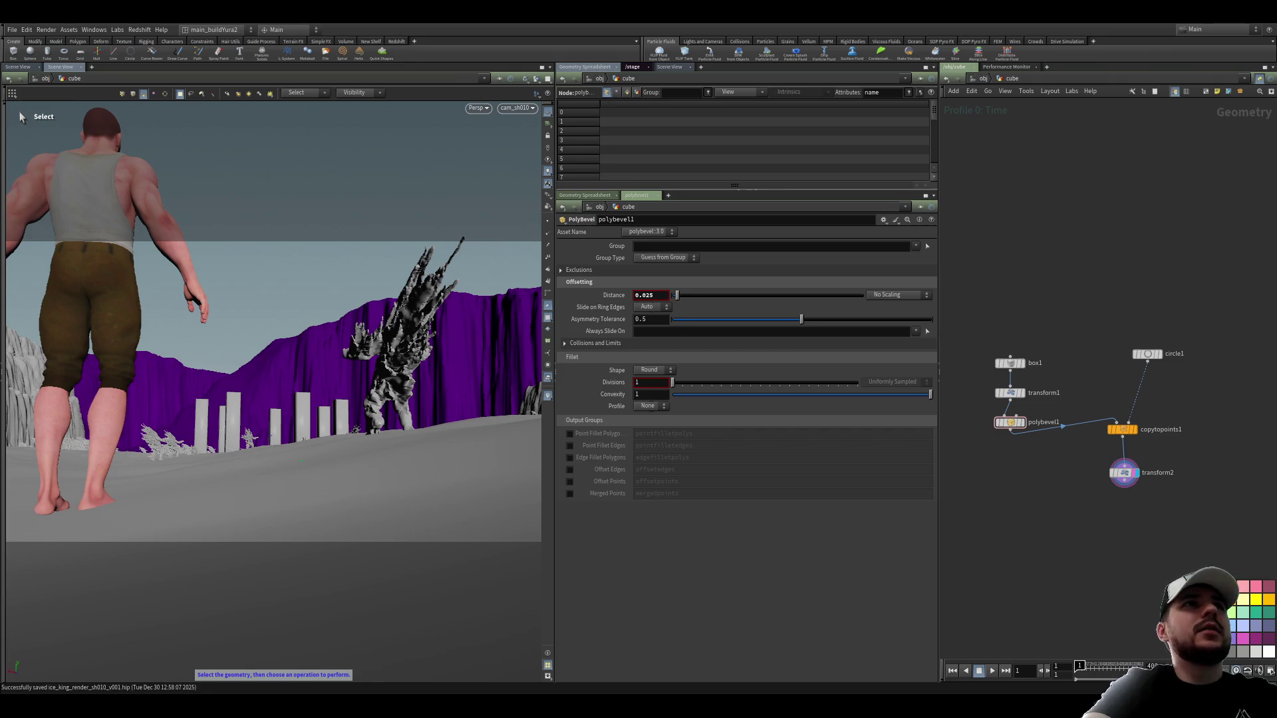
scroll(1049, 562, "down", 2)
Paste the rocky concept image into the network background and place it left of the nodes.
mouse_move(1049, 562)
middle_mouse_down()
mouse_move(1065, 505)
mouse_move(1035, 542)
middle_mouse_up()
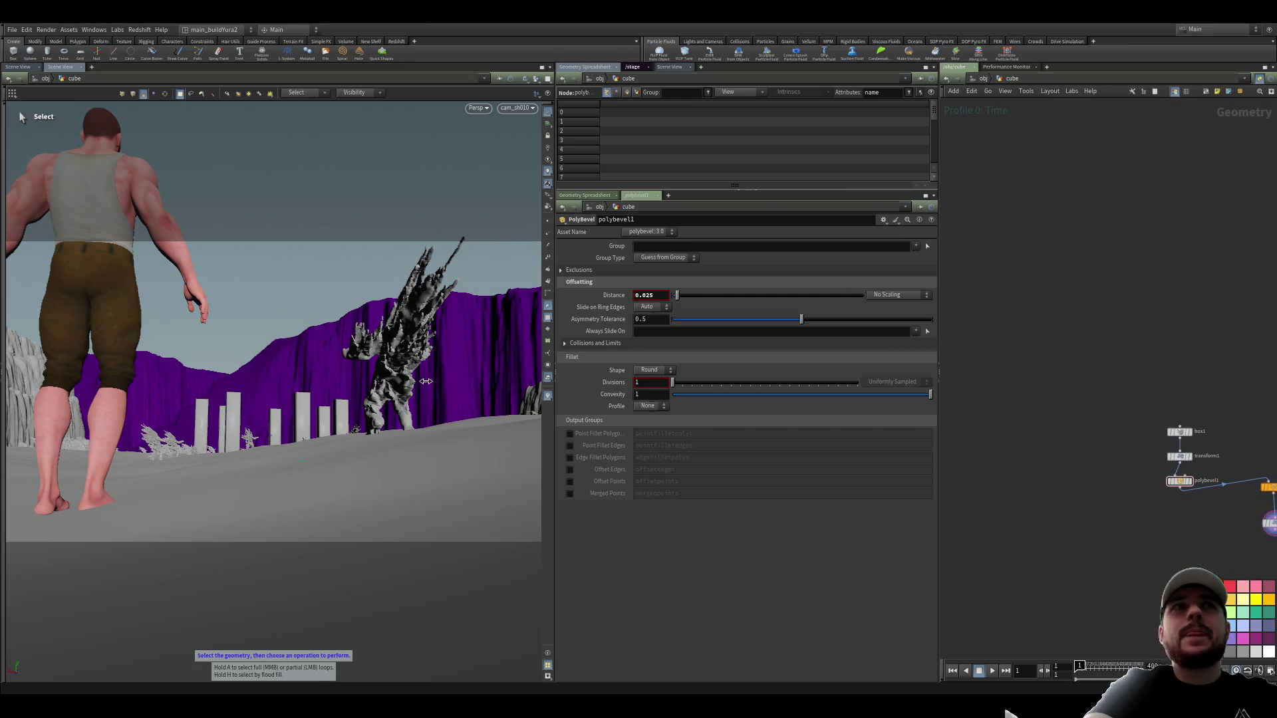
key("ctrl+v")
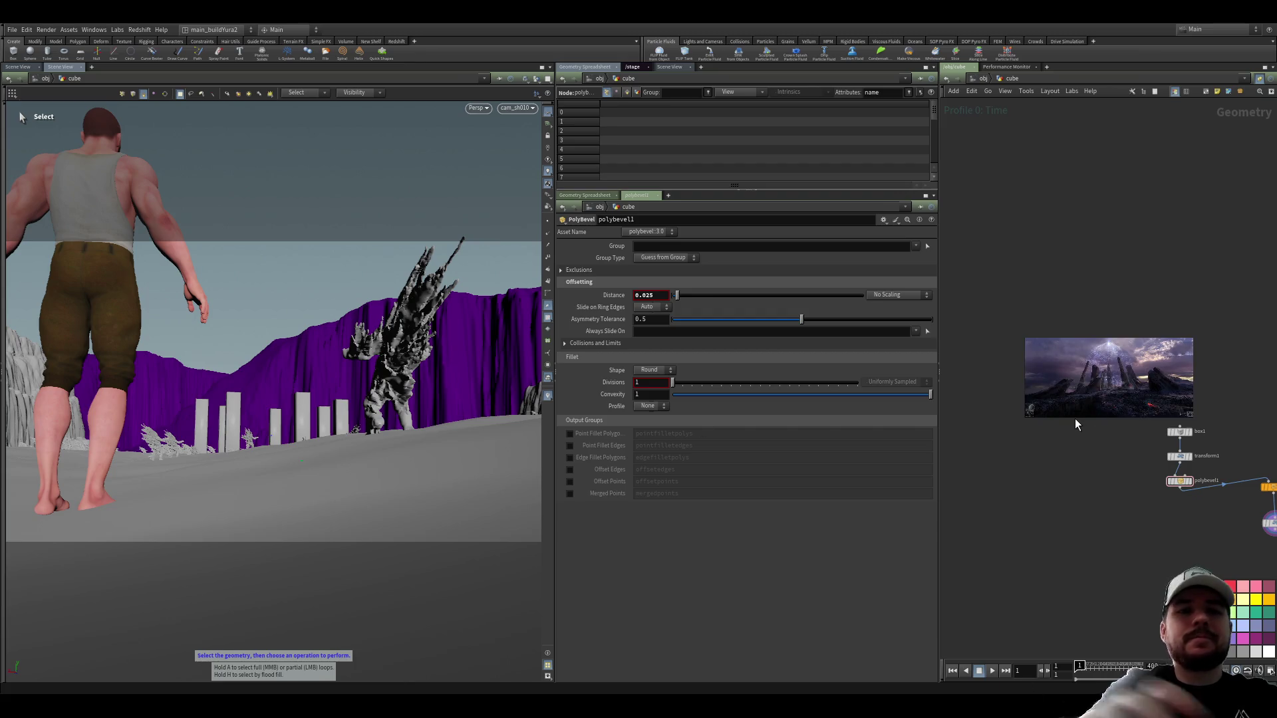
scroll(1112, 408, "up", 3)
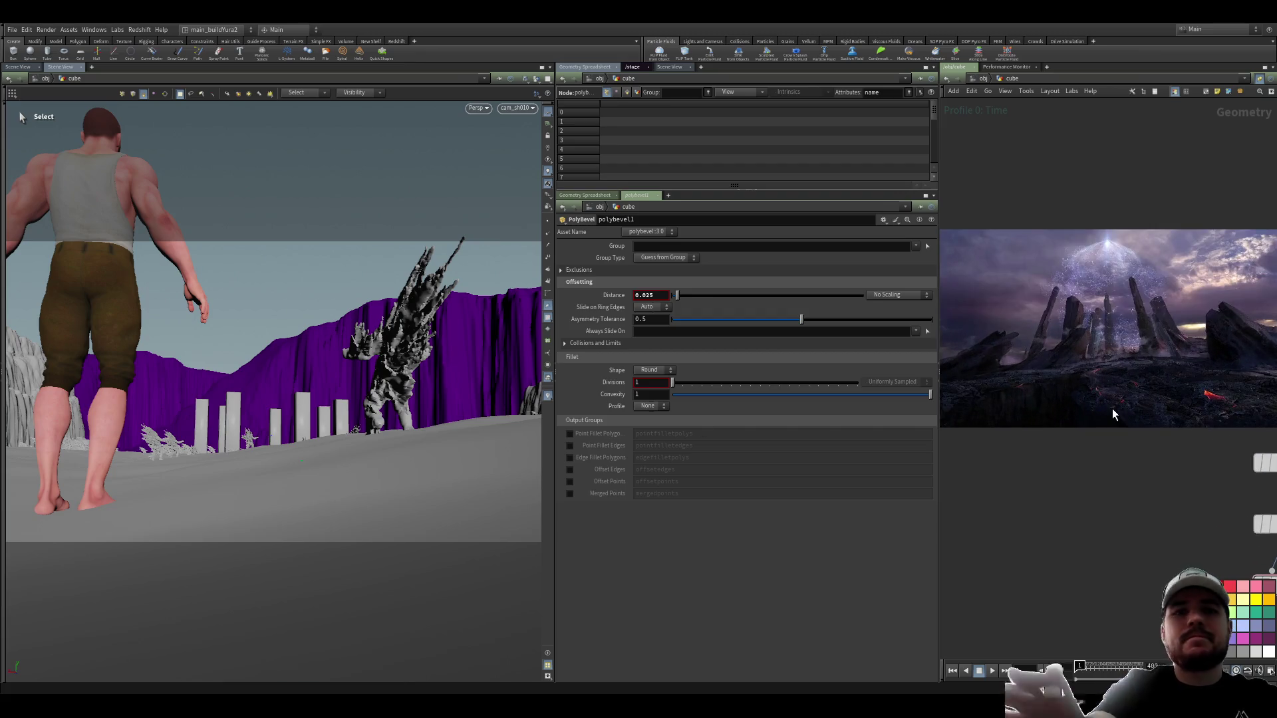
scroll(1091, 400, "down", 2)
left_click(1095, 396)
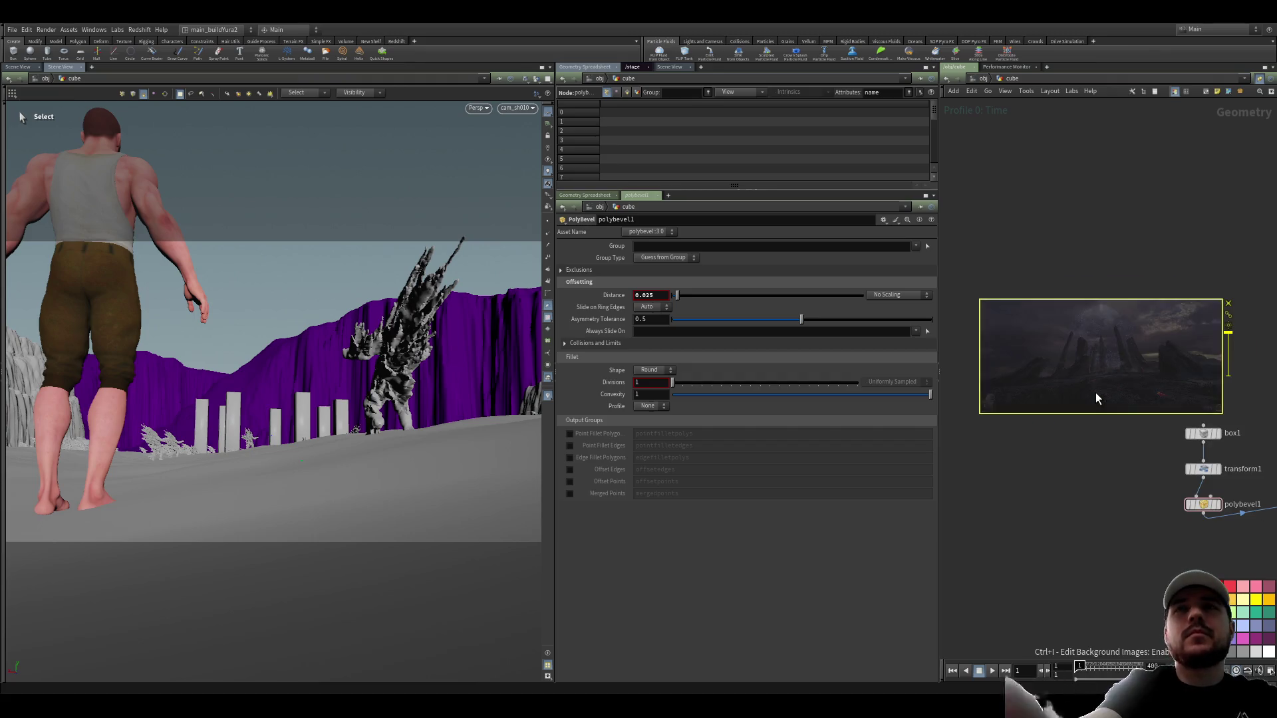
mouse_move(1132, 462)
left_mouse_down()
mouse_move(1045, 427)
mouse_move(1181, 483)
left_mouse_up()
scroll(1077, 469, "up", 2)
scroll(1121, 486, "up", 1)
key("ctrl+i")
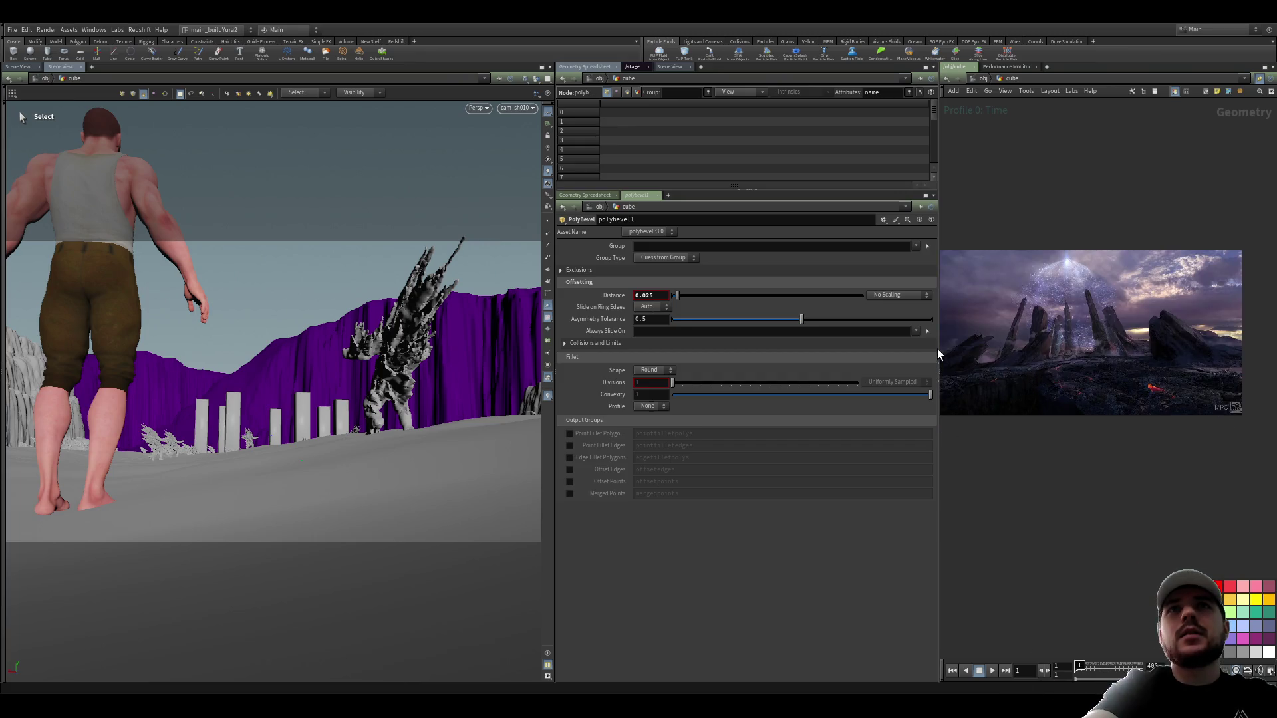
Resize the panes: narrower 3D view, wider network and parameters, taller geometry spreadsheet.
left_click_drag(938, 349, 865, 348)
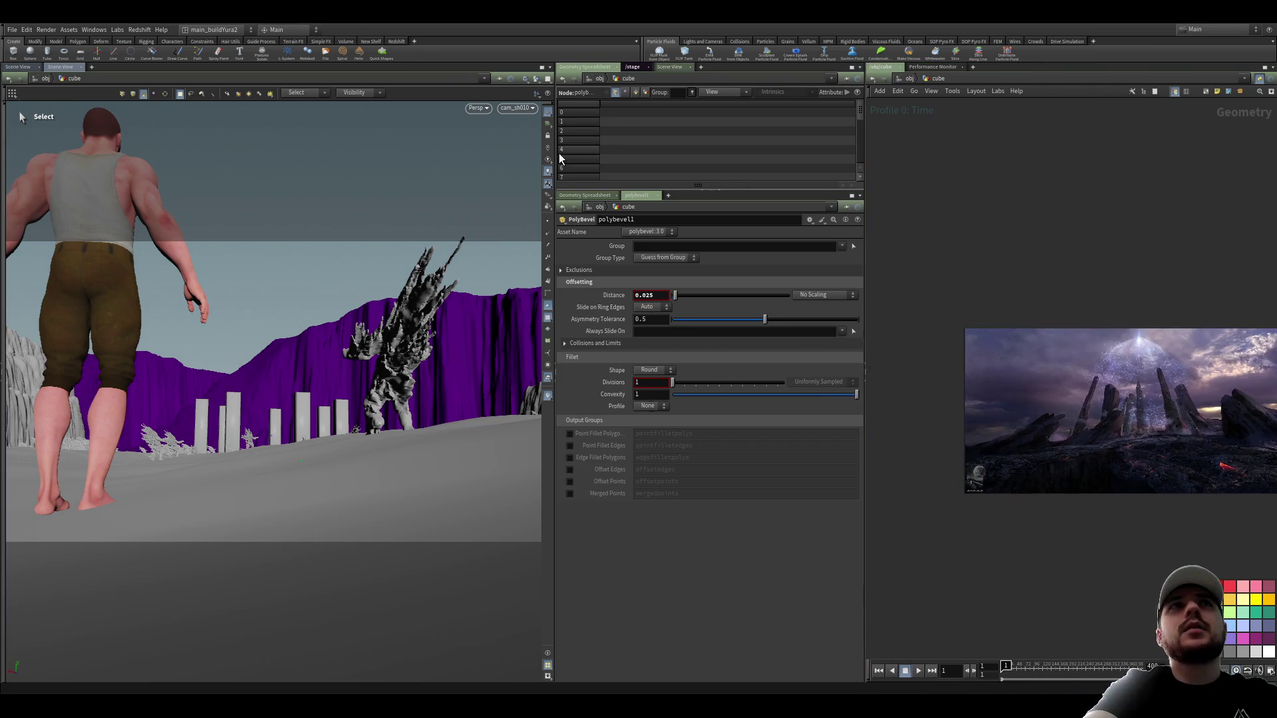
left_click_drag(551, 149, 336, 149)
left_click_drag(739, 204, 900, 219)
left_click_drag(715, 189, 715, 311)
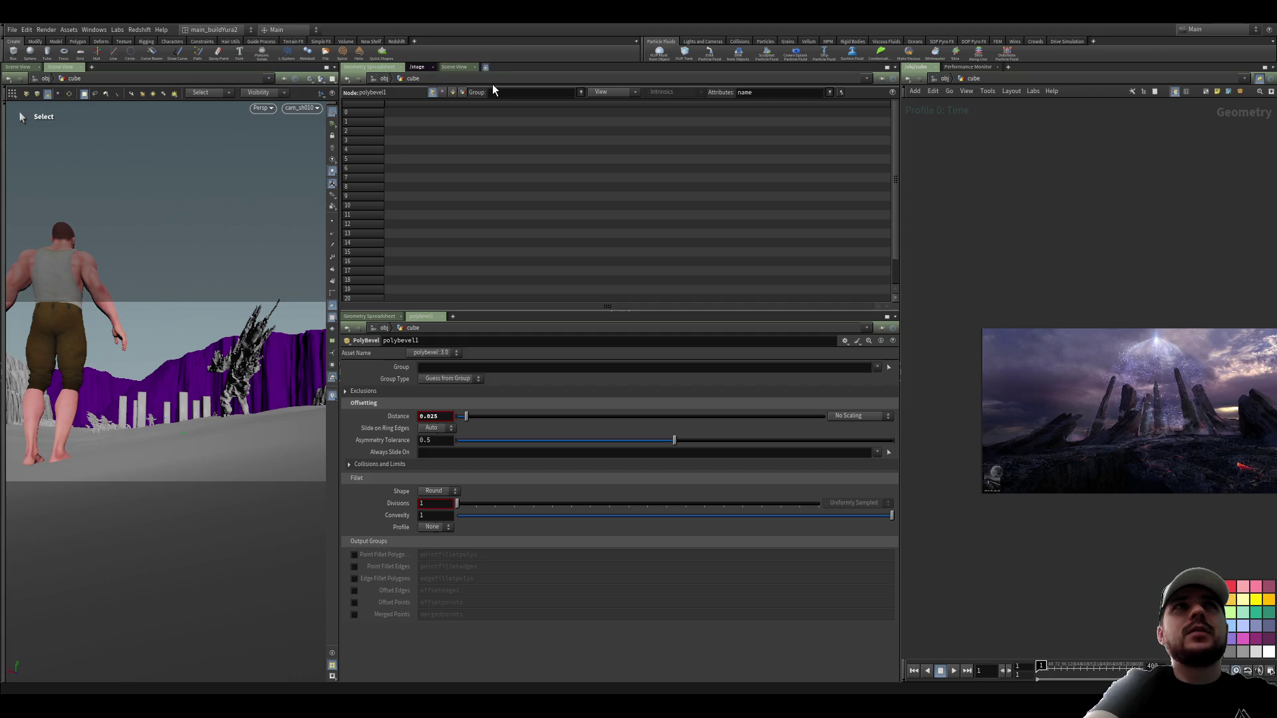
left_click(485, 67)
left_click(499, 165)
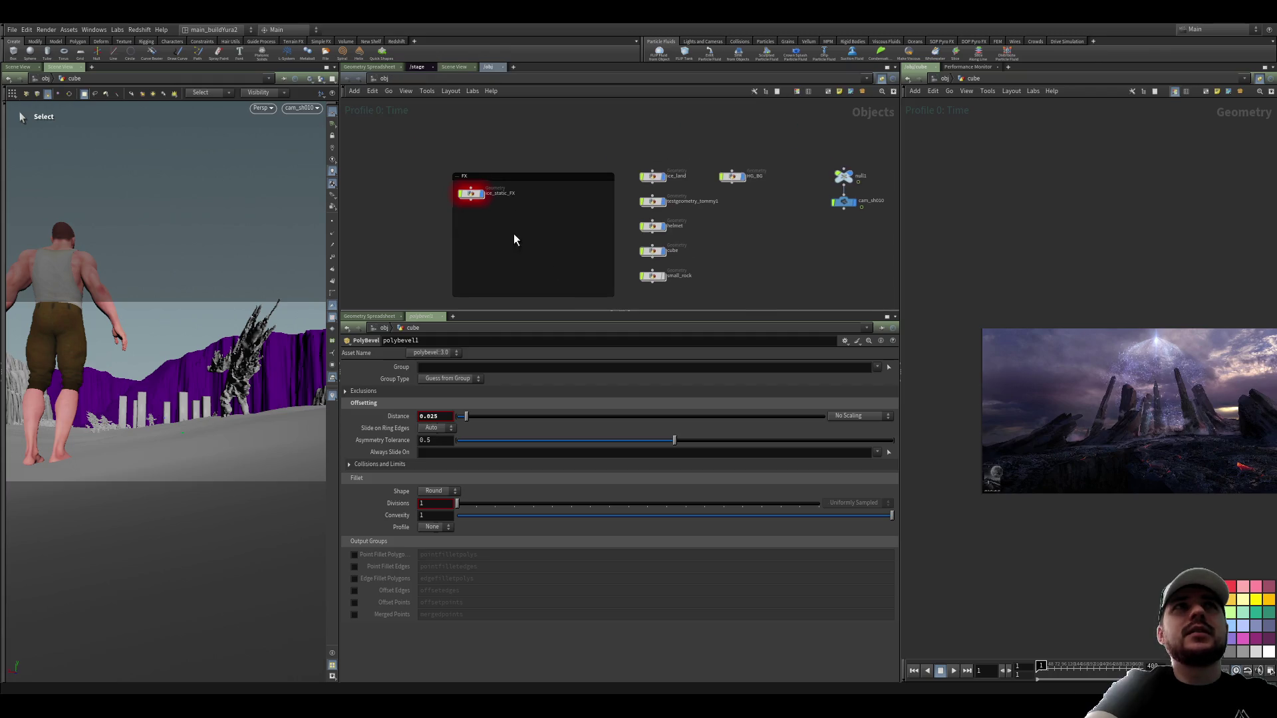
middle_click_drag(457, 172, 414, 226)
left_click(584, 194)
middle_click_drag(584, 194, 706, 151)
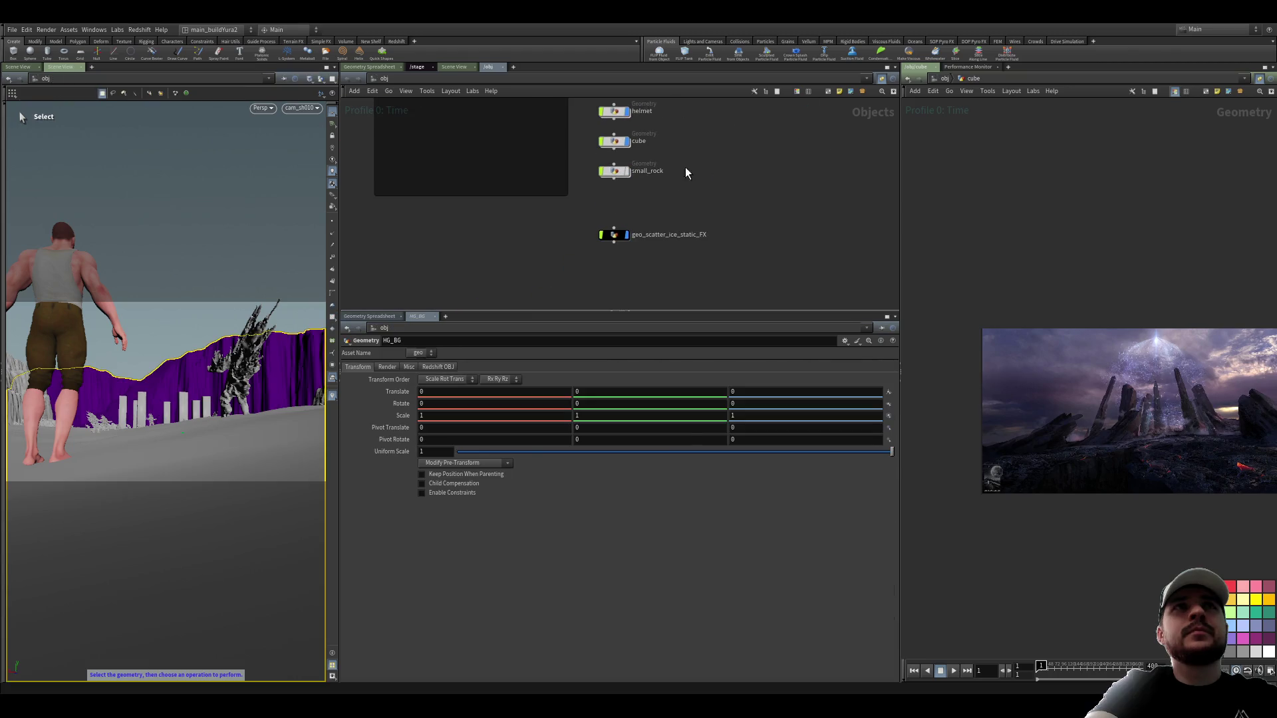
double_click(639, 246)
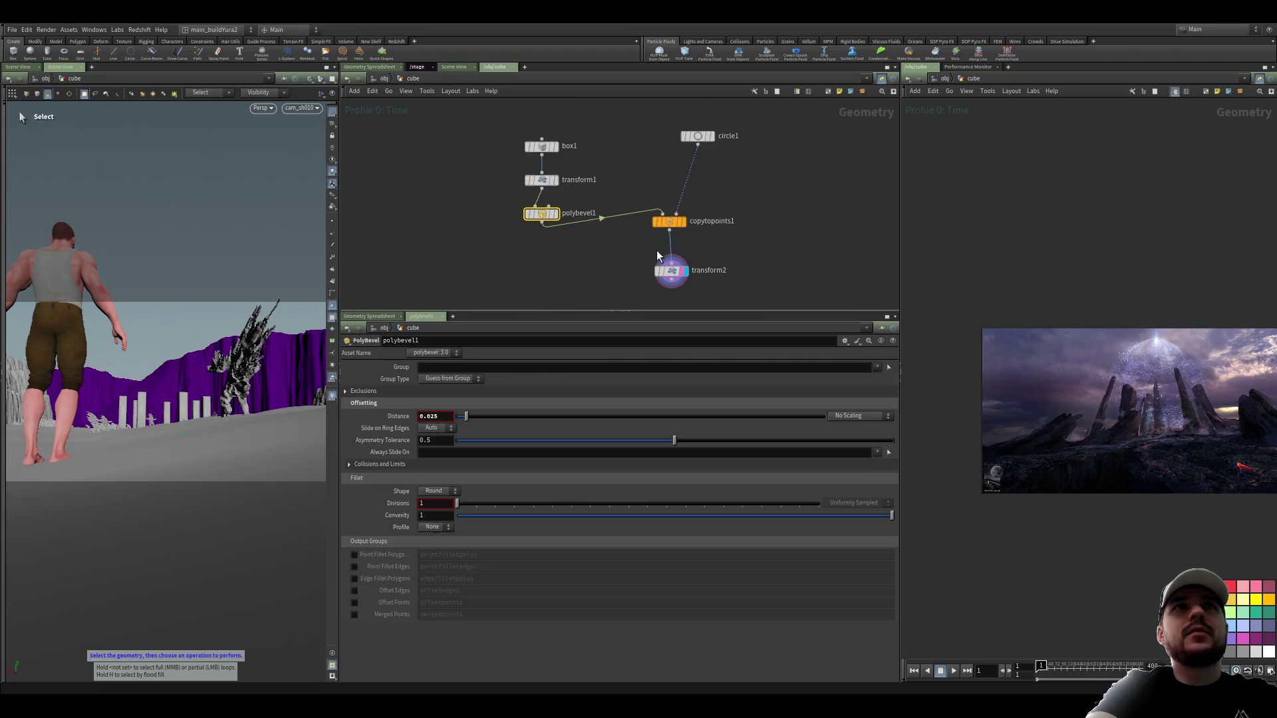
scroll(682, 179, "up", 2)
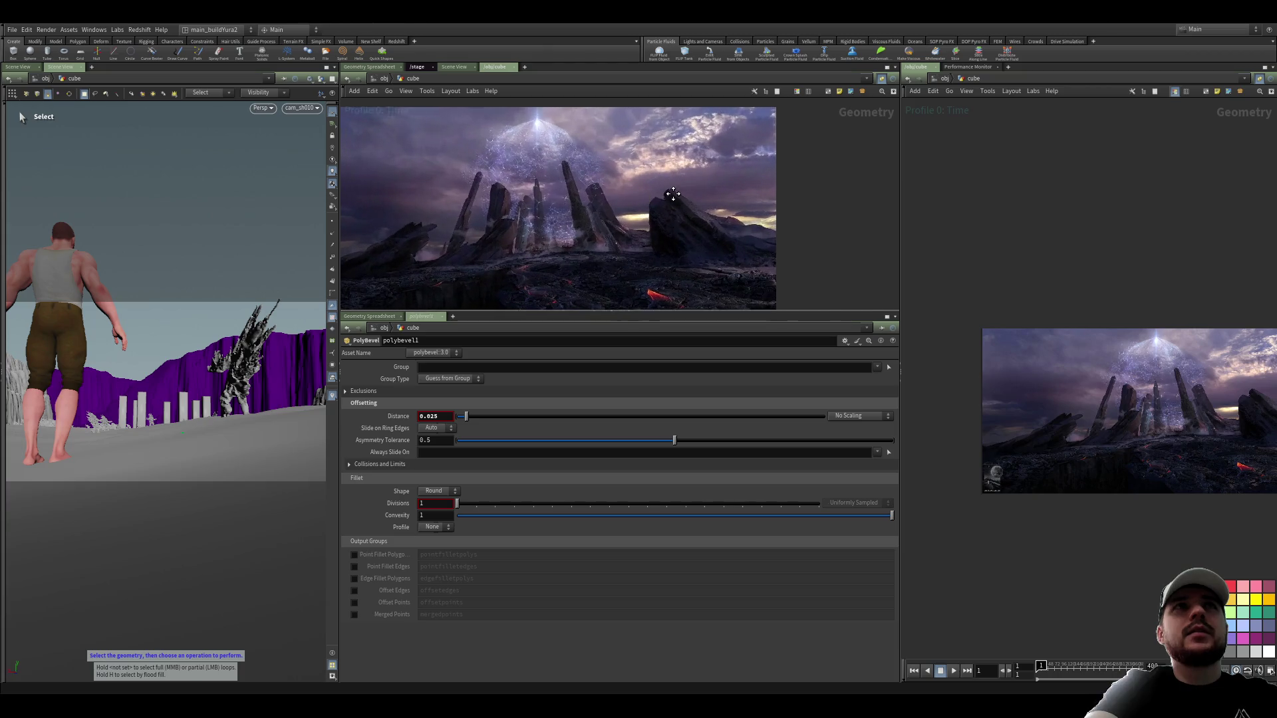
scroll(701, 213, "up", 2)
scroll(706, 213, "up", 2)
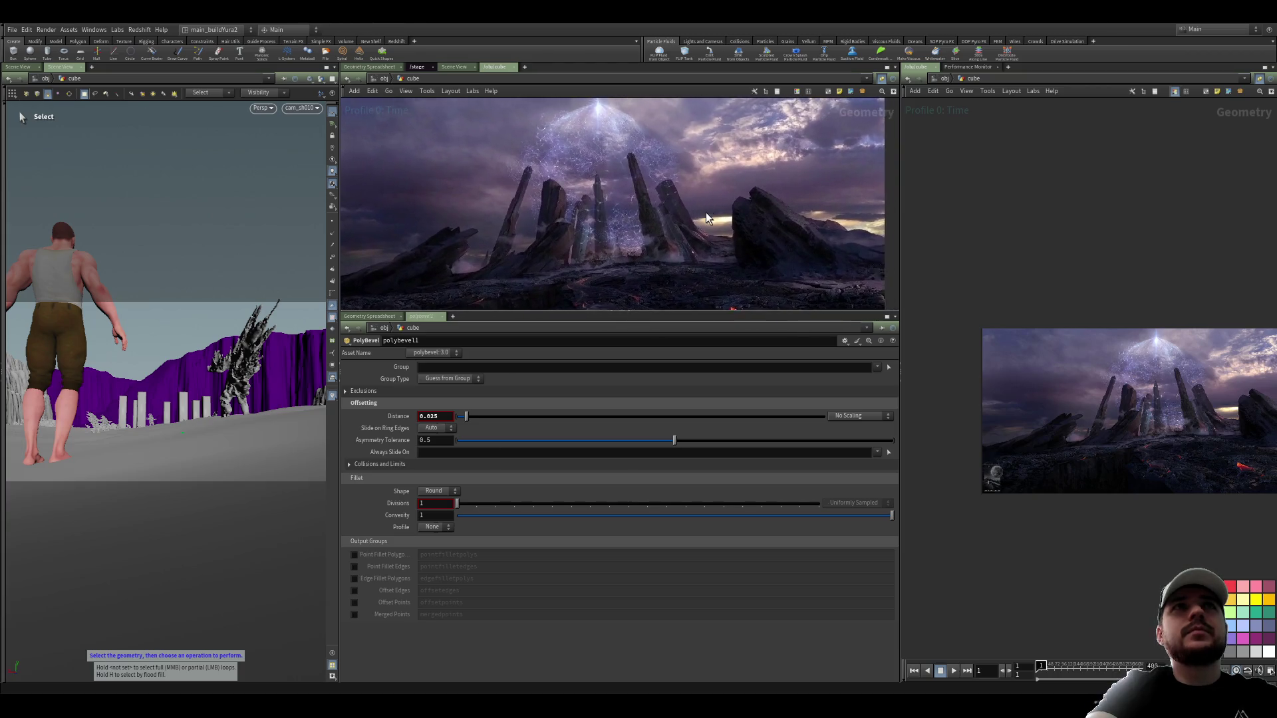
scroll(709, 227, "up", 2)
scroll(709, 228, "up", 2)
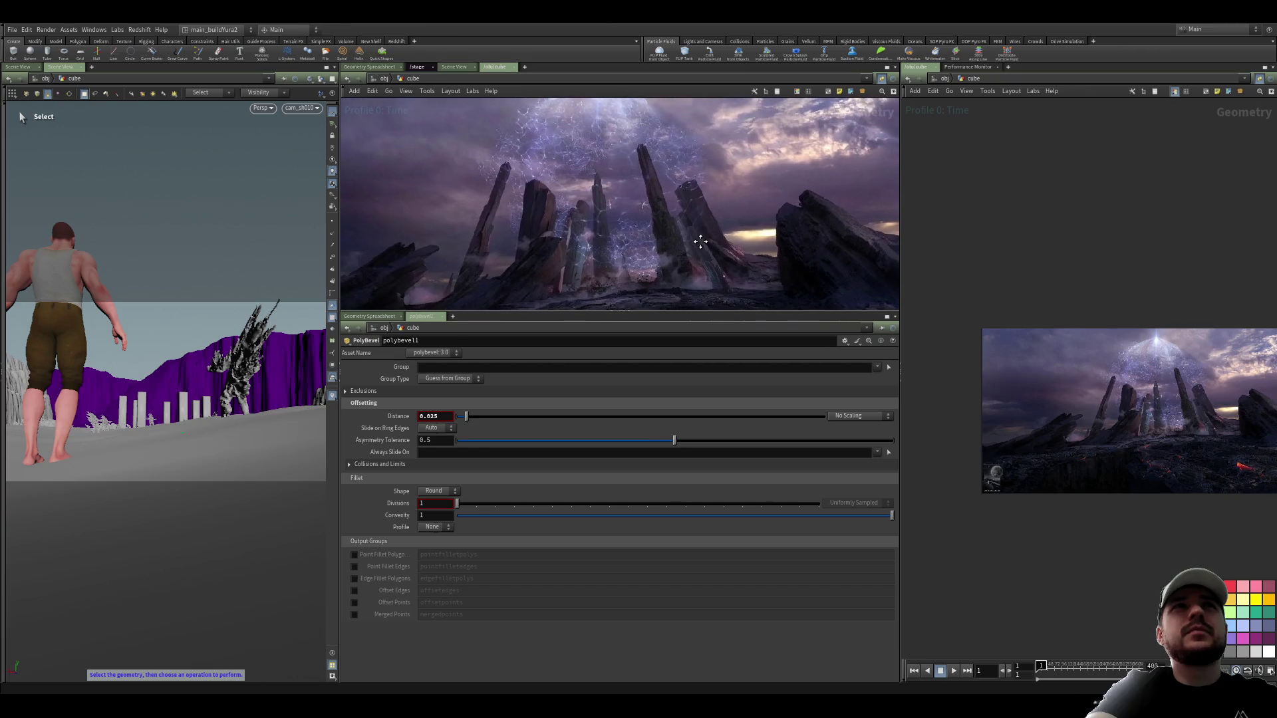
scroll(1133, 309, "down", 3)
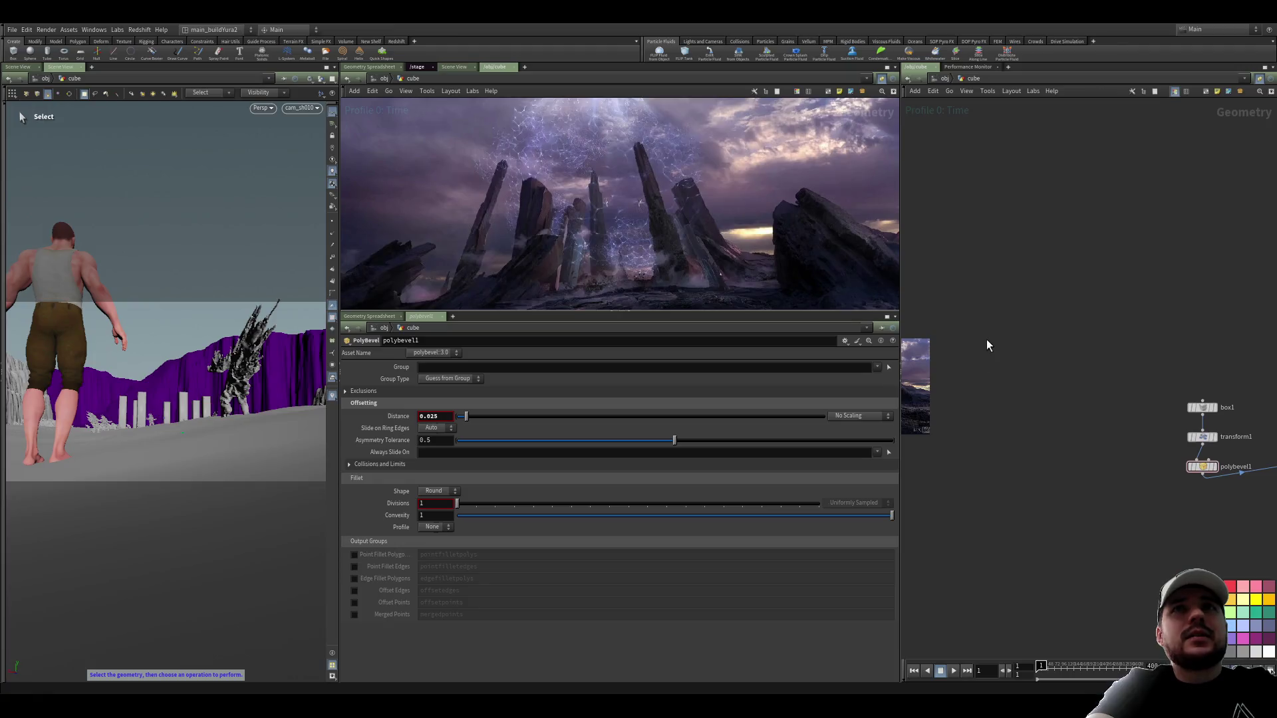
scroll(1069, 372, "down", 3)
scroll(1062, 375, "up", 3)
scroll(1103, 379, "up", 2)
scroll(1098, 379, "down", 2)
Leave the shot camera for a free view and frame the tall box1 pillar in the viewport.
left_click_drag(1058, 461, 962, 307)
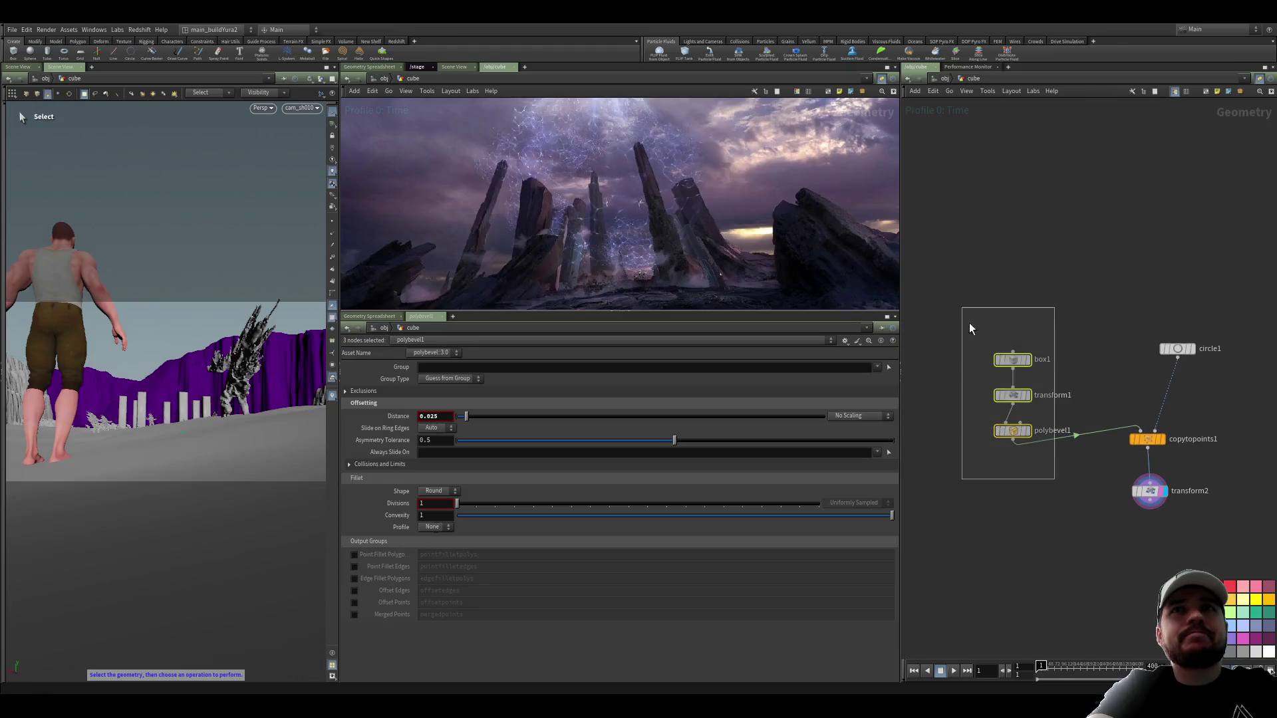
scroll(1046, 535, "down", 2)
left_click_drag(1120, 423, 1184, 542)
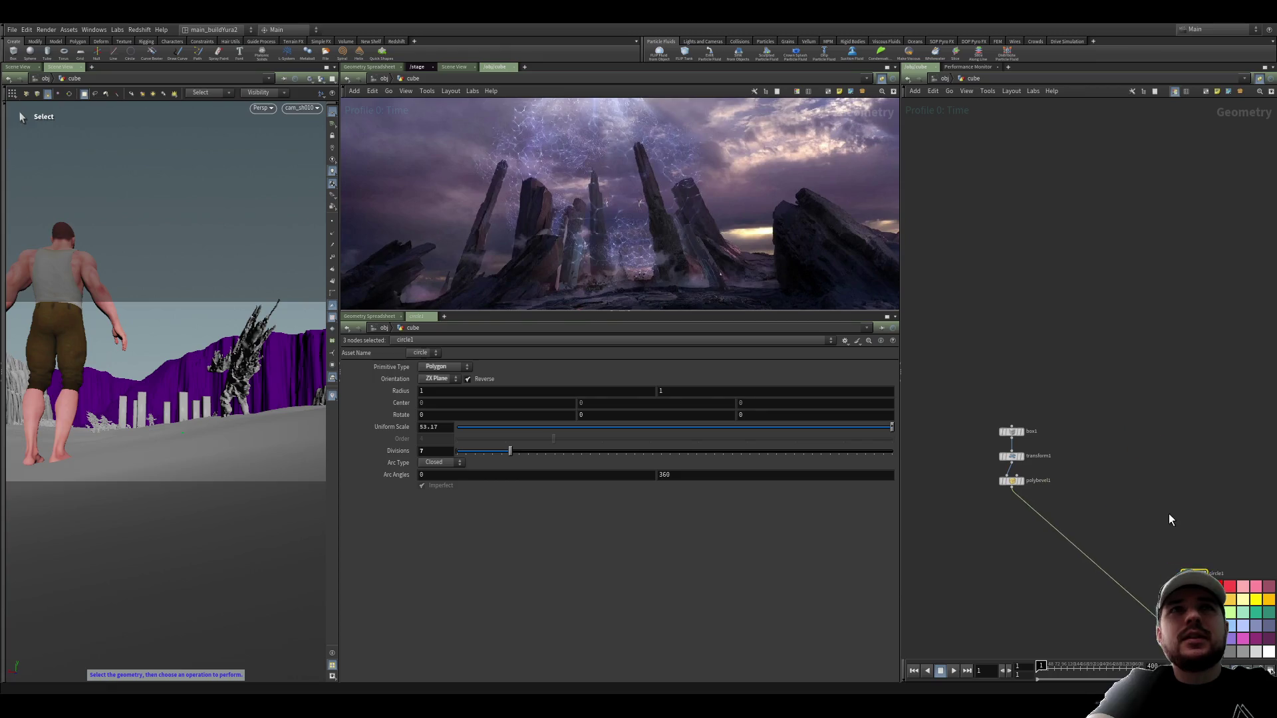
key("h")
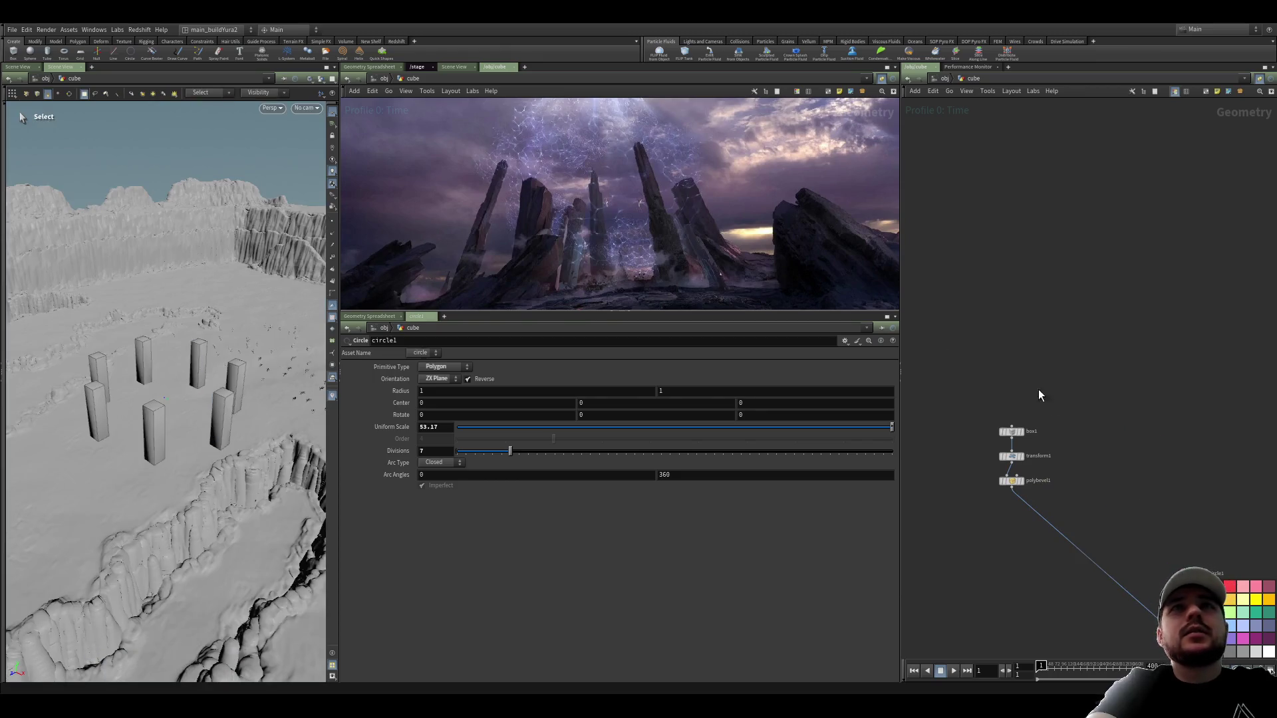
mouse_move(1121, 372)
left_mouse_down()
mouse_move(1007, 437)
mouse_move(1016, 181)
mouse_move(969, 385)
mouse_move(963, 297)
left_mouse_up()
scroll(969, 386, "up", 2)
key("h")
left_click_drag(142, 362, 71, 408)
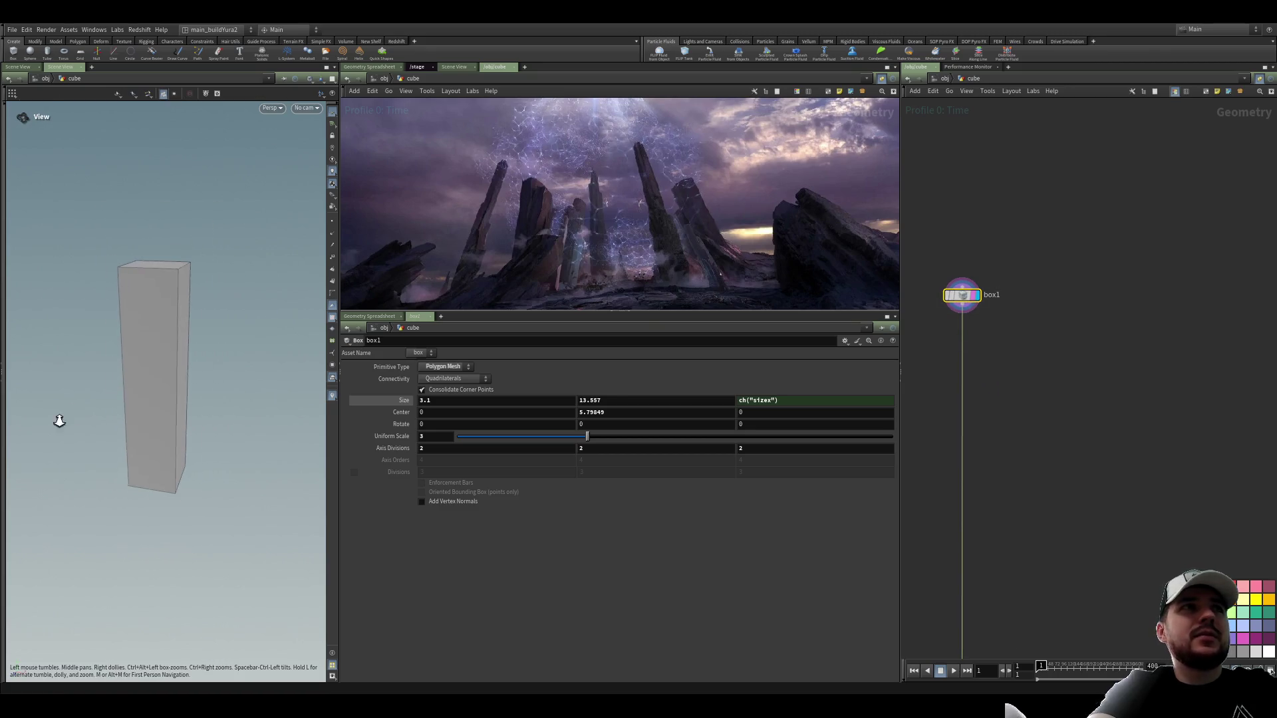
Move the box1 node in the network and orbit the free view toward the terrain.
key("s")
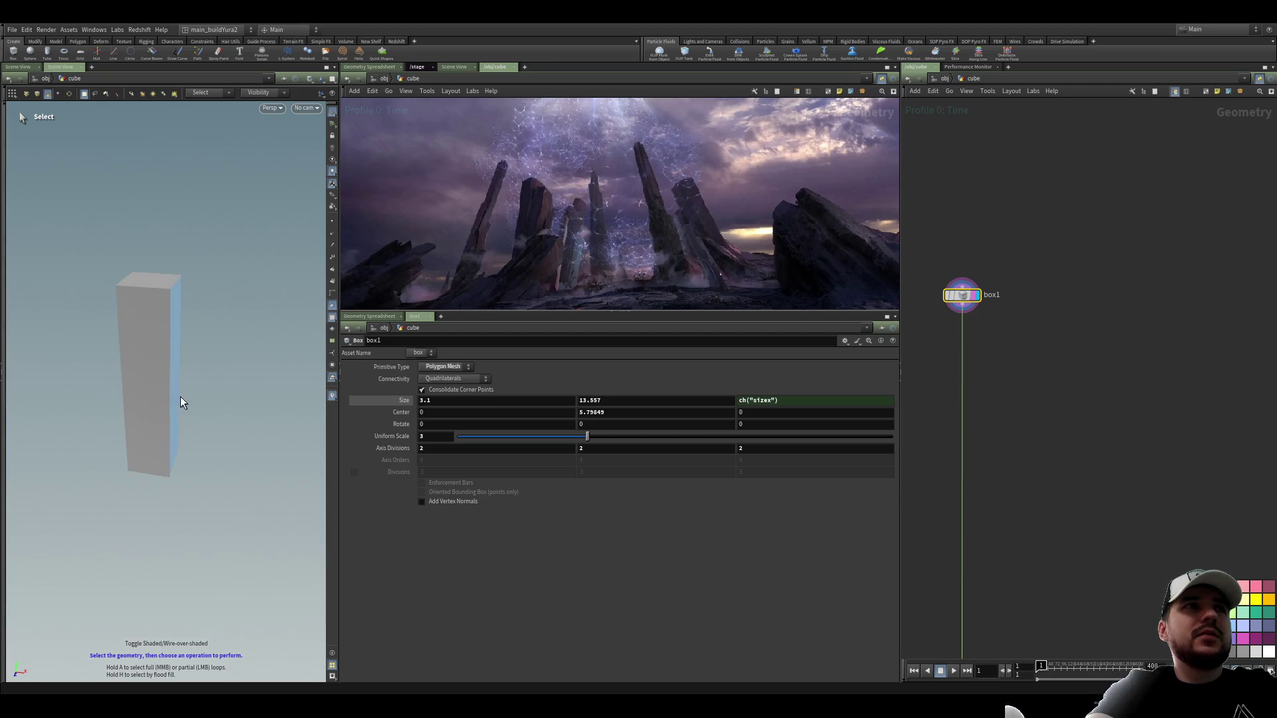
scroll(158, 389, "down", 3)
key("Escape")
middle_click_drag(1061, 290, 1078, 406)
key("s")
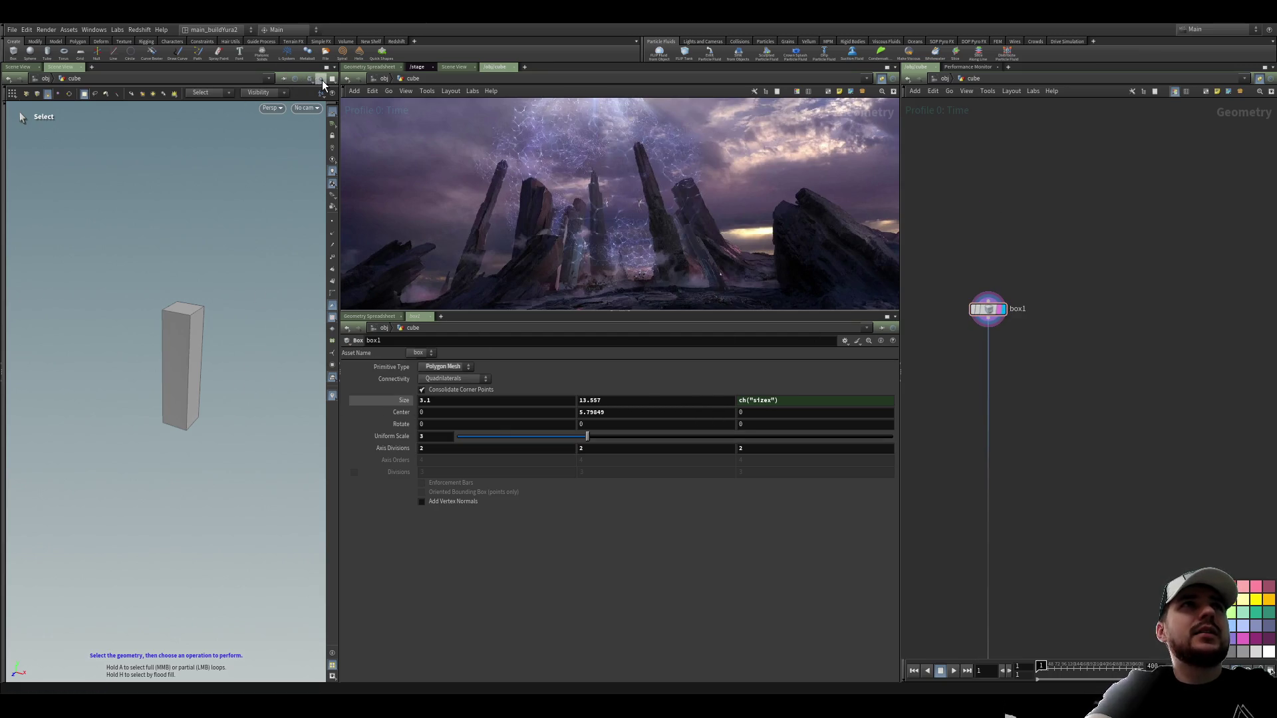
key("Escape")
left_click_drag(226, 353, 390, 399)
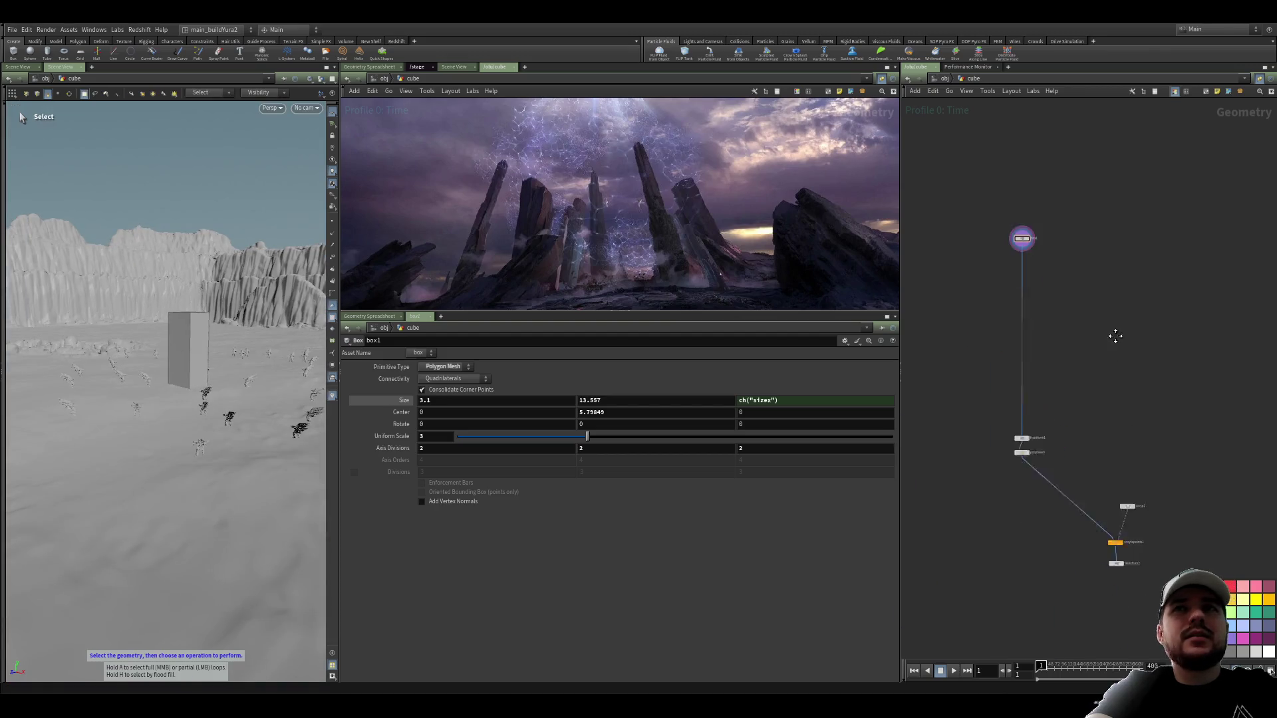
Inspect the transform nodes' settings, then set the display flag back on box1 alone.
left_click(990, 406)
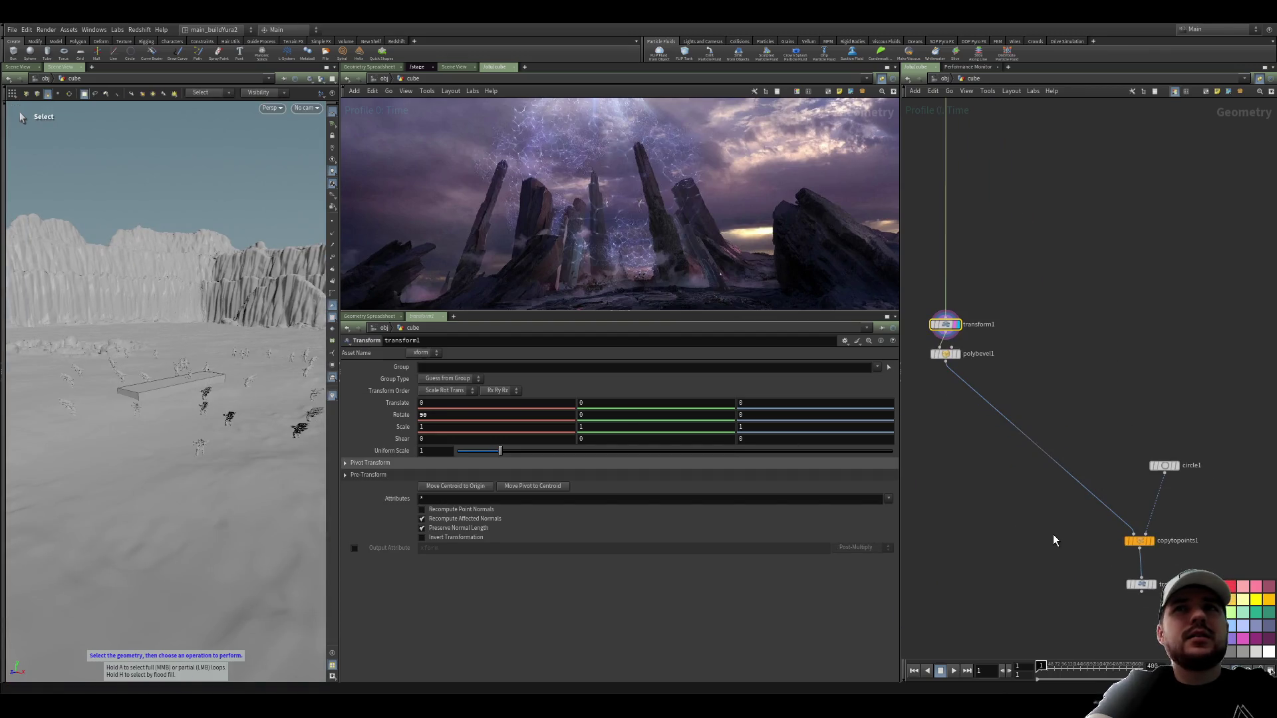
mouse_move(143, 423)
left_mouse_down()
mouse_move(218, 390)
mouse_move(170, 444)
mouse_move(124, 419)
left_mouse_up()
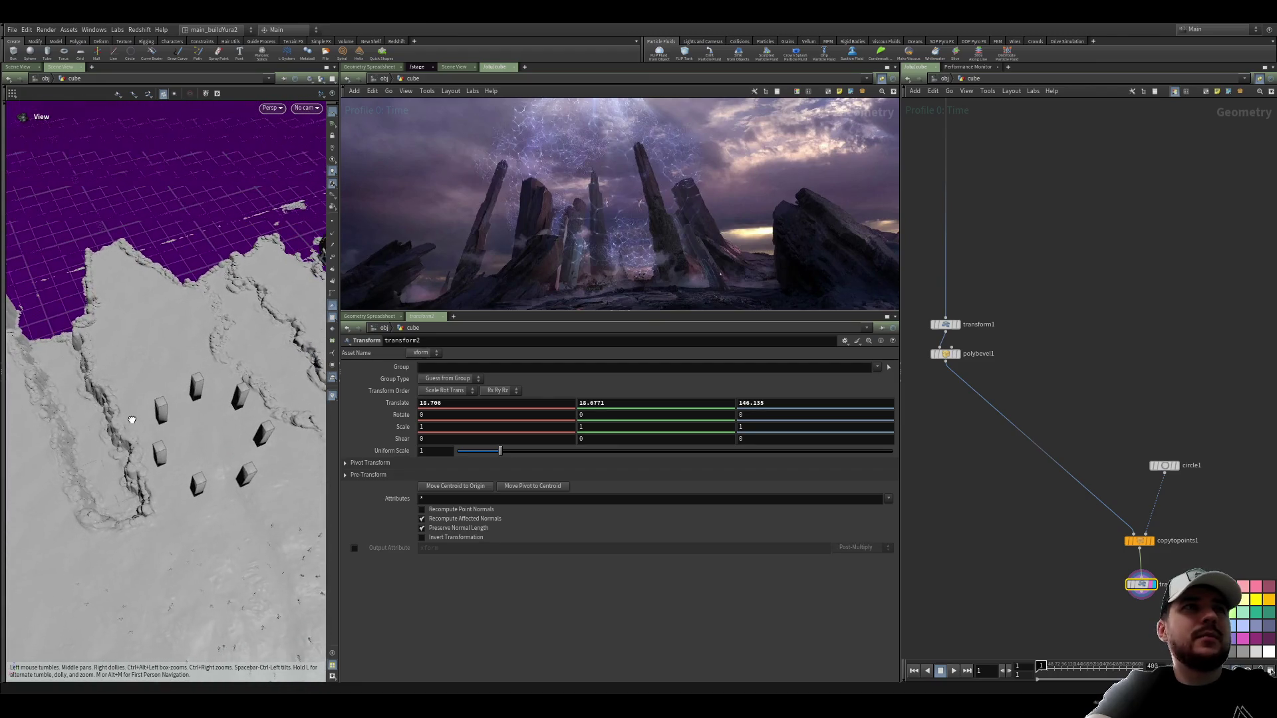
left_click_drag(123, 419, 131, 416)
key("s")
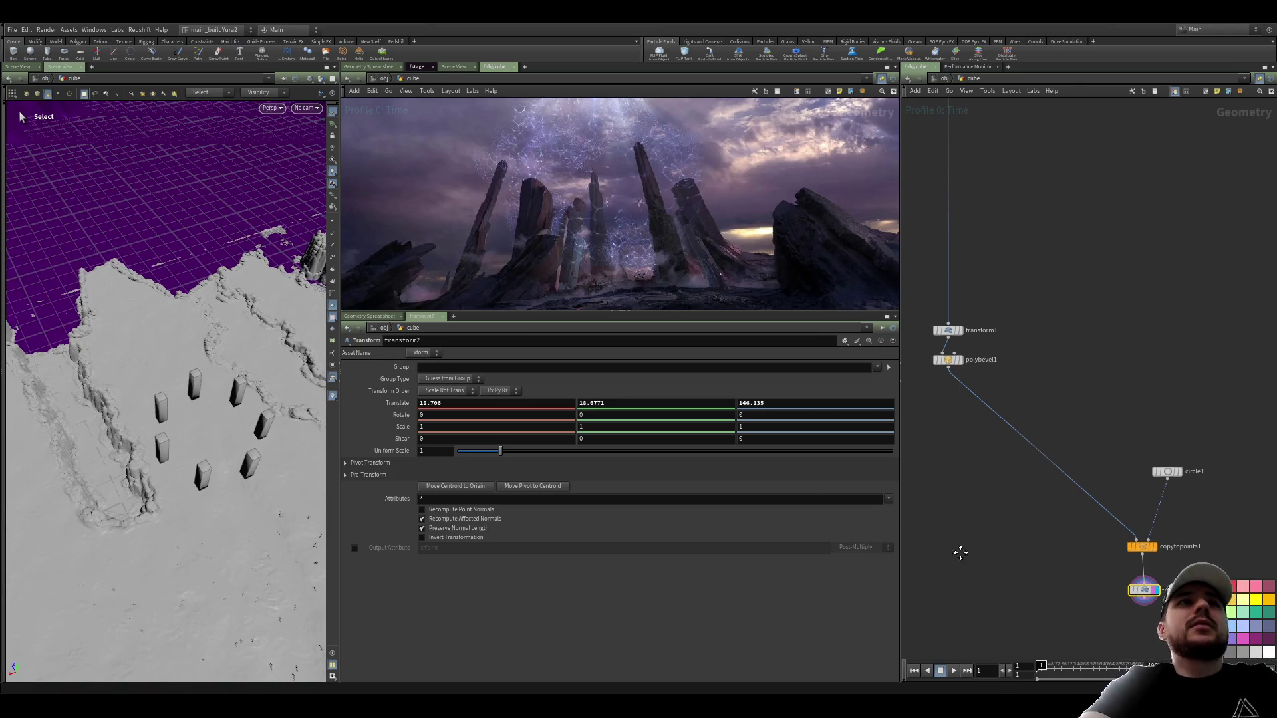
scroll(1129, 510, "up", 5)
left_click_drag(1108, 444, 963, 284)
left_click(1056, 356)
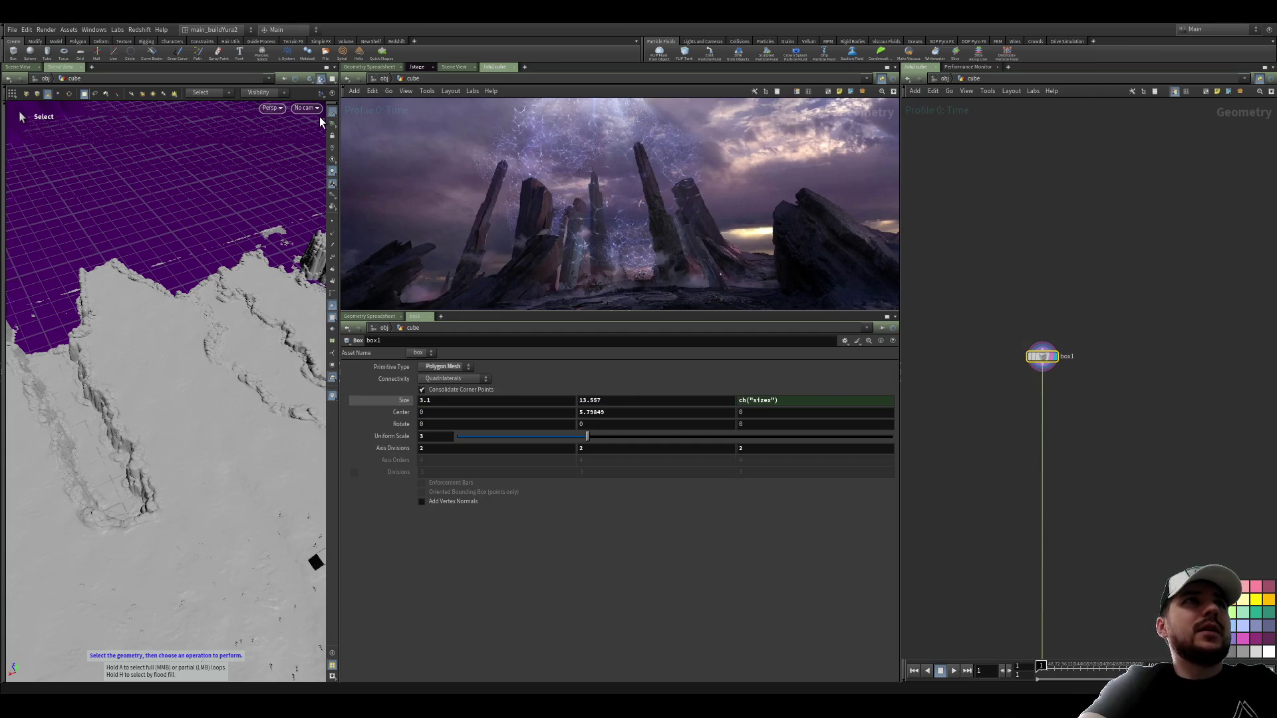
Orbit around the box, recentre box1 in the network, and save the scene.
key("Escape")
mouse_move(166, 359)
left_mouse_down()
mouse_move(135, 385)
mouse_move(150, 379)
left_mouse_up()
key("s")
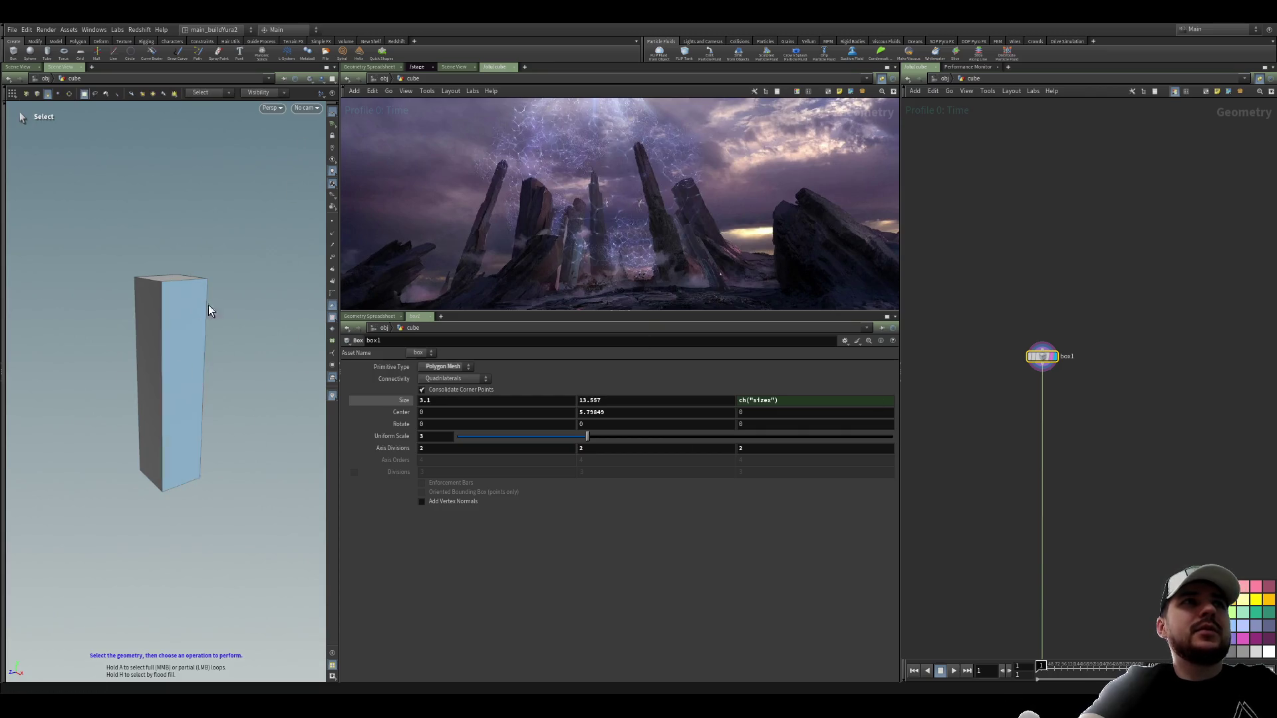
middle_click_drag(987, 442, 952, 474)
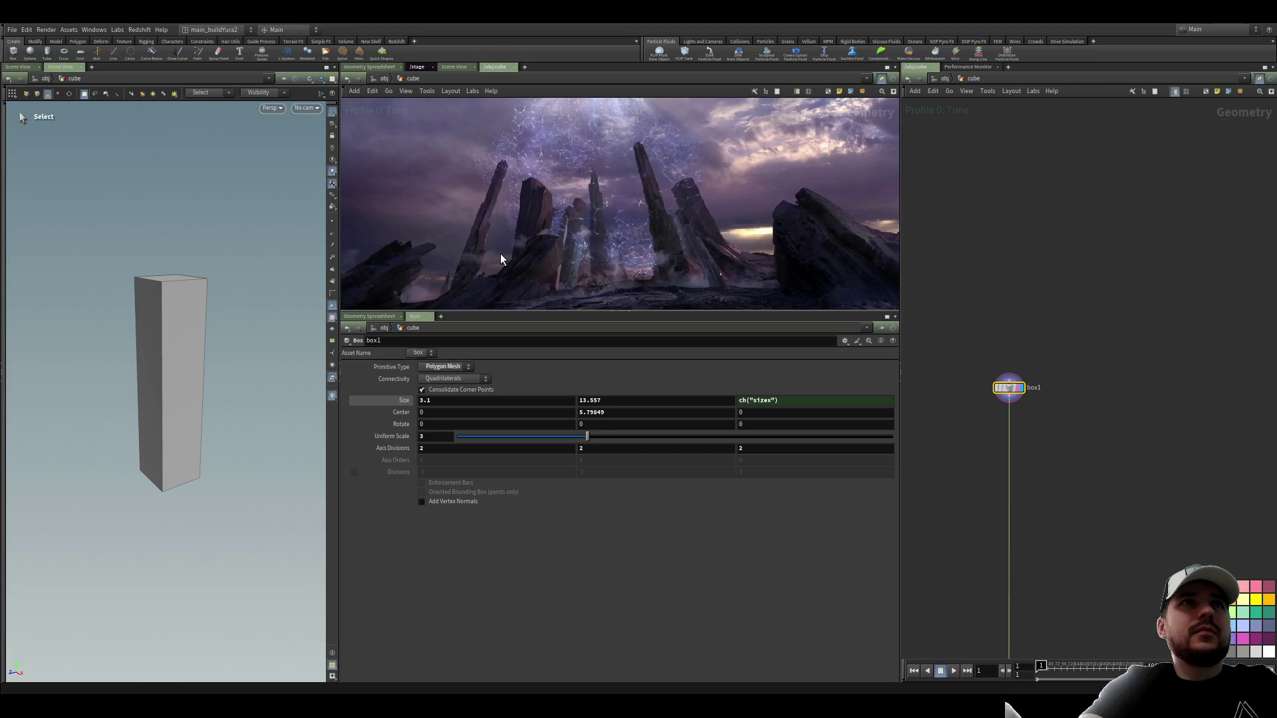
scroll(489, 259, "up", 2)
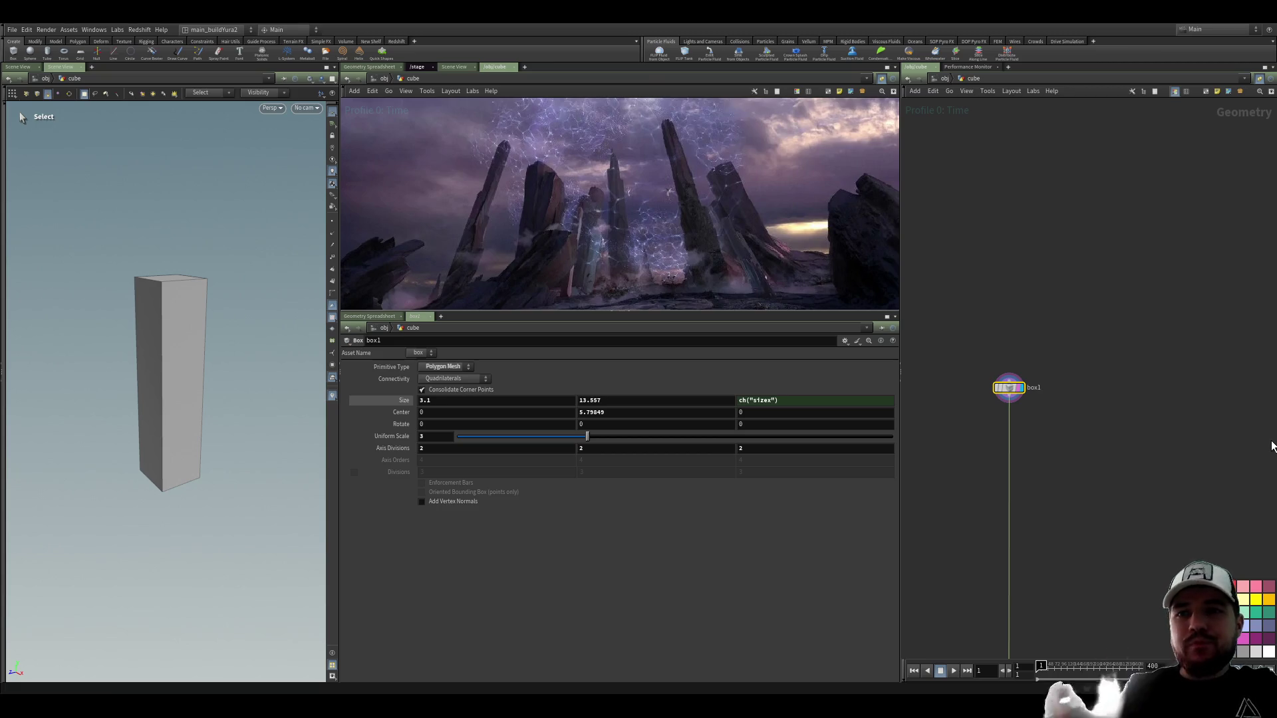
key("h")
key("ctrl+s")
Add a default box2 displayed on its own, close the /stage tab, and start a Match Size node below it.
middle_click_drag(955, 408, 981, 403)
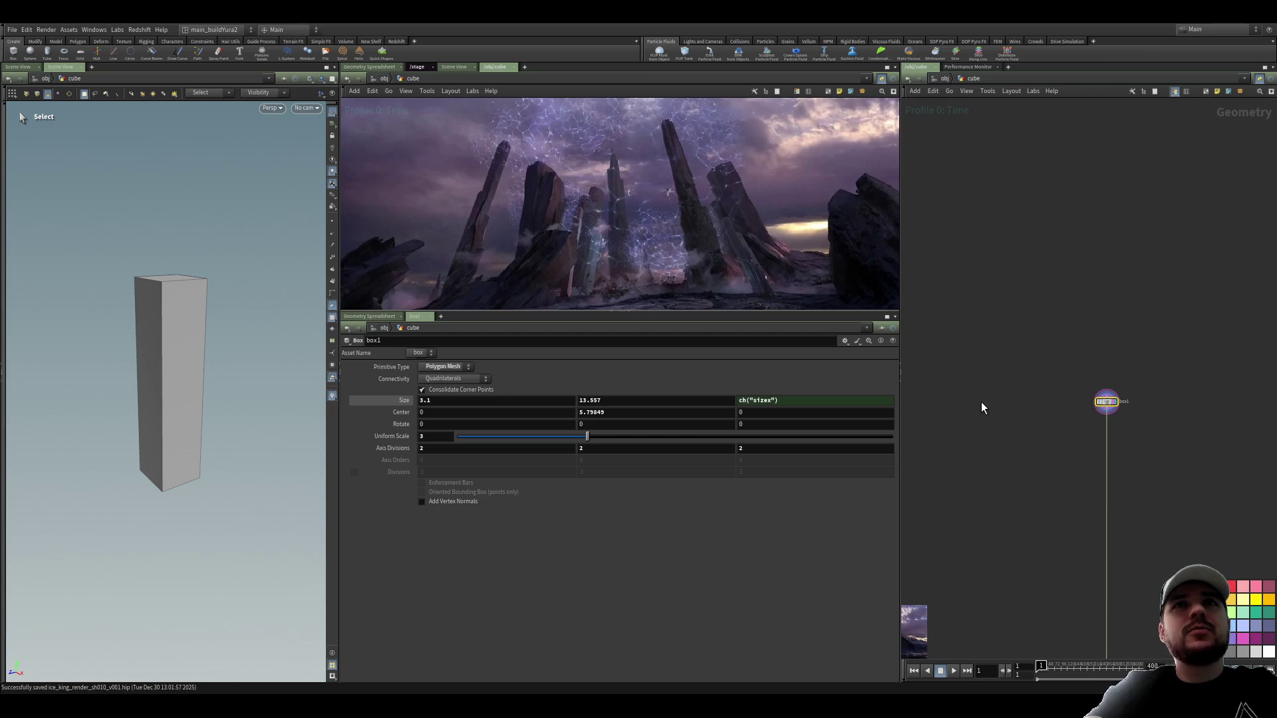
type("box")
key("Return")
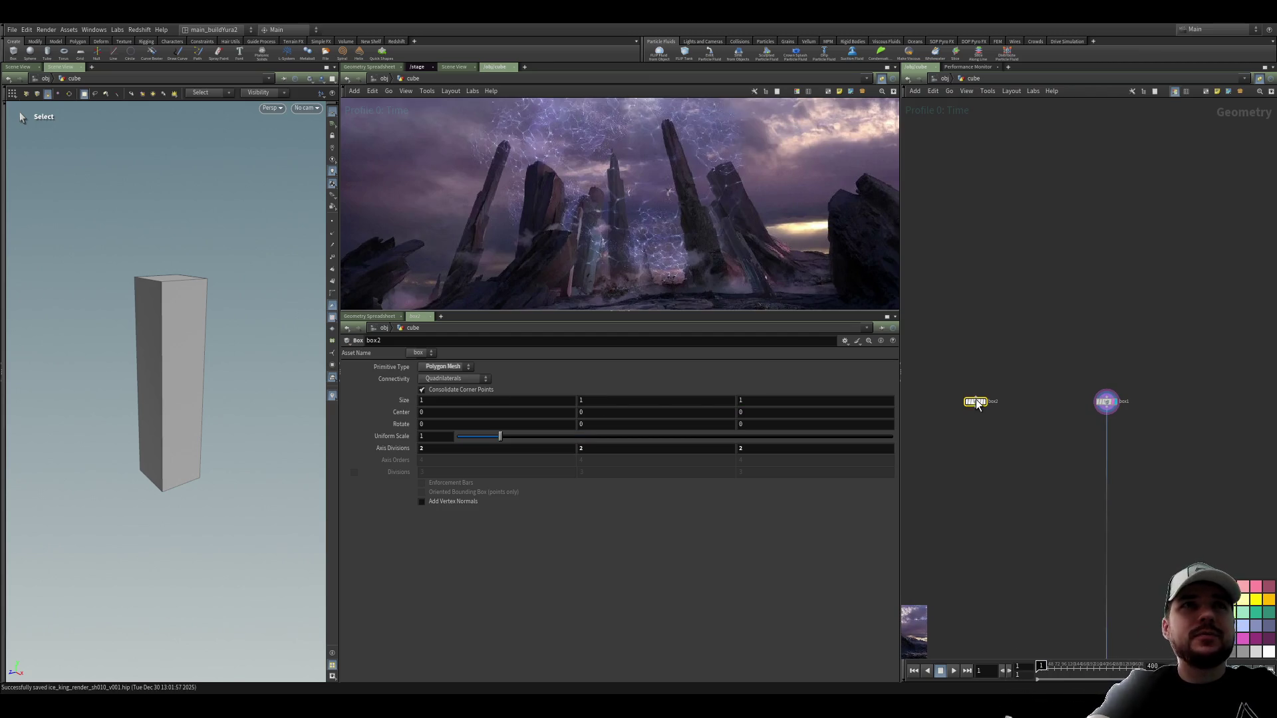
left_click(976, 399)
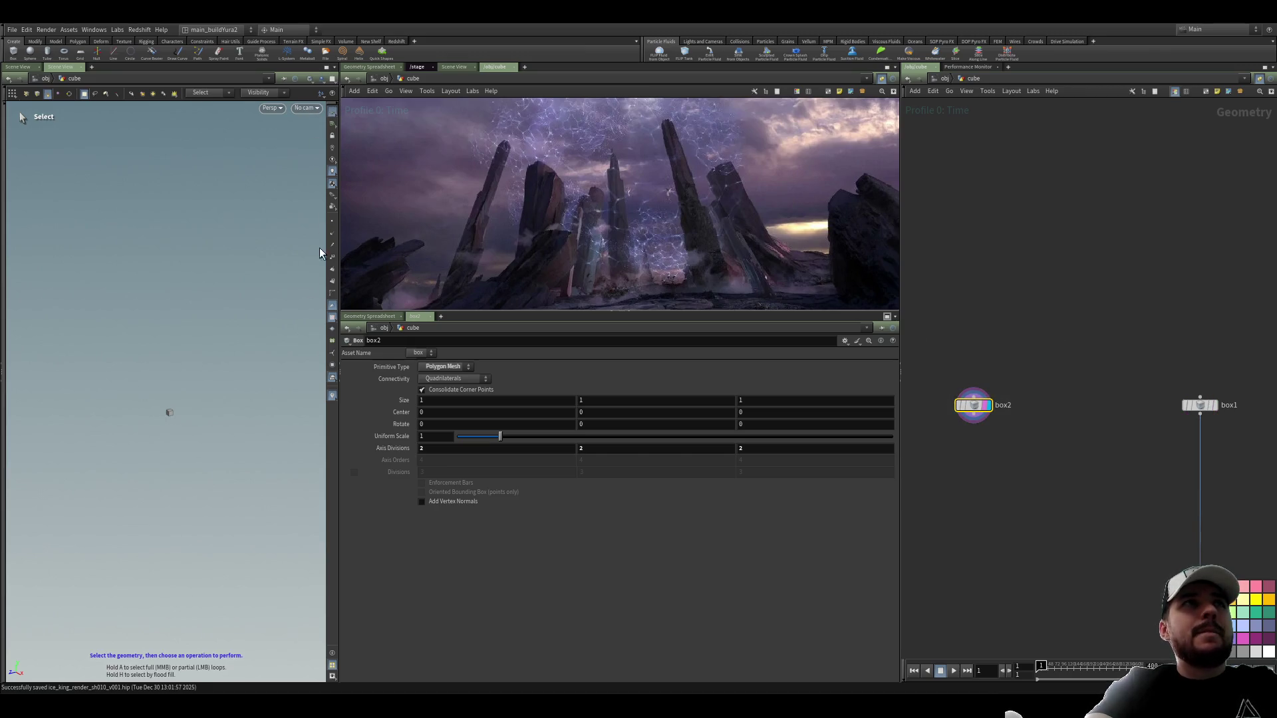
key("Escape")
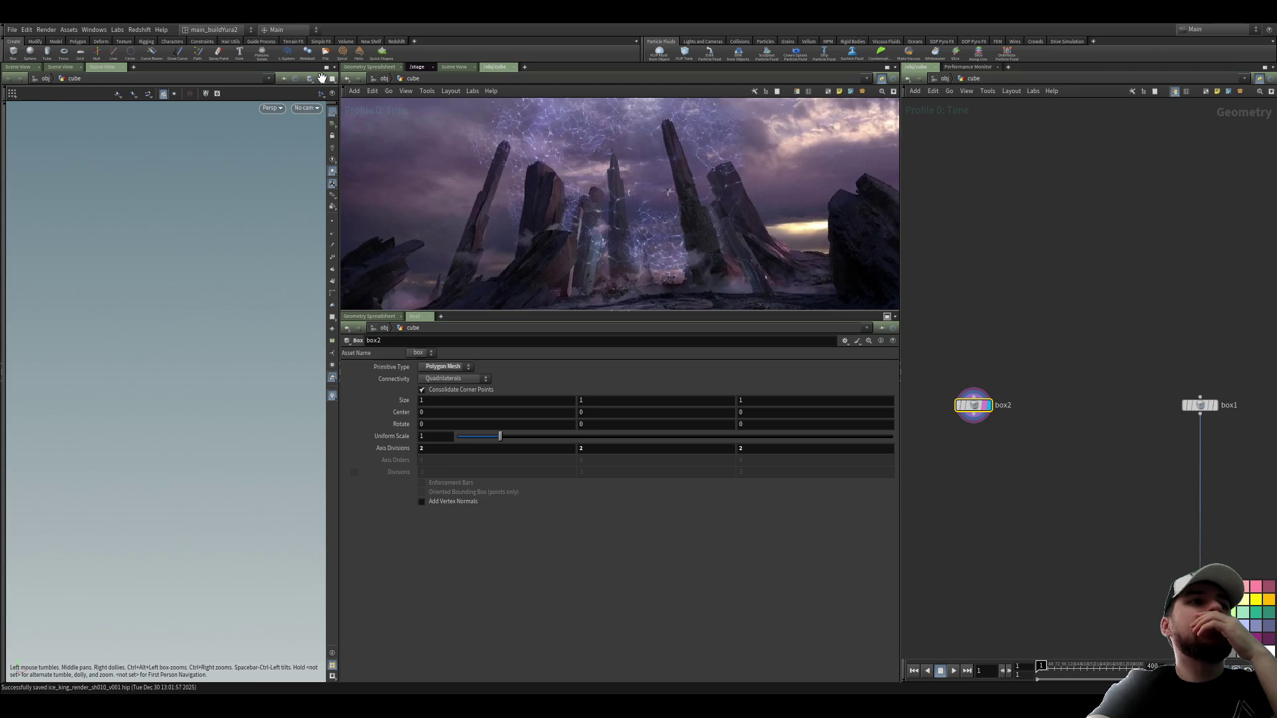
left_click(321, 78)
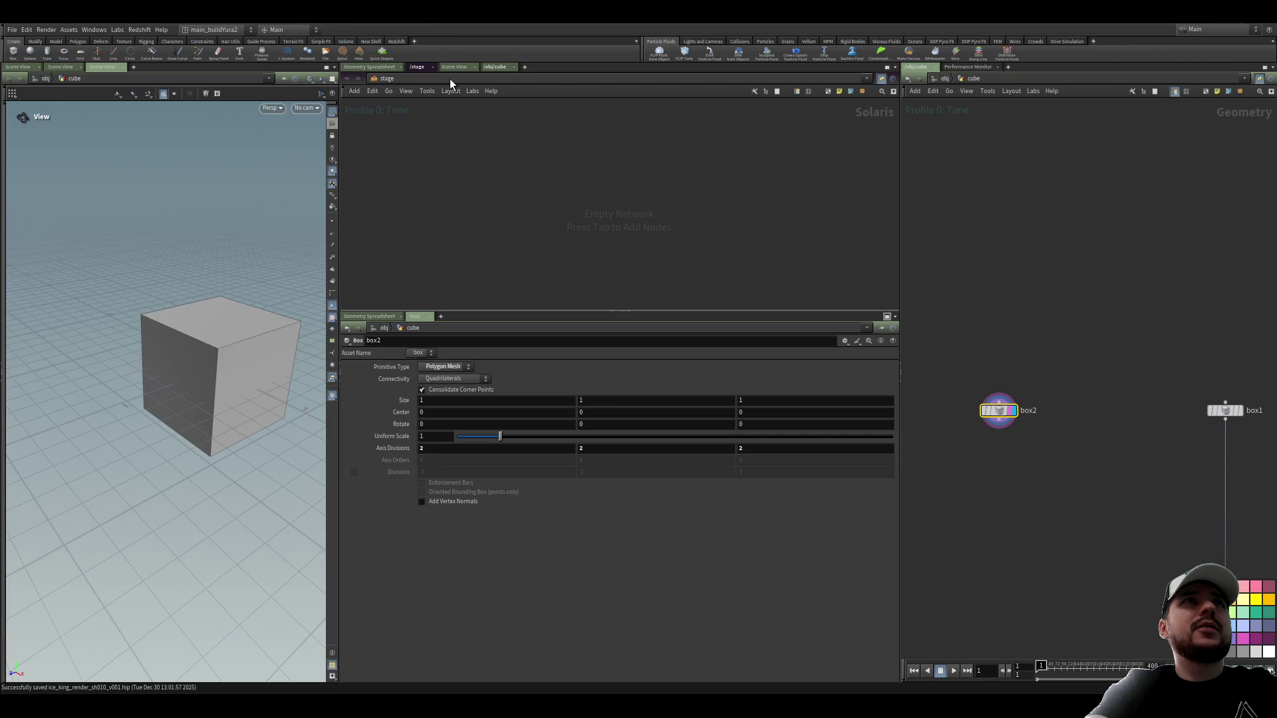
left_click(433, 67)
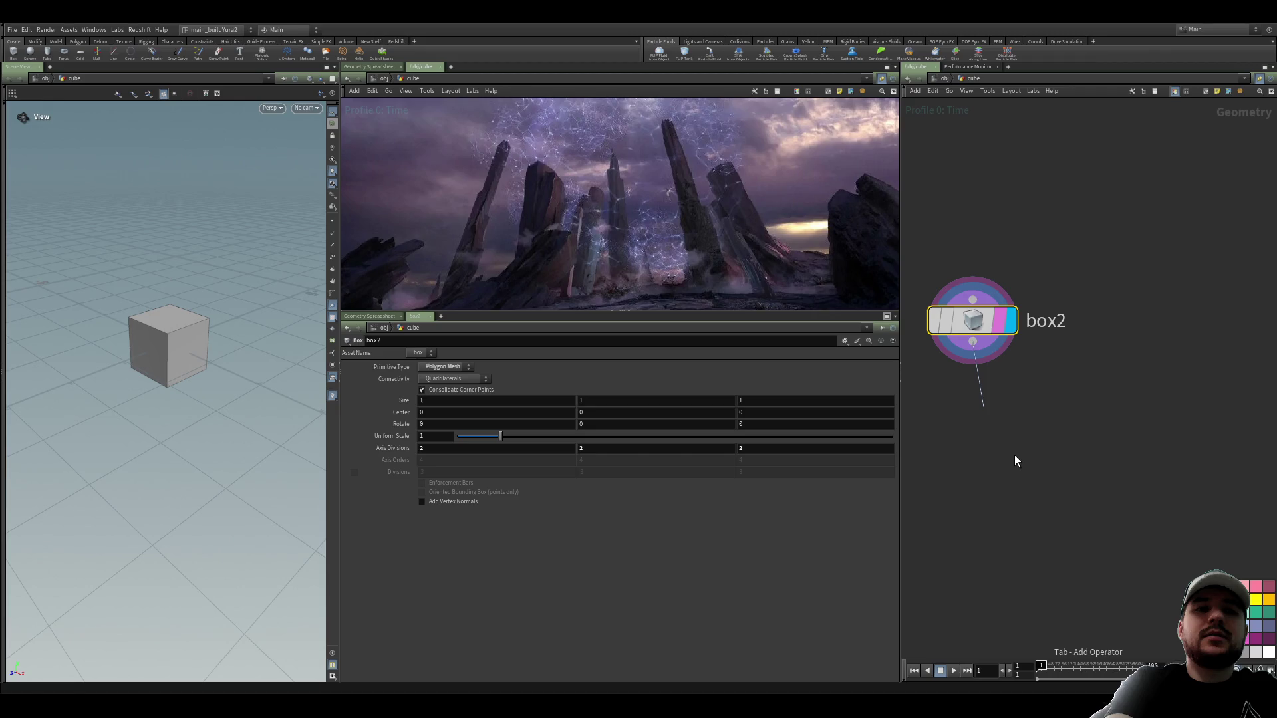
left_click(1015, 455)
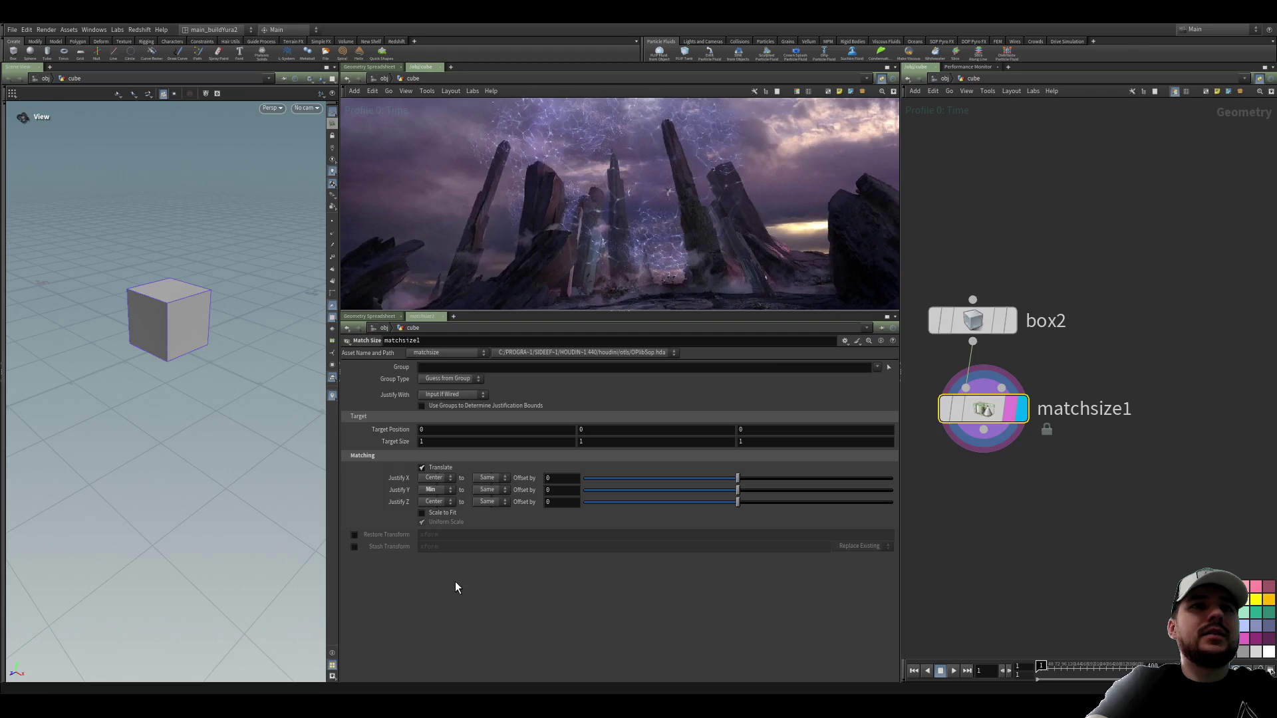
With matchsize1 resting box2 on the ground, raise box2's Size Y to two units.
left_click_drag(190, 389, 223, 400)
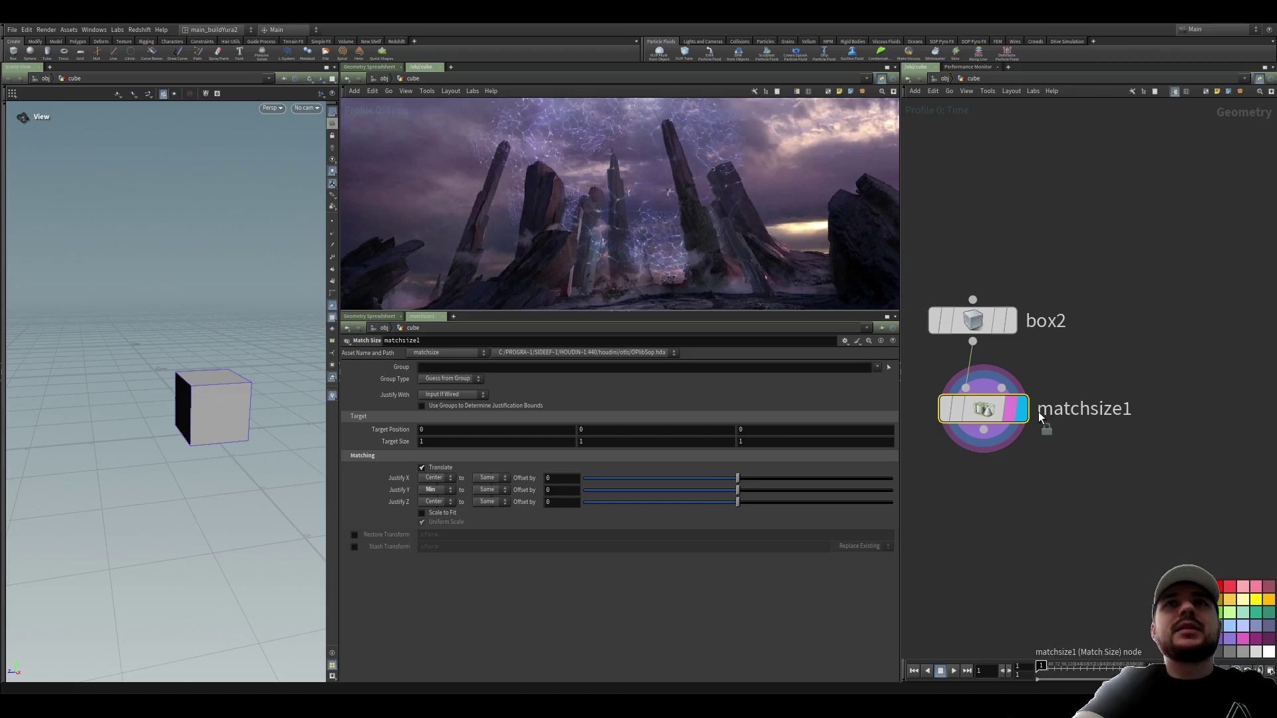
key("h")
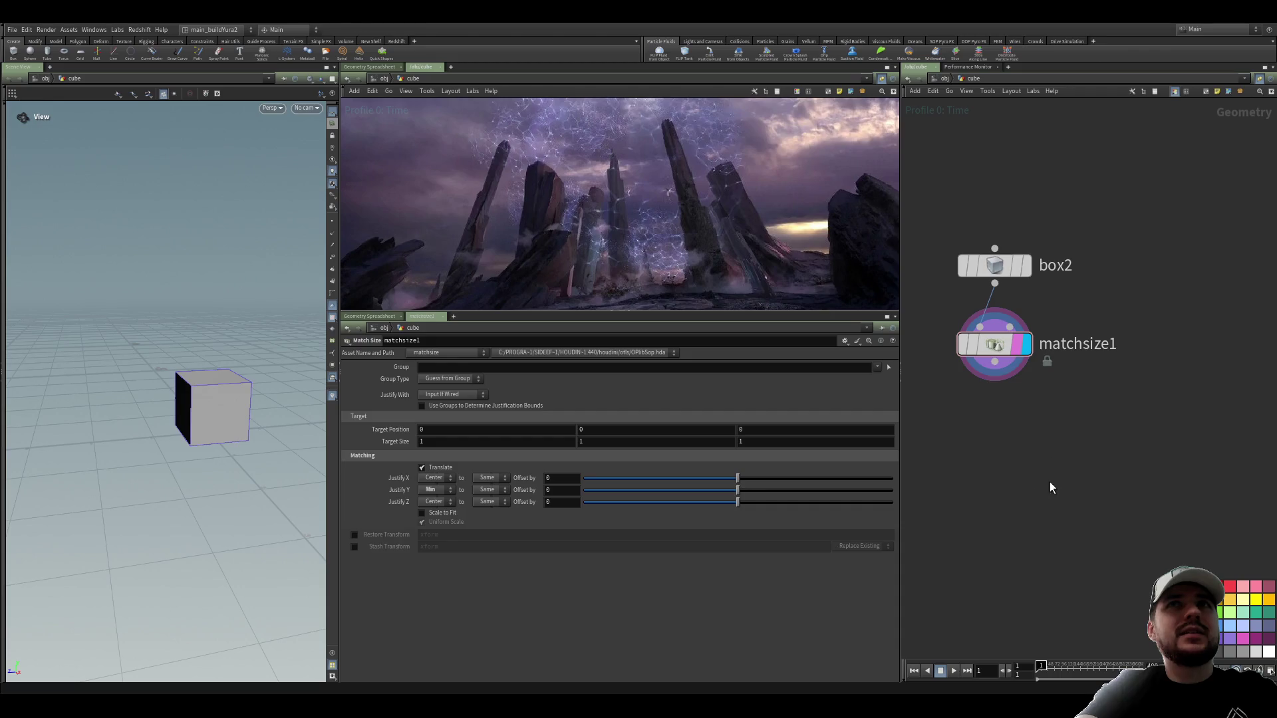
left_click(988, 267)
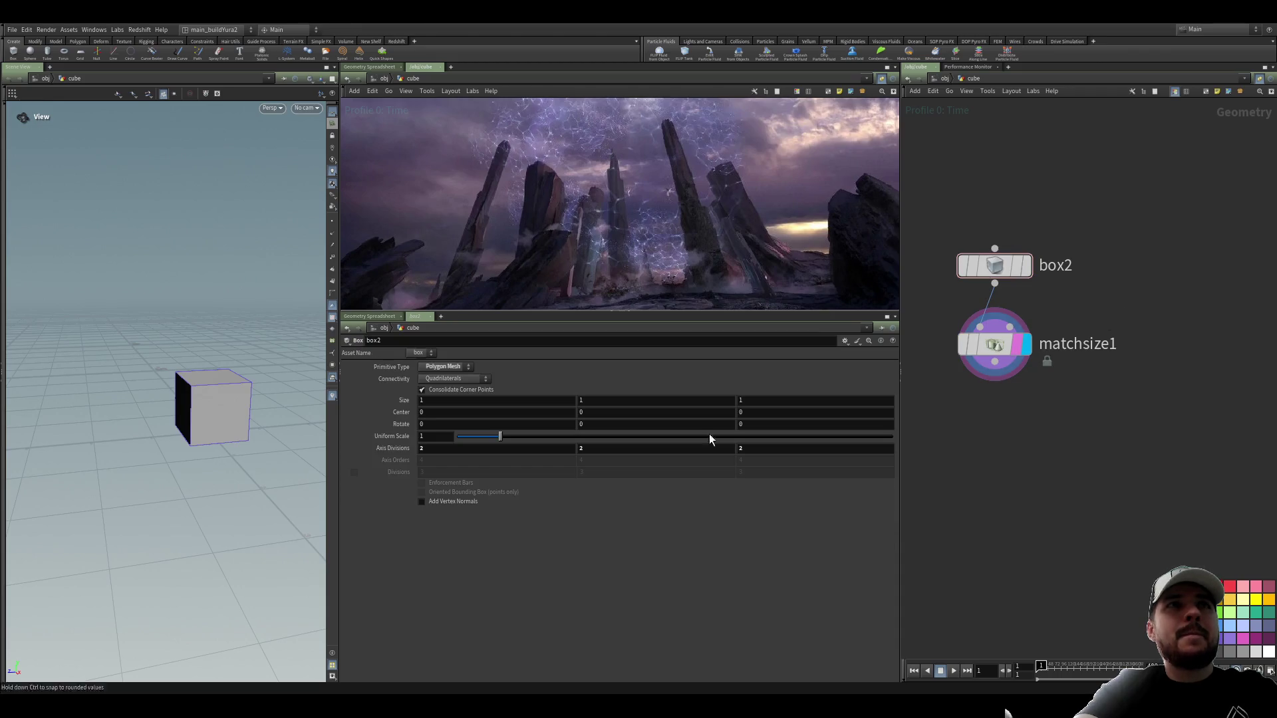
middle_click_drag(605, 400, 664, 399)
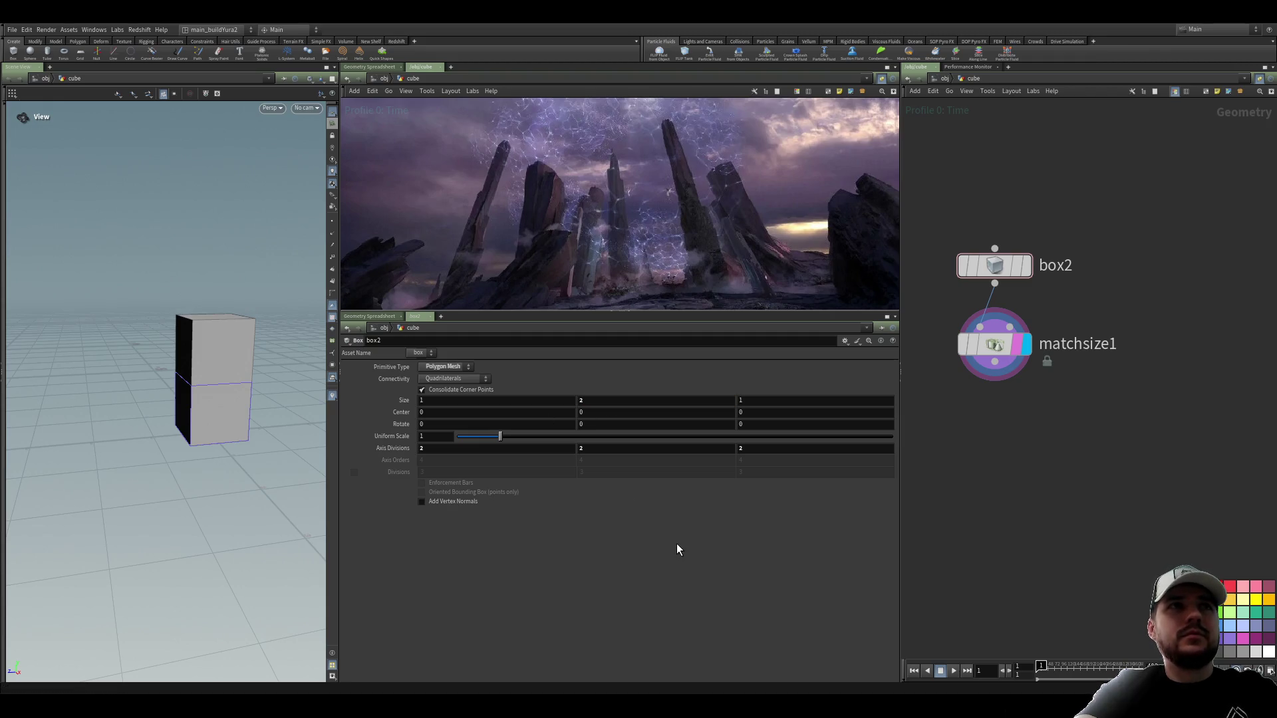
scroll(1018, 495, "down", 2)
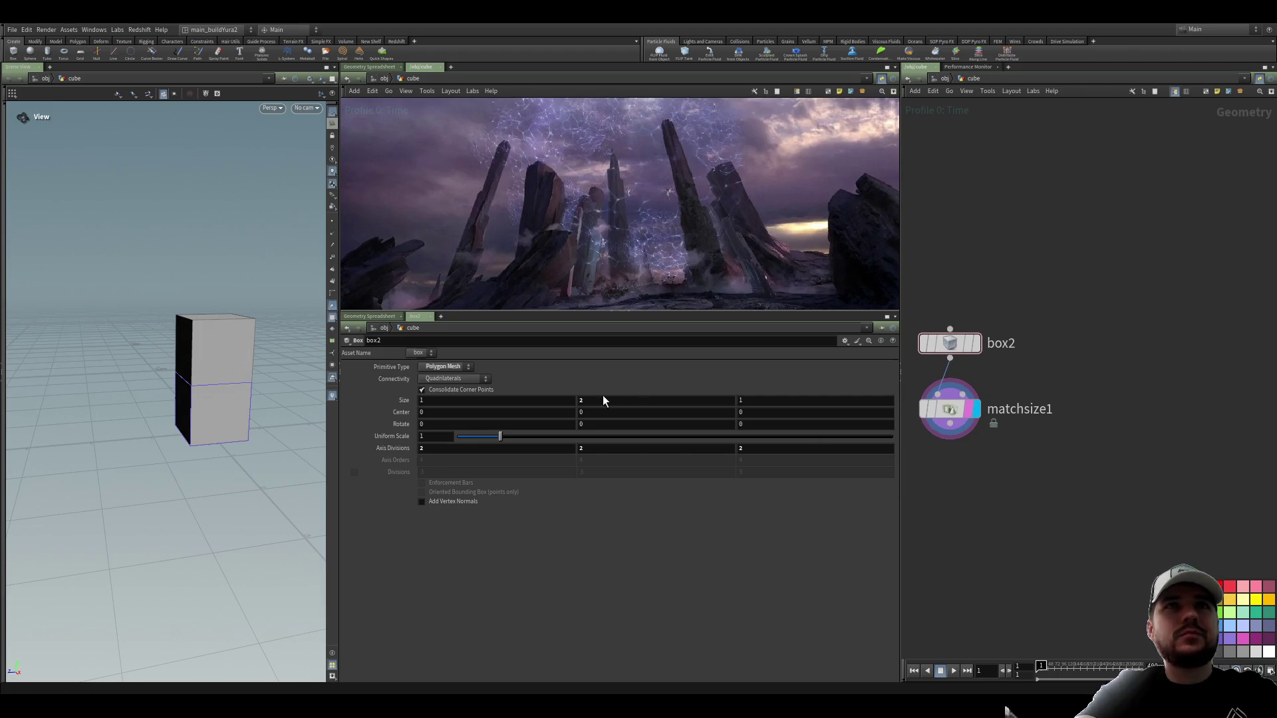
Duplicate box2 and matchsize1 as a box3-to-matchsize2 pair beside them.
left_click_drag(925, 314, 1008, 450)
key("ctrl+c")
key("ctrl+v")
Add a Transform SOP, transform3, directly below matchsize2.
left_click(1083, 279)
left_click(1108, 317)
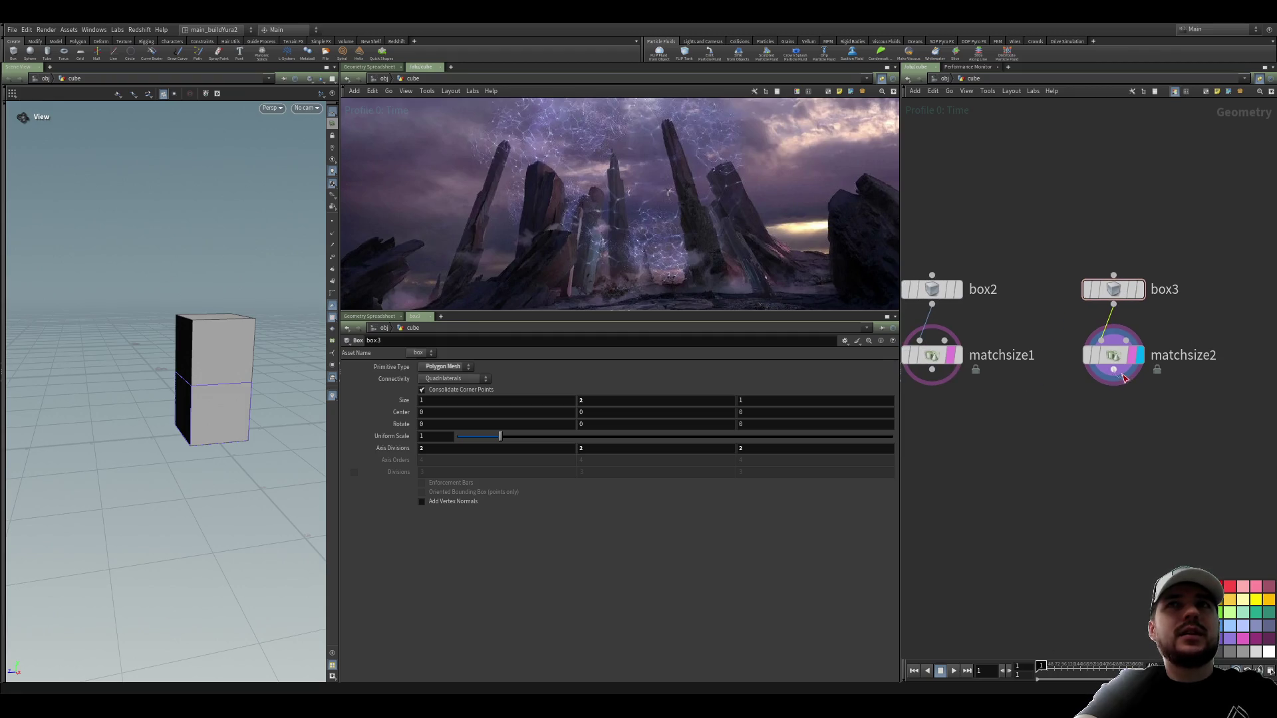
key("Tab")
type("transform")
key("Return")
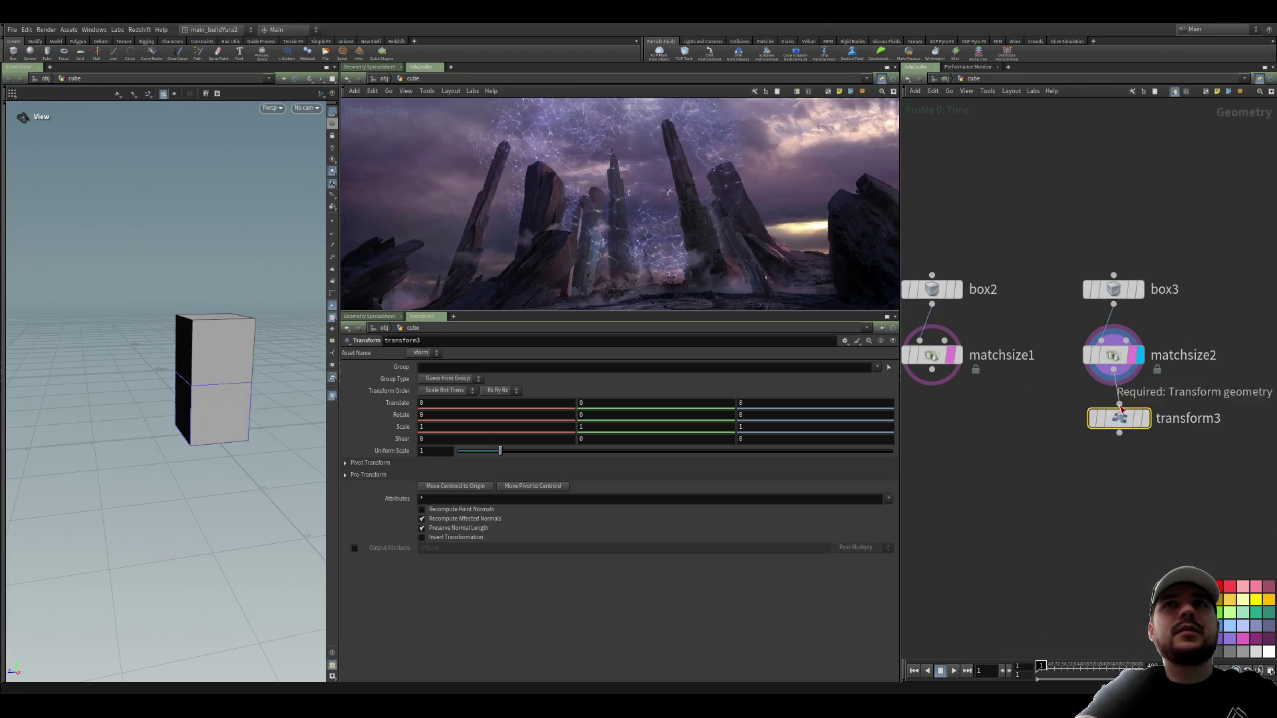
left_click(1114, 447)
Set transform3's Translate Y to bbox("../matchsize1", D_YMAX) so box3 stacks on box2.
left_click(499, 402)
type("bbox(")
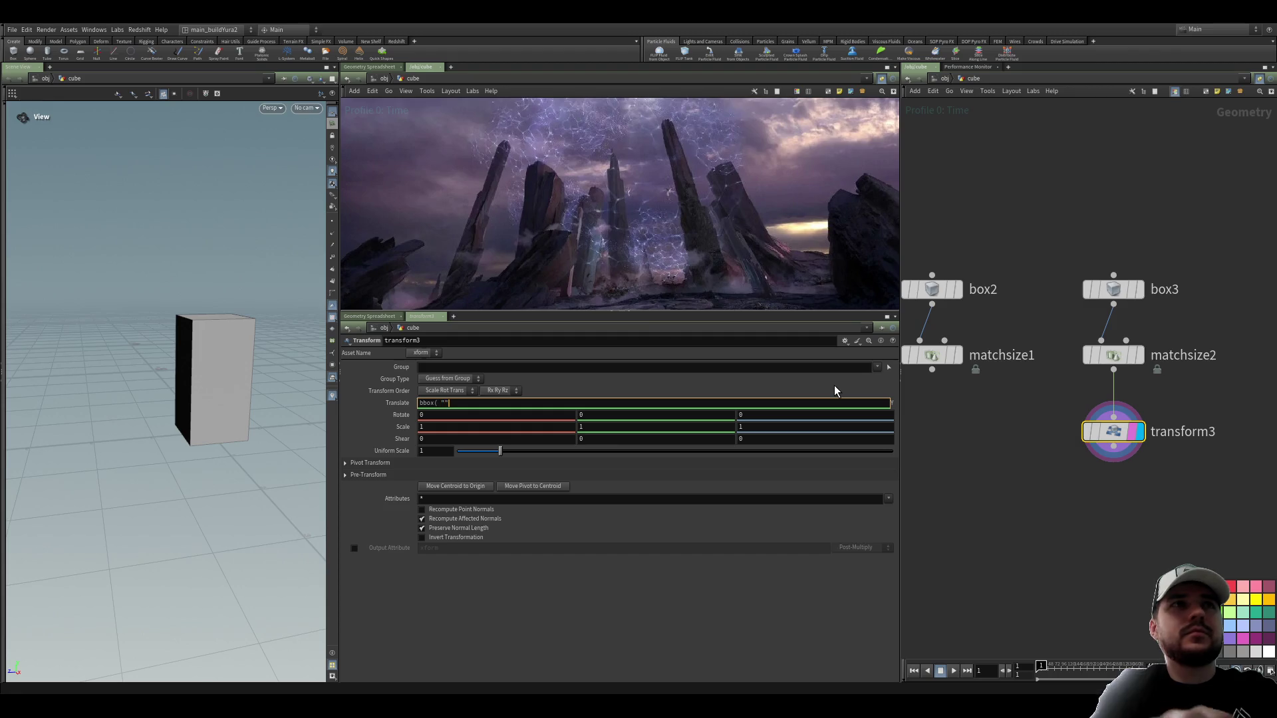
type("\"../")
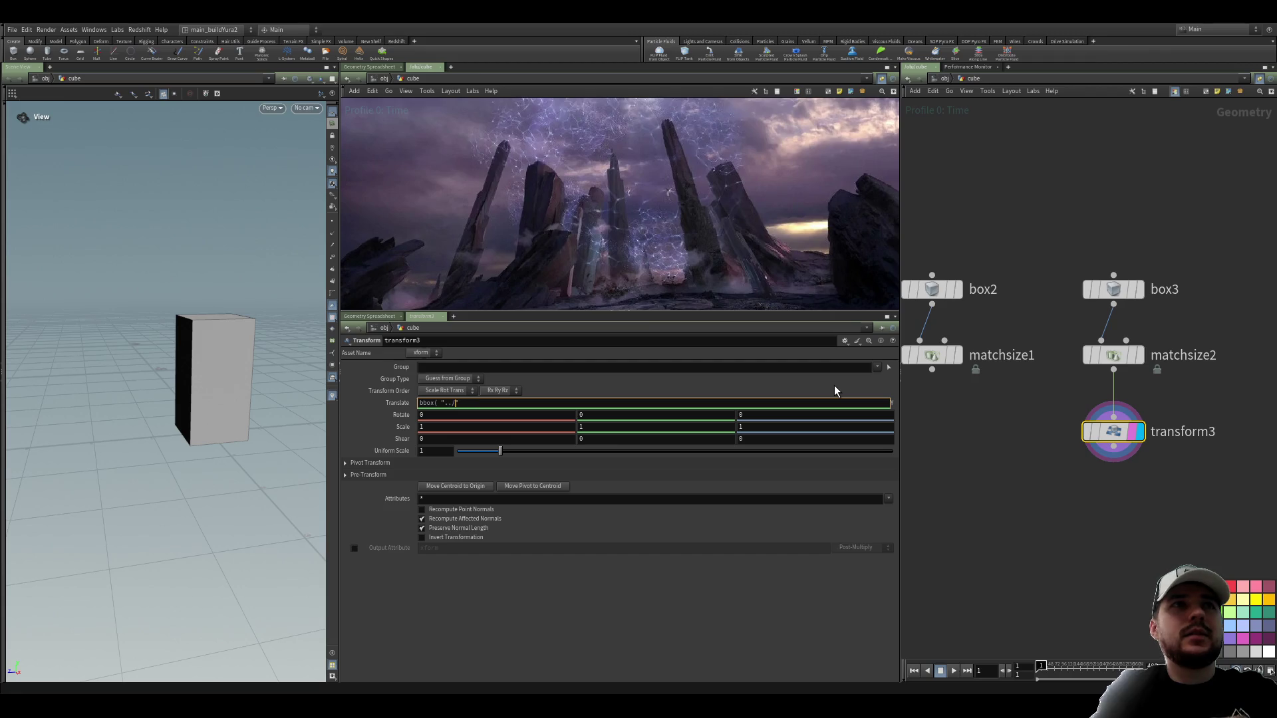
type("x2/")
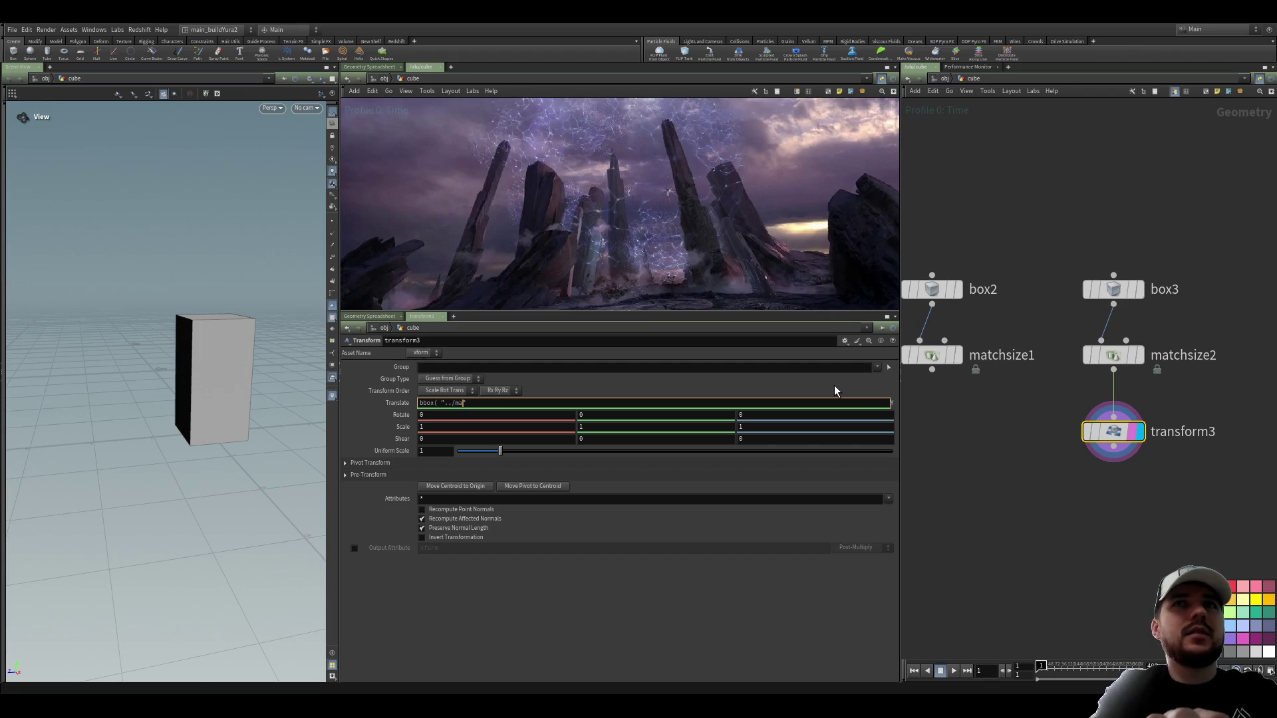
type("atchsize1/")
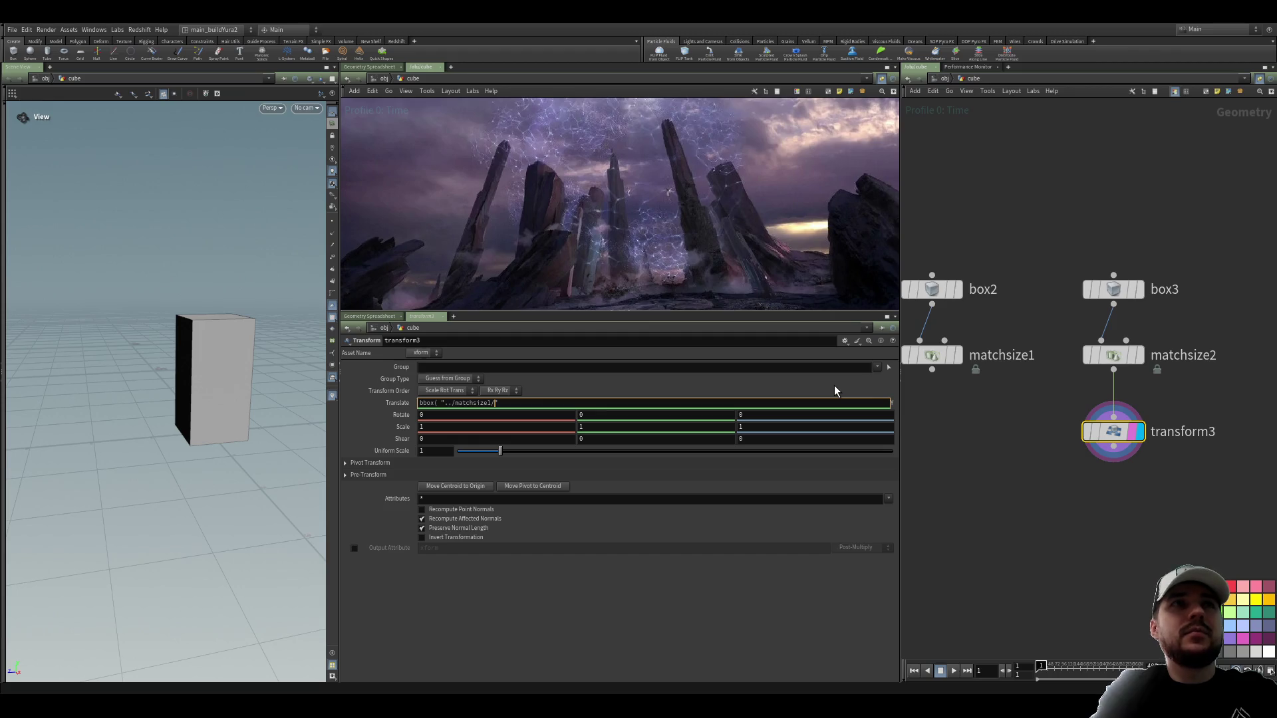
key("BackSpace")
type("\", D")
type("_X")
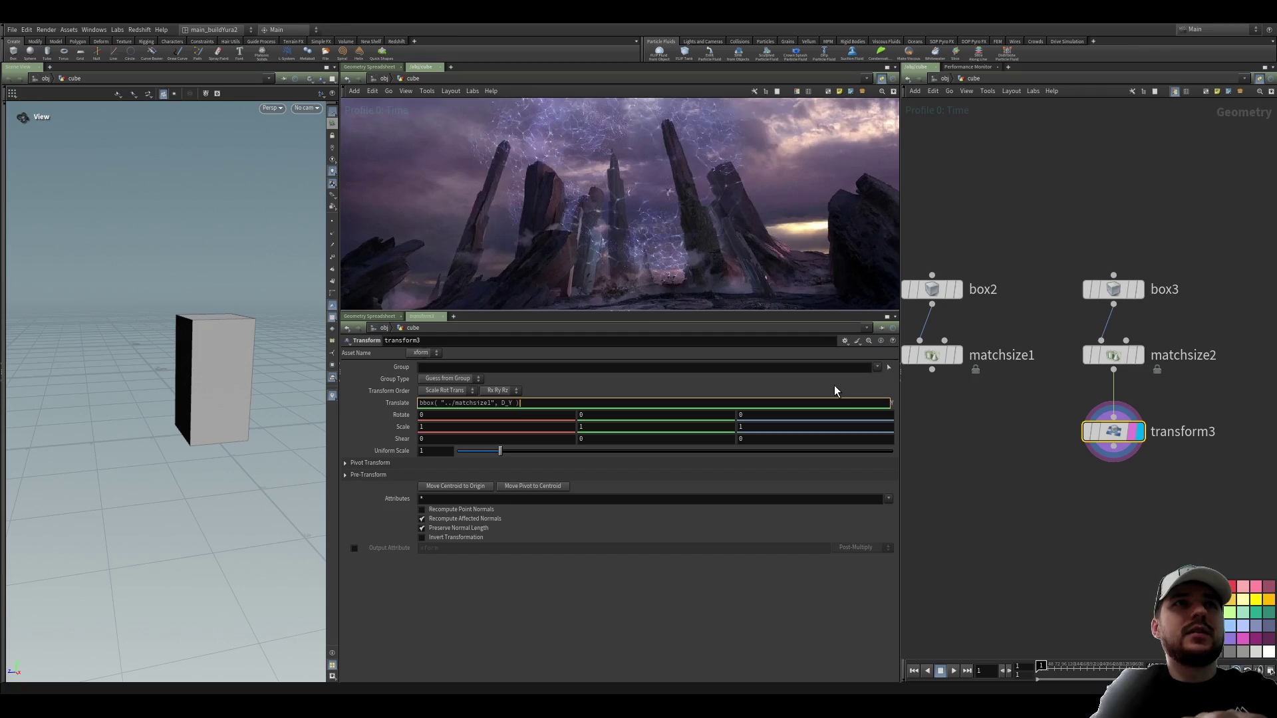
key("Return")
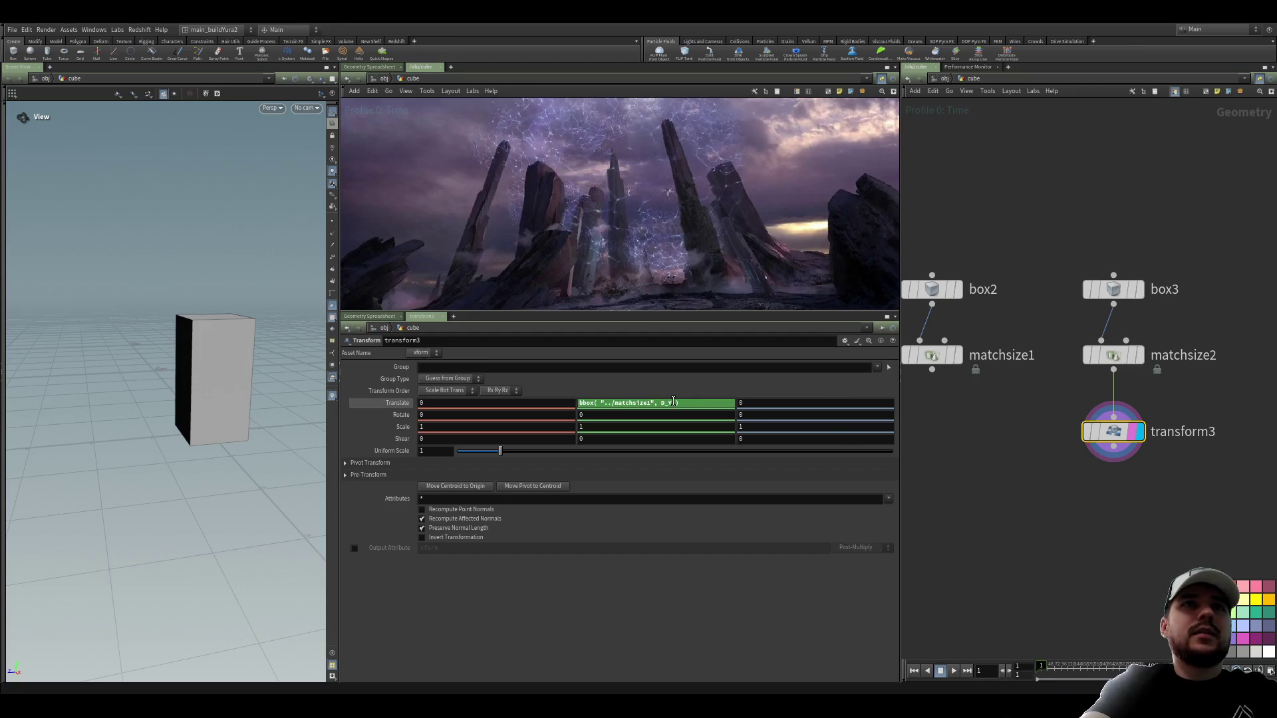
left_click(673, 401)
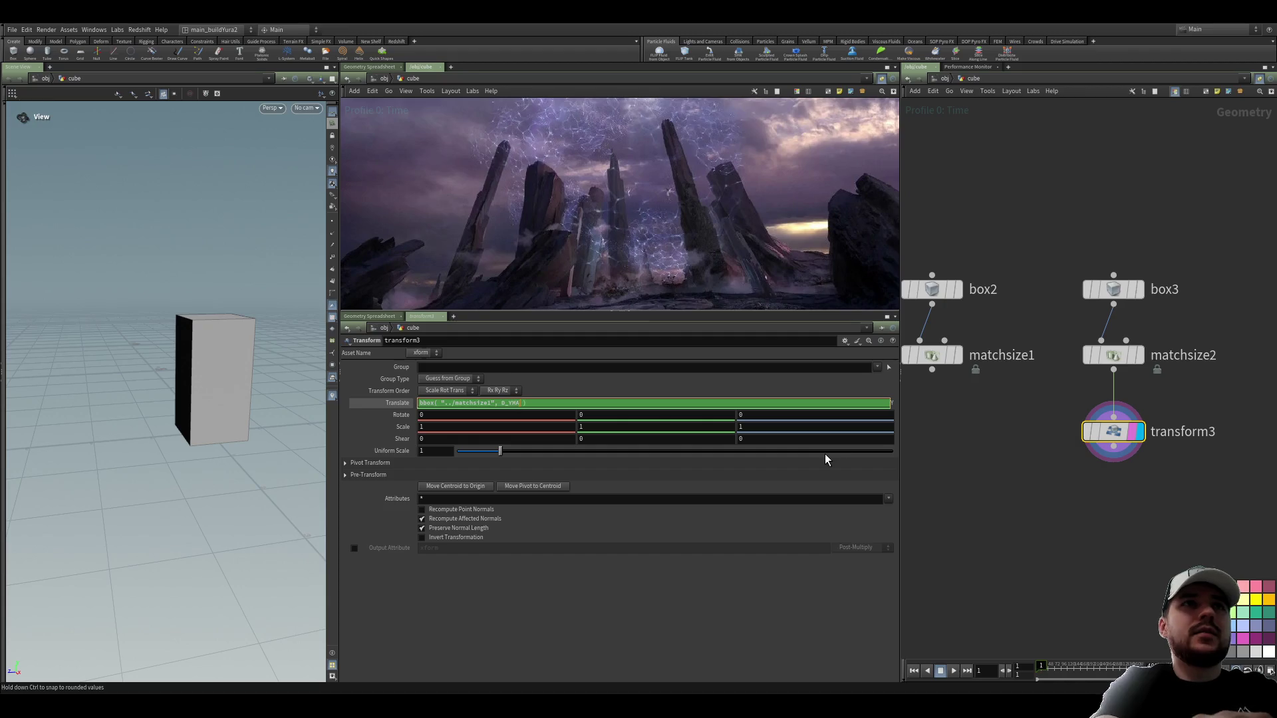
type("X")
key("Return")
left_click(933, 355)
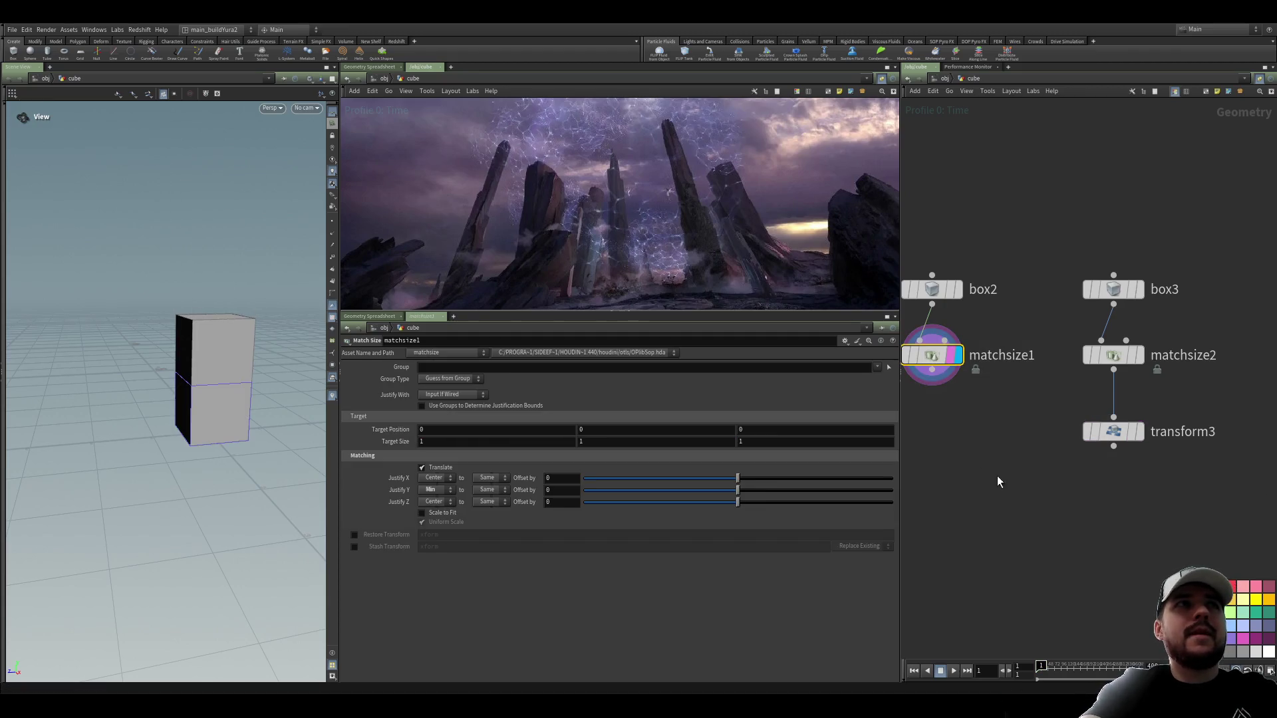
Merge matchsize1 and transform3 into a merge1 node below both branches.
left_click_drag(1002, 494, 1148, 413)
left_click_drag(1182, 509, 960, 399)
left_click_drag(1001, 406, 953, 345)
key("Tab")
type("merge")
key("Return")
left_click(960, 509)
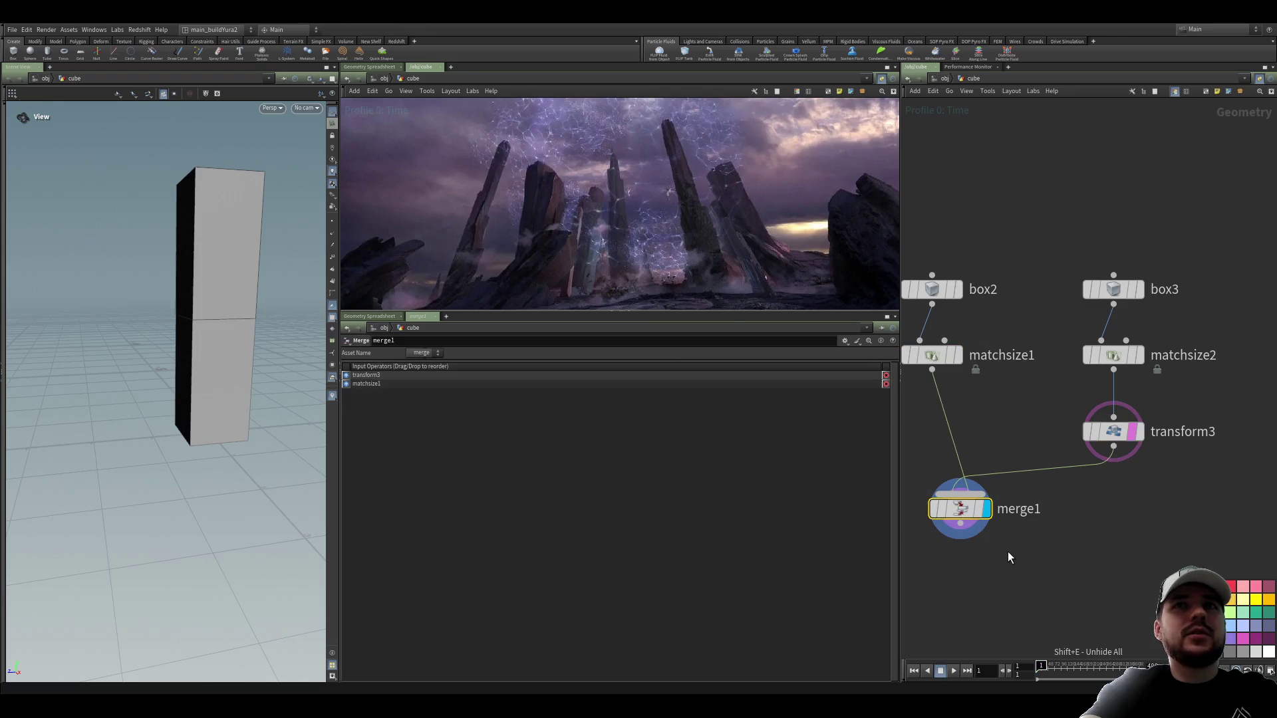
left_click_drag(1048, 575, 910, 463)
left_click_drag(1028, 571, 928, 485)
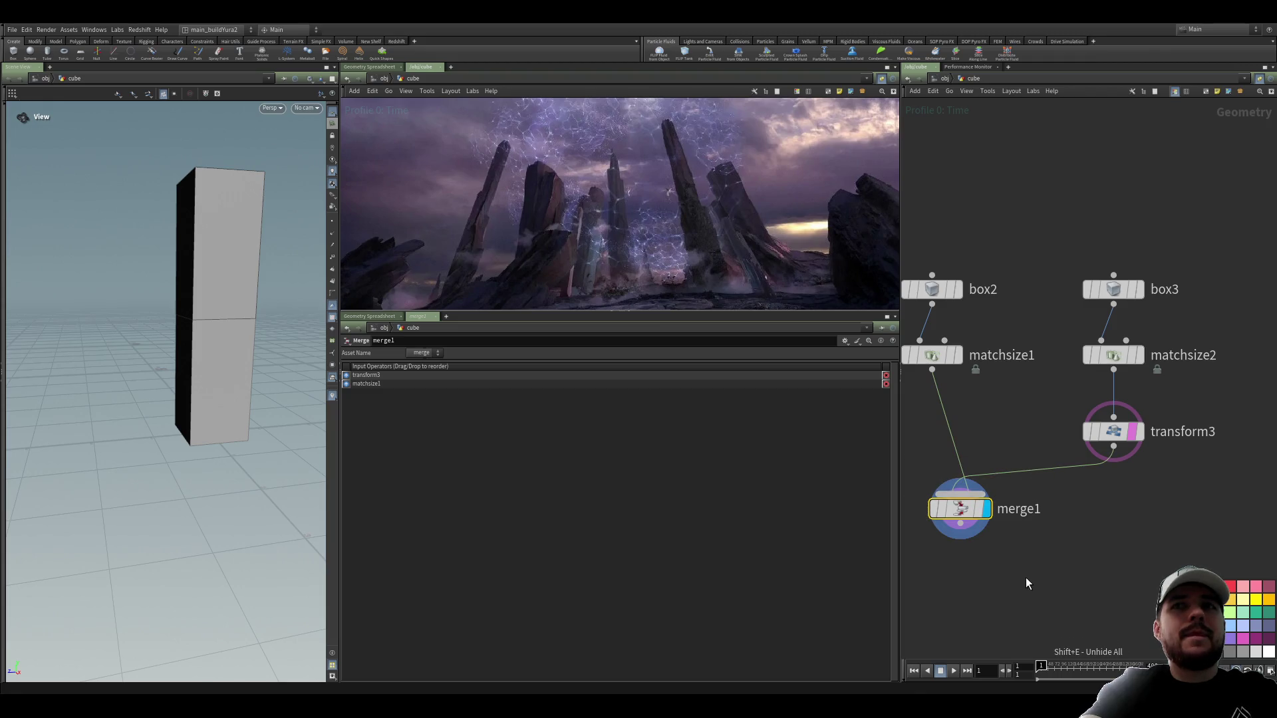
key("shift+r")
Undo the input swap, toggle the network list view to check flags, and nudge merge1 down.
key("alt+shift+t")
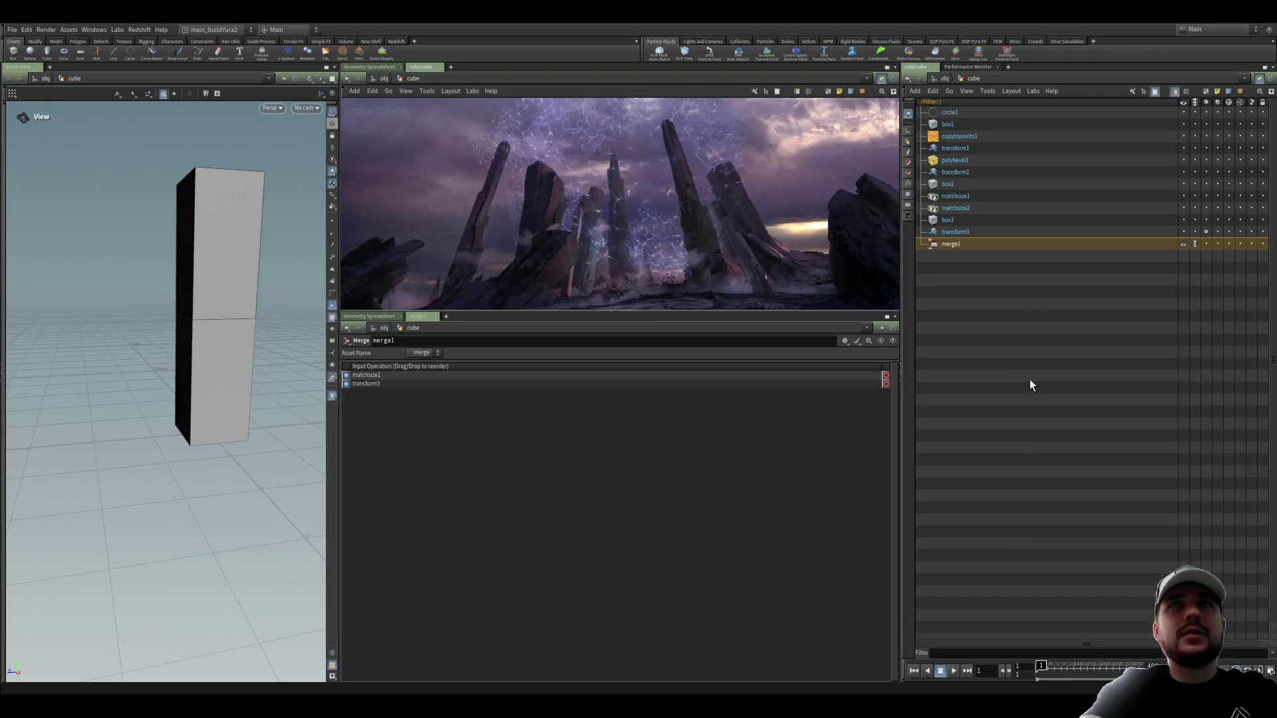
left_click(929, 67)
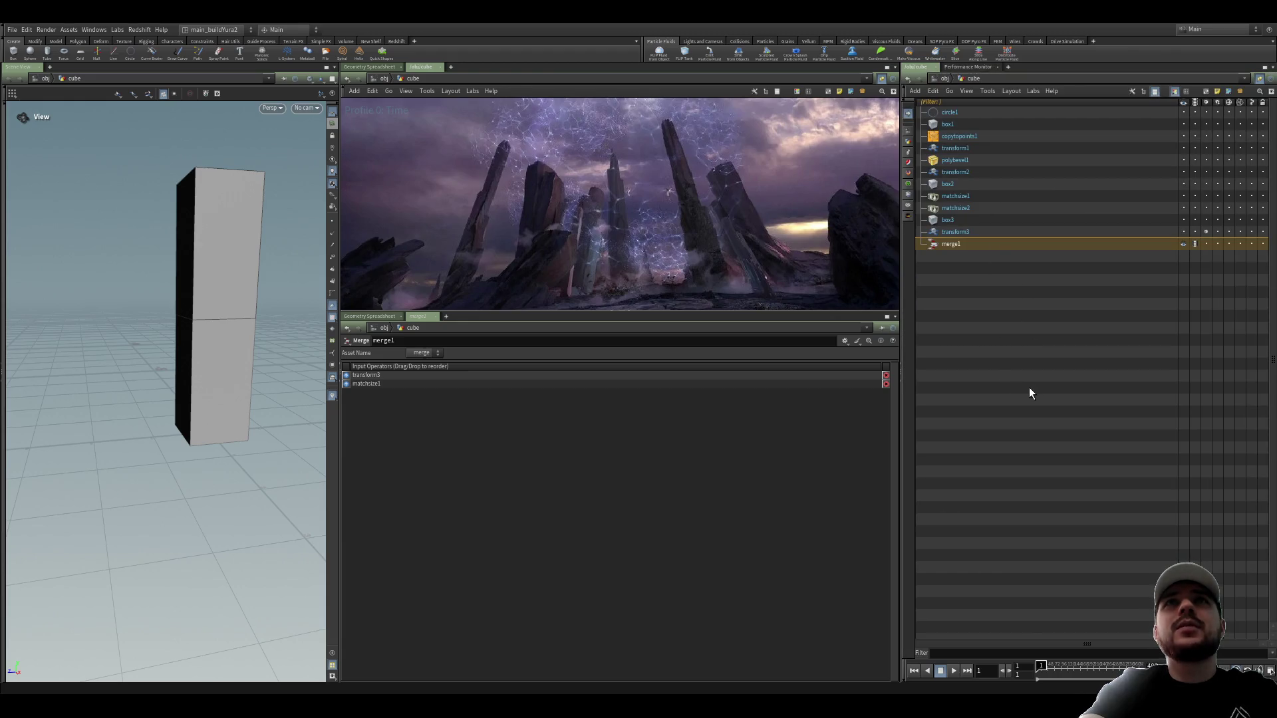
key("ctrl+z")
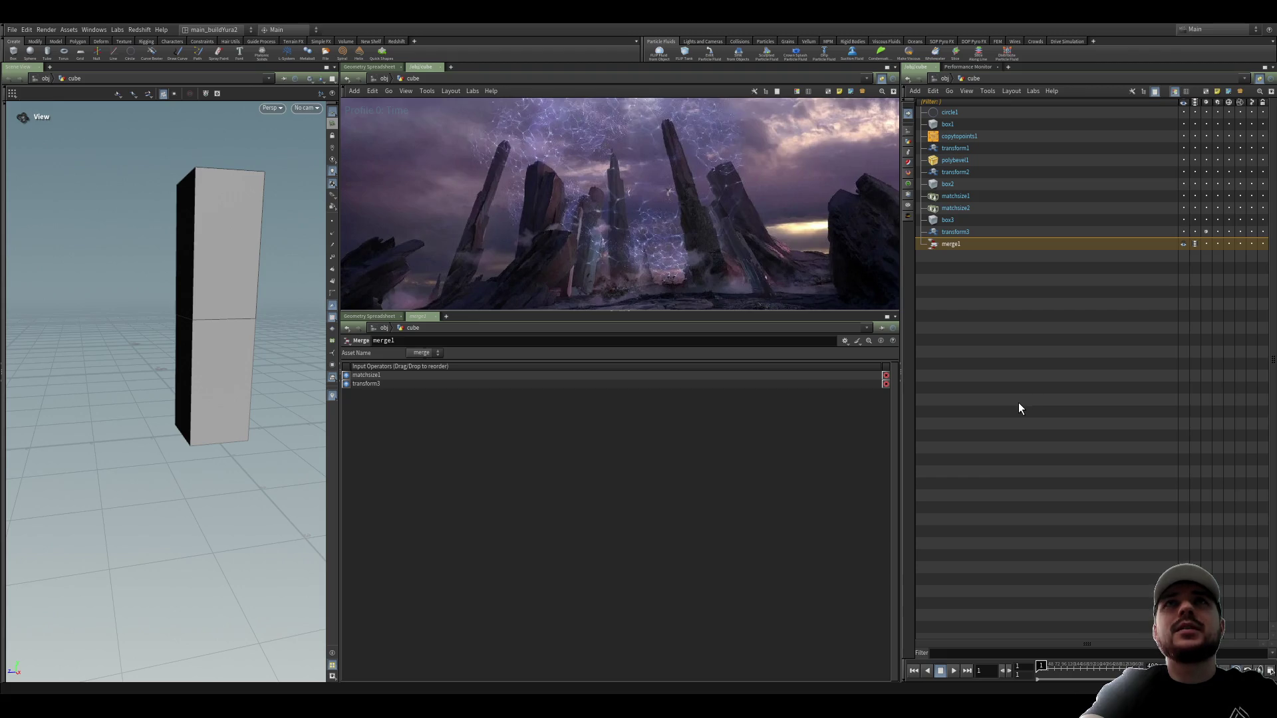
left_click(1019, 403)
key("shift+t")
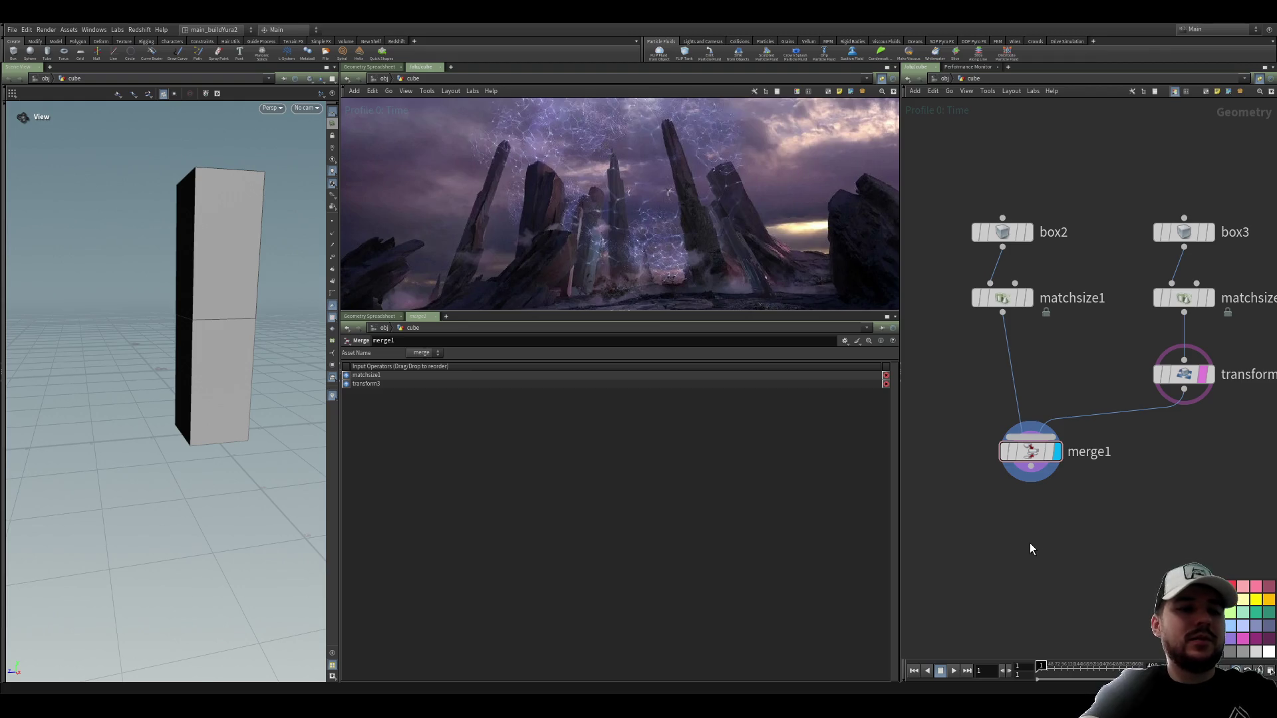
key("shift+t")
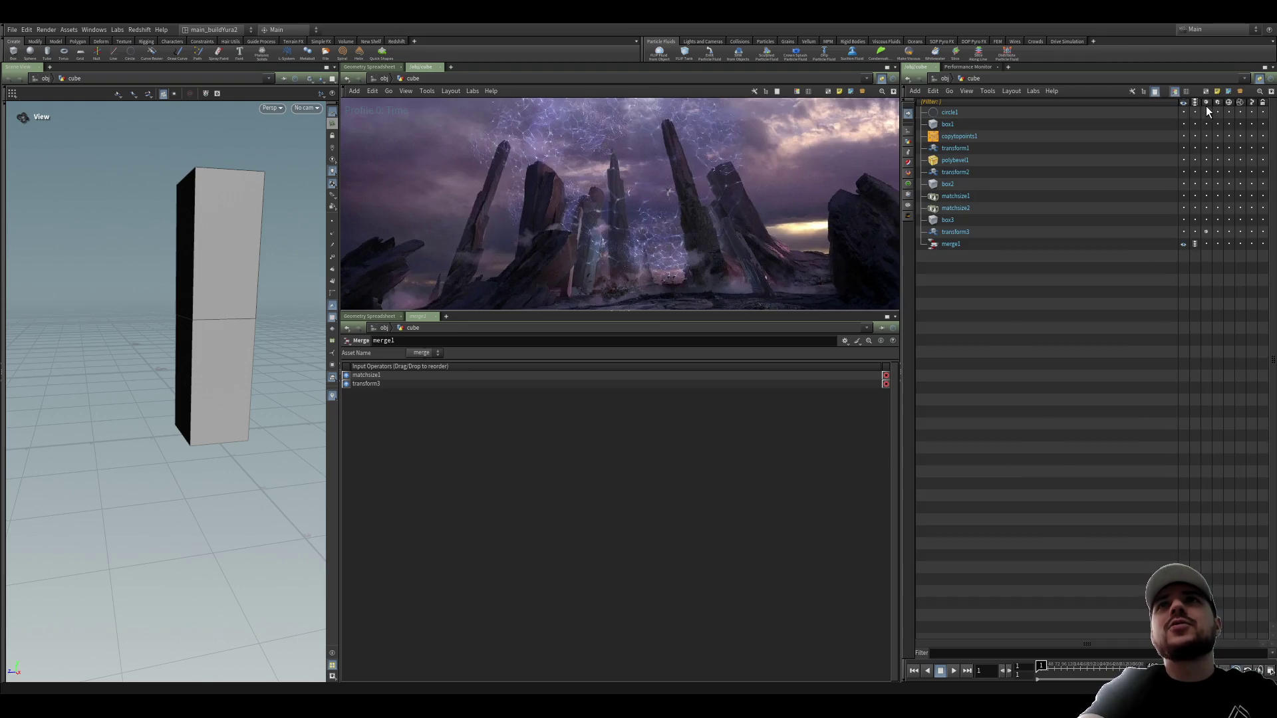
left_click(1185, 111)
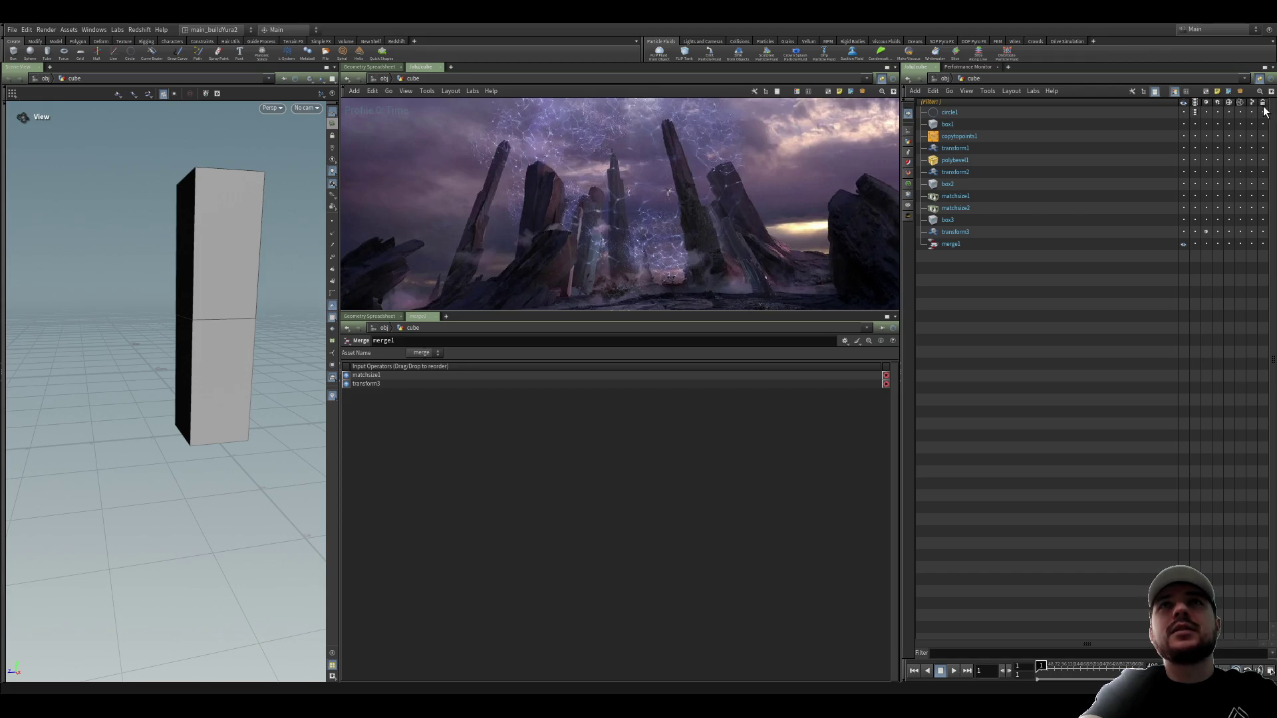
key("shift+t")
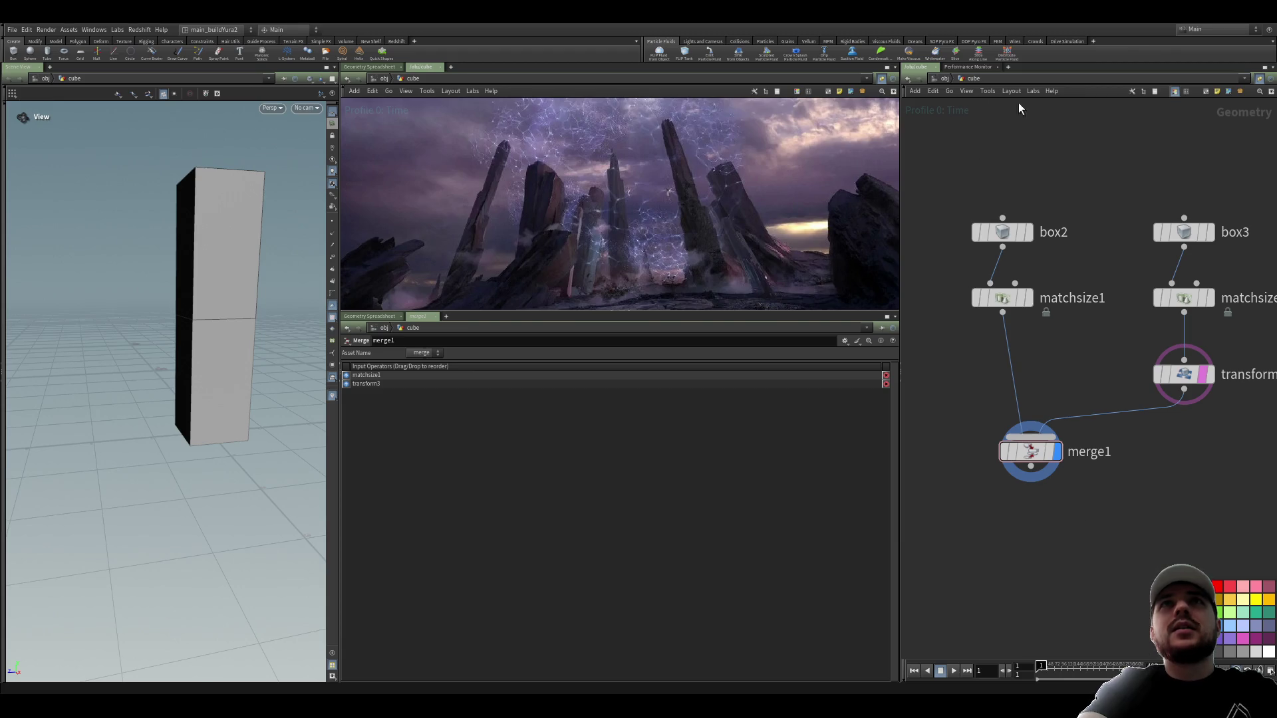
middle_click_drag(1153, 165, 1136, 204)
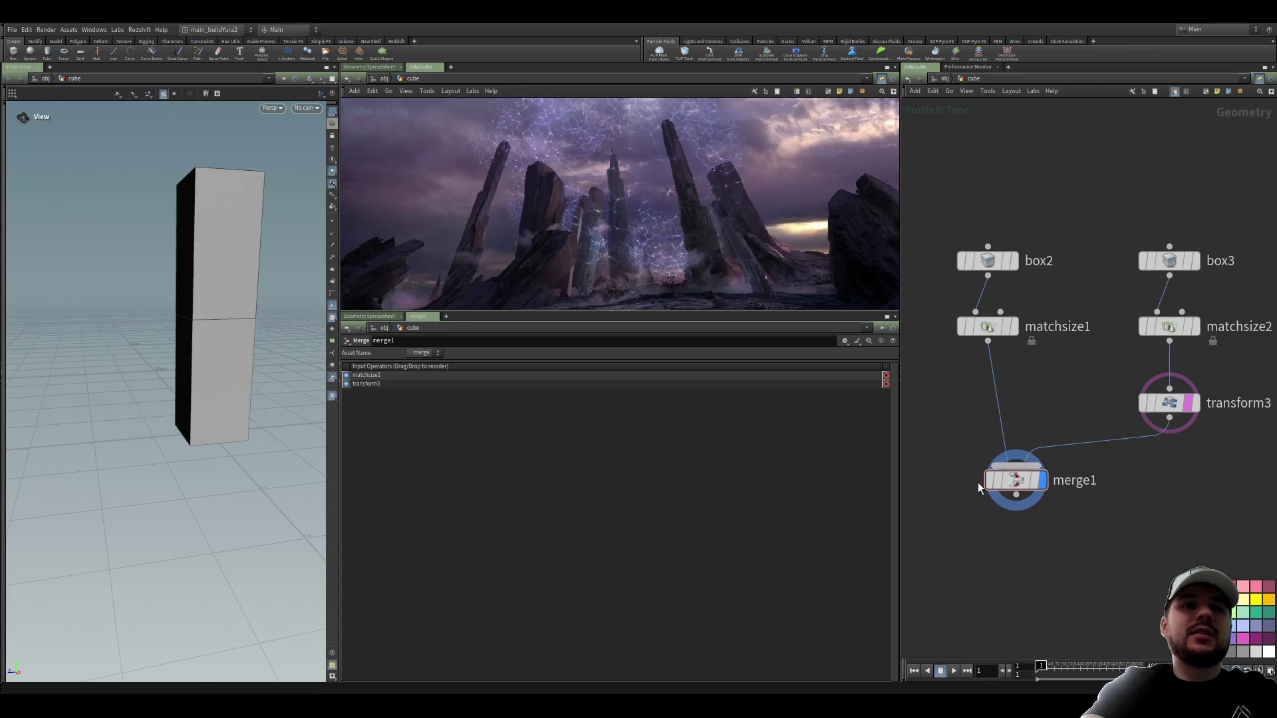
scroll(1043, 598, "down", 2)
left_click(1014, 479)
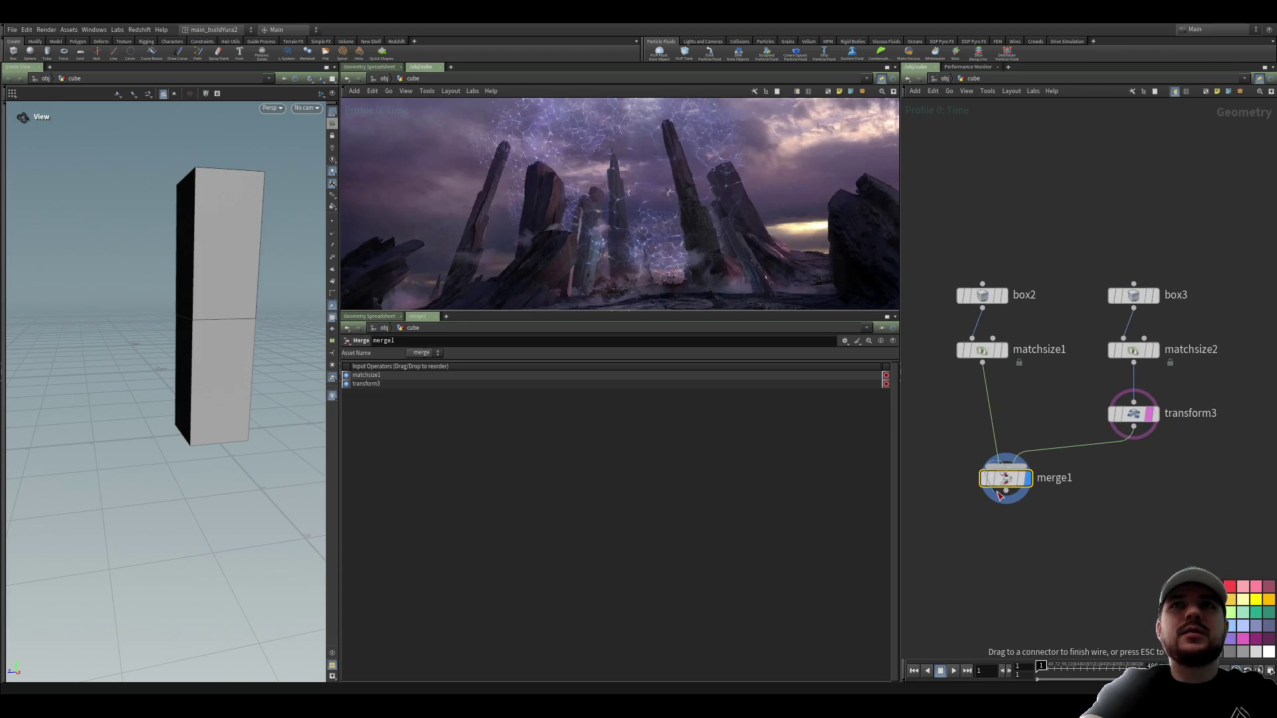
left_click_drag(1015, 478, 991, 503)
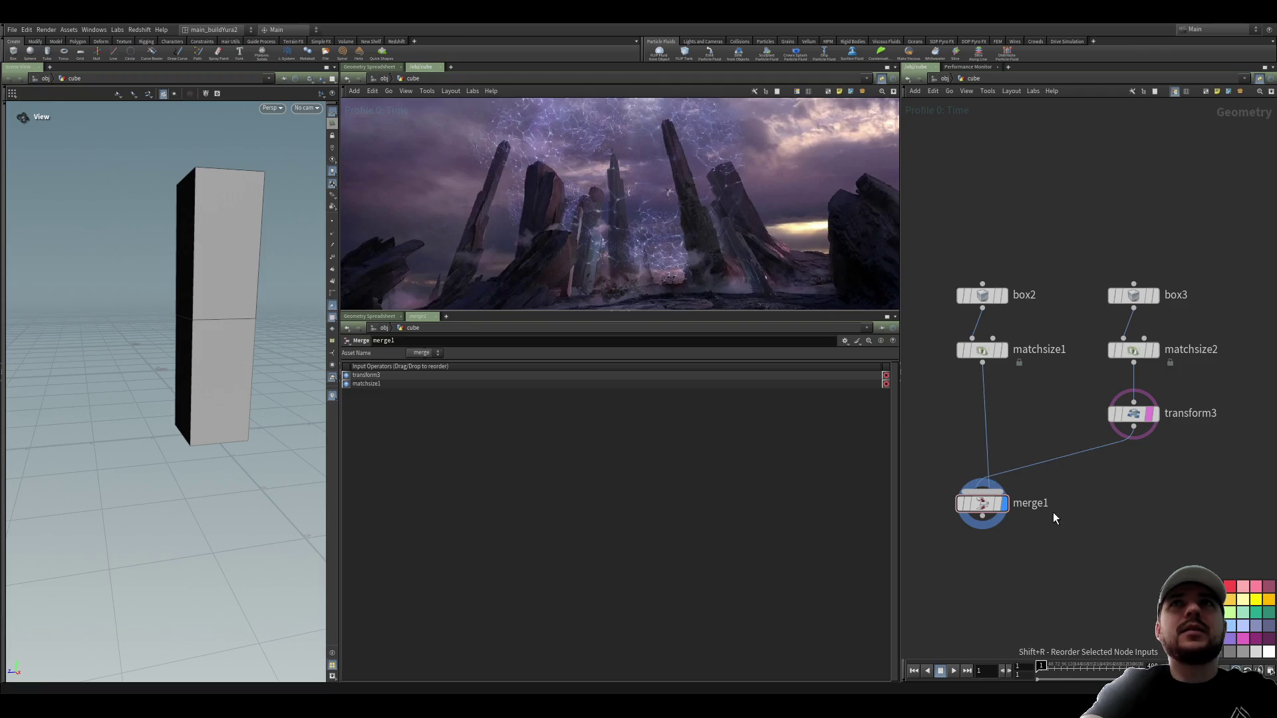
Cycle display flags through copytopoints1 and circle1 in list view, ending with merge1 displayed.
key("t")
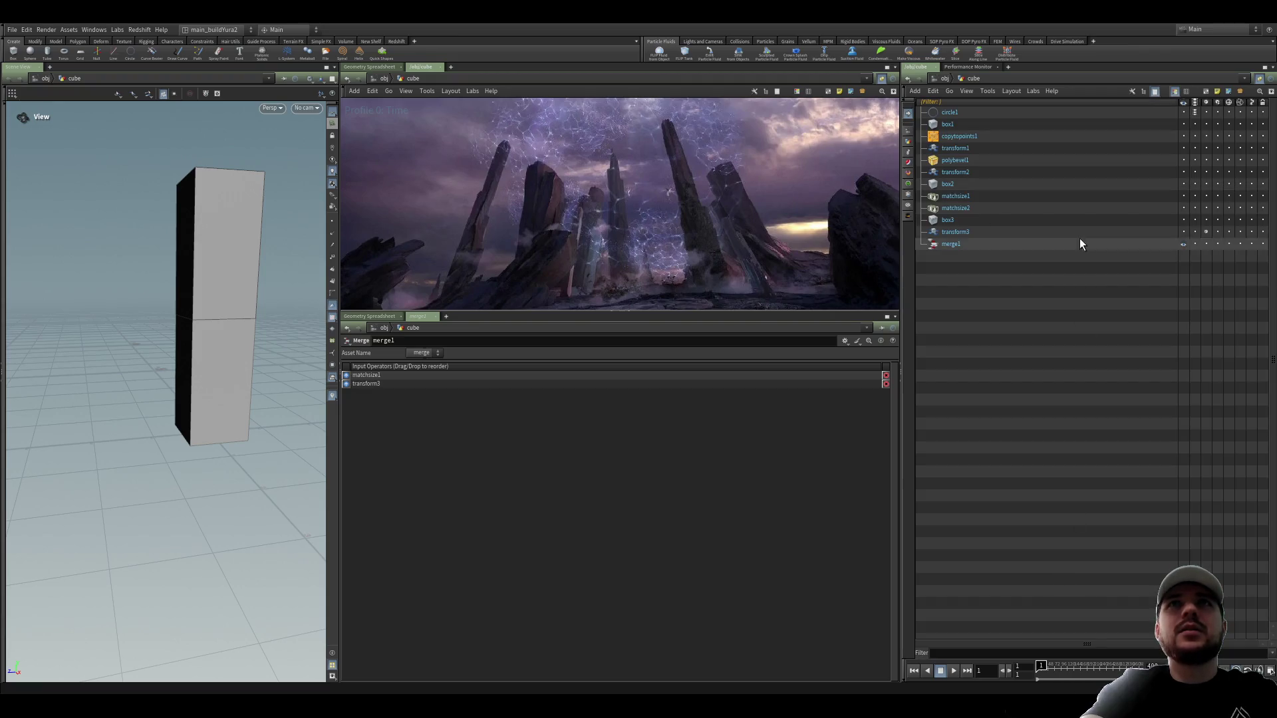
left_click(1184, 136)
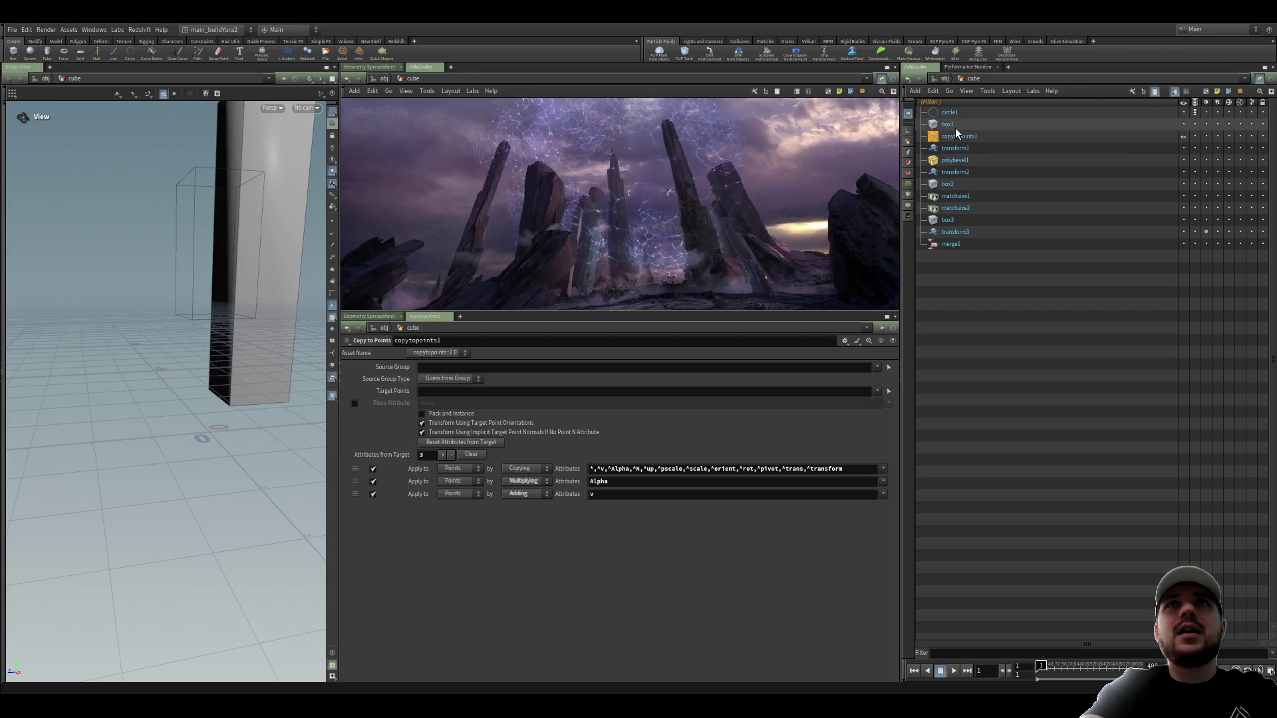
left_click(956, 233)
left_click_drag(958, 232, 959, 165)
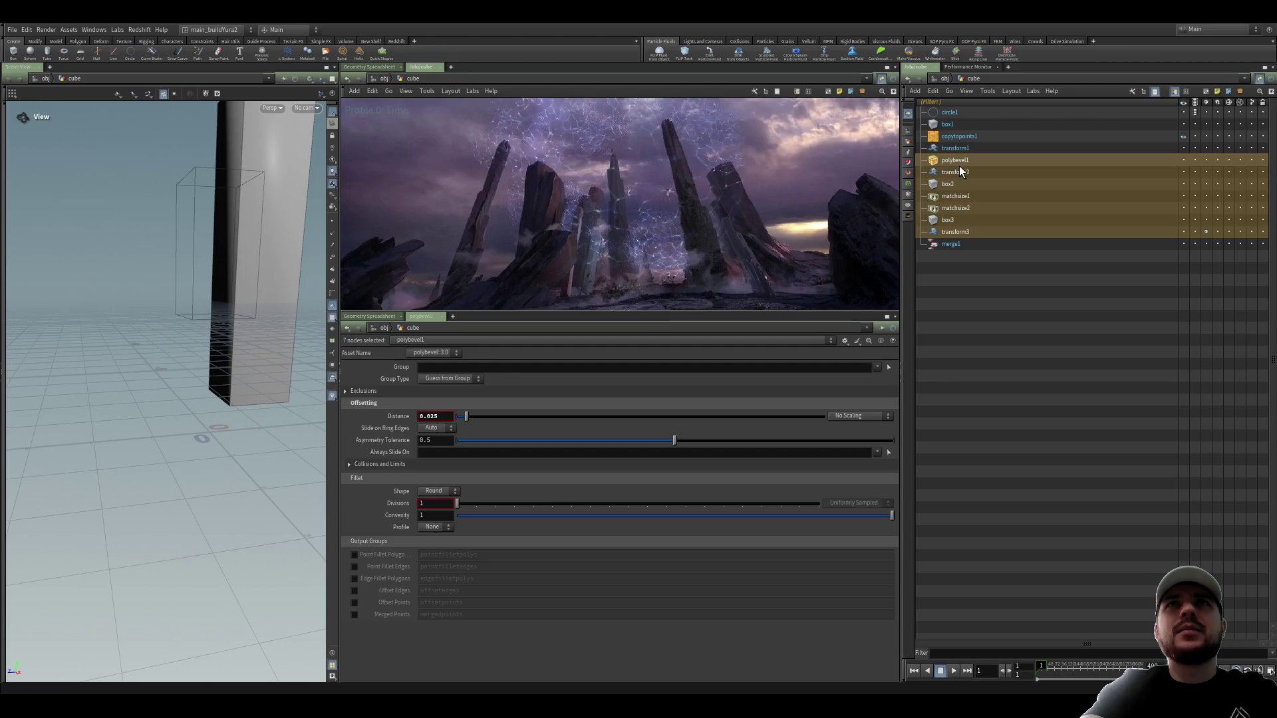
left_click(991, 263)
left_click_drag(958, 219, 961, 161)
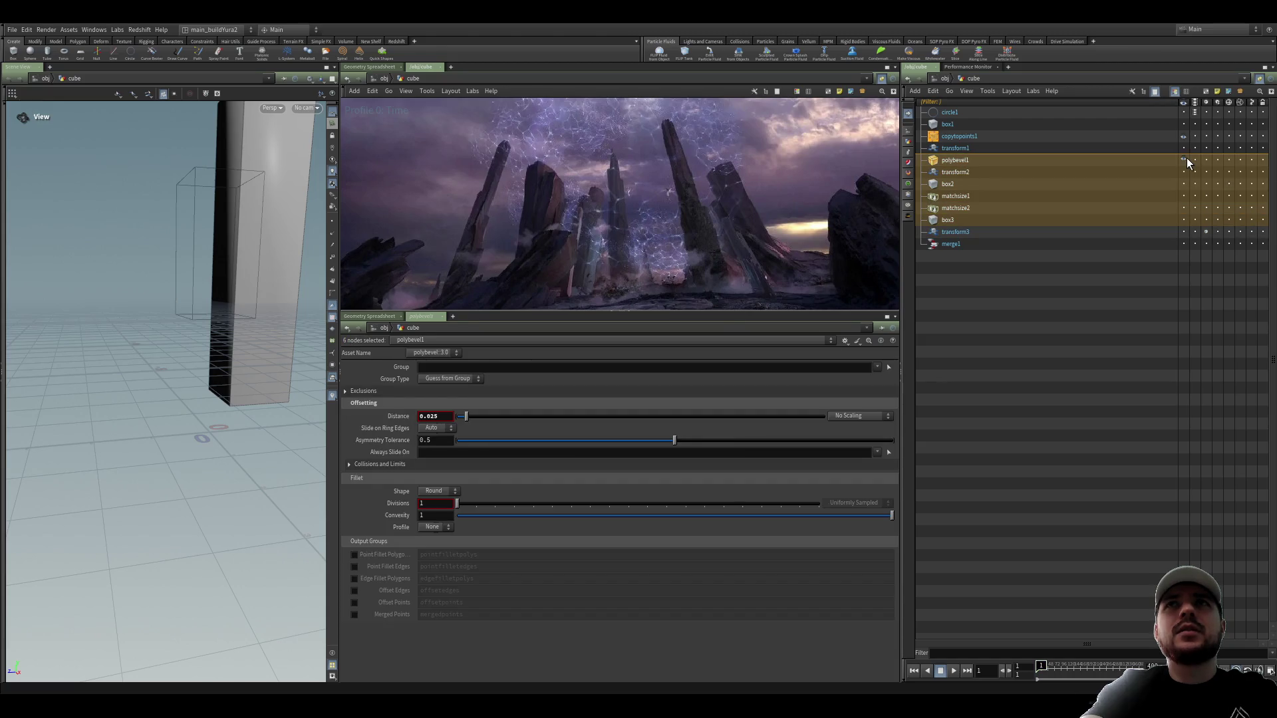
left_click(1187, 159)
left_click(1184, 218)
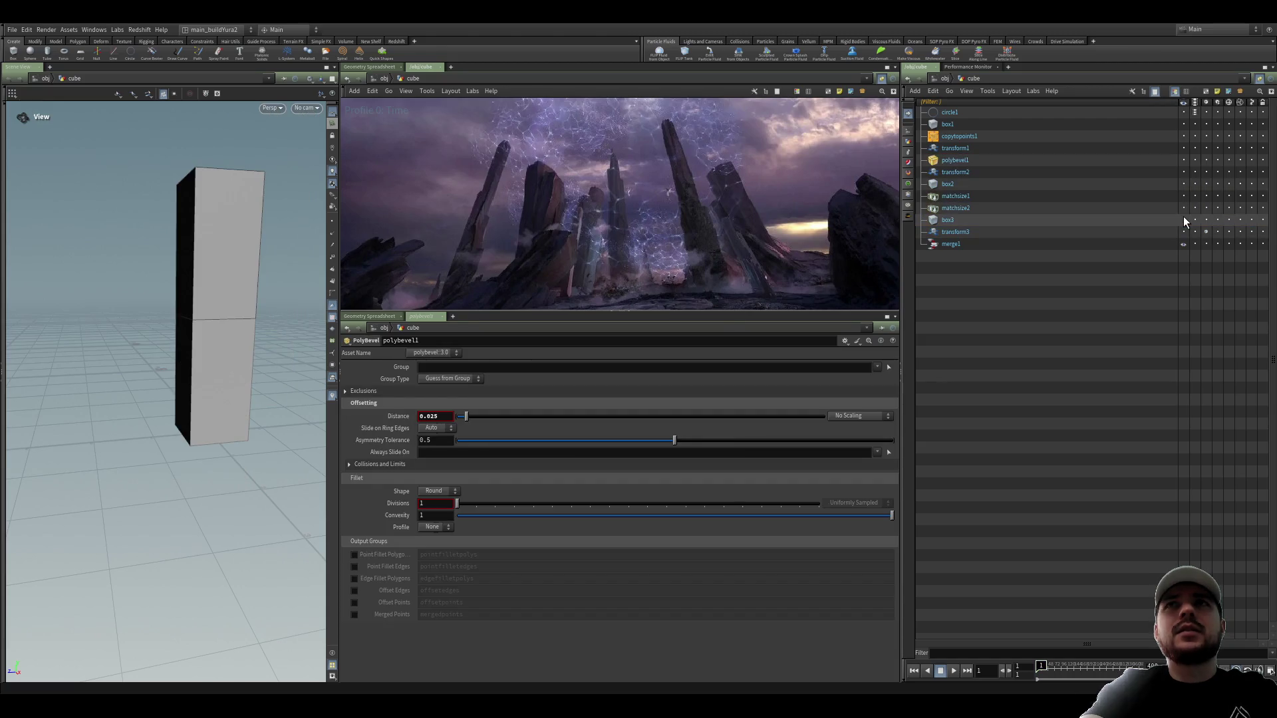
left_click(1182, 112)
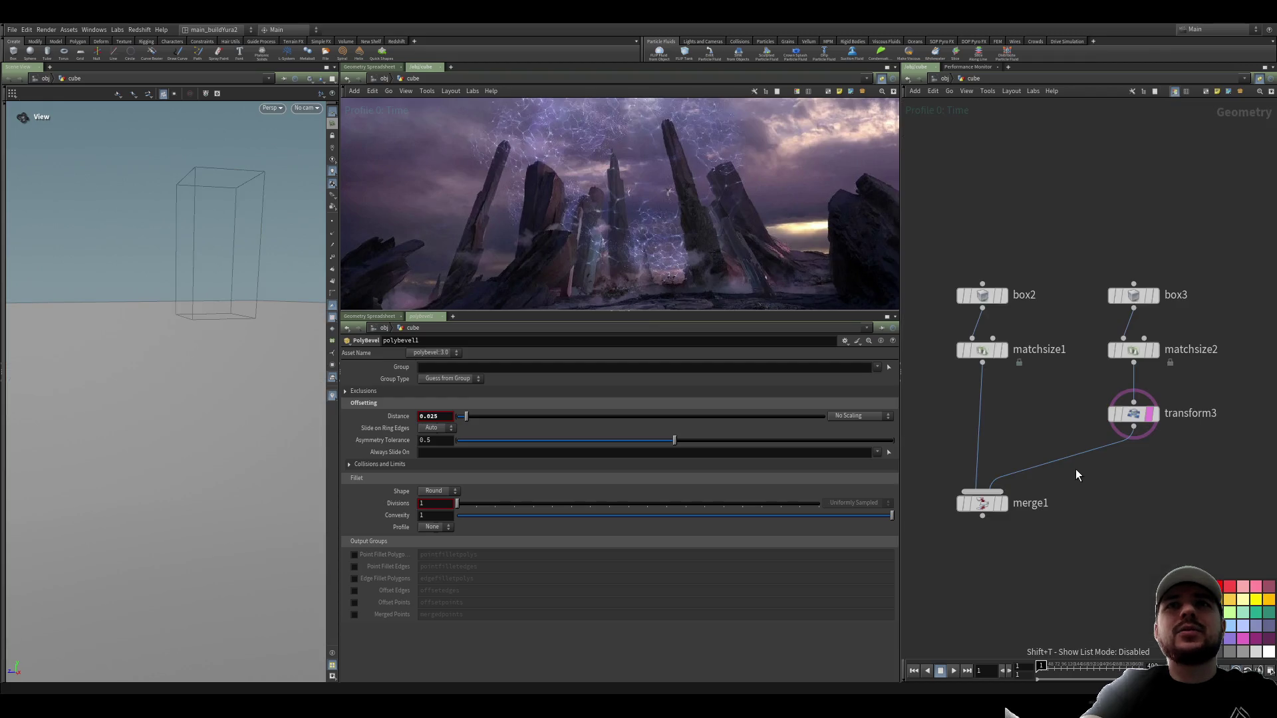
left_click(993, 438)
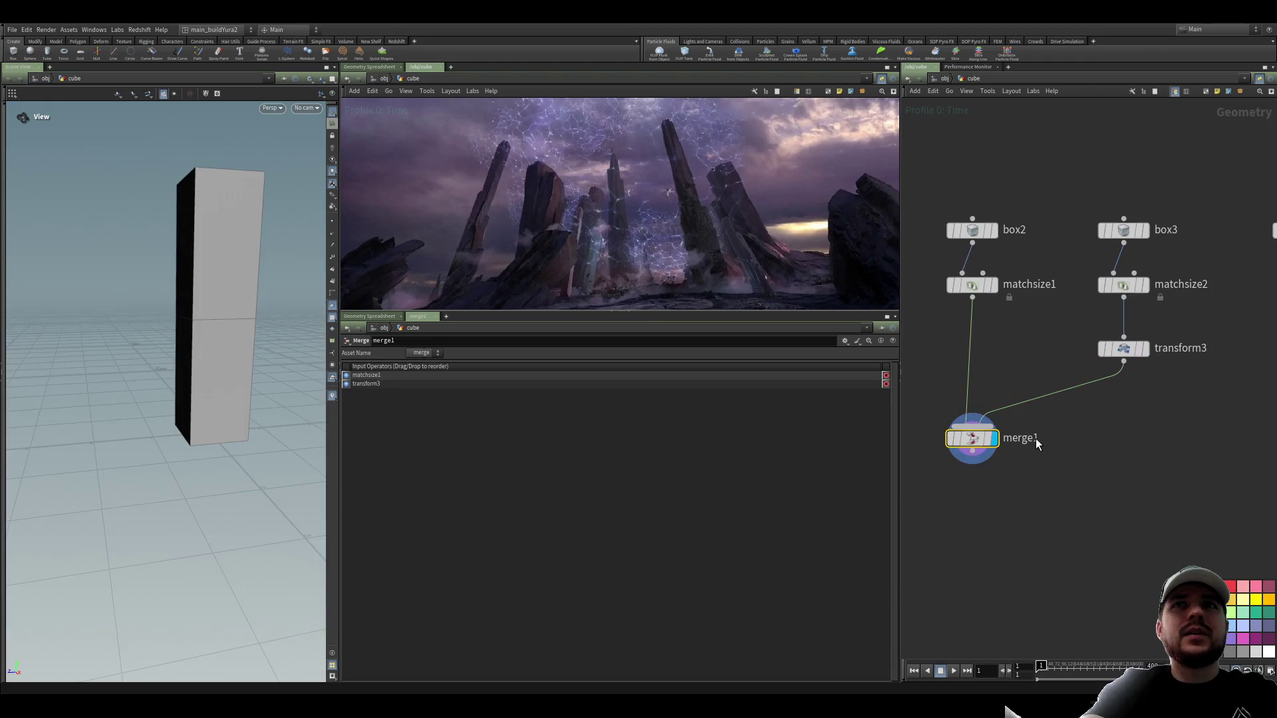
Save the scene with the merged two-box pillar shown and deselect merge1.
key("ctrl+s")
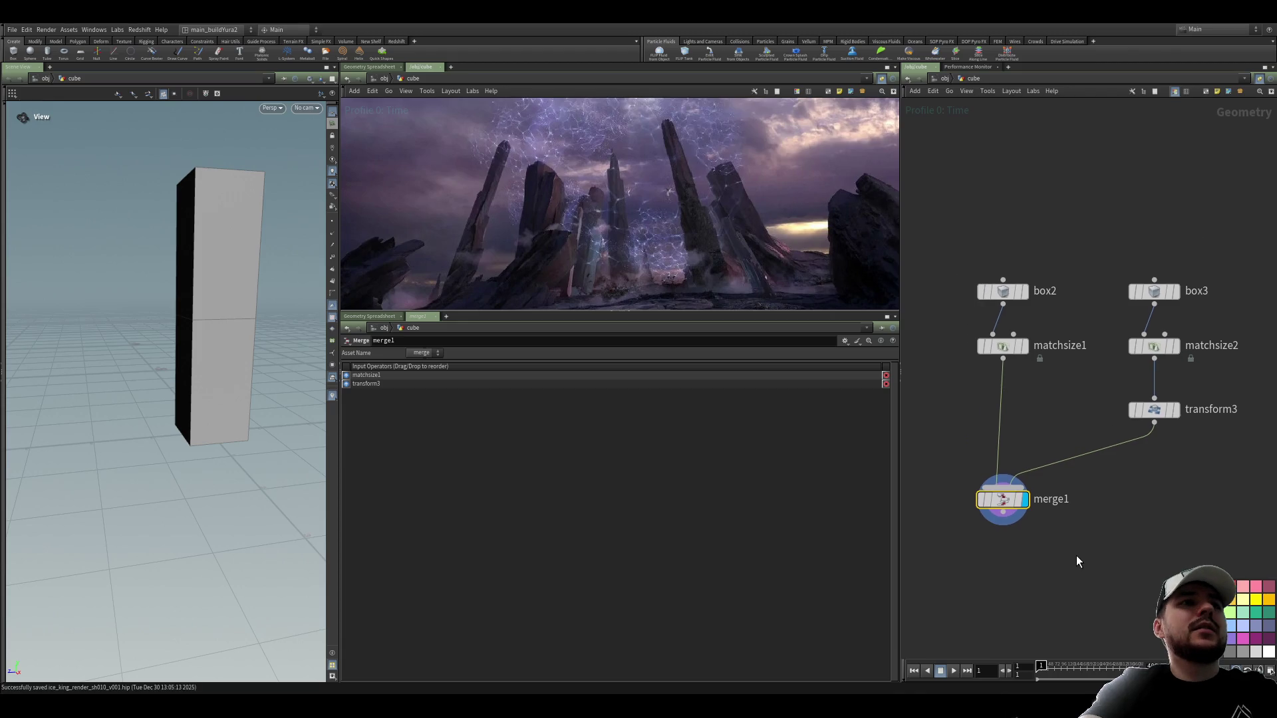
scroll(1076, 557, "down", 2)
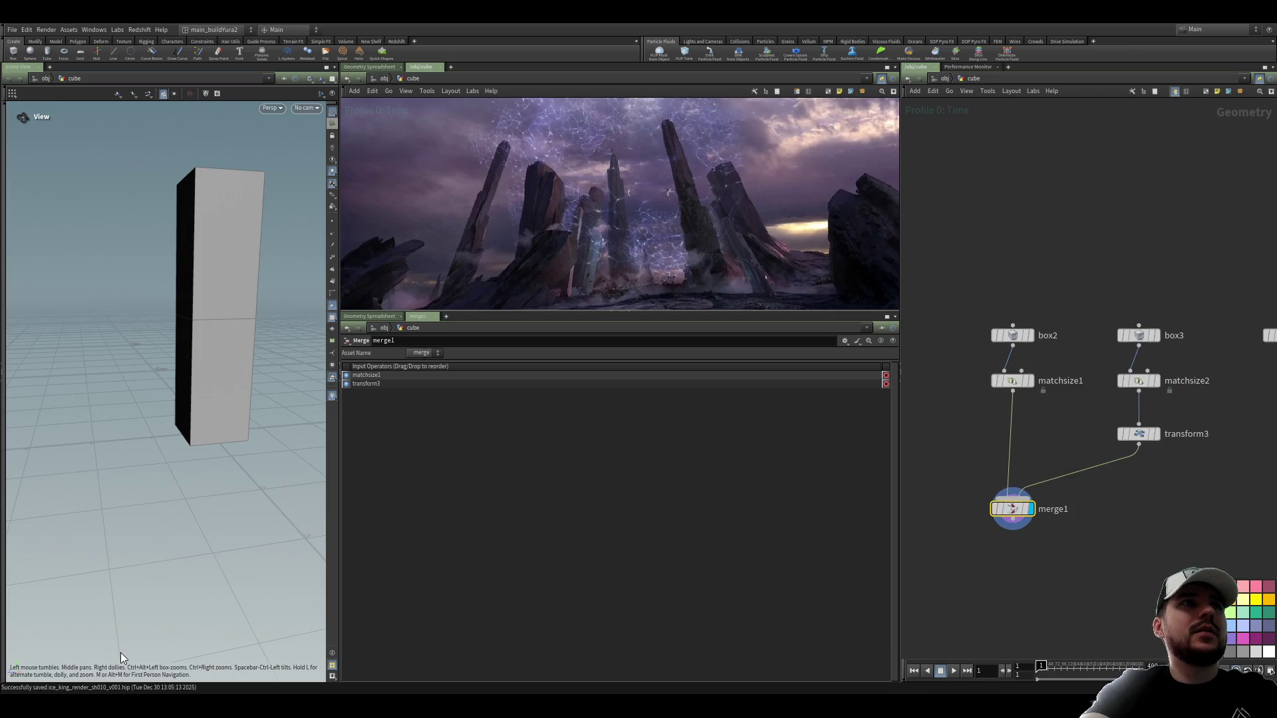
scroll(1035, 528, "down", 1)
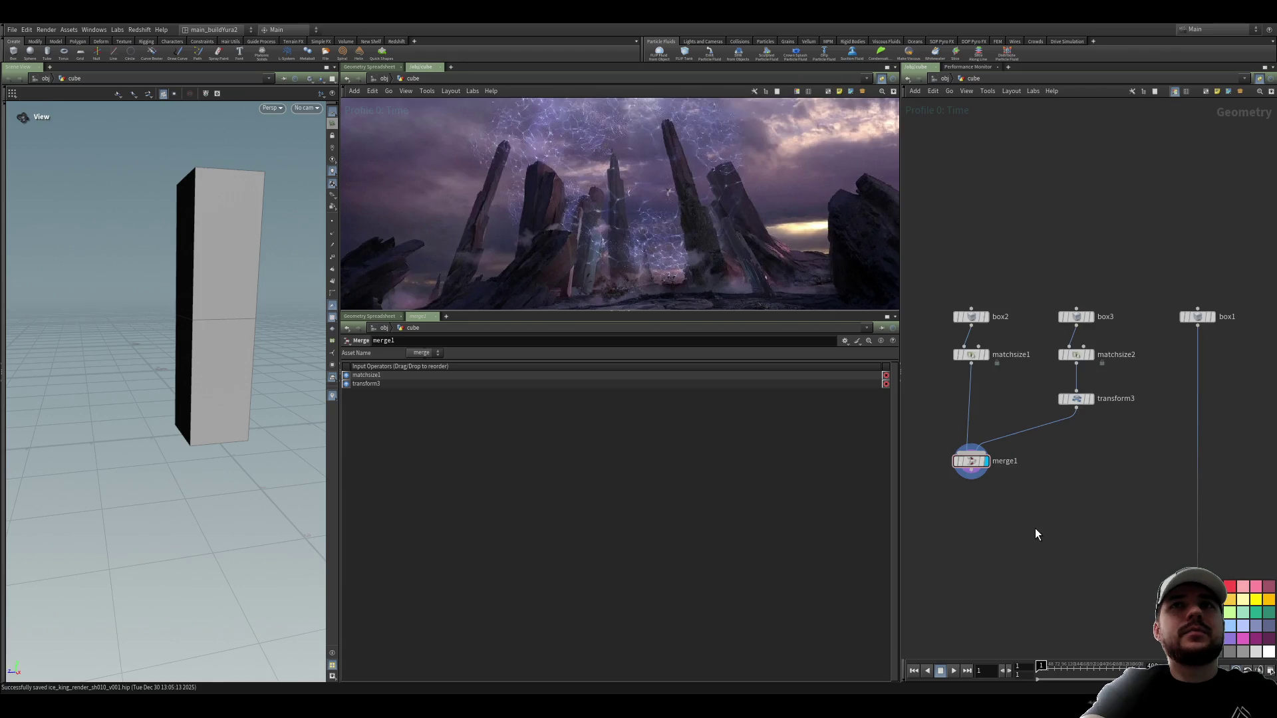
scroll(1048, 539, "up", 2)
scroll(1018, 593, "up", 1)
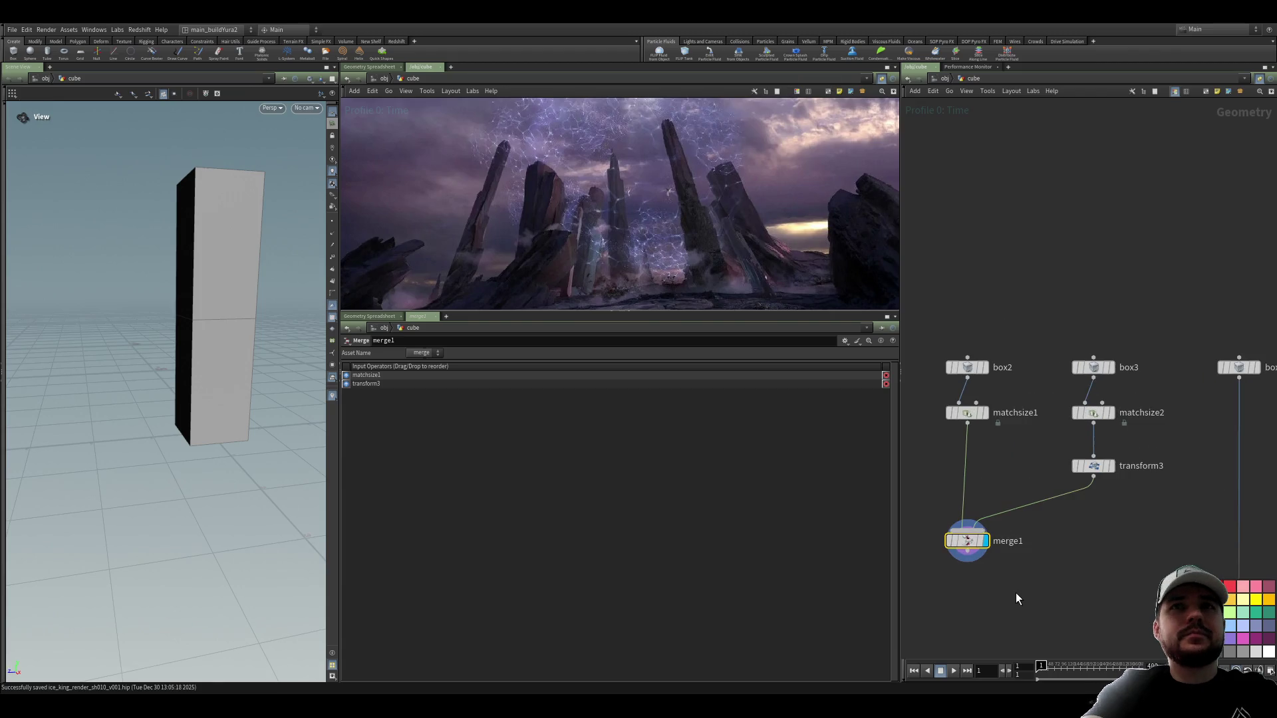
middle_click_drag(1016, 593, 1043, 586)
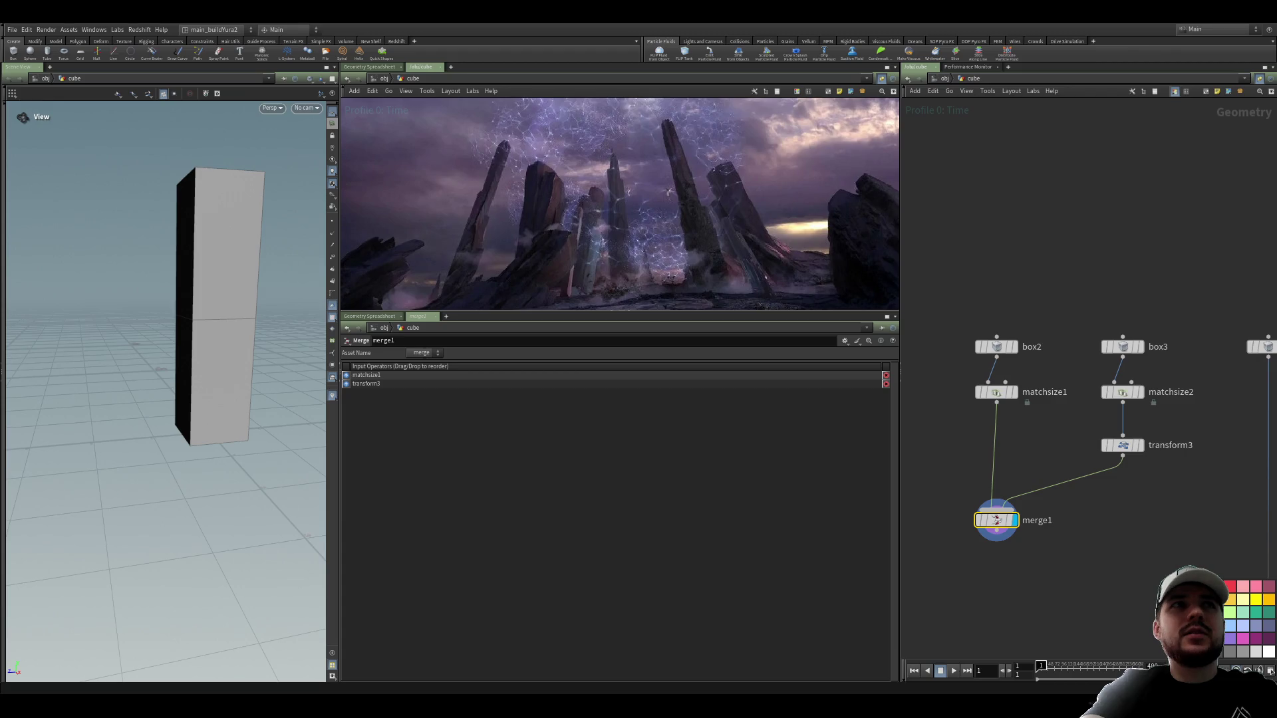
left_click(1008, 714)
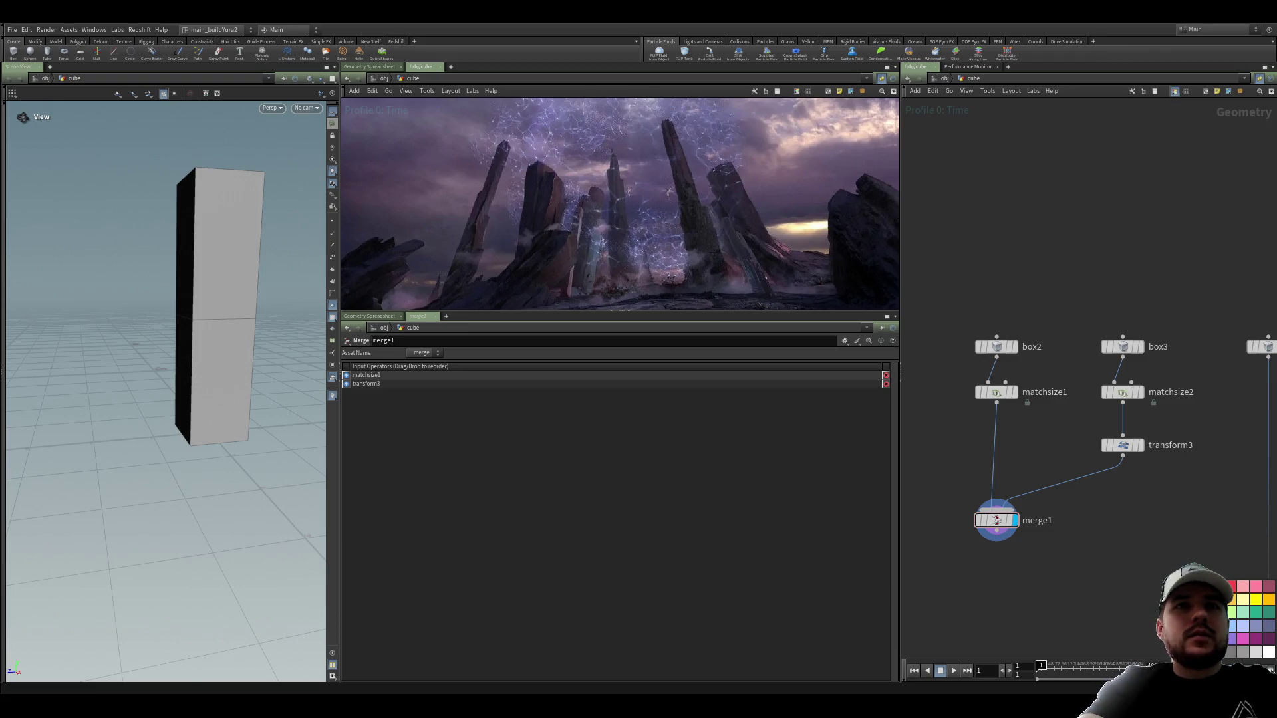
Save the scene and recentre the cube network in view.
middle_click_drag(993, 464, 998, 415)
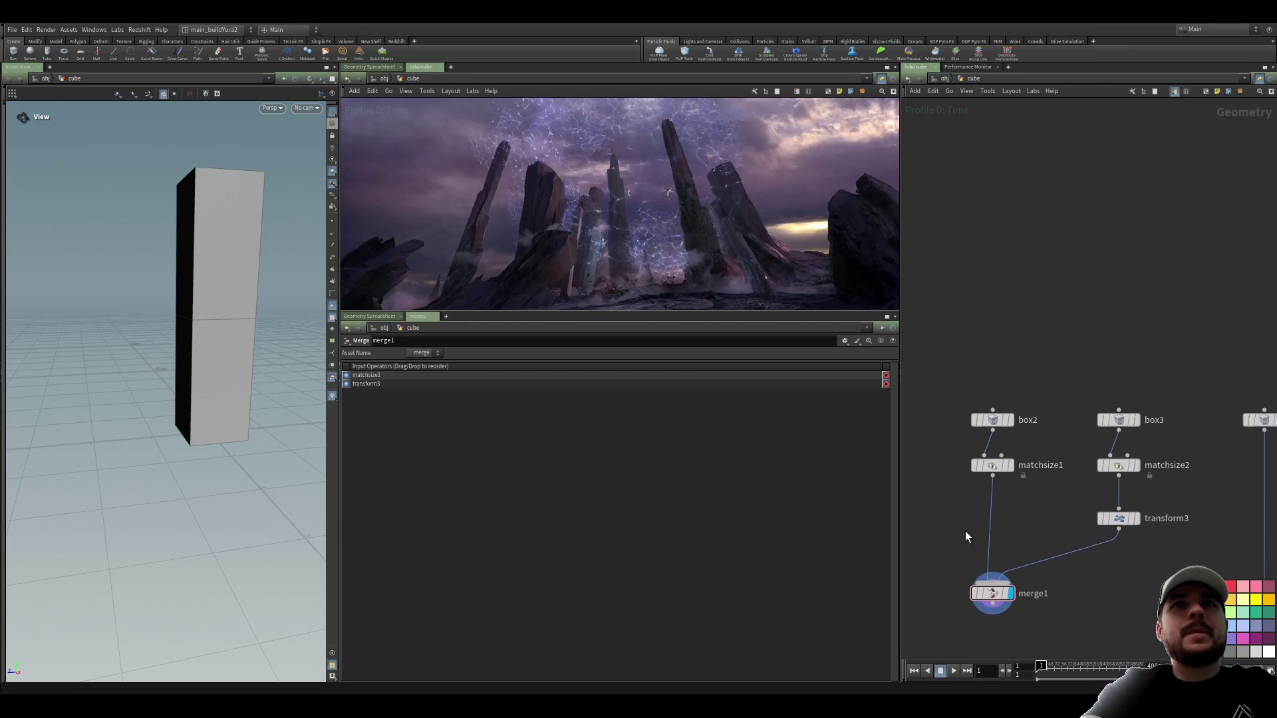
left_click(999, 471)
key("ctrl+s")
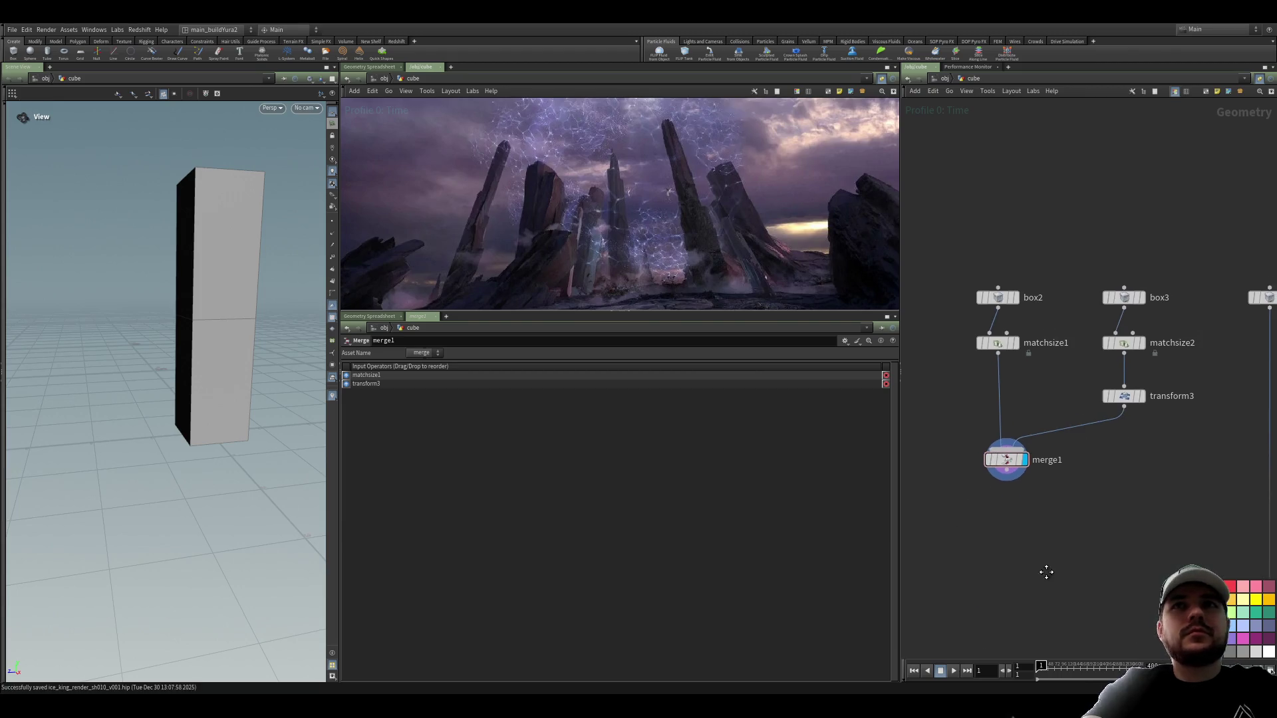
middle_click_drag(1044, 573, 1066, 609)
left_click(1066, 602)
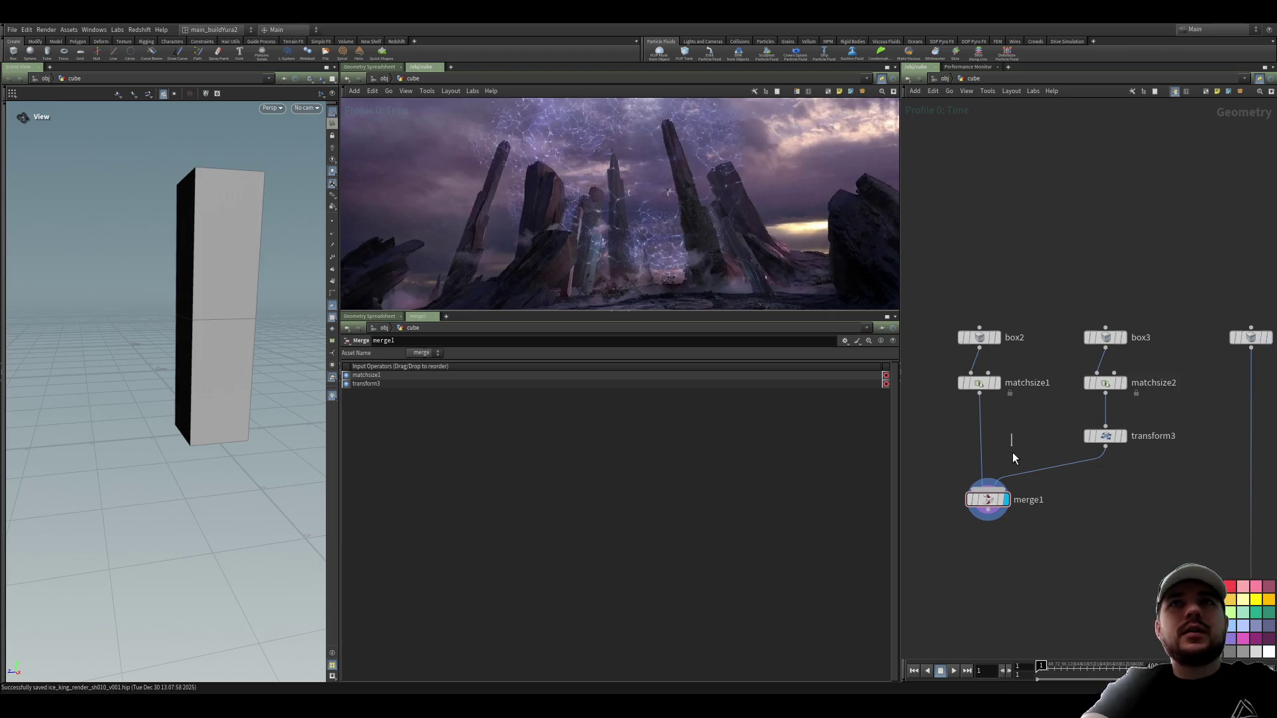
Drag merge1 lower and drop an Attribute Noise node onto the box2-matchsize1 wire.
middle_click_drag(1013, 443, 991, 514)
left_click_drag(992, 514, 993, 584)
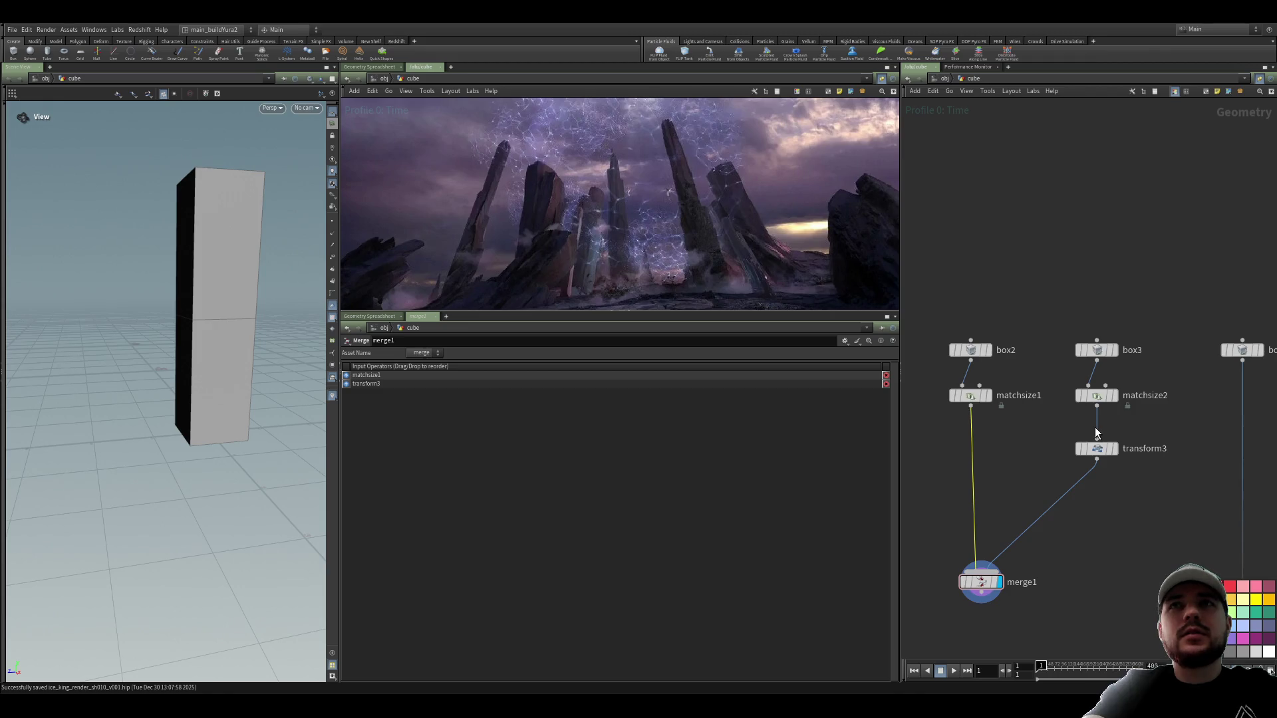
left_click(980, 453)
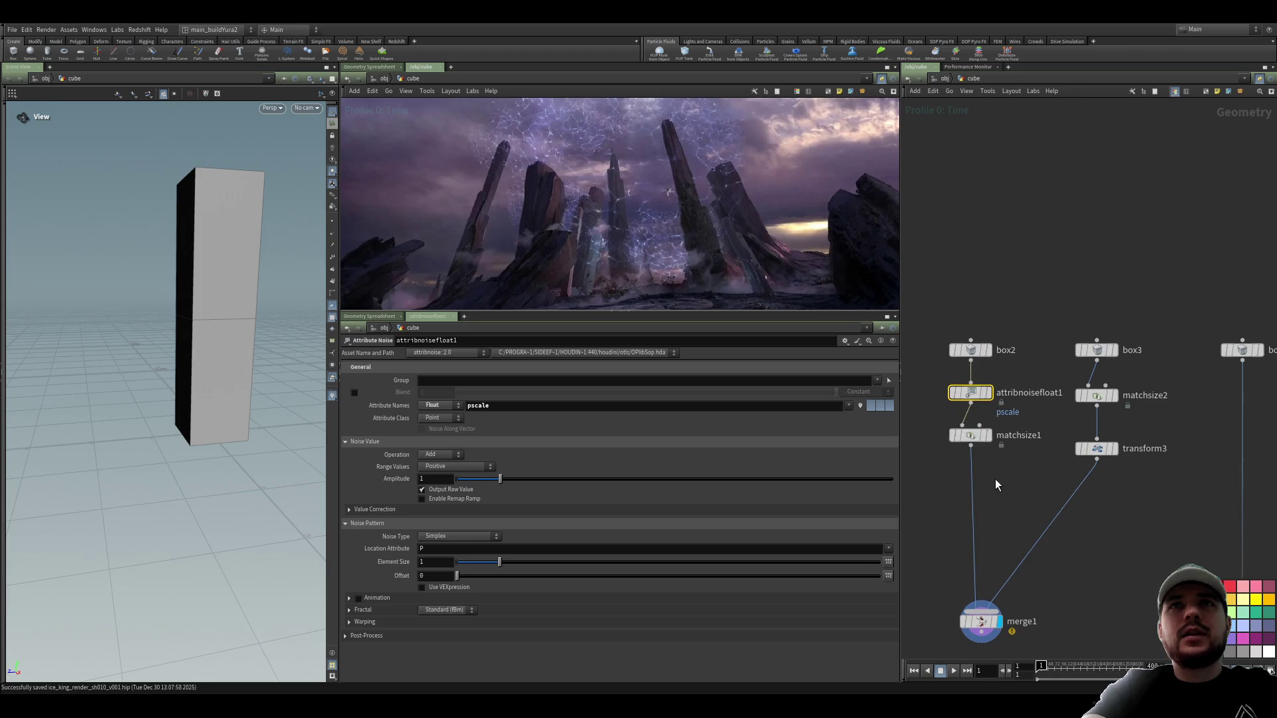
Make the Attribute Noise node displace P and place it between box2 and matchsize1.
double_click(478, 405)
type("P")
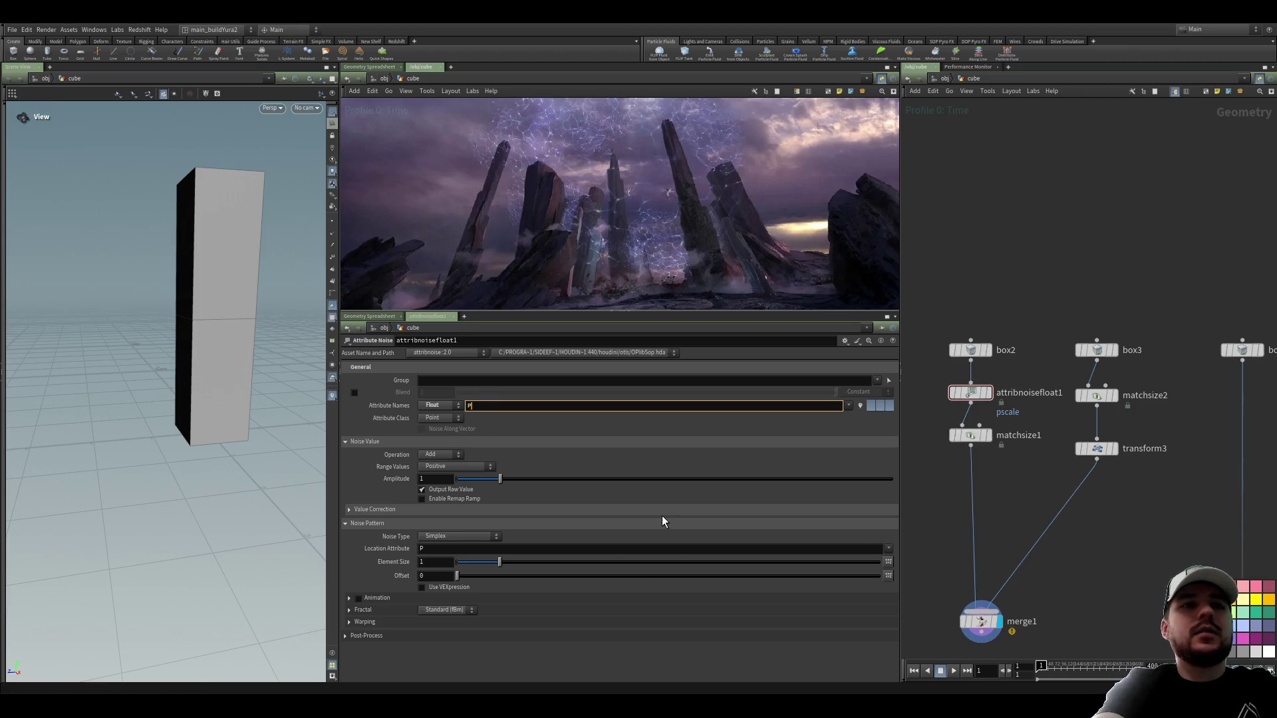
key("Return")
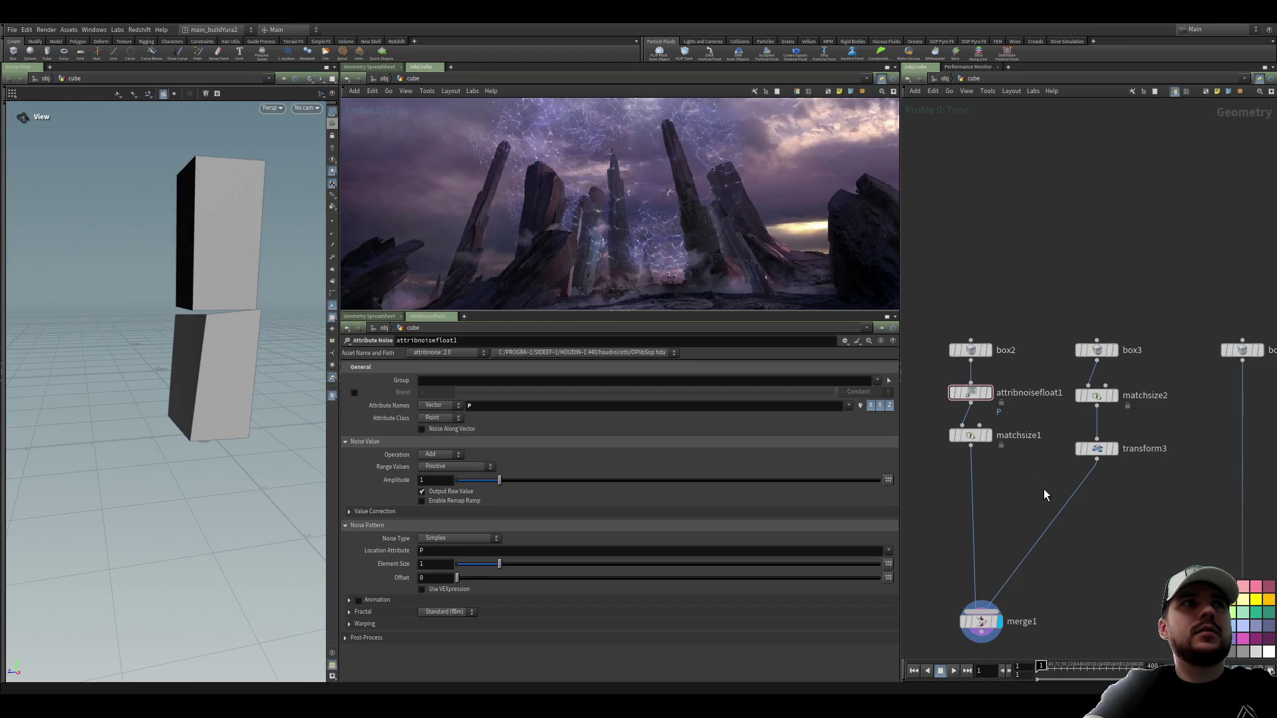
left_click_drag(971, 435, 964, 499)
left_click_drag(971, 397, 972, 449)
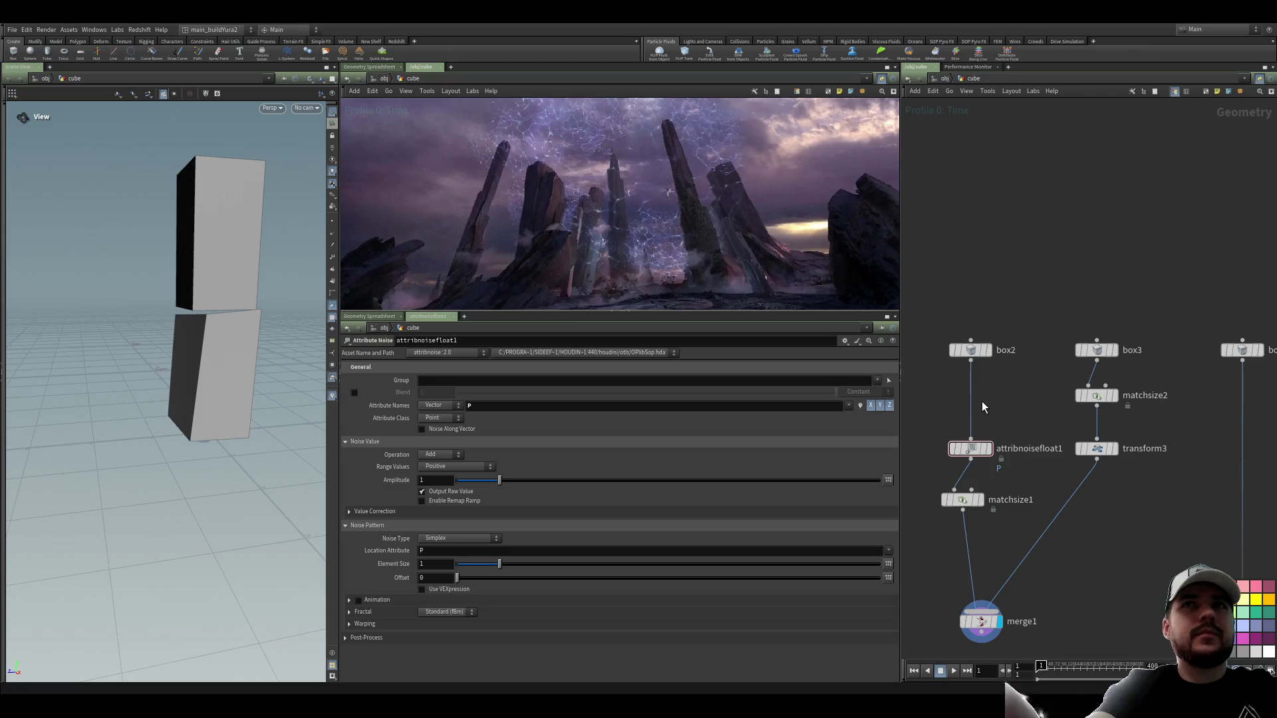
Select box2 and start raising its axis divisions for finer subdivision.
left_click(970, 349)
middle_click_drag(598, 447, 503, 456)
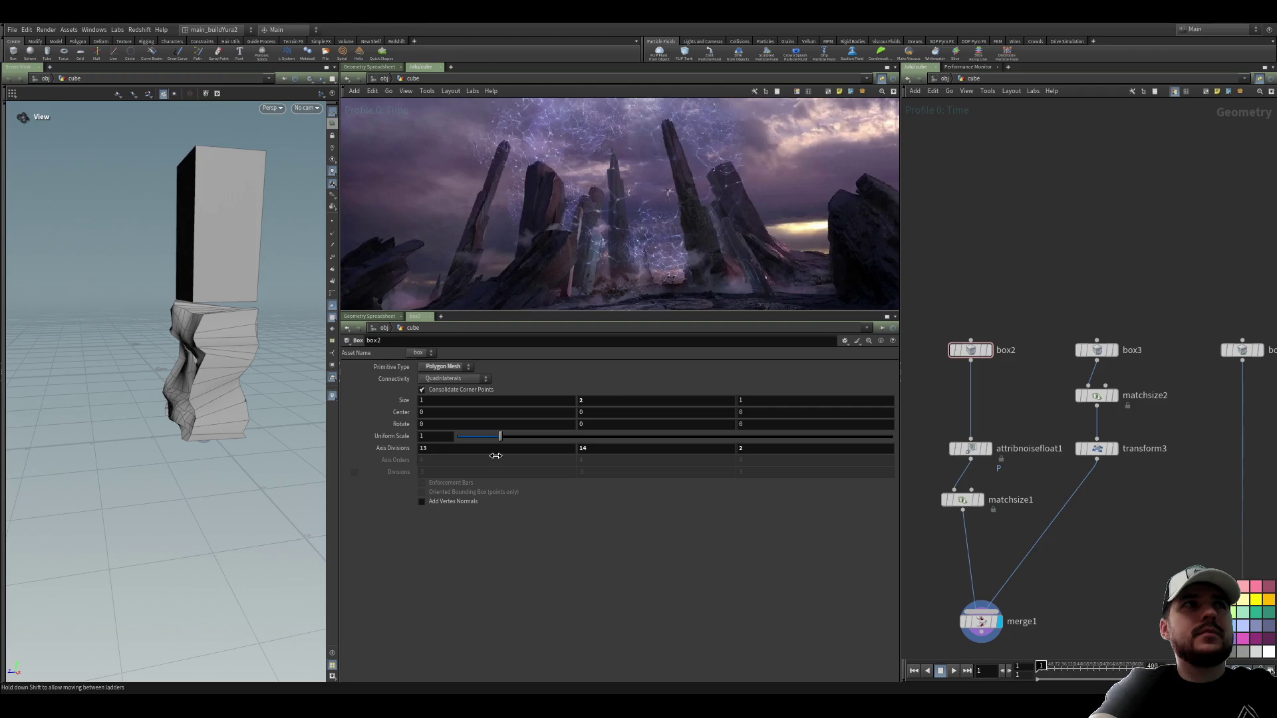
Set box2 divisions to 13, 14, 15 and raise the noise Element Size to 2.61.
mouse_move(743, 448)
middle_mouse_down()
mouse_move(817, 457)
mouse_move(745, 447)
middle_mouse_up()
left_click_drag(970, 500, 982, 498)
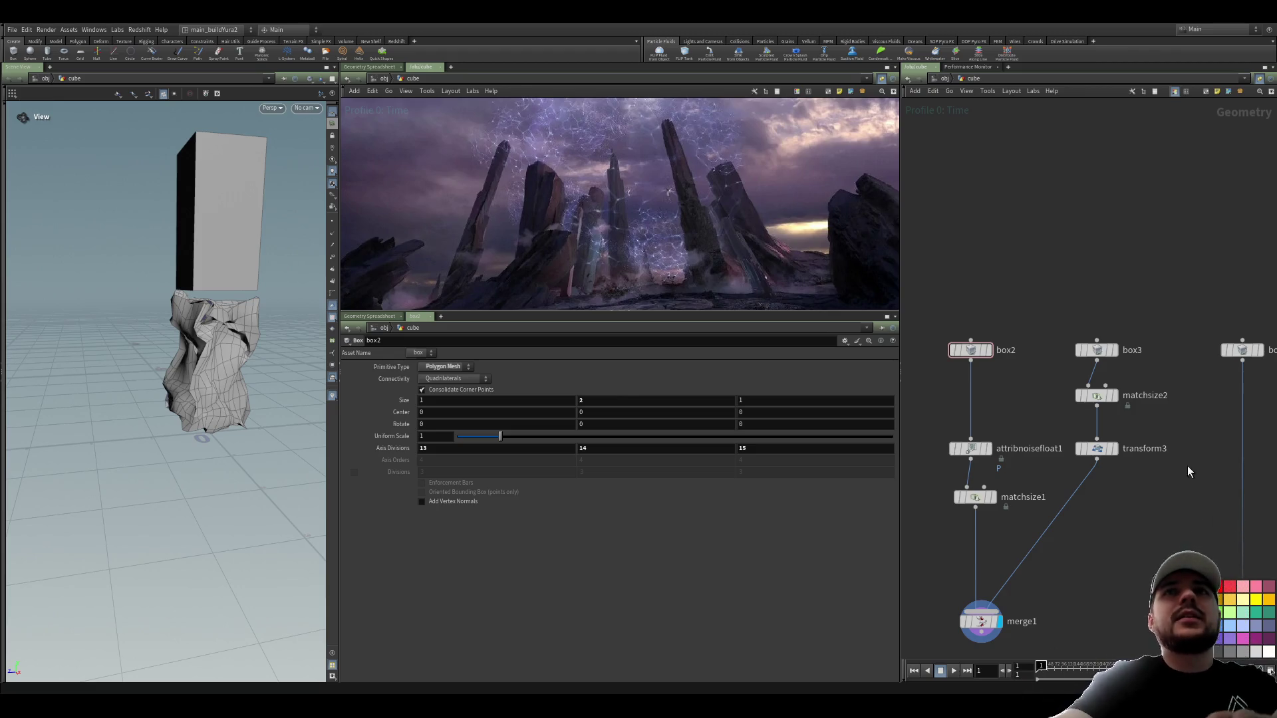
left_click_drag(1028, 414, 961, 469)
left_click_drag(497, 564, 567, 565)
Switch to Worley Cellular F1 noise with per-axis amplitude scales 0.2, 0.7, 0.4.
left_click(447, 608)
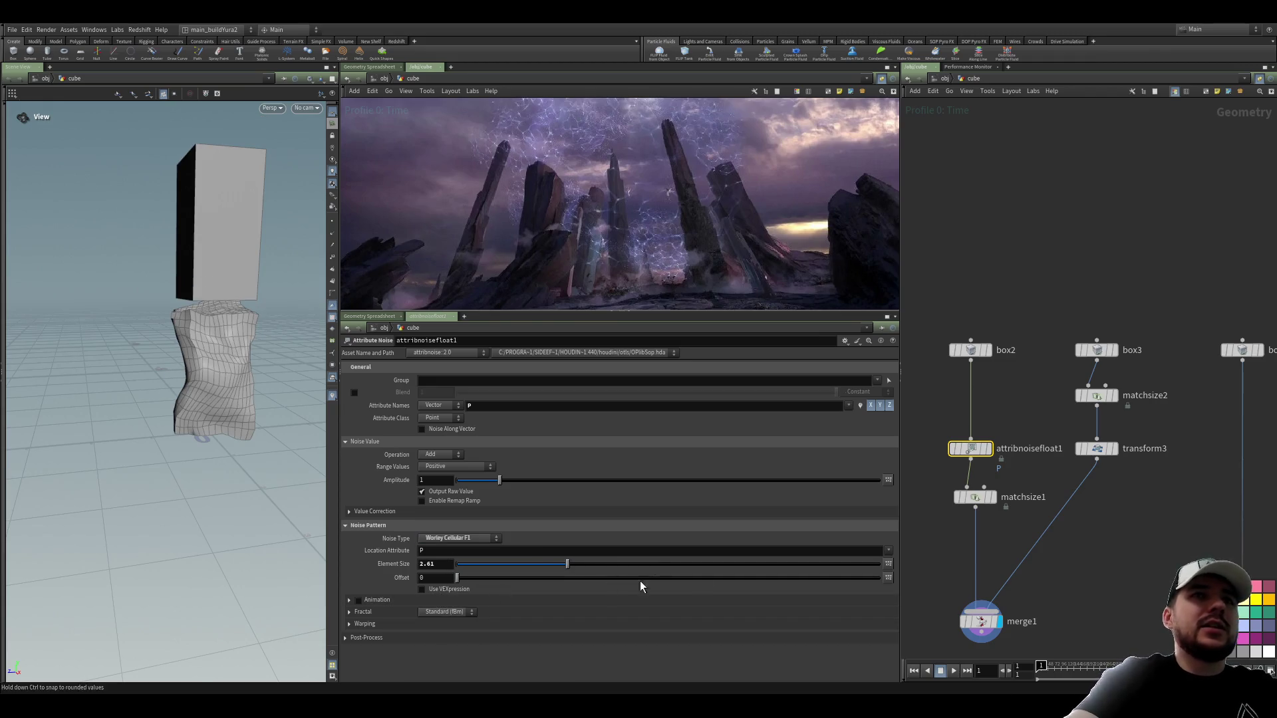
left_click(888, 578)
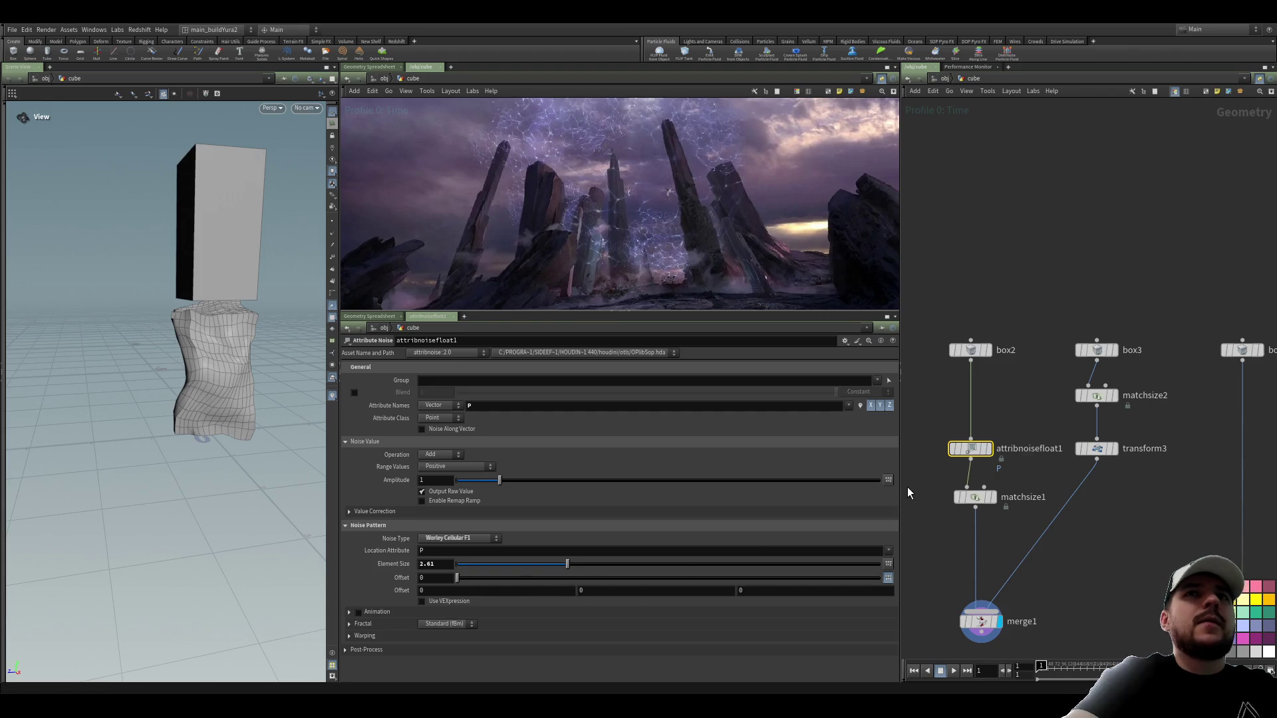
left_click(888, 480)
middle_click_drag(594, 494, 617, 501)
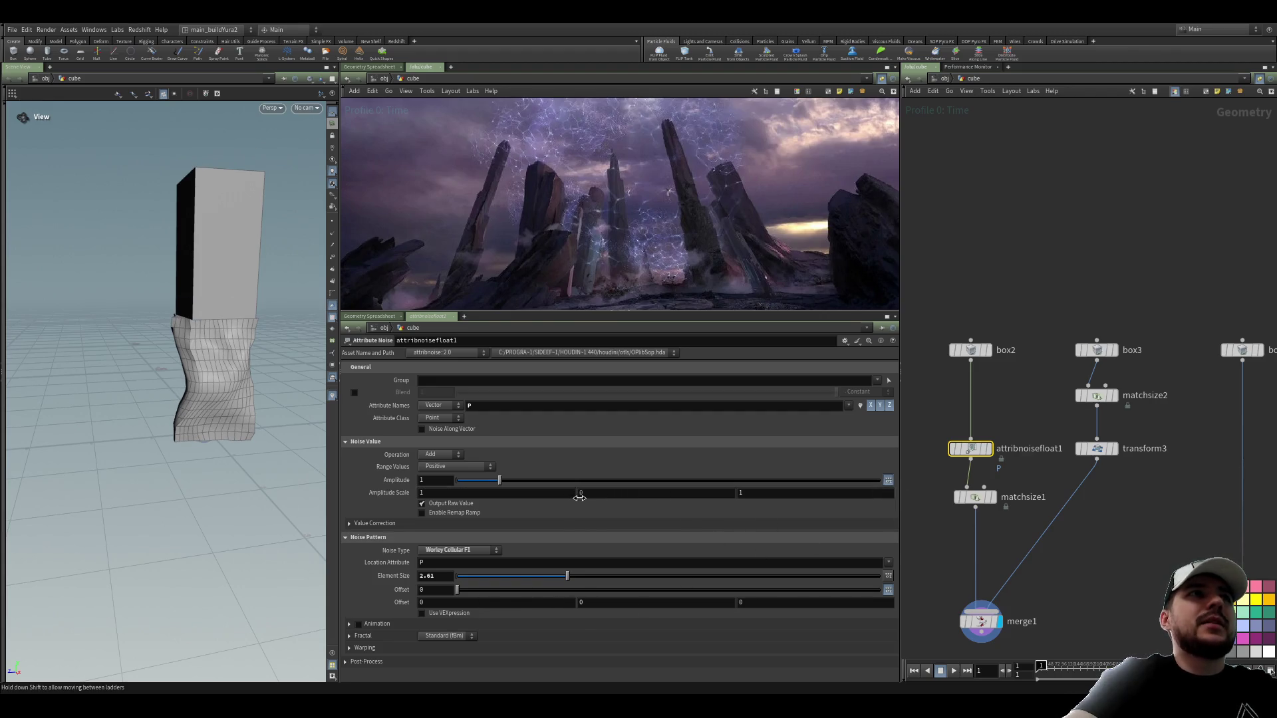
middle_click_drag(427, 493, 469, 495)
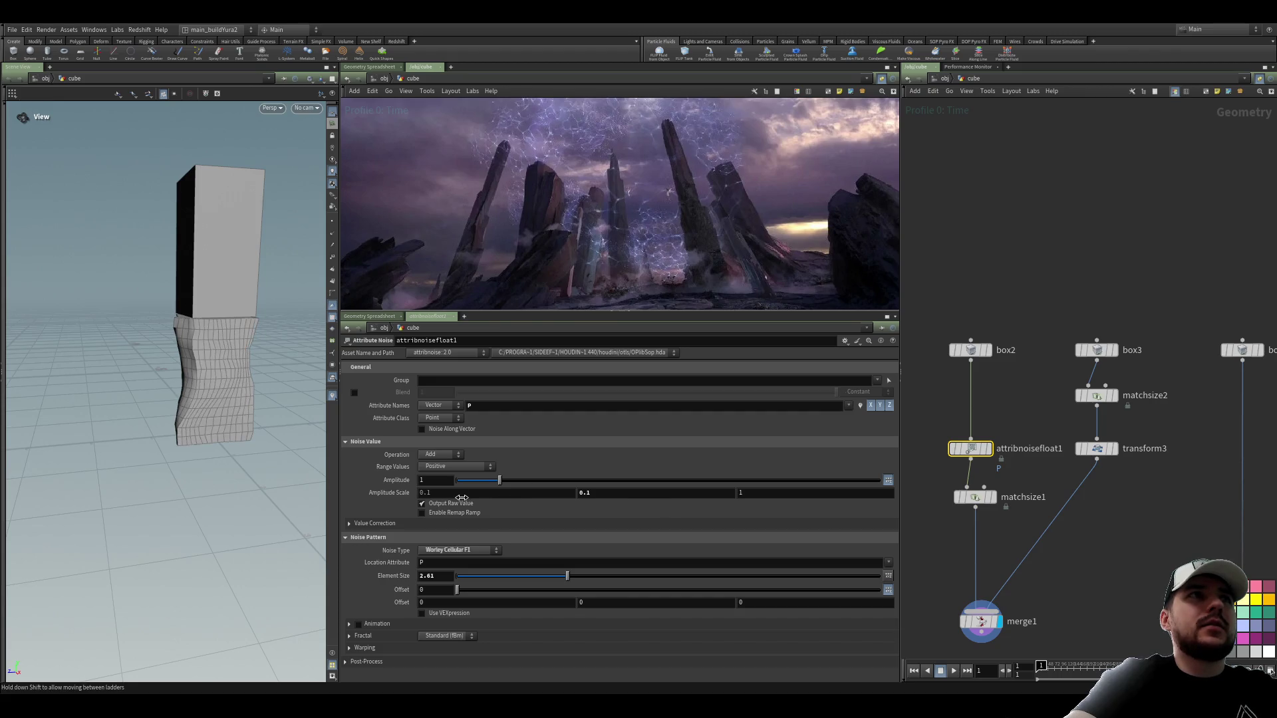
middle_click_drag(768, 499, 586, 514)
left_click_drag(200, 429, 257, 442)
mouse_move(622, 493)
middle_mouse_down()
mouse_move(723, 496)
mouse_move(620, 497)
middle_mouse_up()
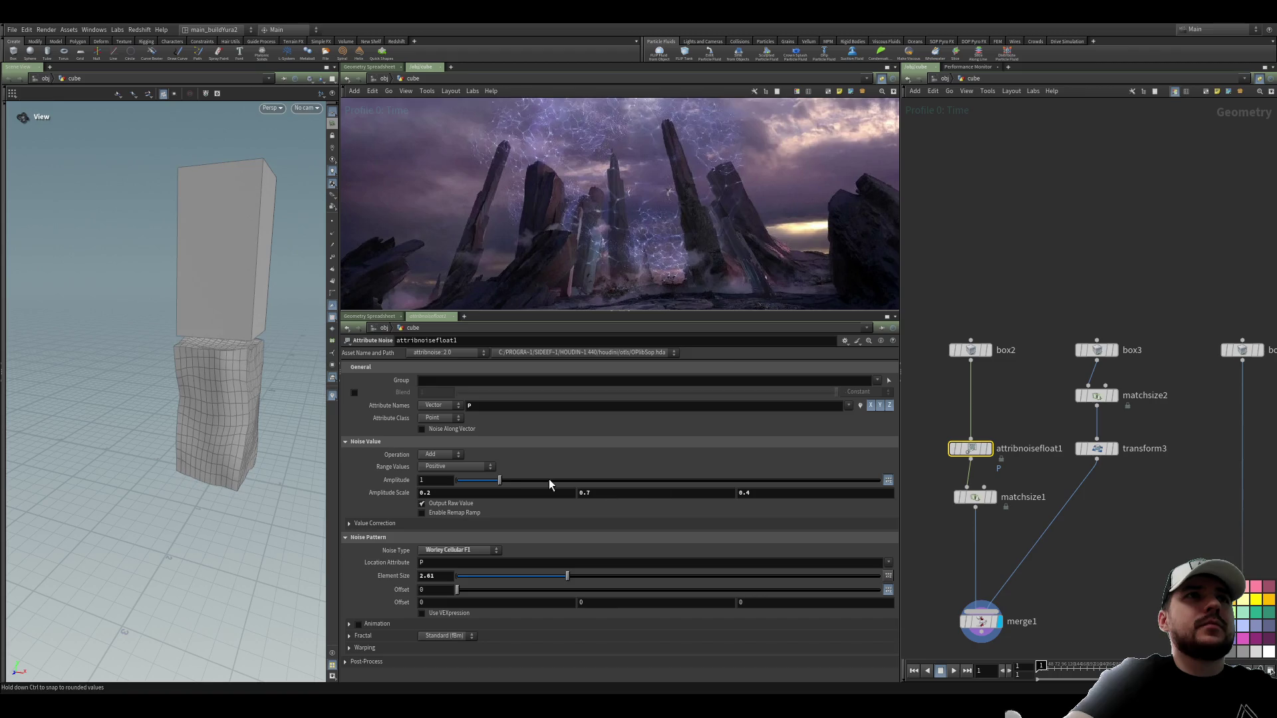
Strengthen the noise amplitude to 2.58 and set Element Size to 2.07.
mouse_move(500, 480)
left_mouse_down()
mouse_move(577, 485)
mouse_move(566, 483)
left_mouse_up()
mouse_move(541, 575)
left_mouse_down()
mouse_move(499, 574)
mouse_move(617, 584)
mouse_move(574, 576)
left_mouse_up()
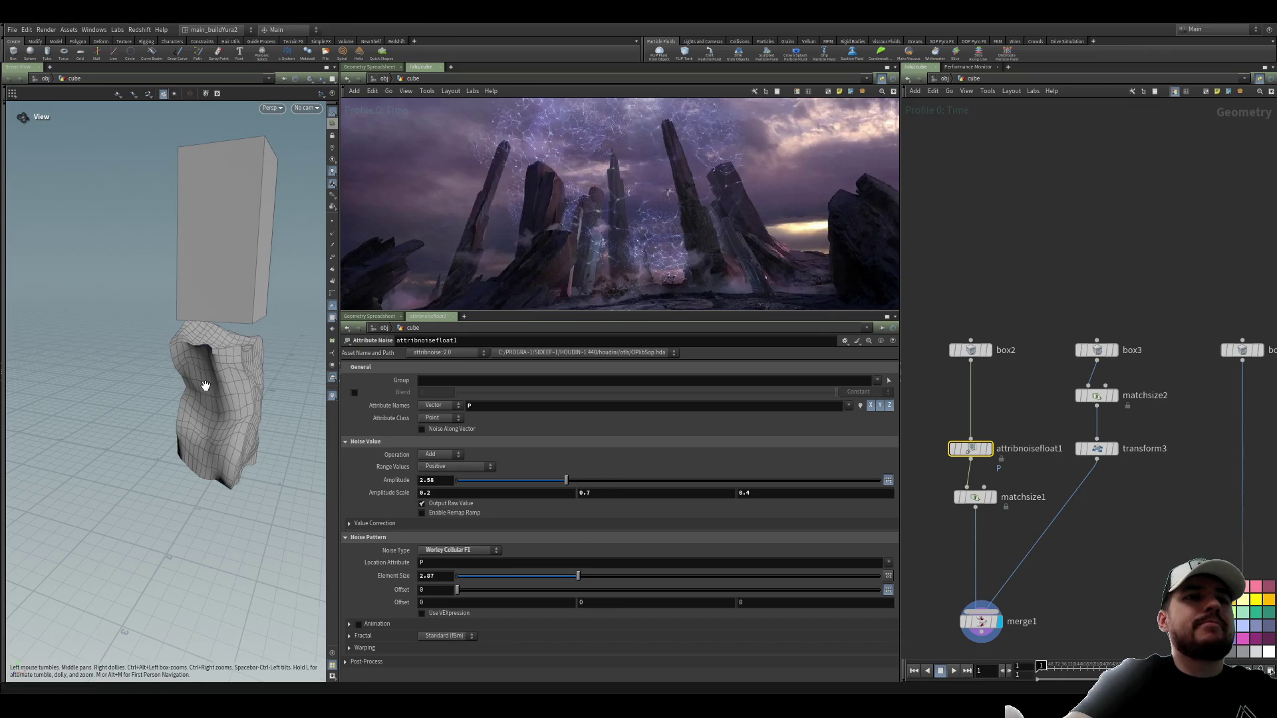
left_click_drag(207, 358, 232, 397)
mouse_move(412, 493)
left_mouse_down()
mouse_move(396, 494)
mouse_move(419, 493)
left_mouse_up()
scroll(1001, 510, "down", 2)
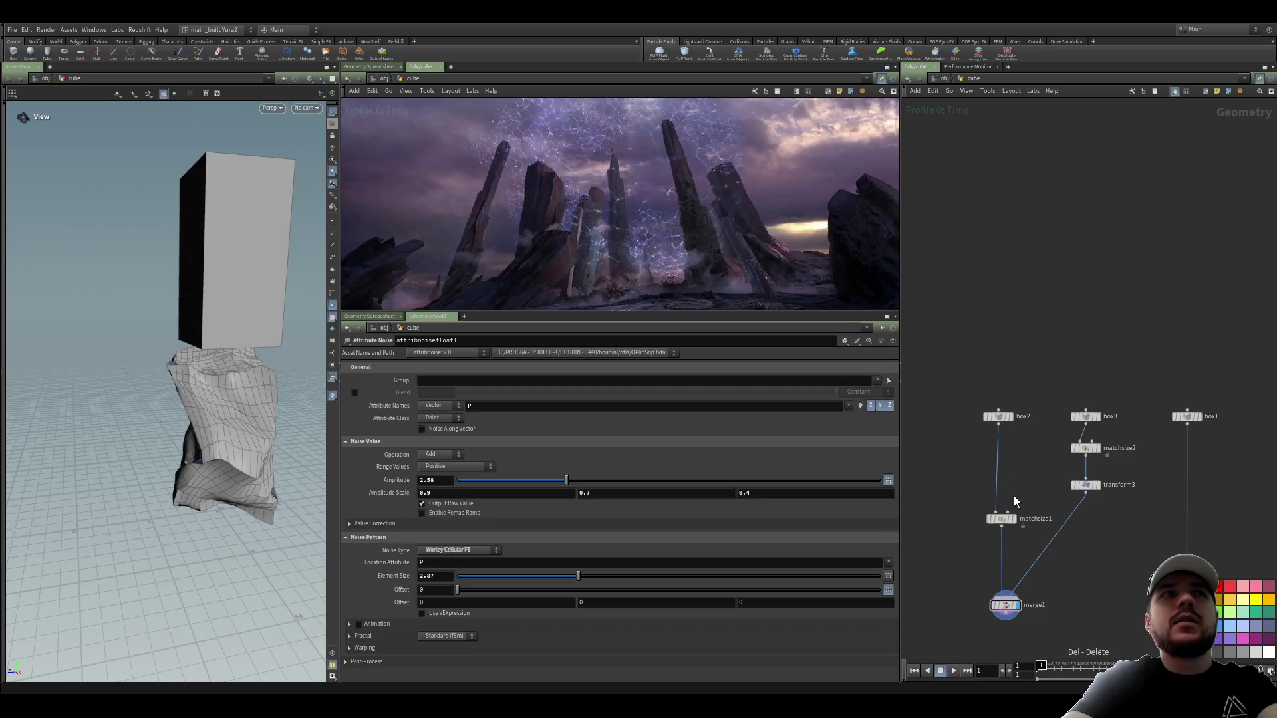
Delete attribnoisefloat1 so box2 feeds matchsize1 directly, leaving the lower box smooth.
key("Delete")
left_click_drag(240, 427, 253, 416)
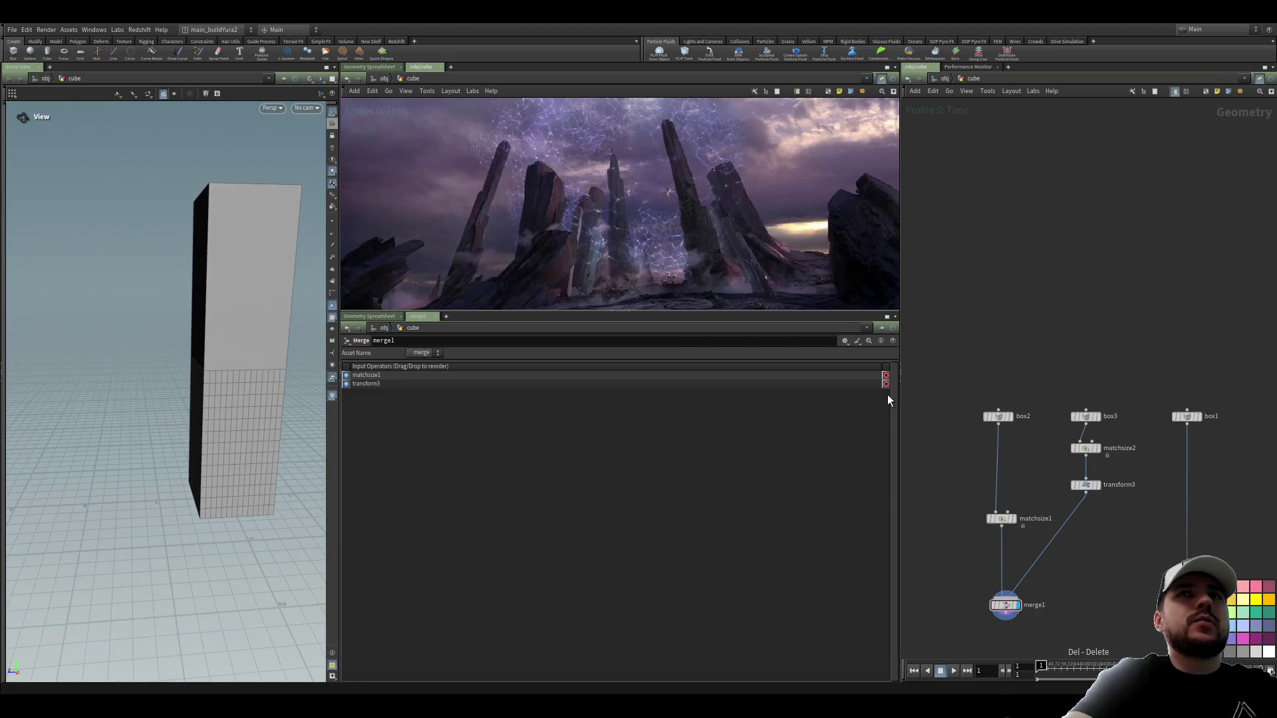
left_click(1001, 521)
mouse_move(308, 377)
left_mouse_down()
mouse_move(270, 421)
mouse_move(275, 396)
mouse_move(482, 432)
left_mouse_up()
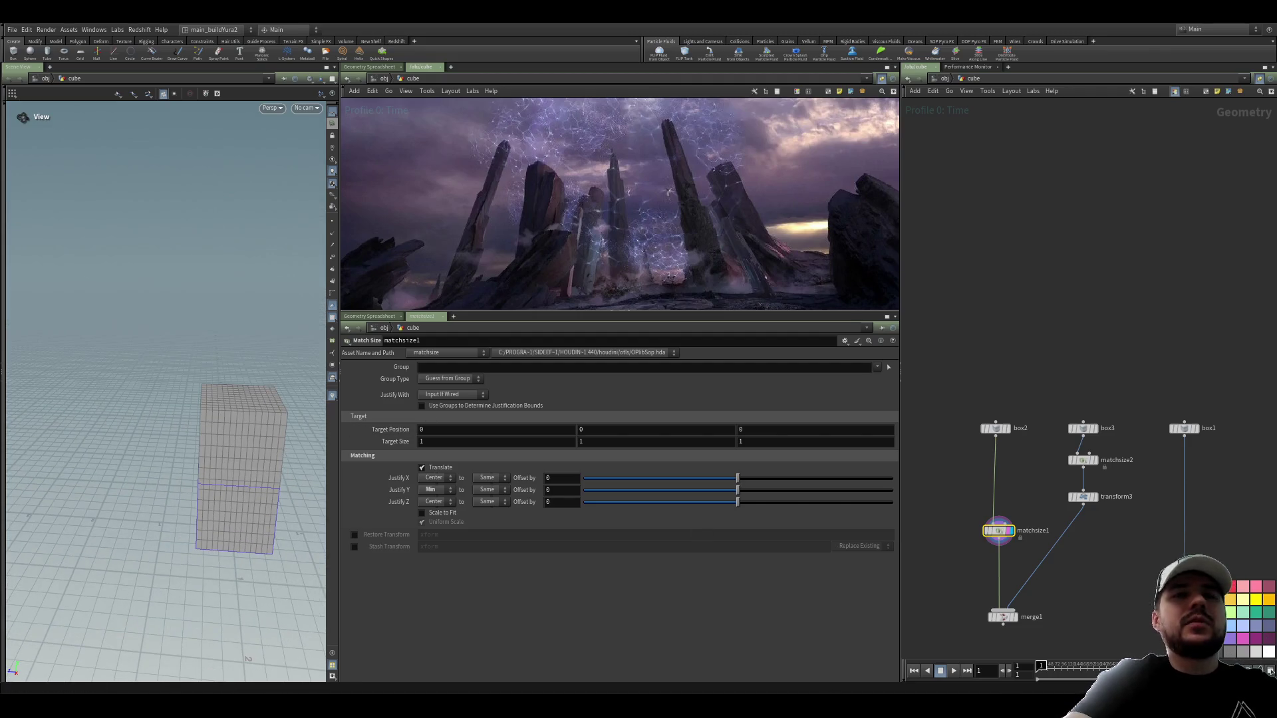
Move box2 higher in the network above matchsize1.
middle_click_drag(966, 490, 954, 516)
left_click_drag(992, 452, 994, 414)
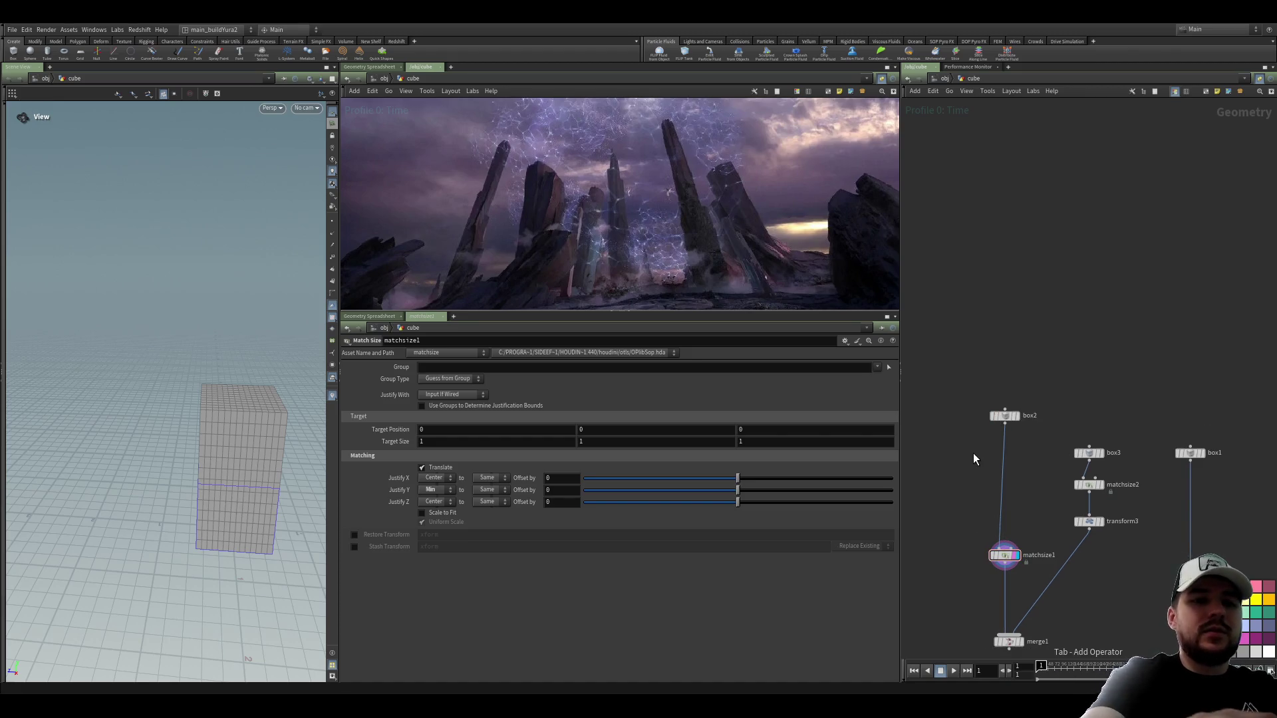
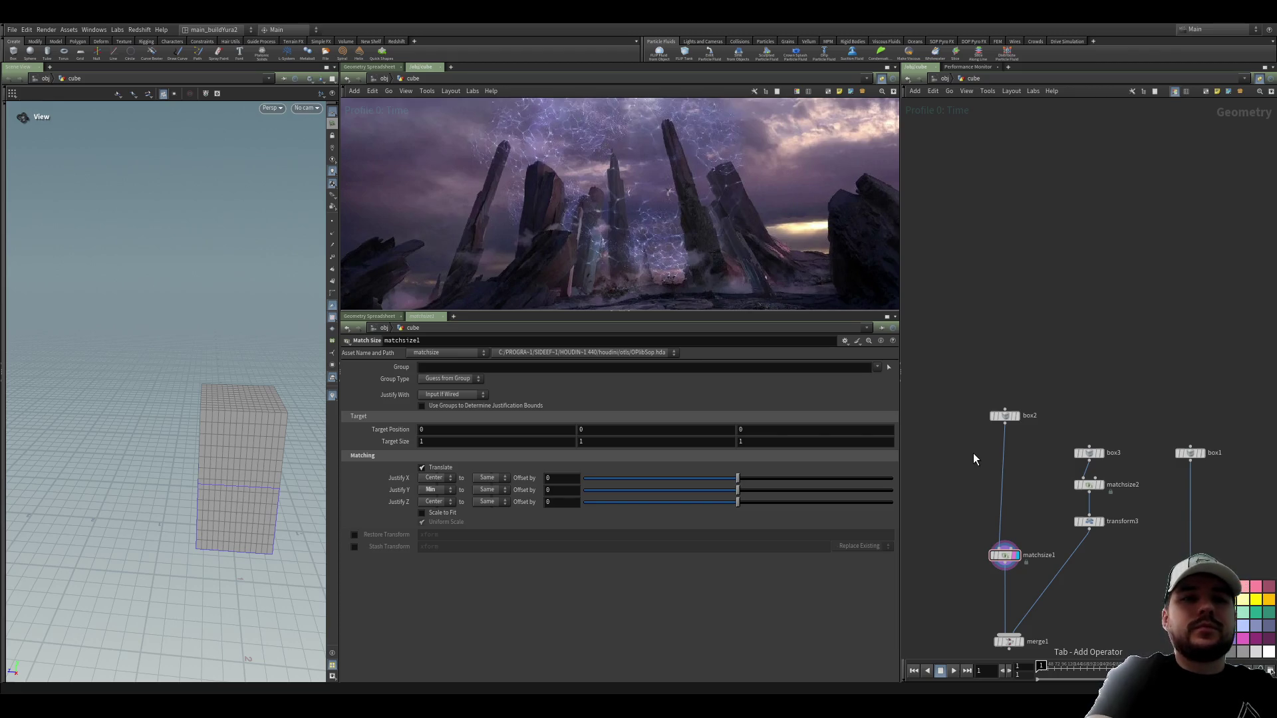
Add Platonic Solids and Boolean nodes, feeding box2 and platonic1 into the Boolean and displaying its result.
key("Tab")
type("platonic")
key("Return")
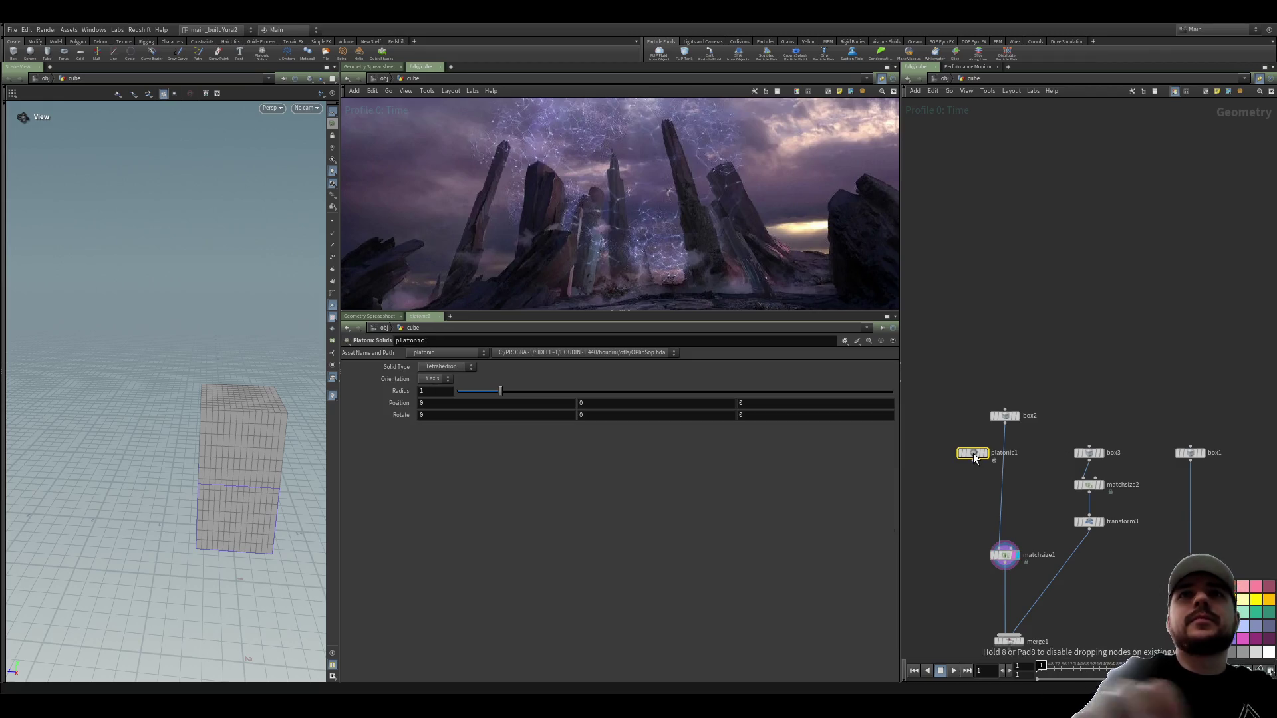
middle_click_drag(941, 453, 991, 482)
key("Tab")
type("boolean")
key("Return")
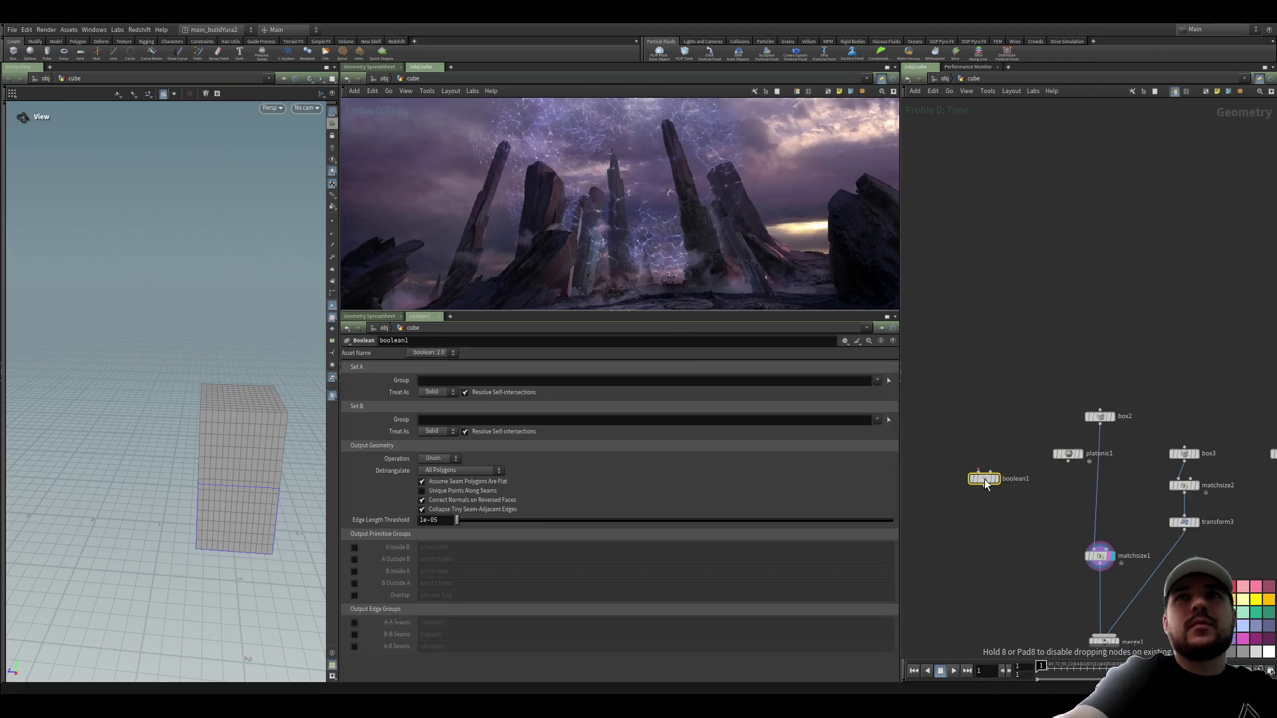
left_click_drag(984, 487, 1046, 513)
left_click_drag(1100, 425, 1040, 505)
left_click_drag(1069, 461, 1055, 505)
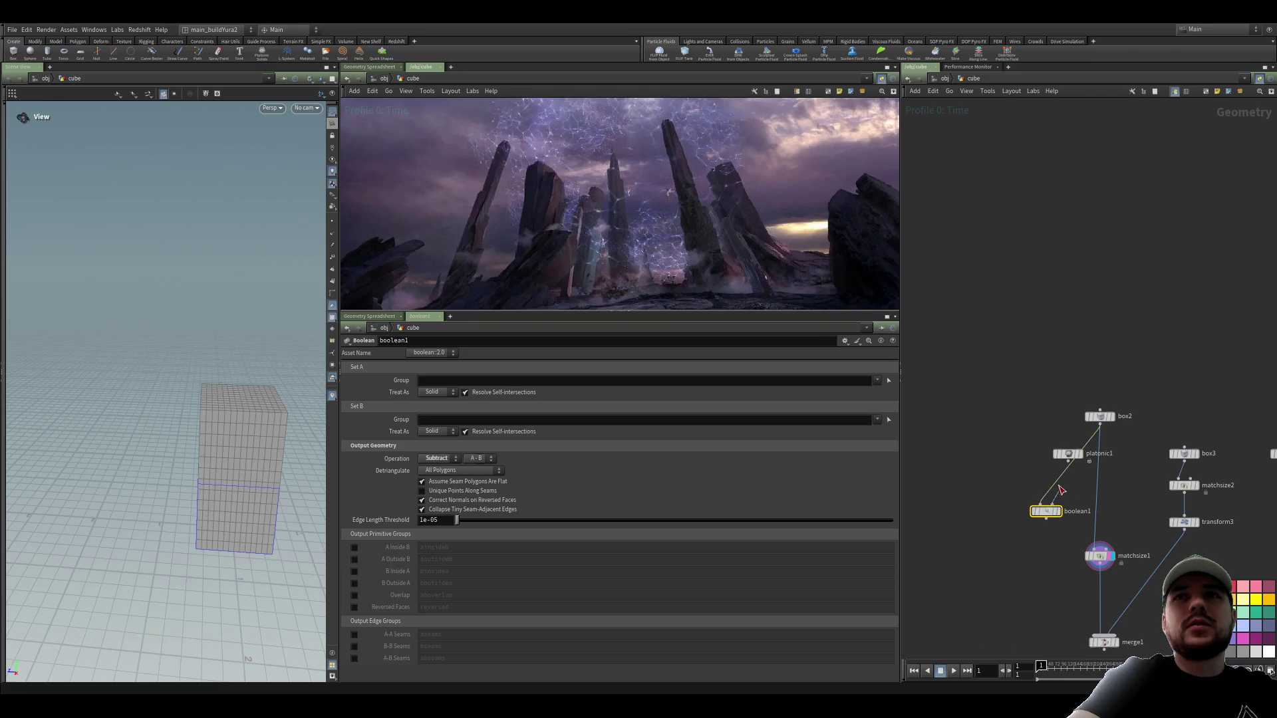
left_click(1059, 511)
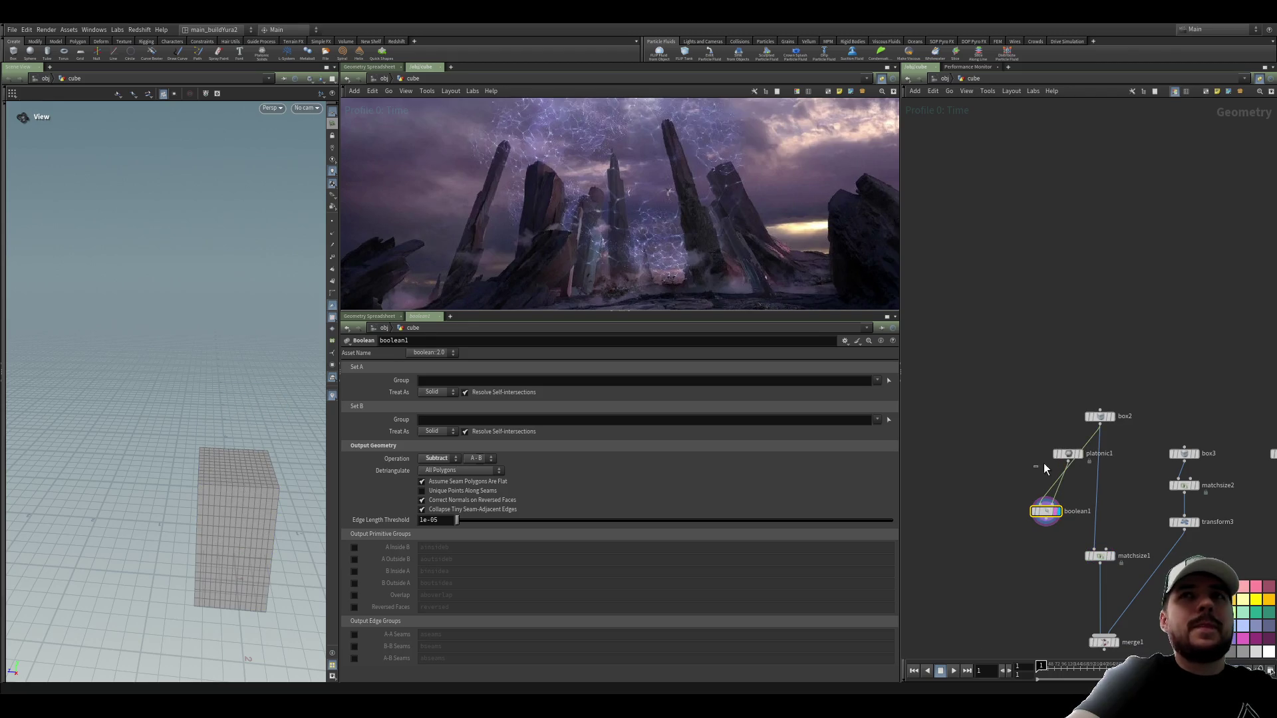
Template platonic1 at radius 1.88 and switch the Boolean operation to Intersect.
left_click_drag(1068, 454, 998, 451)
left_click(1007, 448)
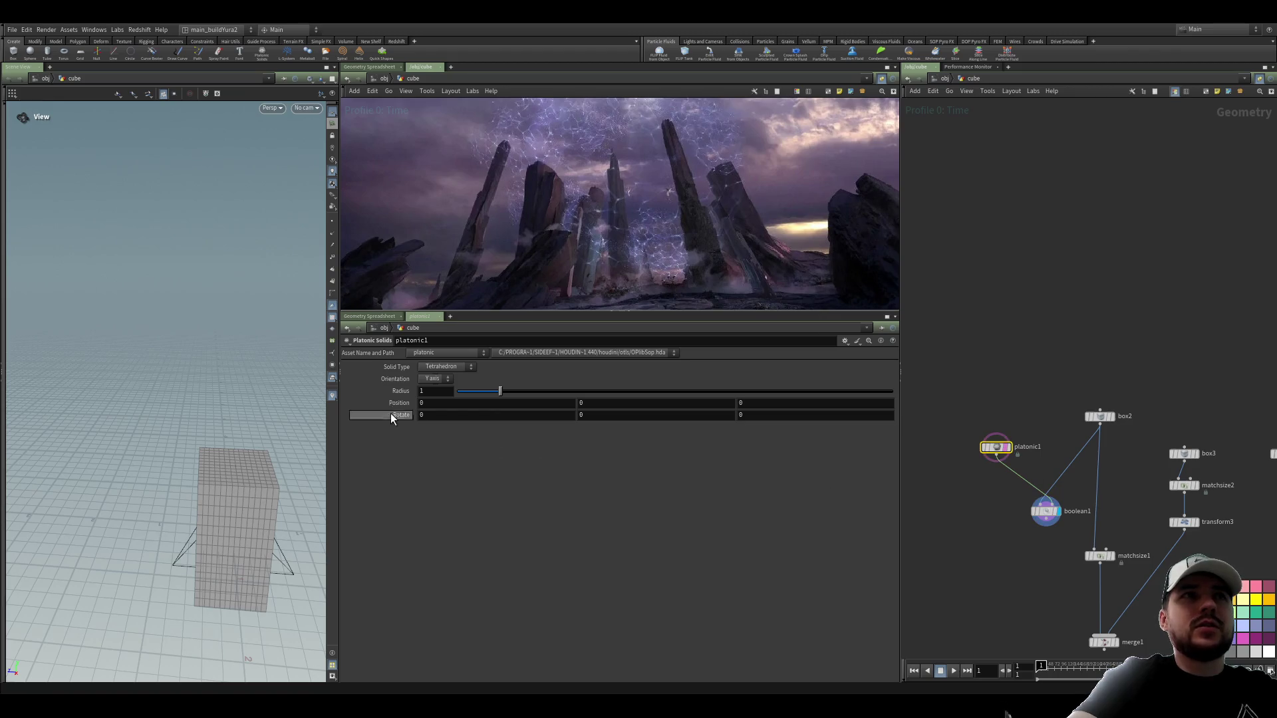
left_click_drag(501, 391, 540, 391)
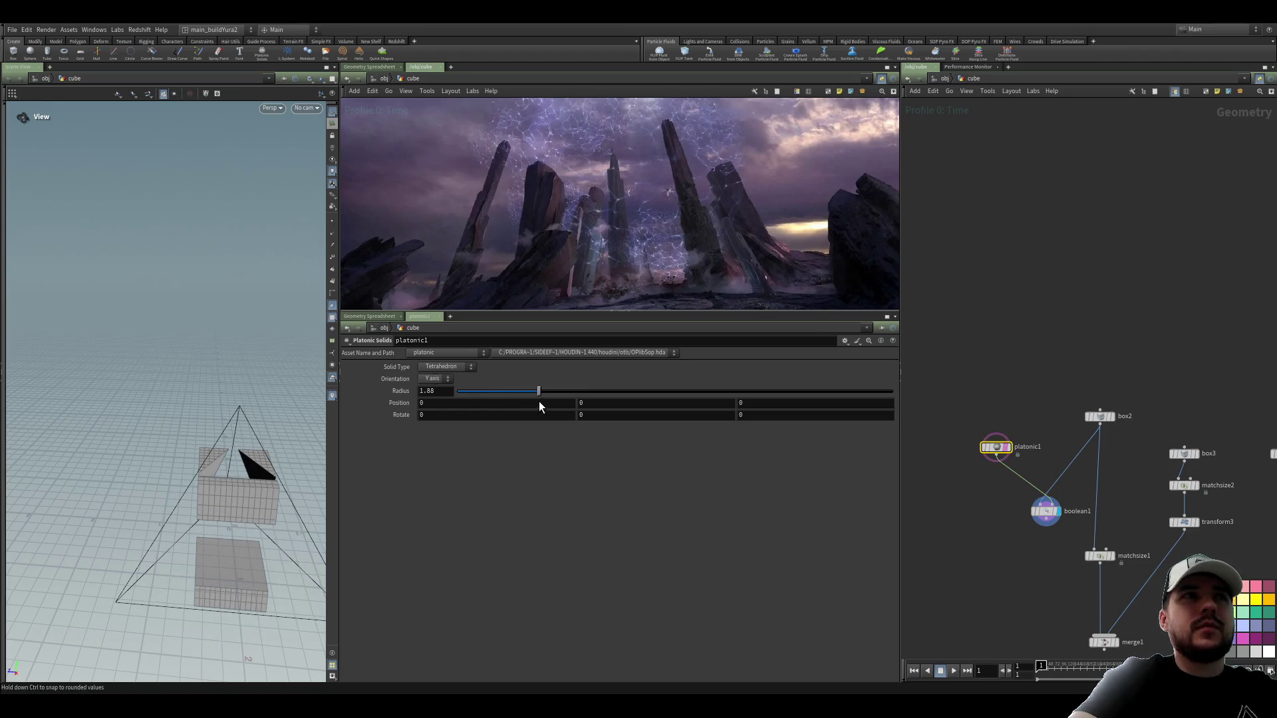
left_click(1046, 511)
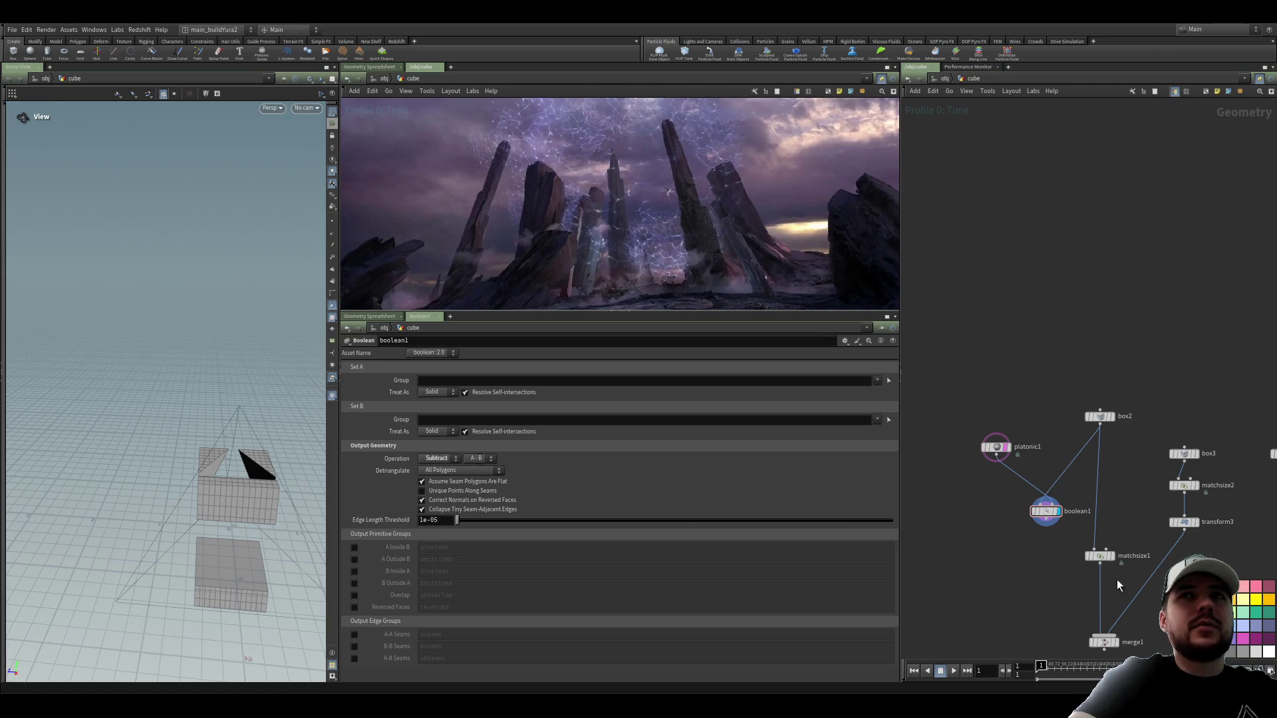
left_click(437, 467)
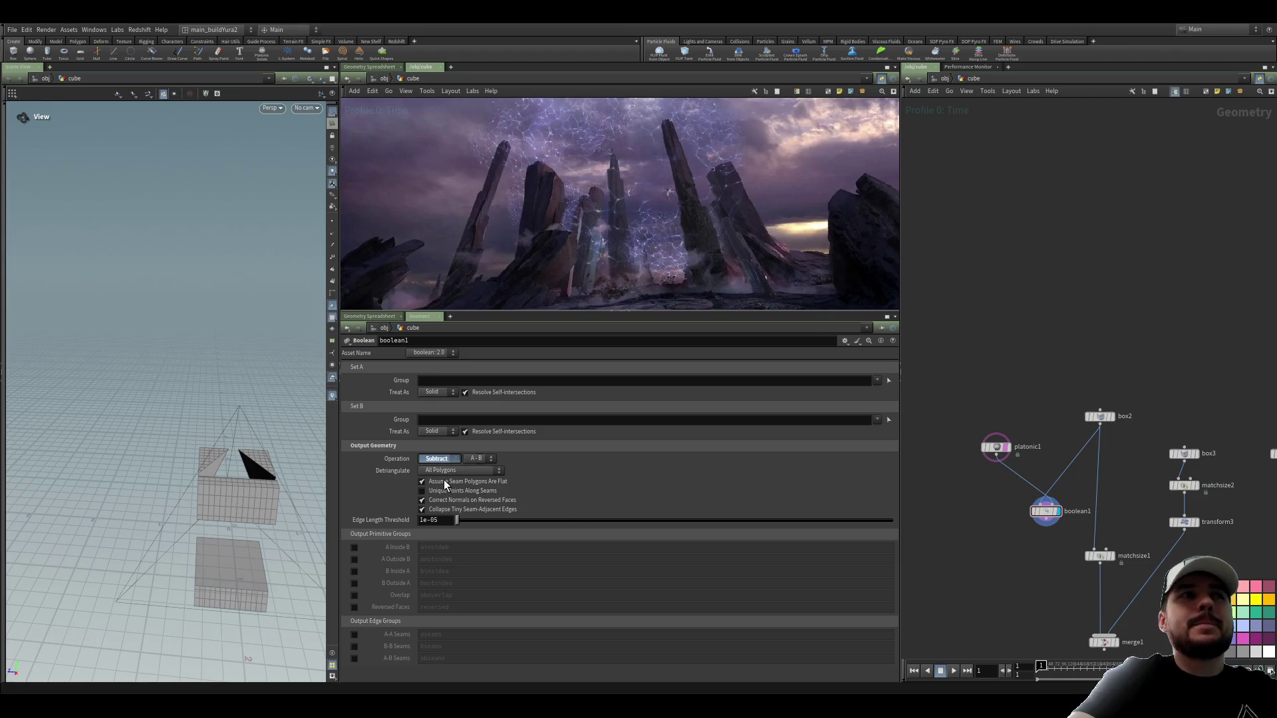
left_click(444, 480)
mouse_move(221, 466)
left_mouse_down()
mouse_move(246, 502)
mouse_move(277, 485)
mouse_move(247, 500)
left_mouse_up()
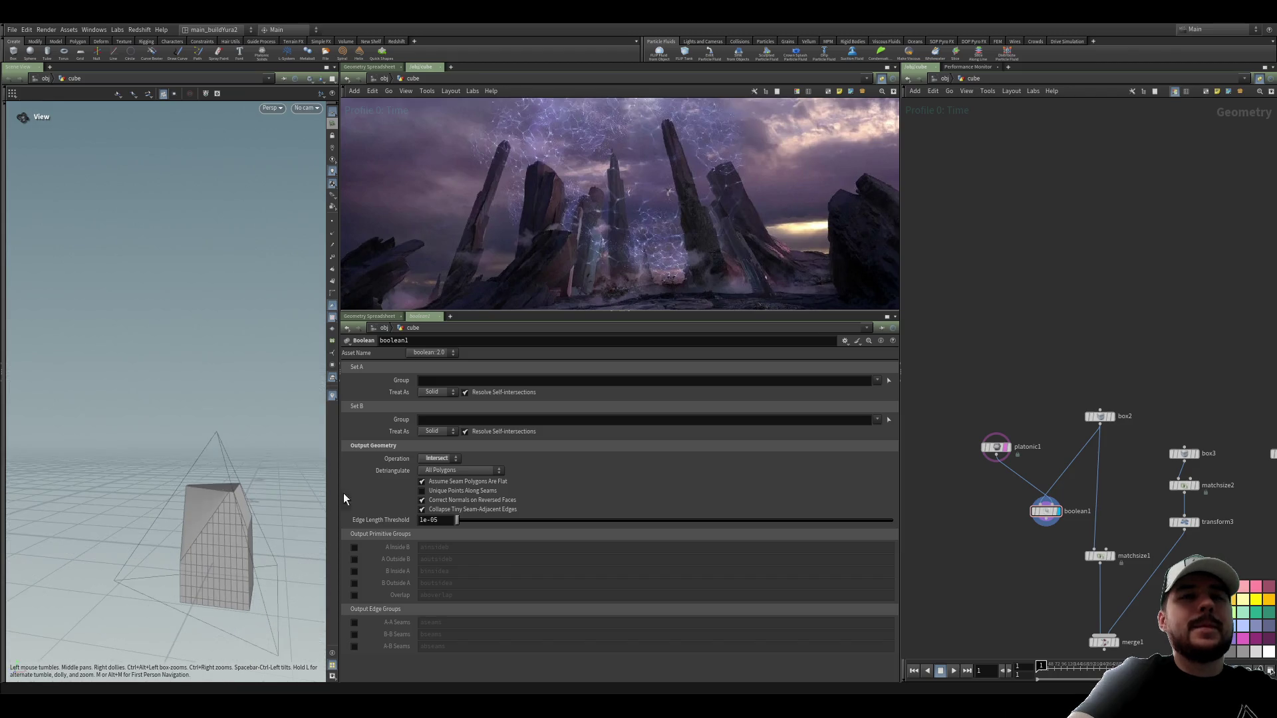
Change the platonic solid's type from tetrahedron to cube.
left_click(994, 446)
left_click(443, 367)
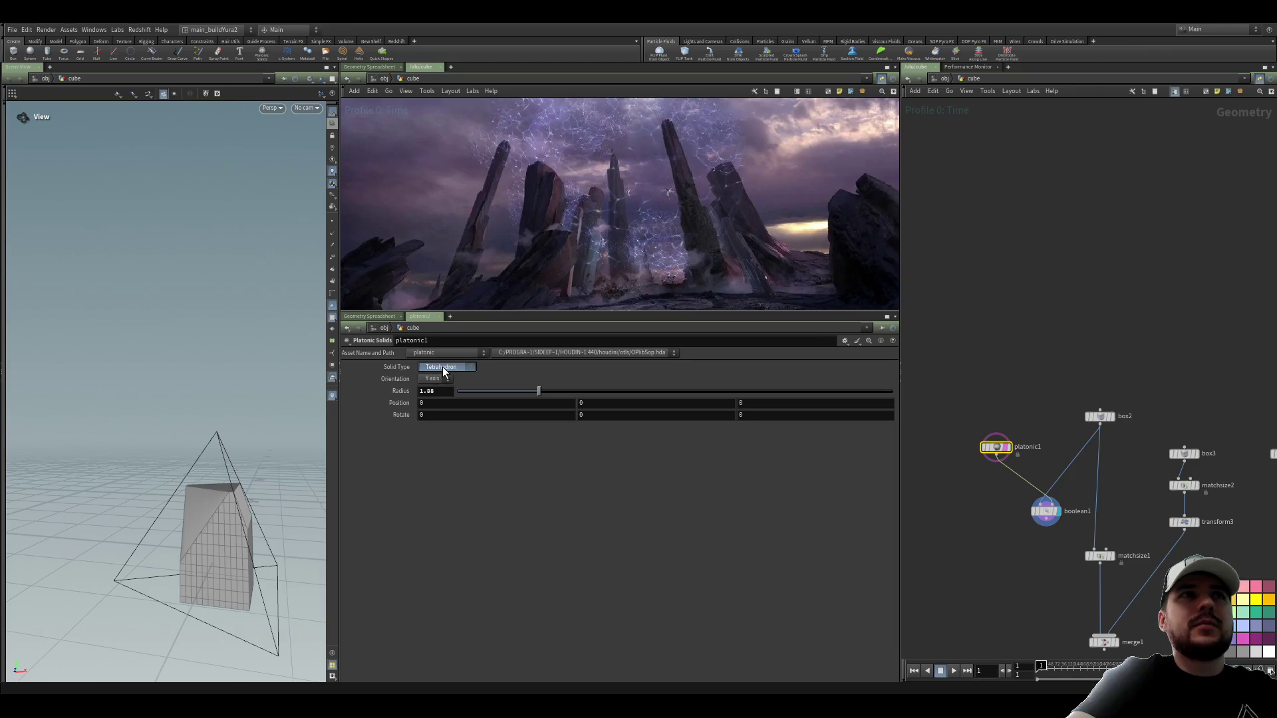
left_click(438, 387)
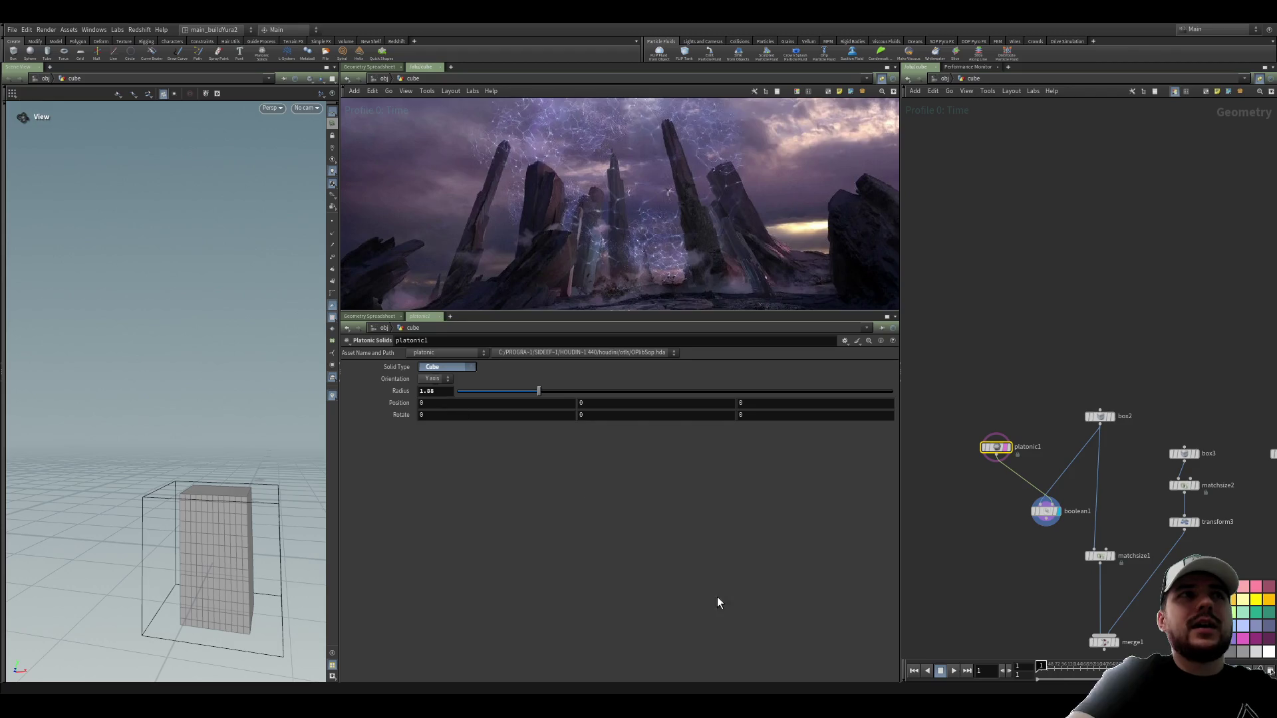
scroll(1011, 469, "up", 1)
left_click_drag(993, 445, 978, 372)
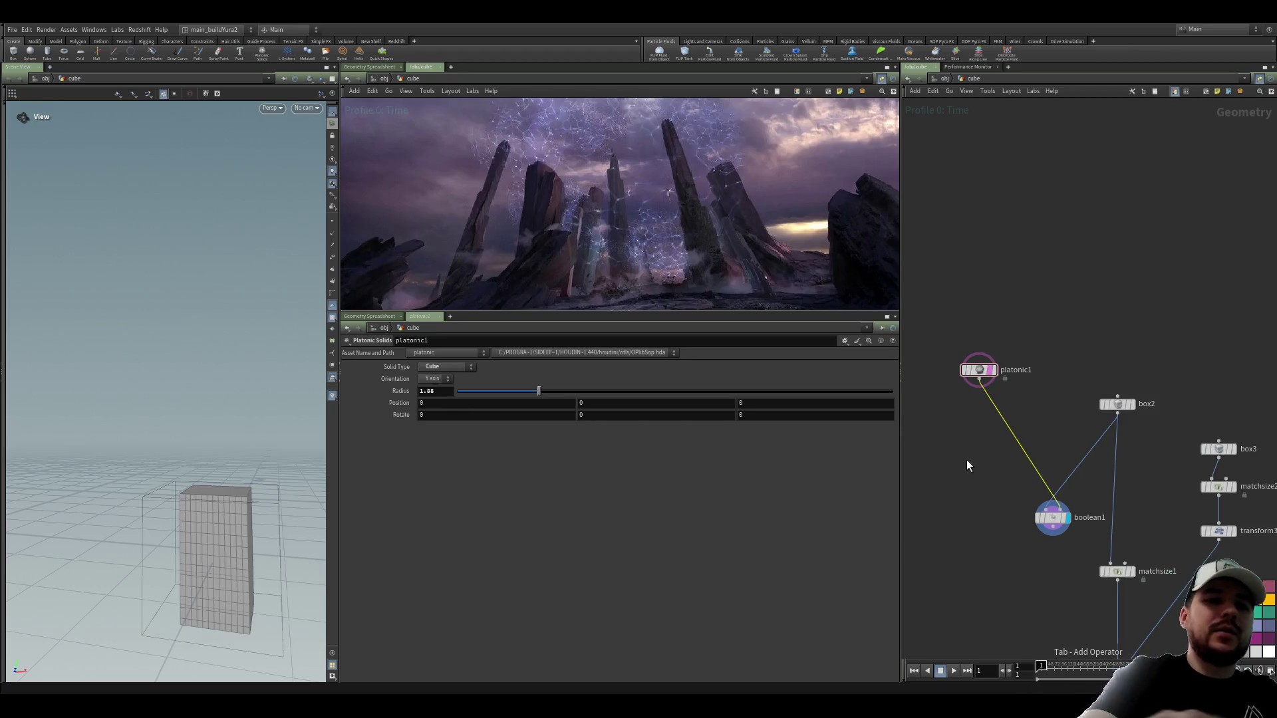
Insert a Point Jitter on the platonic solid with scale 1.48 and seed 1.24.
left_click(967, 460)
mouse_move(200, 530)
left_mouse_down()
mouse_move(188, 546)
mouse_move(208, 522)
left_mouse_up()
mouse_move(500, 402)
left_mouse_down()
mouse_move(543, 402)
mouse_move(533, 430)
mouse_move(514, 432)
left_mouse_up()
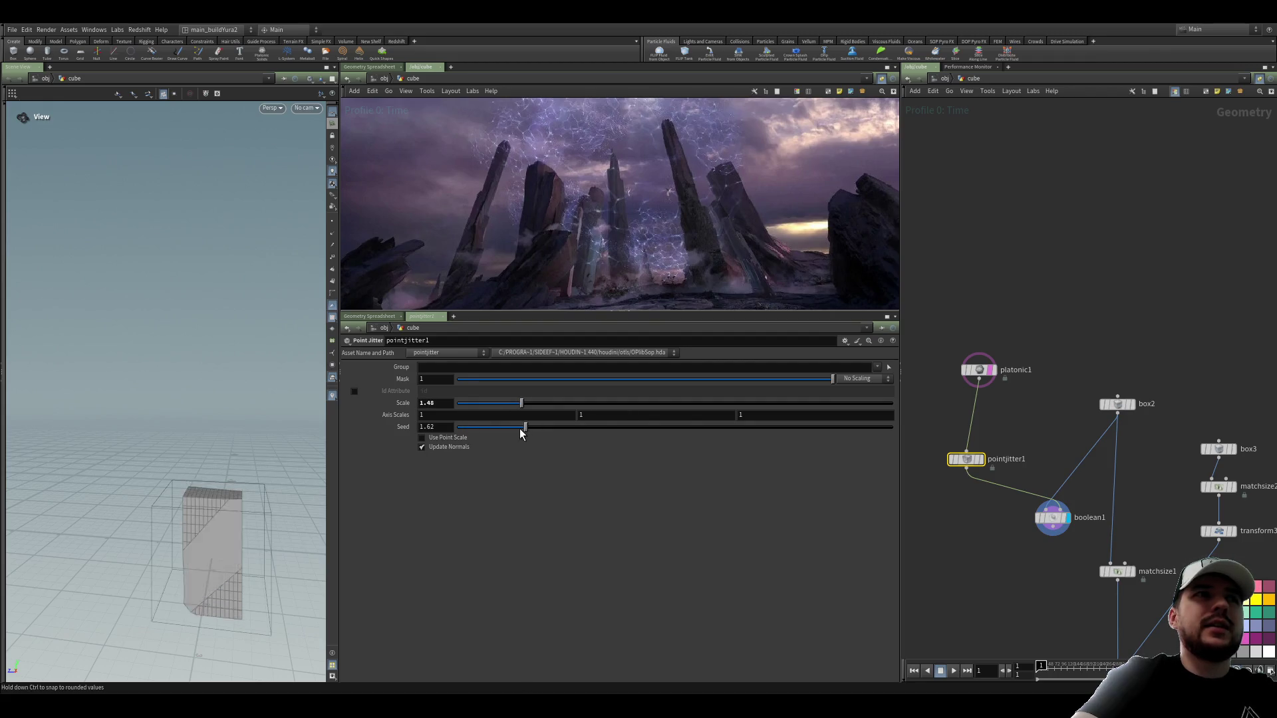
left_click_drag(510, 427, 511, 427)
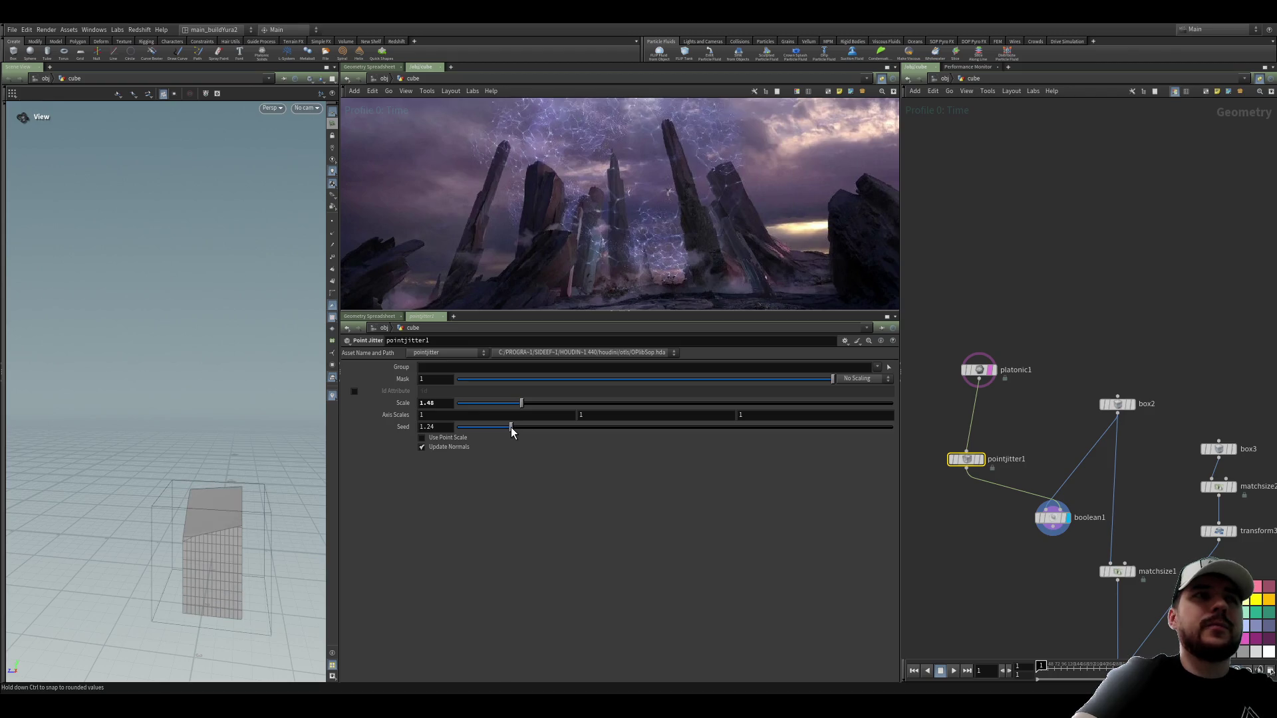
Inspect the slanted shard from new angles and select boolean1 for editing.
mouse_move(217, 489)
left_mouse_down()
mouse_move(300, 423)
mouse_move(30, 216)
left_mouse_up()
left_click(6, 141)
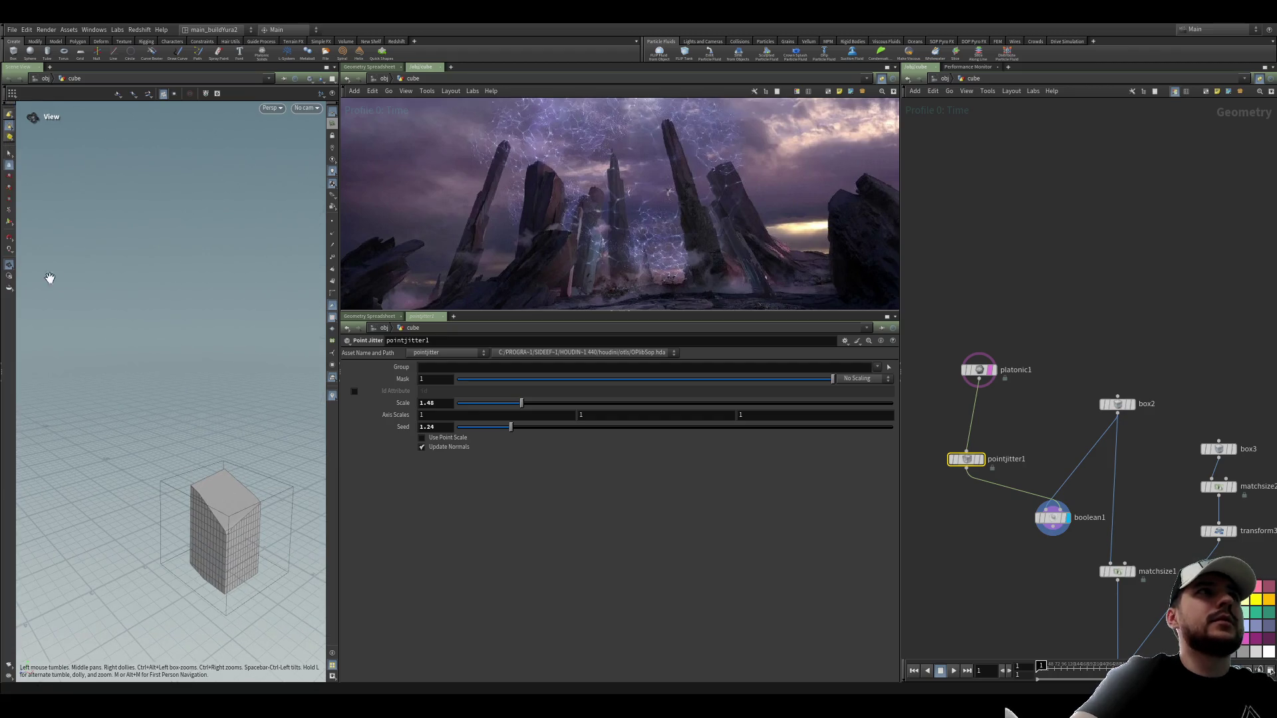
key("s")
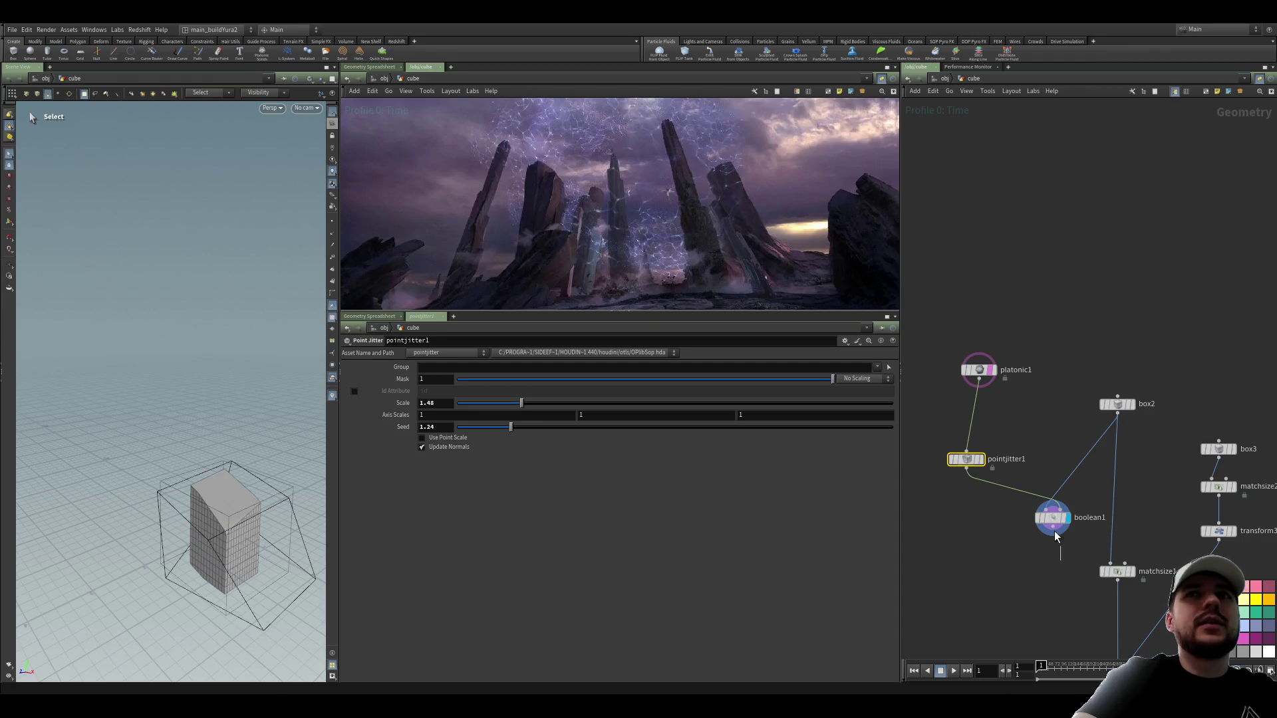
left_click(1053, 519)
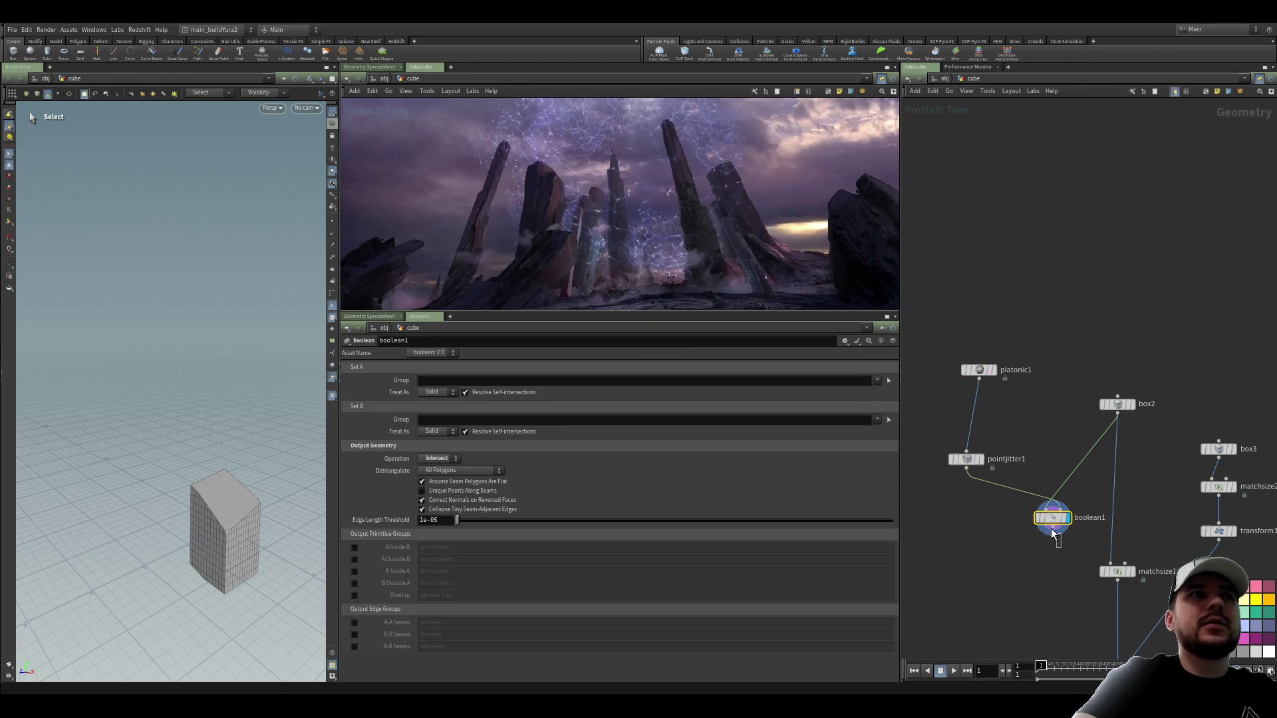
Extrude the shard's top face upward with Shift+E, then undo the distance tweaks.
left_click(239, 489)
key("shift+e")
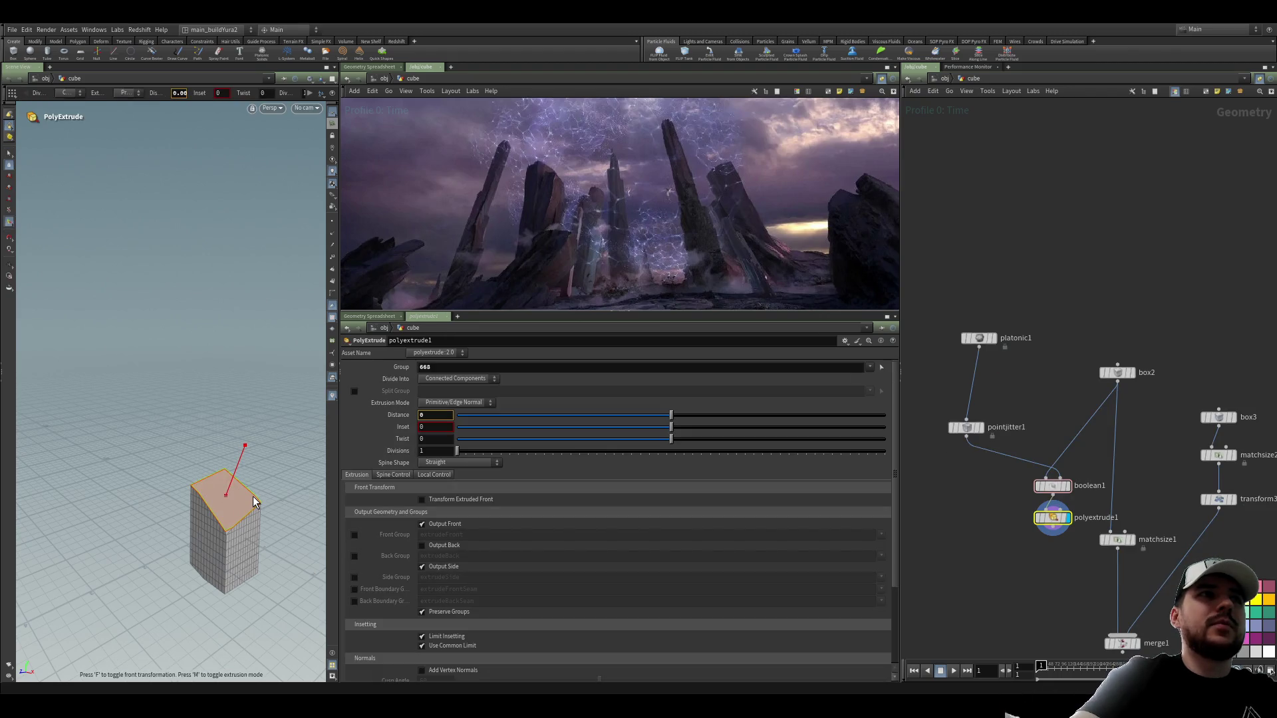
middle_click_drag(239, 488, 330, 488)
left_click_drag(330, 488, 276, 450, "alt")
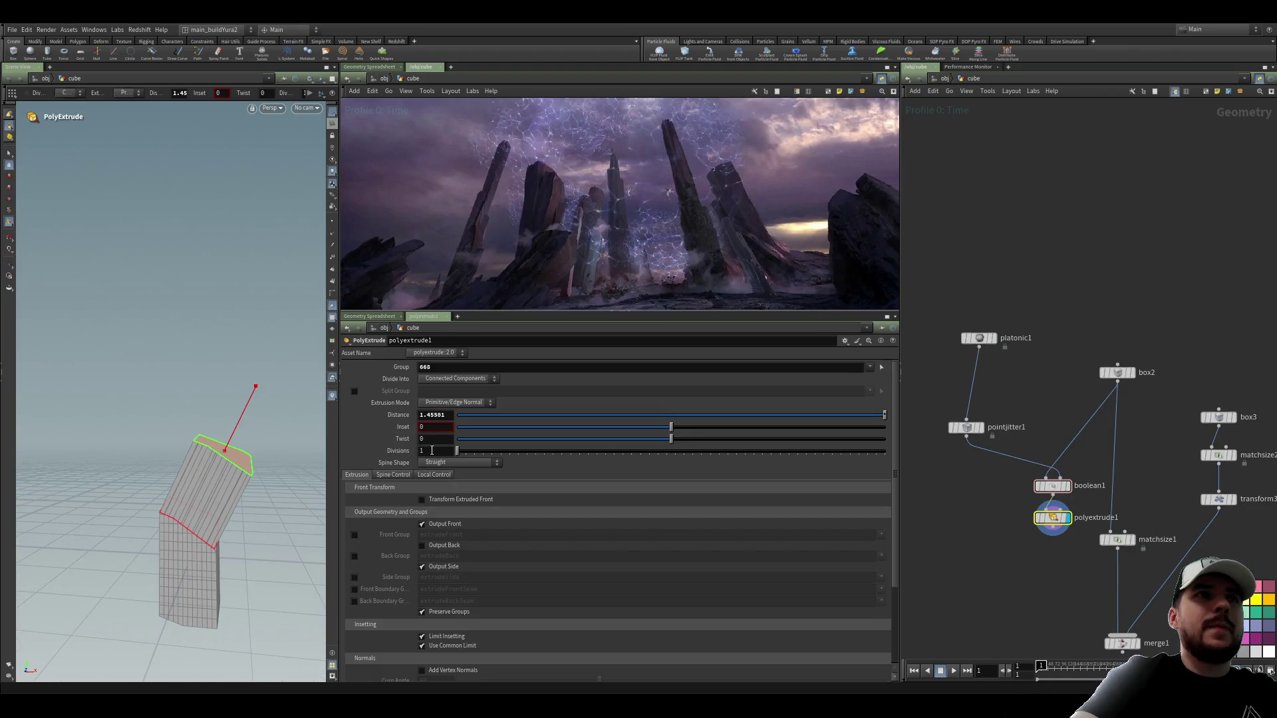
key("ctrl+z")
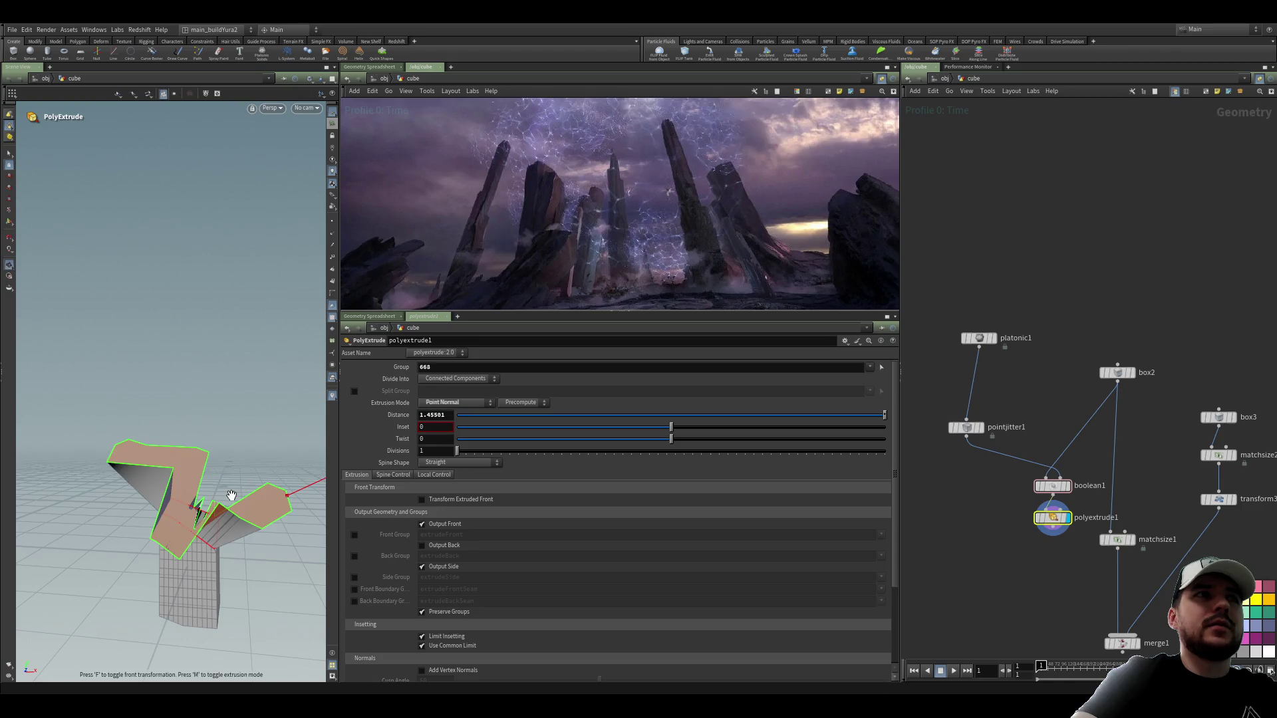
key("ctrl+z")
key("ctrl+z")
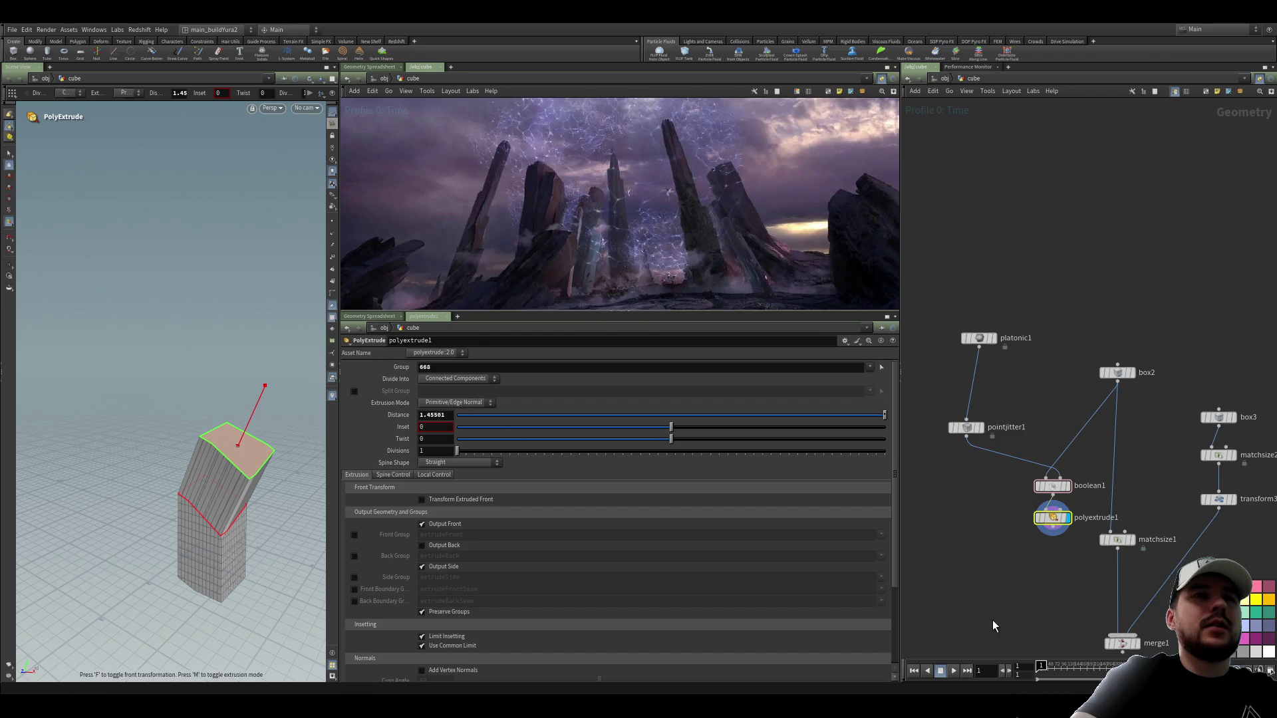
Insert an Attribute Wrangle before the PolyExtrude that sets normals pointing straight up.
middle_click_drag(1060, 560, 1040, 580)
left_click_drag(1033, 537, 1033, 580)
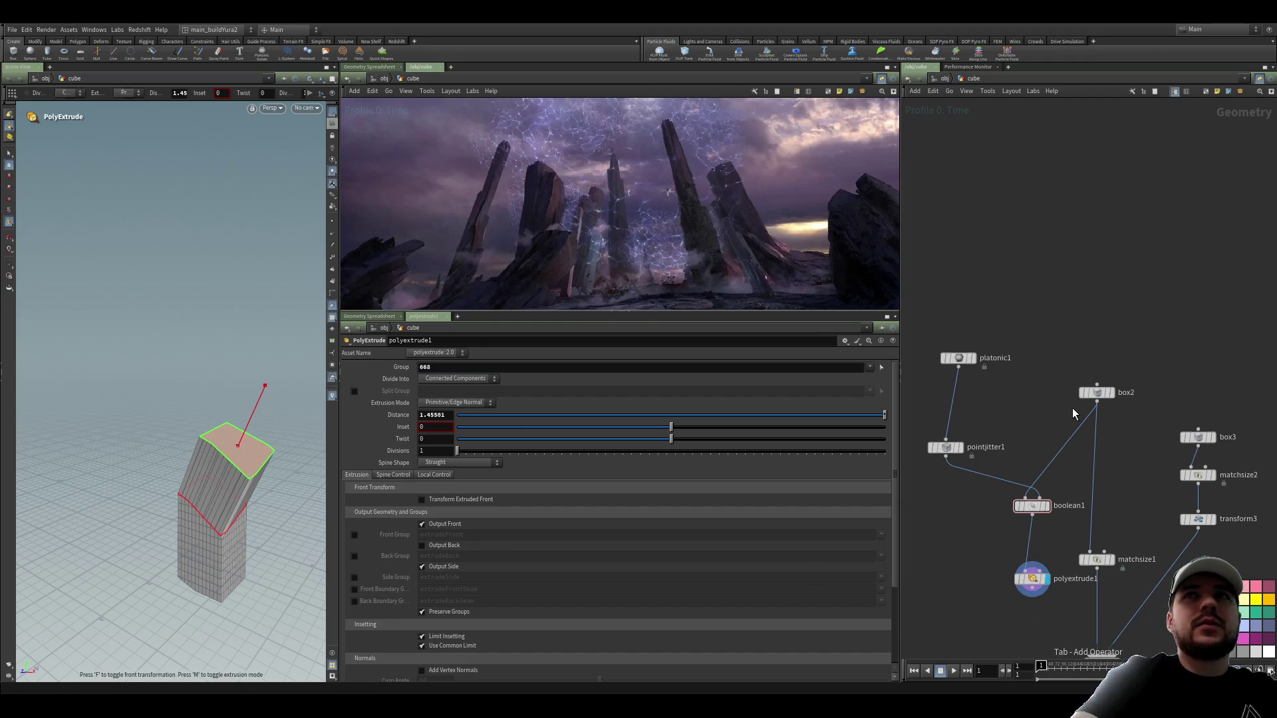
left_click(999, 554)
scroll(1000, 553, "up", 2)
left_click(661, 429)
type("v@N = { 0, 1,")
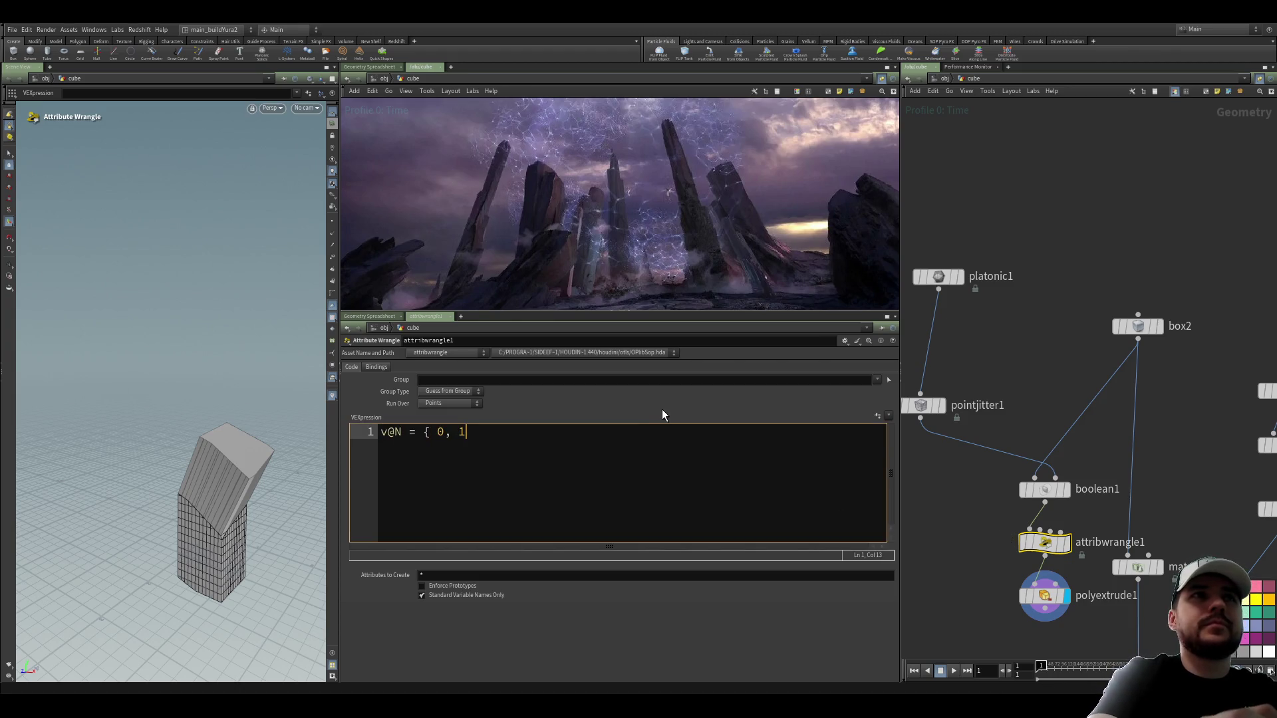
type(" 0 };")
left_click(977, 528)
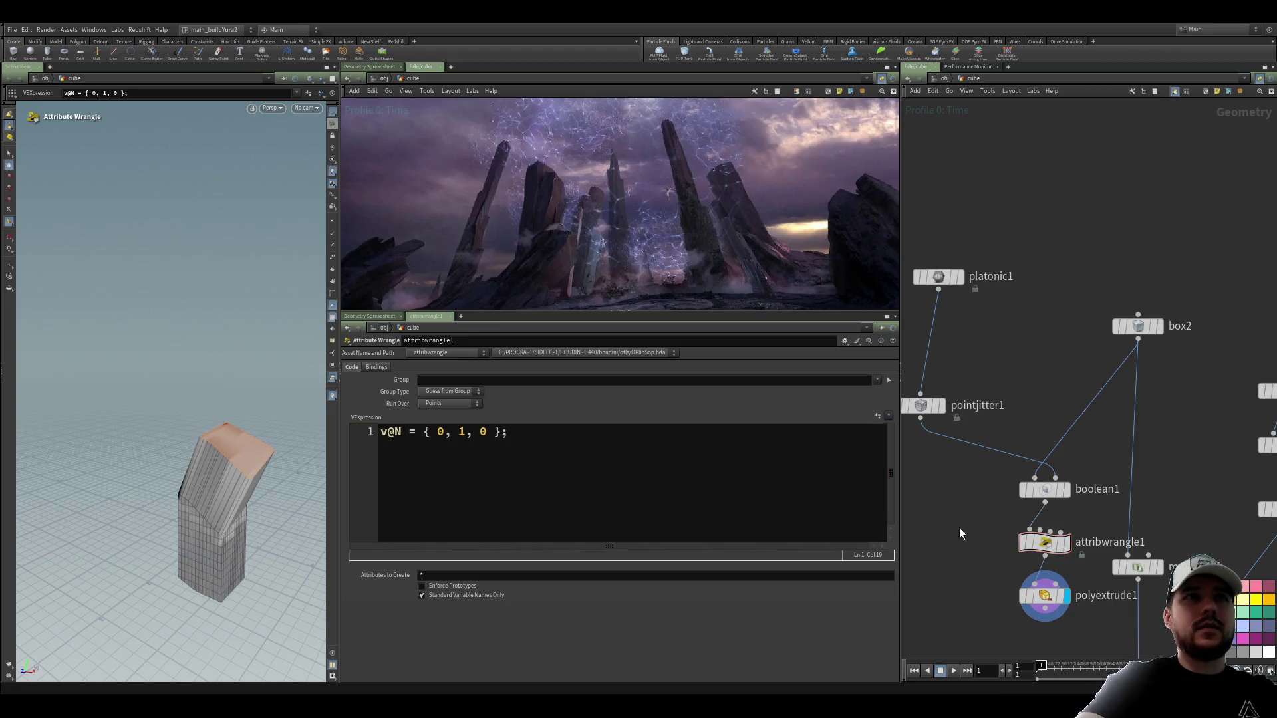
Extrude along point normals and display the wrangle's normals in the viewport to verify.
left_click(1044, 596)
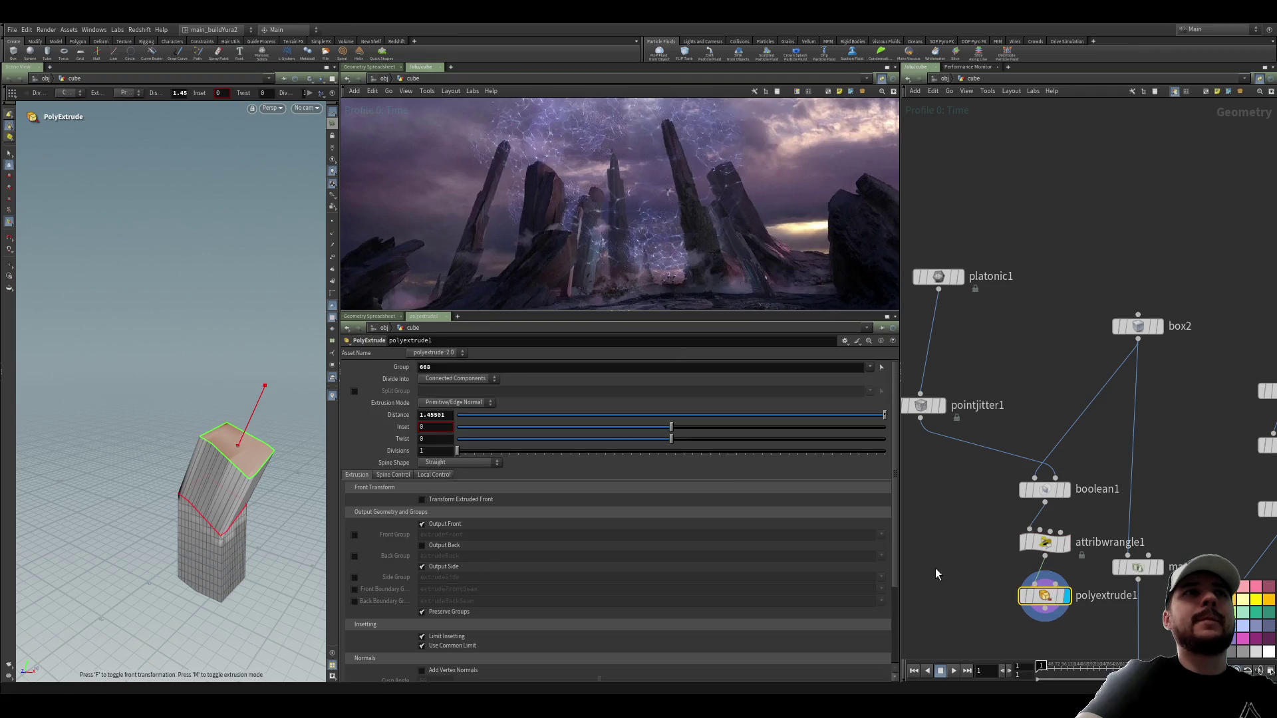
left_click_drag(439, 413, 445, 428)
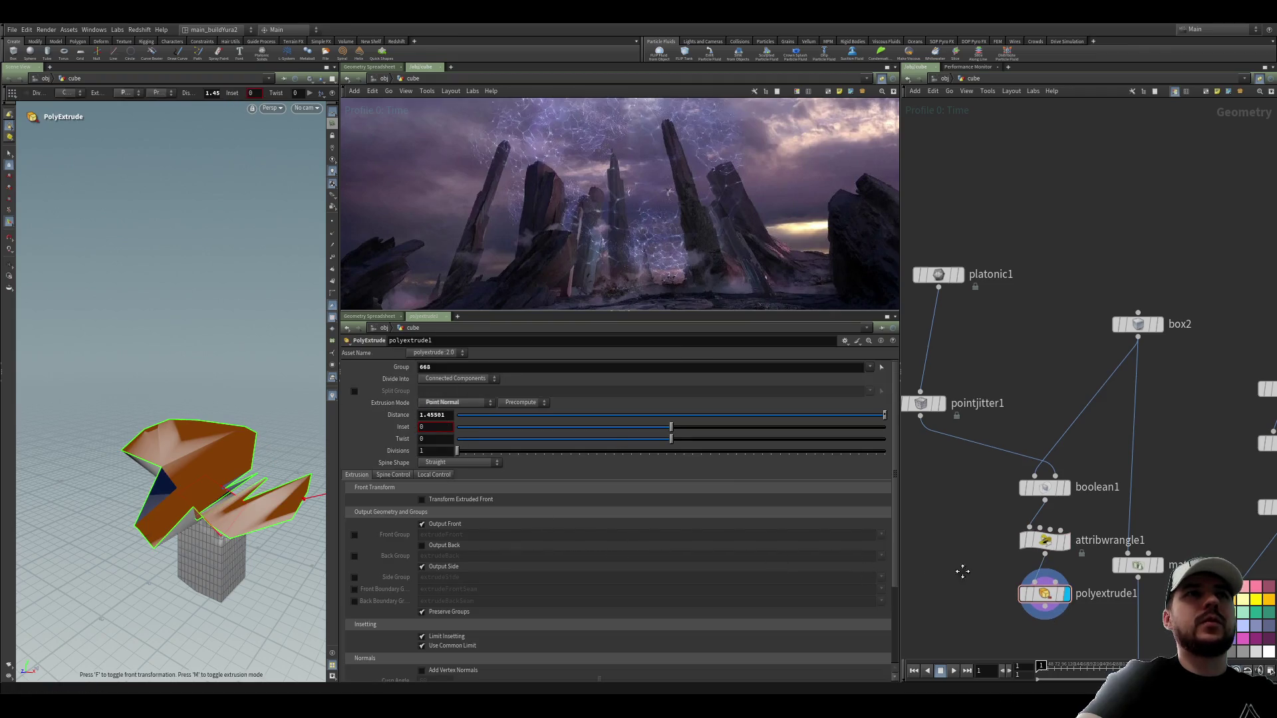
middle_click_drag(1017, 611, 1001, 560)
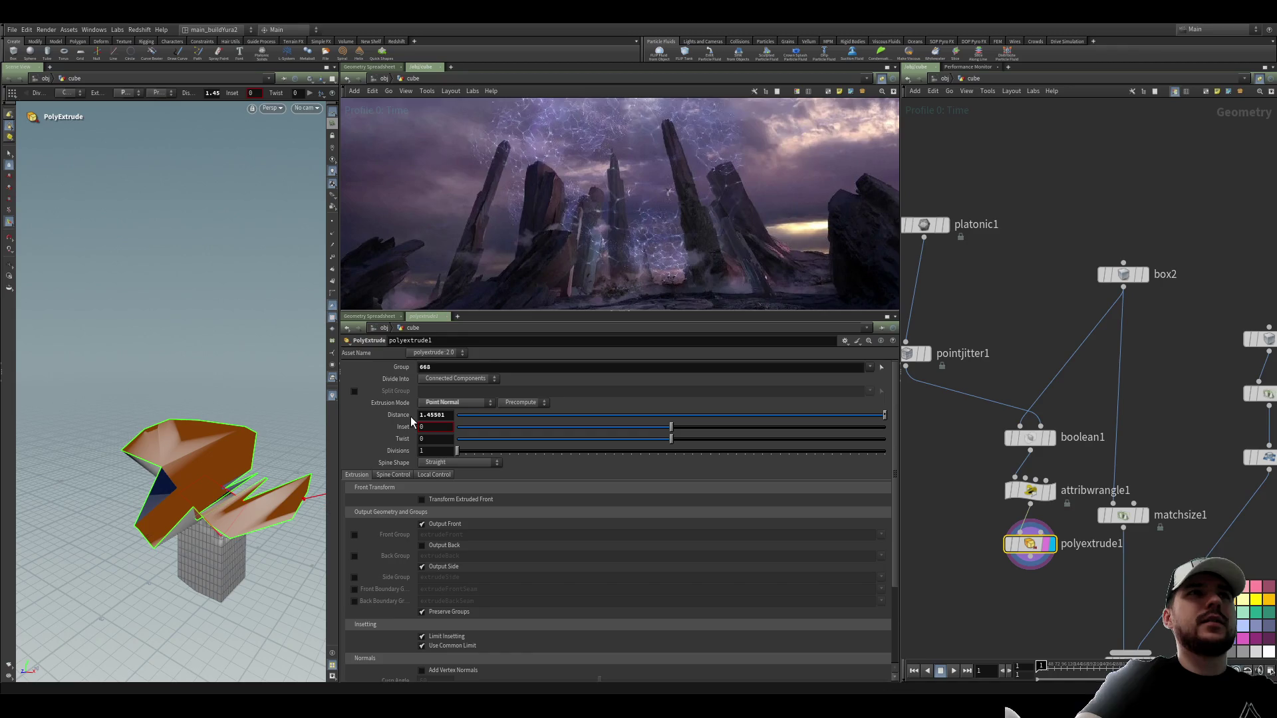
left_click(458, 380)
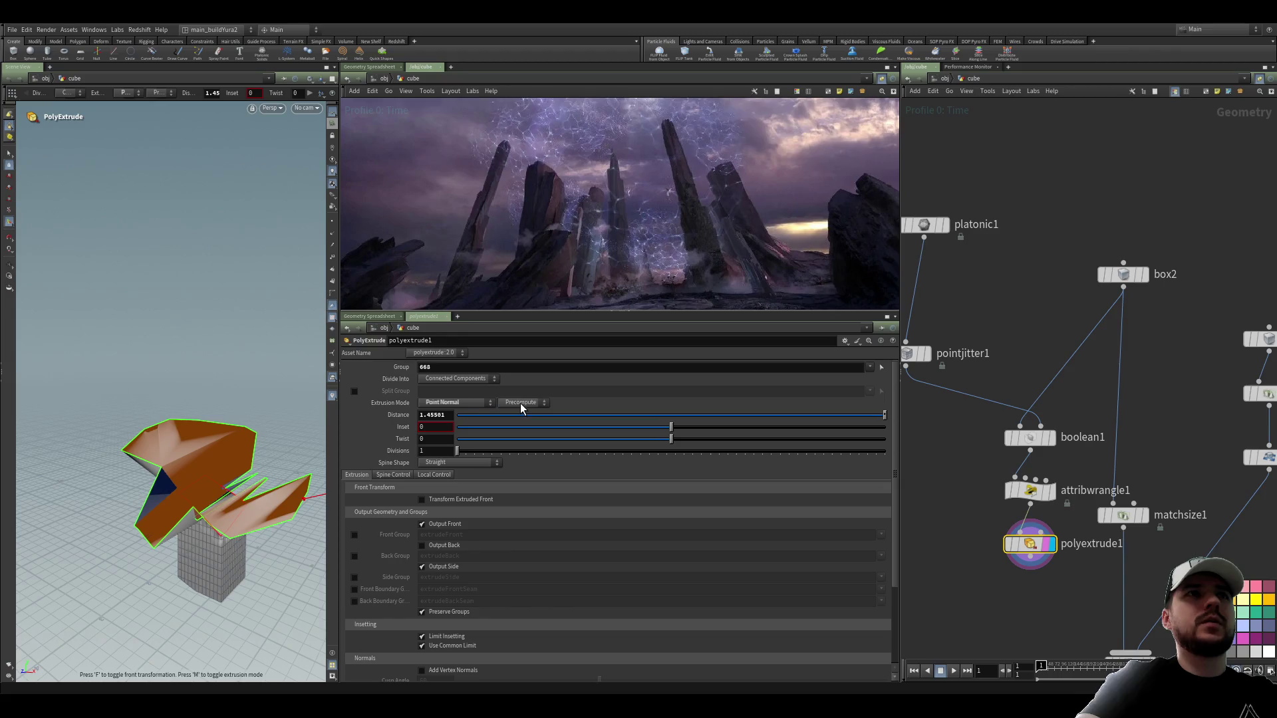
key("Escape")
left_click_drag(171, 481, 226, 443)
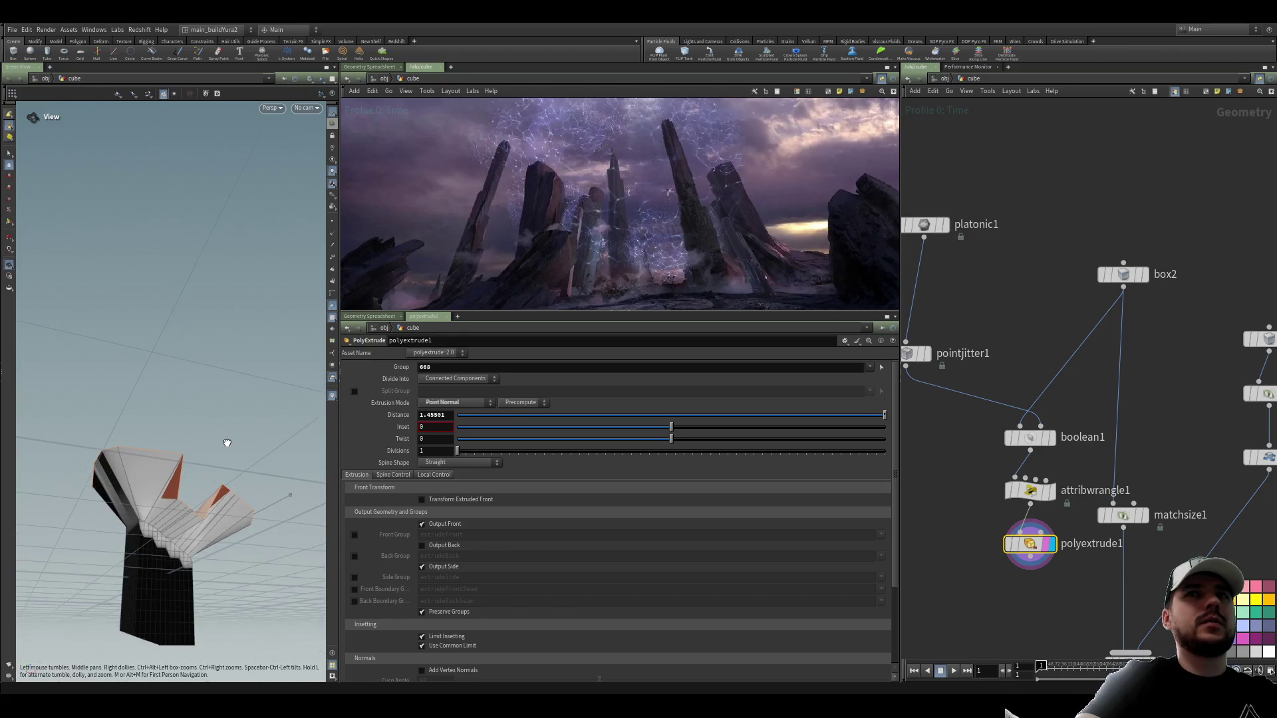
left_click(1050, 491)
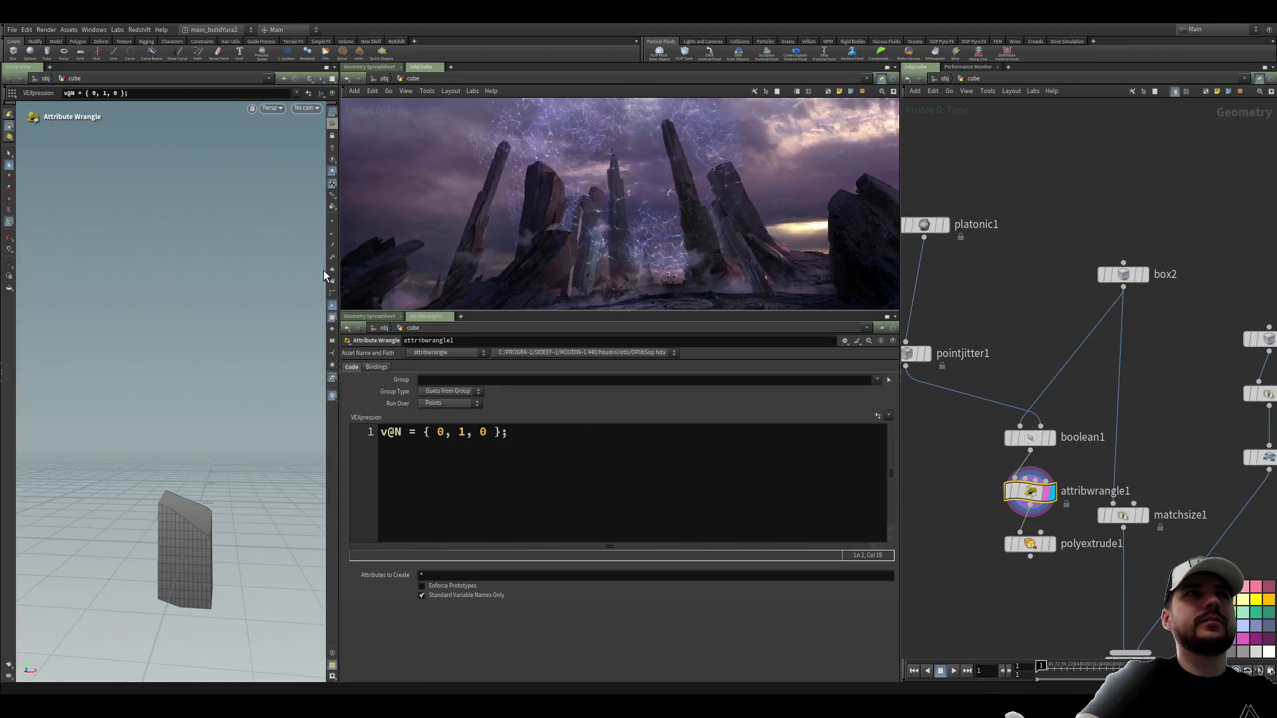
left_click(332, 243)
left_click_drag(137, 402, 97, 413)
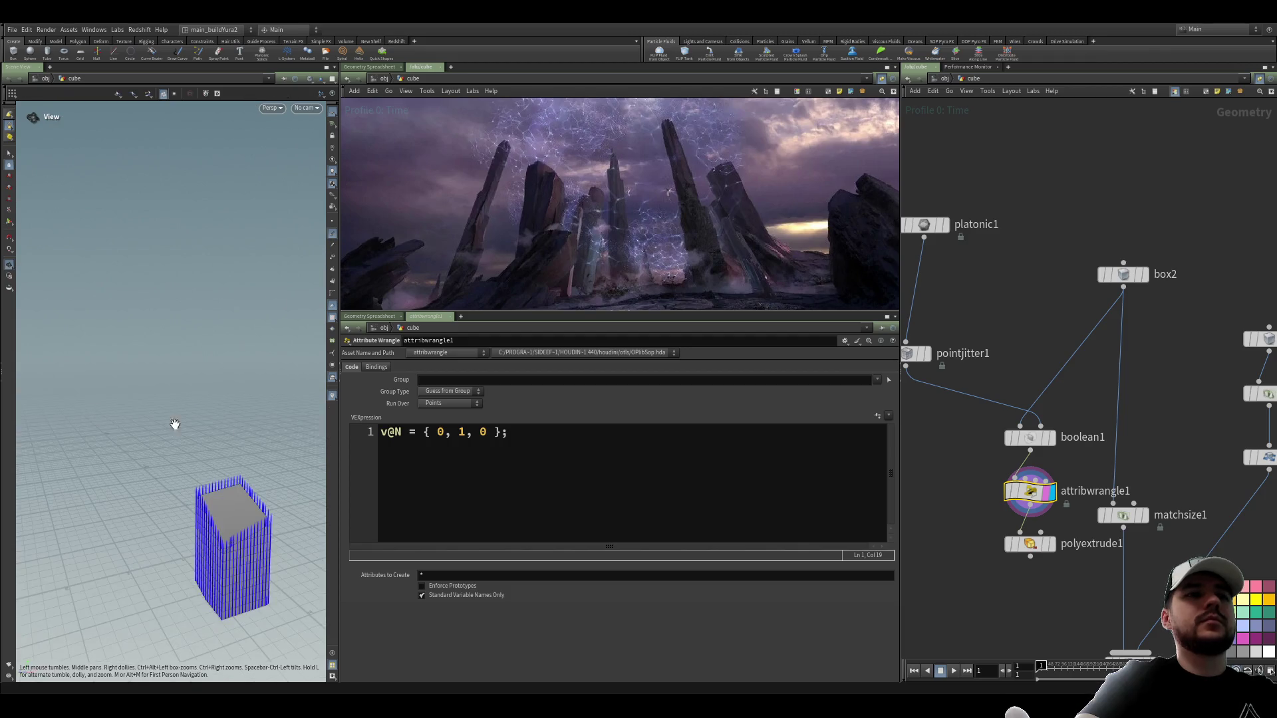
Compare face-normal extrusion and running the wrangle over primitives and vertices.
left_click(1047, 544)
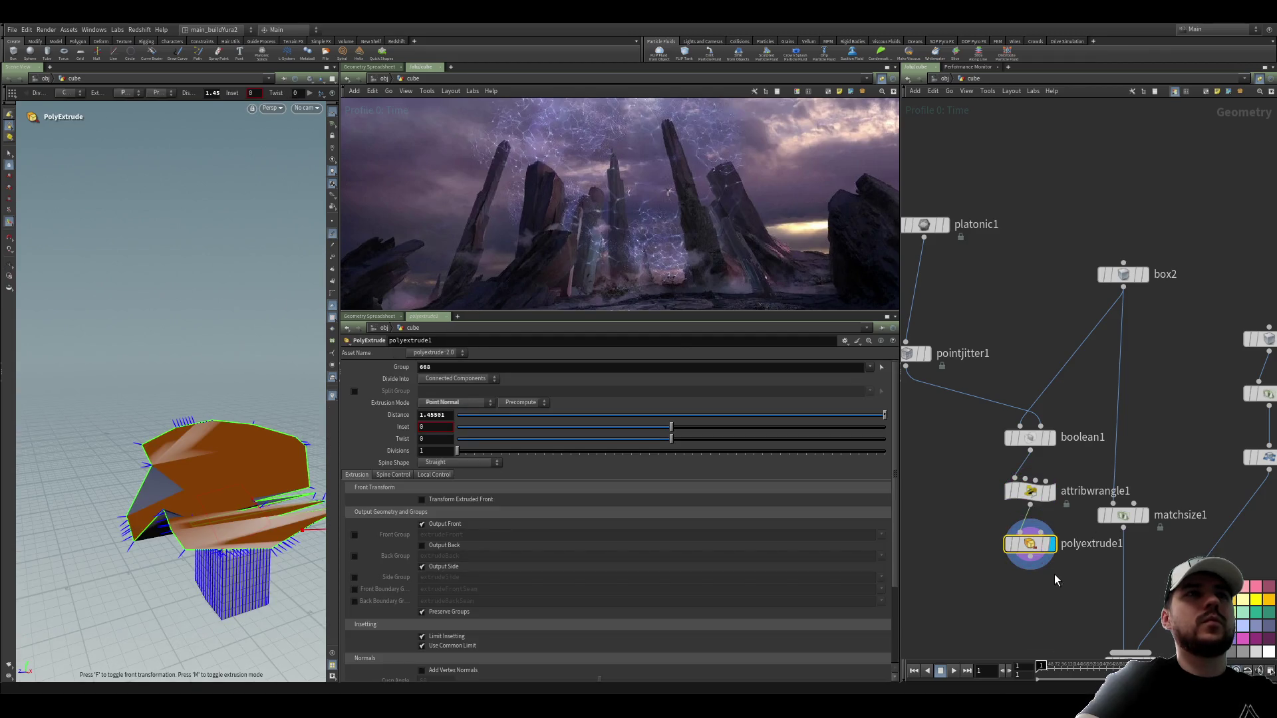
left_click(455, 403)
left_click(454, 390)
left_click(1031, 491)
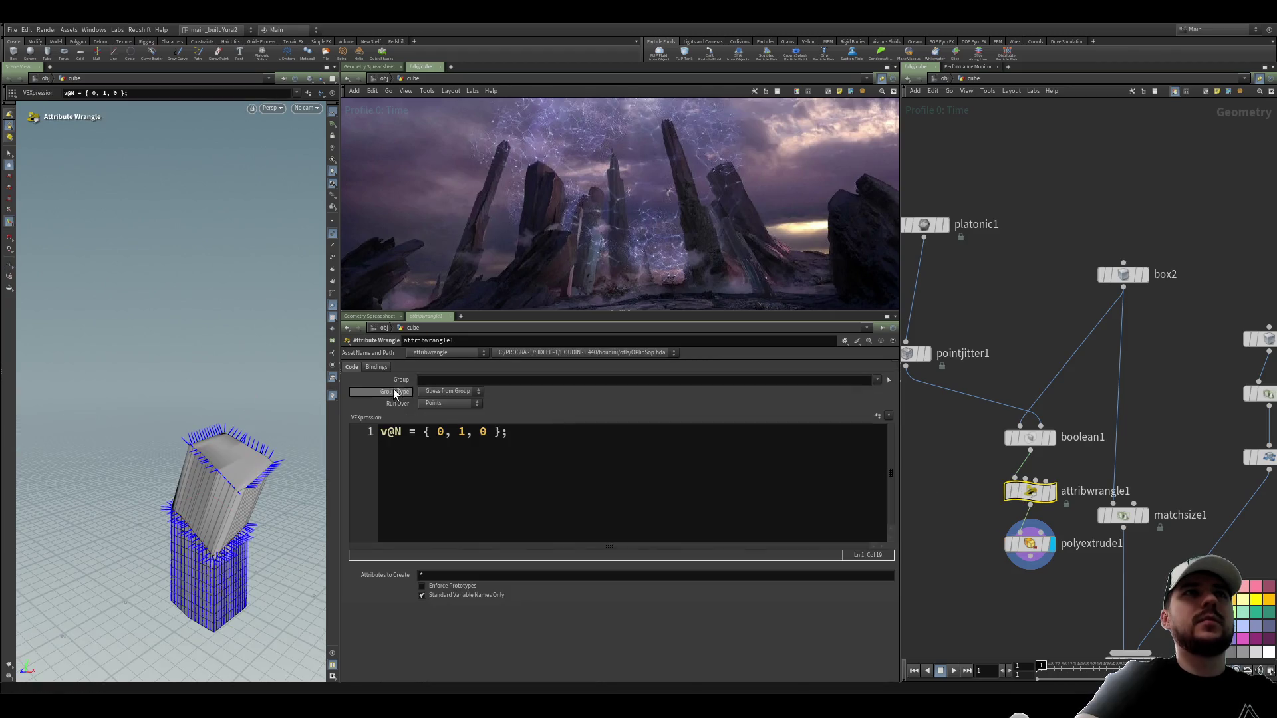
left_click(449, 391)
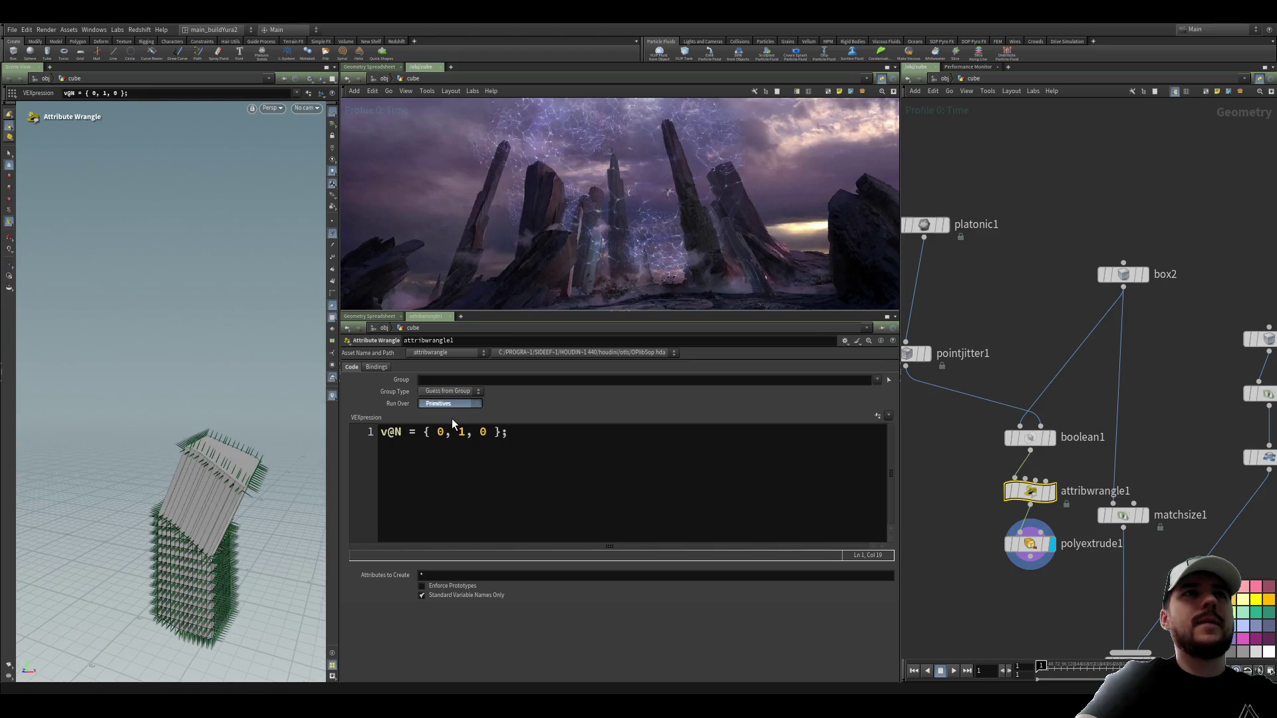
left_click(441, 404)
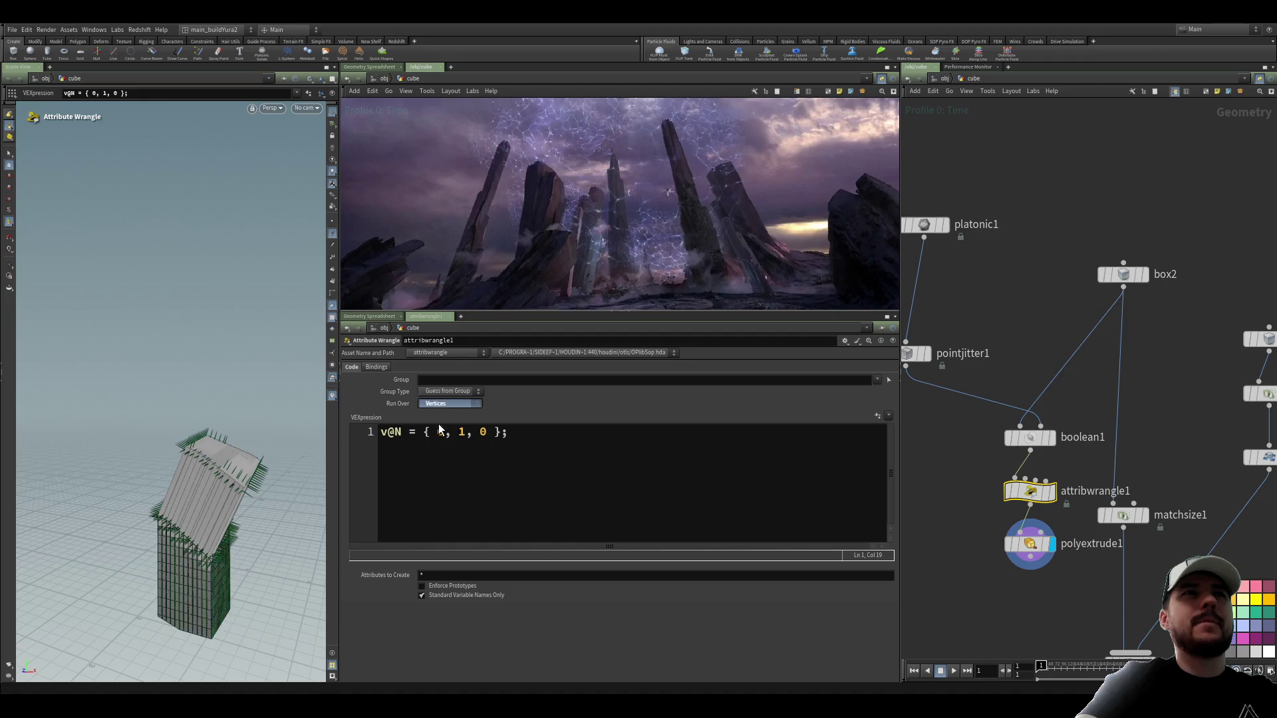
left_click(1013, 542)
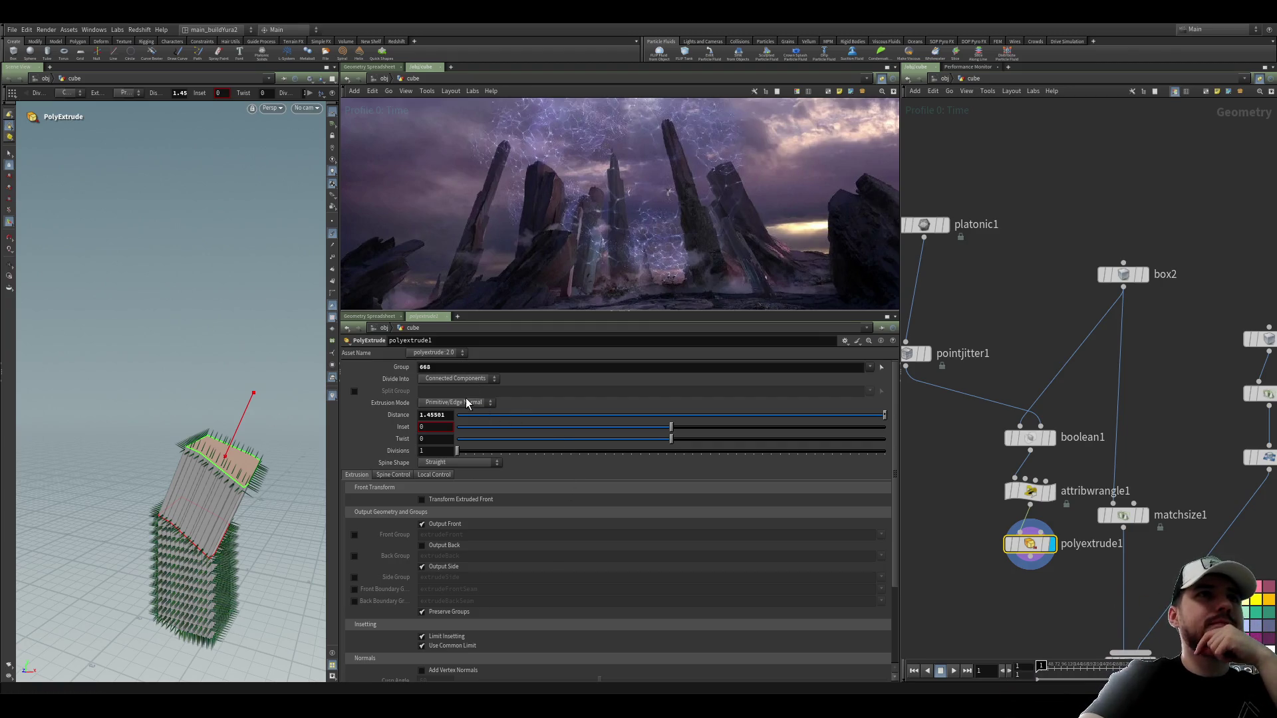
Toggle extrusion modes, test inset amounts, then delete the PolyExtrude node.
key("m")
key("m")
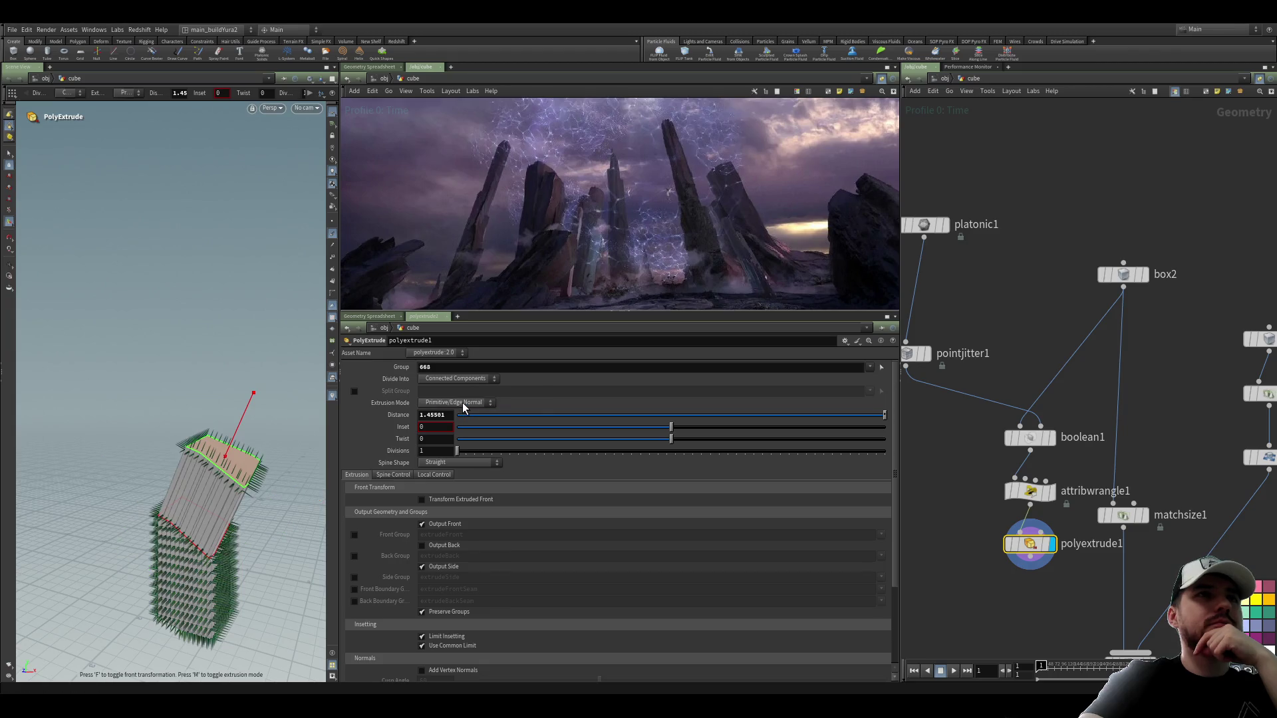
key("m")
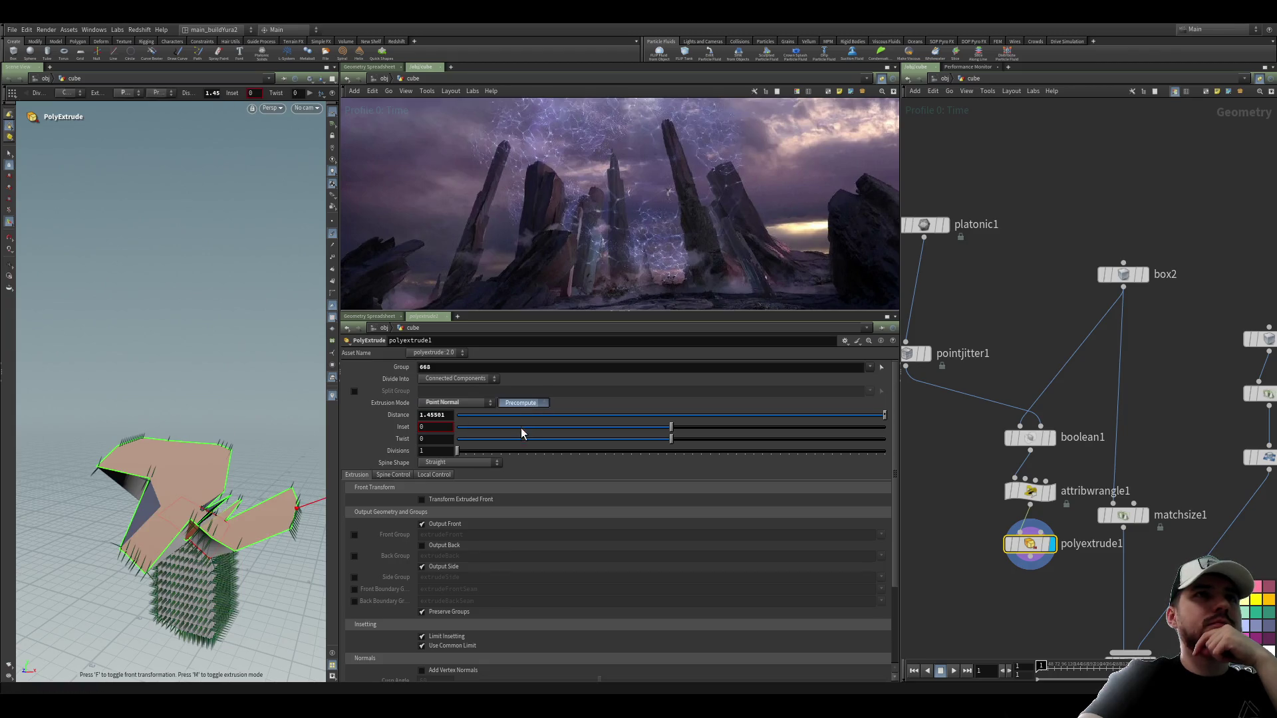
key("m")
key("m")
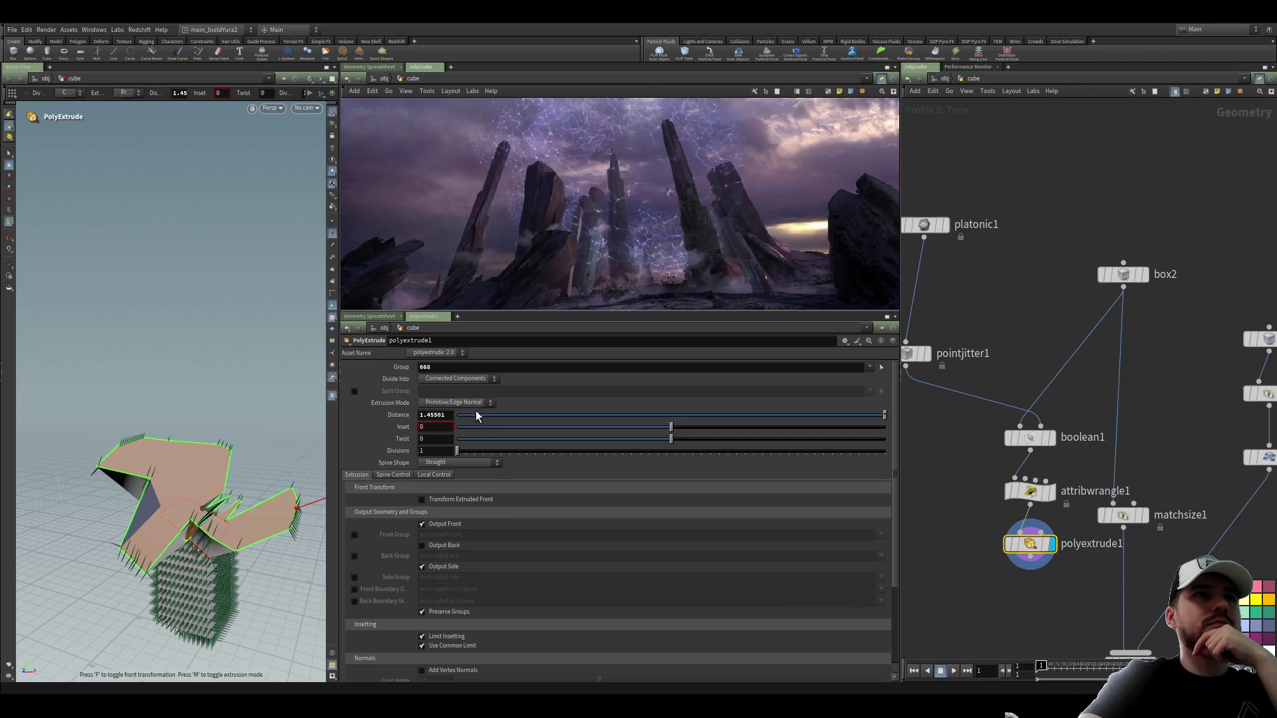
left_click_drag(463, 453, 458, 451)
left_click_drag(671, 430, 672, 428)
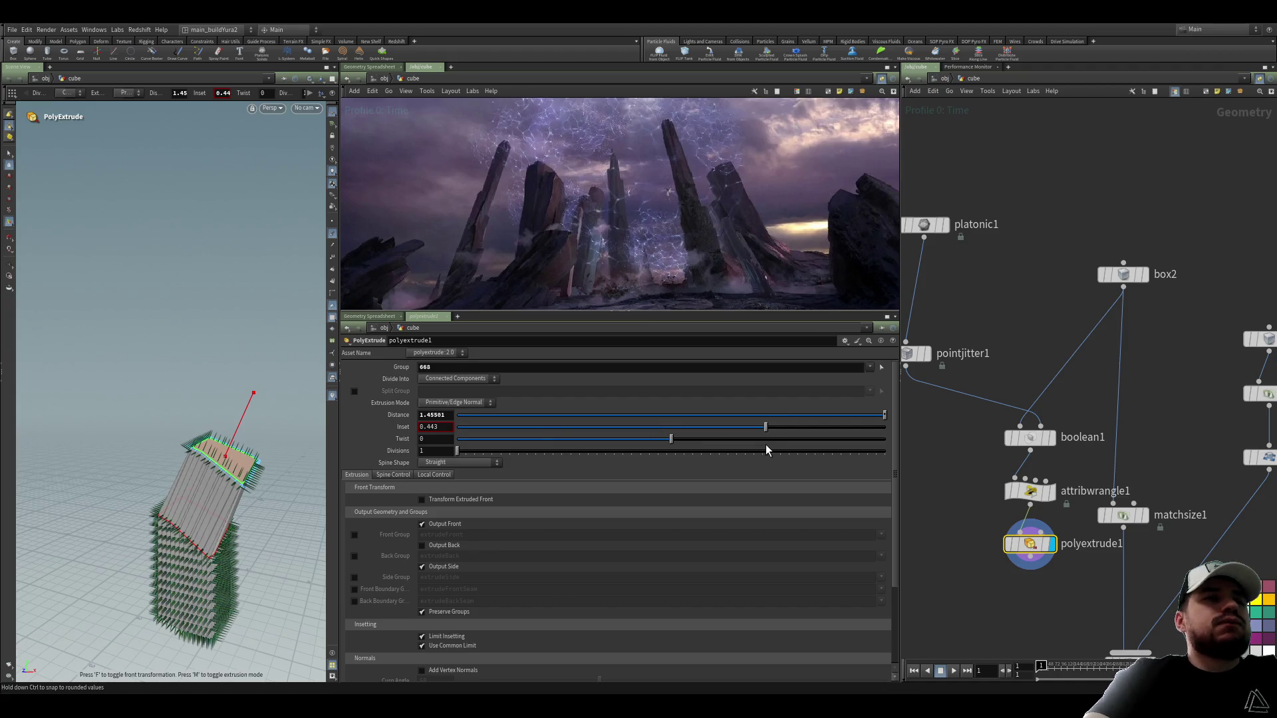
key("Delete")
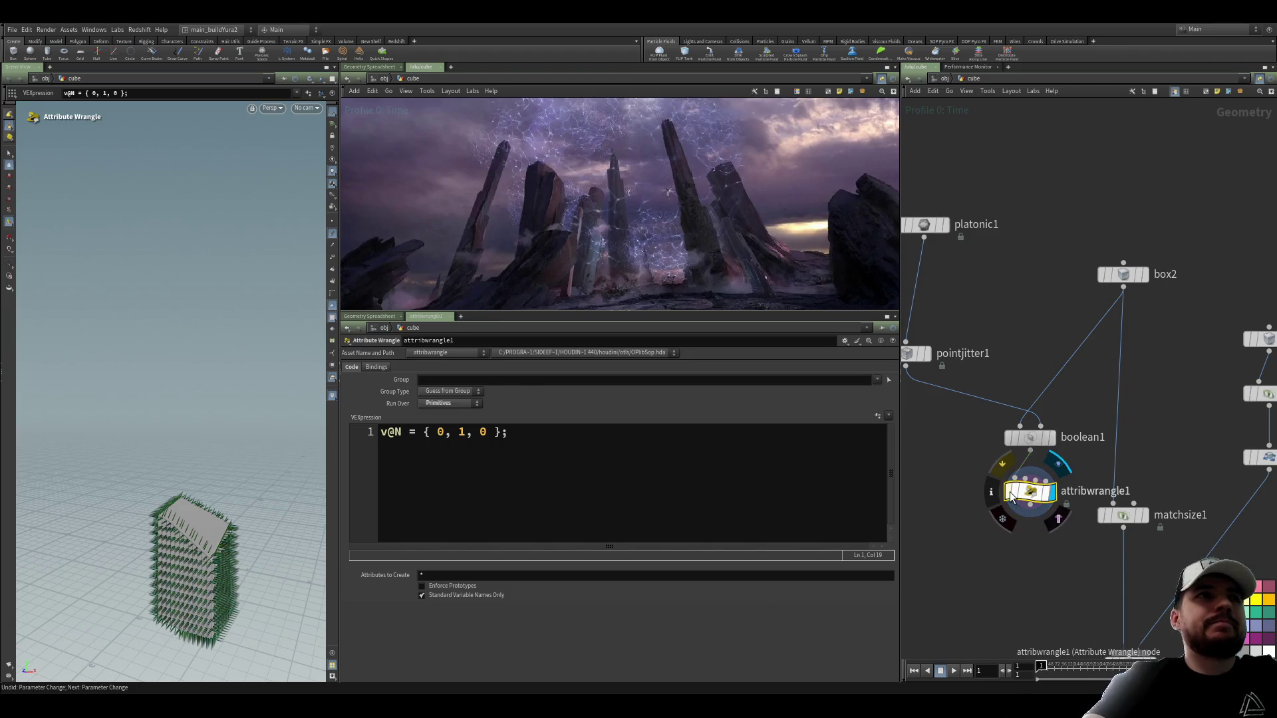
Delete the wrangle and add a Match Size node fed by the jittered solid and box2, displaying it.
key("Delete")
left_click_drag(964, 462, 913, 324)
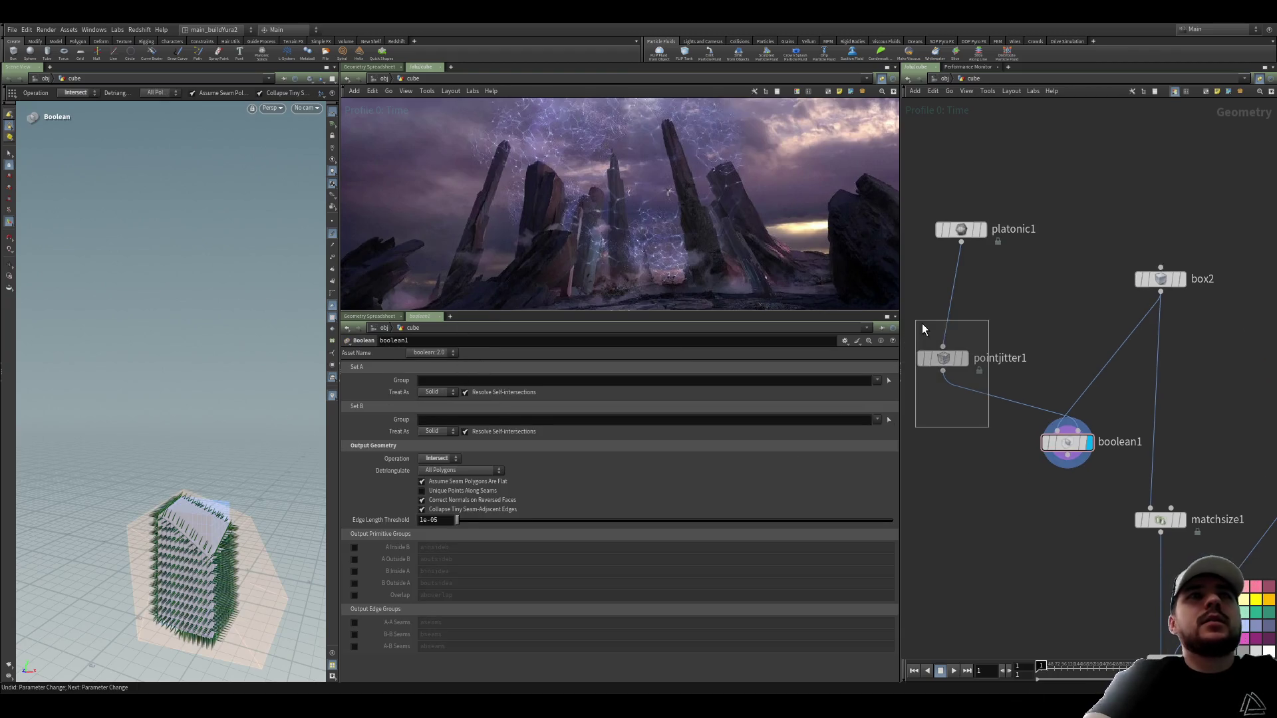
left_click(964, 359)
left_click(1160, 289)
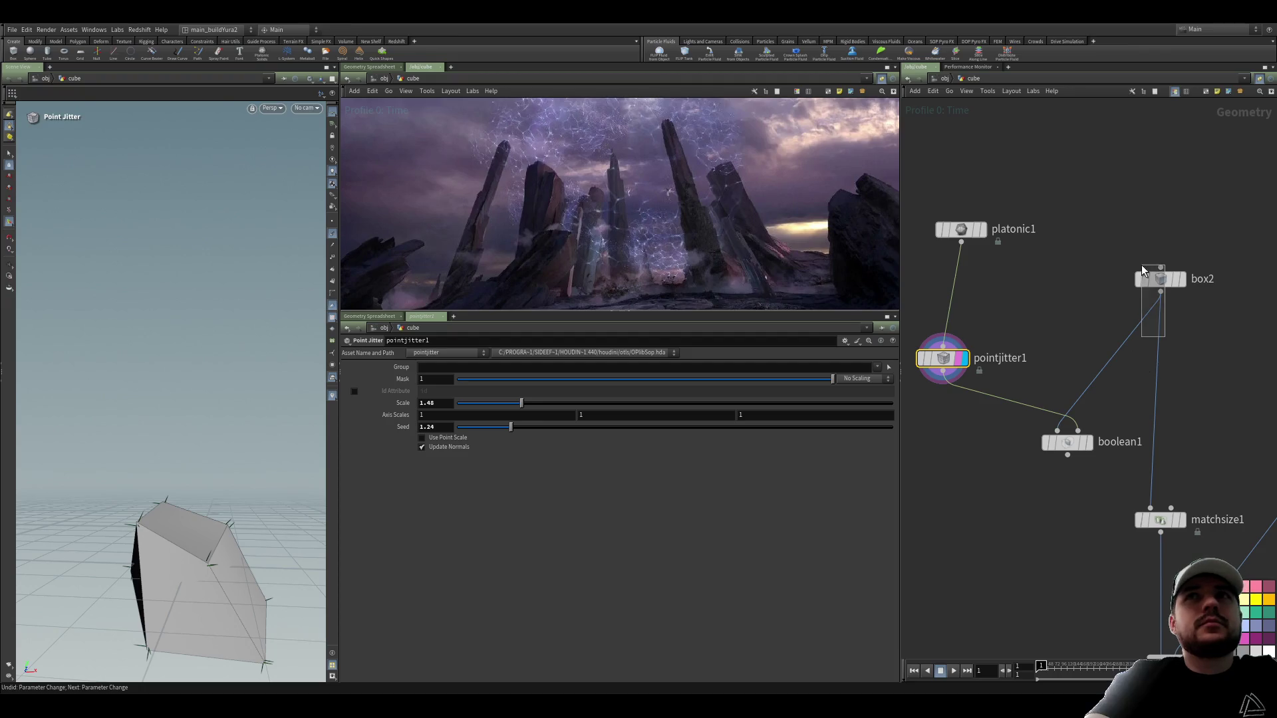
type("match")
key("Return")
left_click(976, 417)
left_click_drag(975, 417, 943, 377)
key("r")
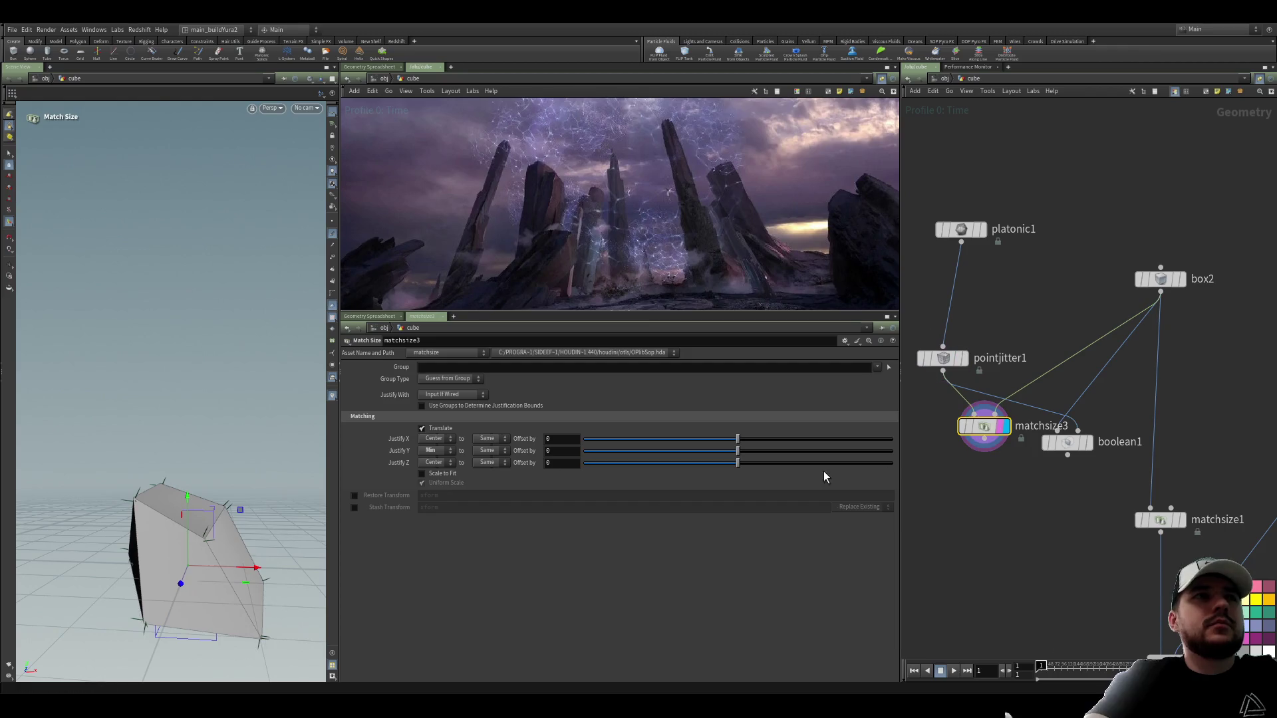
Template the box for reference, wire Match Size into the Boolean and display the intersection.
left_click(444, 476)
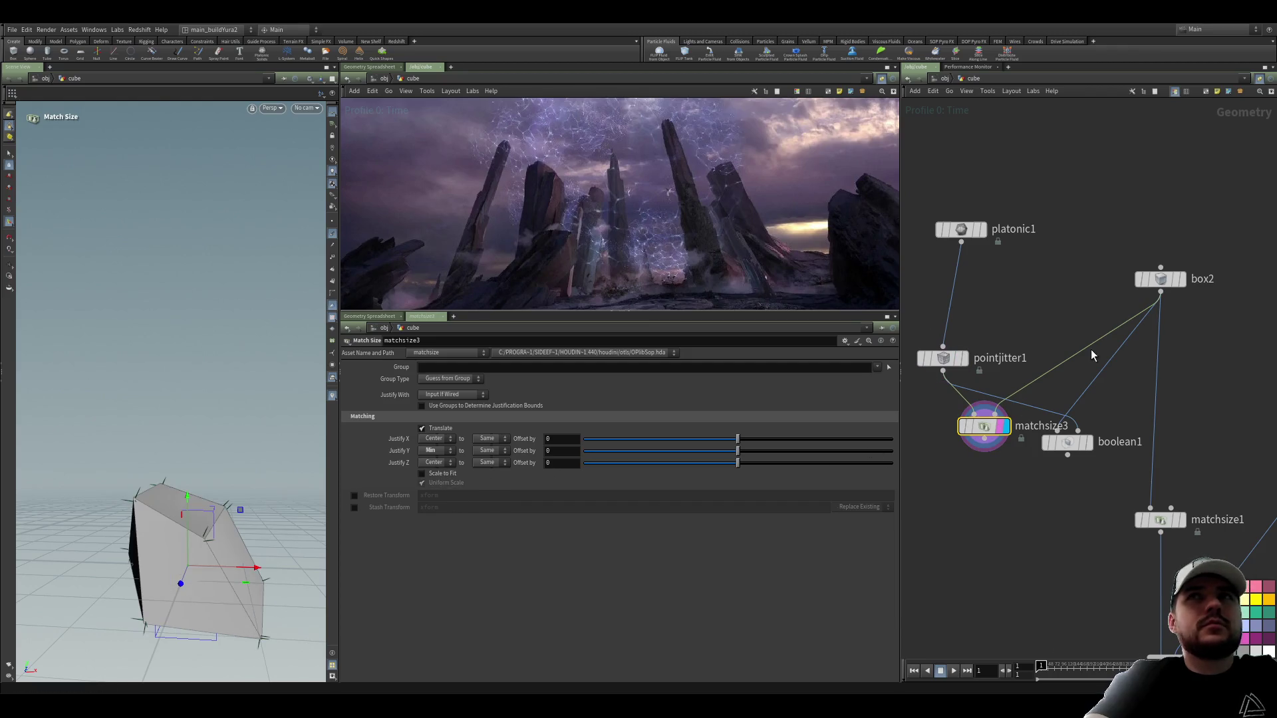
left_click(1178, 278)
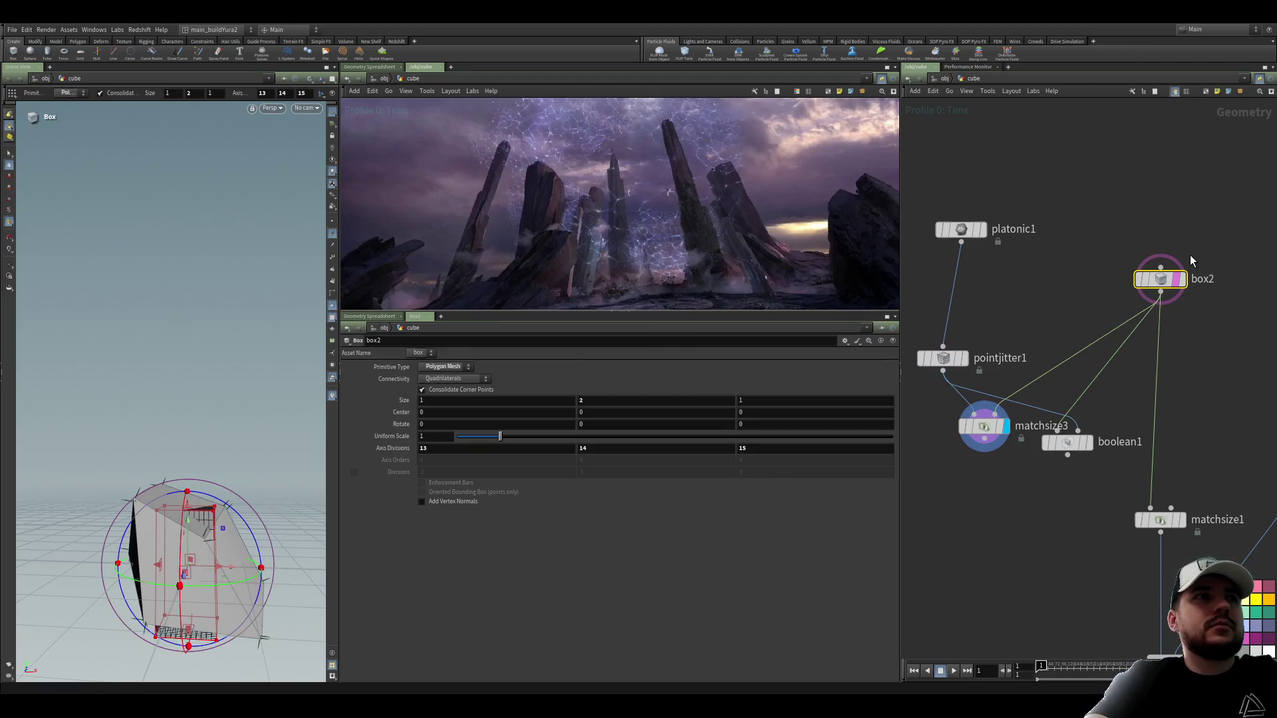
left_click(973, 425)
left_click(1071, 463)
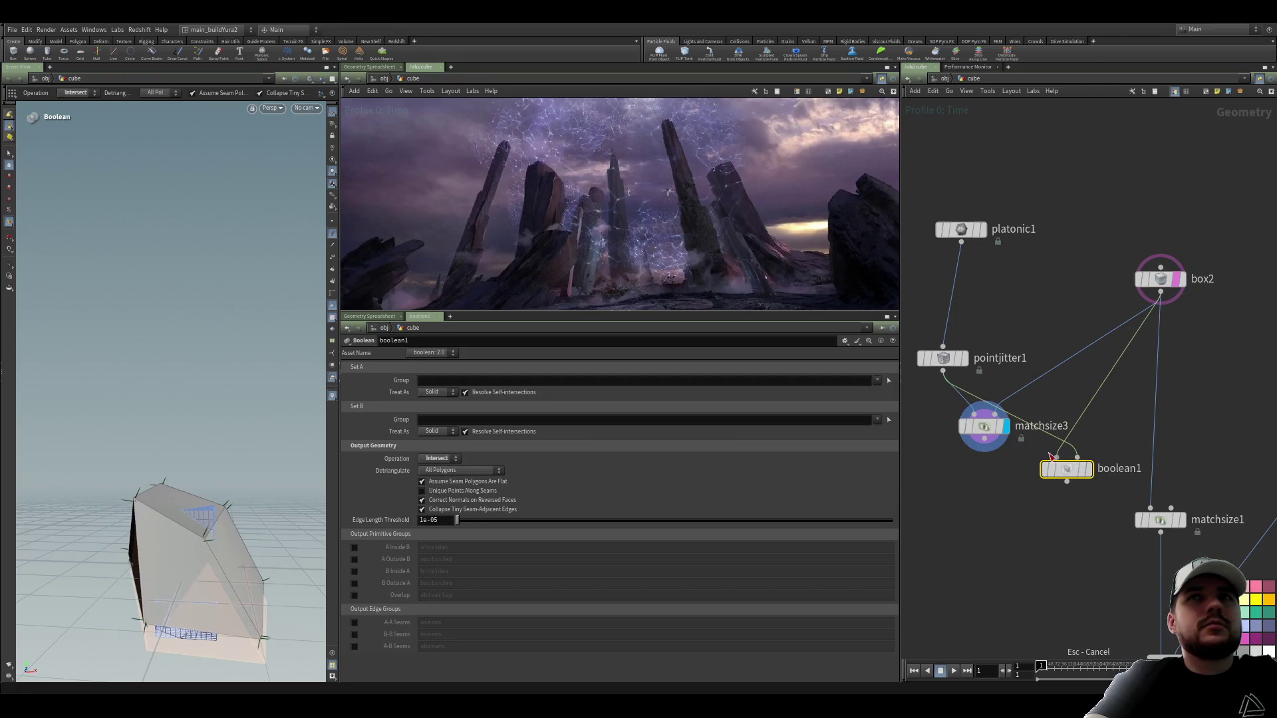
left_click_drag(984, 439, 1058, 460)
left_click(1089, 470)
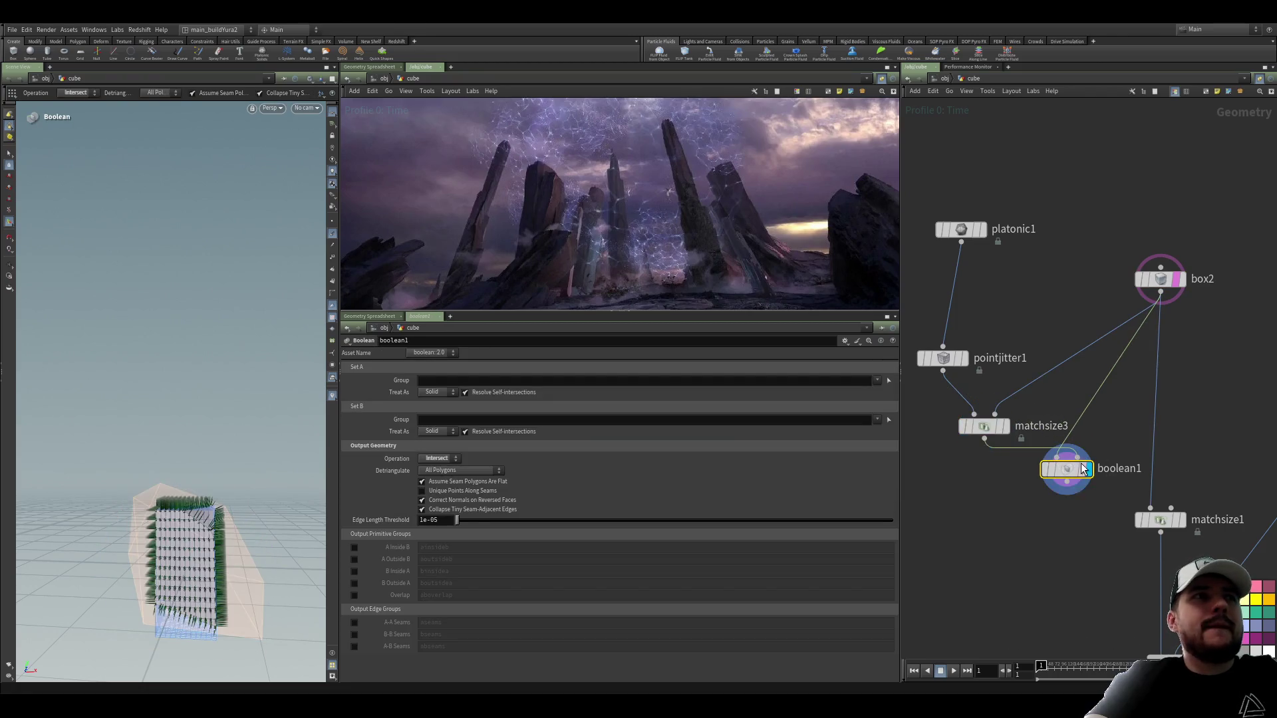
Set box2's axis divisions to 2, 2, 2.
key("Escape")
key("Return")
key("Escape")
mouse_move(209, 511)
left_mouse_down()
mouse_move(231, 403)
mouse_move(183, 437)
mouse_move(200, 496)
left_mouse_up()
key("s")
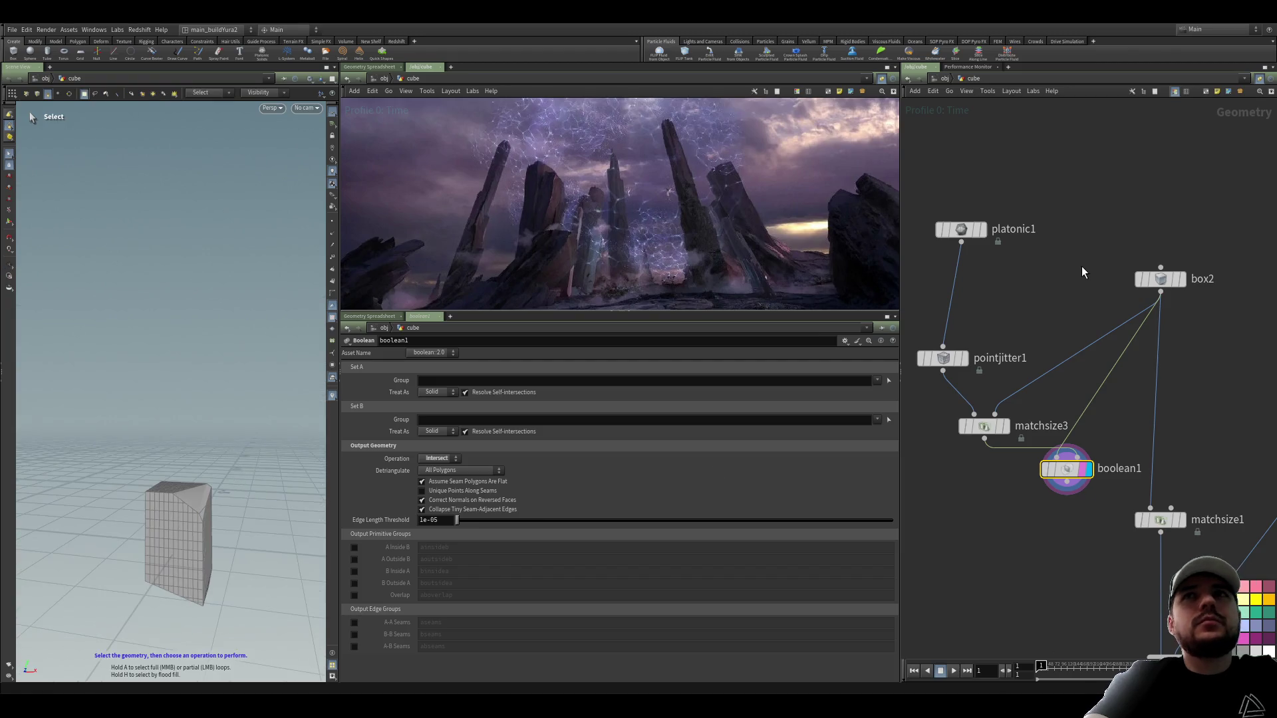
left_click(1160, 279)
left_click(512, 451)
type("2")
key("Tab")
type("2")
key("Tab")
type("2")
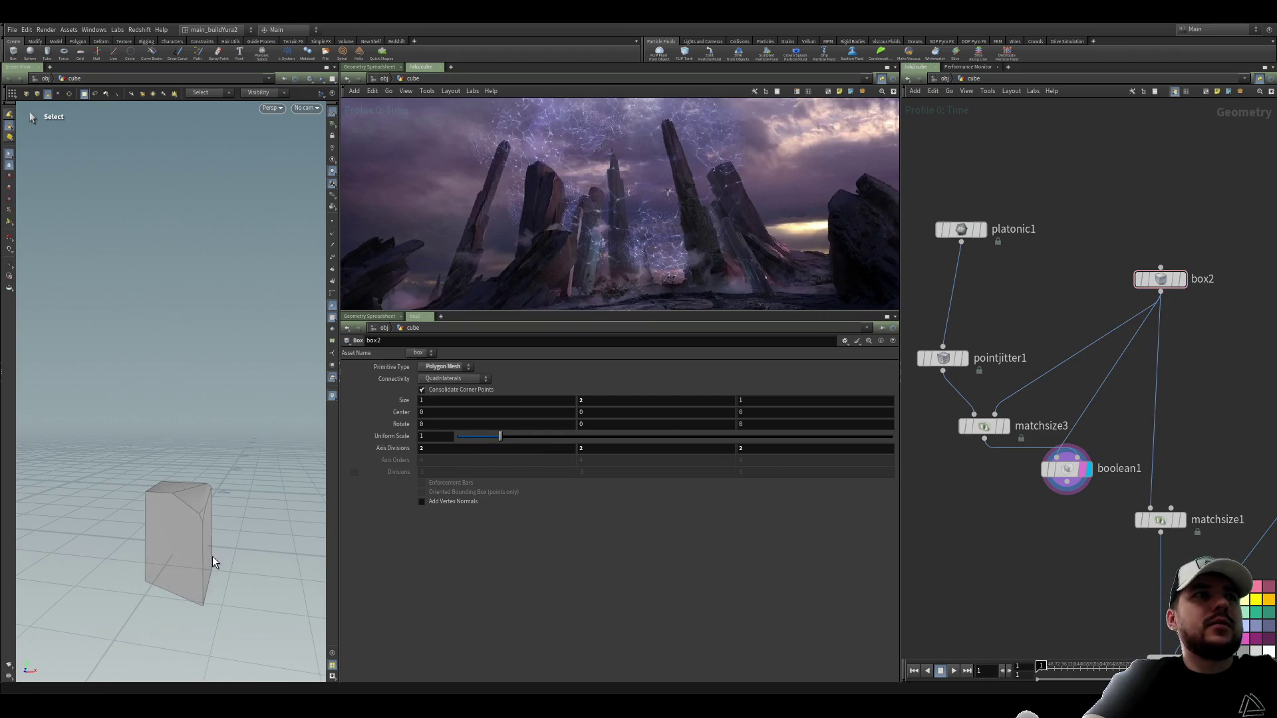
Change the platonic solid to an octahedron, then an icosahedron, and check Match Size.
left_click_drag(219, 542, 204, 531, "alt")
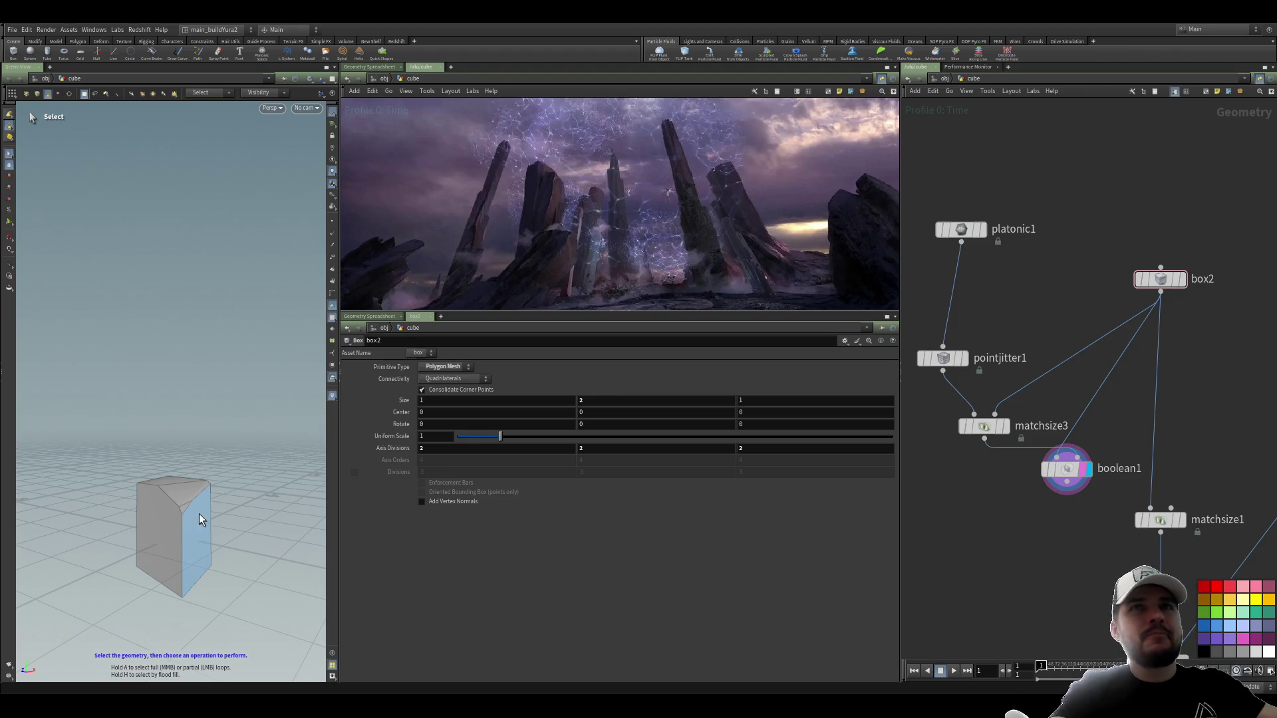
left_click_drag(151, 490, 170, 480, "alt")
scroll(989, 491, "up", 1)
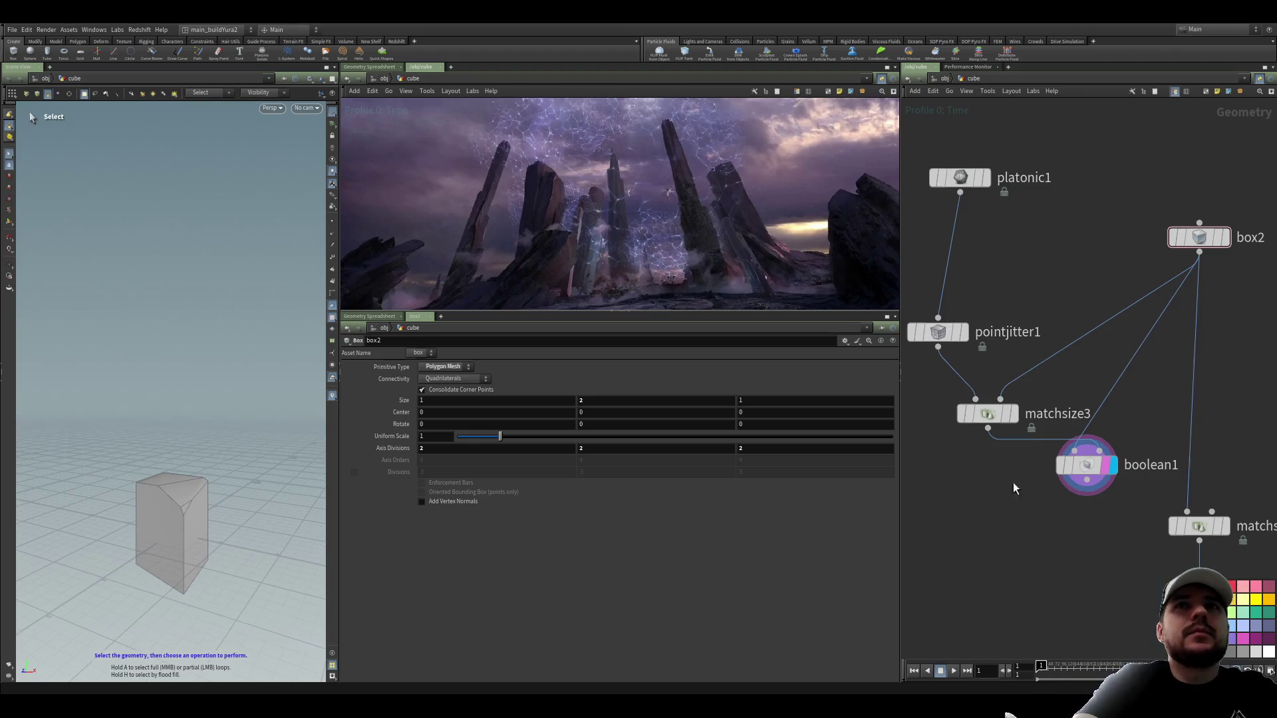
left_click(939, 333)
left_click(938, 180)
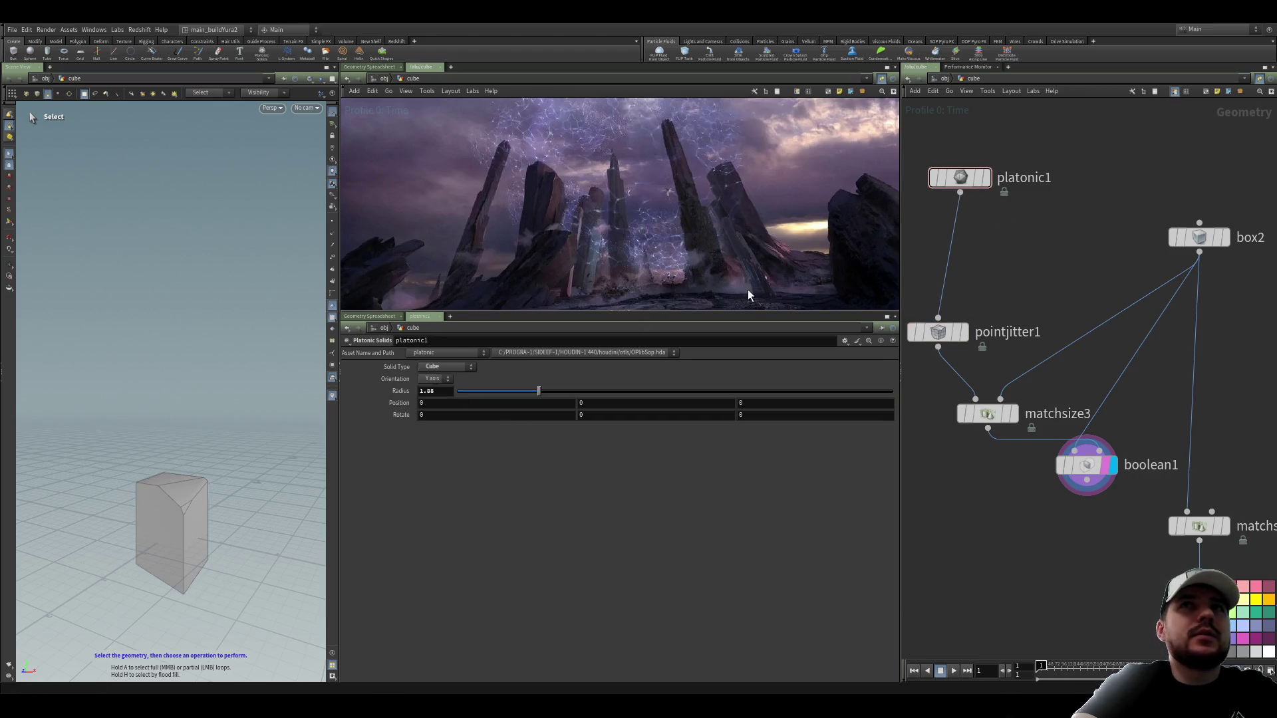
left_click_drag(959, 179, 936, 188)
left_click(437, 382)
left_click(445, 366)
left_click(433, 406)
left_click(993, 413)
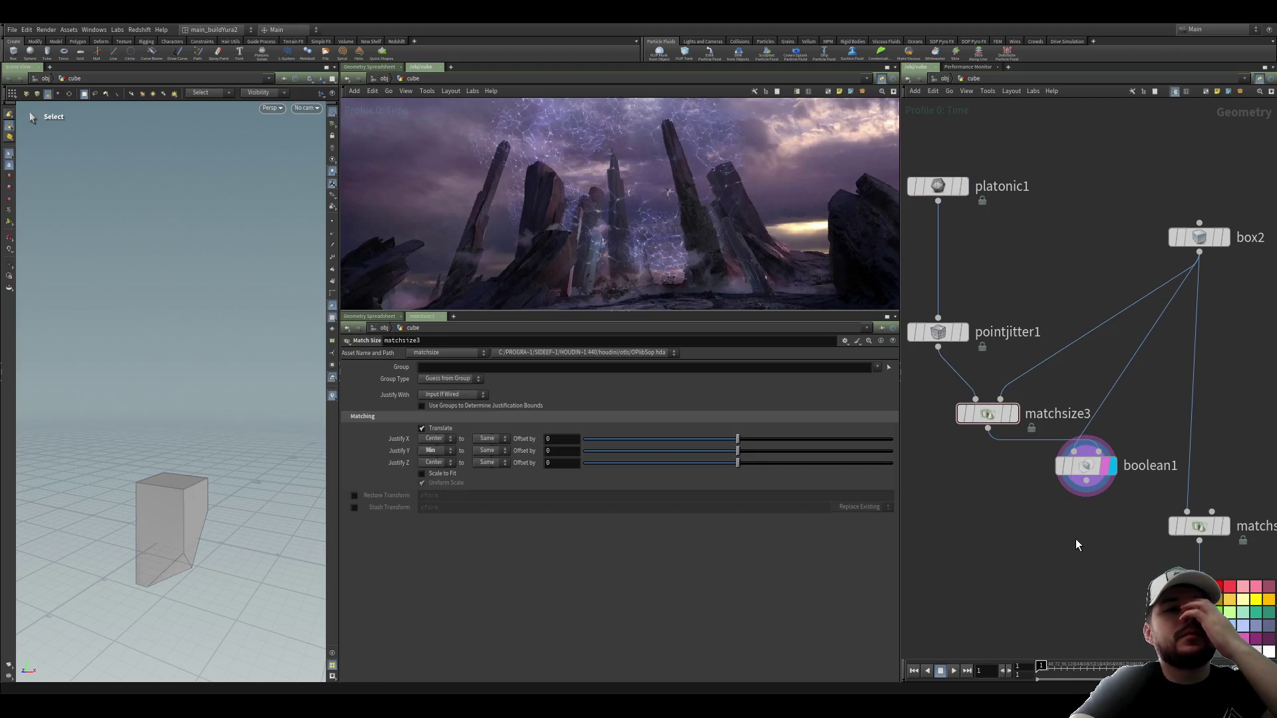
Retune the jitter scale and seed and set Match Size's vertical offset to -1.4.
left_click(938, 186)
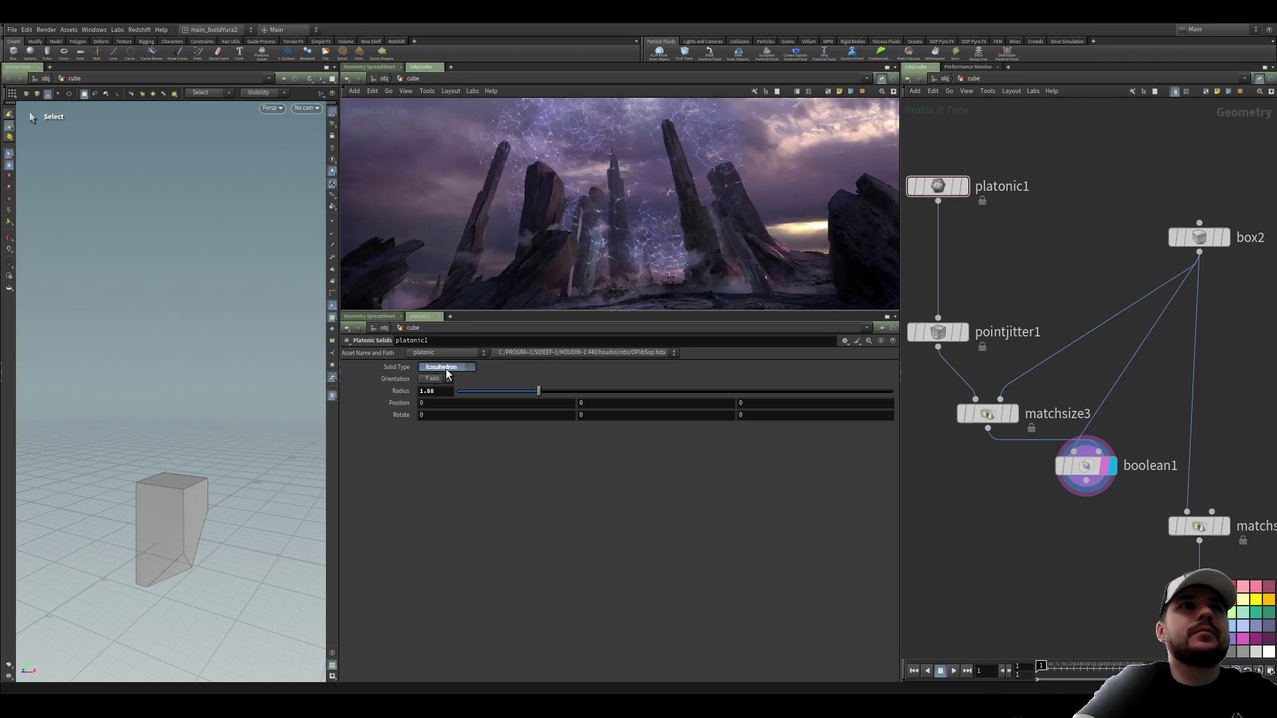
left_click(983, 329)
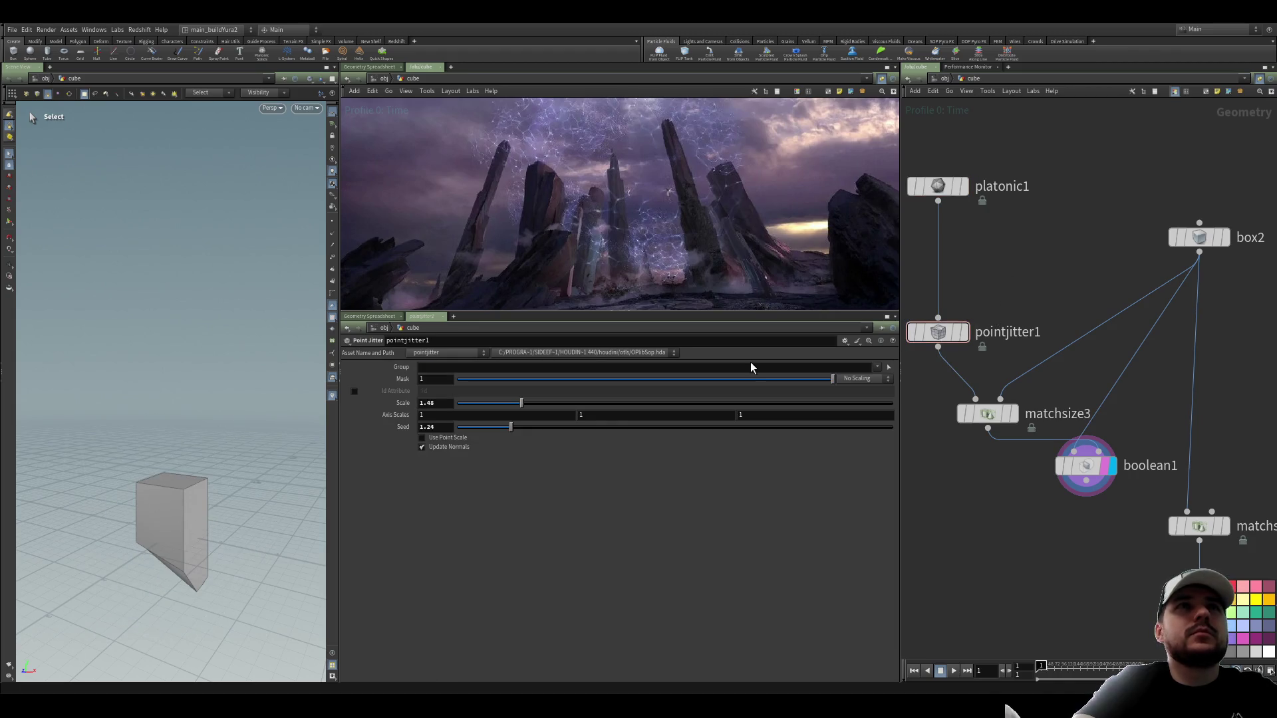
mouse_move(526, 408)
left_mouse_down()
mouse_move(509, 403)
mouse_move(471, 428)
mouse_move(626, 428)
mouse_move(584, 428)
left_mouse_up()
left_click(972, 414)
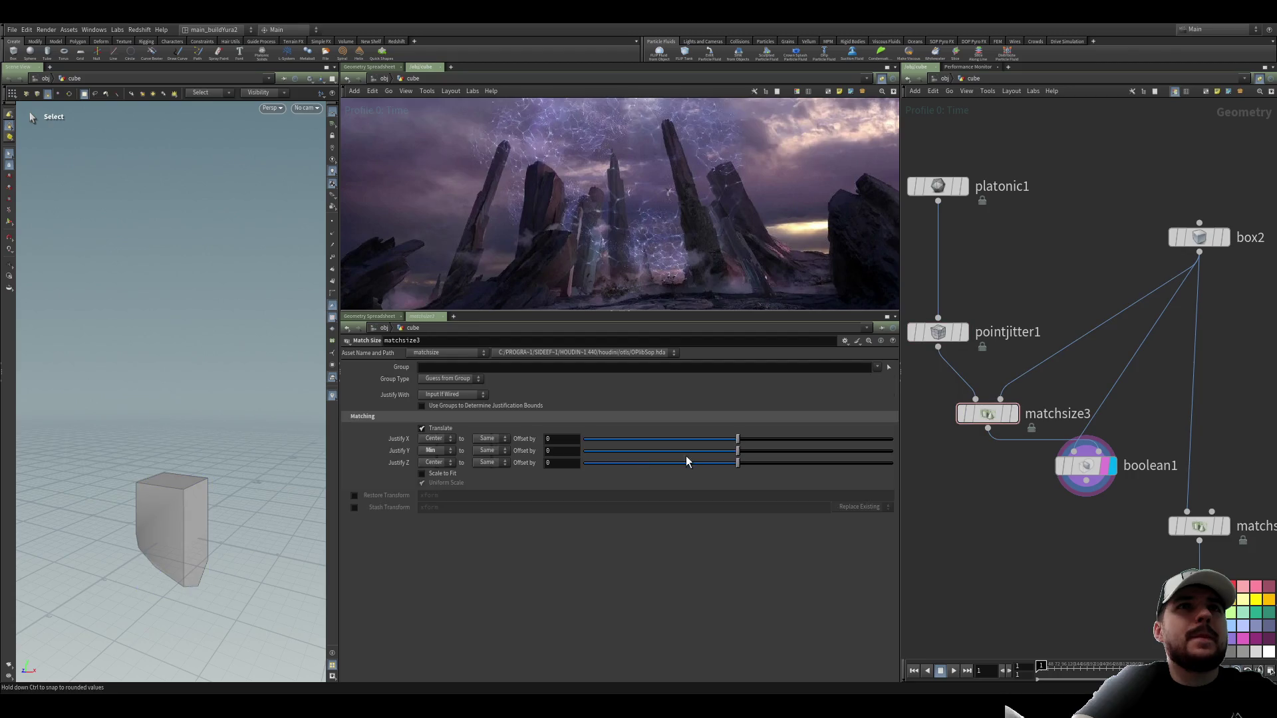
left_click_drag(725, 454, 471, 454)
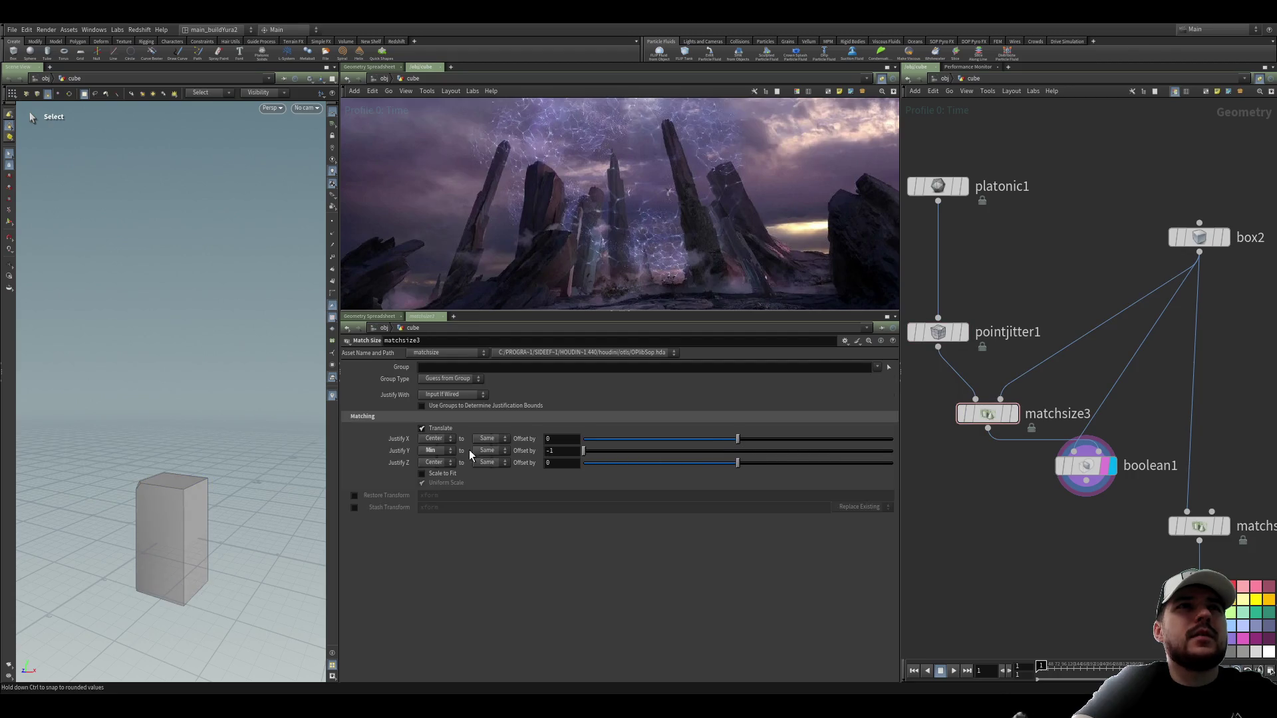
middle_click_drag(549, 451, 509, 452)
key("Escape")
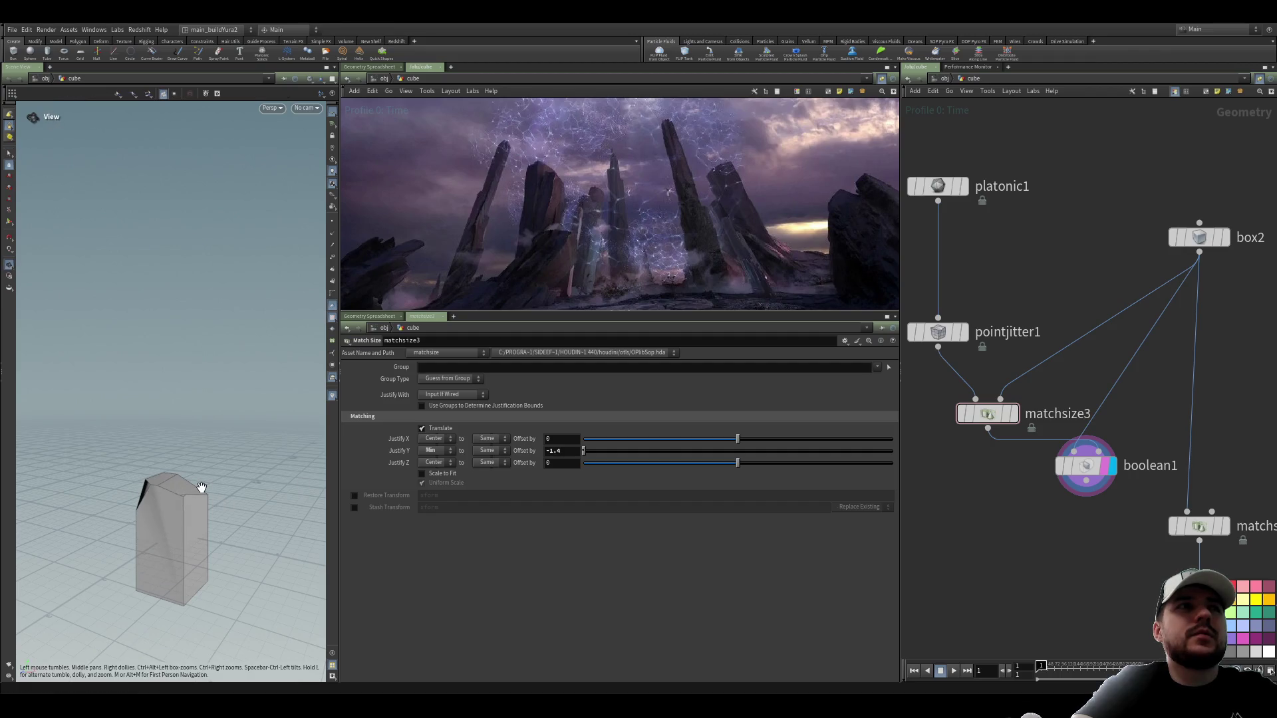
Adjust the jitter scale again to 1.61 while viewing the block's top.
left_click_drag(200, 488, 200, 500)
key("s")
left_click(939, 331)
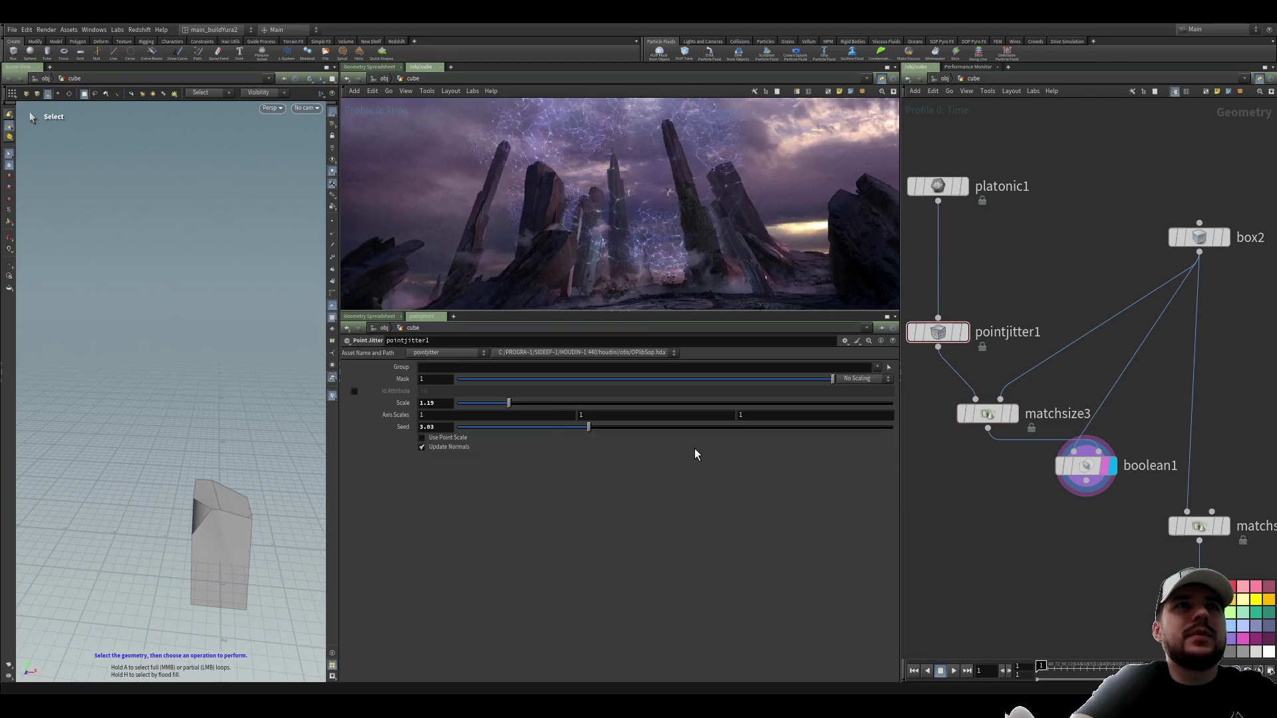
mouse_move(505, 404)
left_mouse_down()
mouse_move(475, 404)
mouse_move(526, 403)
left_mouse_up()
mouse_move(162, 500)
left_mouse_down()
mouse_move(186, 456)
mouse_move(210, 487)
left_mouse_up()
Test raising the top face with an Edit, then delete the test edit node.
key("Escape")
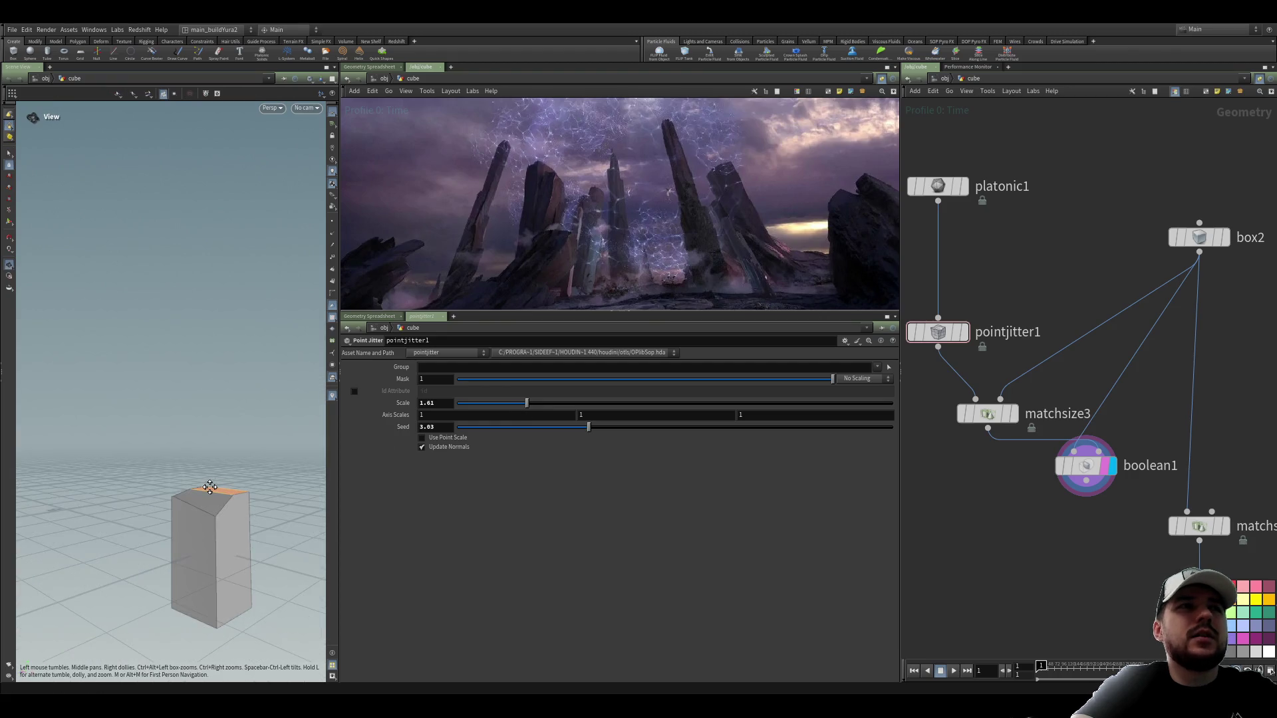
key("e")
key("t")
mouse_move(199, 451)
left_mouse_down()
mouse_move(198, 309)
mouse_move(283, 420)
left_mouse_up()
key("Escape")
scroll(1018, 412, "up", 2)
key("Delete")
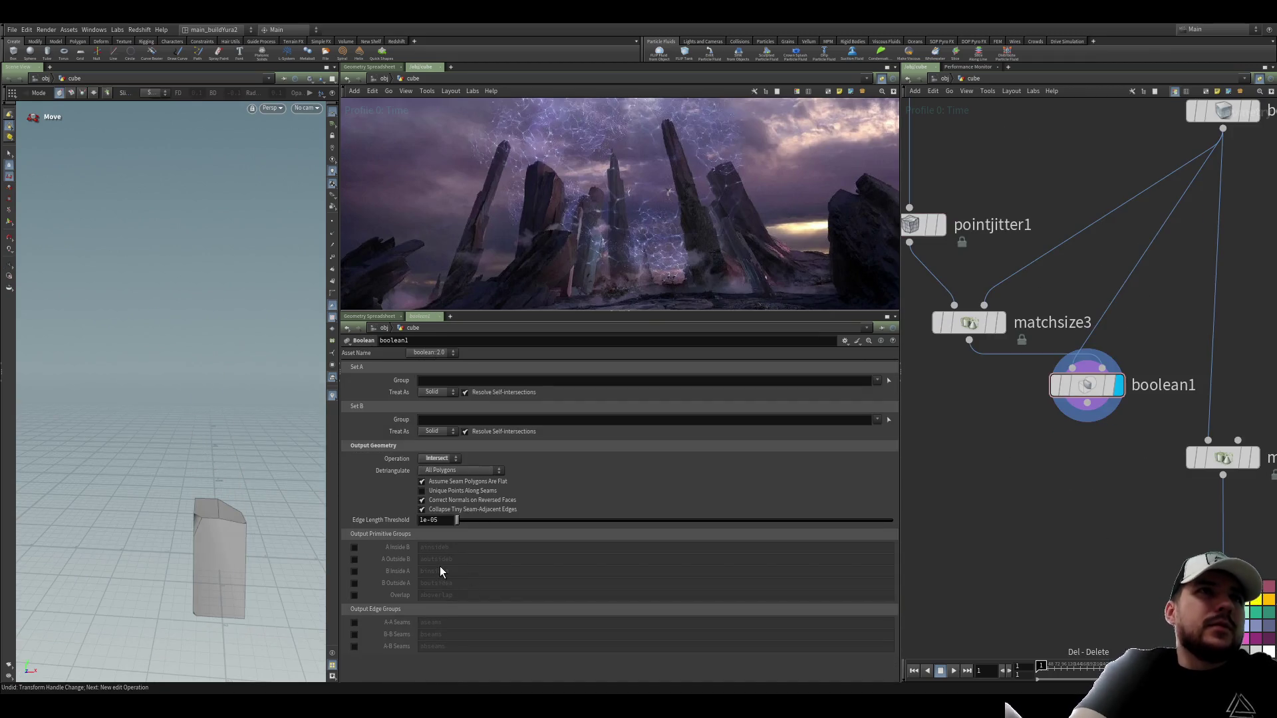
Show point numbers on the block while orbiting around it.
key("Escape")
mouse_move(250, 510)
left_mouse_down()
mouse_move(176, 526)
mouse_move(209, 432)
left_mouse_up()
key("t")
left_click(335, 263)
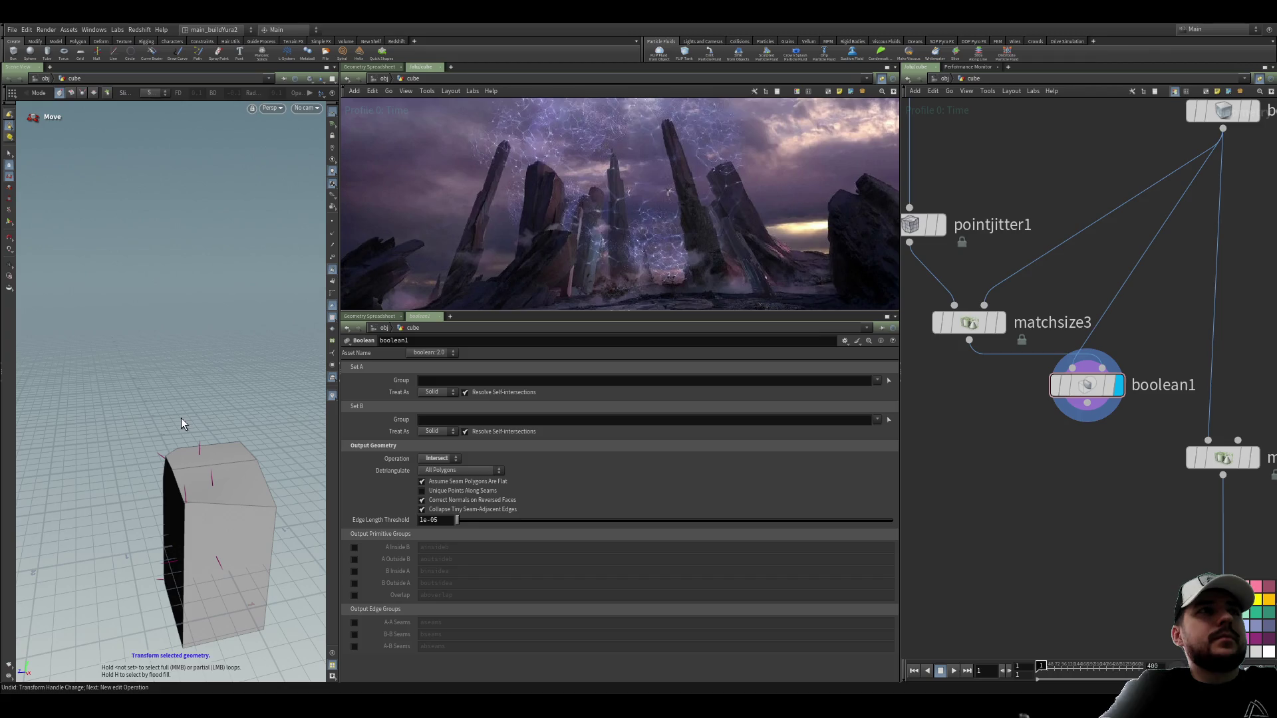
Add a PolyExtrude after boolean1 at distance 0.587, divided into individual elements.
left_click(1104, 428)
left_click(1087, 457)
left_click_drag(671, 415, 754, 415)
left_click(457, 379)
left_click(455, 392)
left_click_drag(213, 464, 250, 465)
key("t")
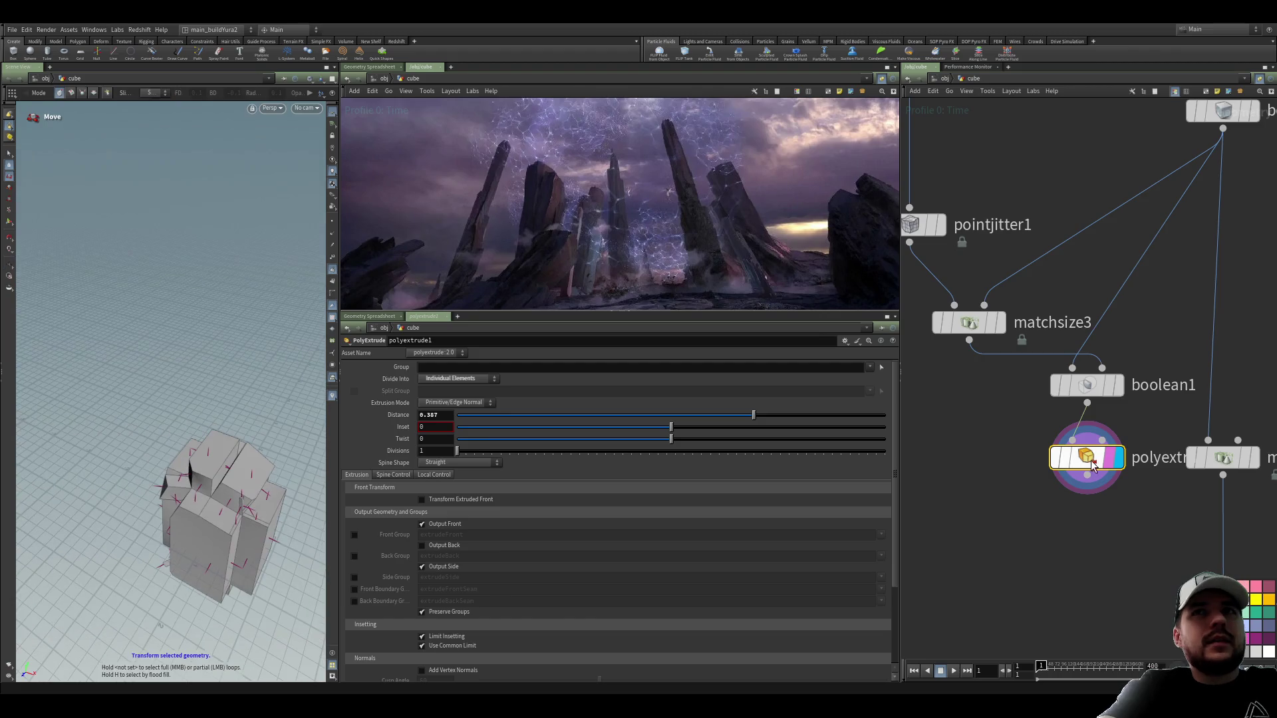
Restrict polyextrude1 to primitive group 0 so only one face extrudes.
left_click_drag(1089, 457, 1089, 562)
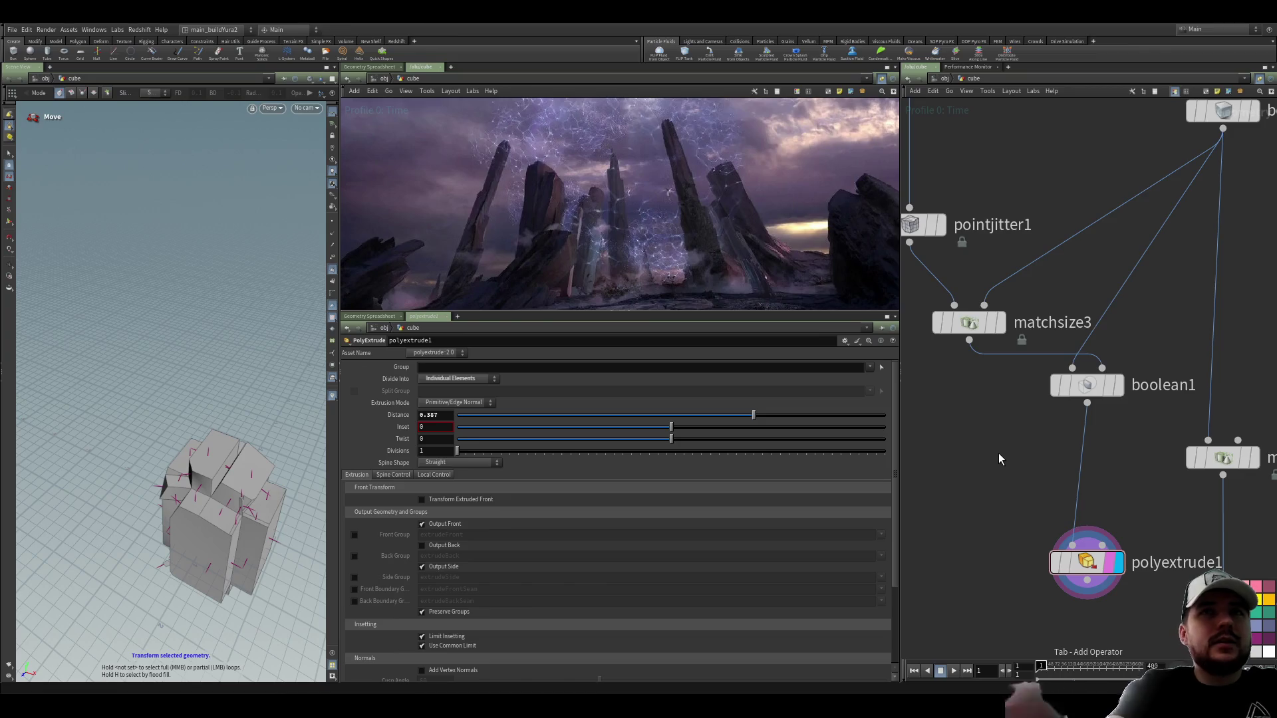
left_click(583, 366)
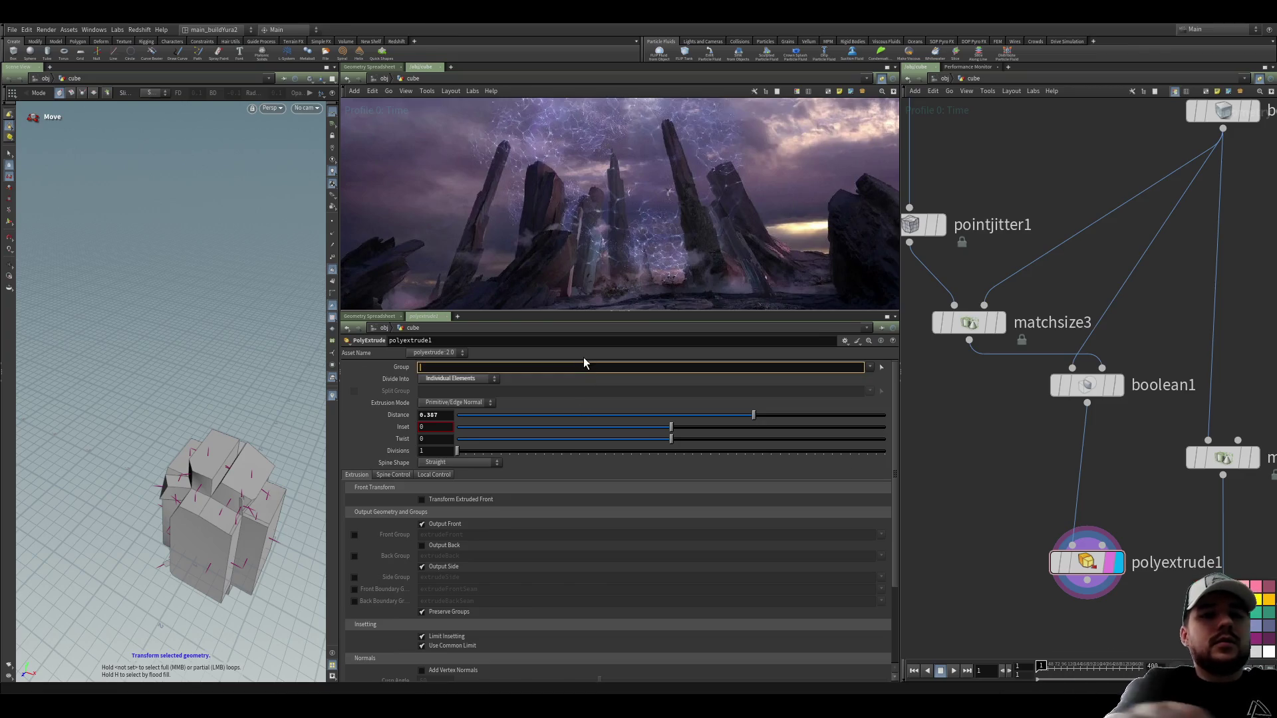
type("0")
key("Return")
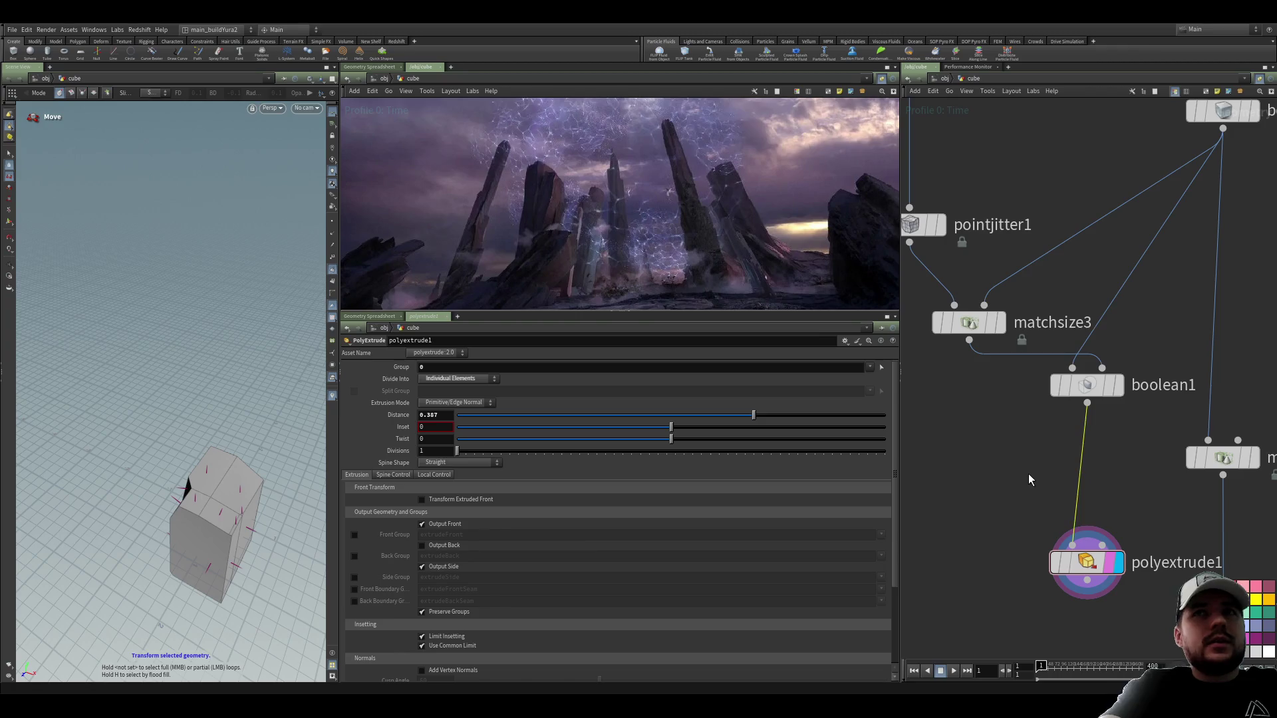
Insert a Sort SOP between boolean1 and polyextrude1, sorting primitives by Y reversed, and tidy the layout.
key("Tab")
type("sort")
key("Return")
left_click(1025, 473)
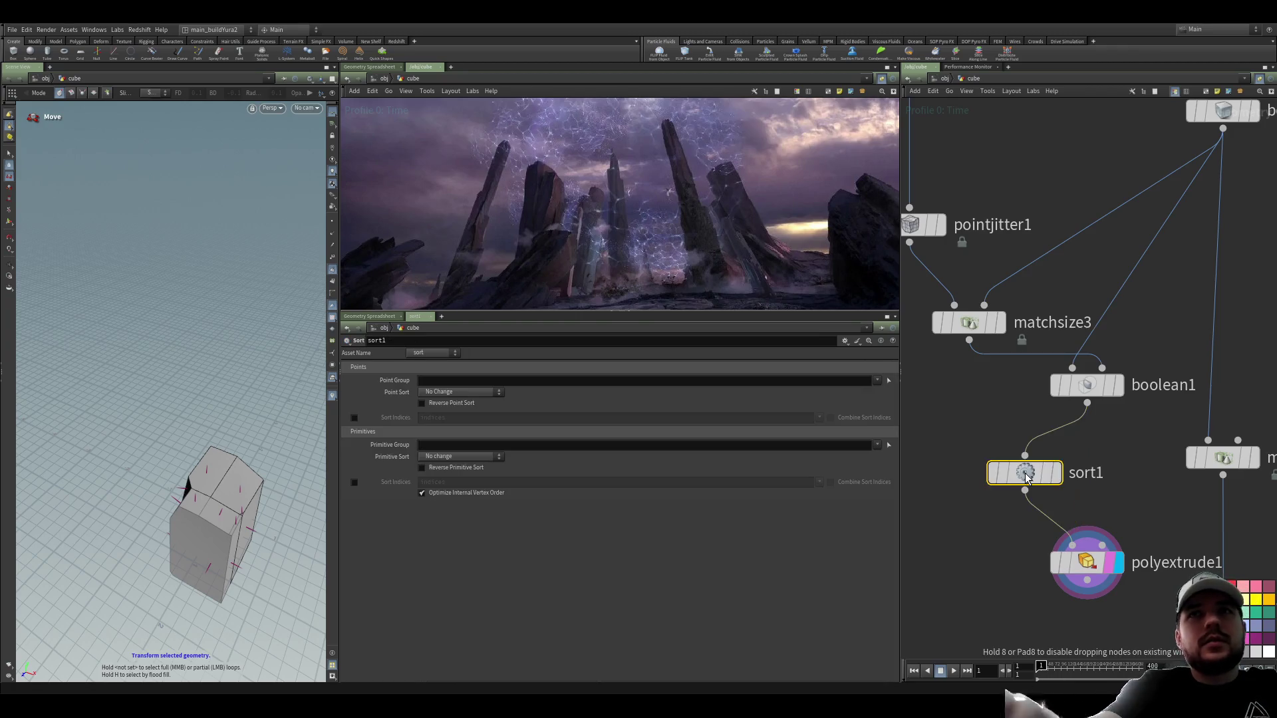
left_click(476, 492)
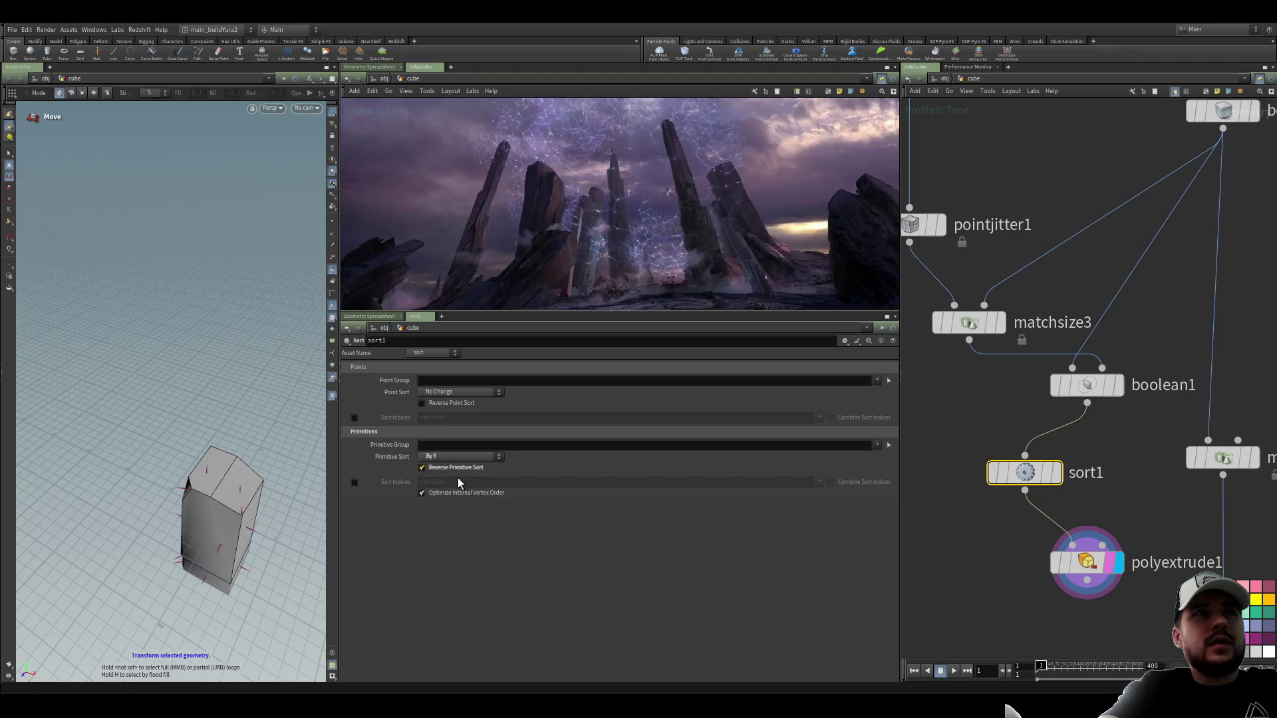
left_click_drag(229, 489, 240, 442, "alt")
left_click_drag(1033, 489, 1095, 484)
left_click_drag(1108, 629, 1075, 480)
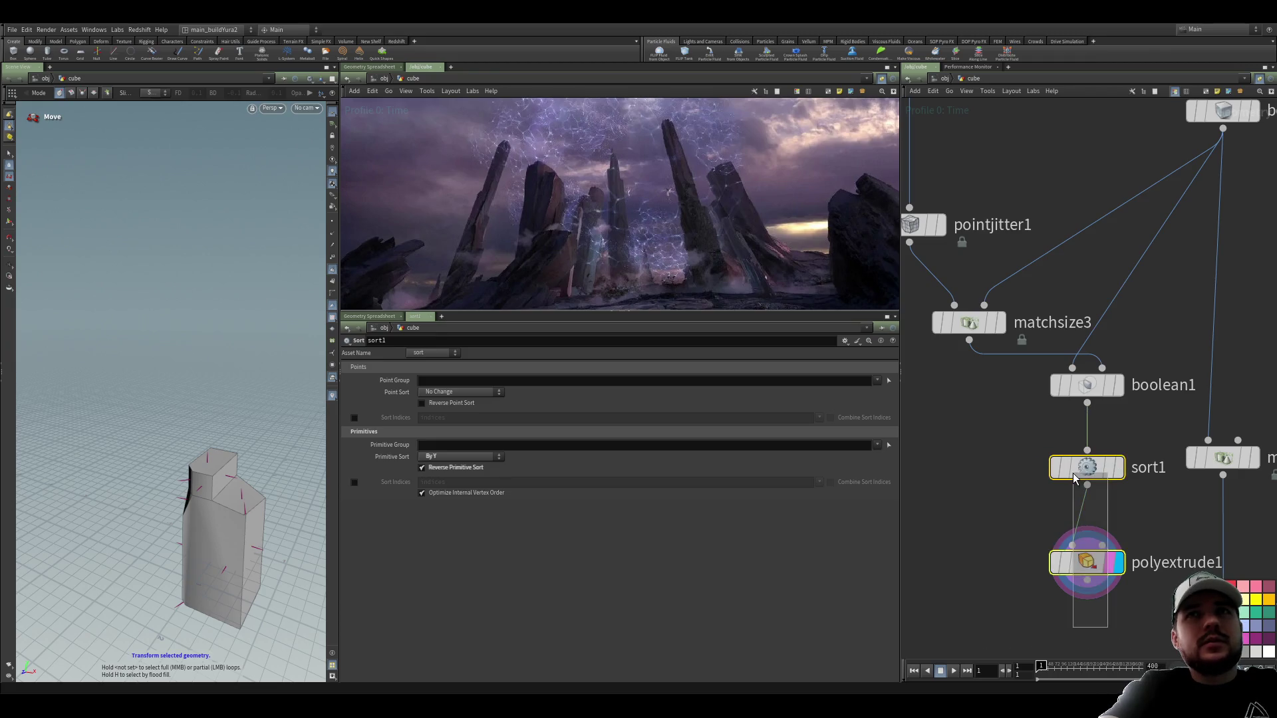
key("l")
Raise polyextrude1 to distance 2.387 with 0.11 inset, forming a tall tapering spire.
left_click(968, 322)
key("Escape")
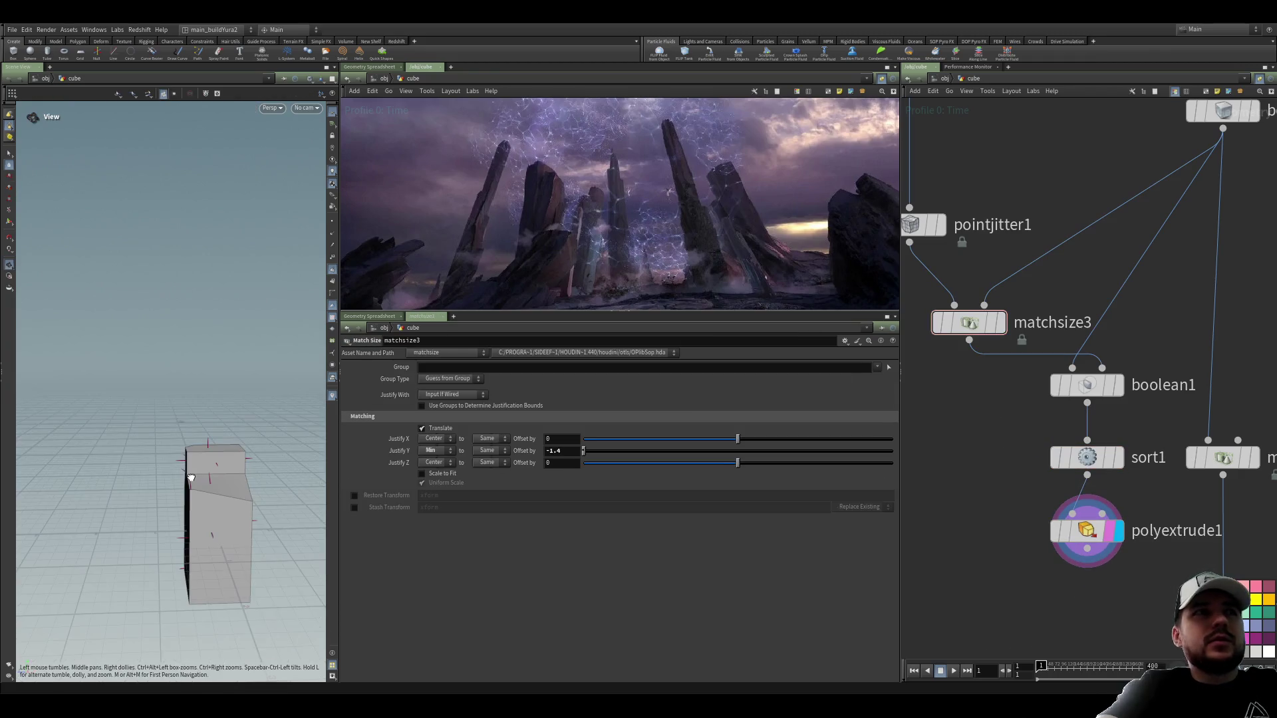
left_click_drag(196, 478, 208, 495)
left_click(999, 556)
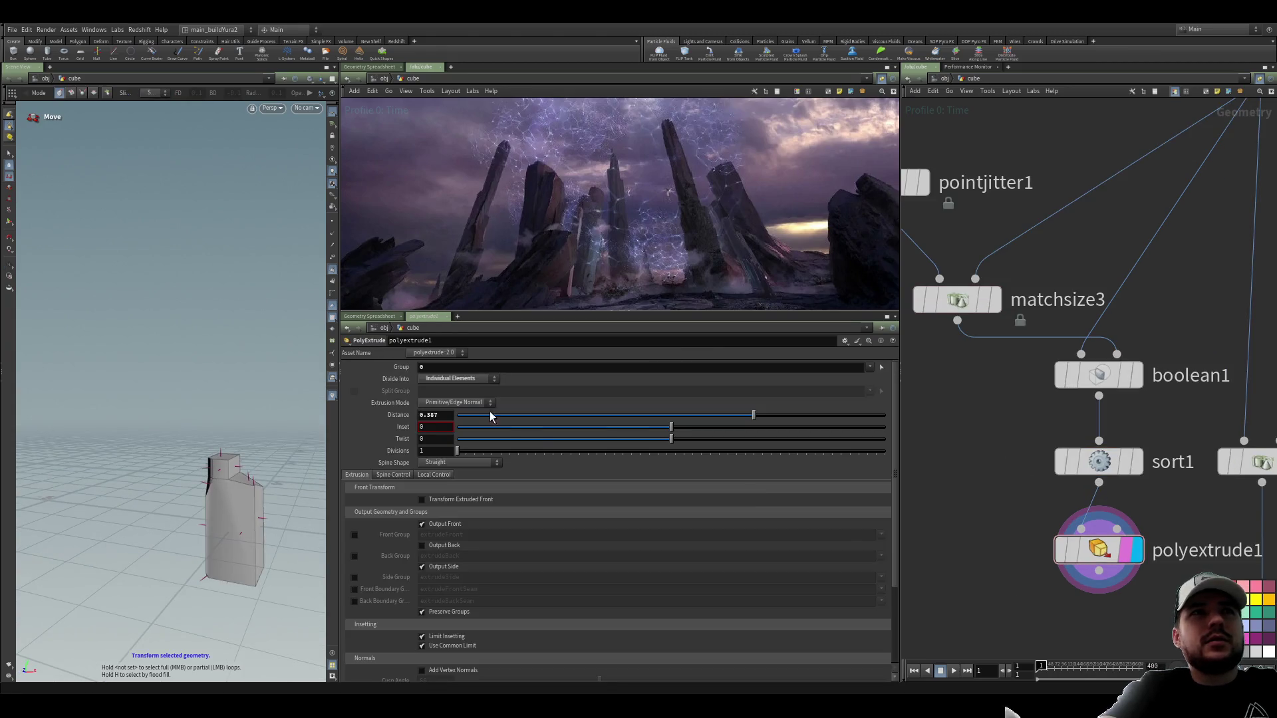
mouse_move(443, 390)
middle_mouse_down()
mouse_move(576, 392)
mouse_move(460, 388)
middle_mouse_up()
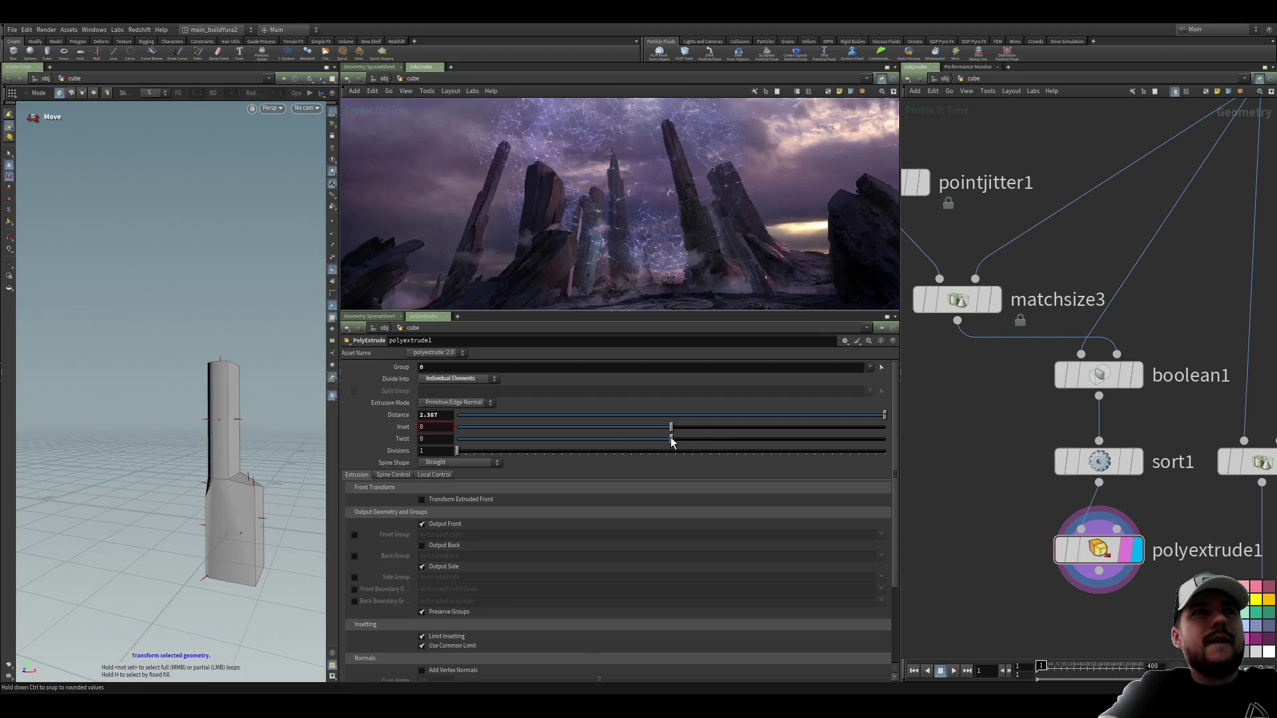
mouse_move(677, 438)
left_mouse_down()
mouse_move(532, 439)
mouse_move(702, 432)
left_mouse_up()
scroll(1034, 595, "down", 3)
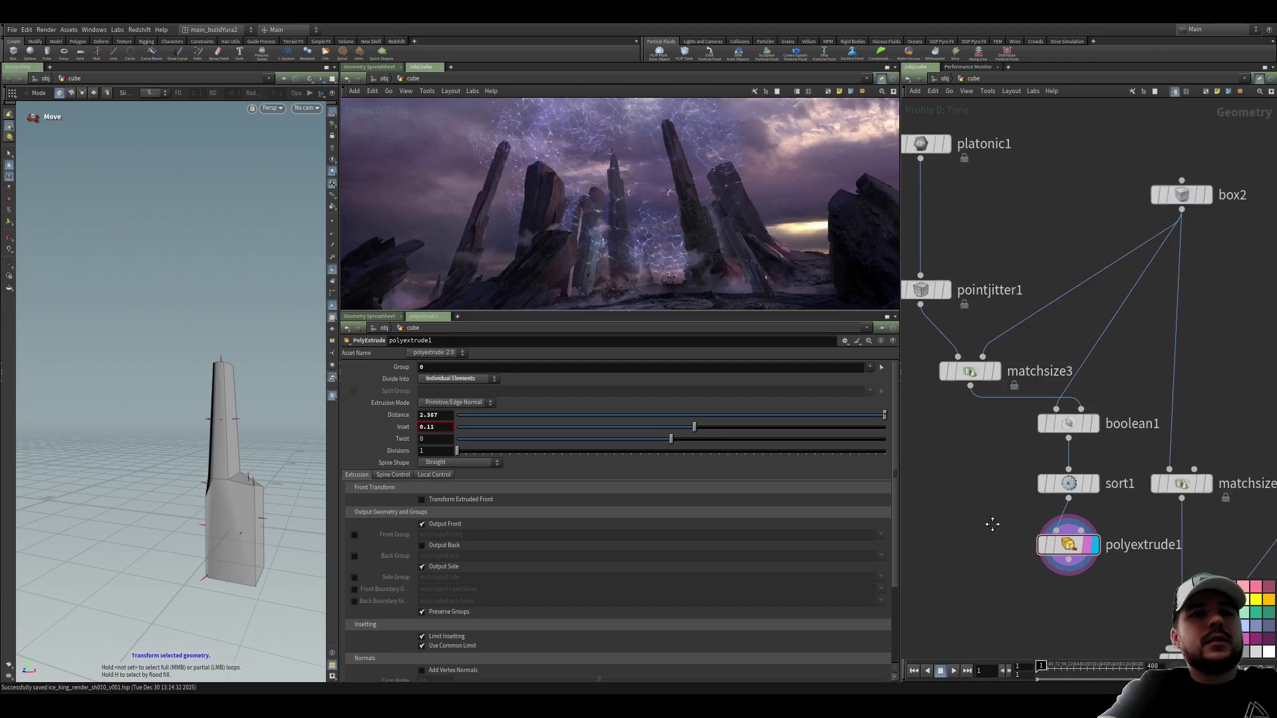
scroll(1035, 595, "down", 2)
middle_click_drag(1204, 422, 1035, 407)
left_click(1066, 431)
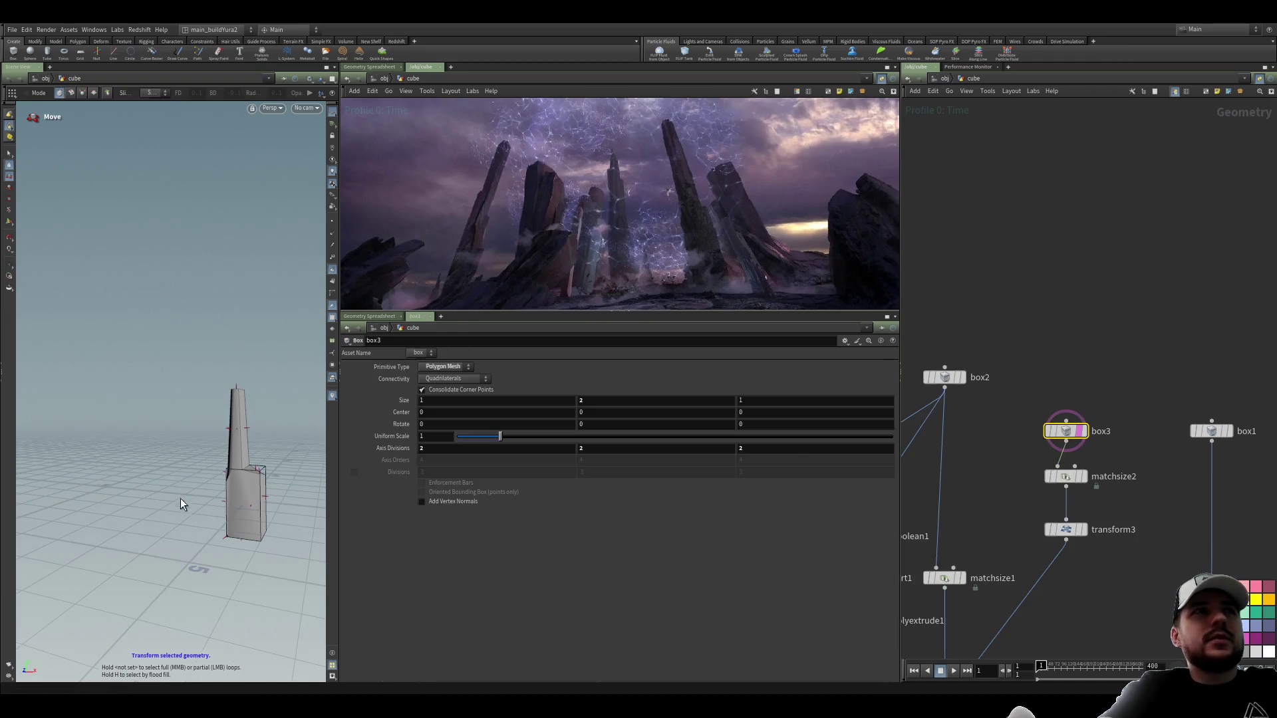
Review the box1 and box2 parameters and save the scene.
middle_click_drag(1268, 429, 1182, 448)
left_click(1145, 438)
key("Escape")
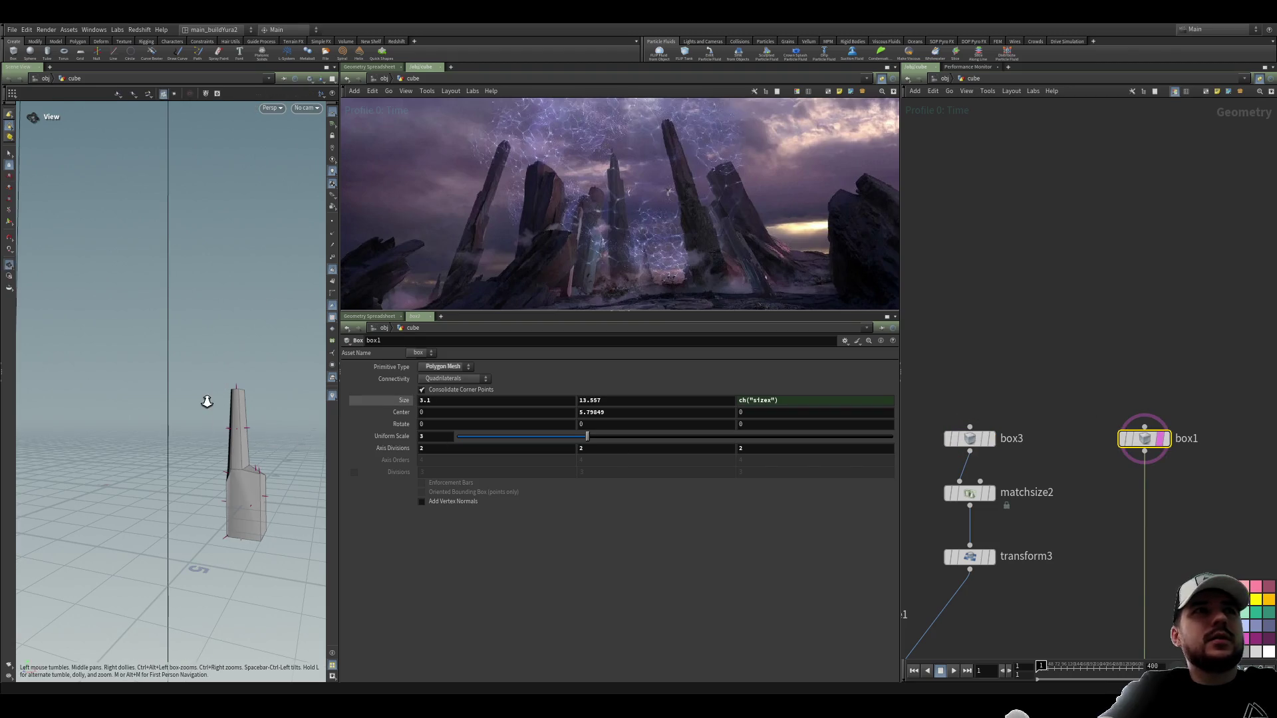
scroll(200, 436, "down", 3)
scroll(222, 487, "down", 2)
scroll(222, 487, "up", 3)
key("ctrl+s")
middle_click_drag(923, 518, 960, 509)
scroll(1062, 435, "up", 2)
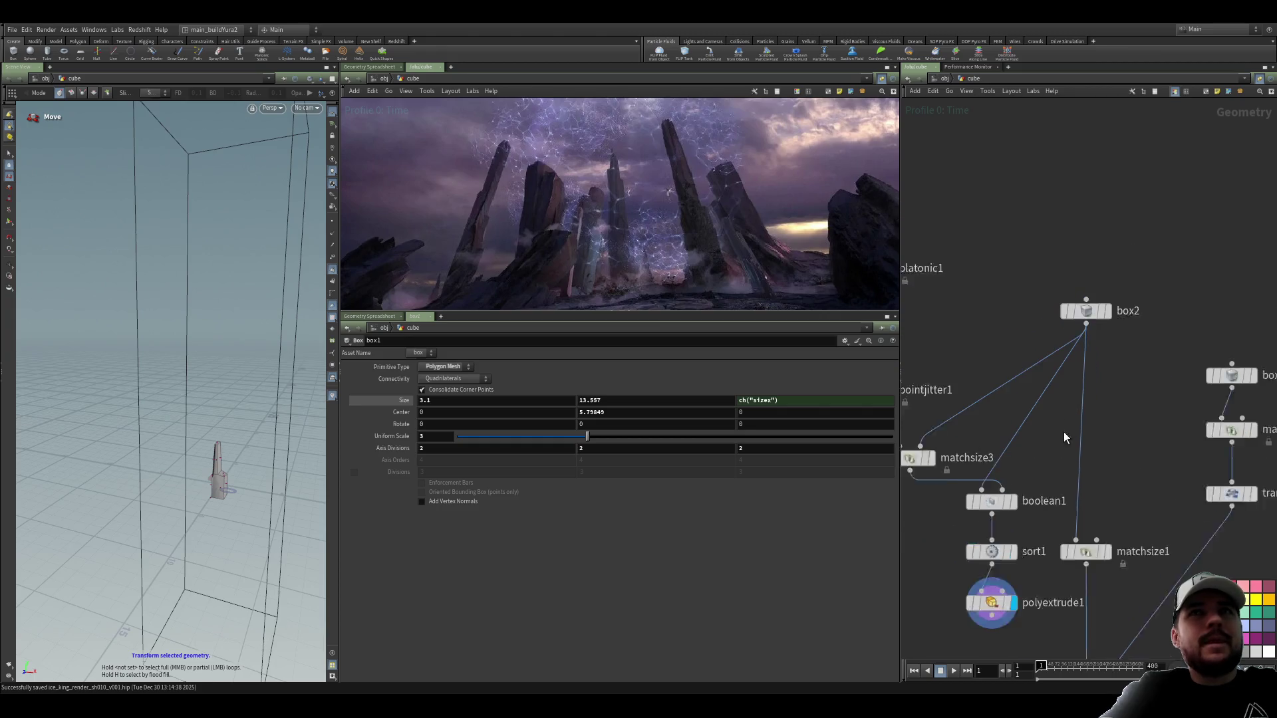
left_click(1087, 290)
middle_click_drag(1040, 306, 962, 345)
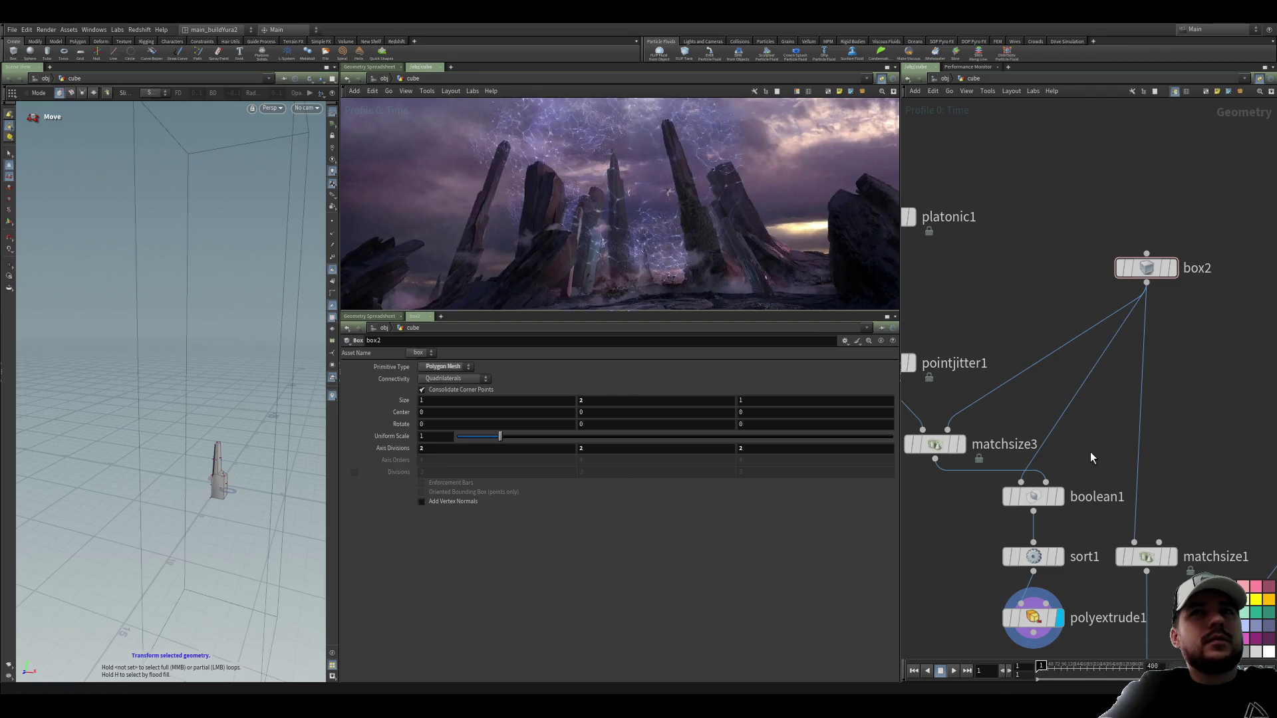
Display boolean1's output, then branch a new Match Size node (matchsize4) off box2.
left_click(1014, 504)
key("r")
scroll(1014, 508, "up", 1)
left_click(1169, 234)
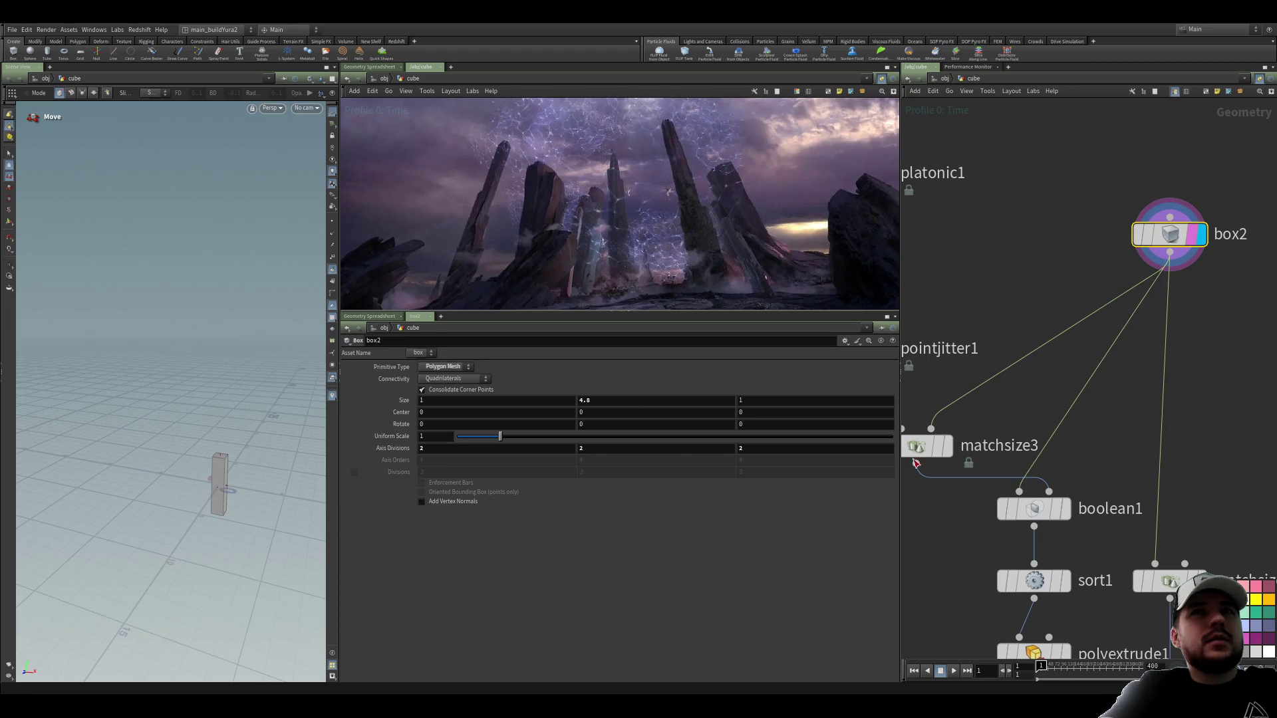
mouse_move(1167, 581)
left_mouse_down("alt")
mouse_move(1181, 414)
mouse_move(1118, 351)
mouse_move(1098, 361)
left_mouse_up("alt")
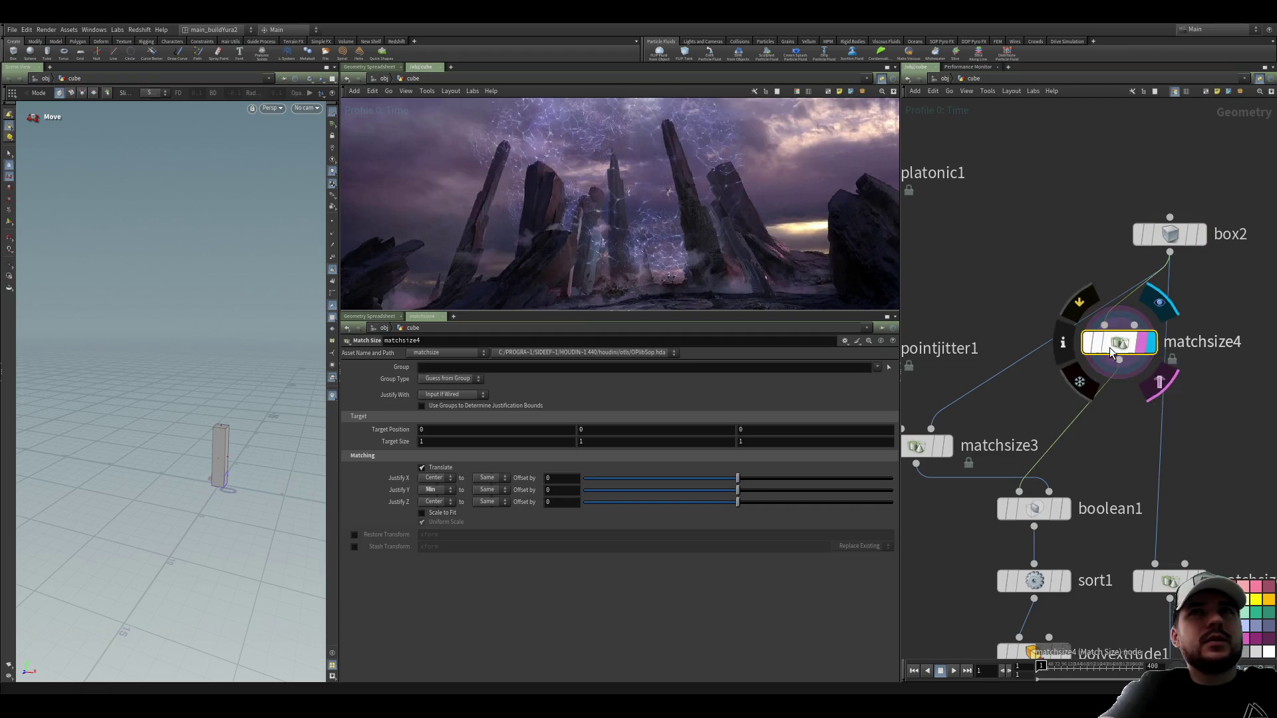
type("e")
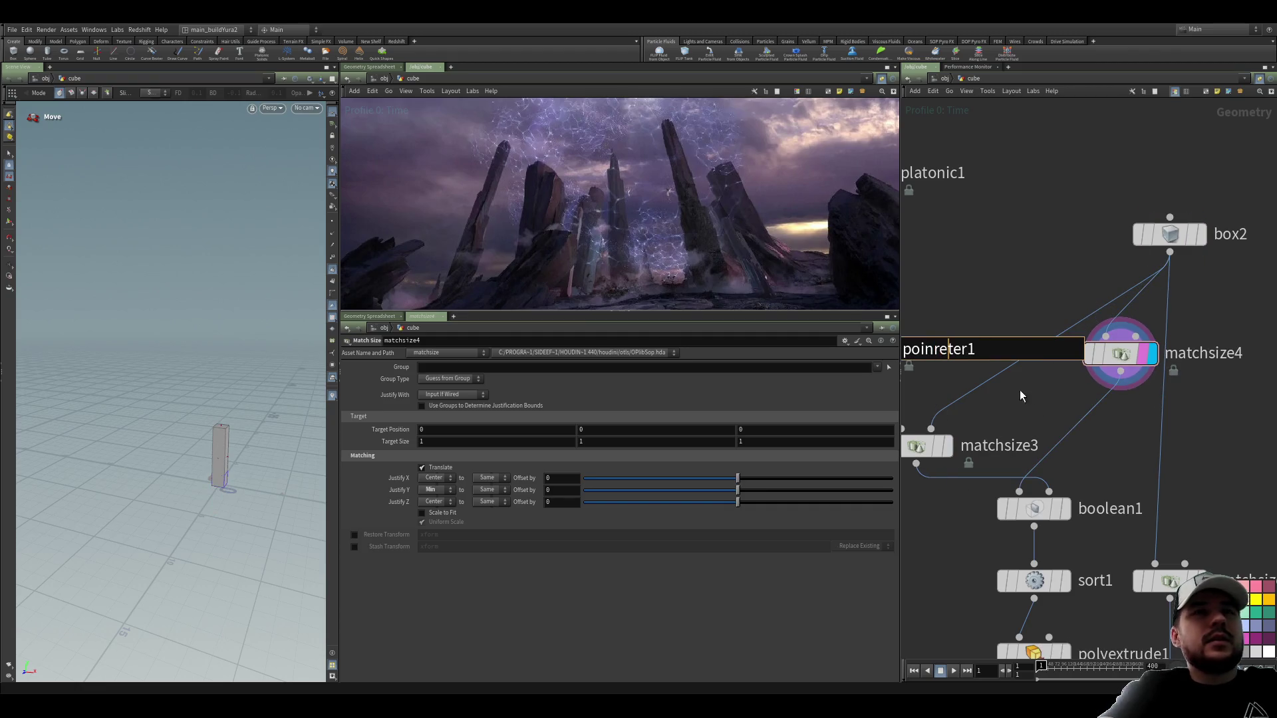
Rename the jitter node, zero matchsize3's Justify Y offset and check the extruded result.
key("Return")
left_click(938, 459)
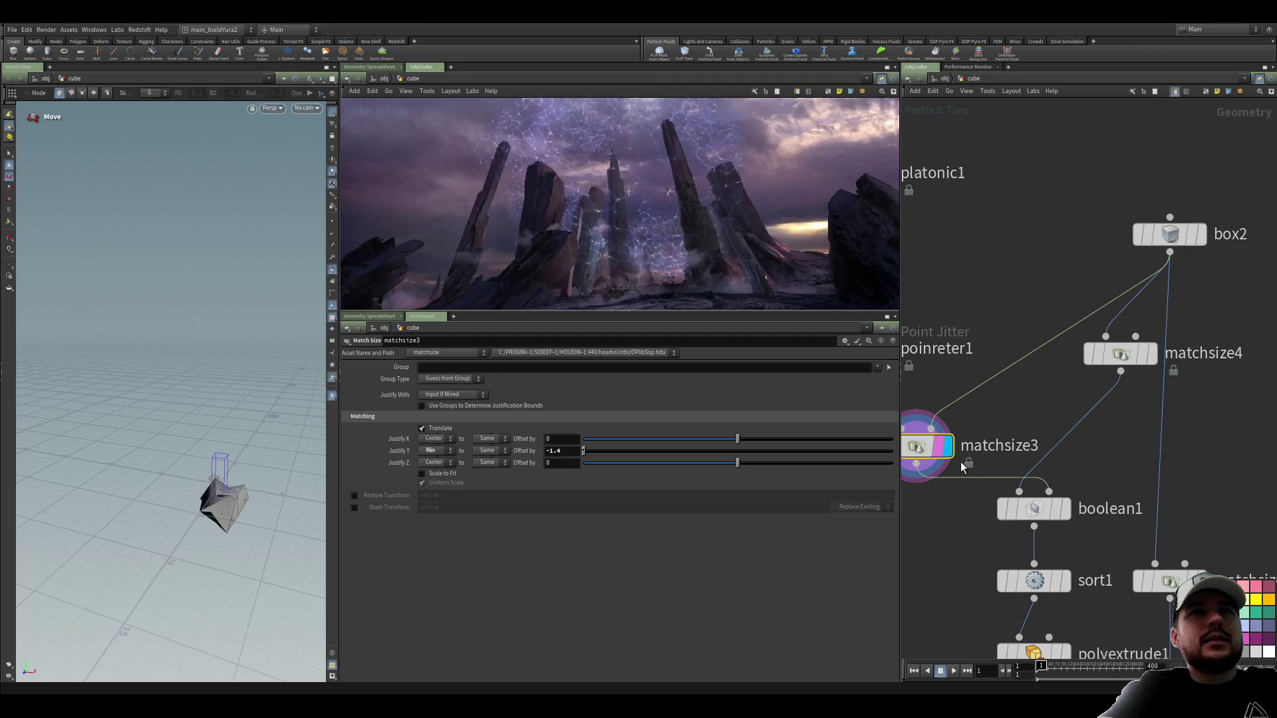
type("0")
key("Return")
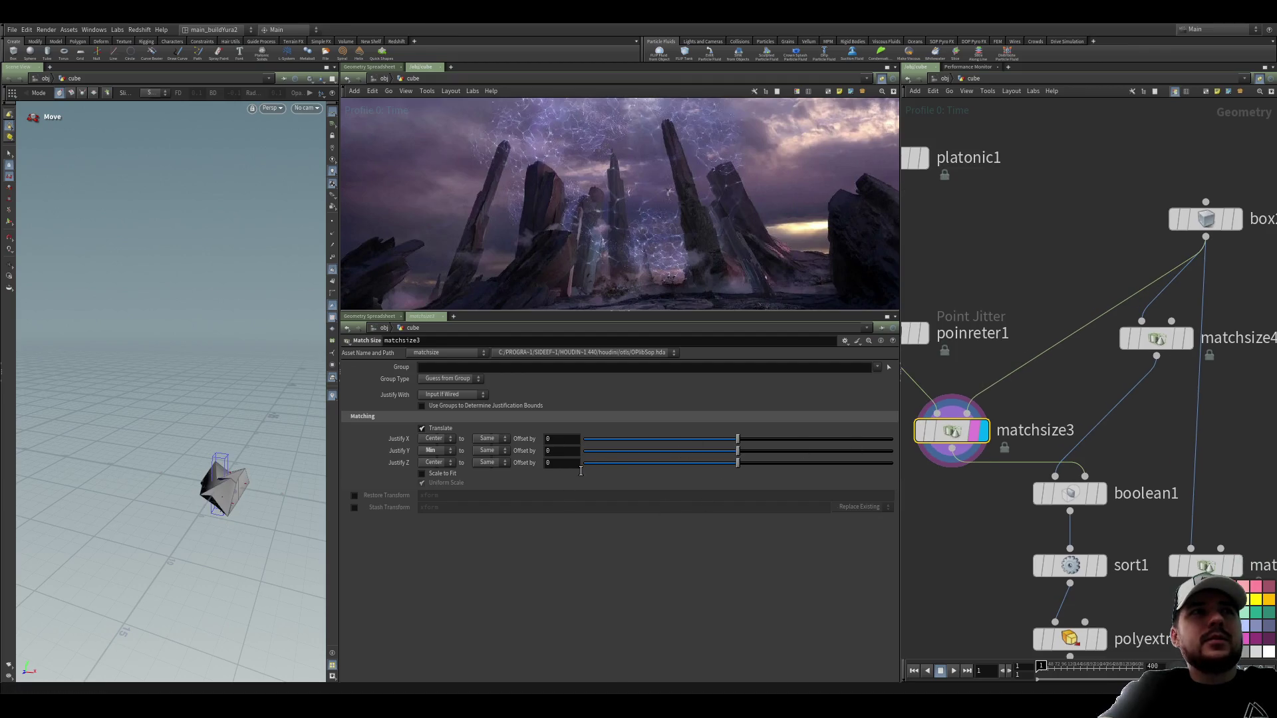
scroll(941, 544, "down", 2)
key("ctrl+s")
left_click(1041, 459)
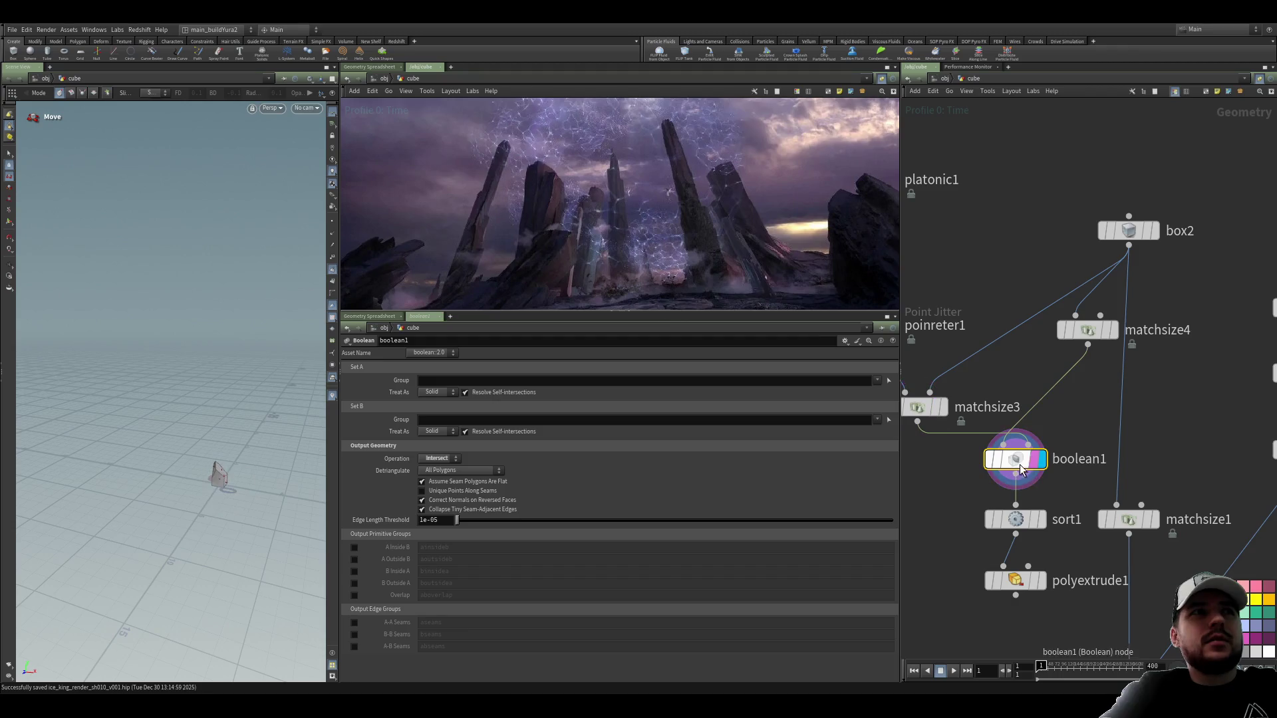
scroll(949, 481, "up", 3)
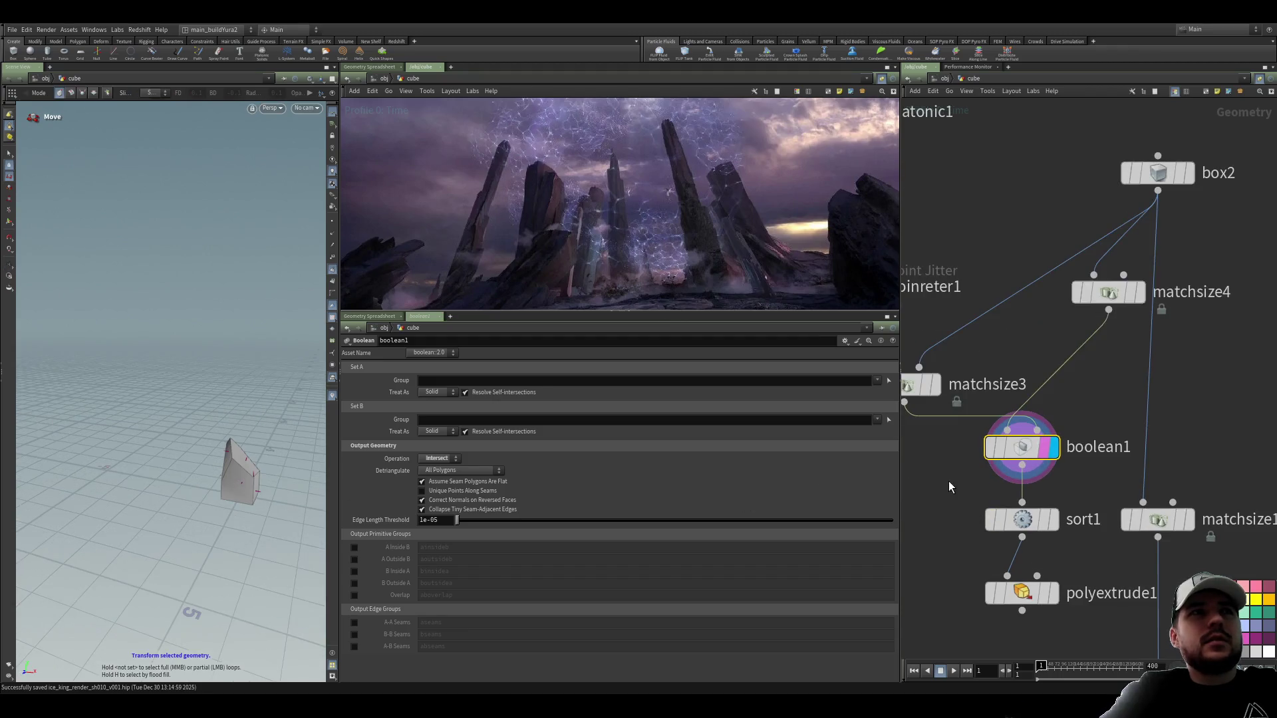
key("Down")
key("Down")
key("Escape")
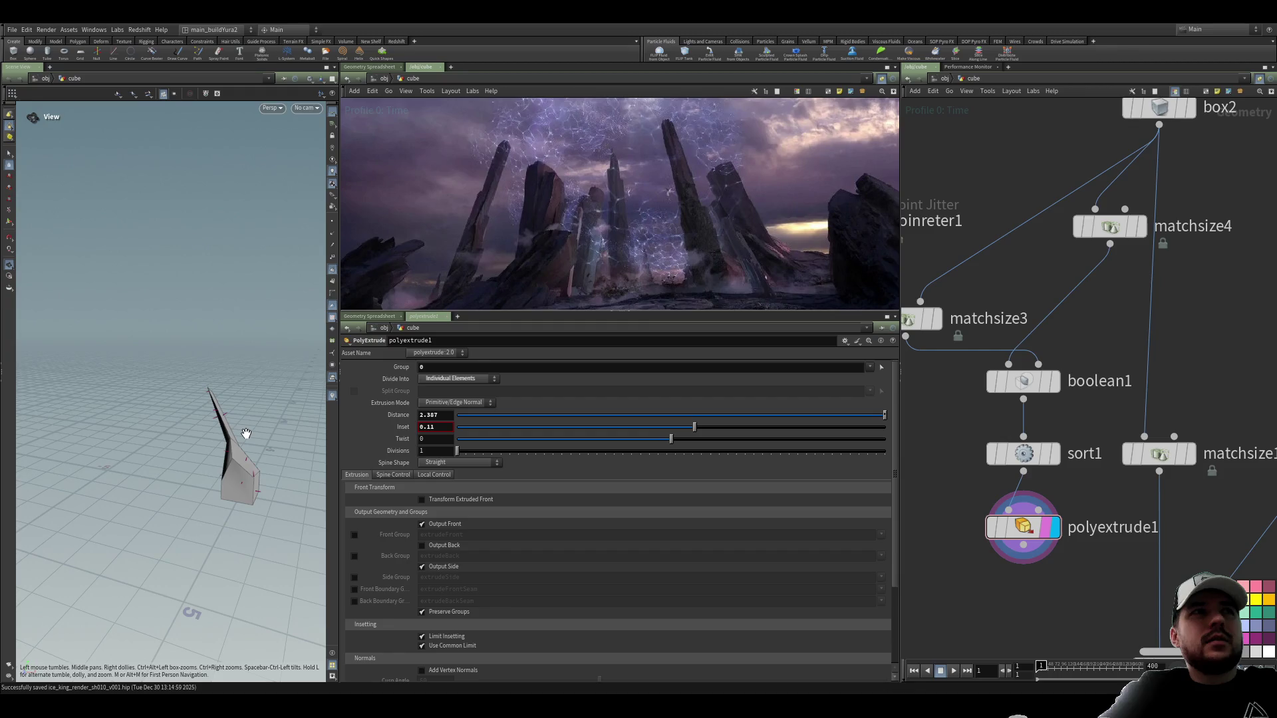
left_click_drag(179, 439, 232, 445)
Lower the Point Jitter scale to 0.73, leaving a leaning shard, and save the scene.
left_click(1110, 228)
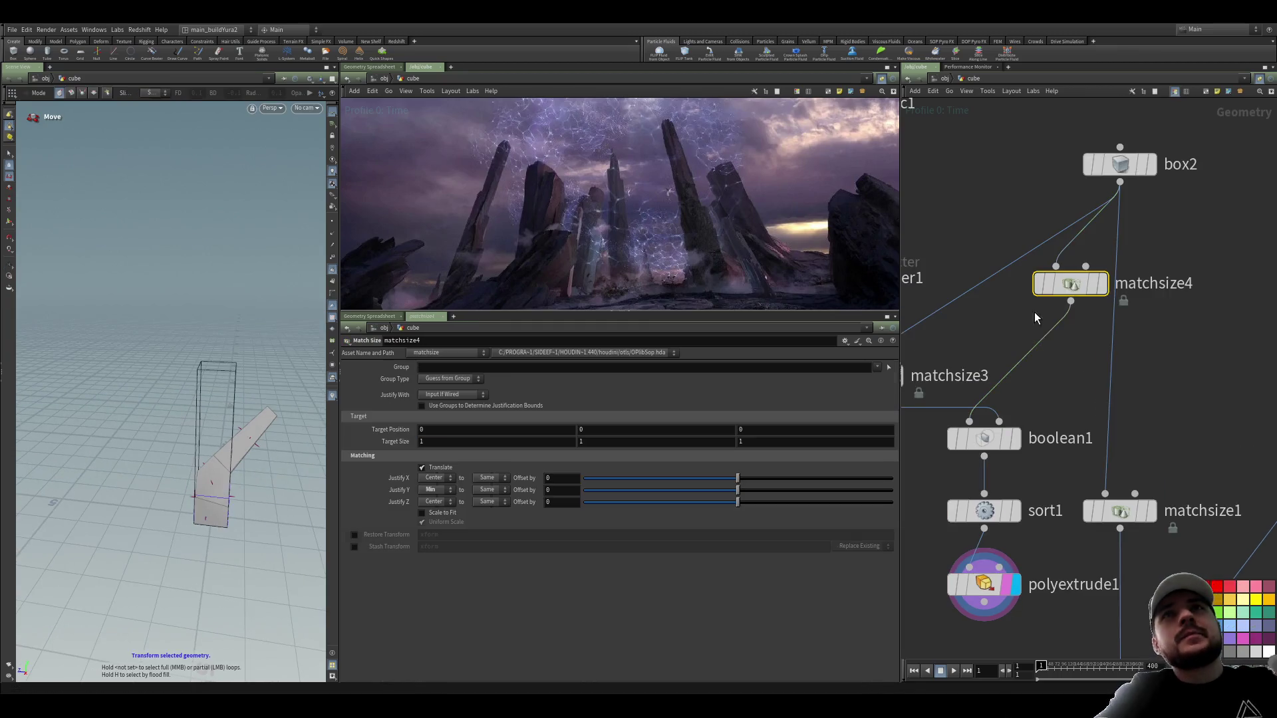
middle_click_drag(886, 403, 1012, 448)
key("Down")
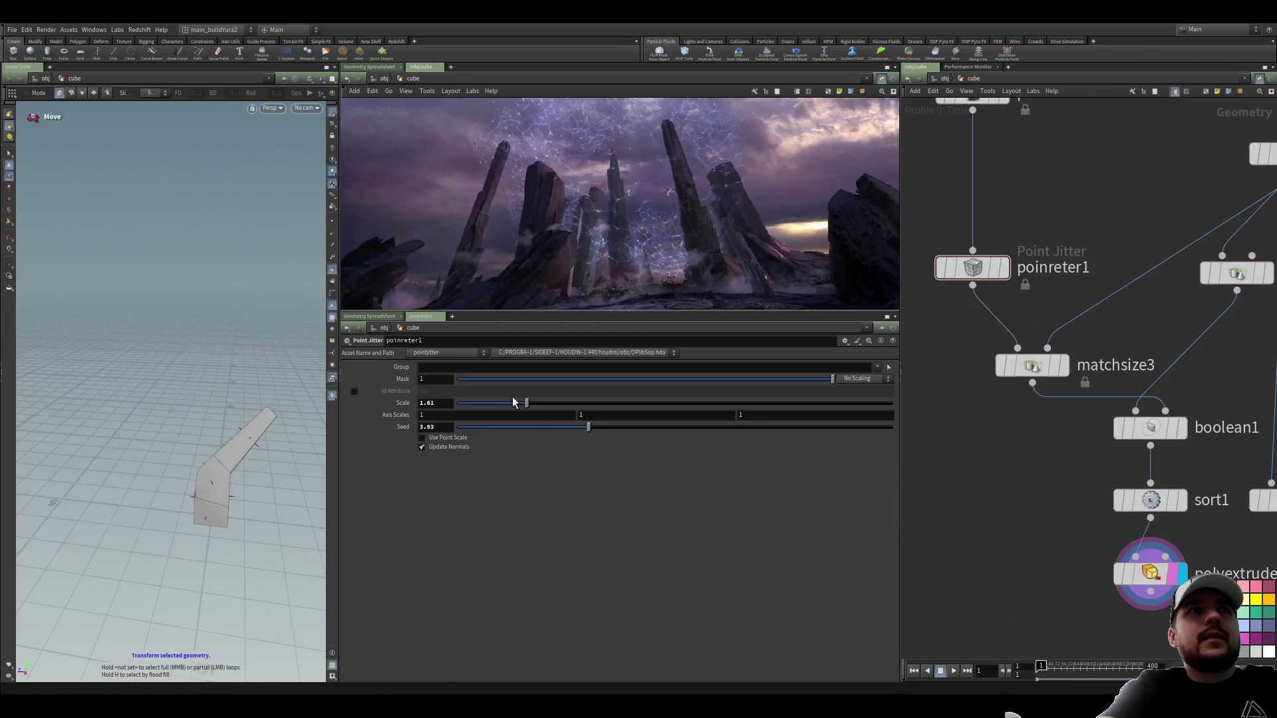
left_click_drag(515, 404, 489, 404)
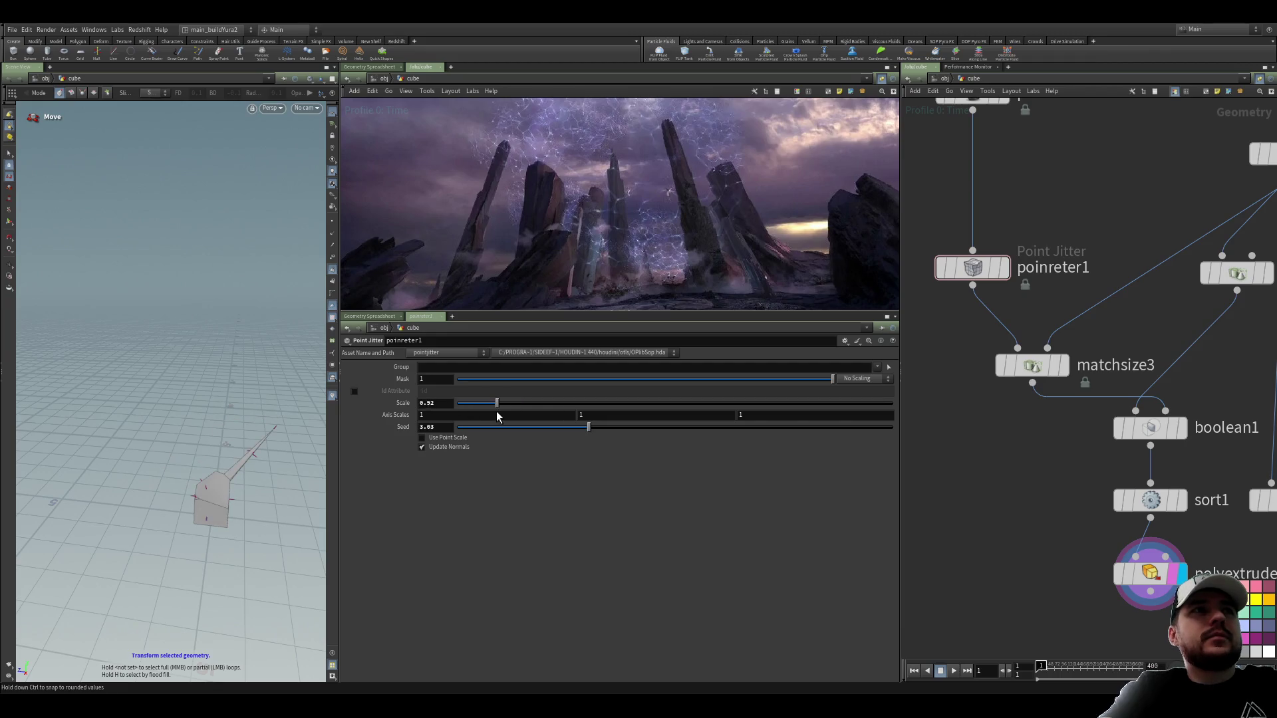
mouse_move(245, 477)
left_mouse_down("alt")
mouse_move(237, 461)
mouse_move(249, 470)
left_mouse_up("alt")
key("ctrl+s")
middle_click_drag(1012, 480, 982, 527)
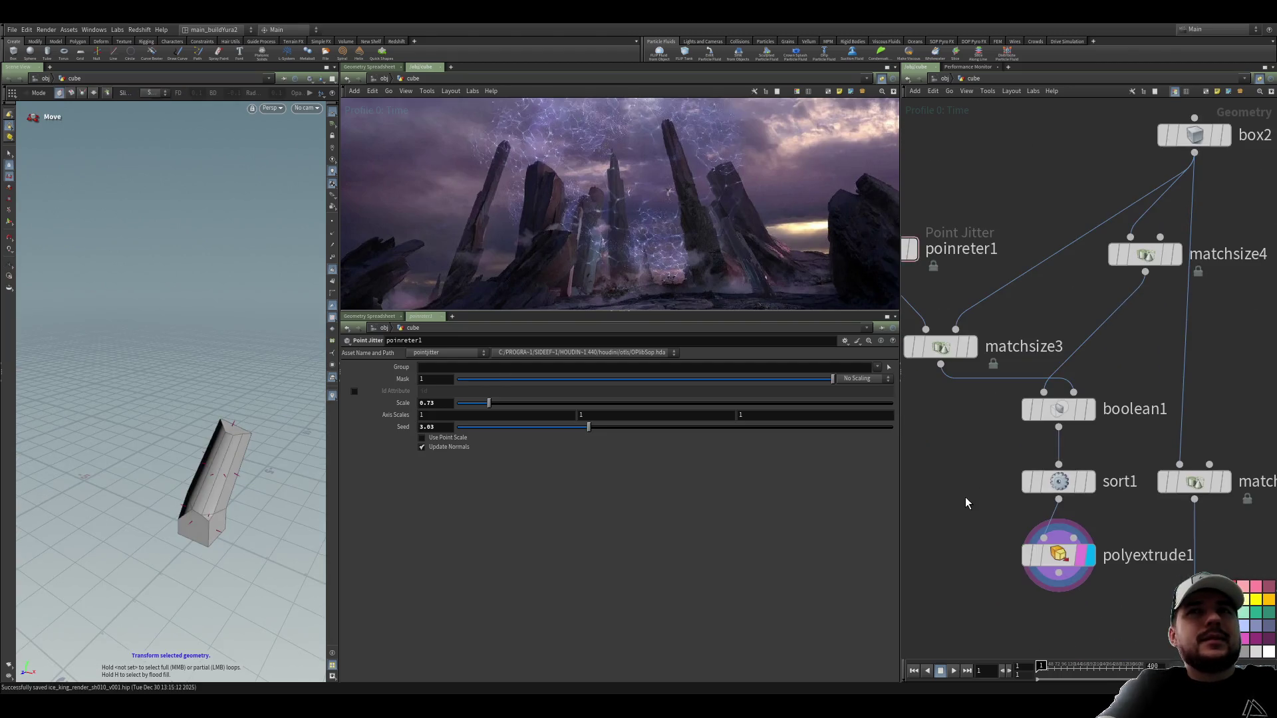
Give polyextrude1 a 0.1 inset and duplicate it as polyextrude2 chained beneath.
left_click(1058, 554)
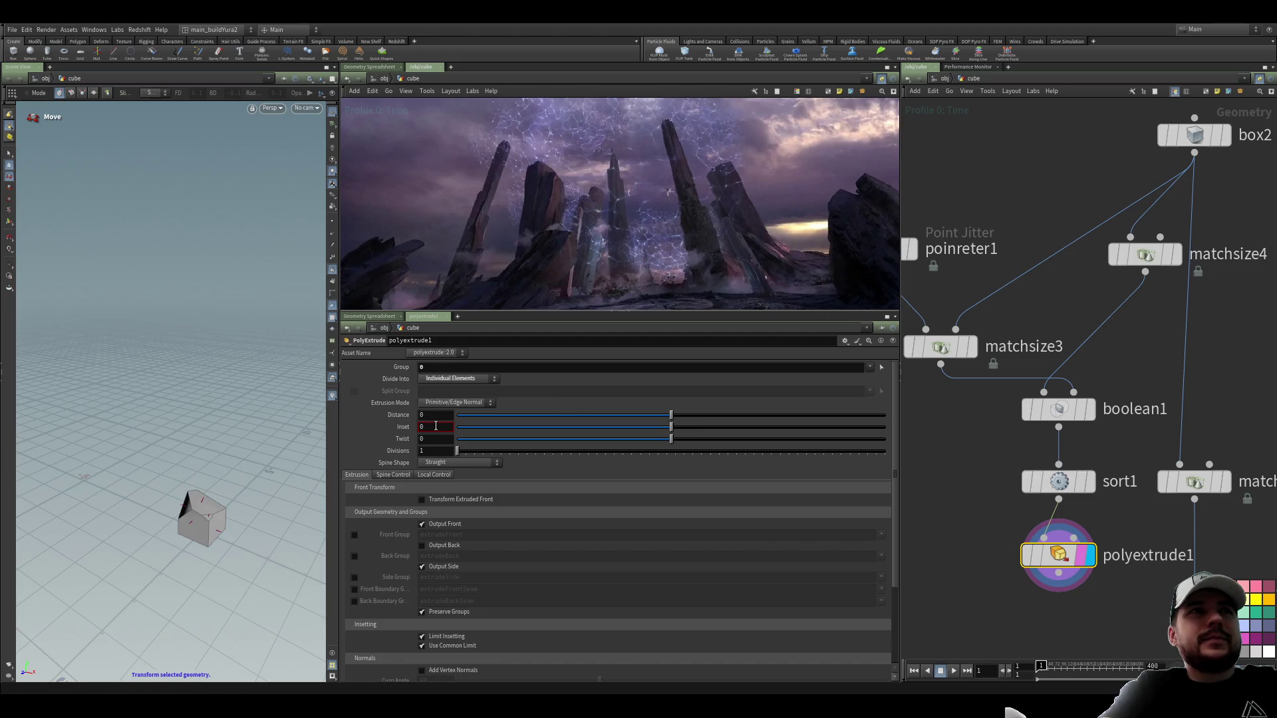
middle_click_drag(444, 430, 449, 427)
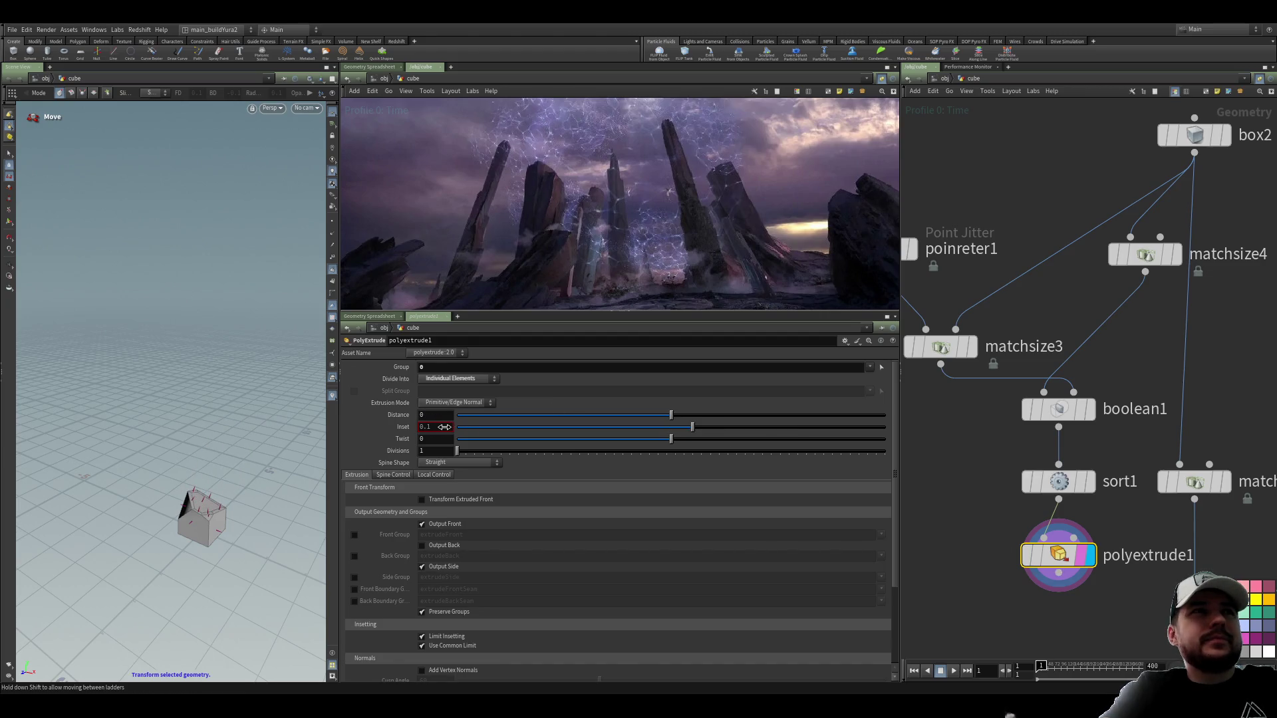
middle_click_drag(1054, 596, 979, 444)
key("ctrl+c")
key("ctrl+v")
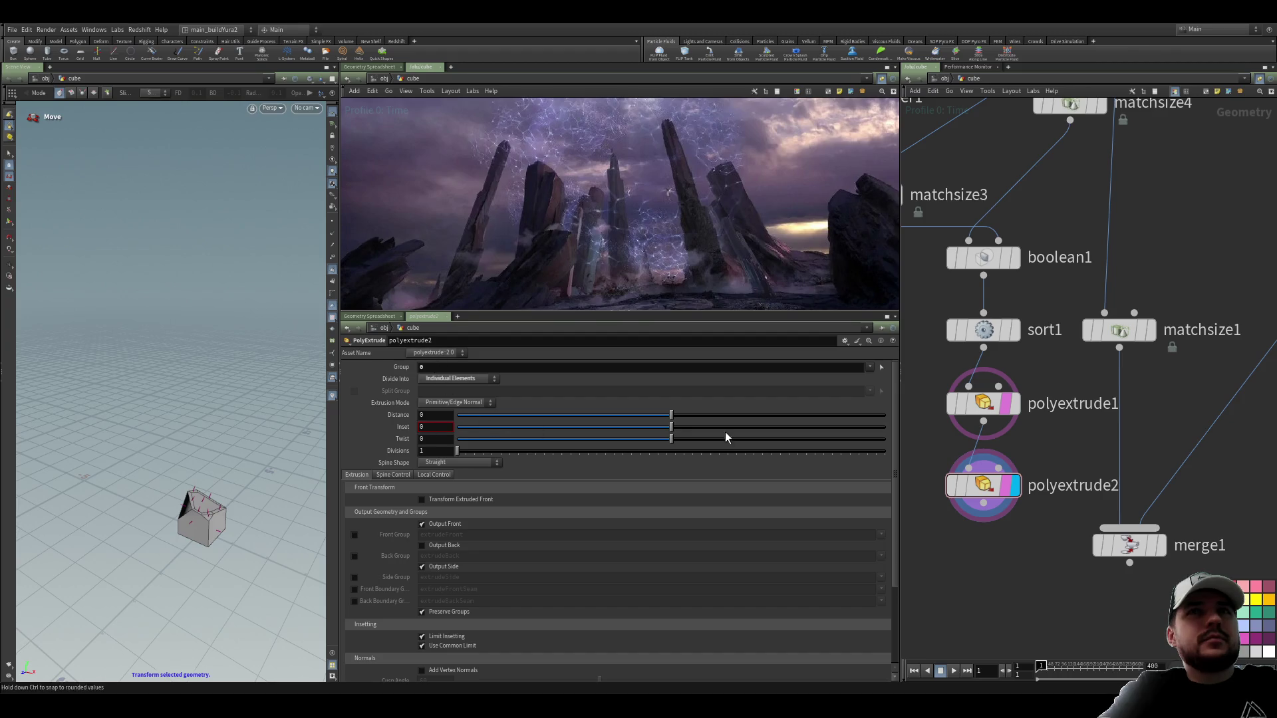
Set polyextrude2's group to extrudeBack so it pushes that group outward.
left_click(950, 414)
scroll(413, 576, "down", 2)
scroll(412, 576, "down", 1)
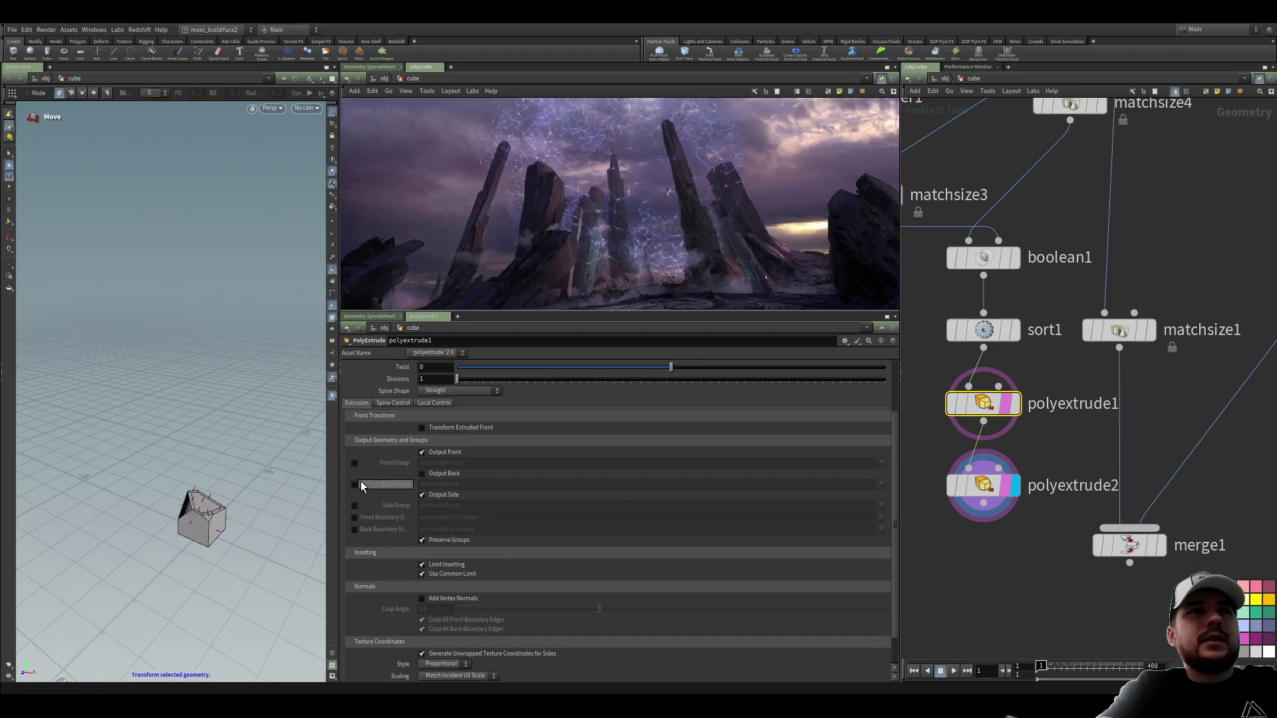
left_click(1013, 514)
left_click(837, 368)
type("extrudeBack")
key("Return")
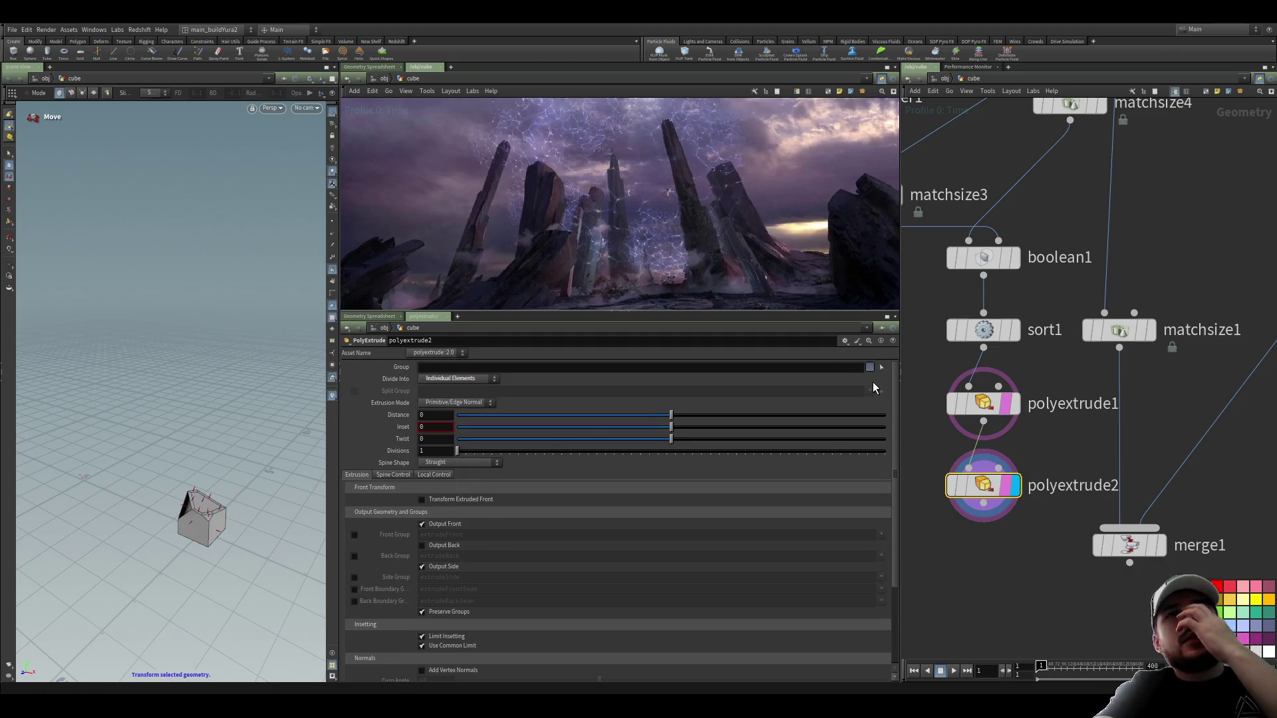